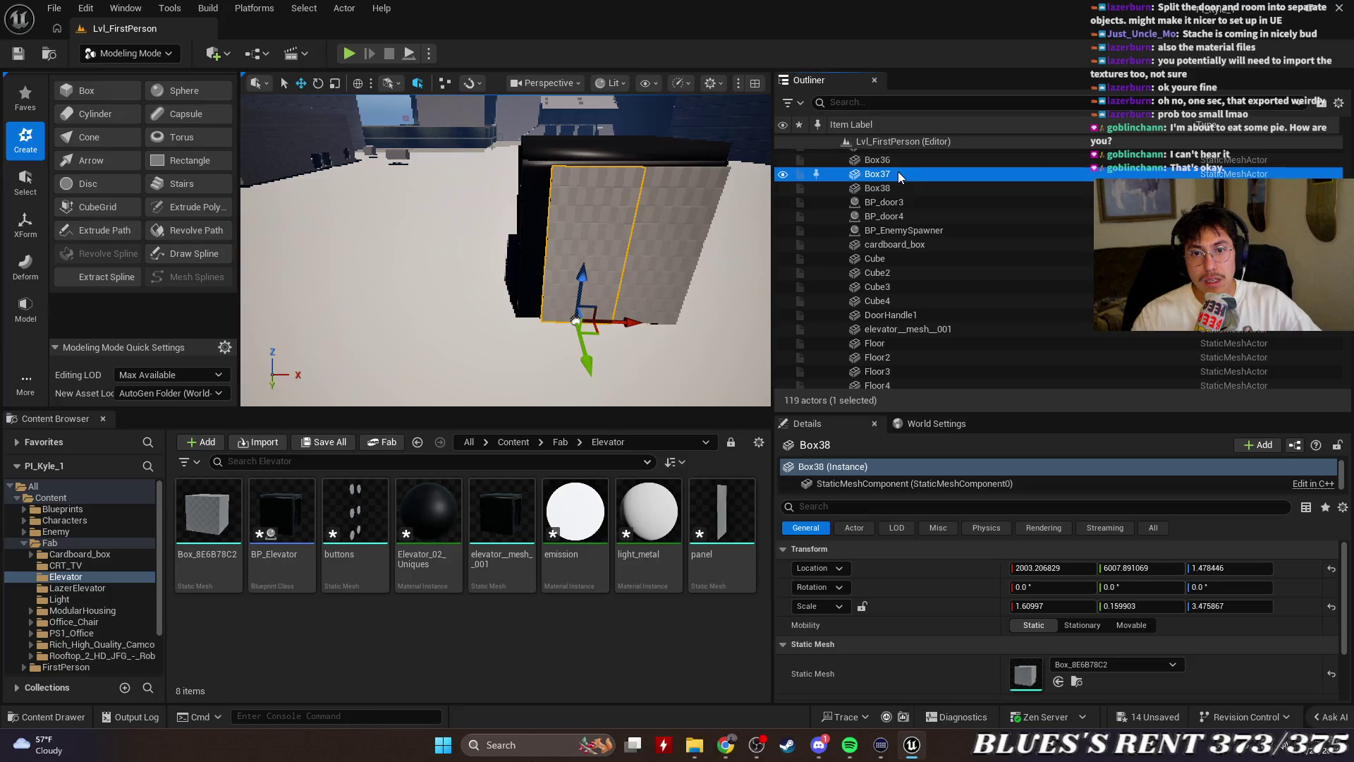
Browse Box37's actions menu and folder search for 'ele', then dismiss it without moving Box37
{"action": "right_click", "coordinate": [894, 169]}
{"action": "right_click", "coordinate": [871, 172]}
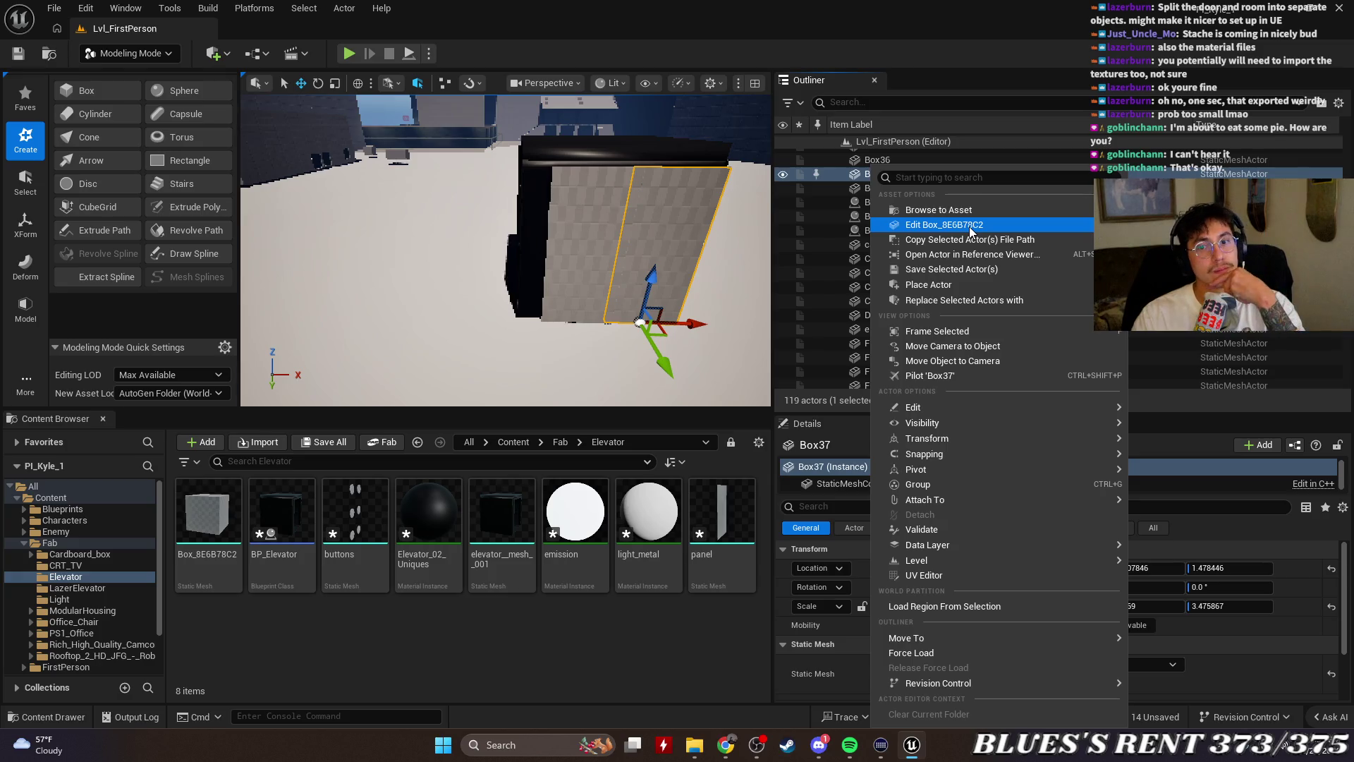
{"action": "mouse_move", "coordinate": [964, 637]}
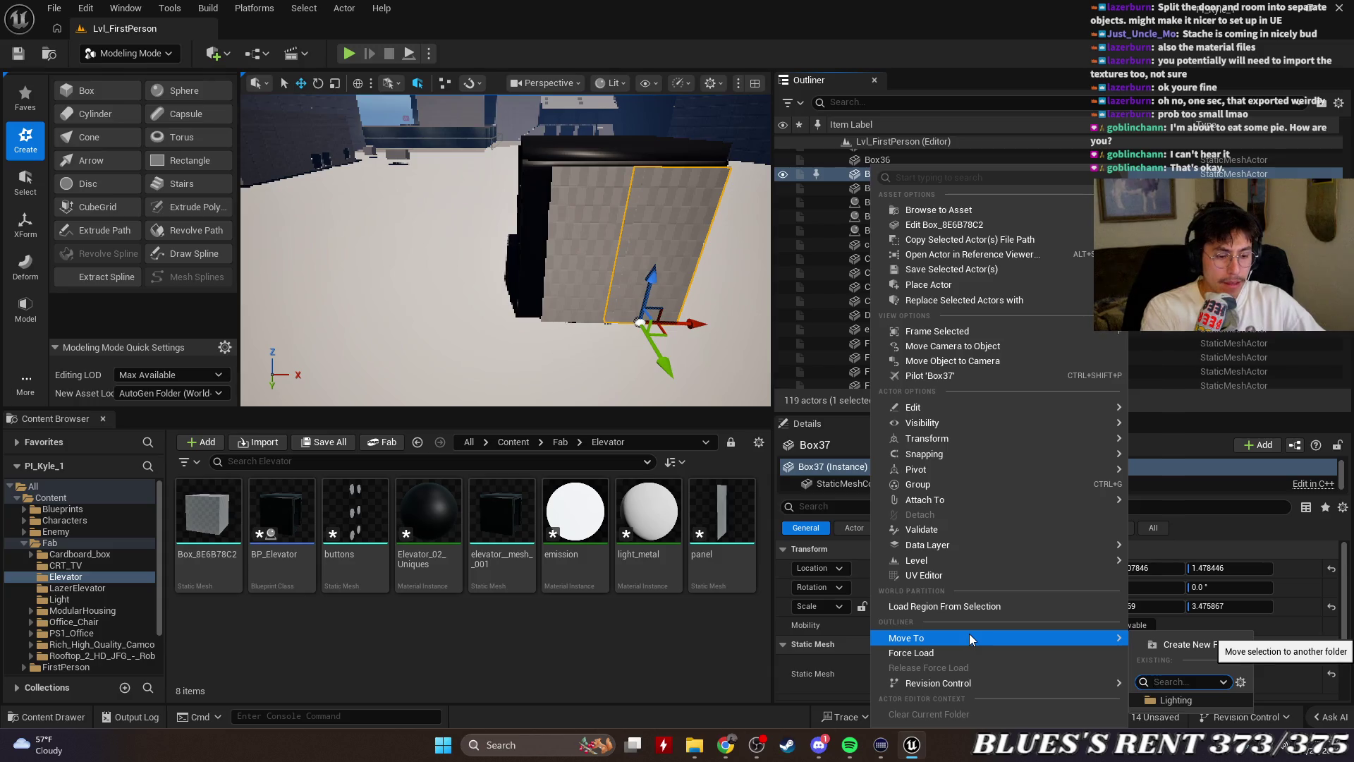
{"action": "type", "text": "elevato"}
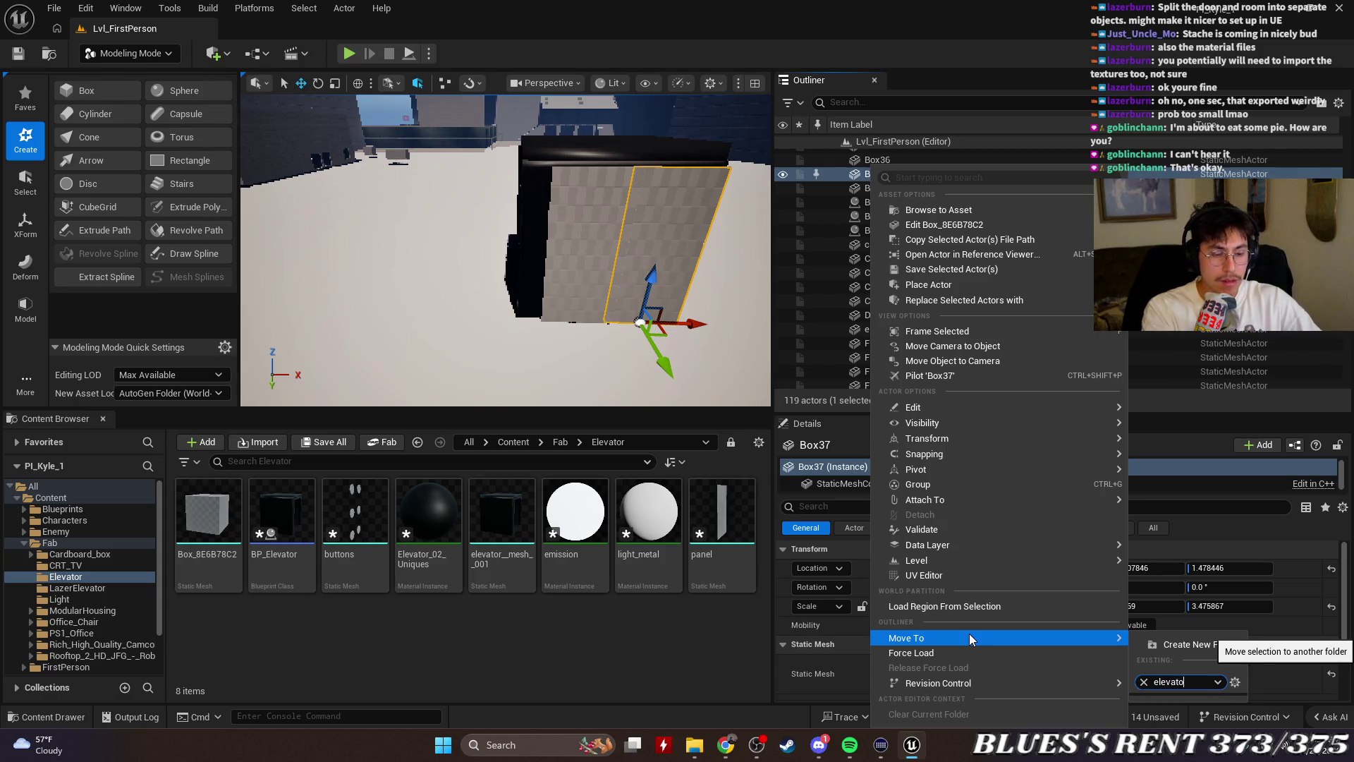
{"action": "key", "text": "BackSpace"}
{"action": "key", "text": "BackSpace"}
{"action": "key", "text": "BackSpace"}
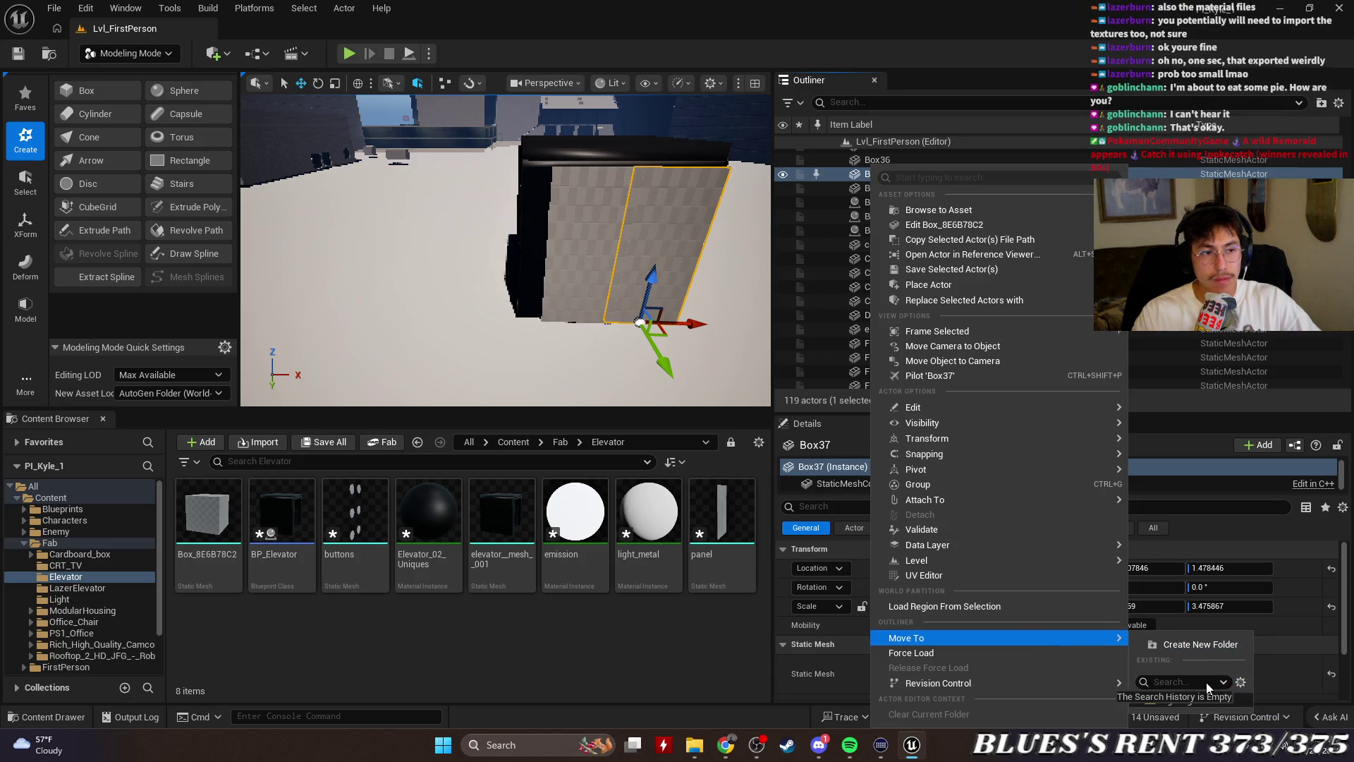
{"action": "type", "text": "elevator"}
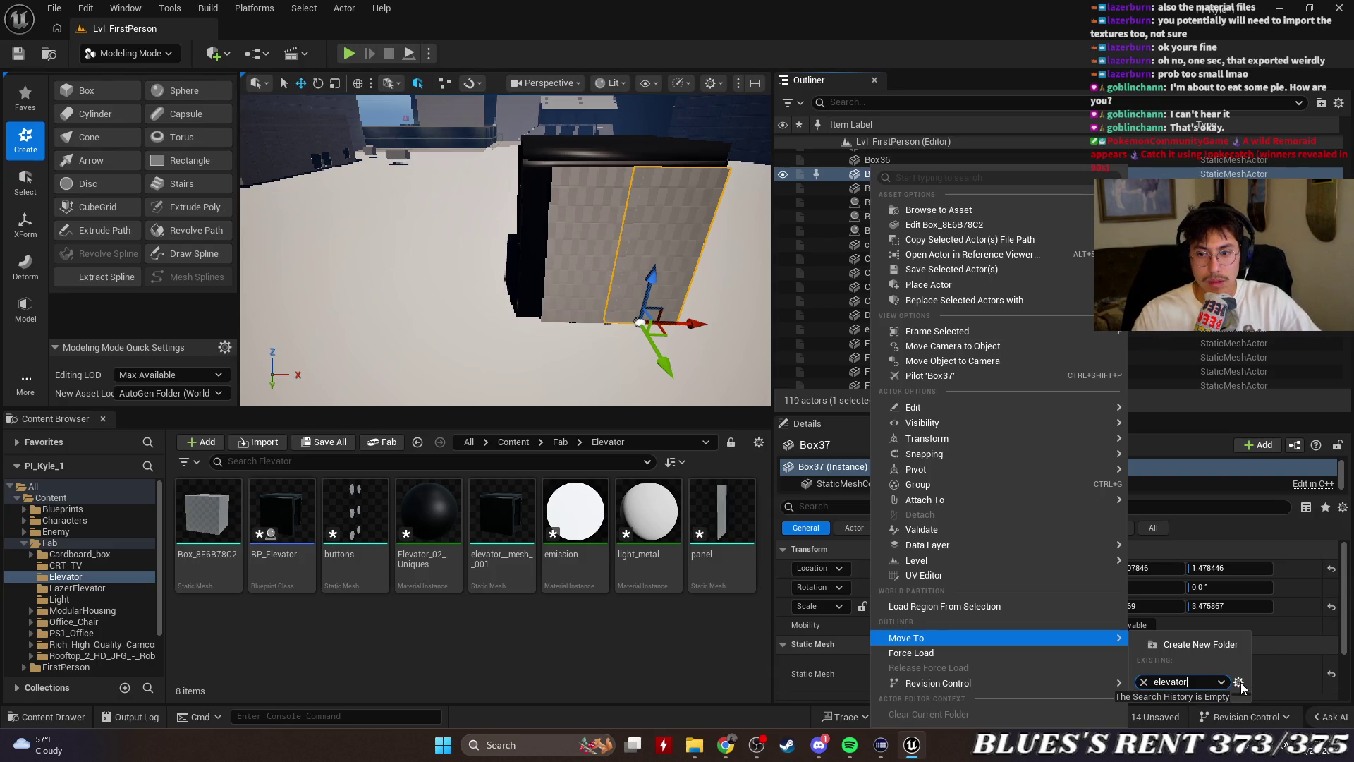
{"action": "left_click", "coordinate": [1239, 683]}
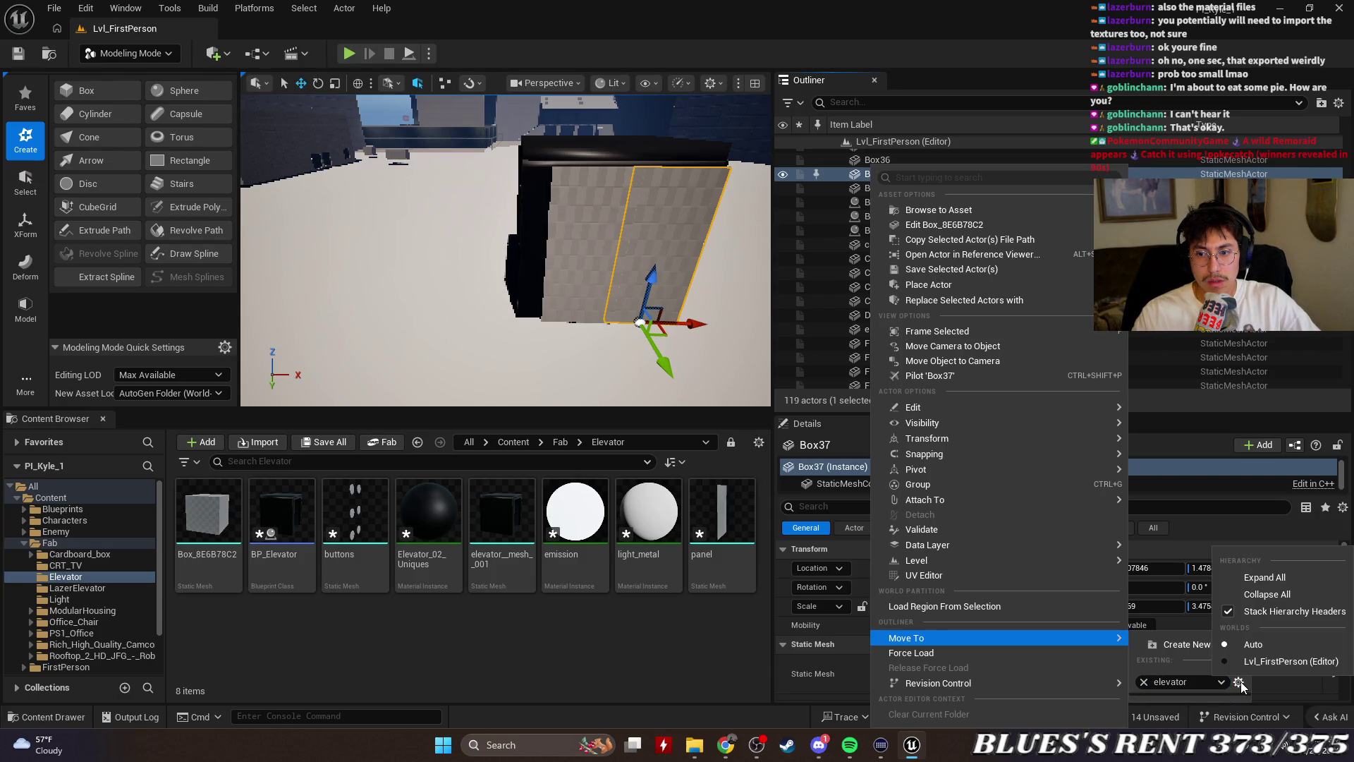
{"action": "left_click", "coordinate": [1239, 683]}
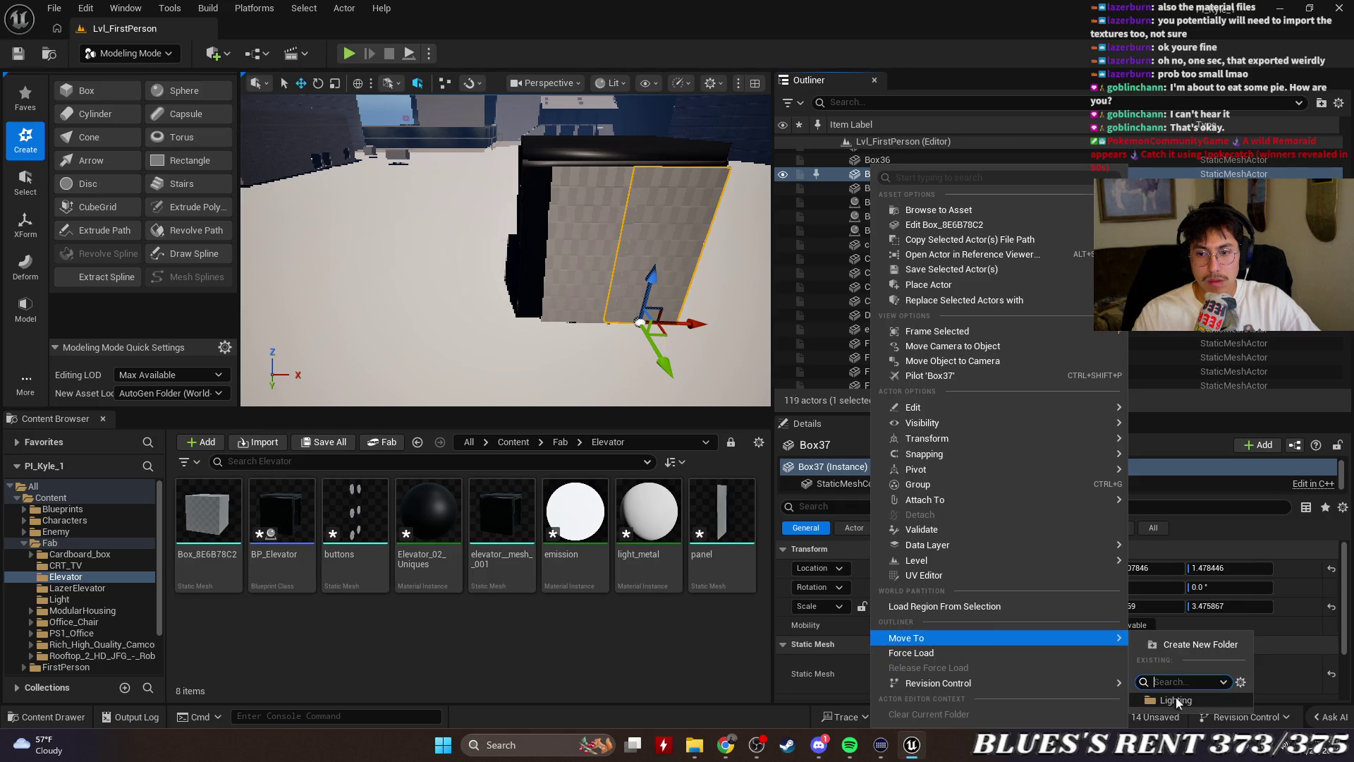
{"action": "left_click", "coordinate": [620, 665]}
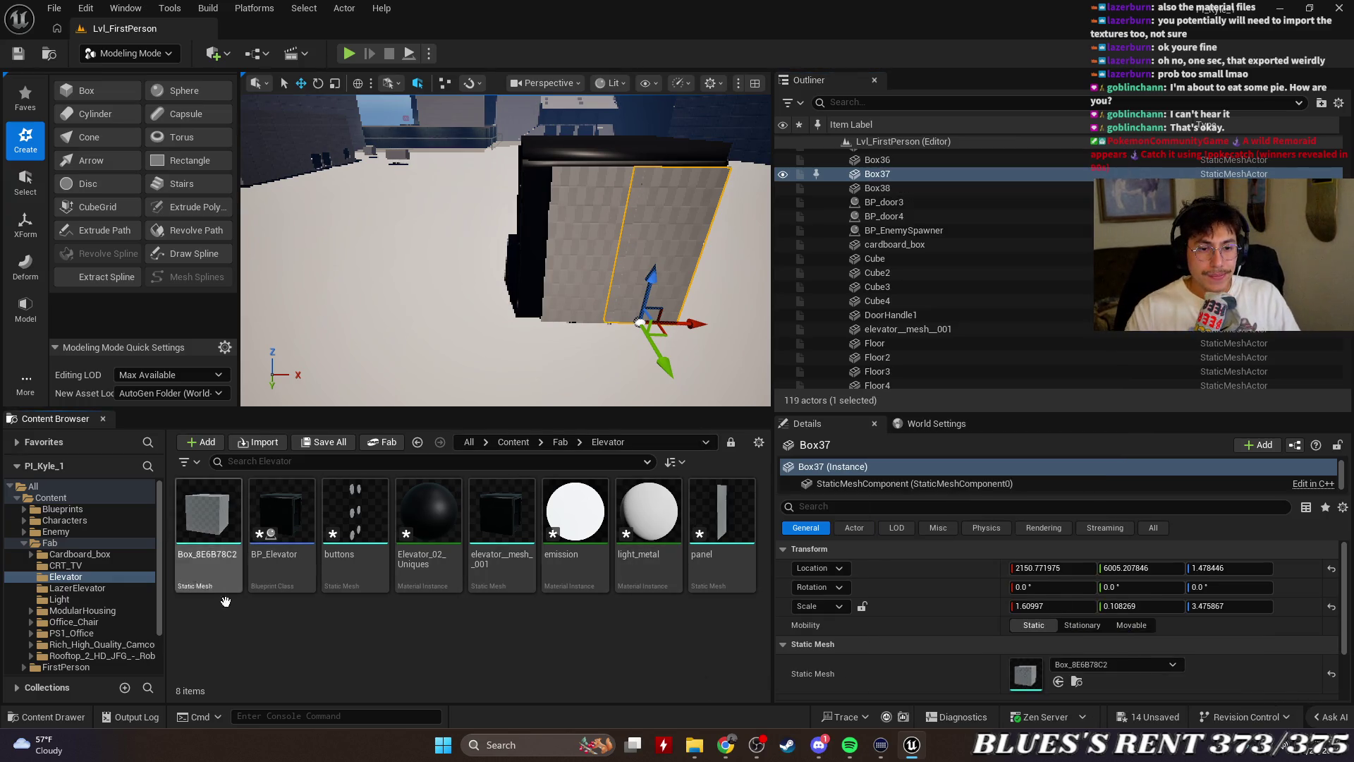
Search Box37's actions for 'ren' and close the batch renamer unchanged
{"action": "left_click", "coordinate": [904, 177]}
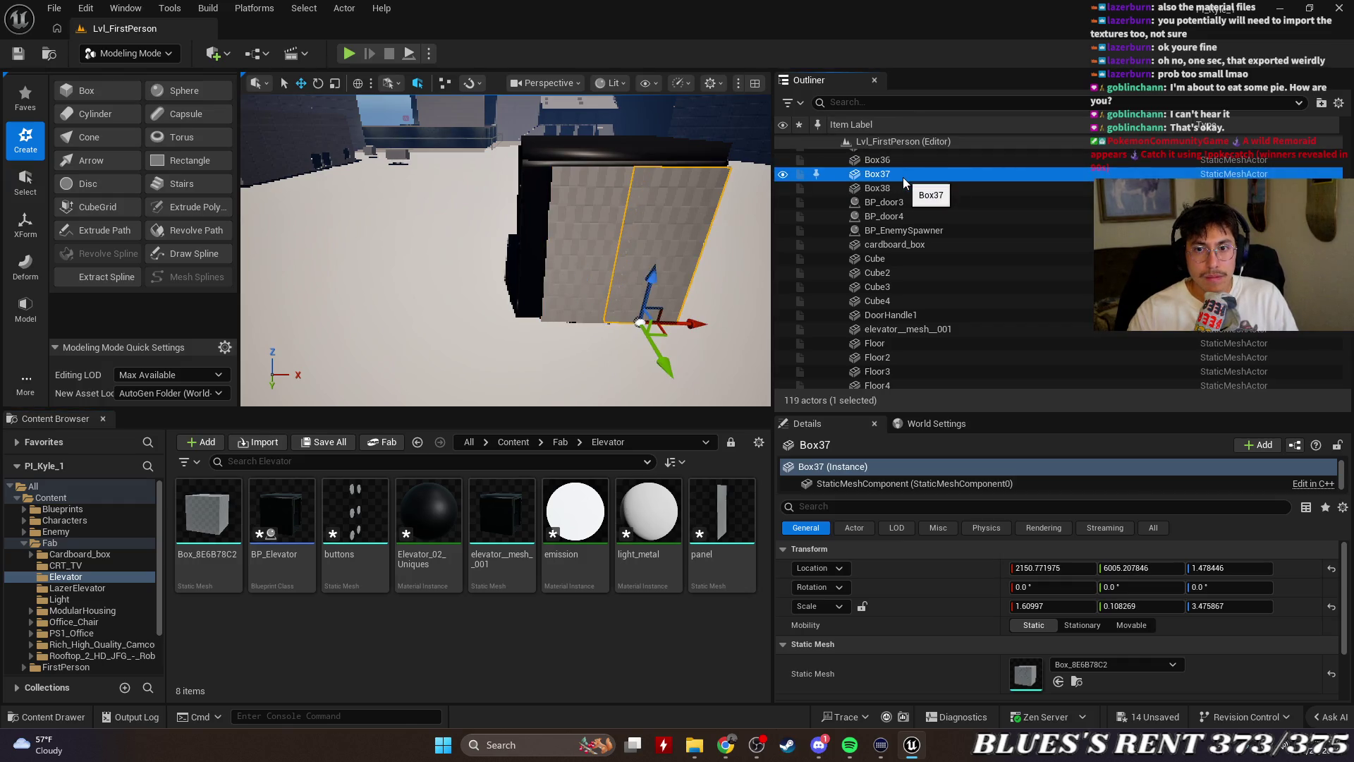
{"action": "right_click", "coordinate": [903, 176]}
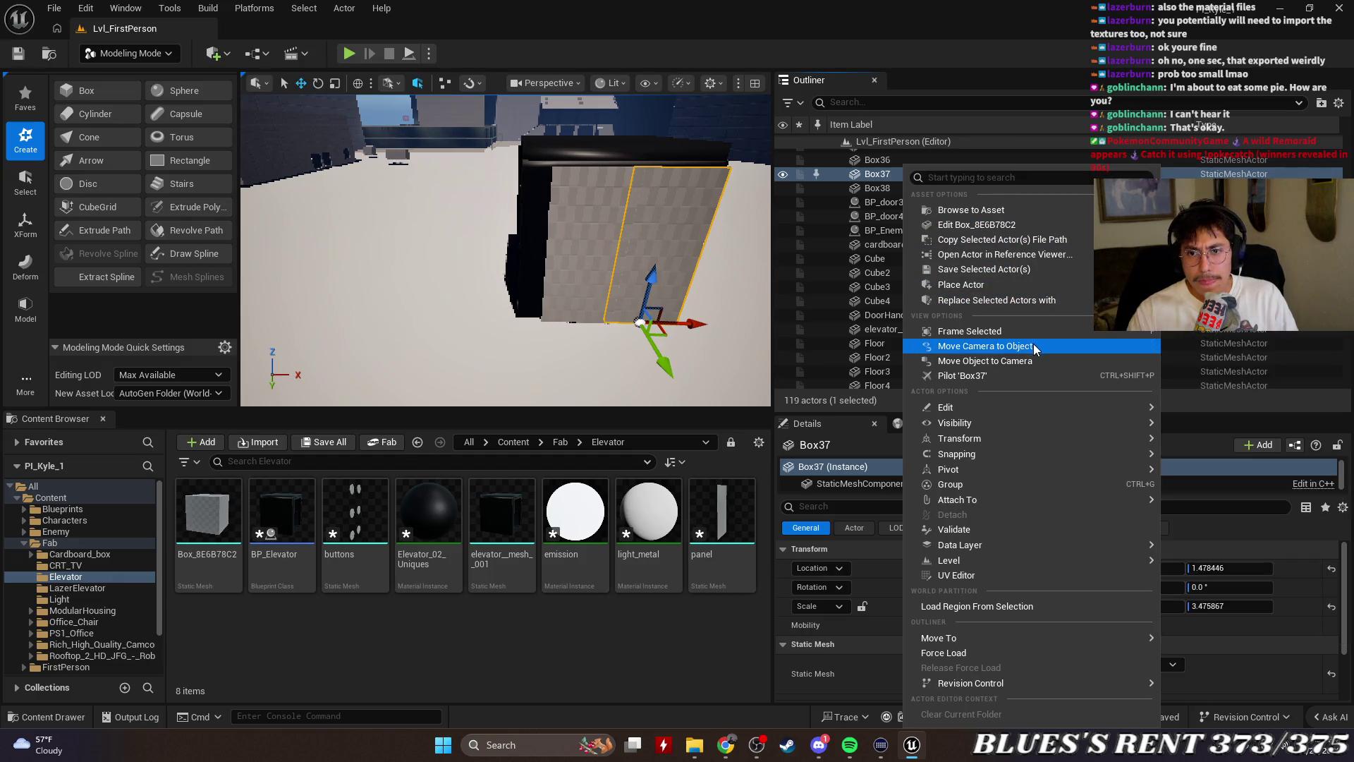
{"action": "left_click", "coordinate": [993, 177]}
{"action": "type", "text": "ren"}
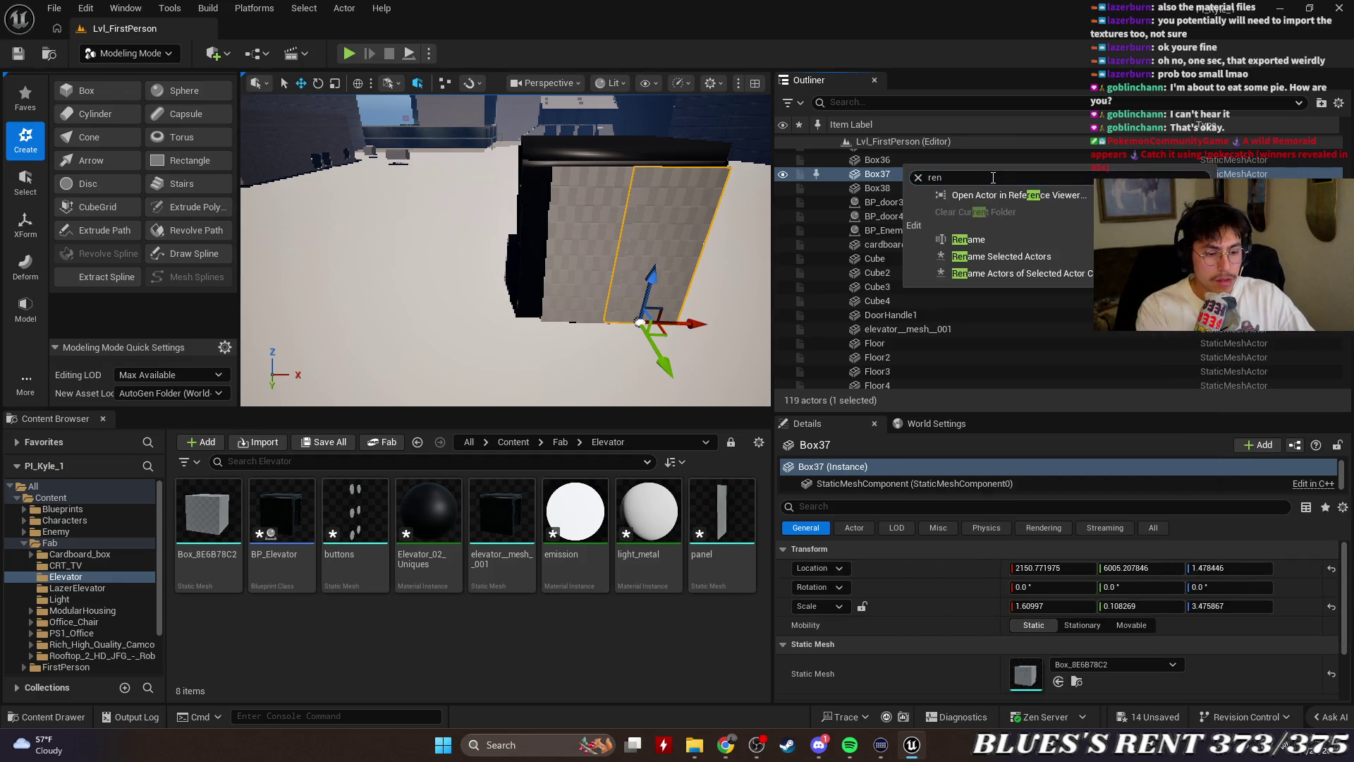
{"action": "left_click", "coordinate": [998, 249]}
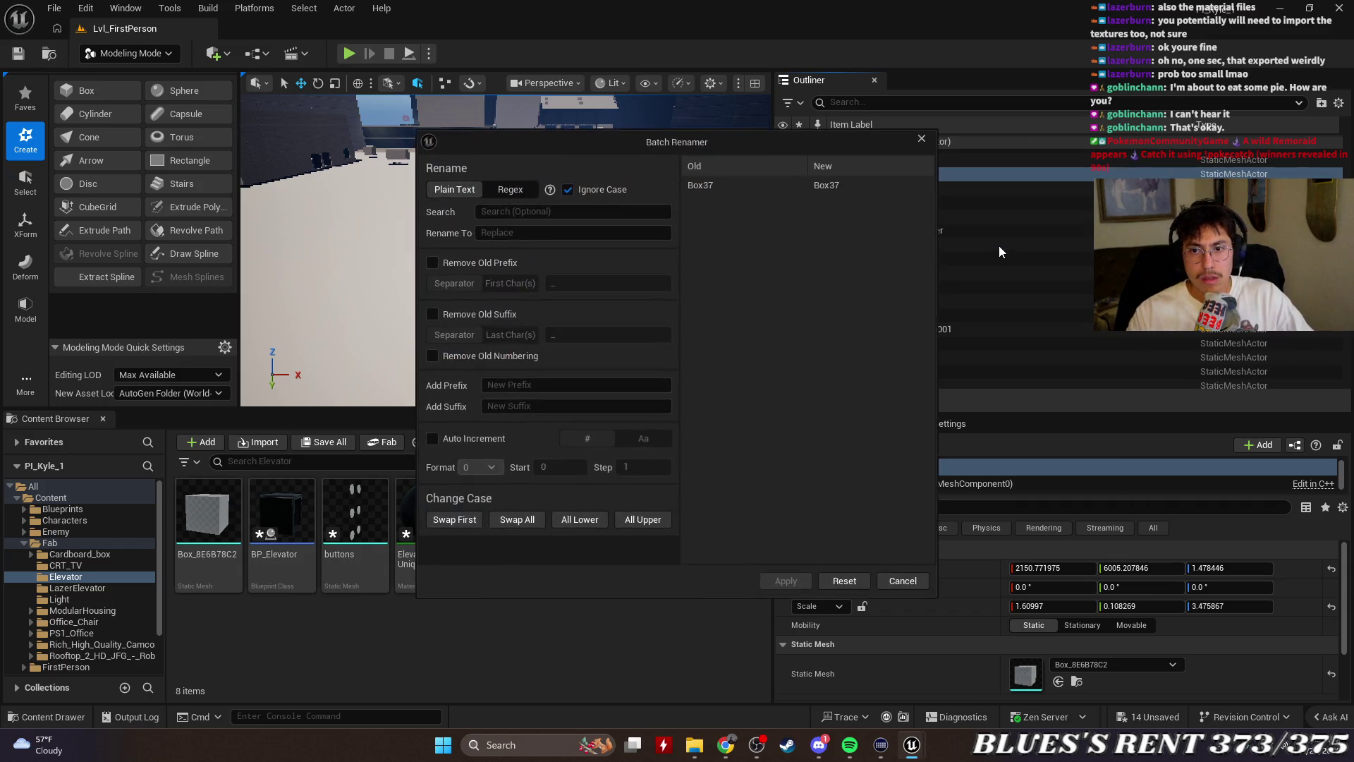
{"action": "left_click", "coordinate": [921, 138]}
Rename Box37 to ElevatorDoorR
{"action": "right_click", "coordinate": [892, 175]}
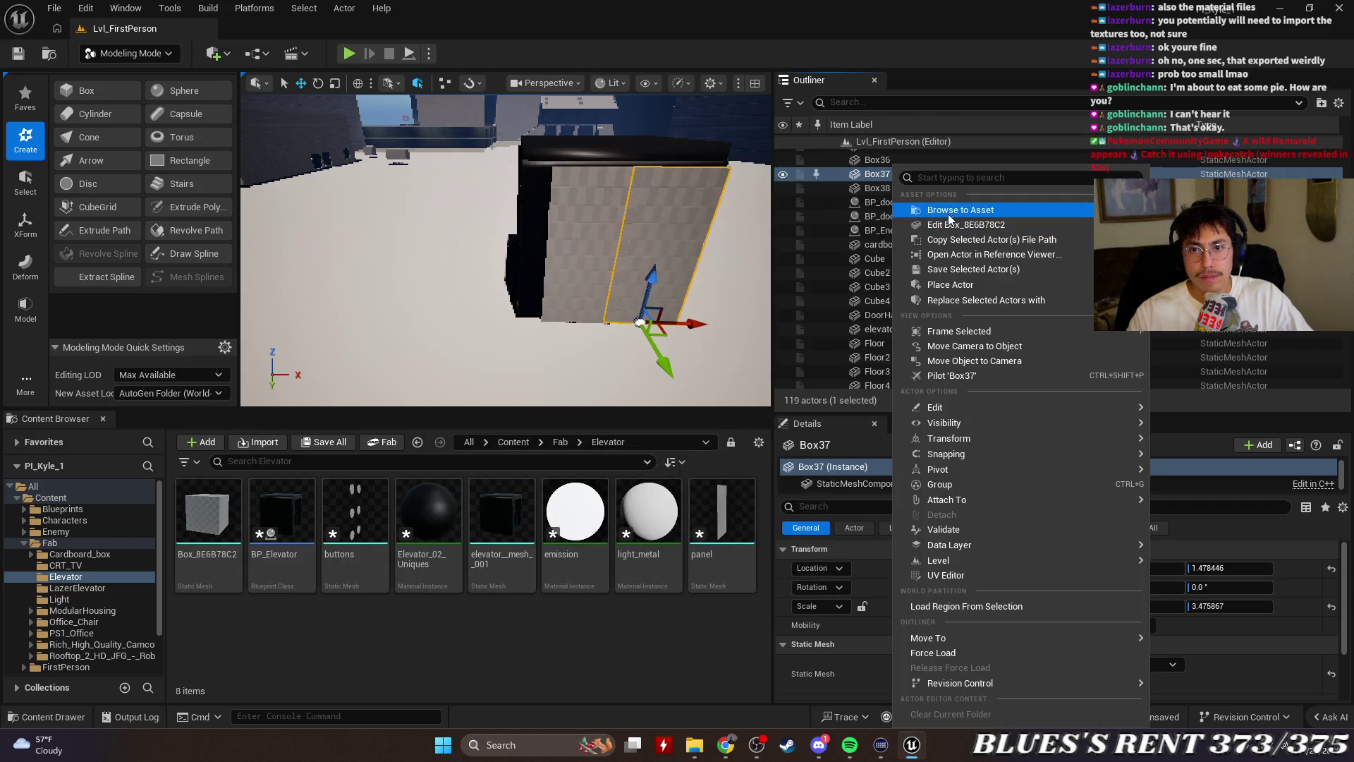
{"action": "mouse_move", "coordinate": [947, 412]}
{"action": "type", "text": "rename"}
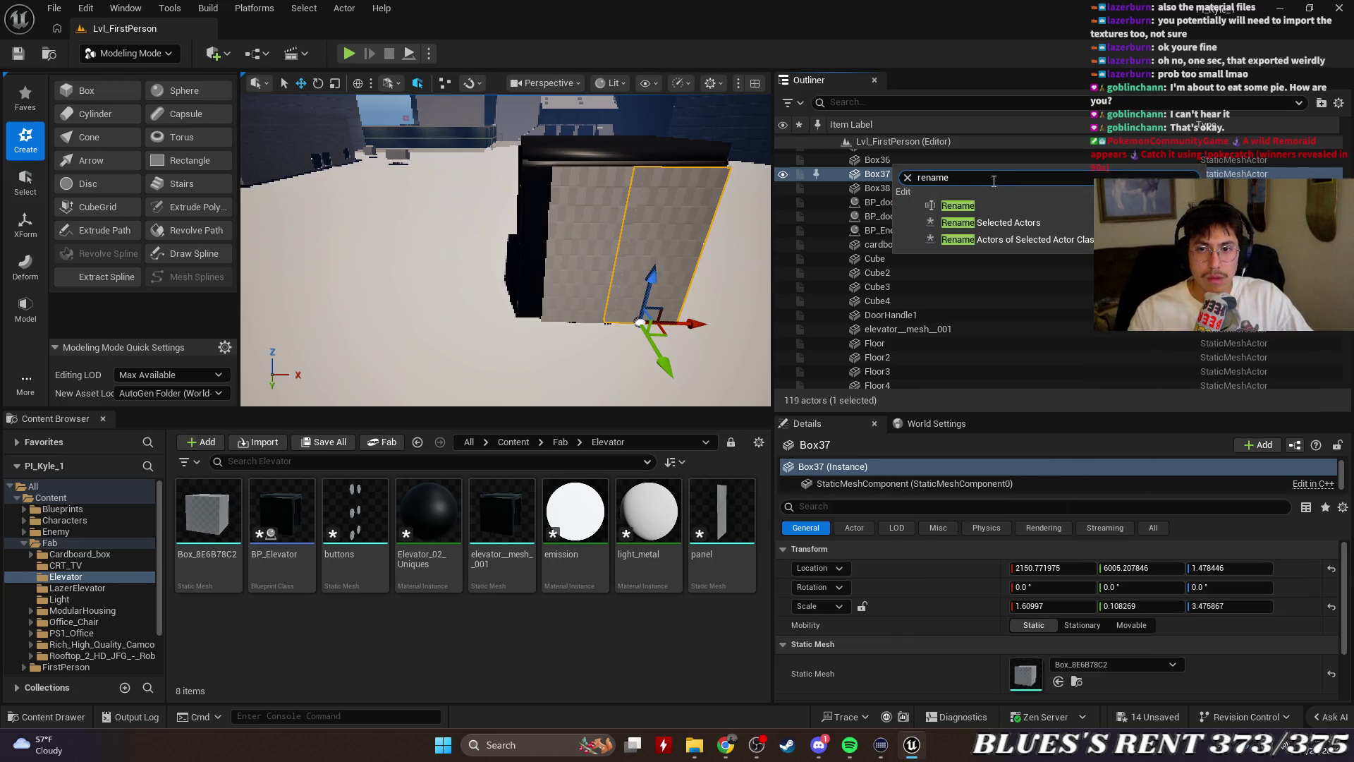
{"action": "left_click", "coordinate": [988, 207]}
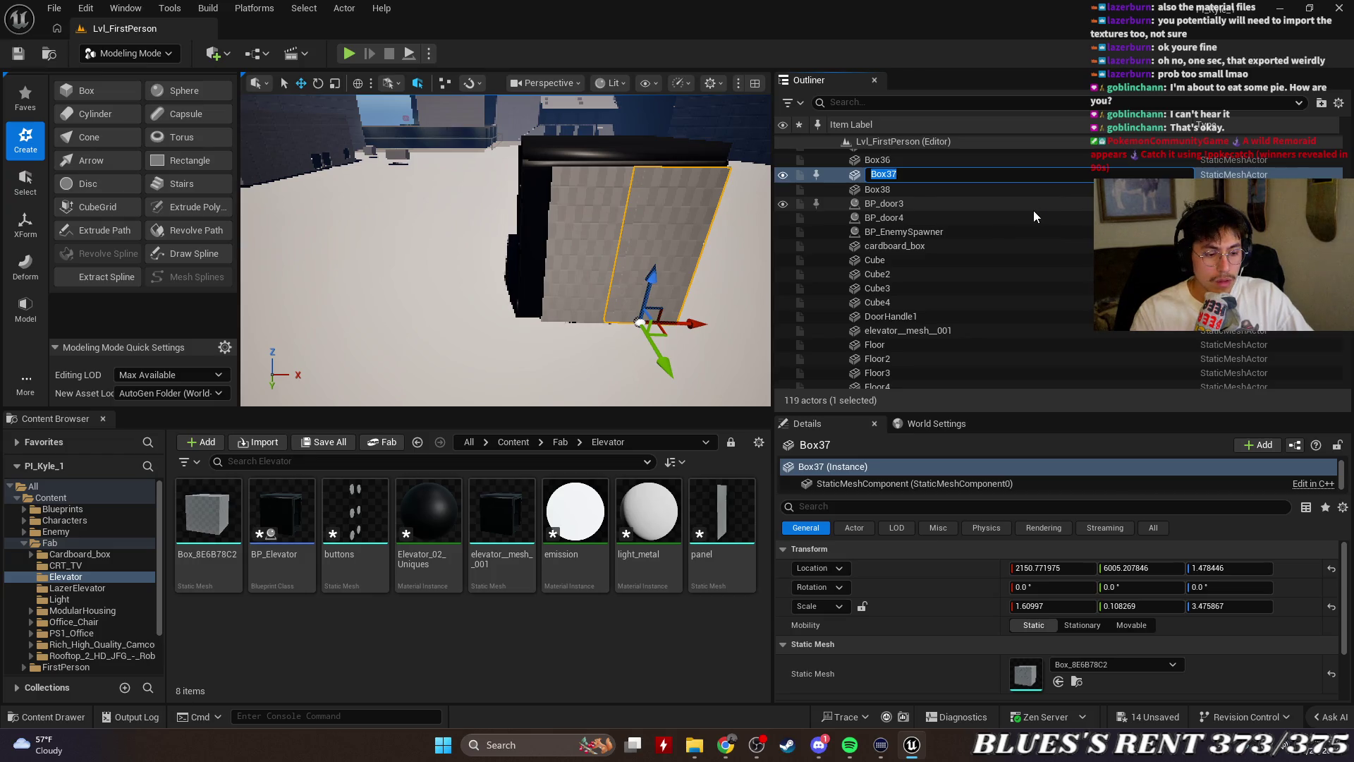
{"action": "type", "text": "ElevatorD"}
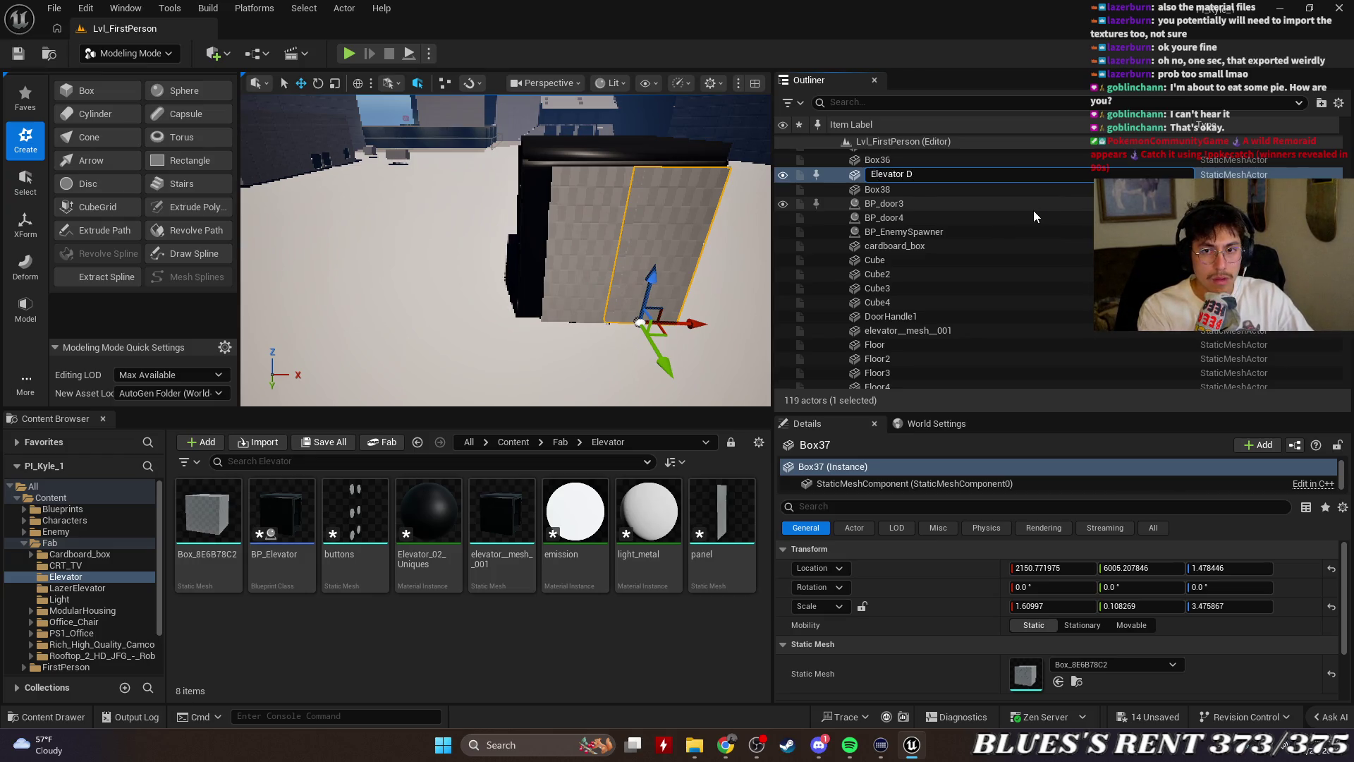
{"action": "type", "text": "oor"}
{"action": "type", "text": "R"}
{"action": "key", "text": "Return"}
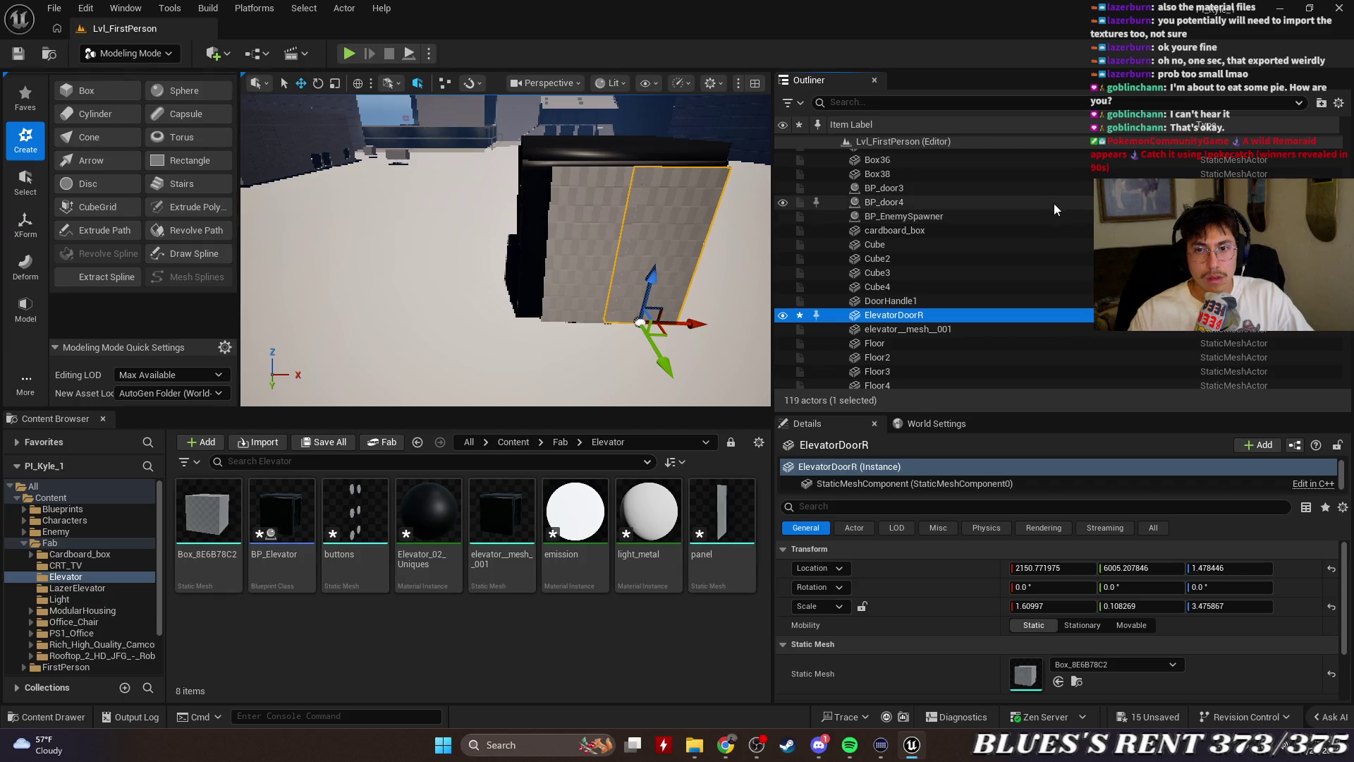
Rename Box38 to ElevatorDoorL and select both door actors
{"action": "left_click", "coordinate": [528, 233]}
{"action": "left_click", "coordinate": [592, 226]}
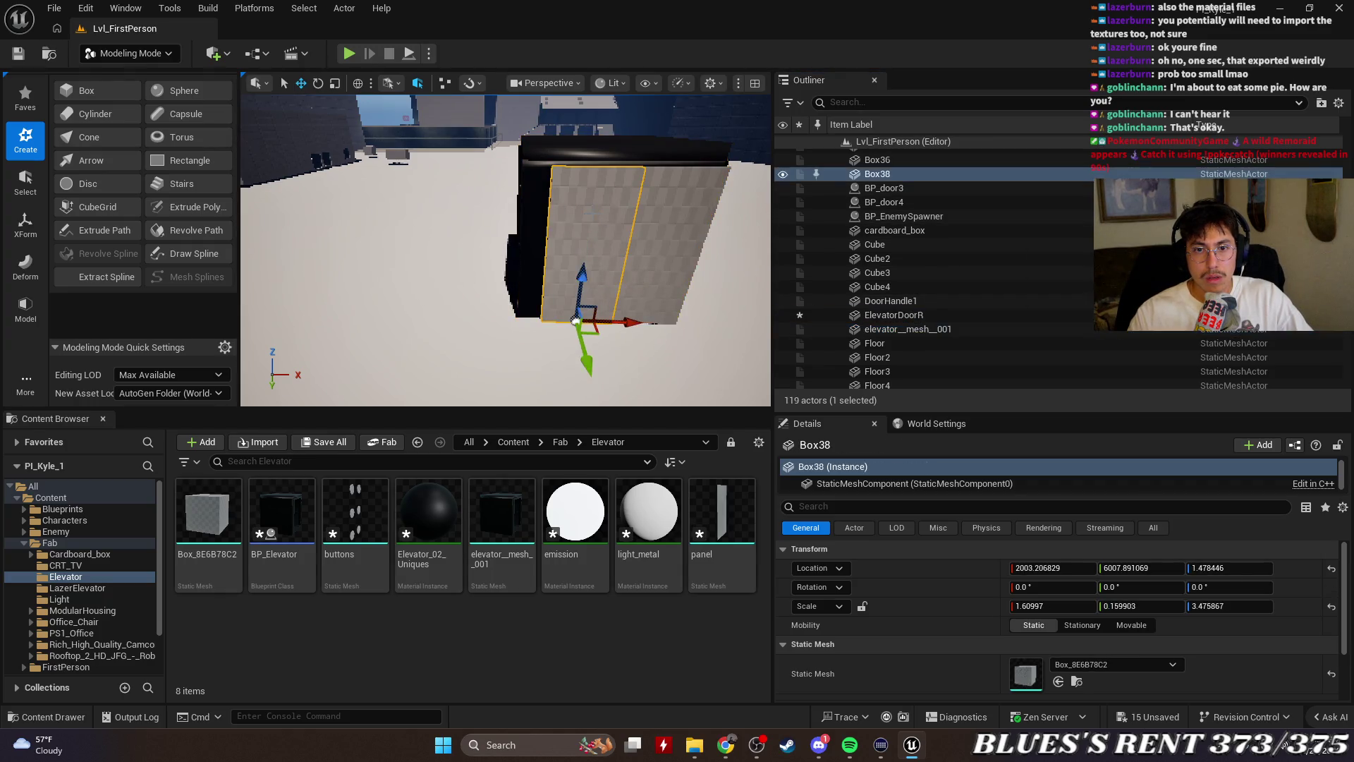
{"action": "right_click", "coordinate": [881, 172]}
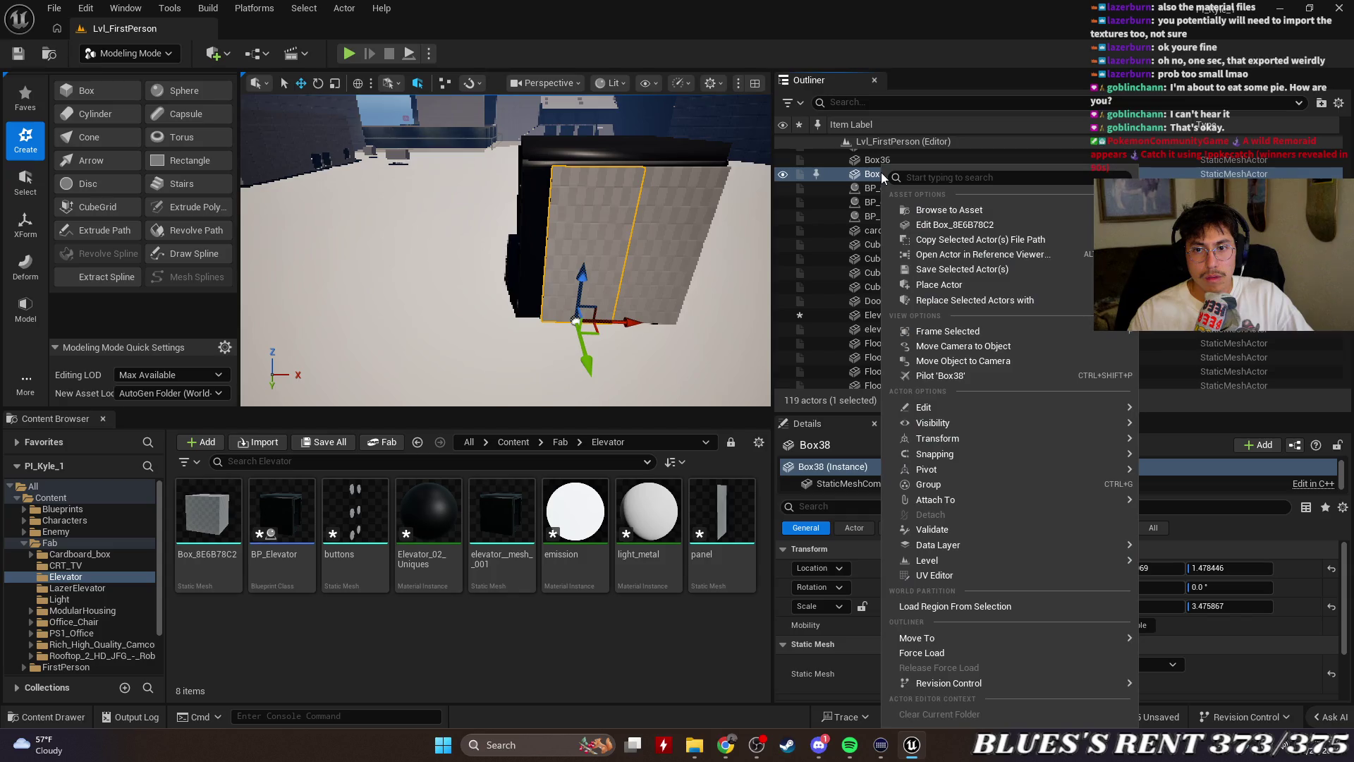
{"action": "type", "text": "rename"}
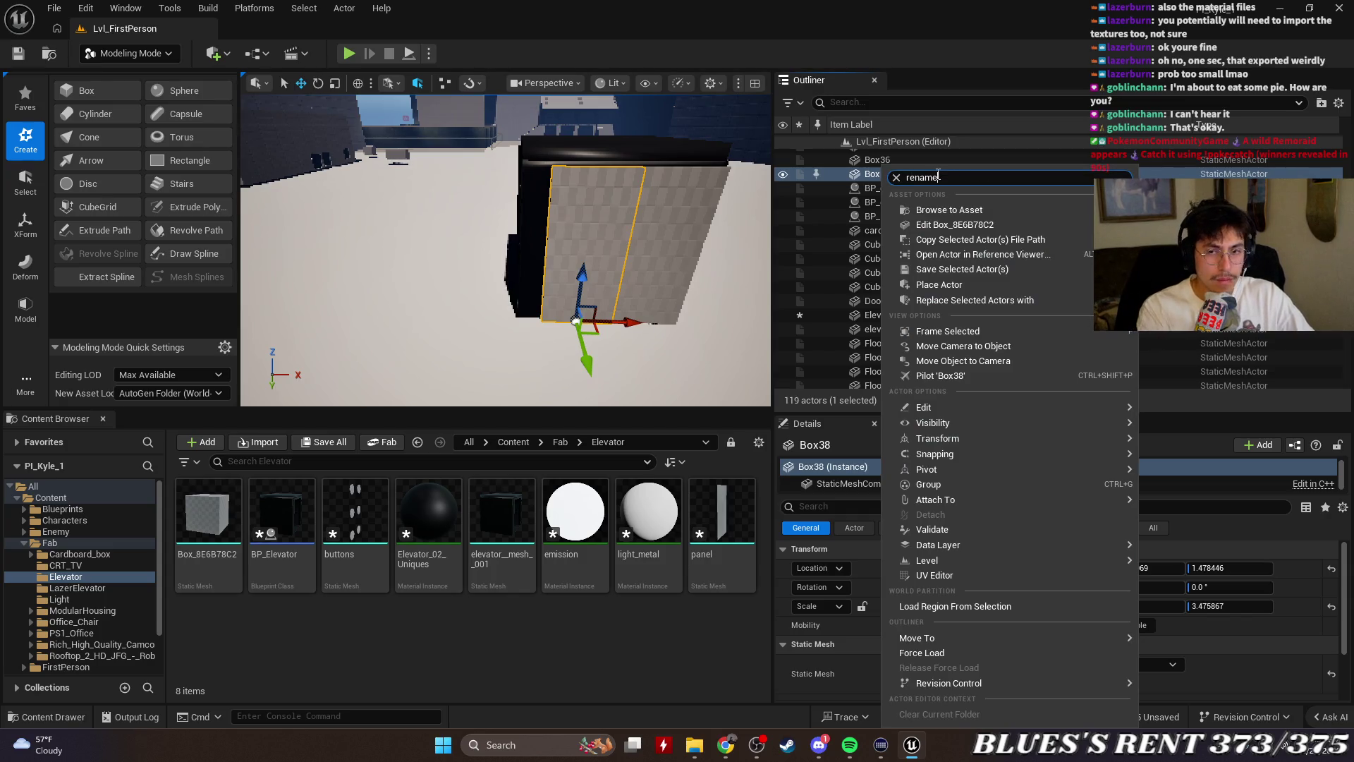
{"action": "left_click", "coordinate": [971, 206]}
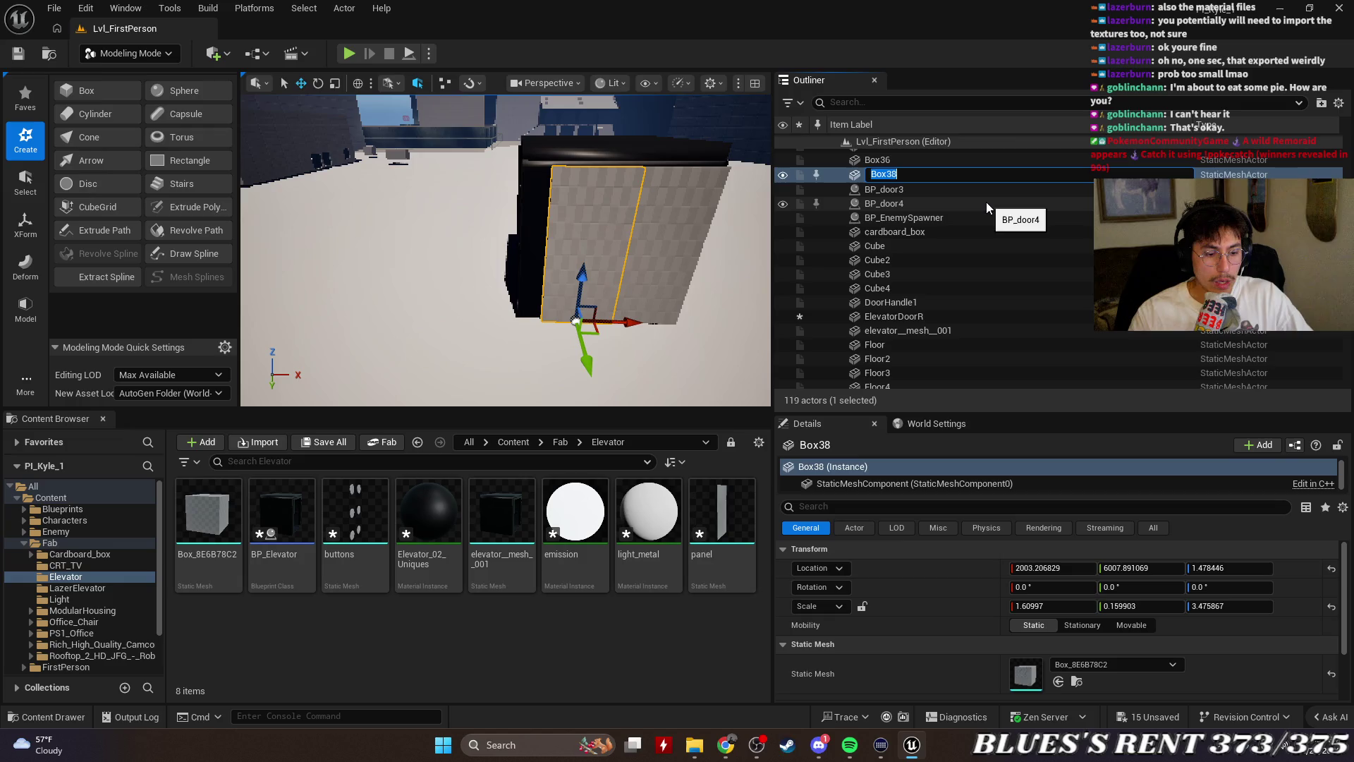
{"action": "type", "text": "ElevatorD"}
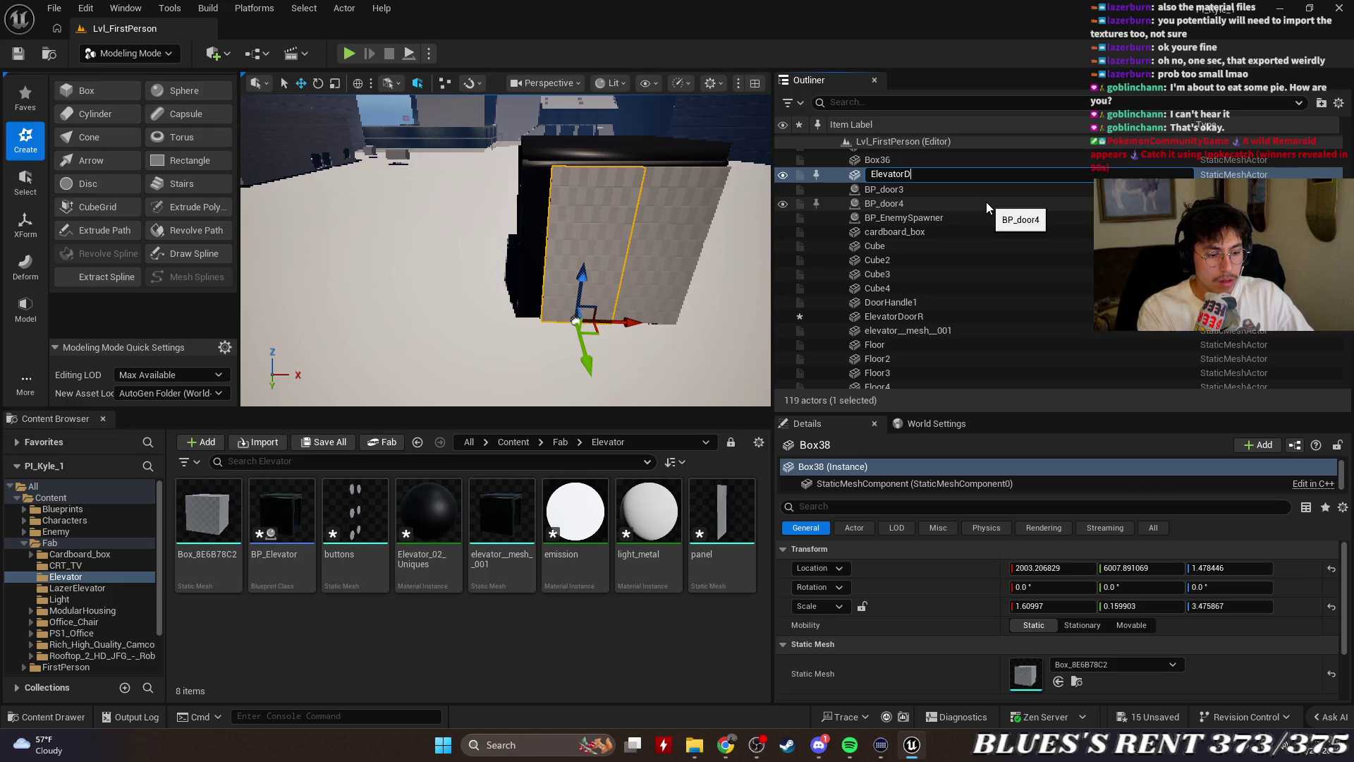
{"action": "type", "text": "oorL"}
{"action": "key", "text": "Return"}
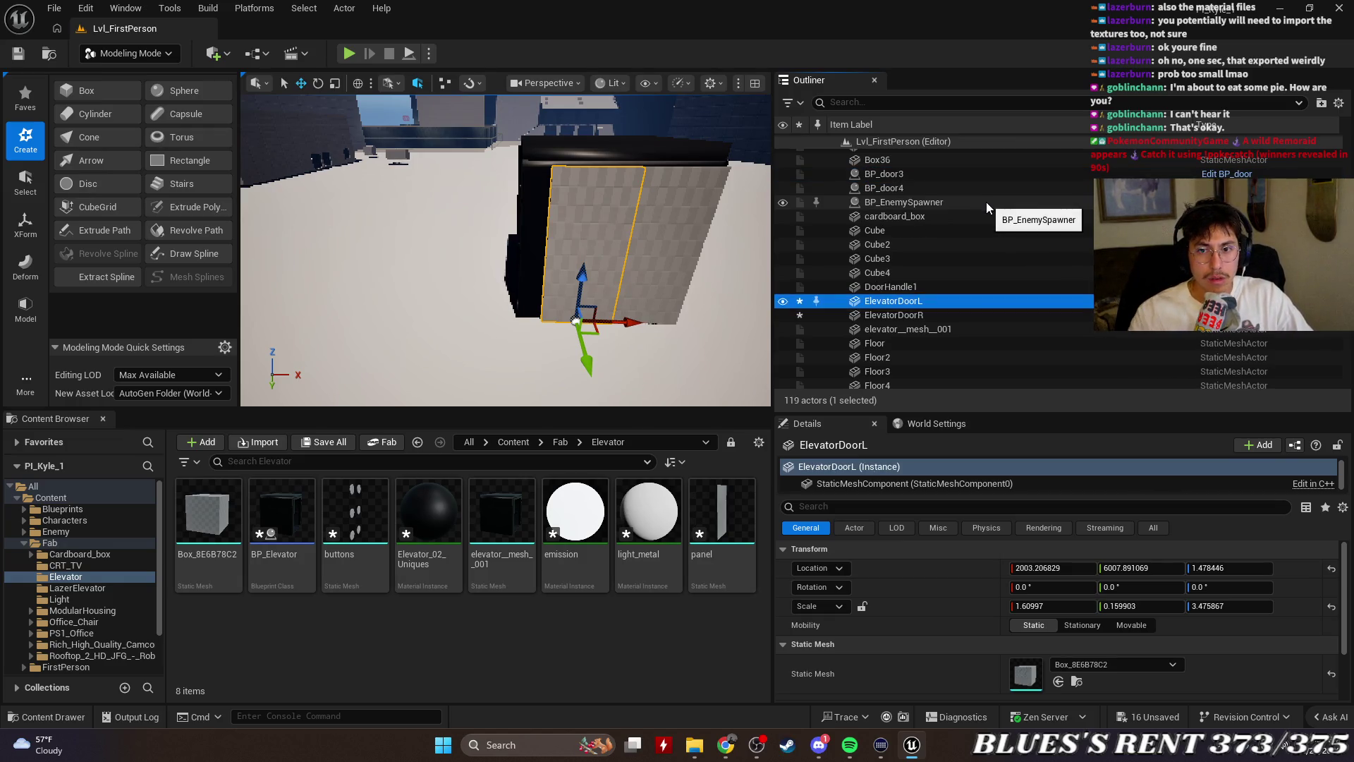
{"action": "left_click", "coordinate": [960, 316]}
{"action": "left_click", "coordinate": [950, 301], "text": "ctrl"}
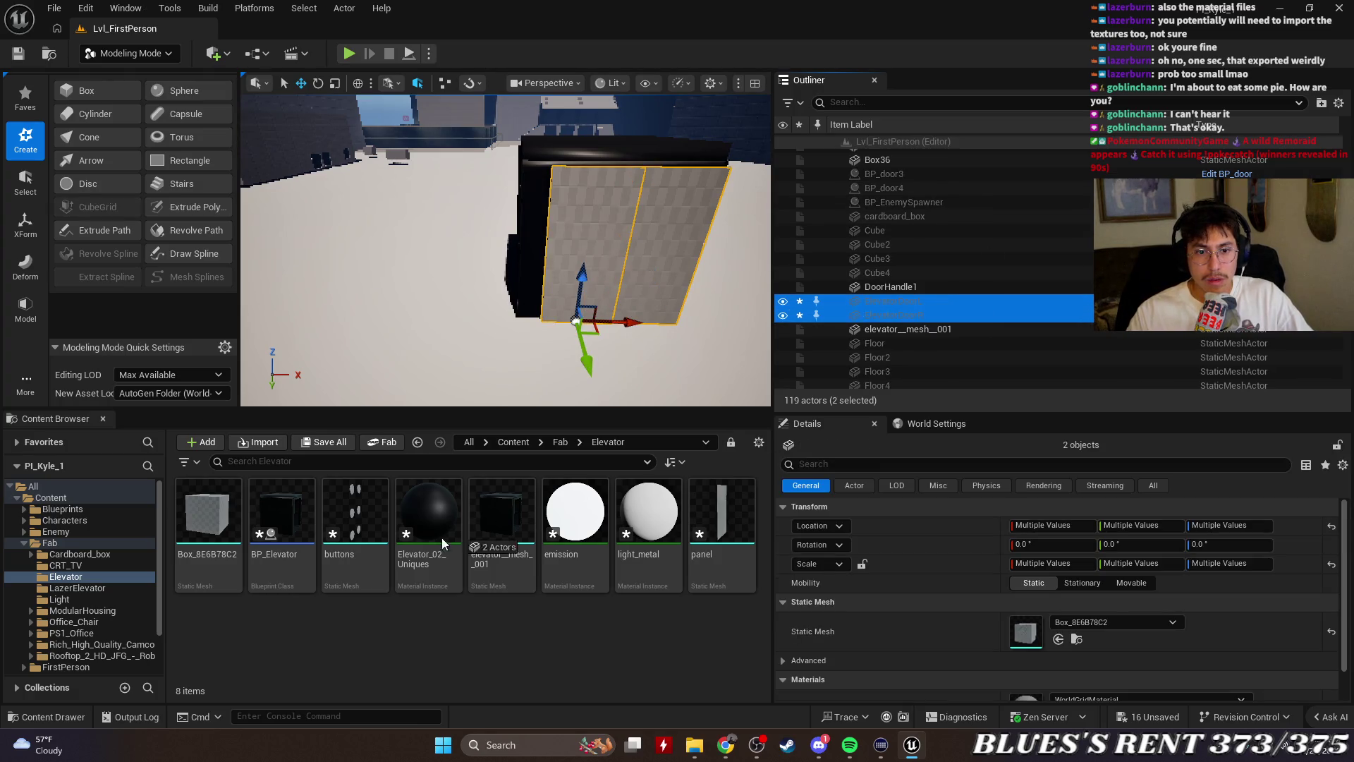
{"action": "left_click", "coordinate": [907, 302]}
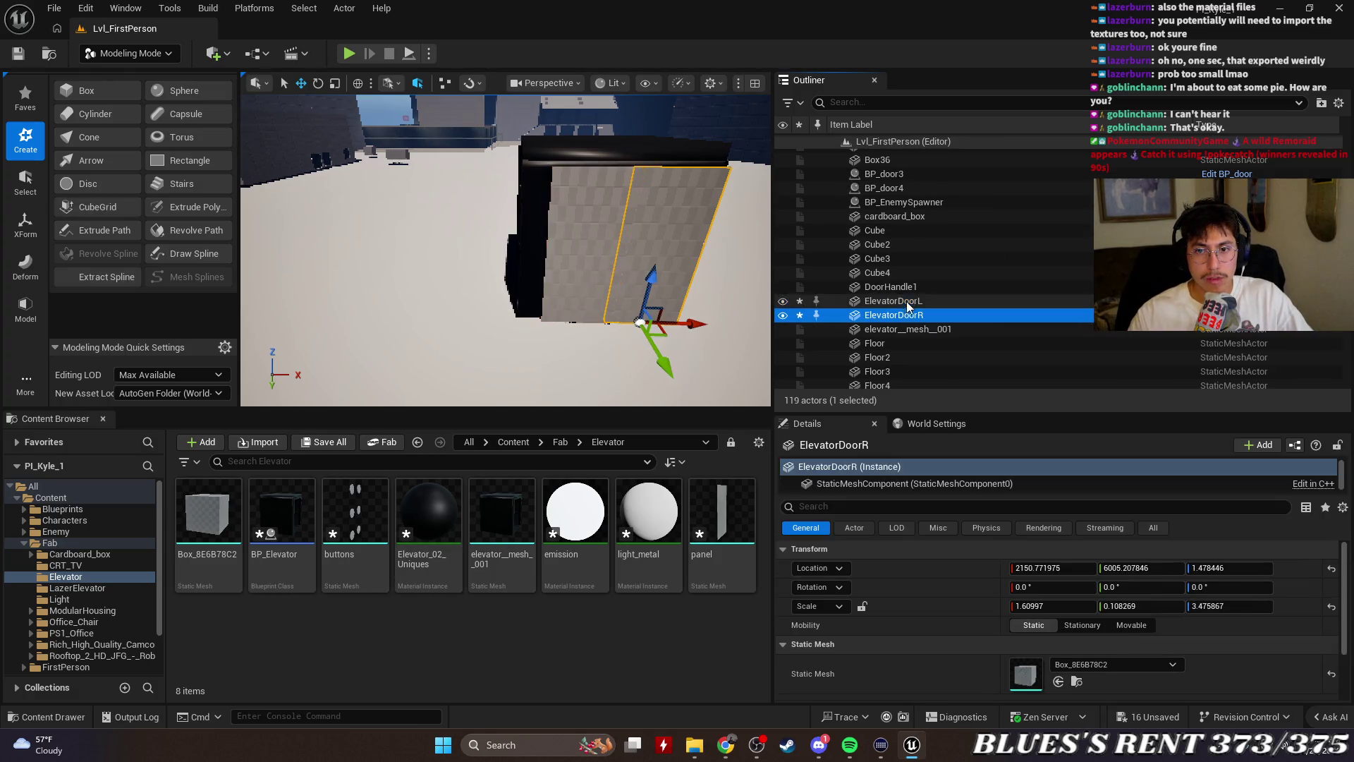
{"action": "right_click", "coordinate": [907, 300]}
{"action": "left_click", "coordinate": [988, 210]}
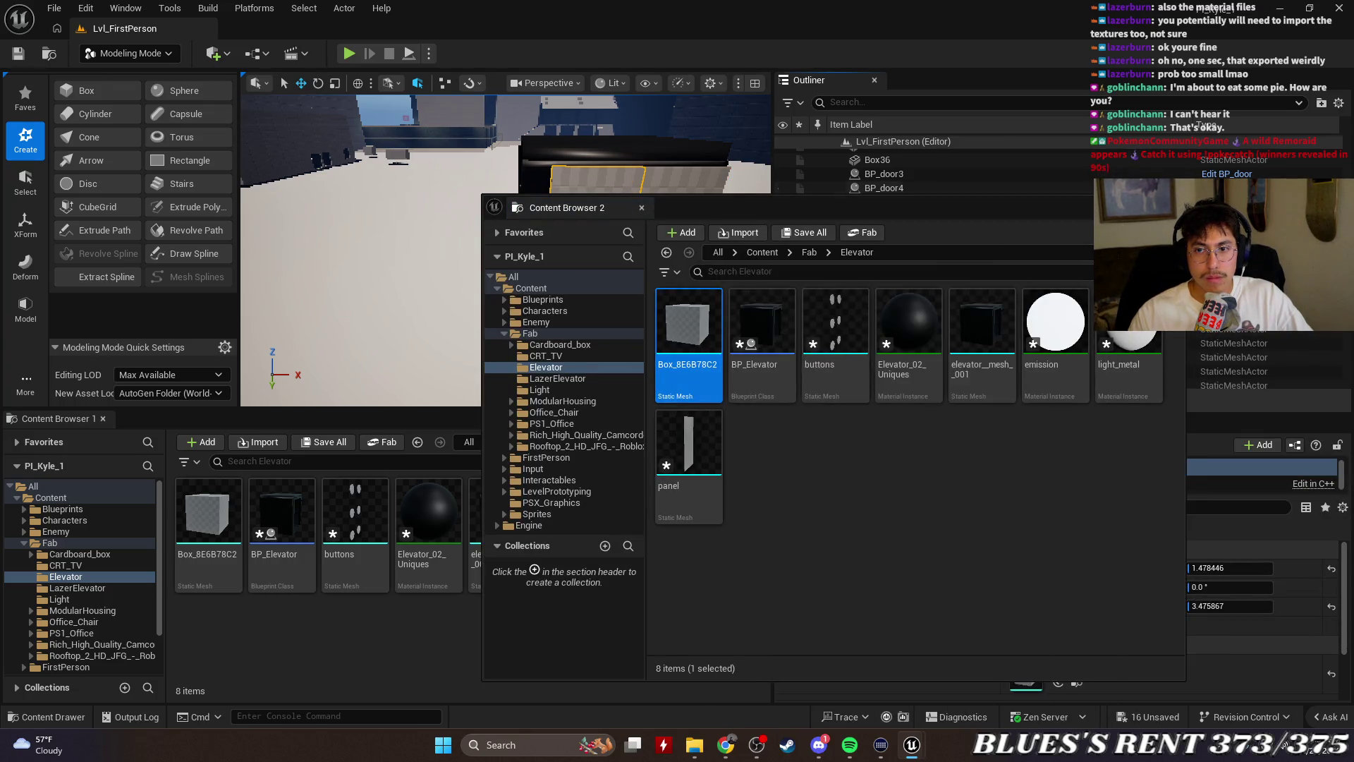
{"action": "left_click", "coordinate": [641, 208]}
{"action": "right_click", "coordinate": [217, 515]}
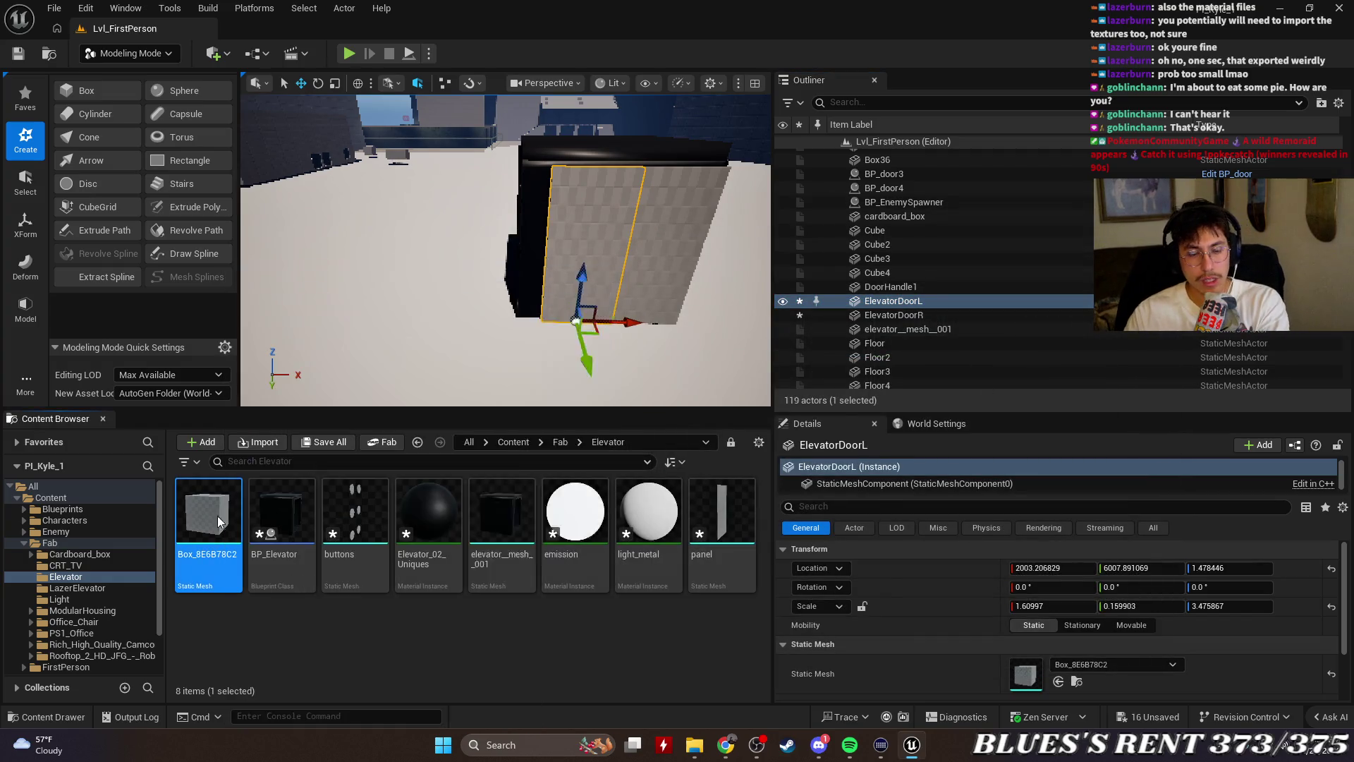
{"action": "key", "text": "Delete"}
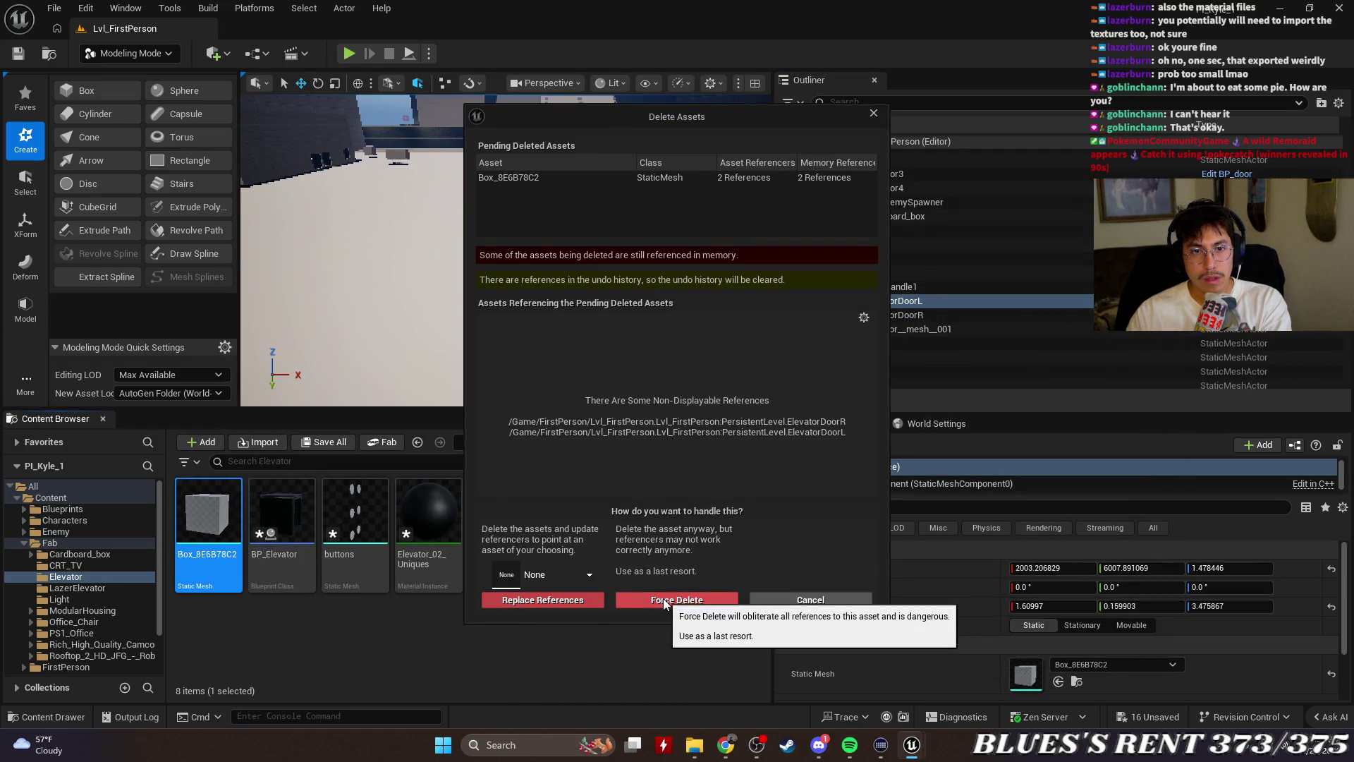
{"action": "left_click", "coordinate": [550, 179]}
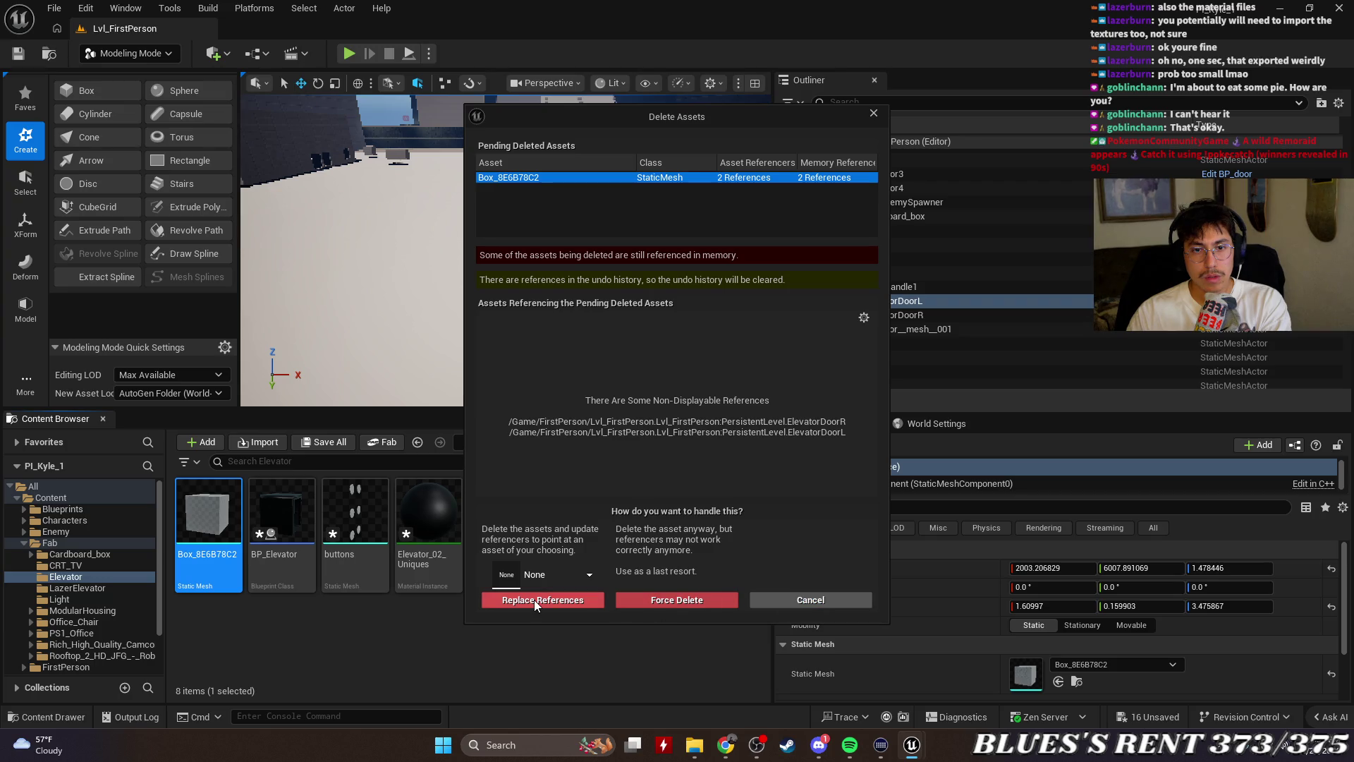
{"action": "left_click", "coordinate": [818, 601]}
{"action": "left_click", "coordinate": [499, 658]}
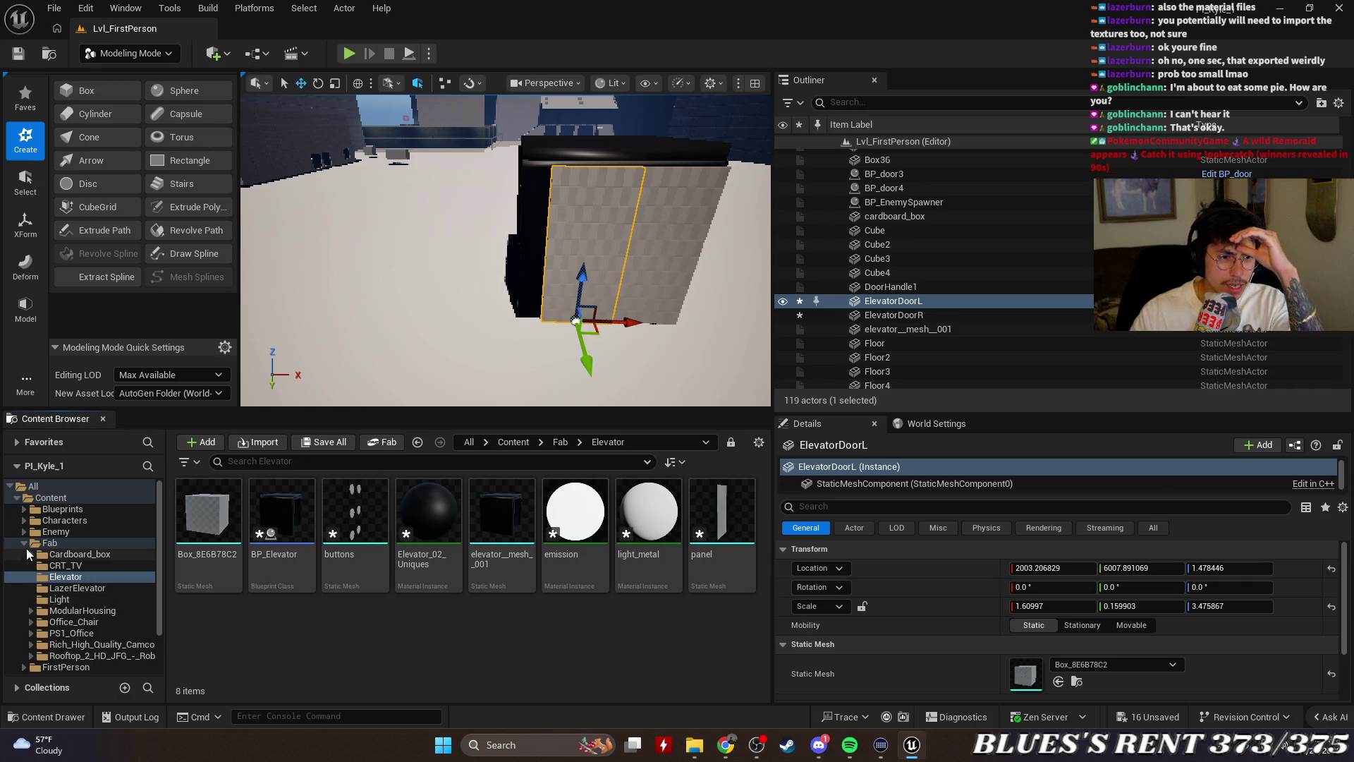
Show the Fab folder's contents and check ElevatorDoorL's actions menu without running anything
{"action": "double_click", "coordinate": [48, 543]}
{"action": "left_click", "coordinate": [962, 301]}
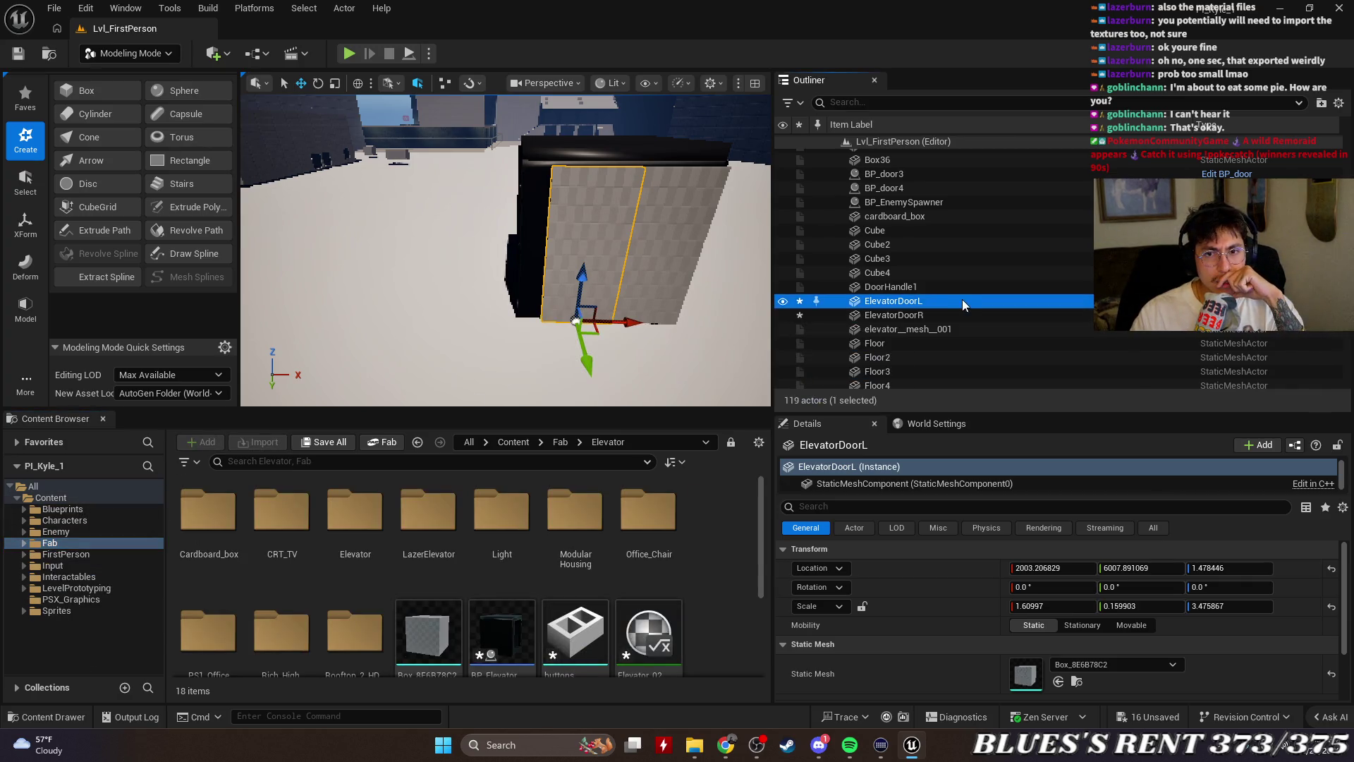
{"action": "scroll", "coordinate": [687, 554], "scroll_direction": "down", "scroll_amount": 3}
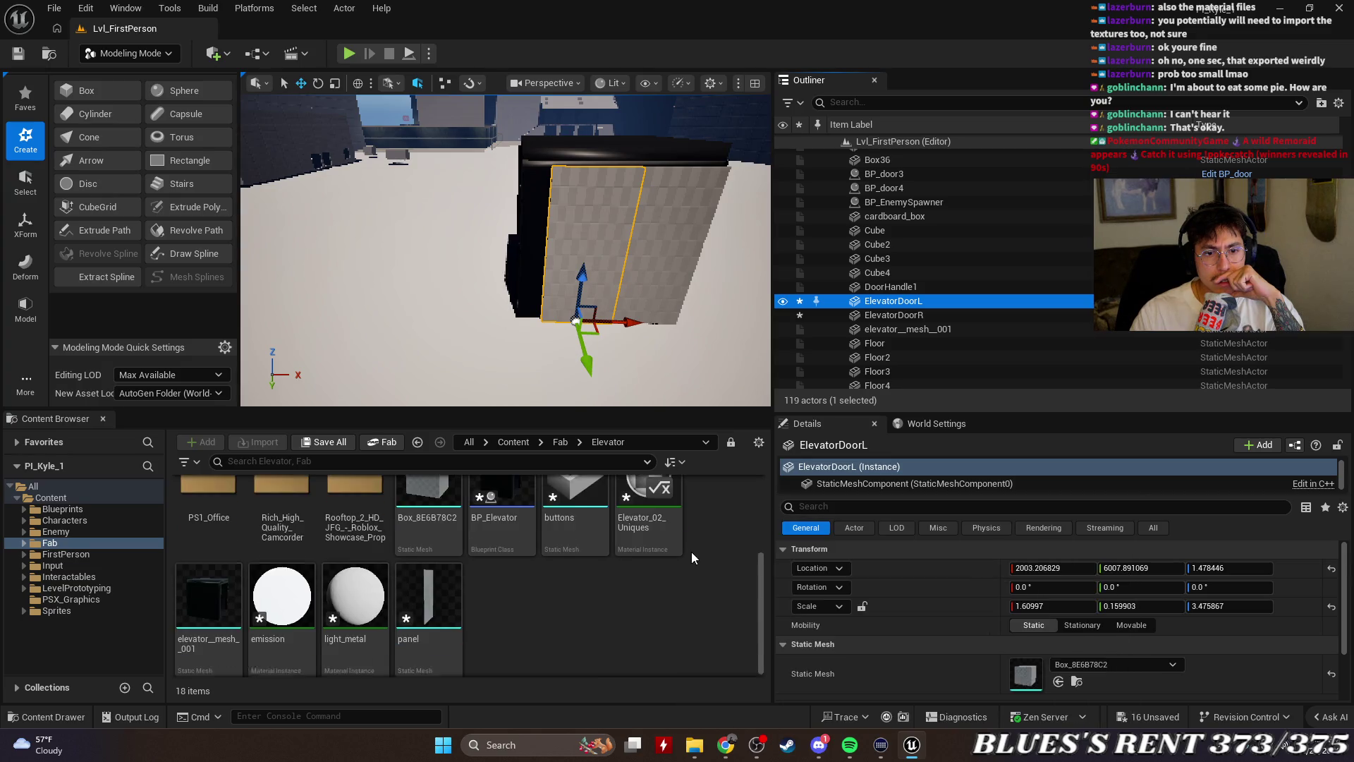
{"action": "right_click", "coordinate": [905, 299]}
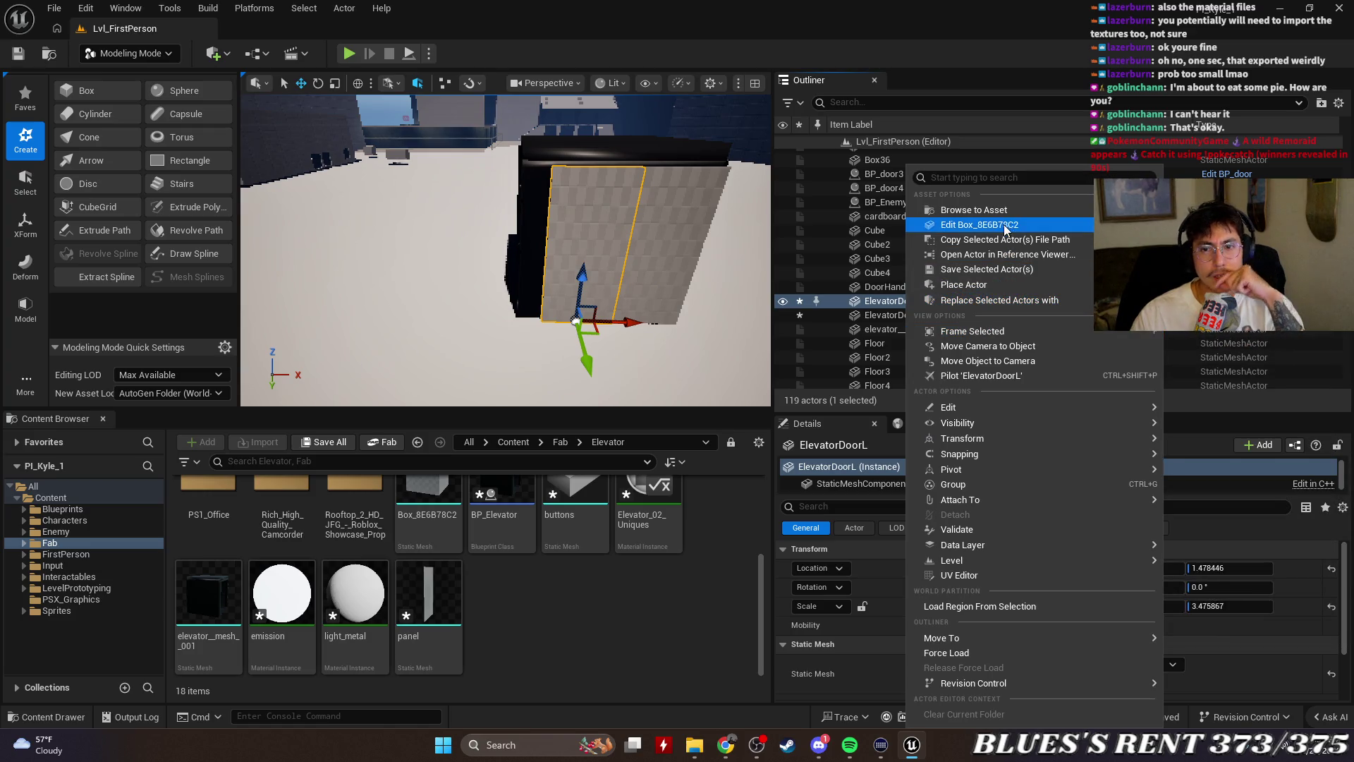
{"action": "key", "text": "Escape"}
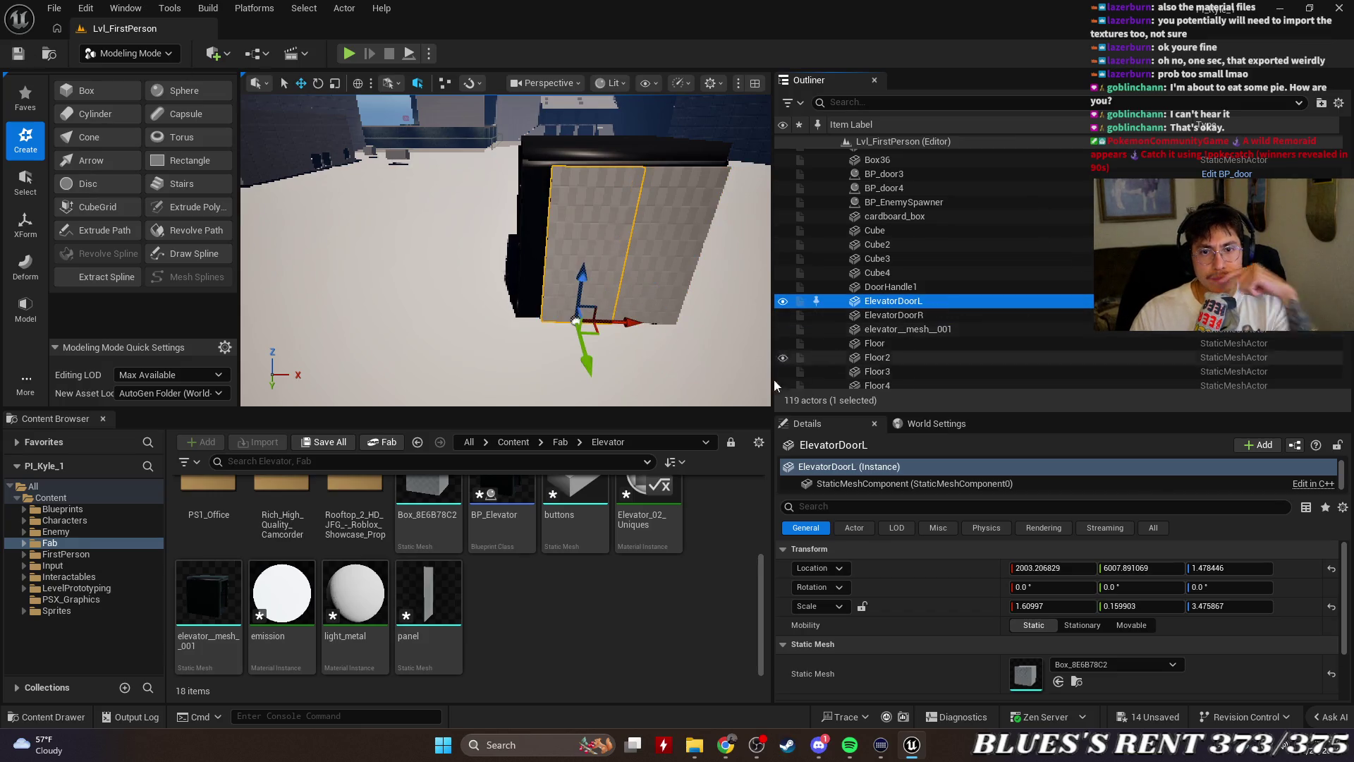
{"action": "scroll", "coordinate": [634, 578], "scroll_direction": "up", "scroll_amount": 2}
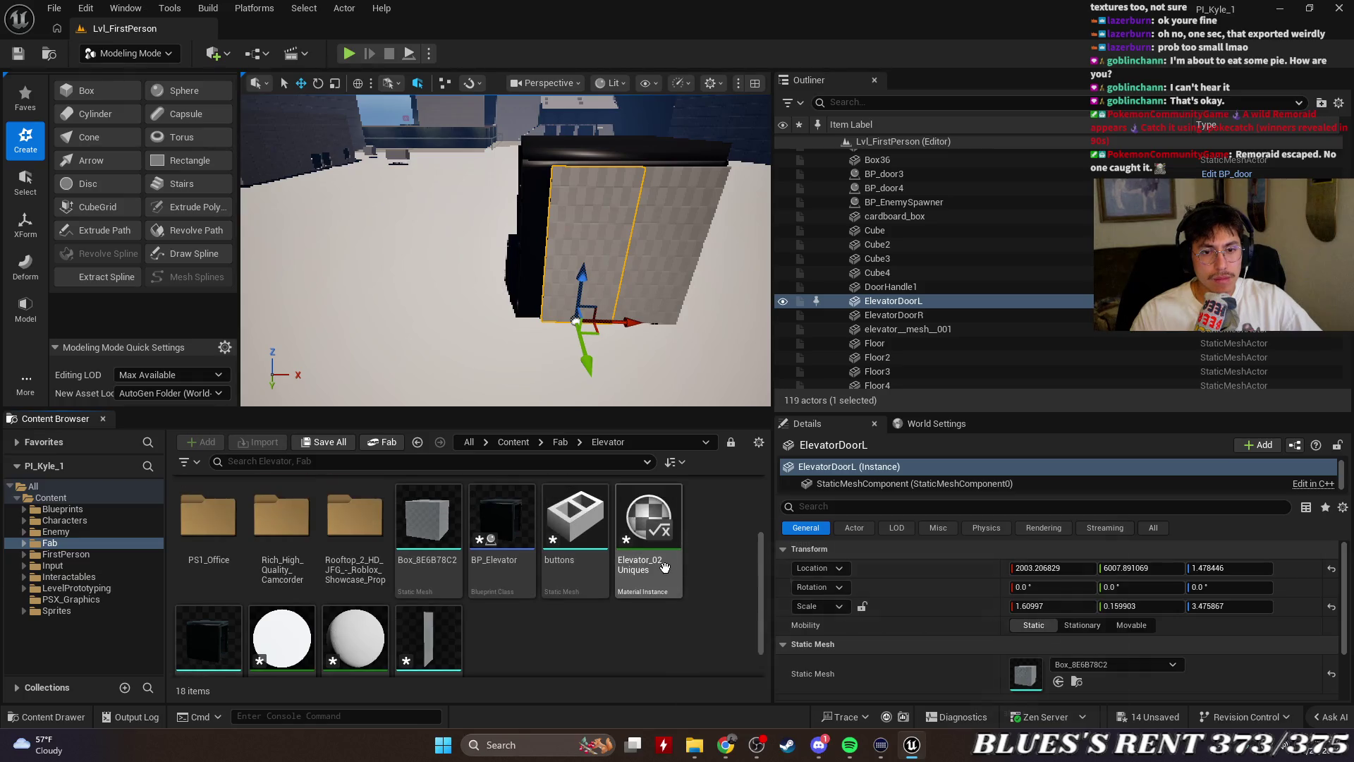
{"action": "scroll", "coordinate": [664, 567], "scroll_direction": "down", "scroll_amount": 2}
Check the Content Browser's add and create options, then dismiss them
{"action": "right_click", "coordinate": [562, 615]}
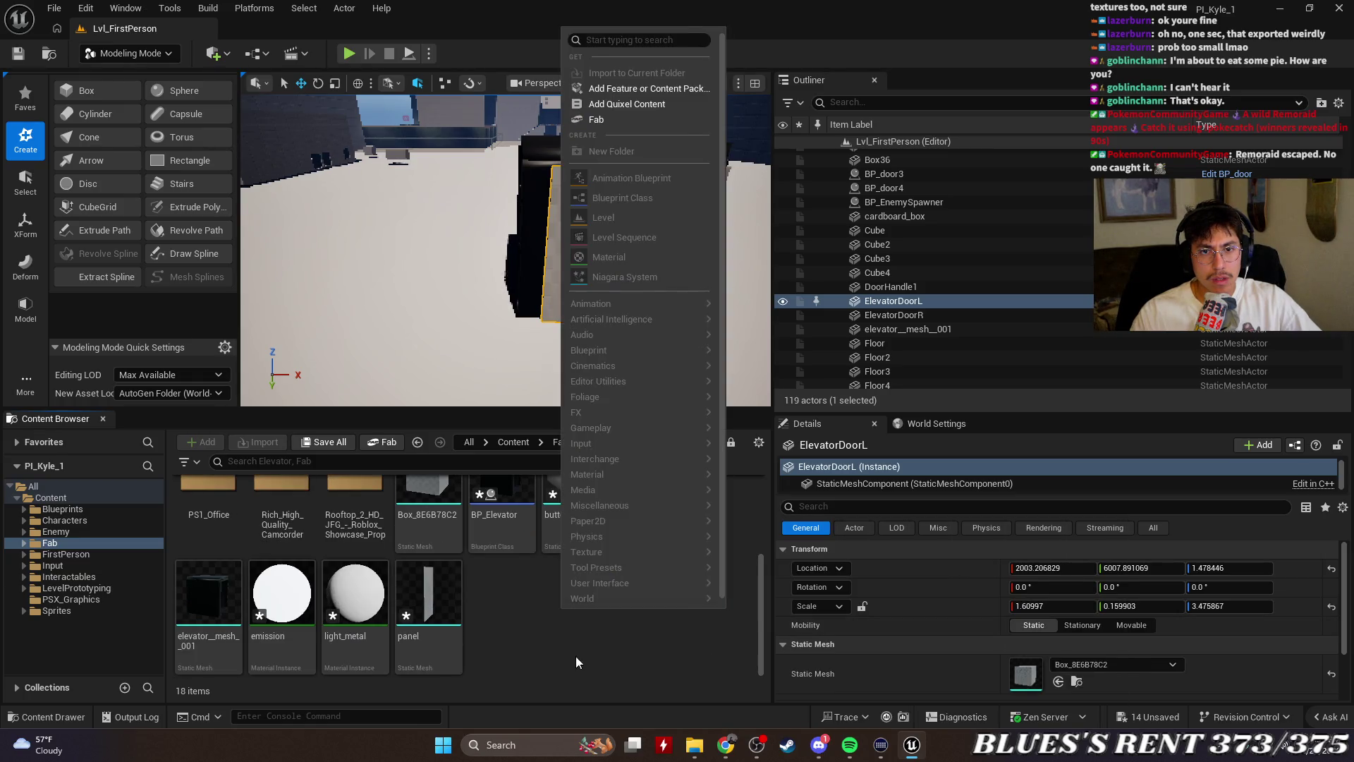
{"action": "left_click", "coordinate": [595, 646]}
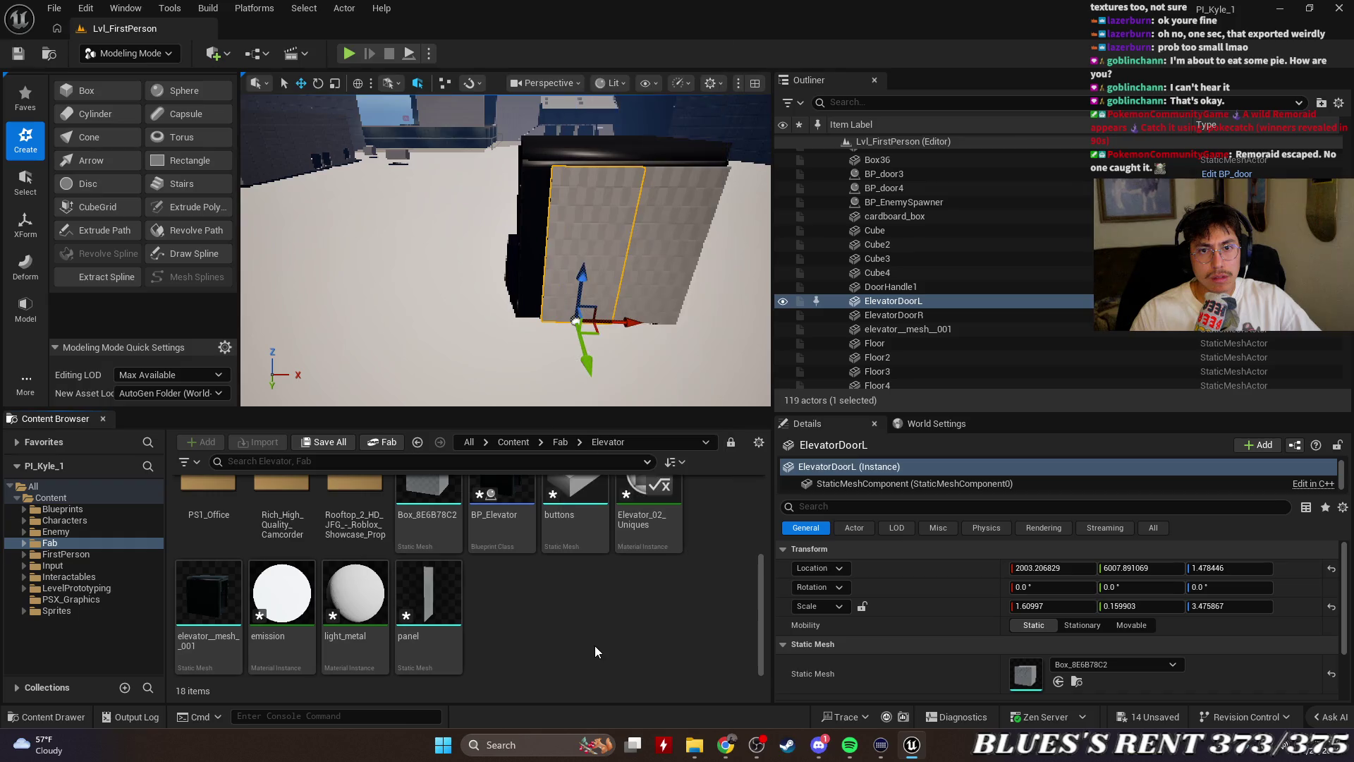
{"action": "right_click", "coordinate": [526, 622]}
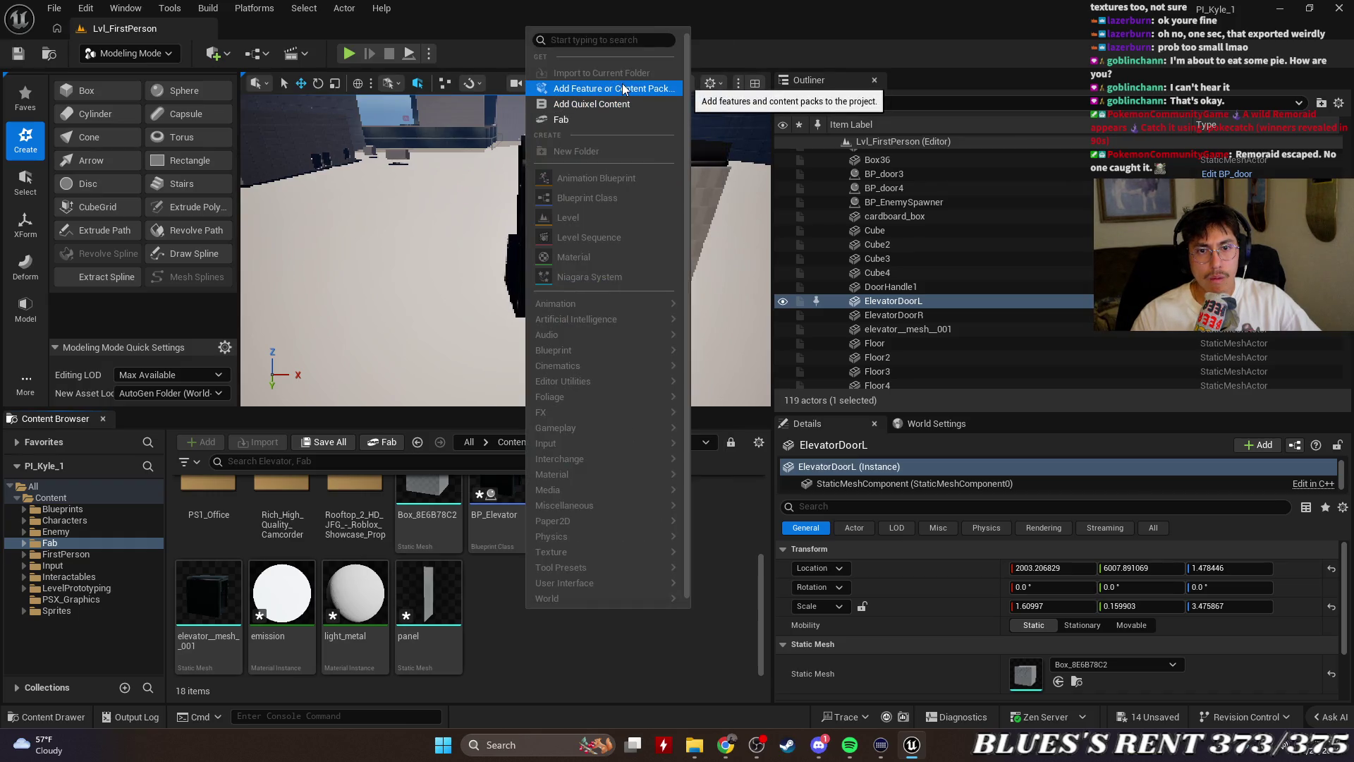
{"action": "left_click", "coordinate": [492, 655]}
{"action": "scroll", "coordinate": [332, 507], "scroll_direction": "up", "scroll_amount": 1}
Check the Box_8E6B78C2 asset's actions, then switch between ElevatorDoorL and ElevatorDoorR
{"action": "left_click", "coordinate": [426, 529]}
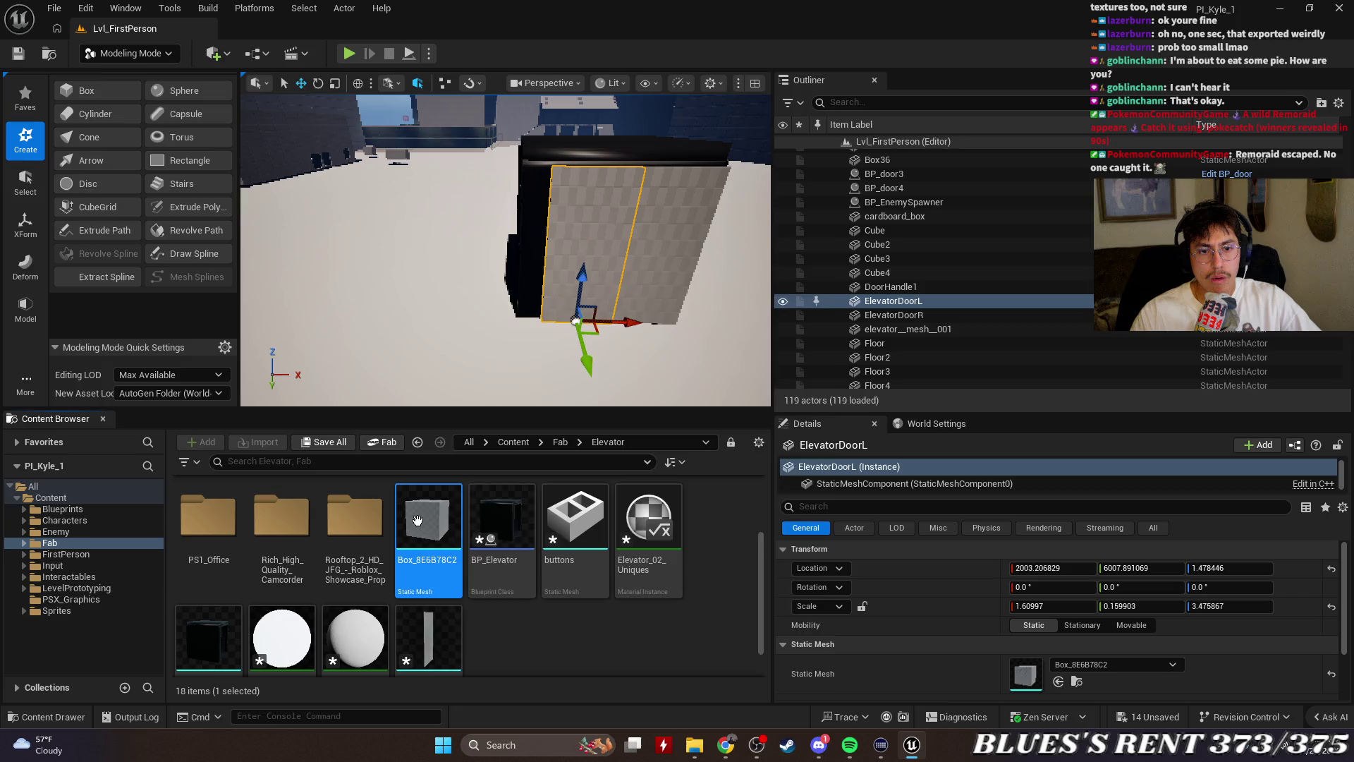
{"action": "right_click", "coordinate": [427, 529]}
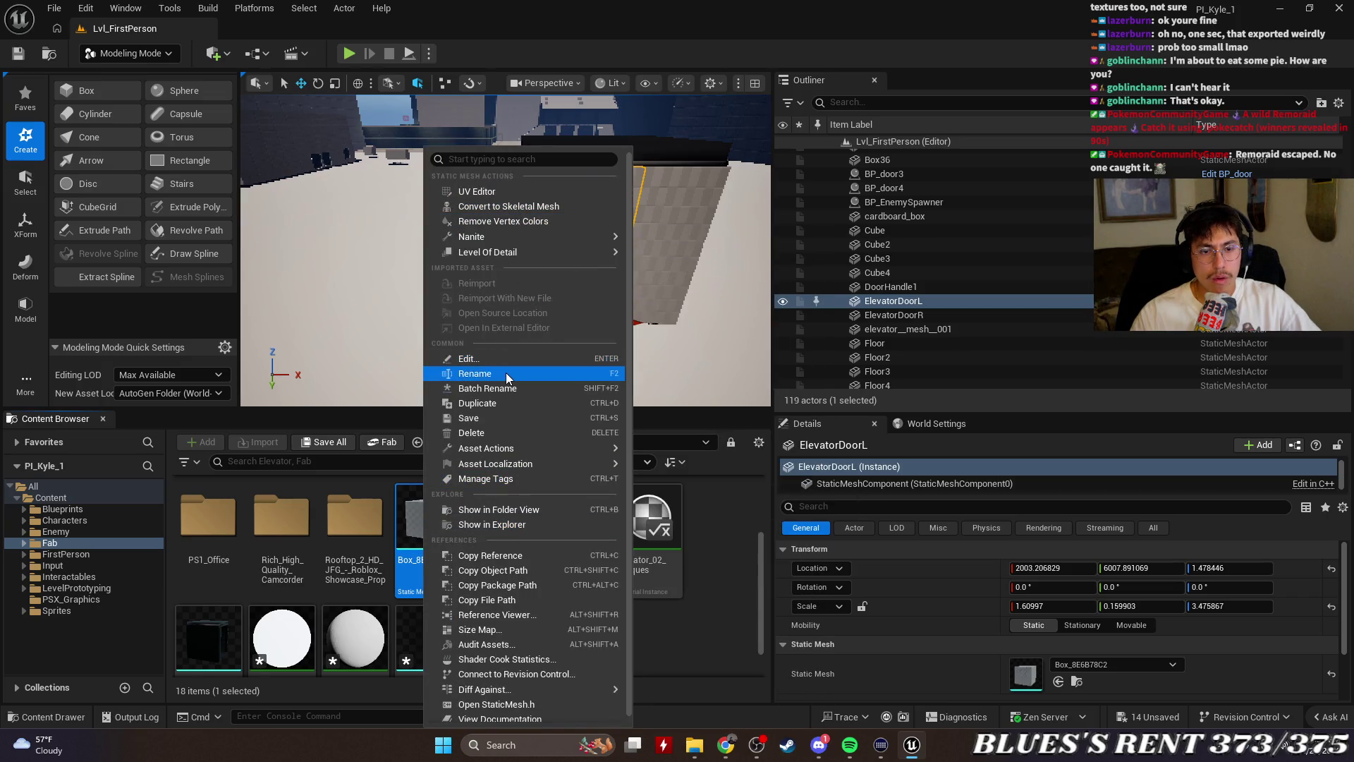
{"action": "mouse_move", "coordinate": [522, 448]}
{"action": "key", "text": "Escape"}
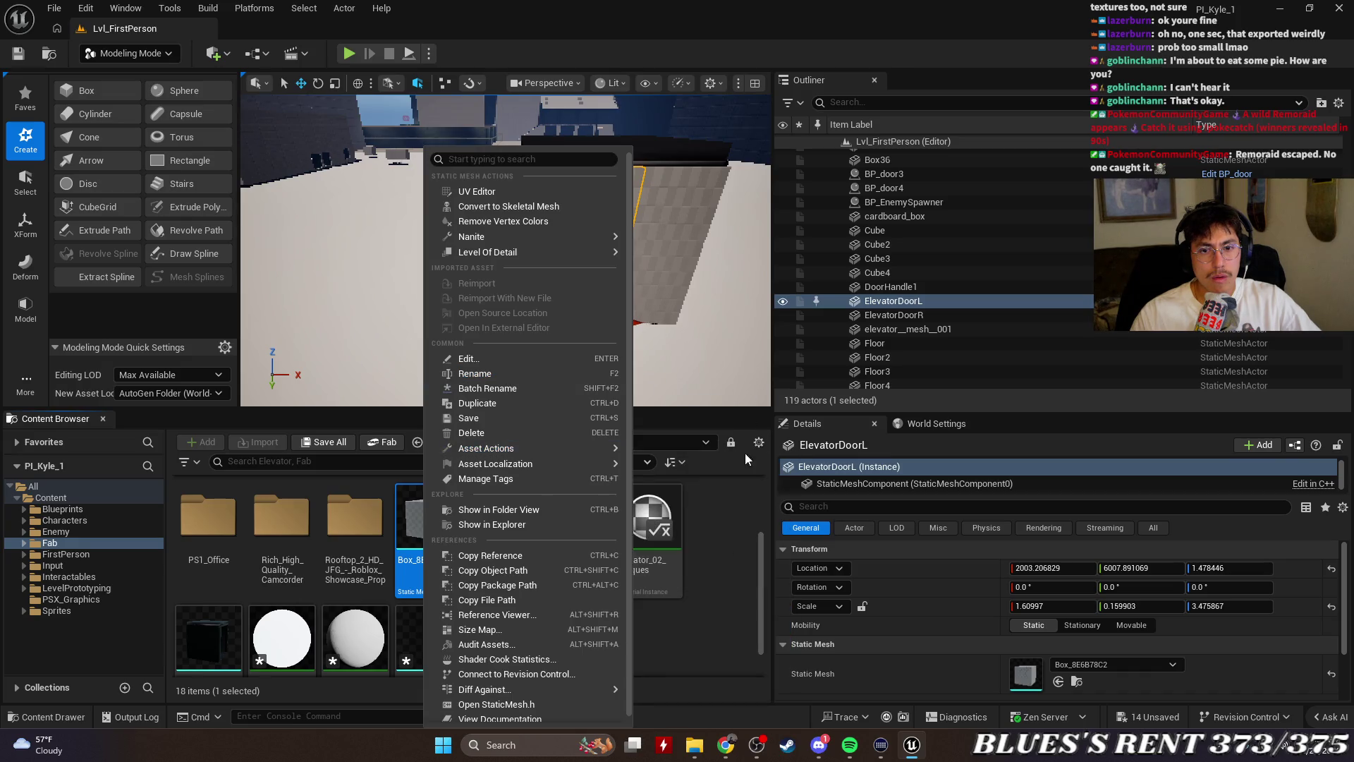
{"action": "left_click", "coordinate": [744, 453]}
{"action": "left_click", "coordinate": [890, 288]}
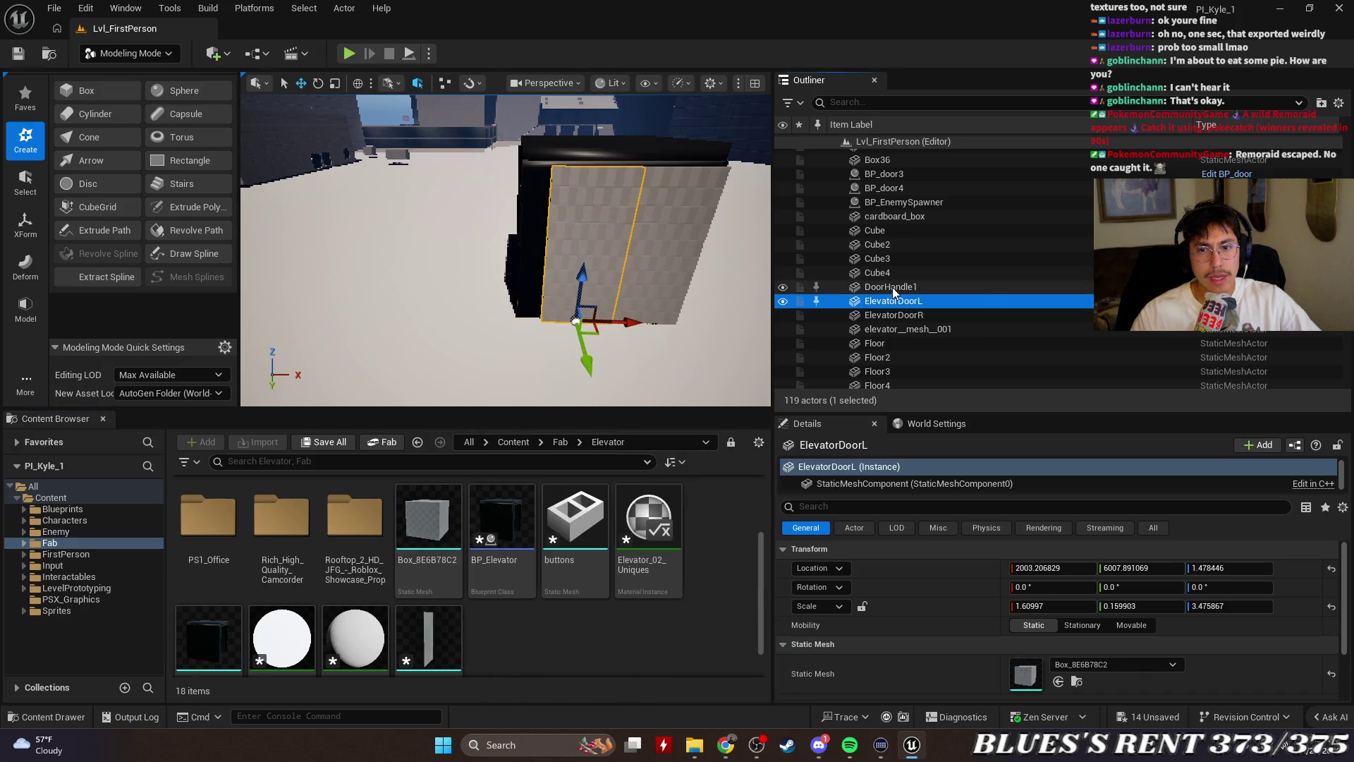
{"action": "left_click", "coordinate": [904, 302]}
{"action": "left_click", "coordinate": [904, 302]}
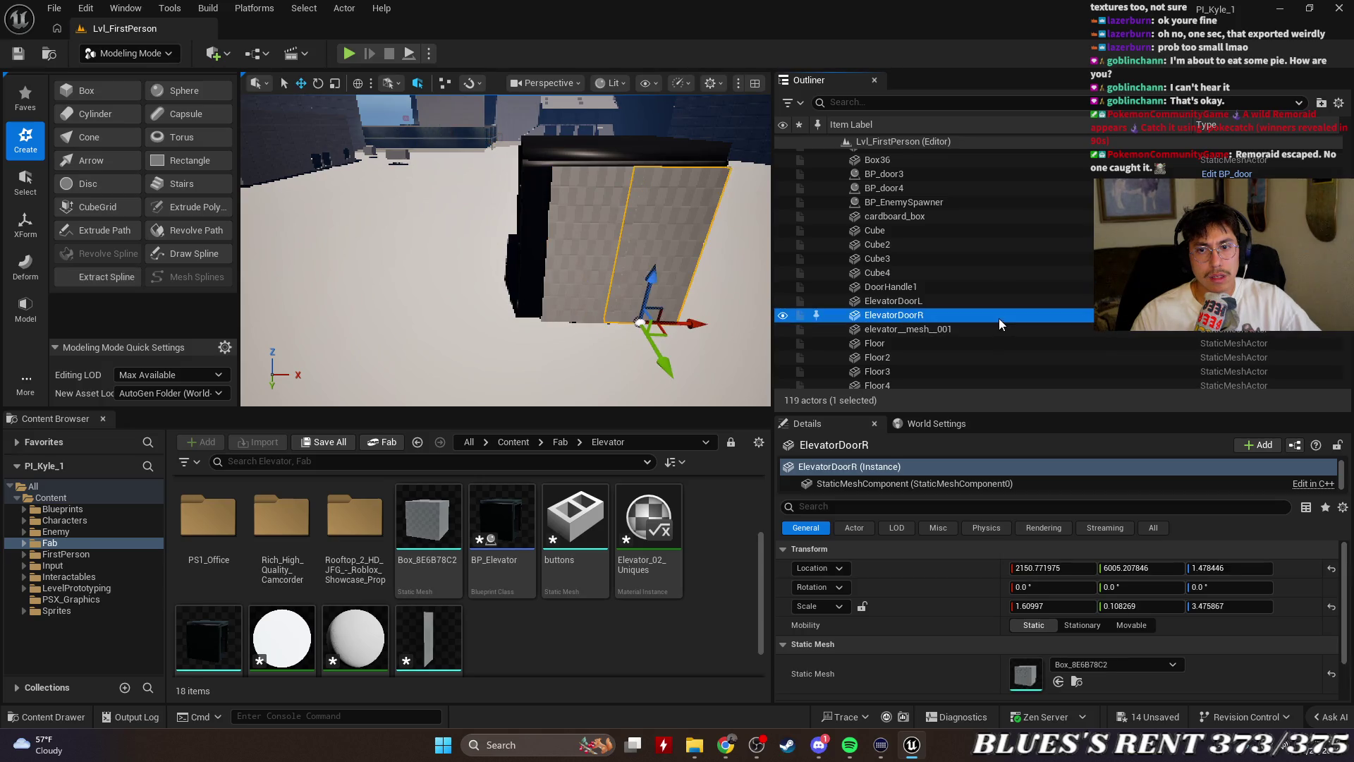
{"action": "left_click", "coordinate": [925, 304]}
{"action": "right_click", "coordinate": [950, 301]}
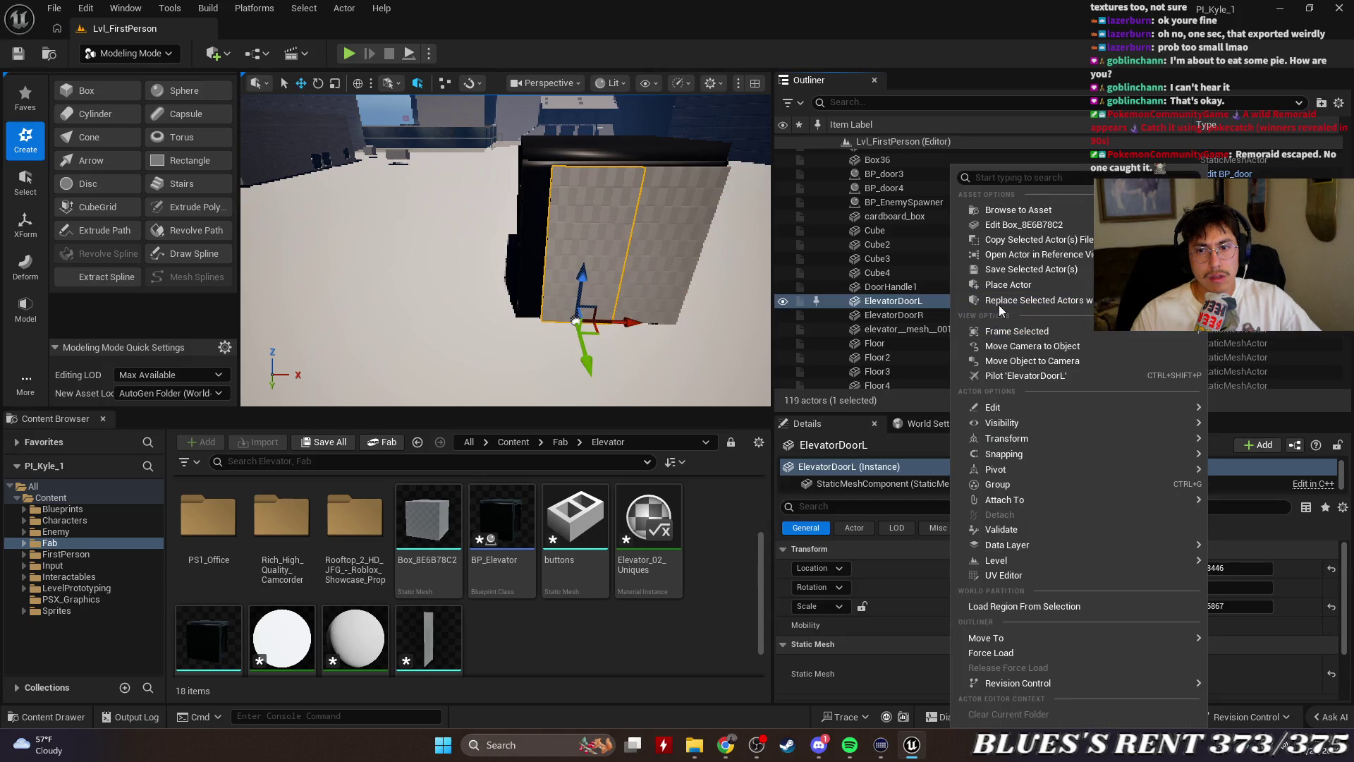
{"action": "mouse_move", "coordinate": [999, 302]}
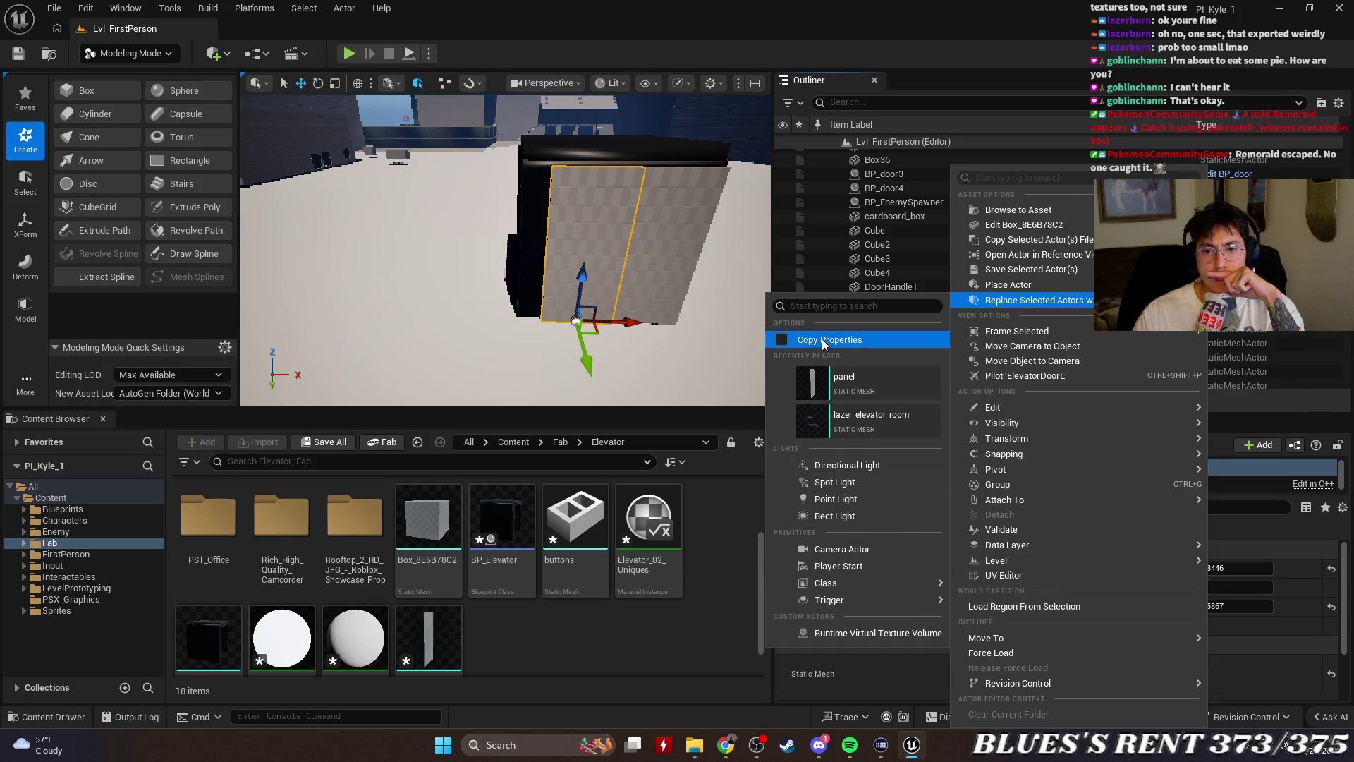
{"action": "left_click", "coordinate": [799, 345]}
{"action": "mouse_move", "coordinate": [1071, 289]}
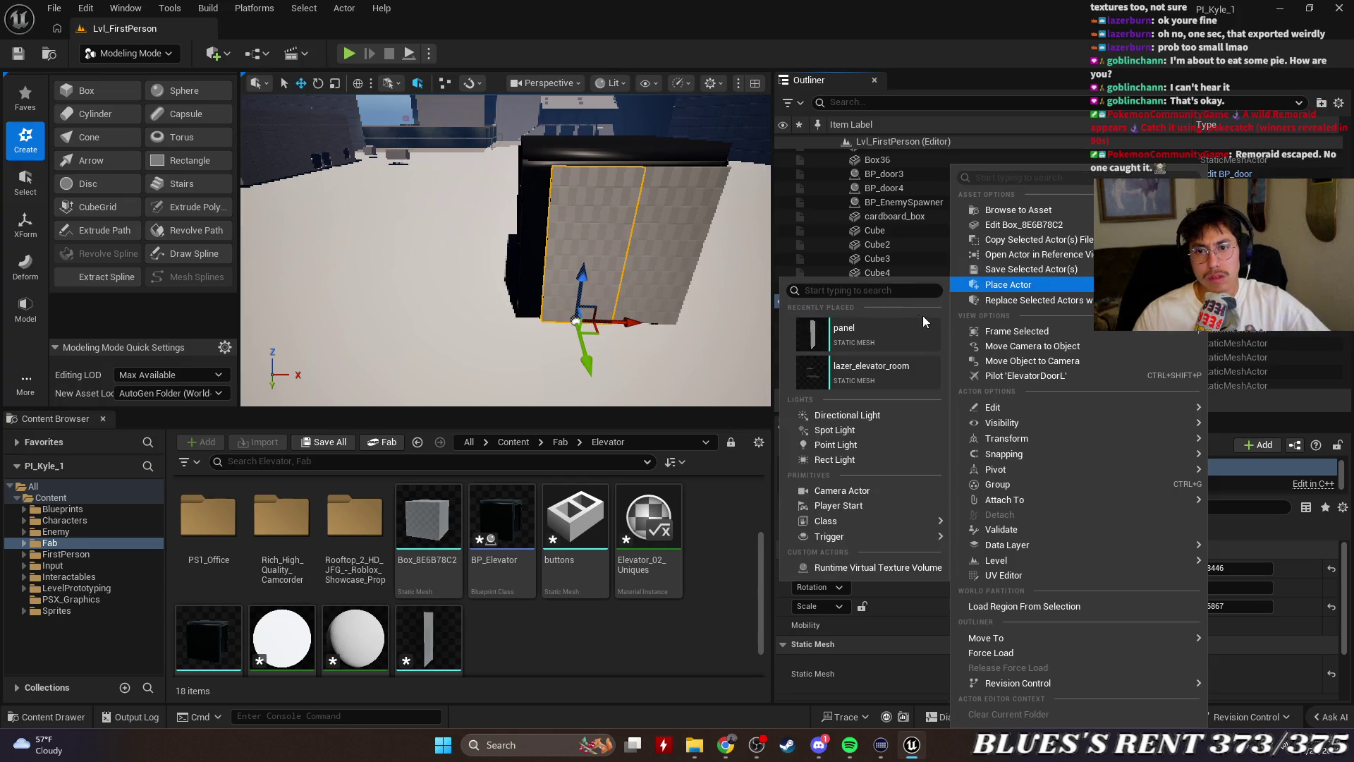
{"action": "left_click", "coordinate": [916, 315]}
{"action": "left_click", "coordinate": [917, 314], "text": "ctrl"}
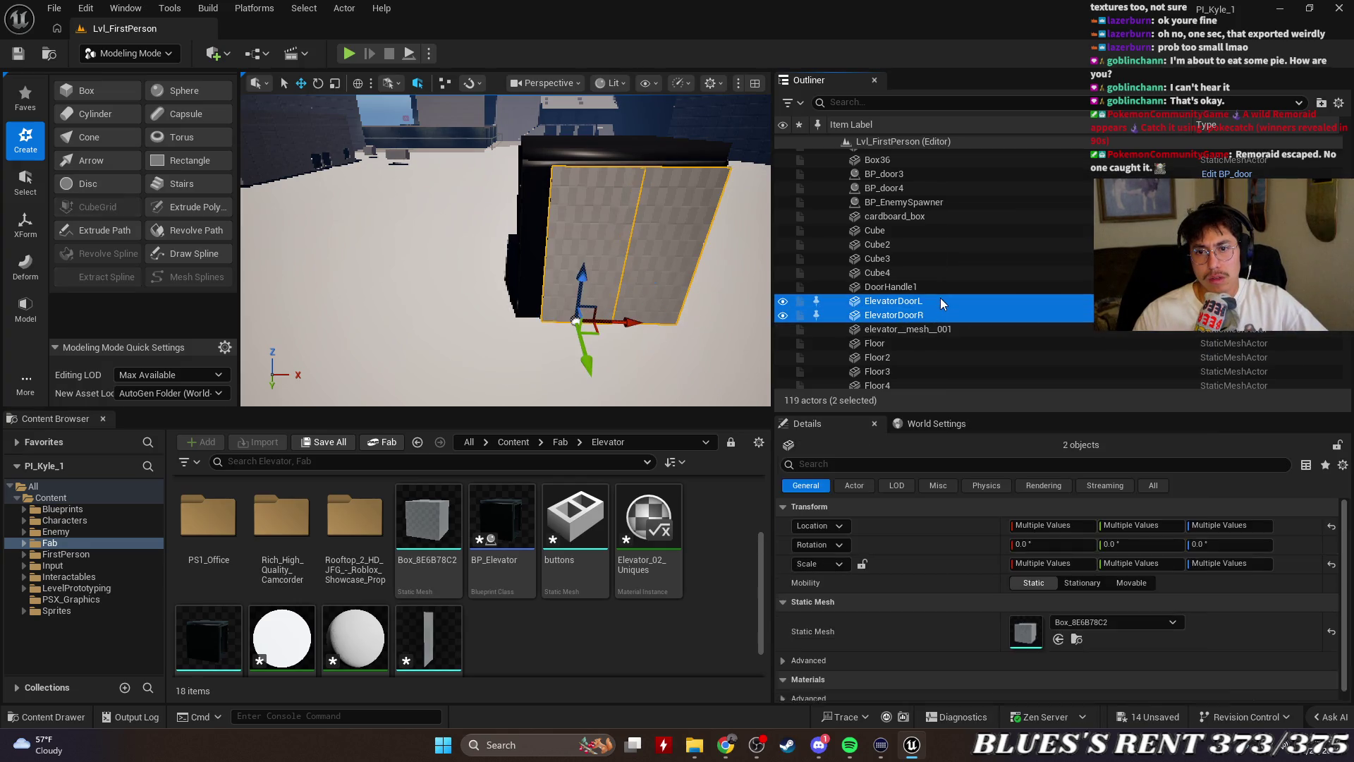
{"action": "right_click", "coordinate": [948, 314]}
{"action": "left_click", "coordinate": [1064, 254]}
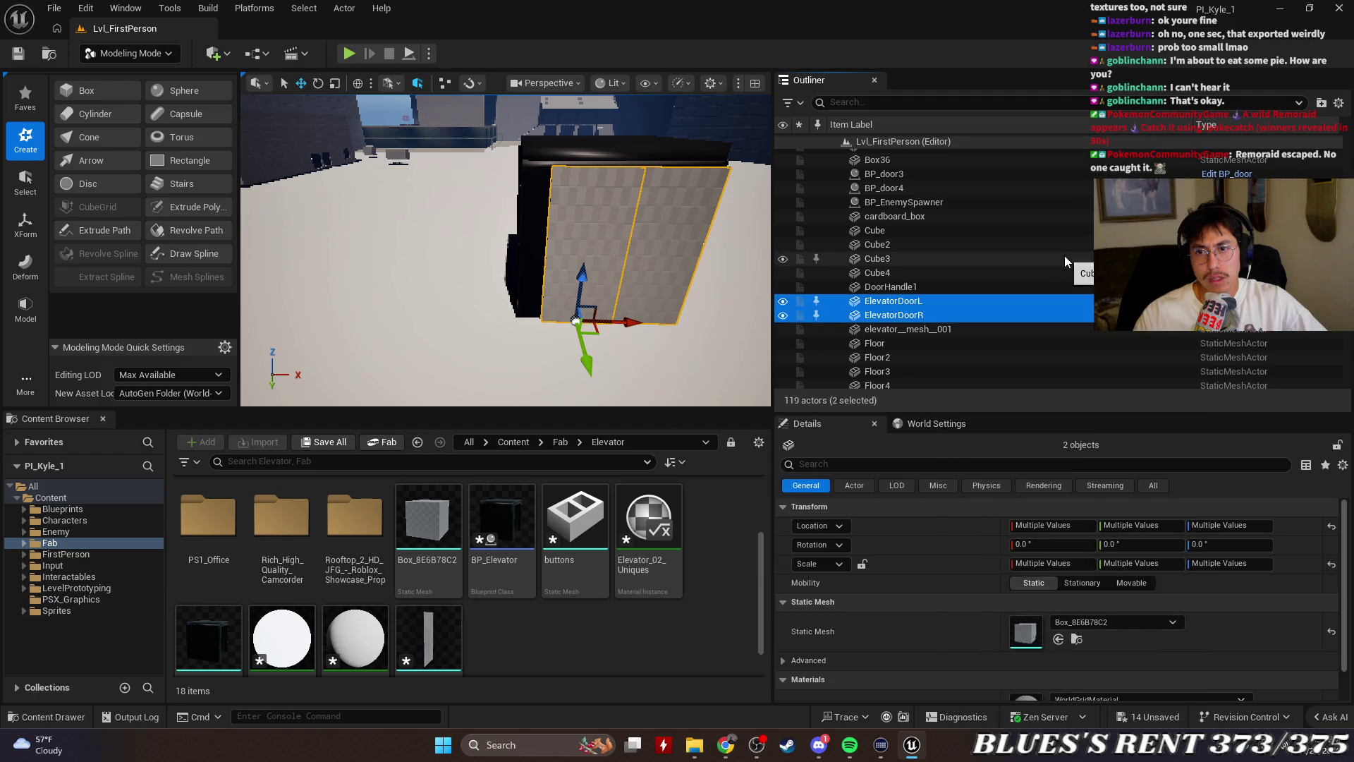
{"action": "left_click", "coordinate": [615, 629]}
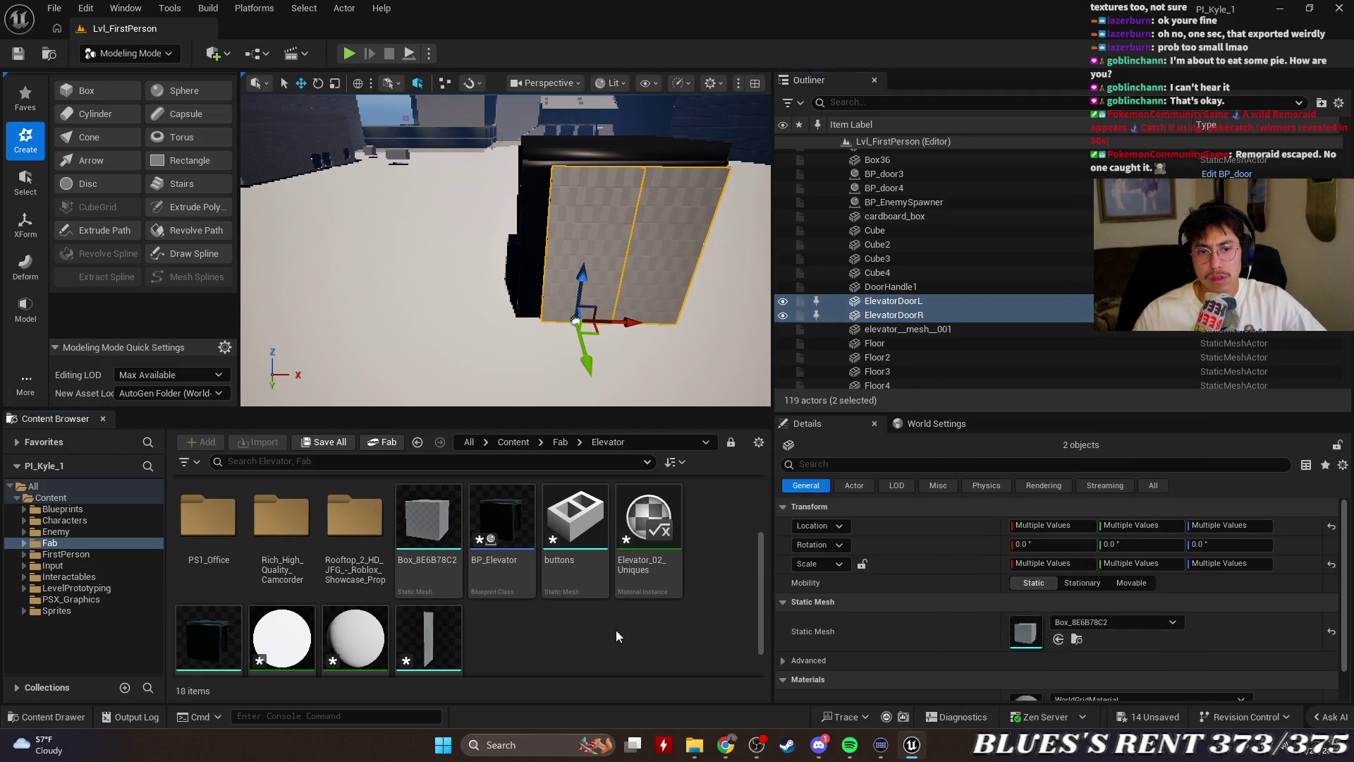
{"action": "left_click", "coordinate": [917, 304]}
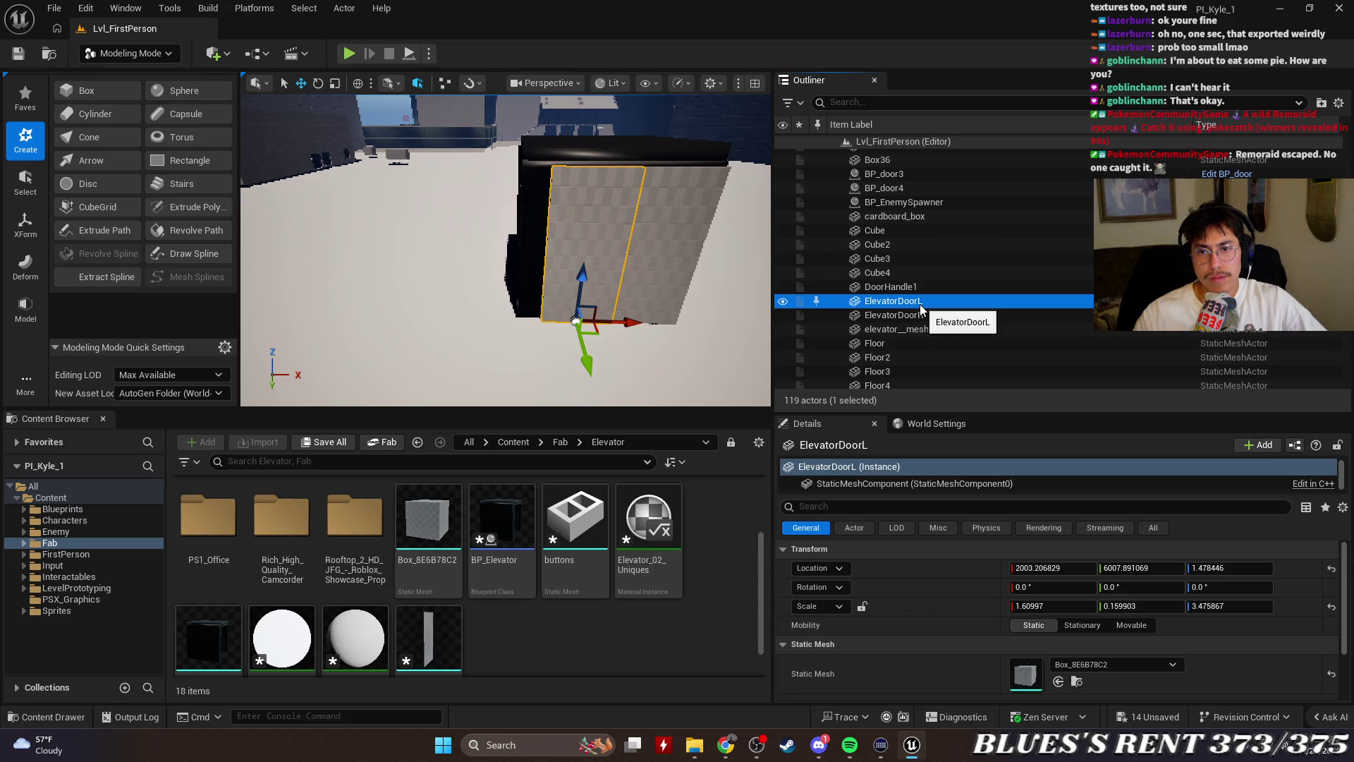
{"action": "right_click", "coordinate": [921, 303]}
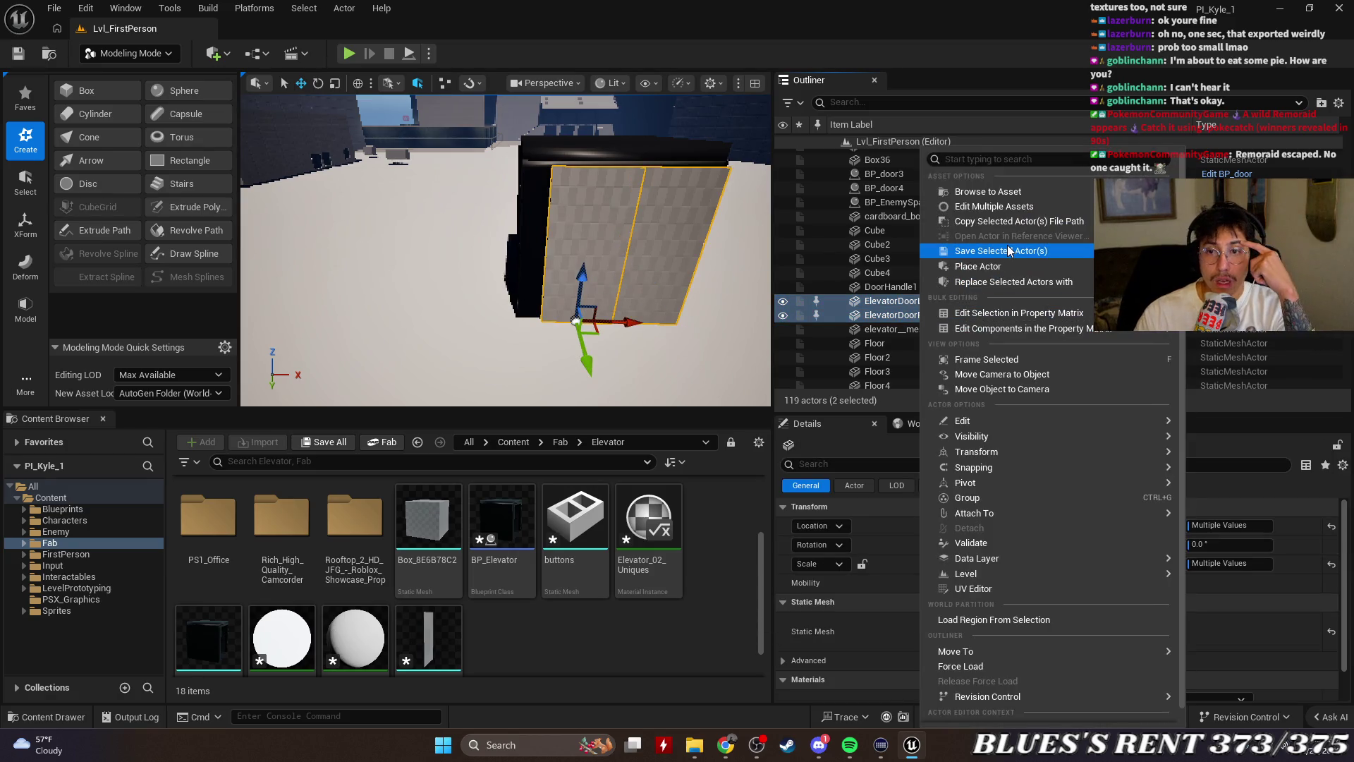
{"action": "mouse_move", "coordinate": [1014, 422]}
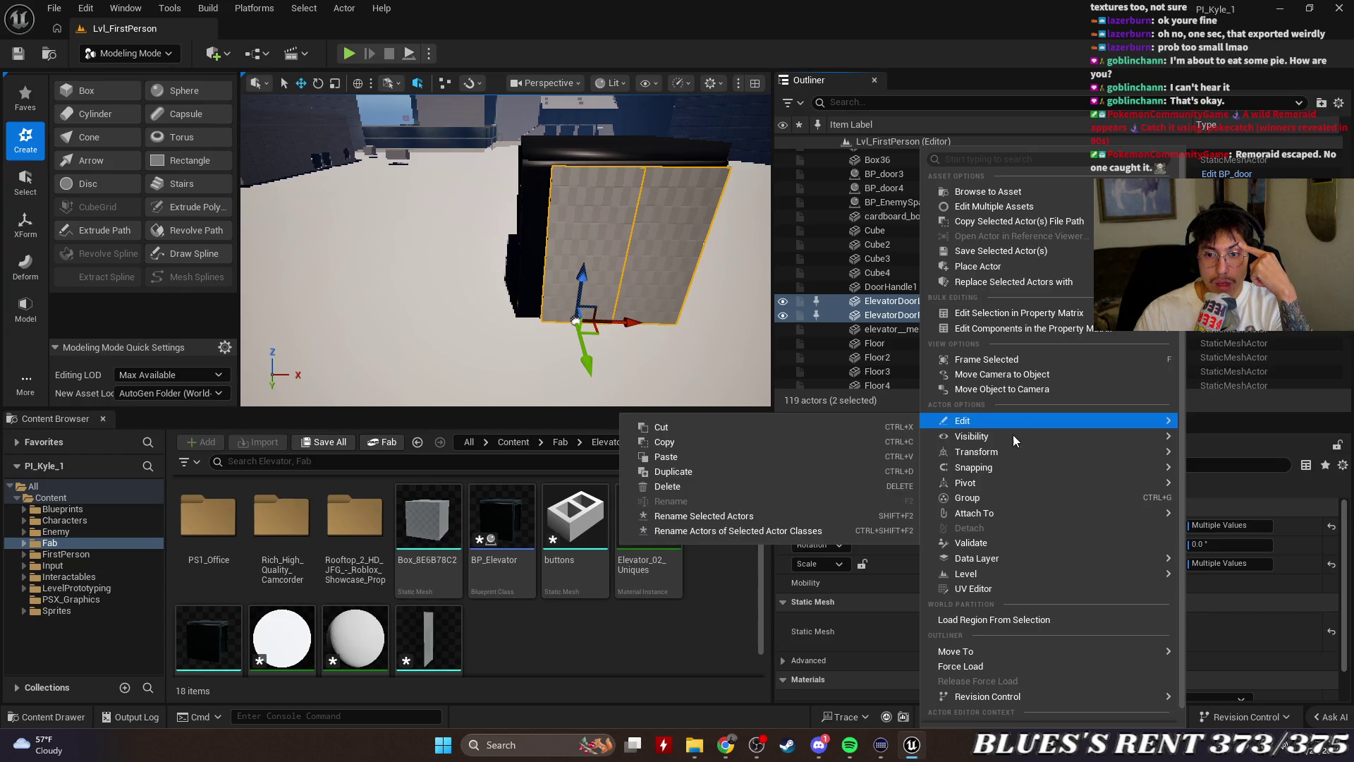
{"action": "mouse_move", "coordinate": [1000, 657]}
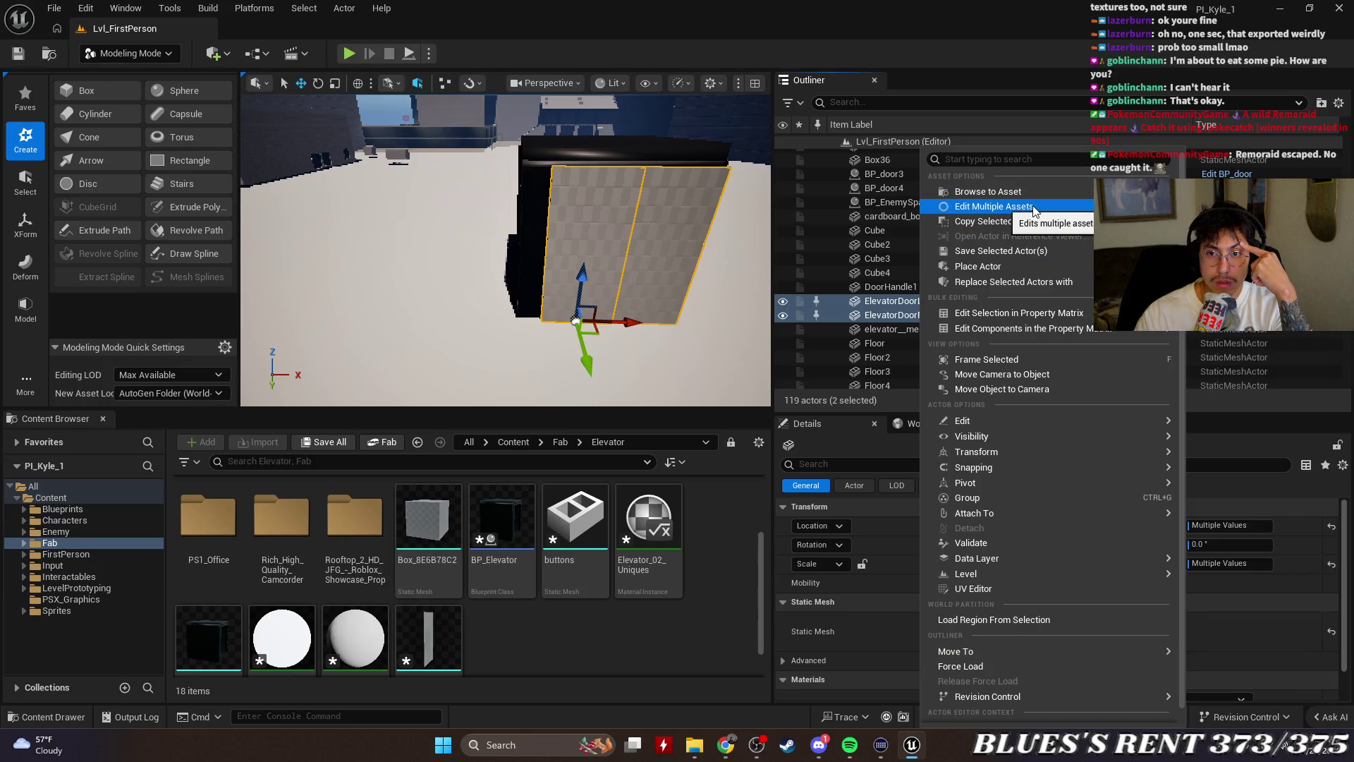
{"action": "mouse_move", "coordinate": [1028, 270]}
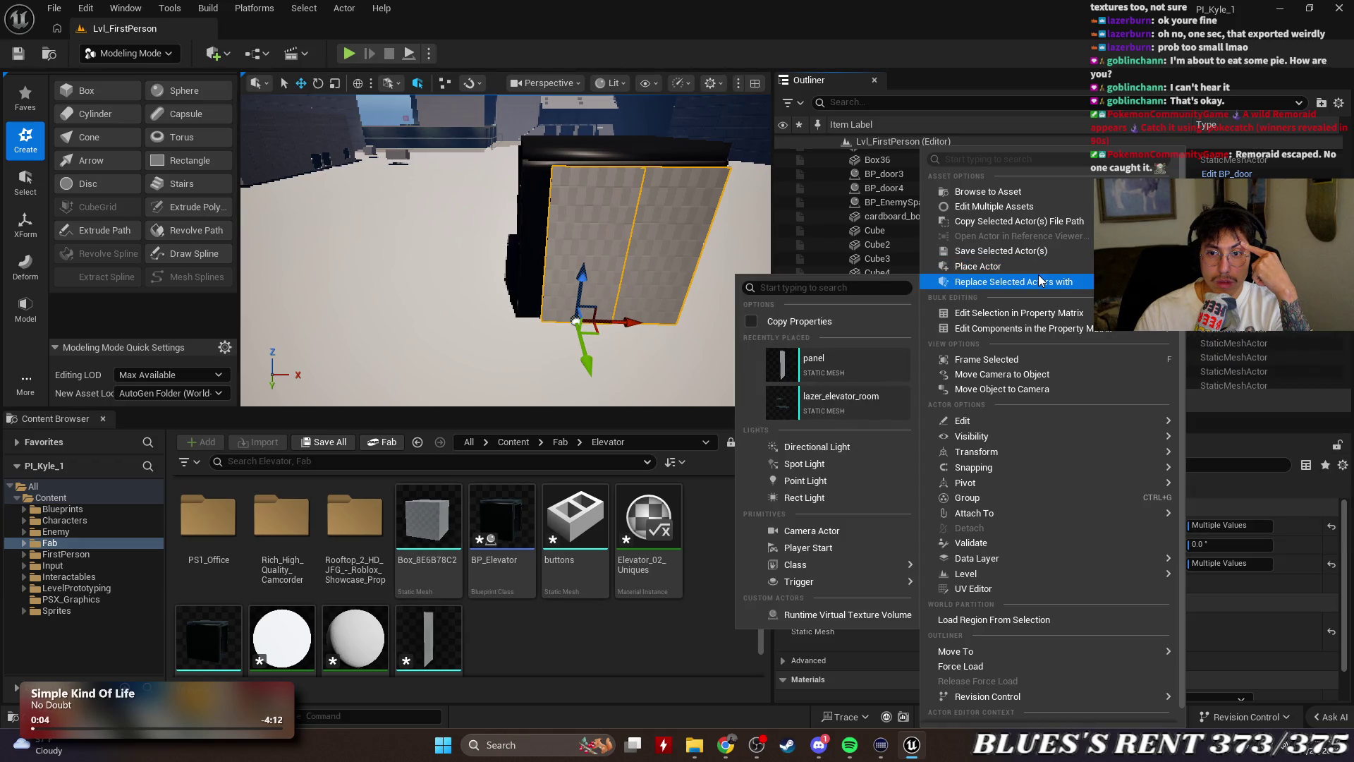
{"action": "key", "text": "Escape"}
Select ElevatorDoorL and open the Fab > Elevator folder in the Content Browser
{"action": "left_click", "coordinate": [902, 300], "text": "ctrl"}
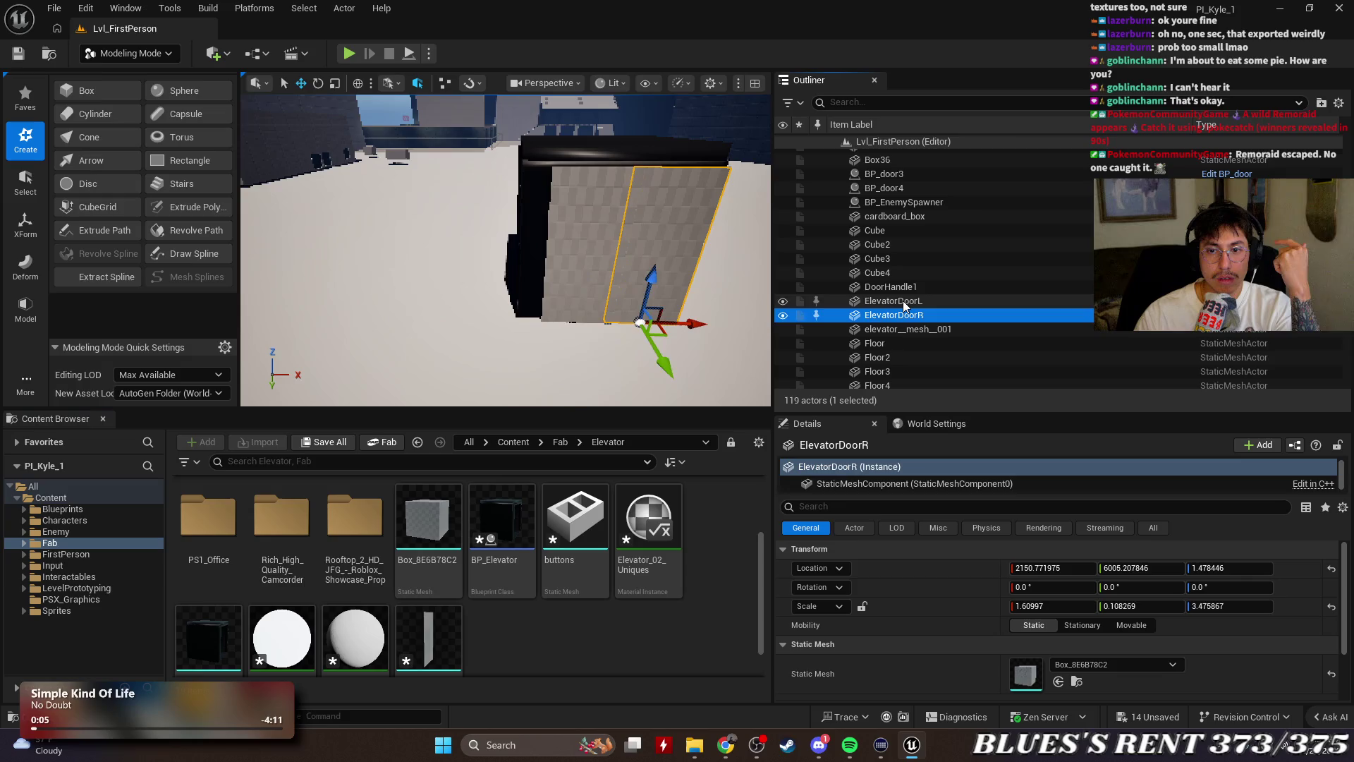
{"action": "left_click", "coordinate": [902, 301]}
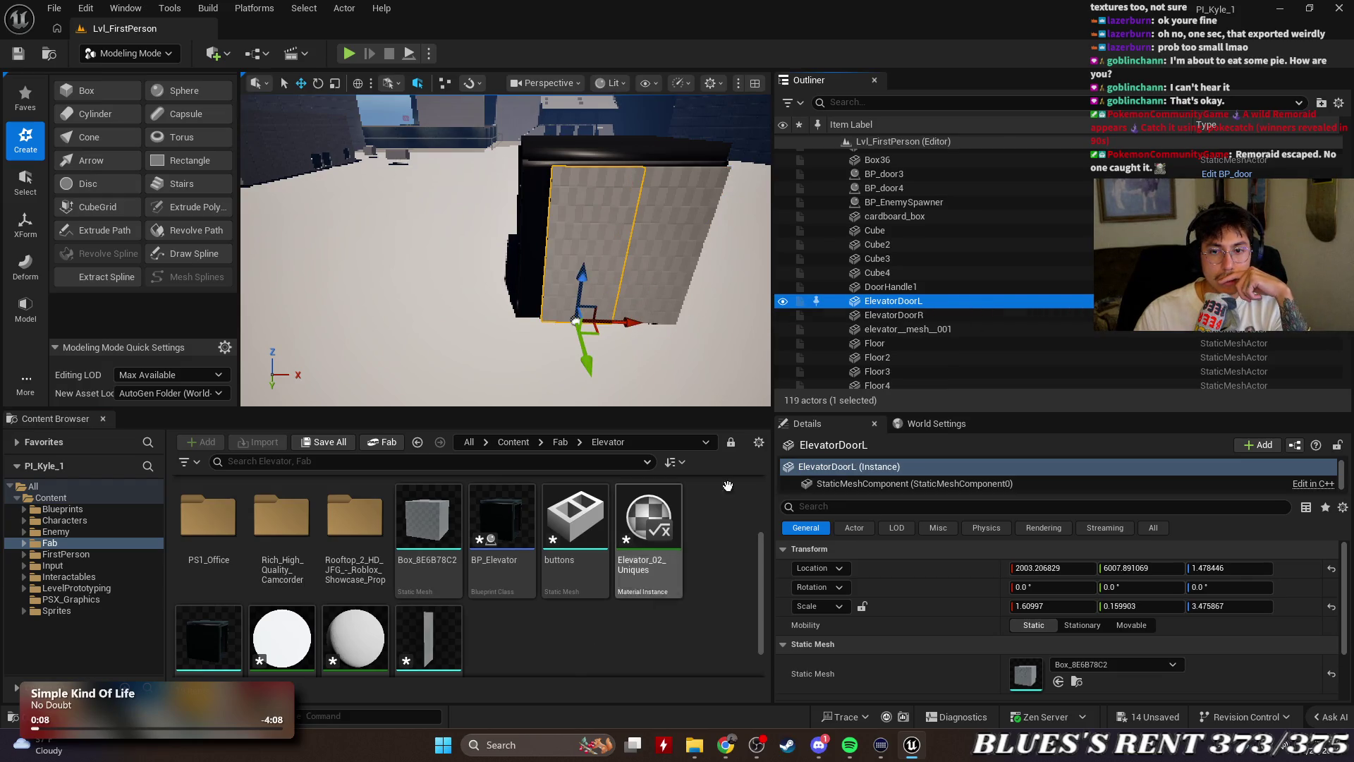
{"action": "scroll", "coordinate": [613, 565], "scroll_direction": "down", "scroll_amount": 1}
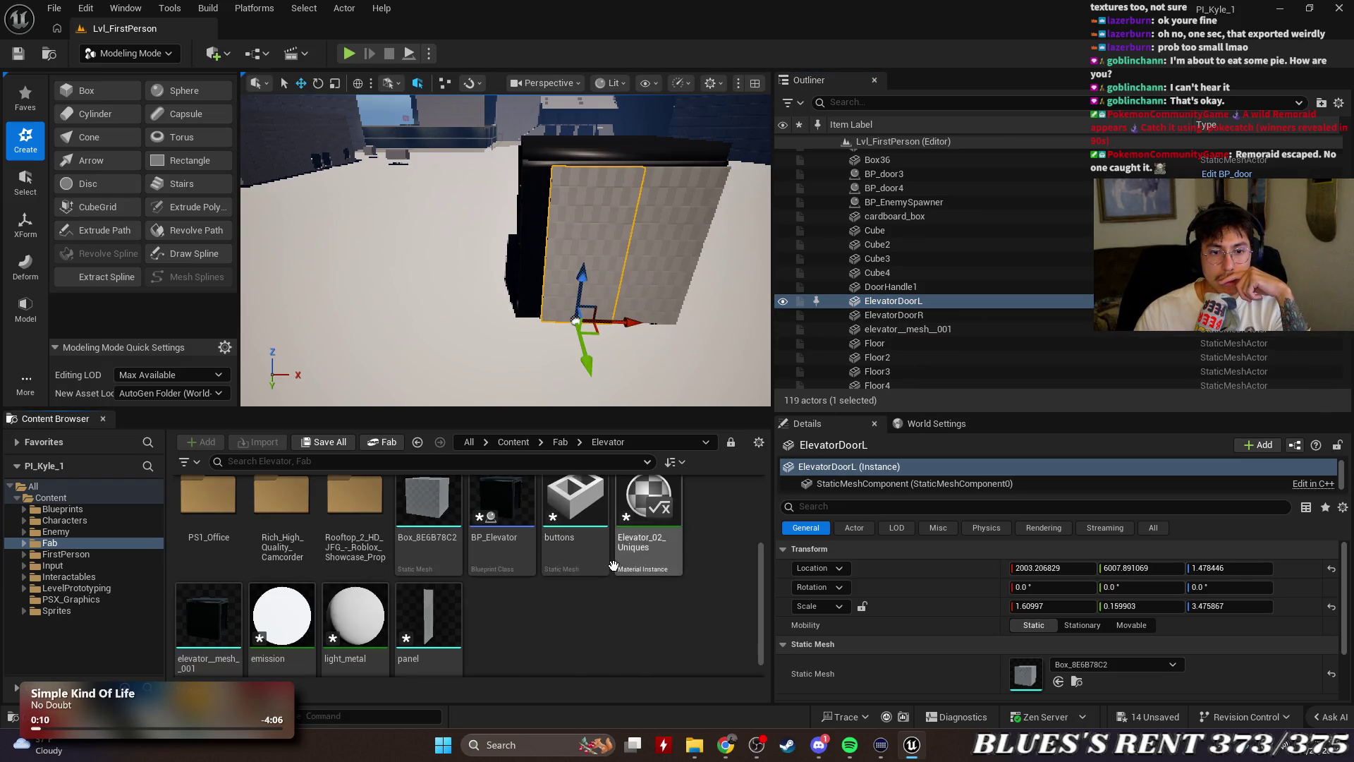
{"action": "scroll", "coordinate": [417, 540], "scroll_direction": "up", "scroll_amount": 2}
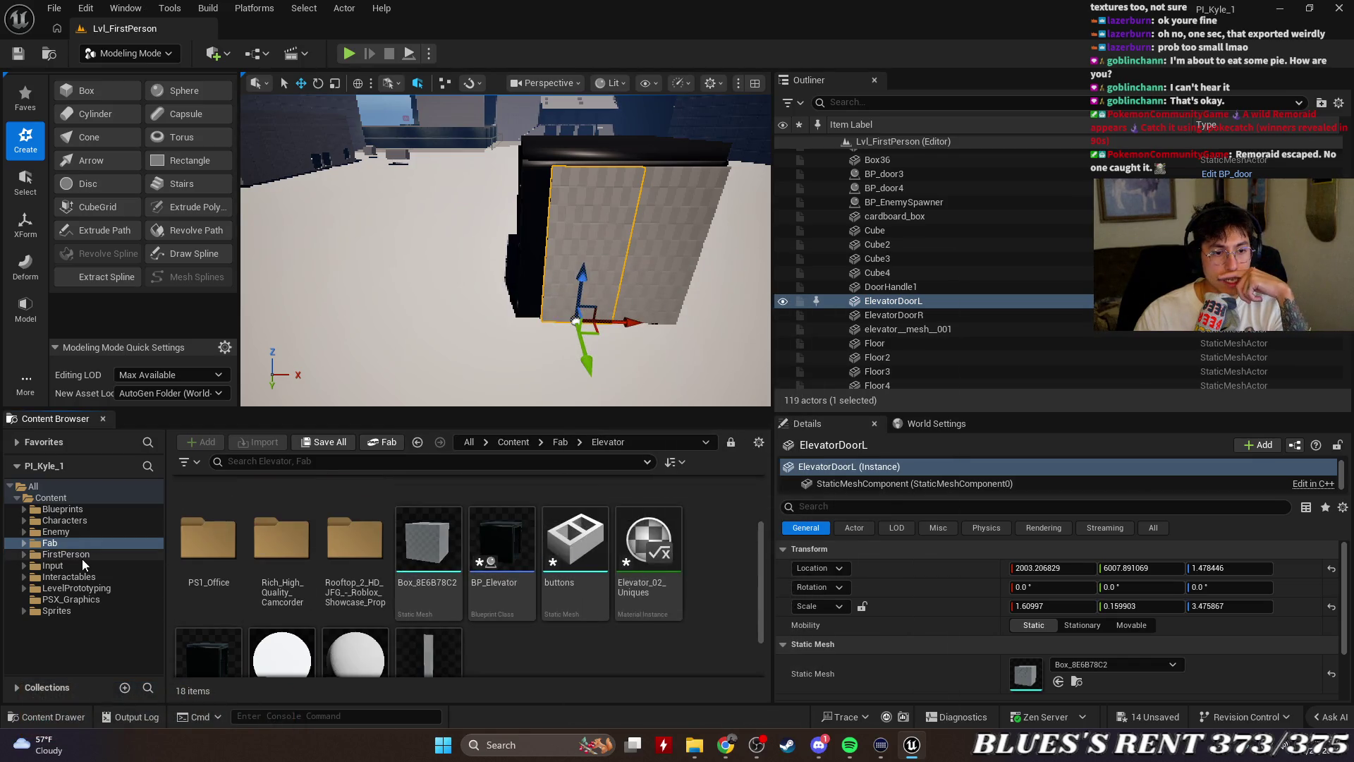
{"action": "left_click", "coordinate": [66, 542]}
{"action": "scroll", "coordinate": [597, 578], "scroll_direction": "down", "scroll_amount": 2}
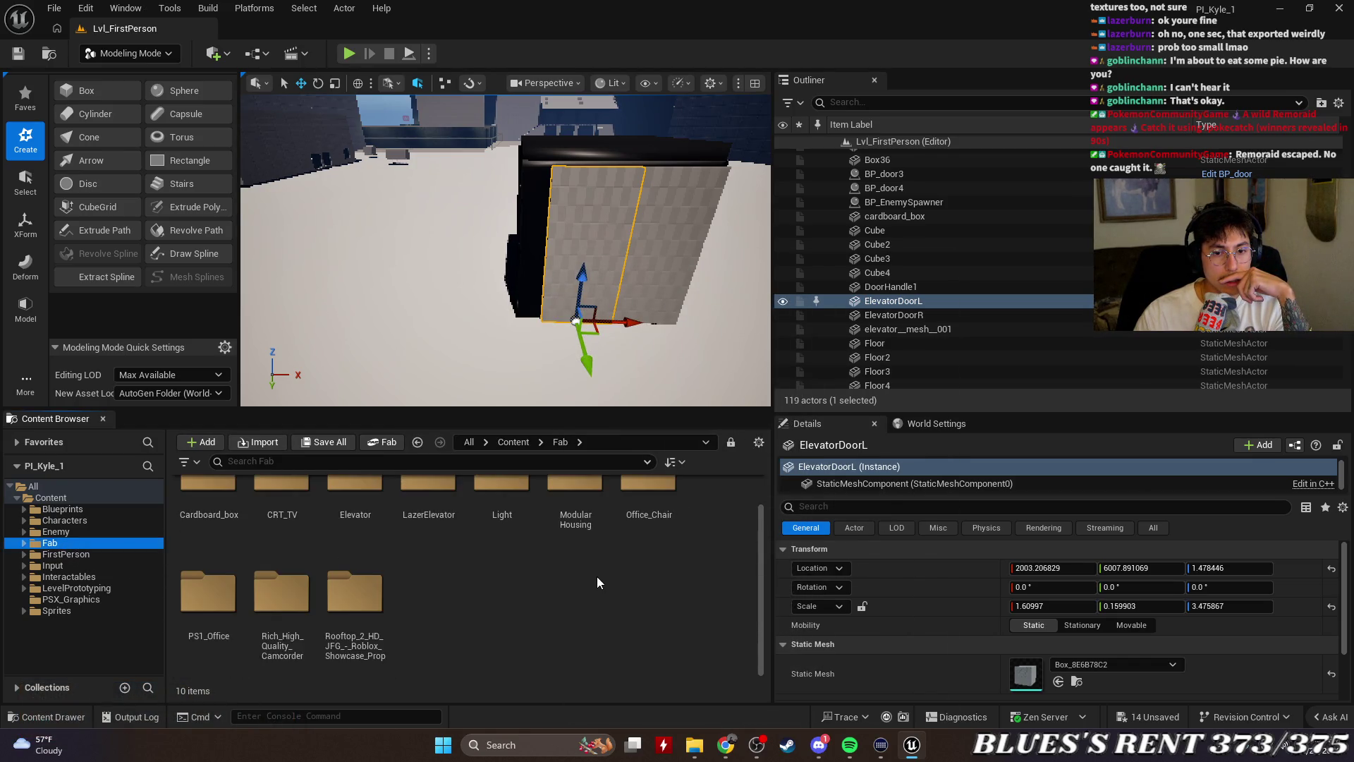
{"action": "scroll", "coordinate": [598, 579], "scroll_direction": "up", "scroll_amount": 2}
{"action": "double_click", "coordinate": [352, 525]}
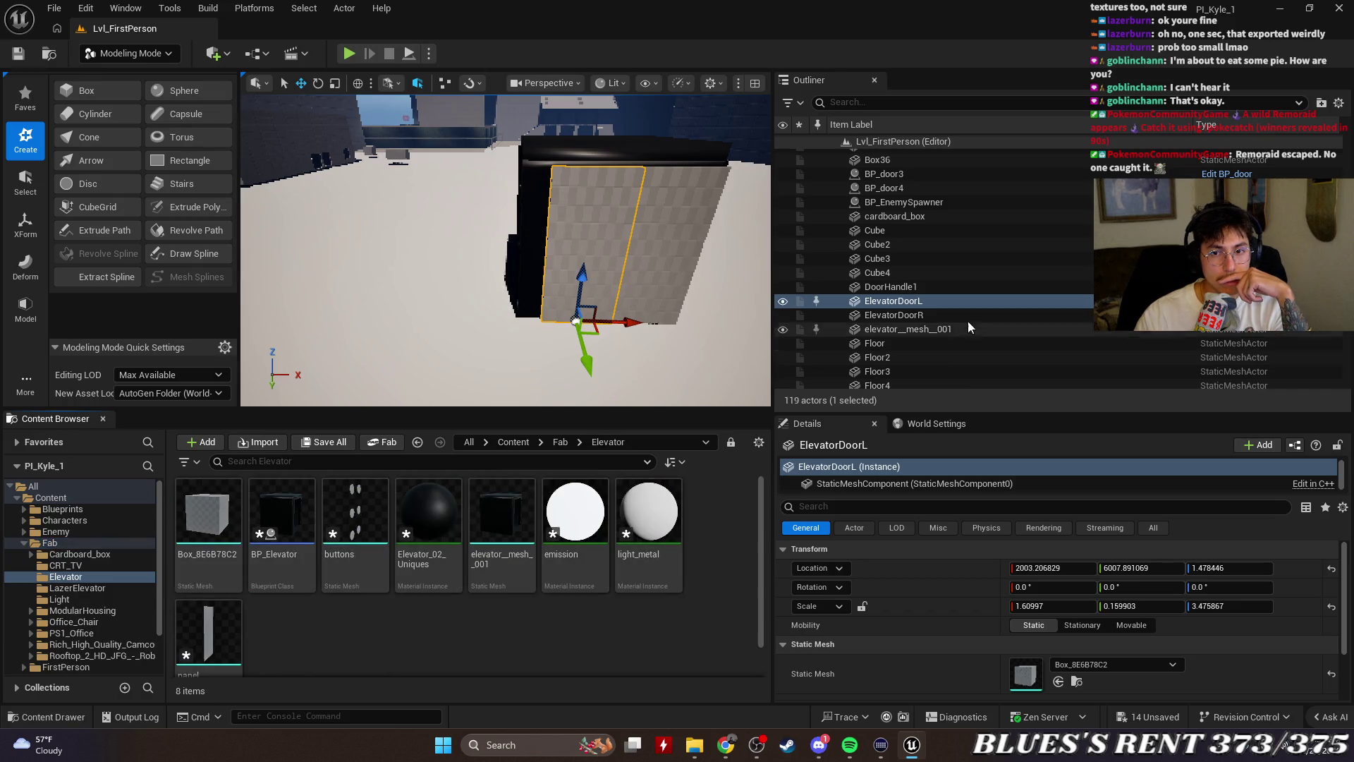
Check ElevatorDoorL's actions menu, then pick the elevator mesh actor
{"action": "left_click", "coordinate": [936, 313], "text": "ctrl"}
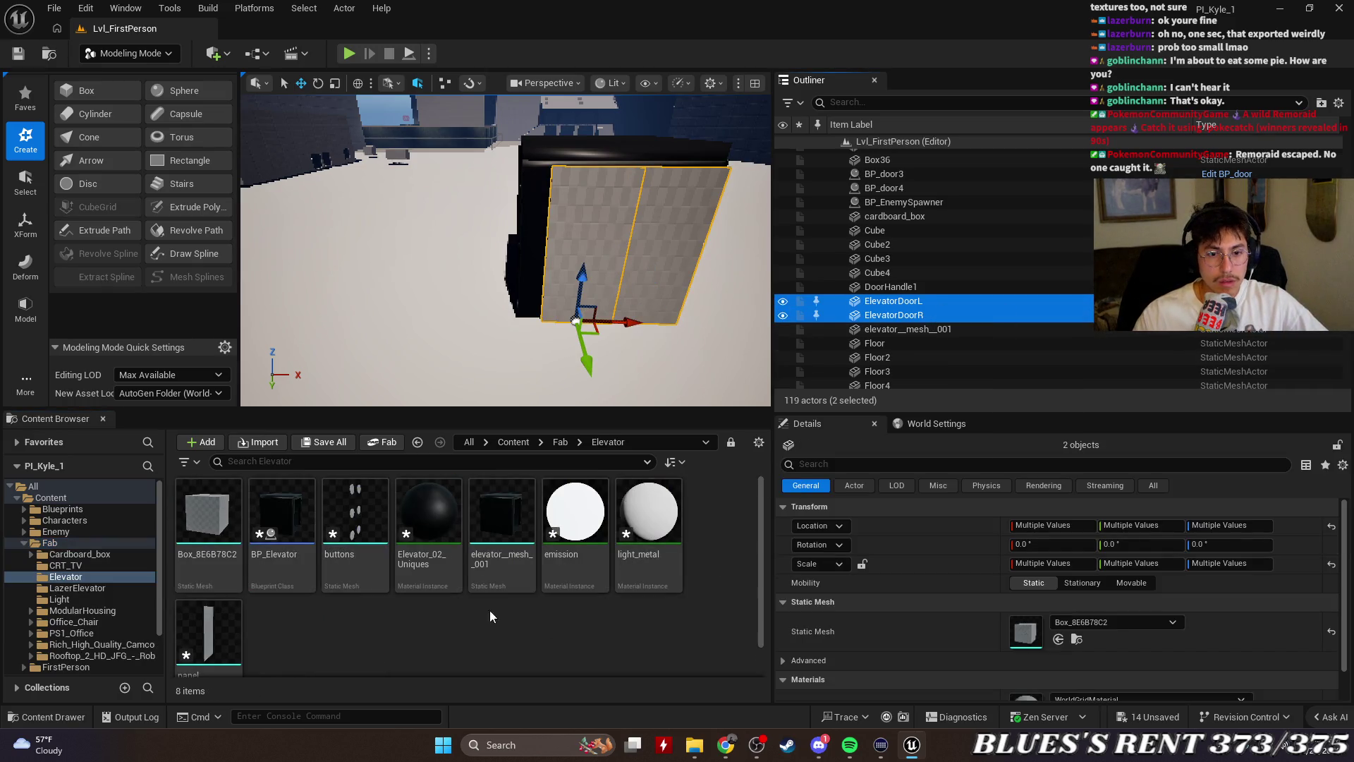
{"action": "left_click", "coordinate": [976, 302]}
{"action": "right_click", "coordinate": [900, 302]}
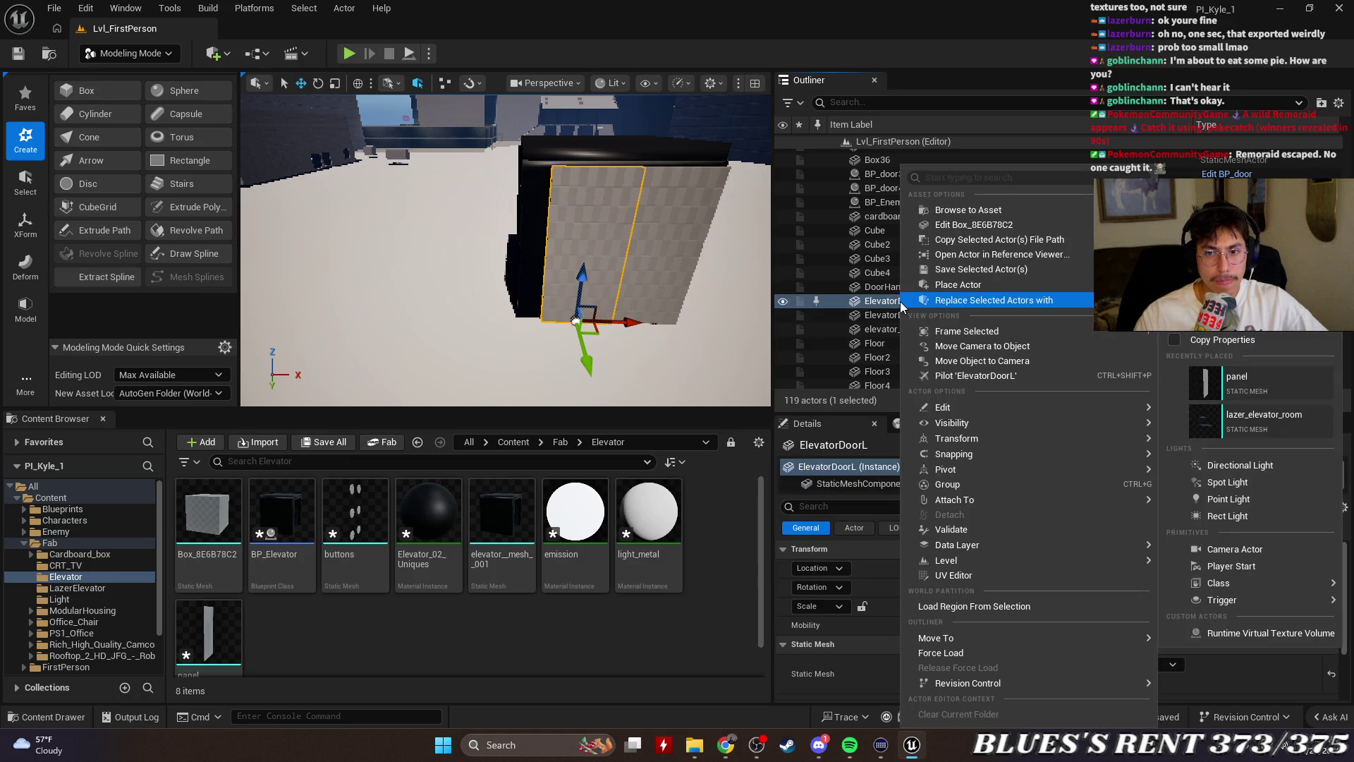
{"action": "mouse_move", "coordinate": [1056, 288]}
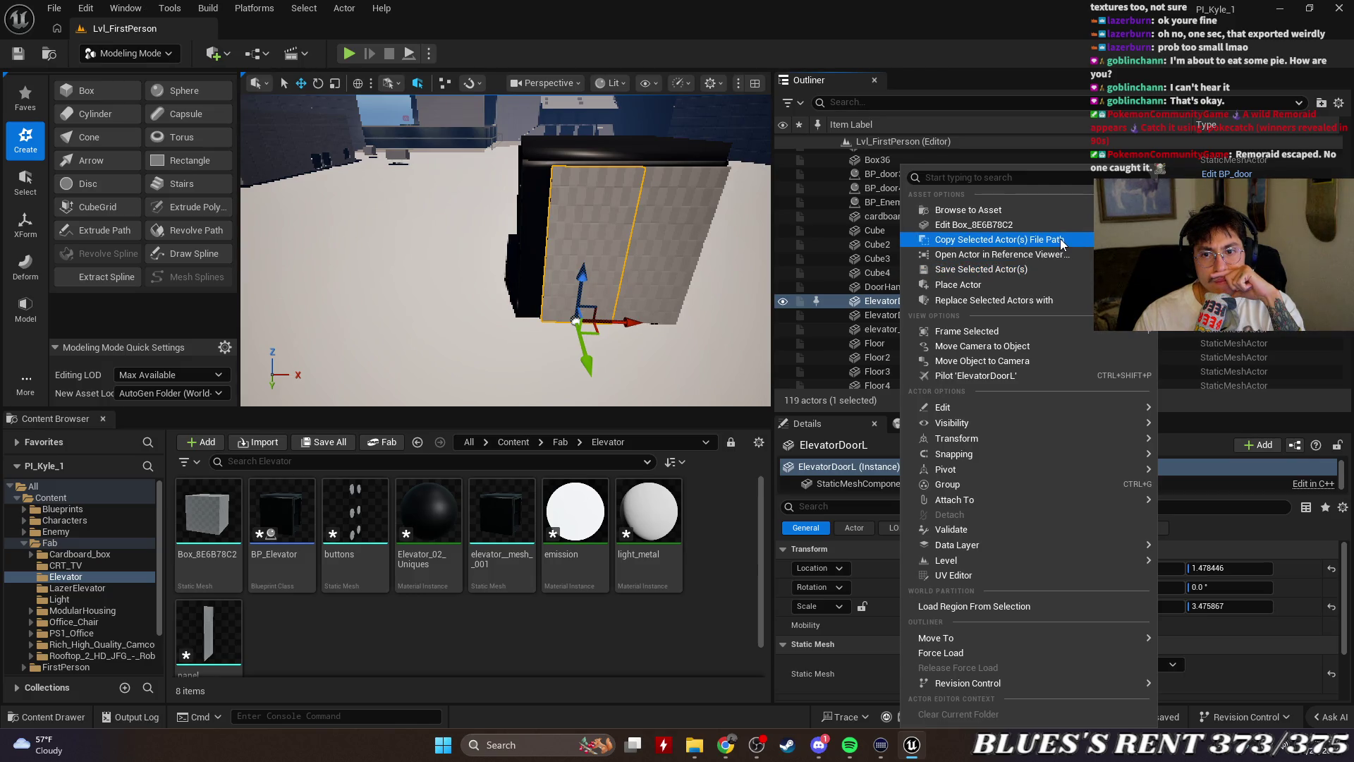
{"action": "left_click", "coordinate": [874, 328]}
Frame ElevatorDoorL in the viewport and open its actor context menu
{"action": "left_click", "coordinate": [890, 301]}
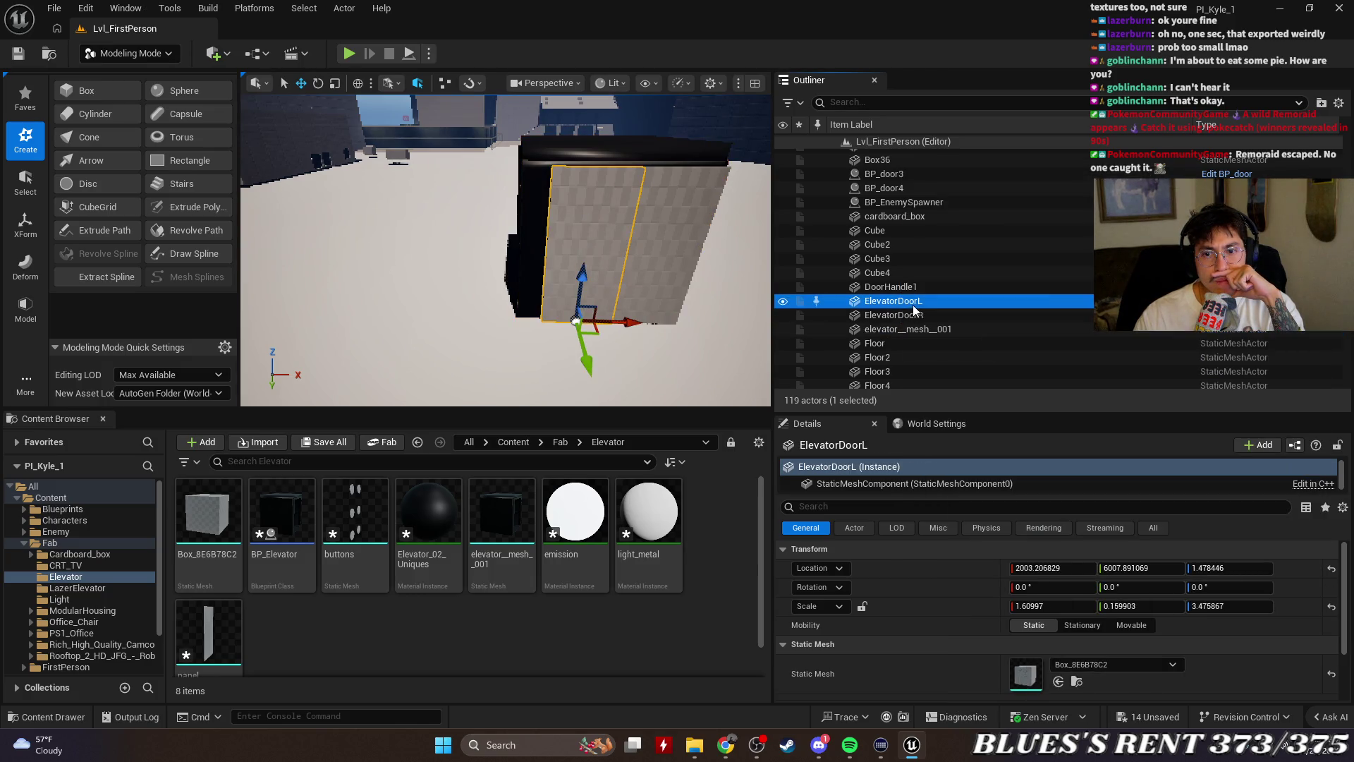
{"action": "left_click", "coordinate": [895, 314]}
{"action": "left_click", "coordinate": [921, 299]}
{"action": "double_click", "coordinate": [921, 299]}
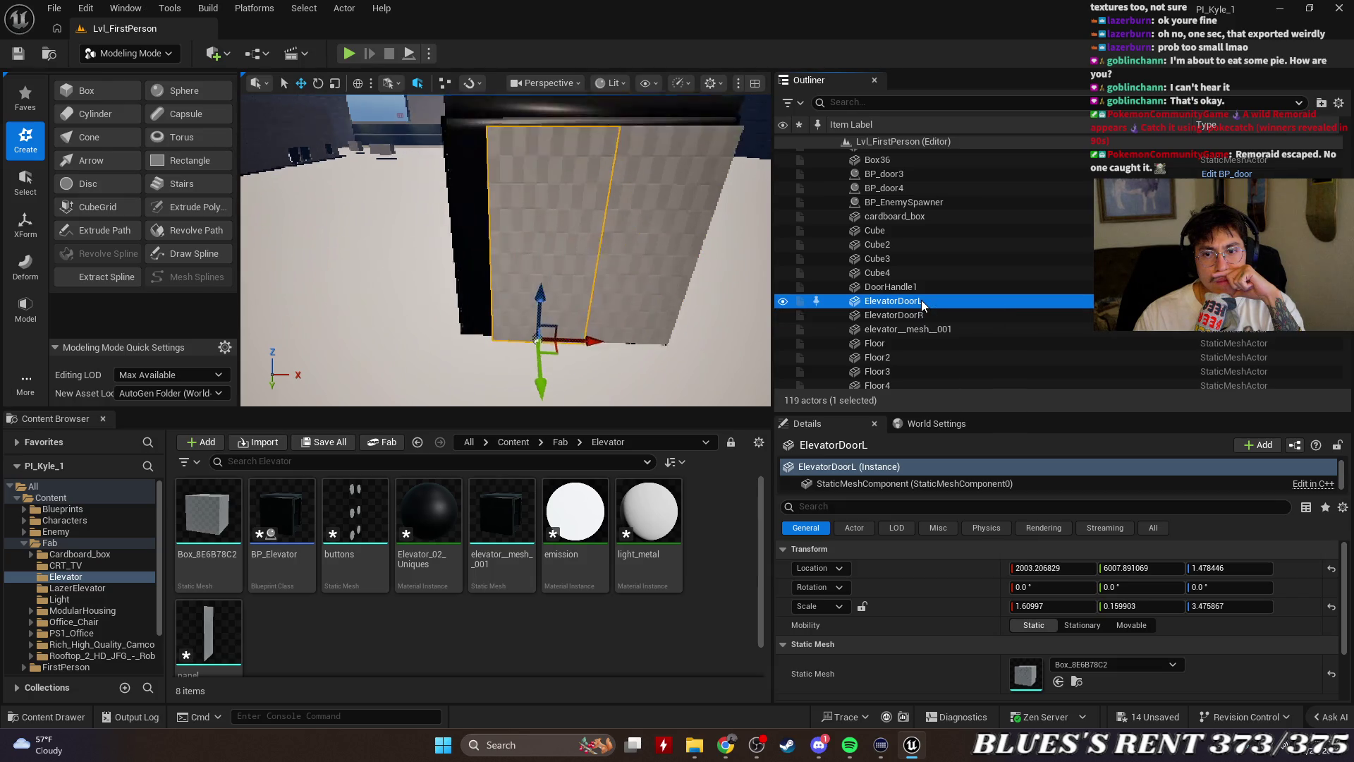
{"action": "right_click", "coordinate": [921, 302]}
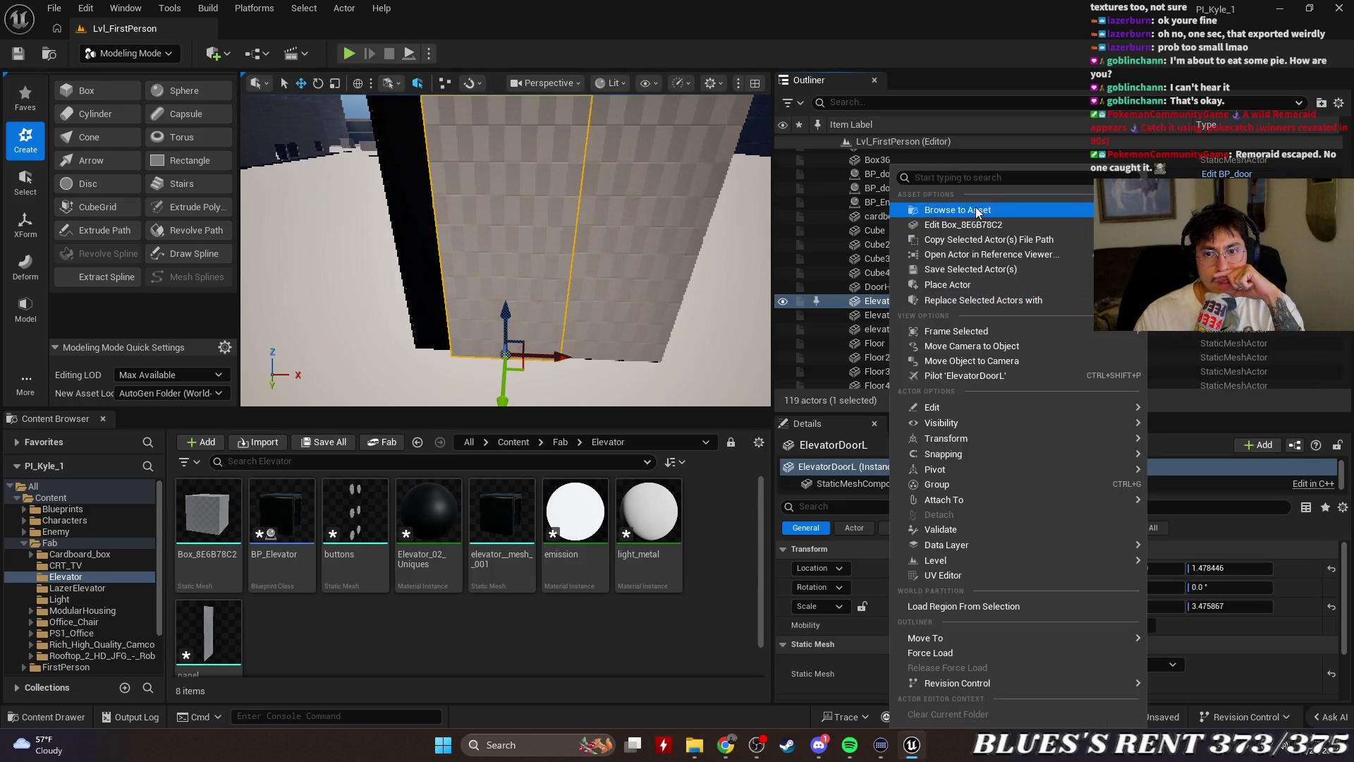
{"action": "left_click", "coordinate": [1004, 267]}
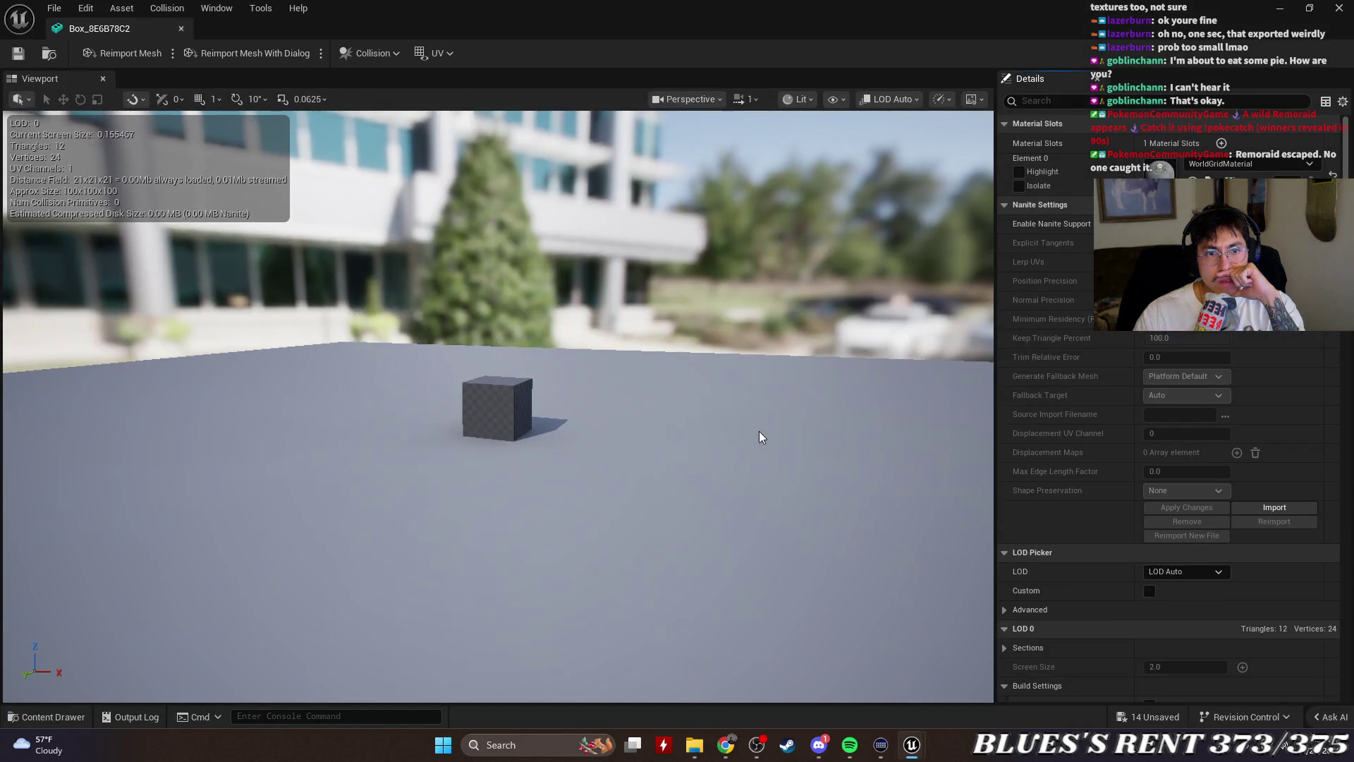
{"action": "scroll", "coordinate": [759, 430], "scroll_direction": "up", "scroll_amount": 3}
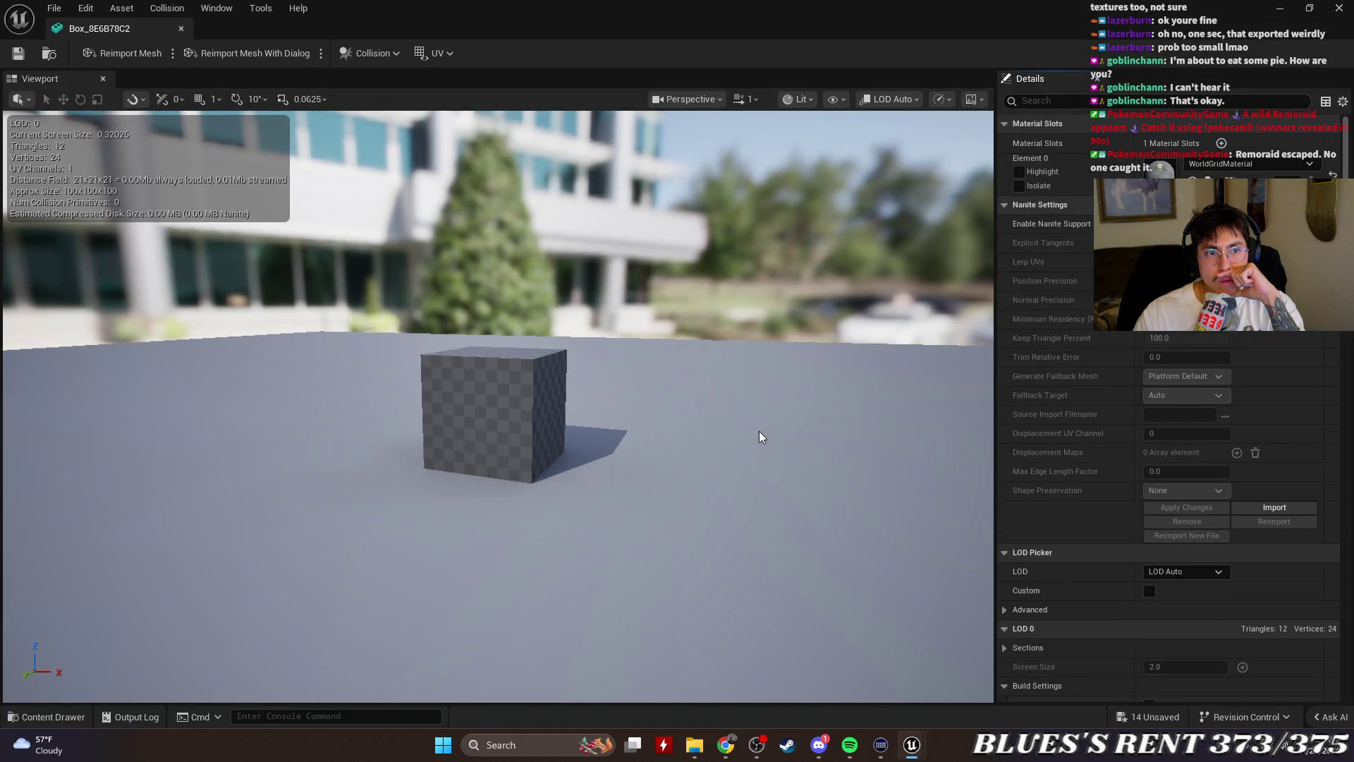
{"action": "scroll", "coordinate": [1167, 474], "scroll_direction": "down", "scroll_amount": 1}
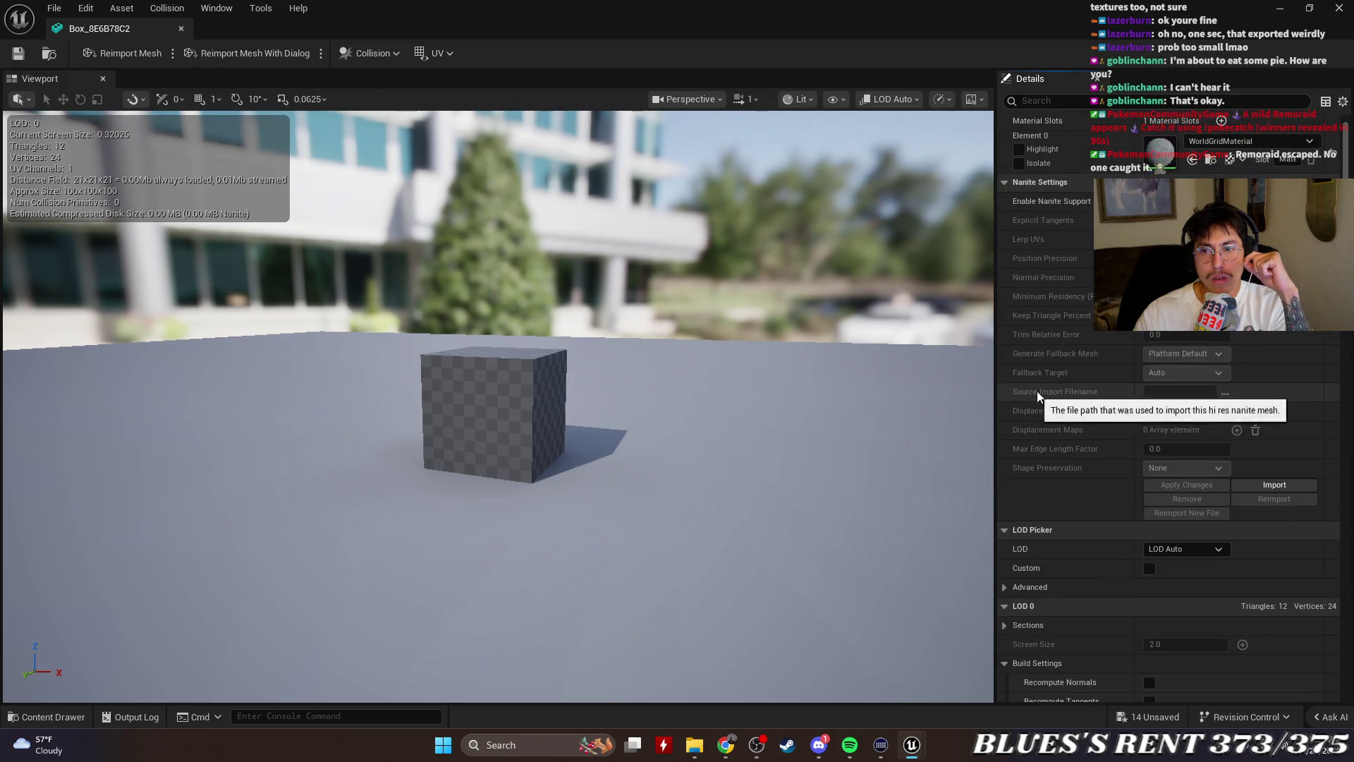
{"action": "scroll", "coordinate": [1037, 391], "scroll_direction": "up", "scroll_amount": 1}
Compare both doors' Box_8E6B78C2 mesh and scroll ElevatorDoorL's Details to Static Mesh and Materials
{"action": "left_click", "coordinate": [181, 30]}
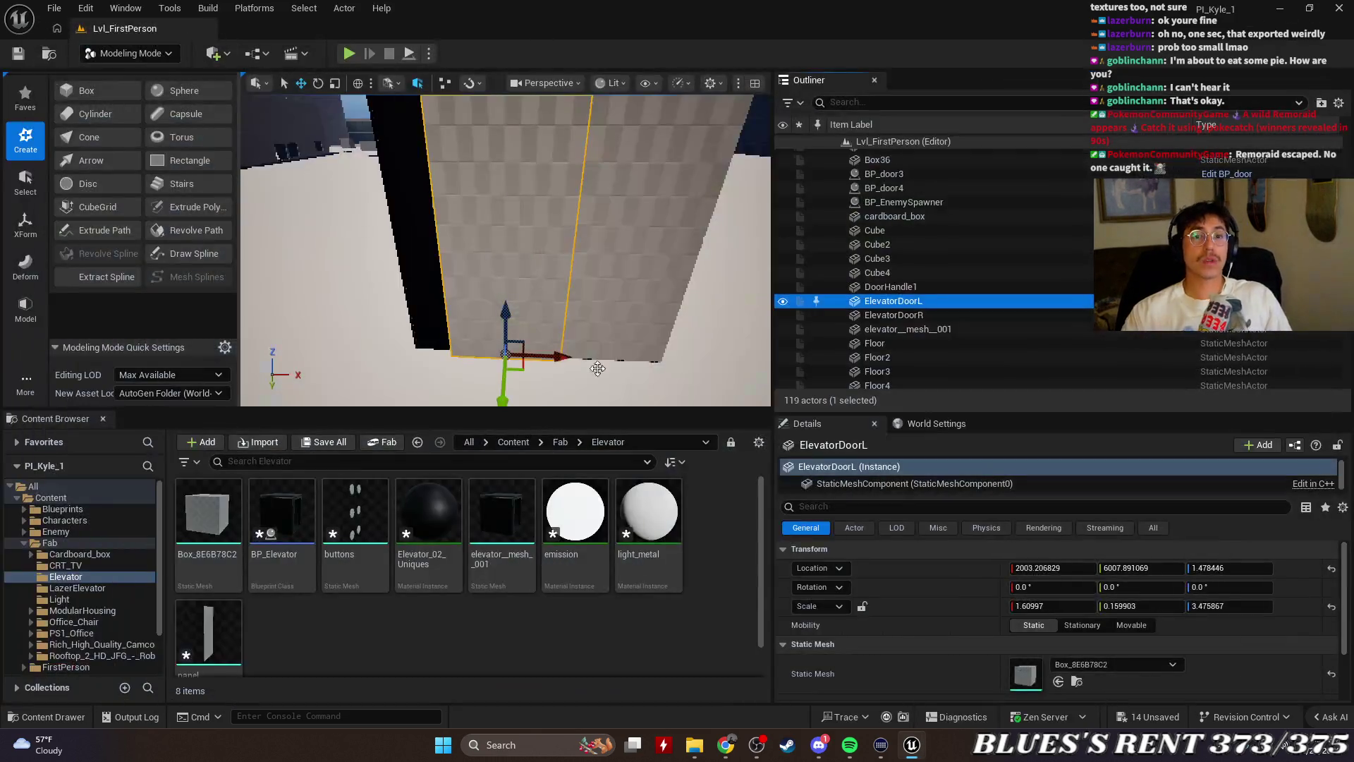
{"action": "left_click", "coordinate": [962, 316]}
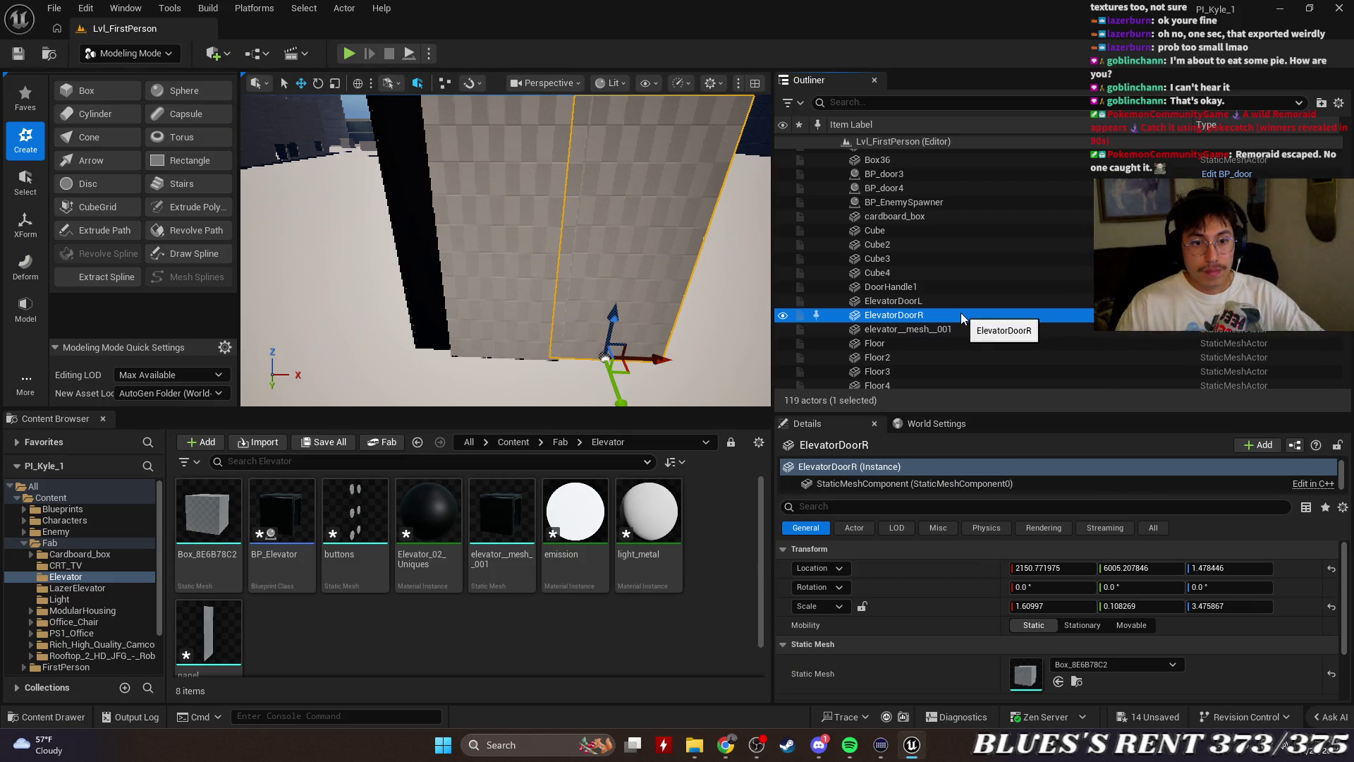
{"action": "left_click", "coordinate": [208, 515]}
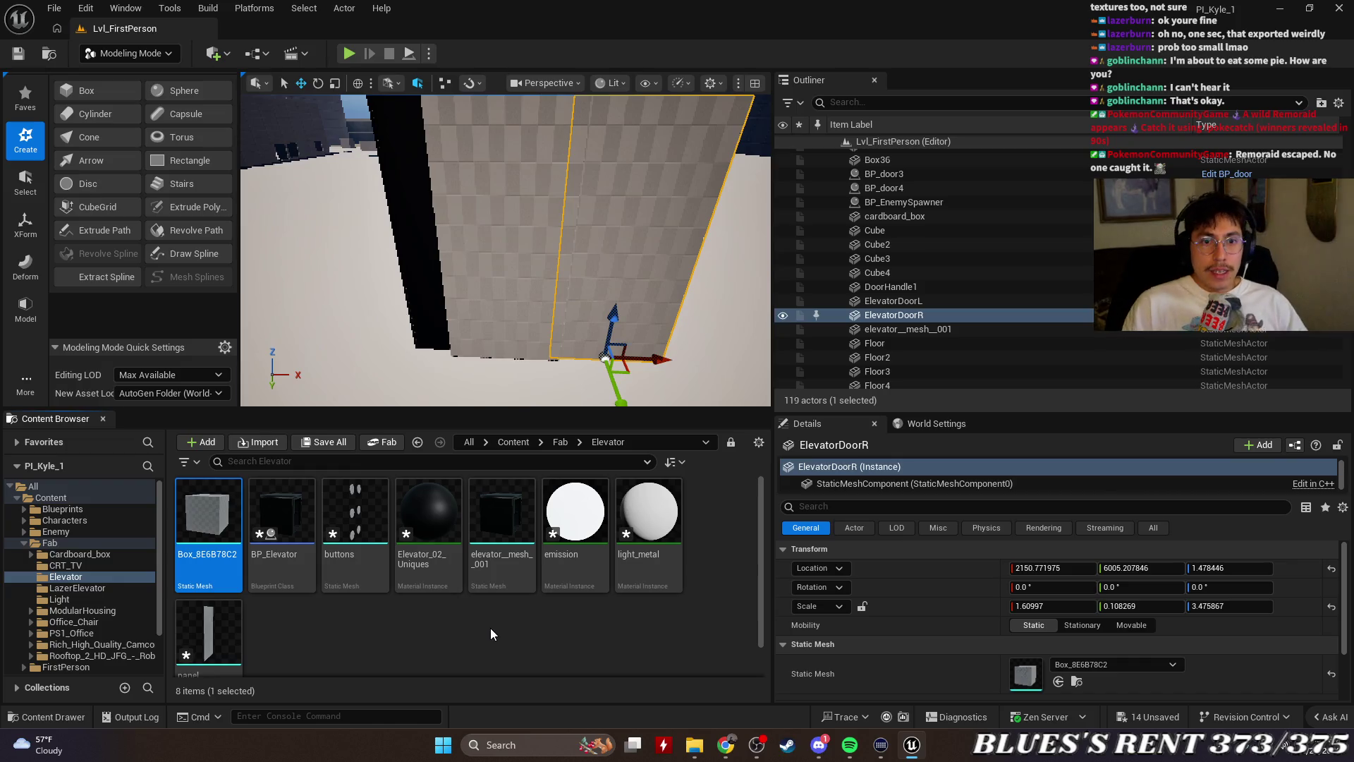
{"action": "left_click", "coordinate": [946, 301]}
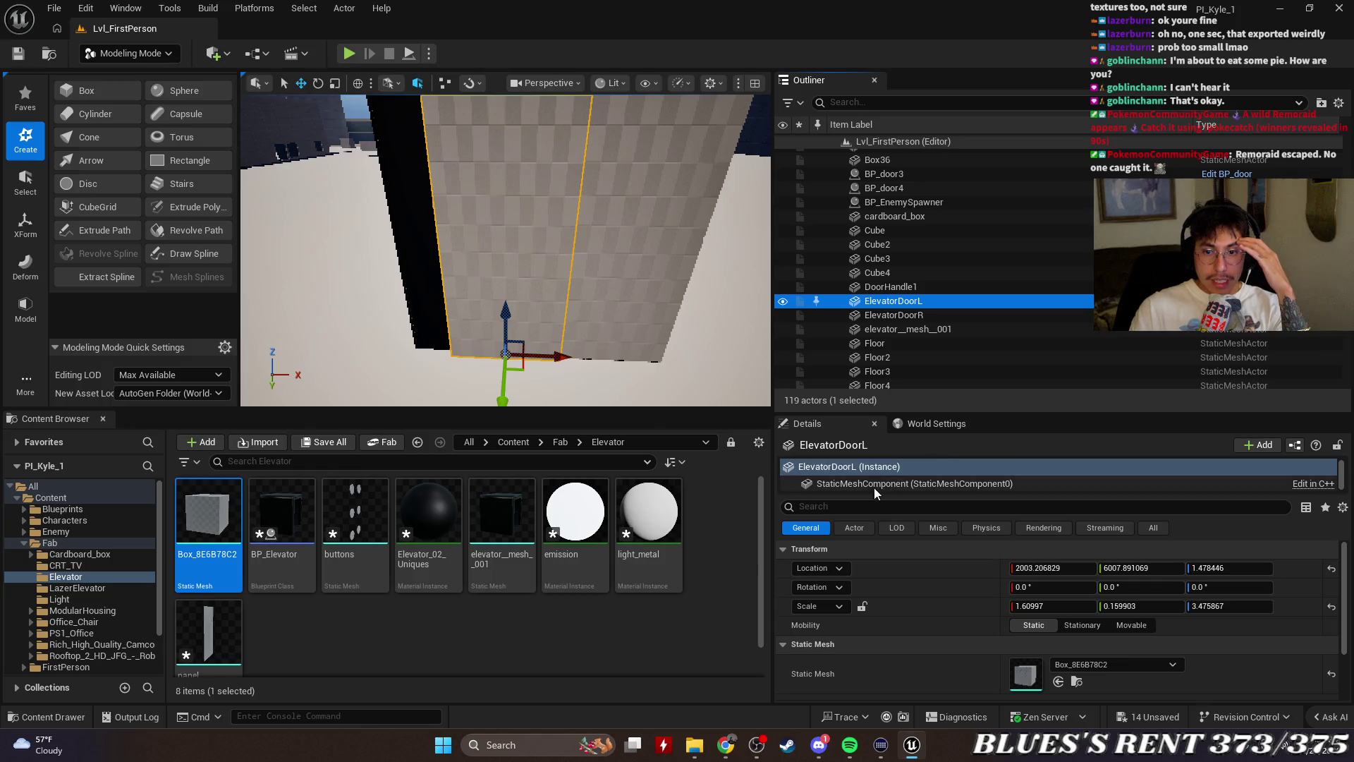
{"action": "left_click", "coordinate": [954, 482]}
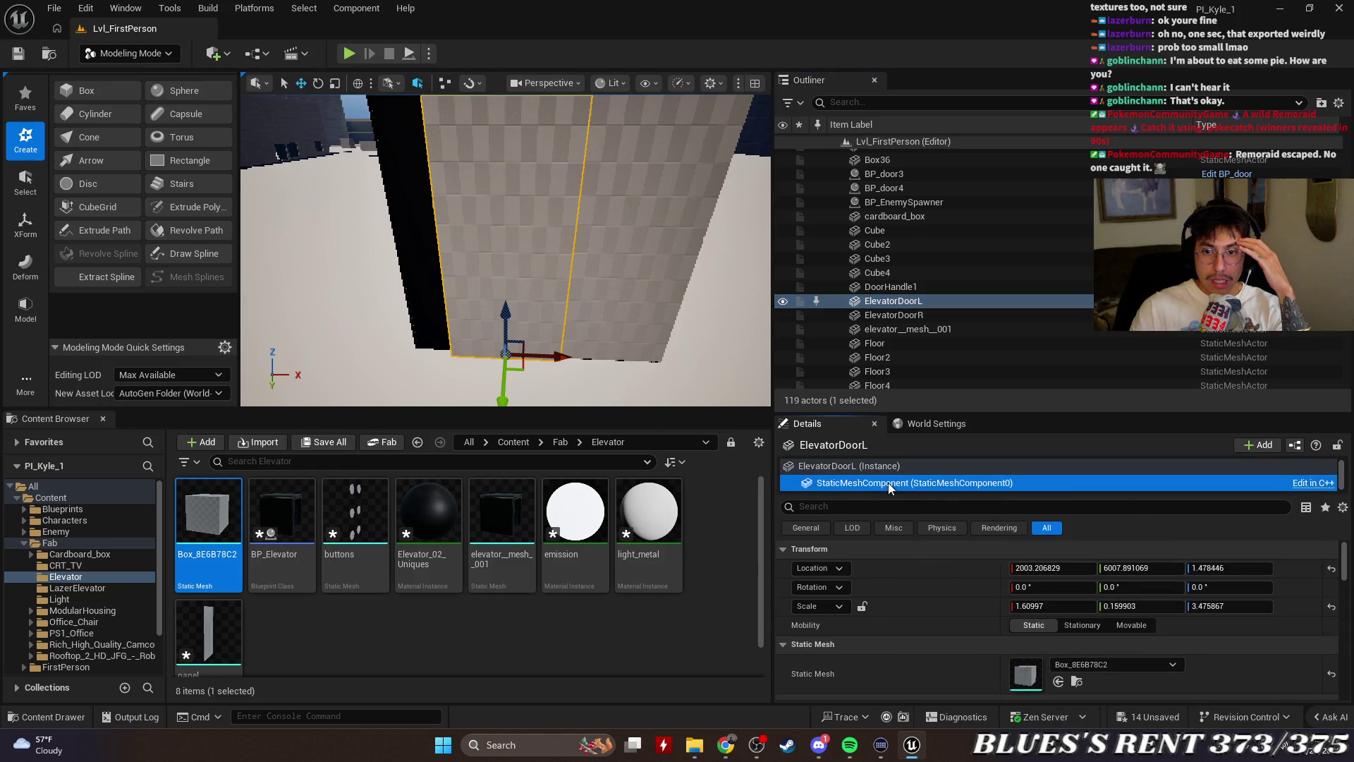
{"action": "left_click", "coordinate": [948, 467]}
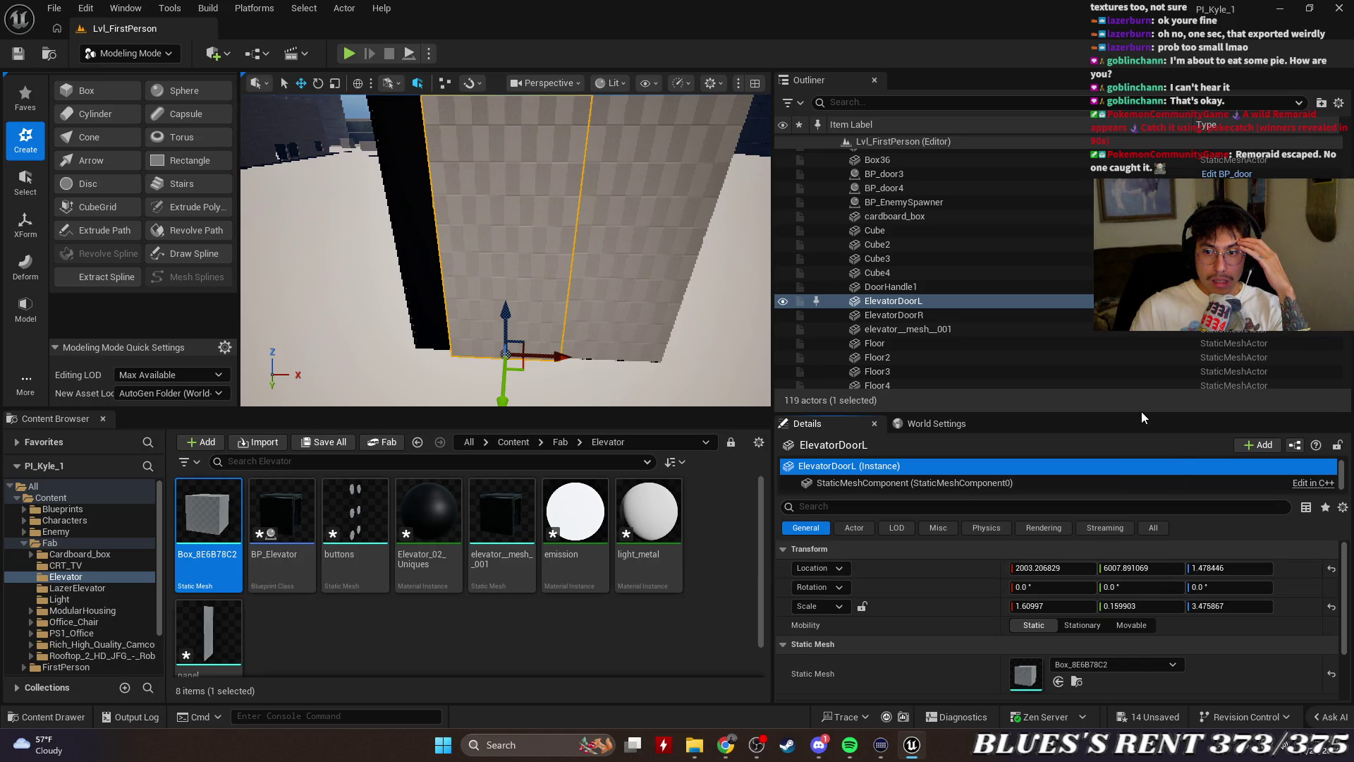
{"action": "scroll", "coordinate": [1209, 646], "scroll_direction": "down", "scroll_amount": 3}
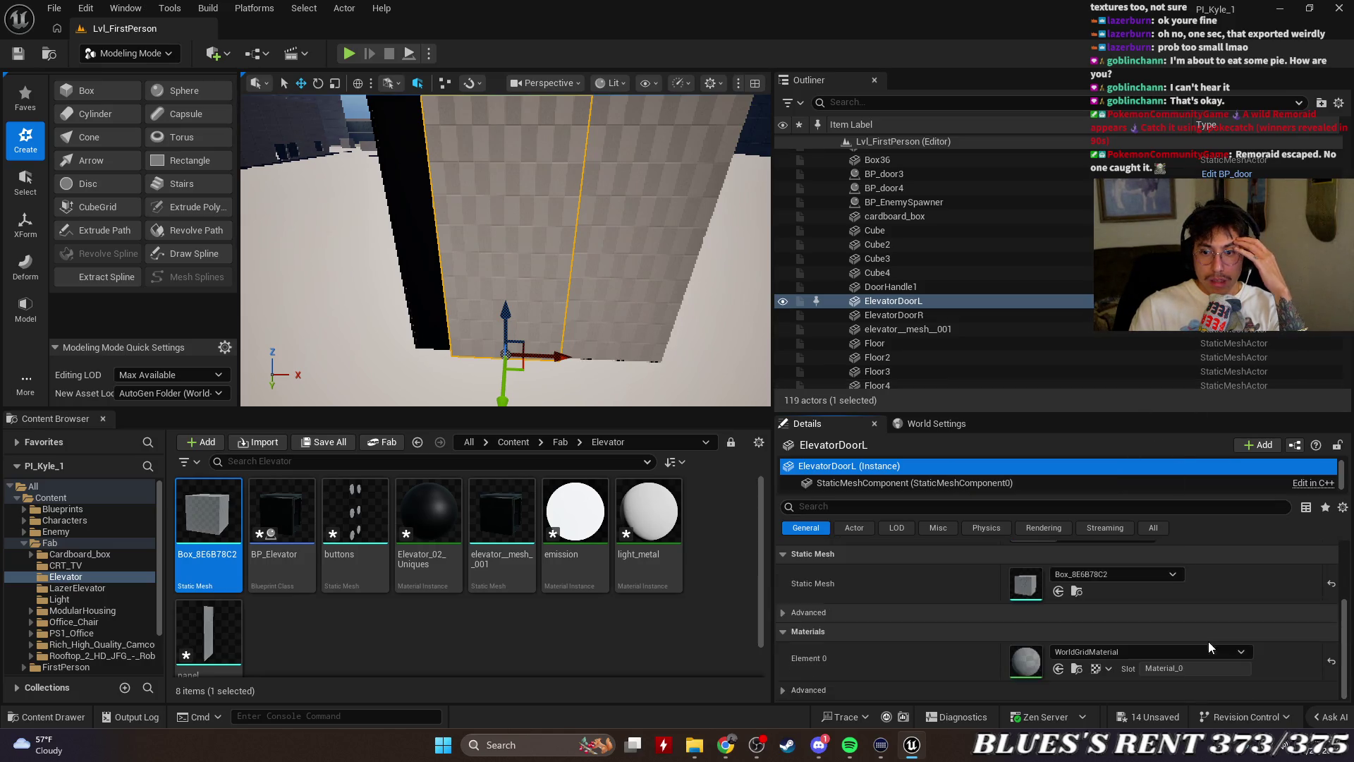
Search the door's Static Mesh picker for 'elevat', leaving the mesh unchanged
{"action": "left_click", "coordinate": [1123, 571]}
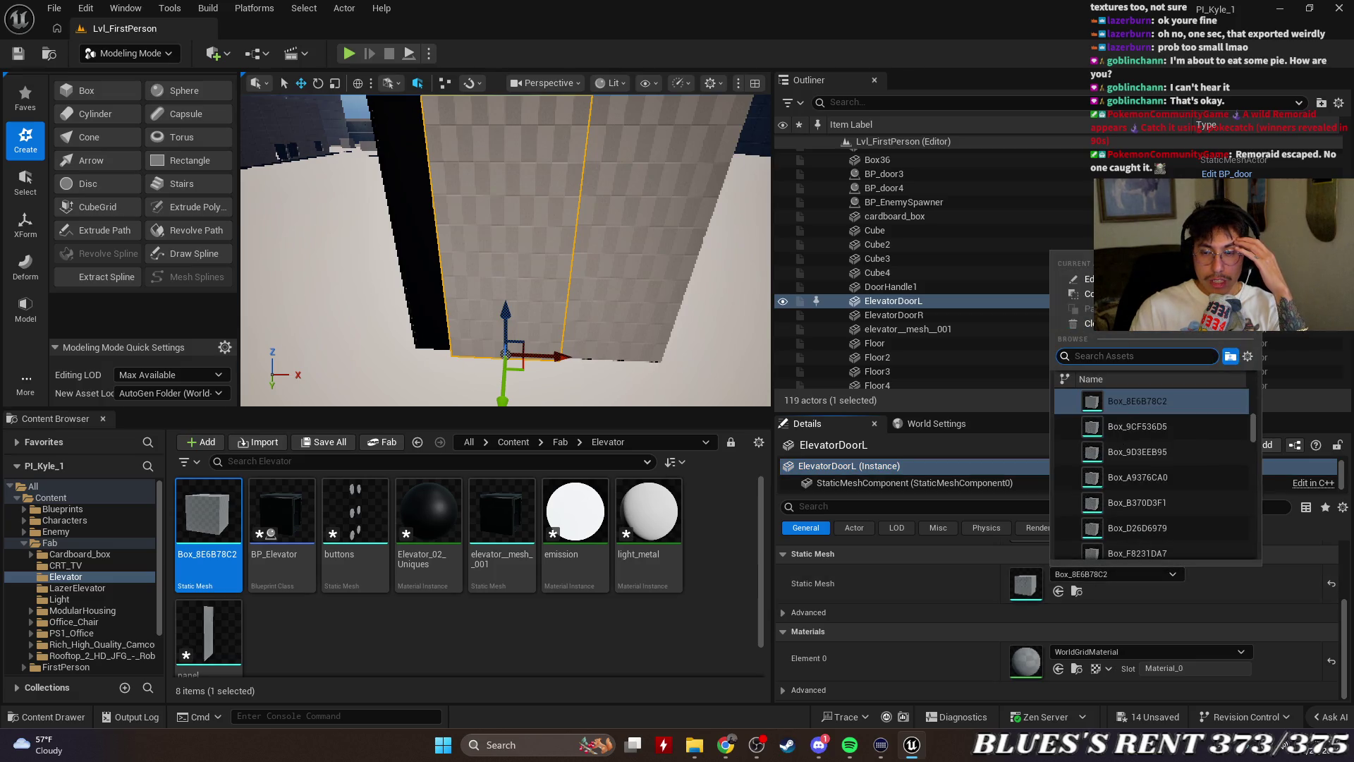
{"action": "type", "text": "elevat"}
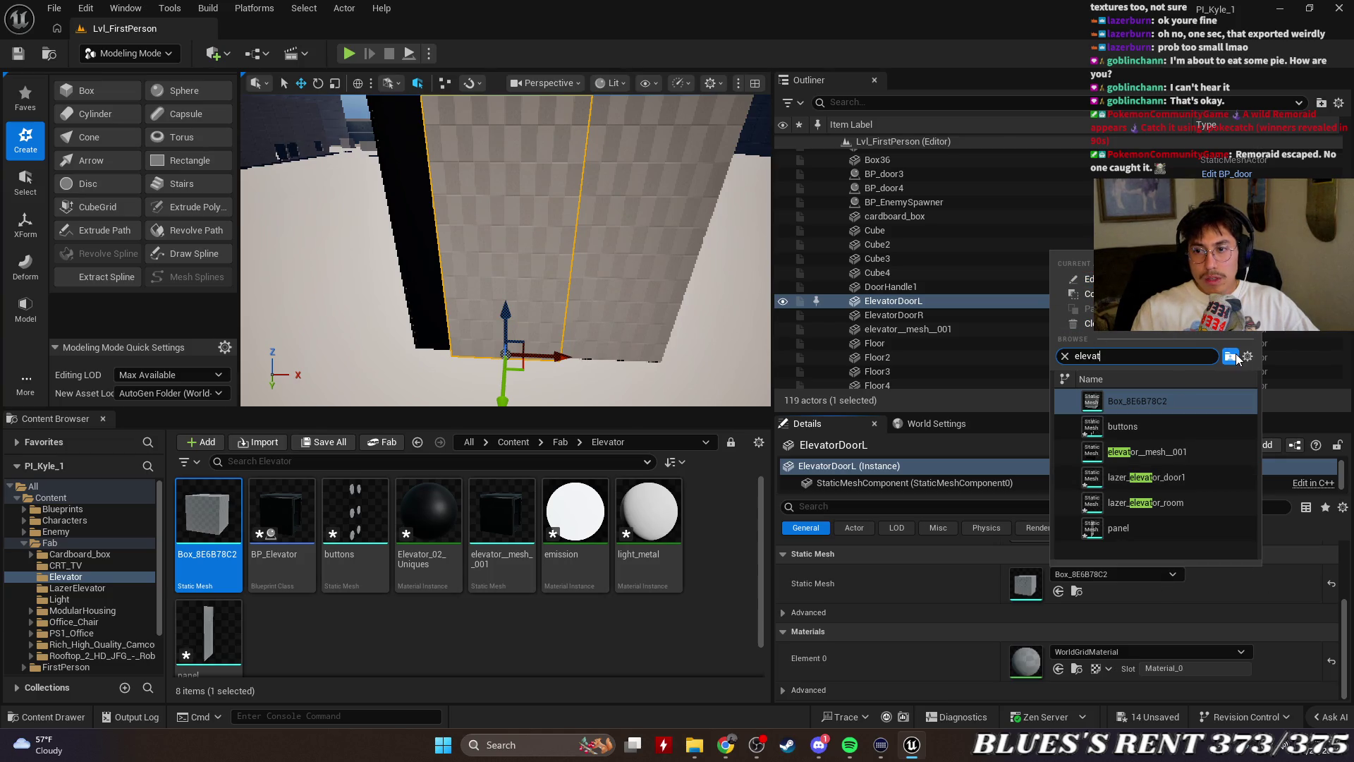
{"action": "left_click", "coordinate": [955, 405]}
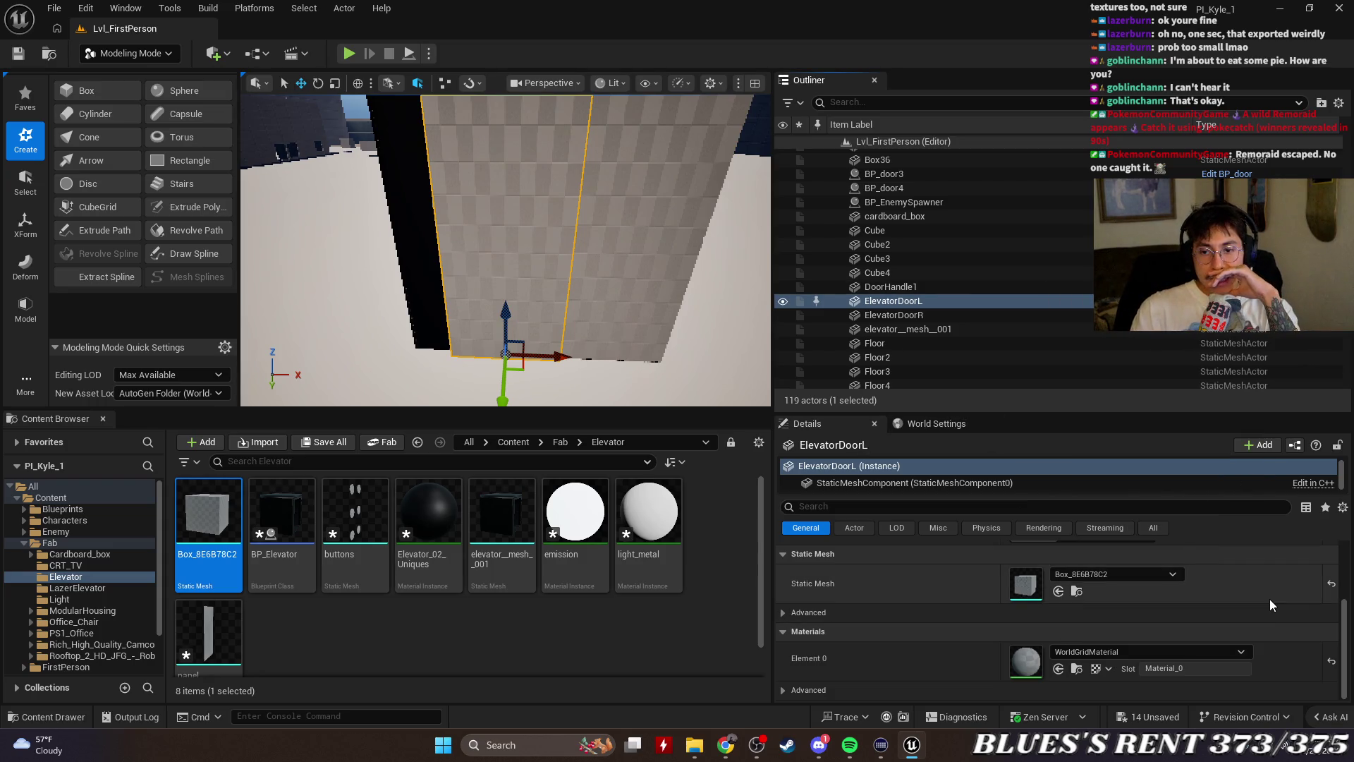
{"action": "left_click", "coordinate": [1157, 570]}
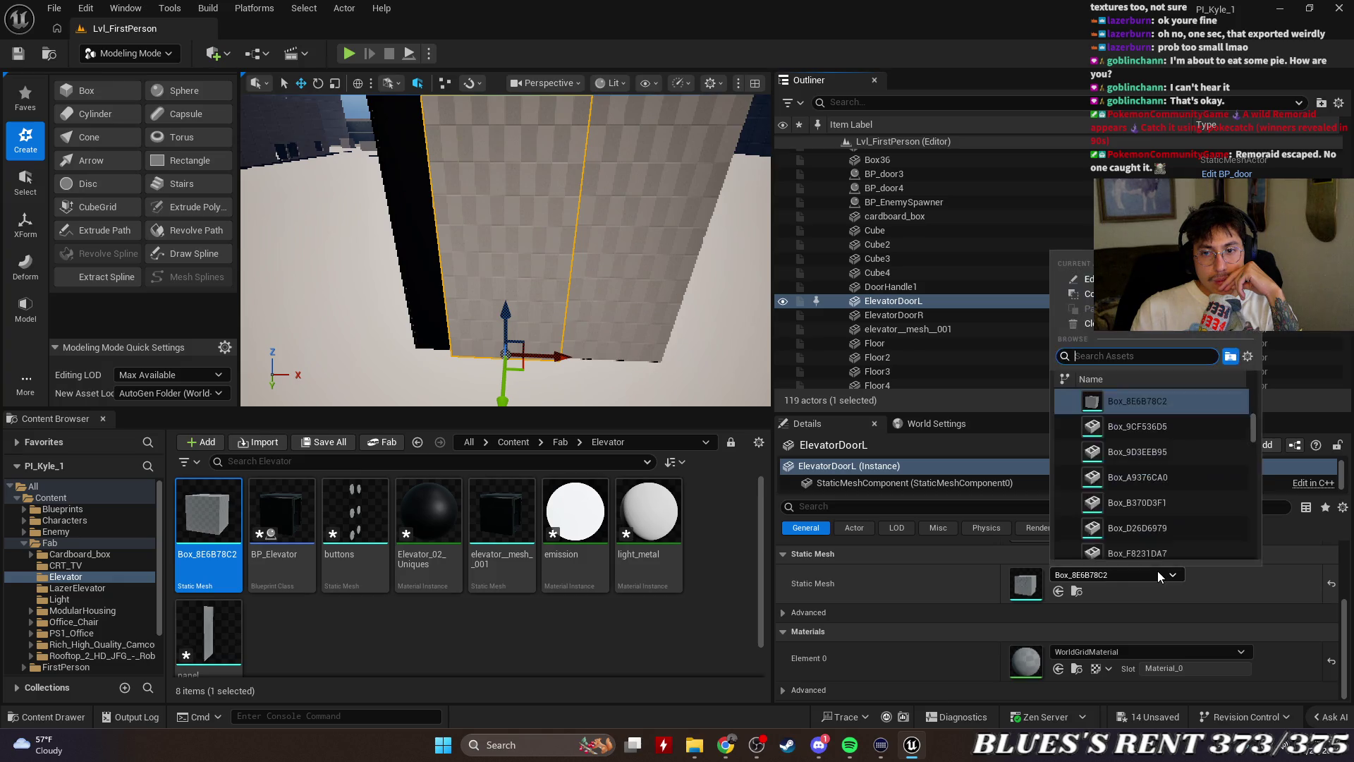
{"action": "left_click", "coordinate": [1157, 570]}
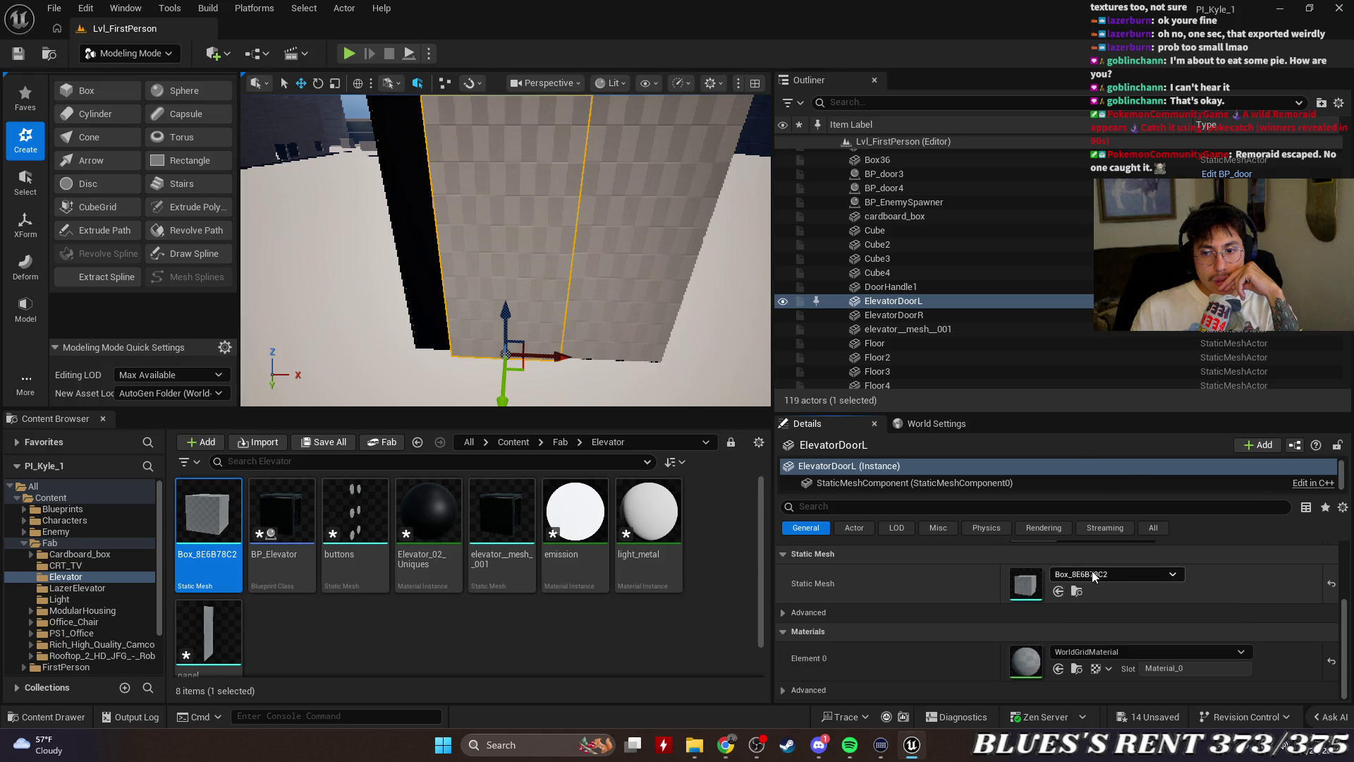
Clear ElevatorDoorL's static mesh to None, then search 'box_8' and reassign Box_8E6B78C2
{"action": "left_click", "coordinate": [1093, 577]}
{"action": "left_click", "coordinate": [1072, 324]}
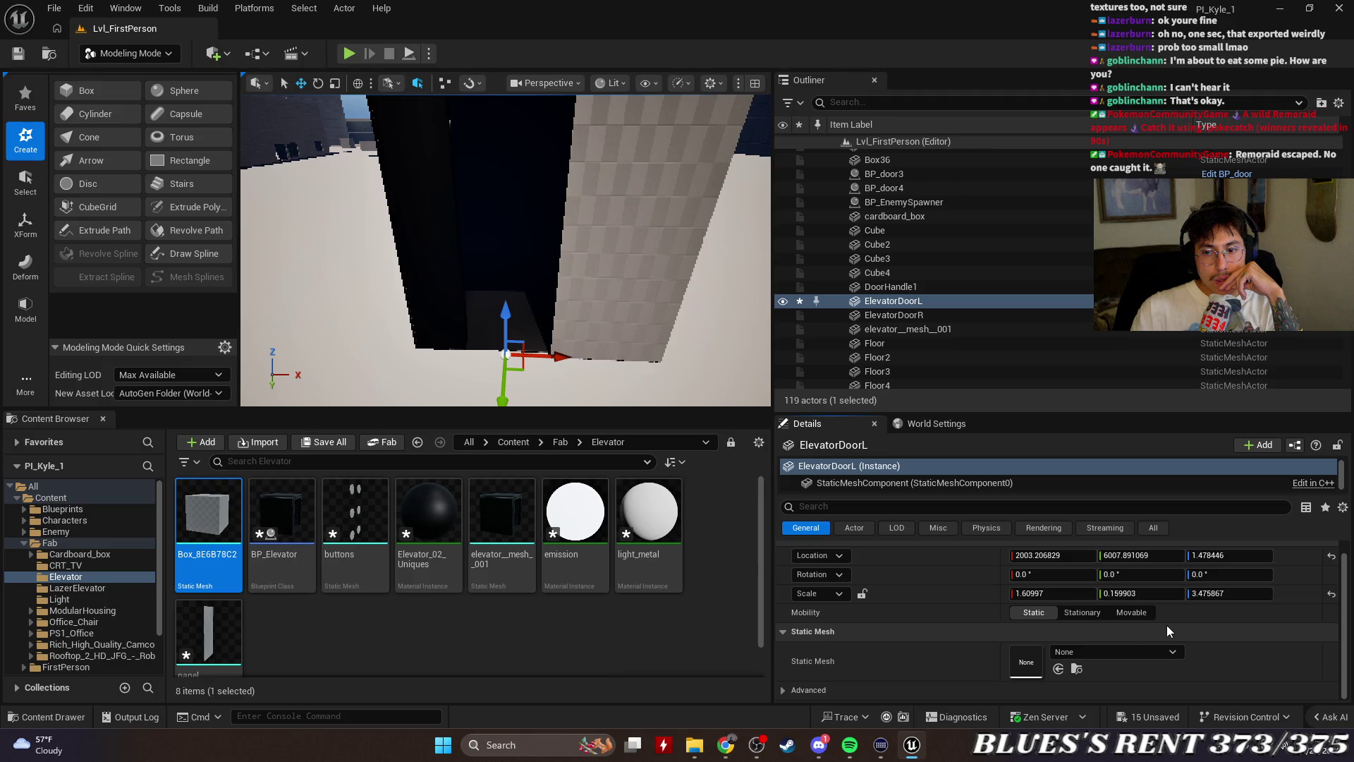
{"action": "left_click", "coordinate": [1144, 650]}
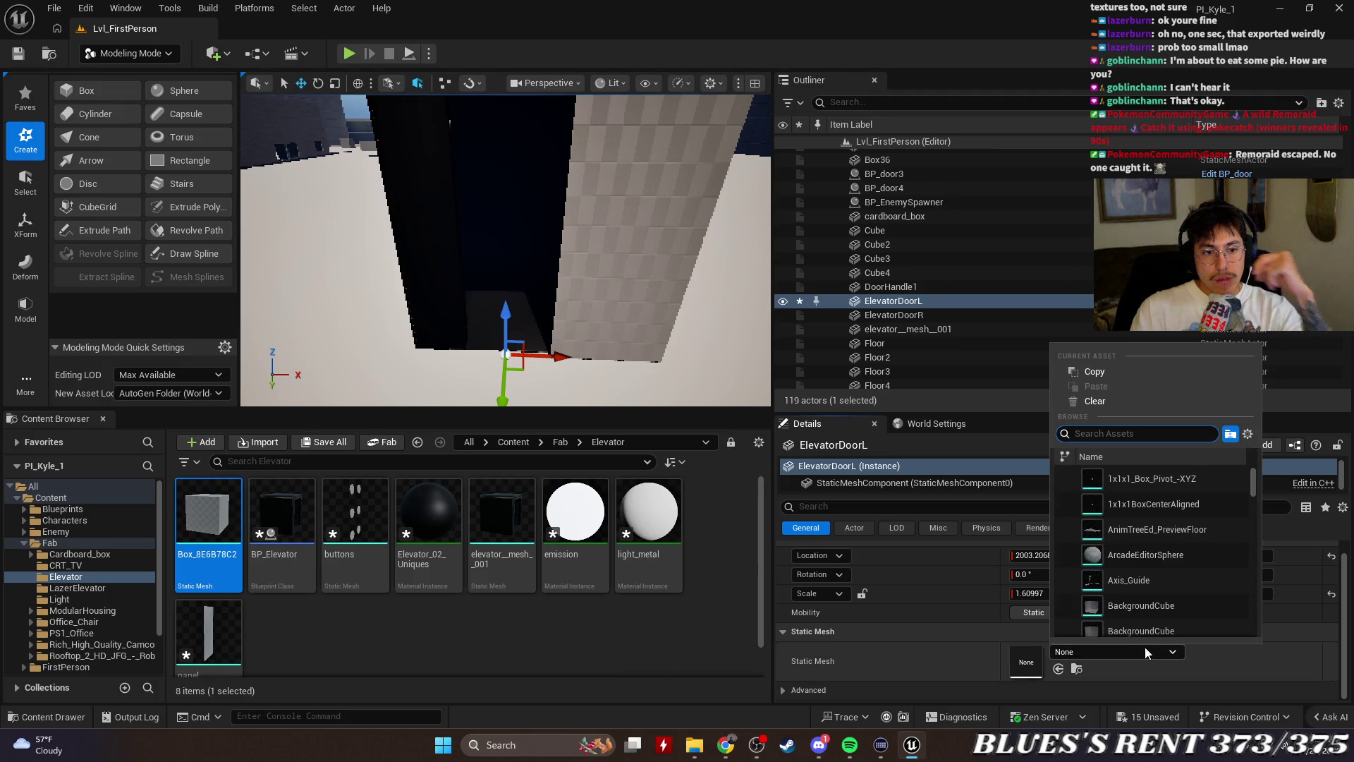
{"action": "type", "text": "box"}
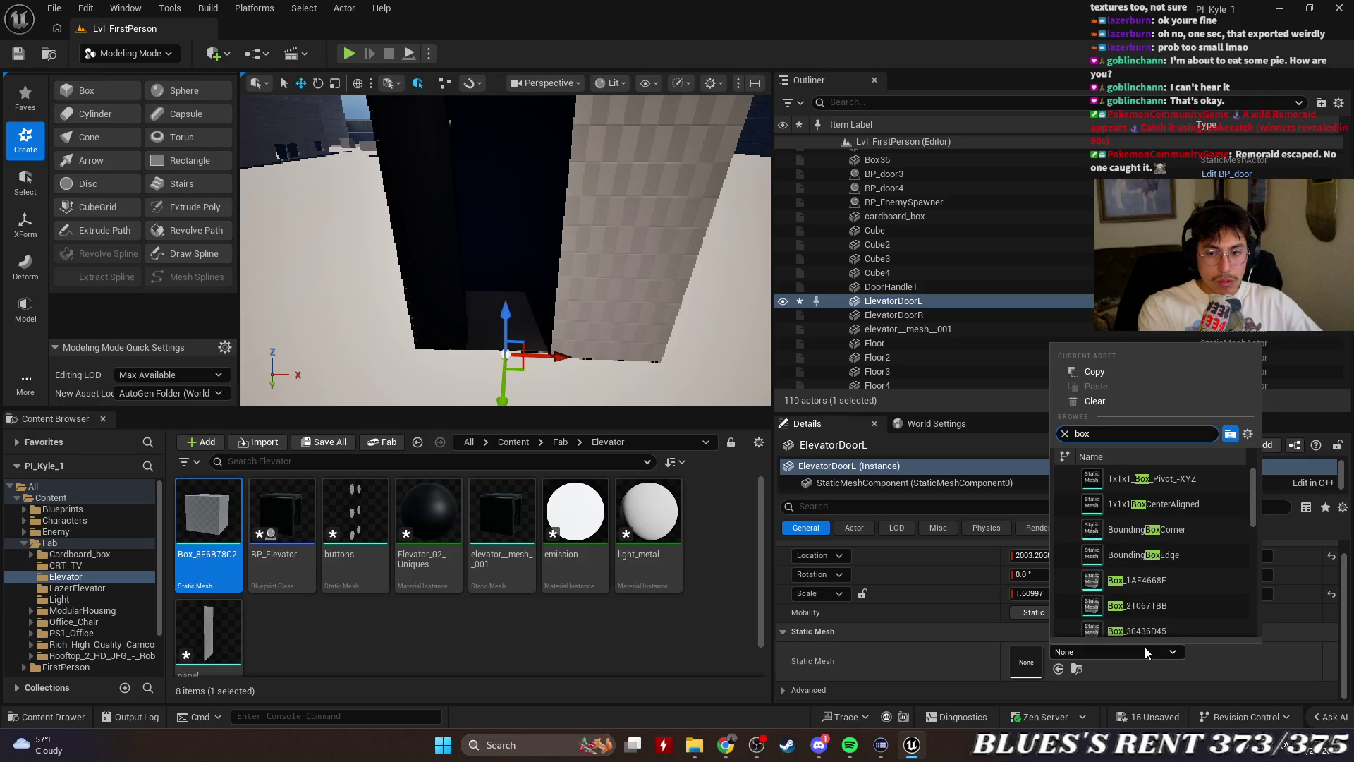
{"action": "type", "text": "_"}
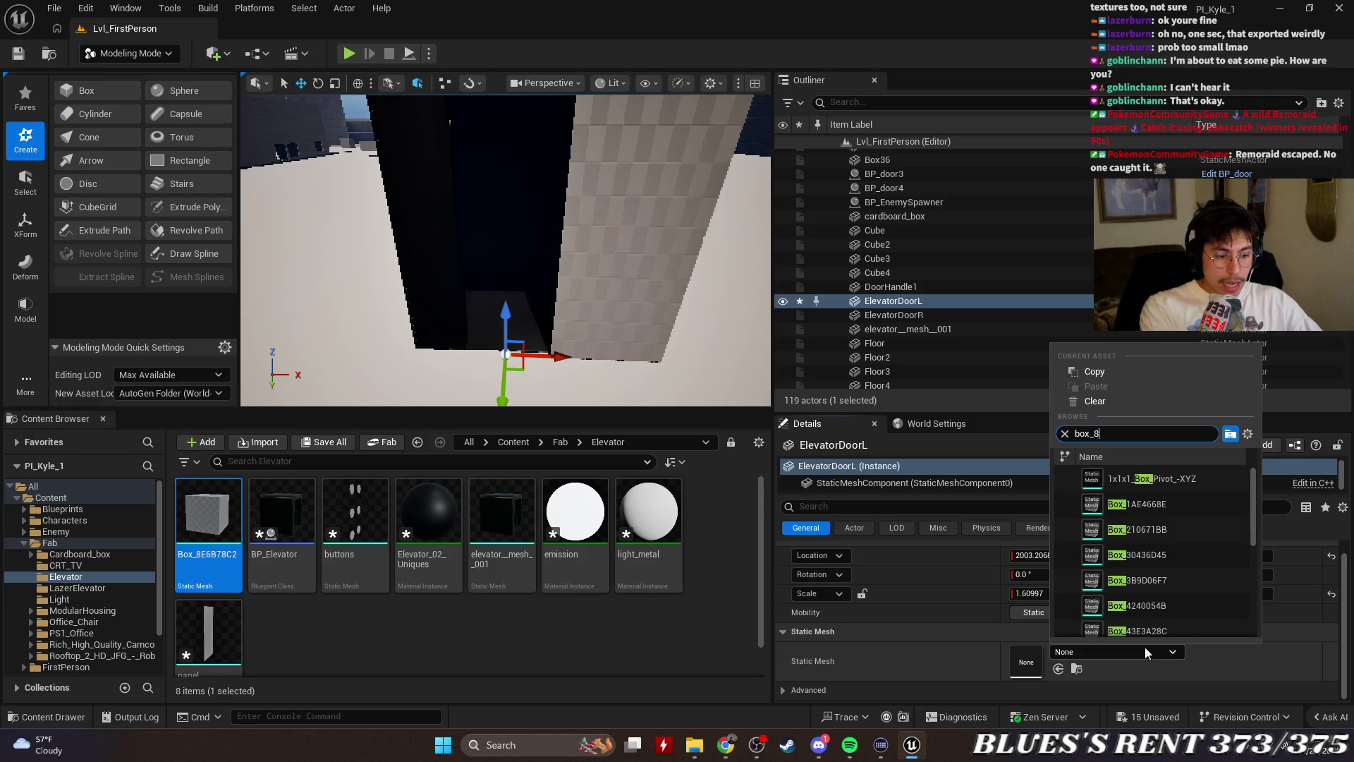
{"action": "type", "text": "8"}
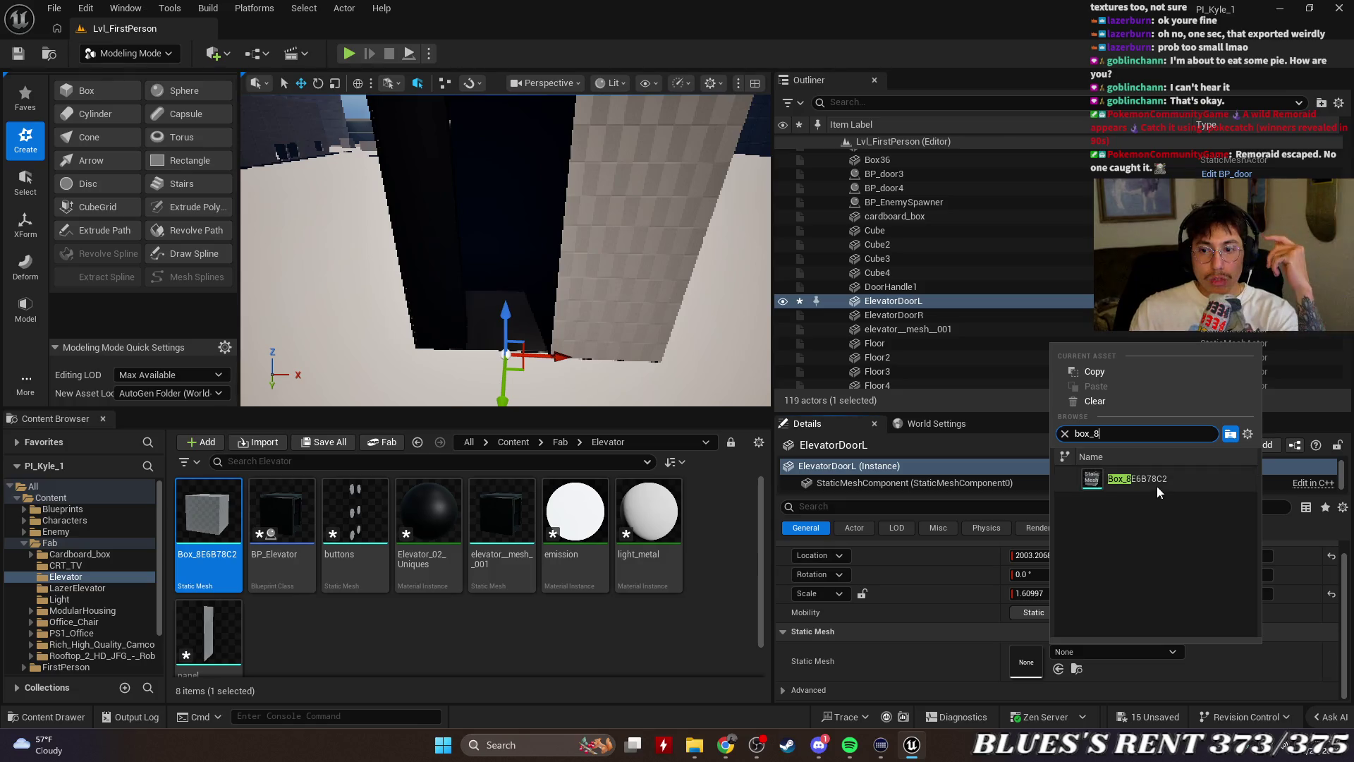
{"action": "left_click", "coordinate": [1156, 485]}
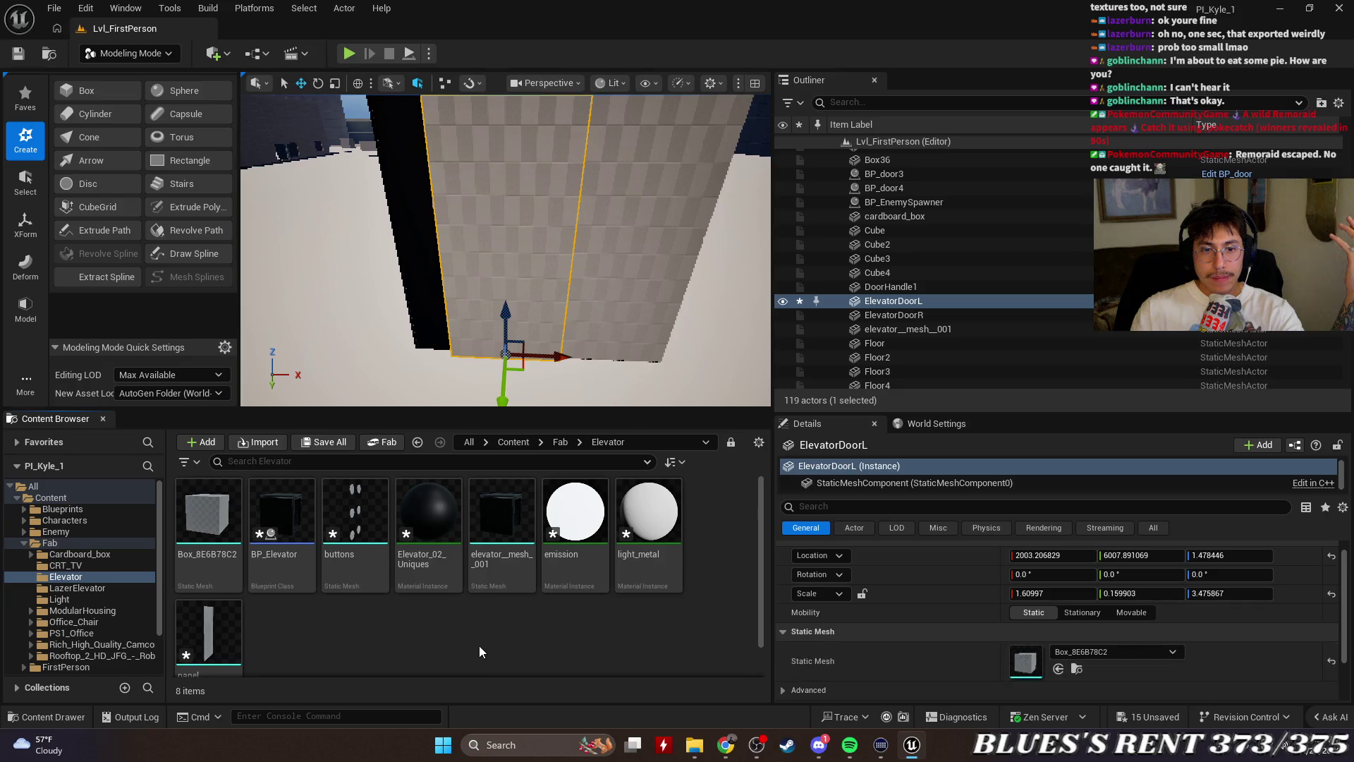
{"action": "left_click", "coordinate": [885, 302]}
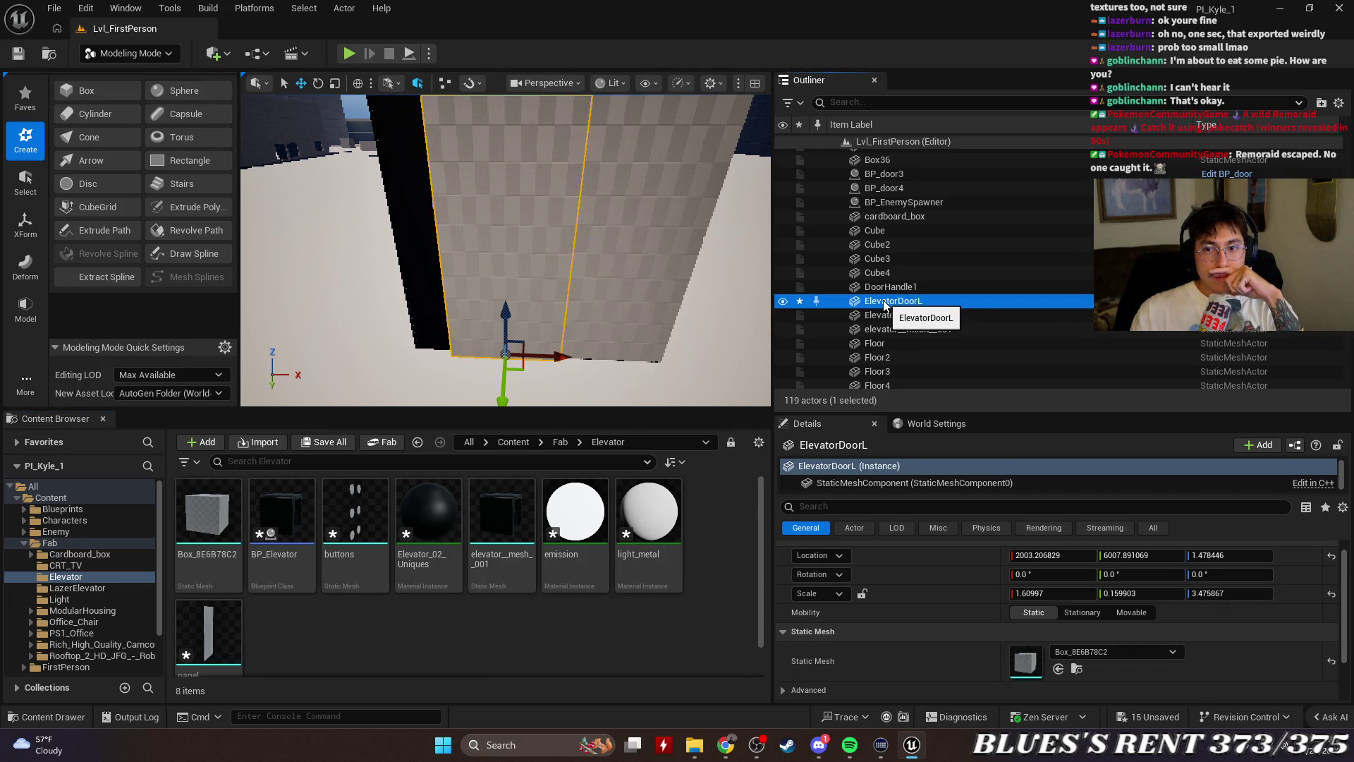
{"action": "scroll", "coordinate": [883, 302], "scroll_direction": "up", "scroll_amount": 3}
{"action": "scroll", "coordinate": [883, 299], "scroll_direction": "up", "scroll_amount": 12}
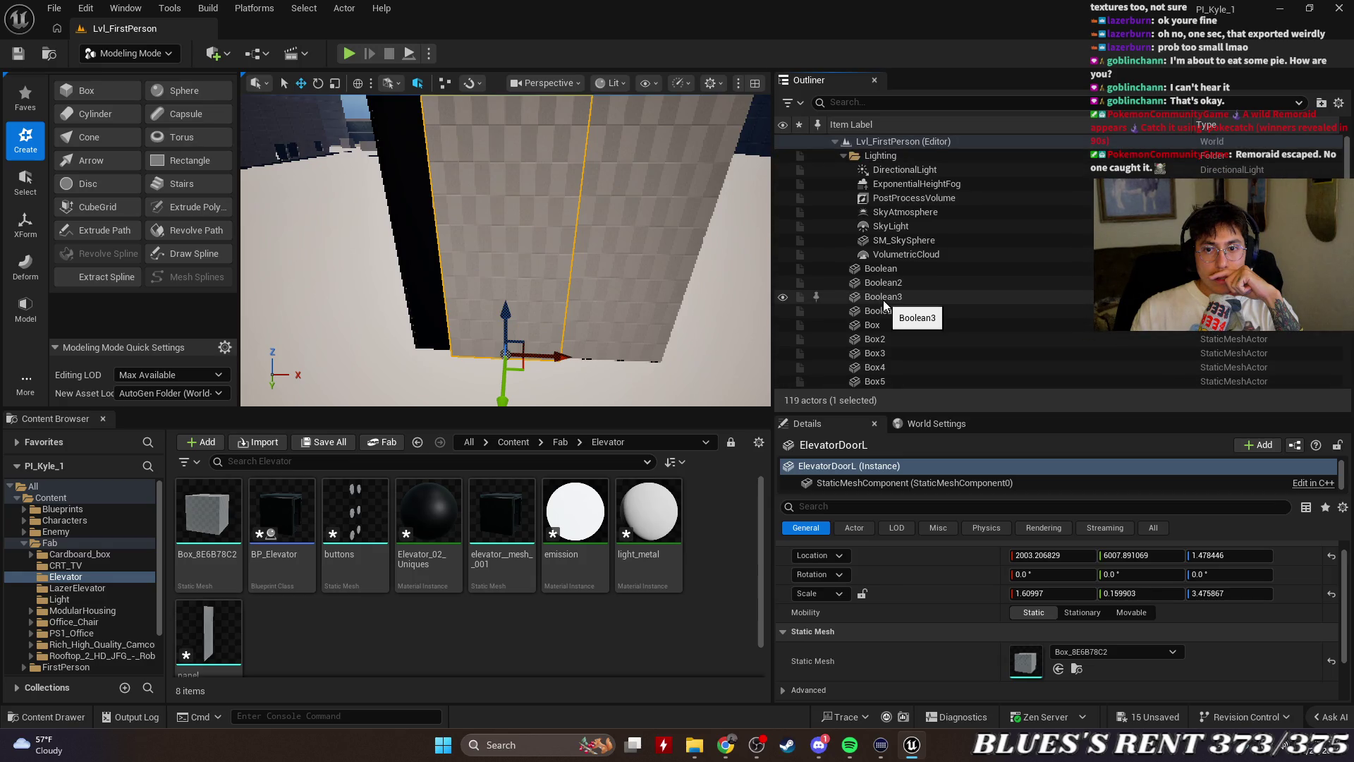
{"action": "scroll", "coordinate": [883, 299], "scroll_direction": "down", "scroll_amount": 12}
{"action": "scroll", "coordinate": [883, 299], "scroll_direction": "down", "scroll_amount": 10}
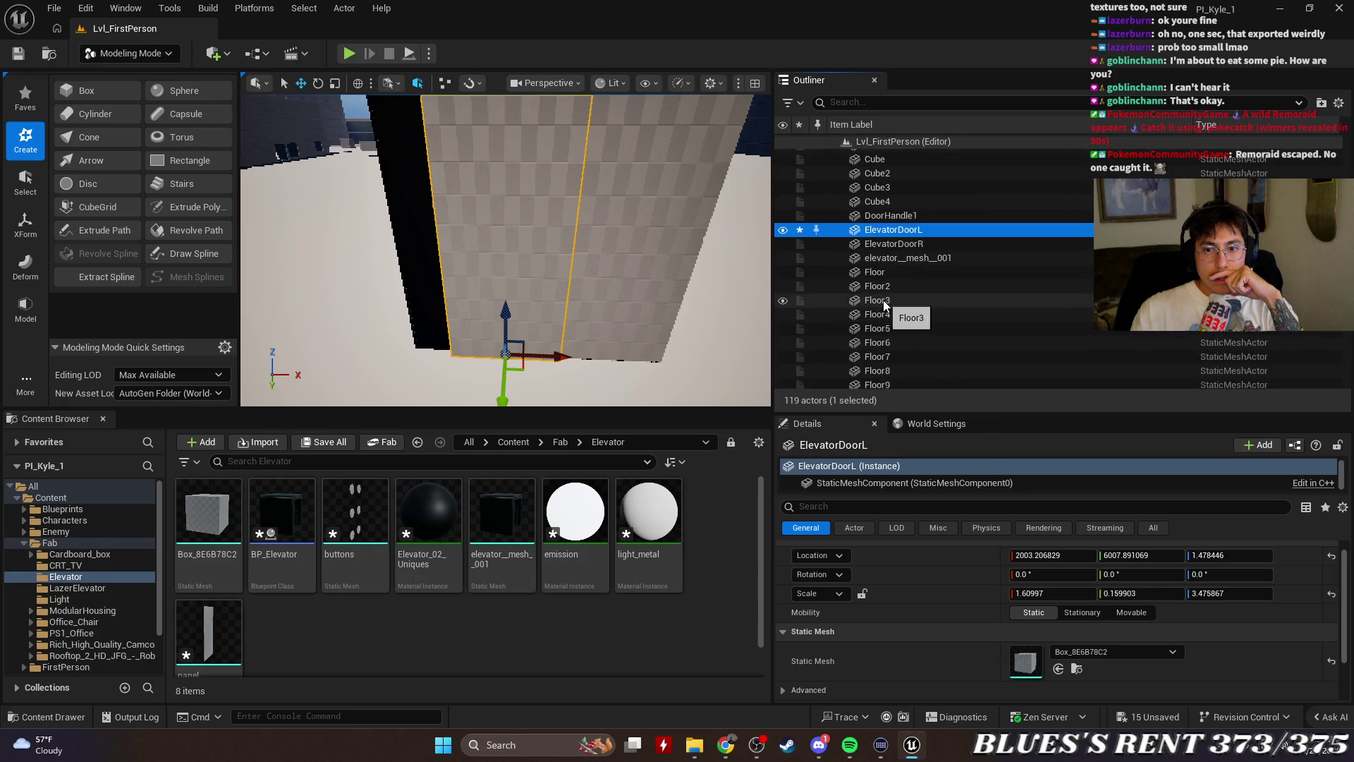
{"action": "scroll", "coordinate": [883, 299], "scroll_direction": "up", "scroll_amount": 8}
{"action": "scroll", "coordinate": [883, 299], "scroll_direction": "up", "scroll_amount": 3}
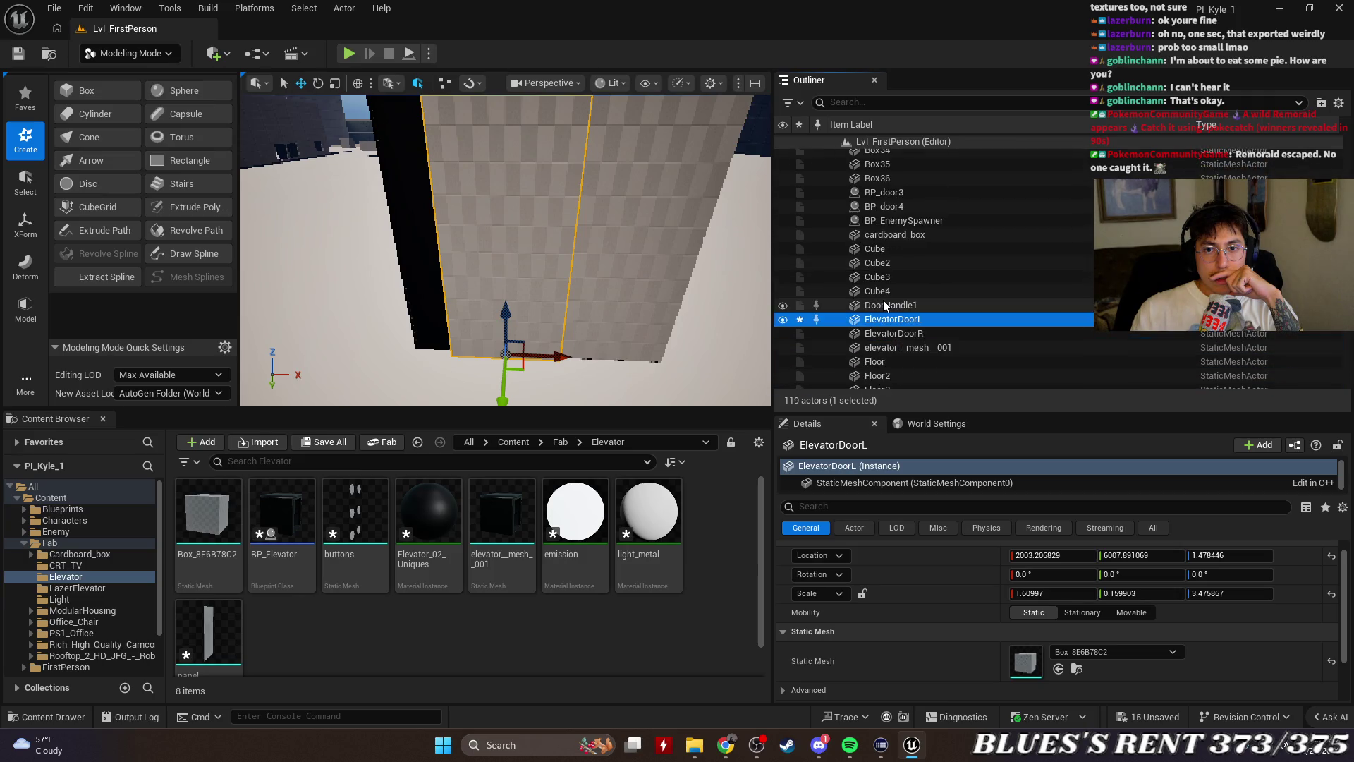
{"action": "scroll", "coordinate": [883, 299], "scroll_direction": "up", "scroll_amount": 5}
{"action": "left_click", "coordinate": [891, 220]}
{"action": "scroll", "coordinate": [882, 303], "scroll_direction": "down", "scroll_amount": 5}
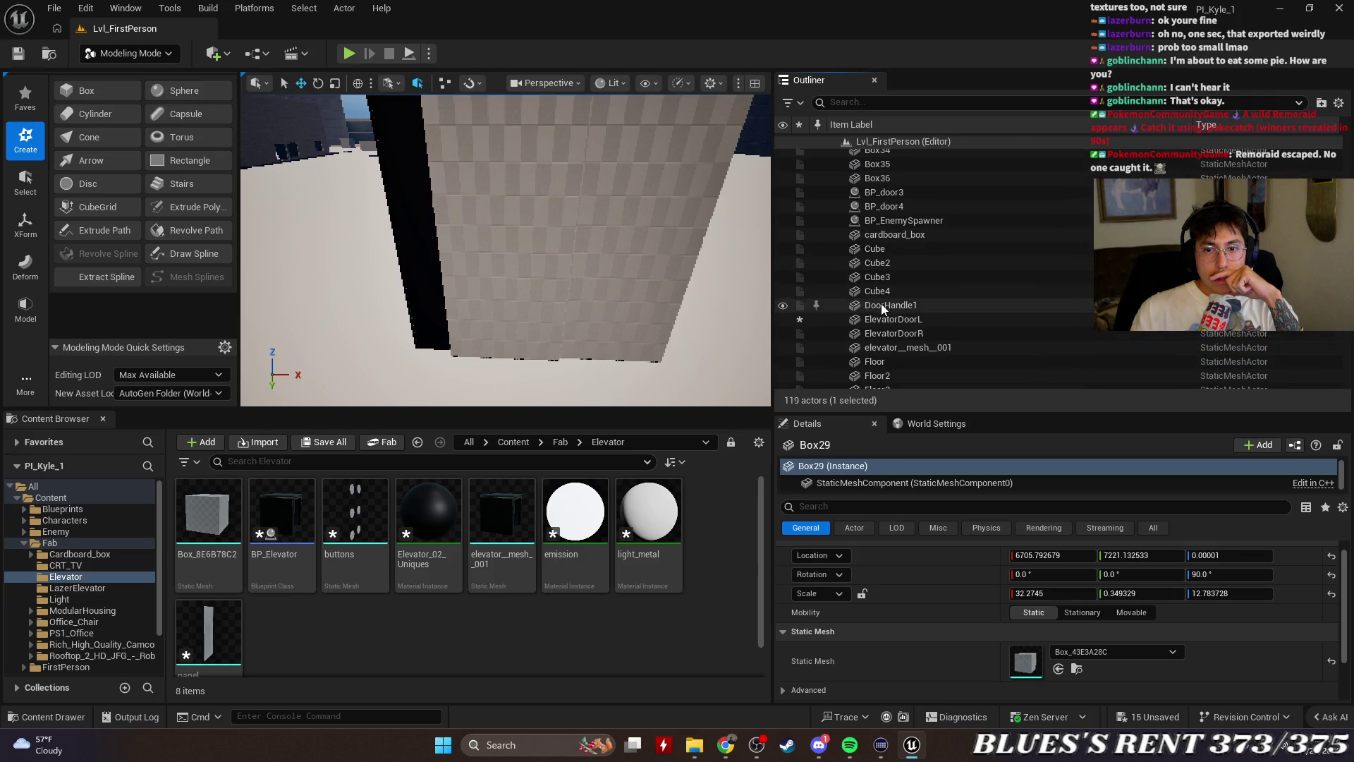
{"action": "left_click", "coordinate": [902, 248]}
{"action": "left_click", "coordinate": [907, 220]}
{"action": "left_click", "coordinate": [910, 192]}
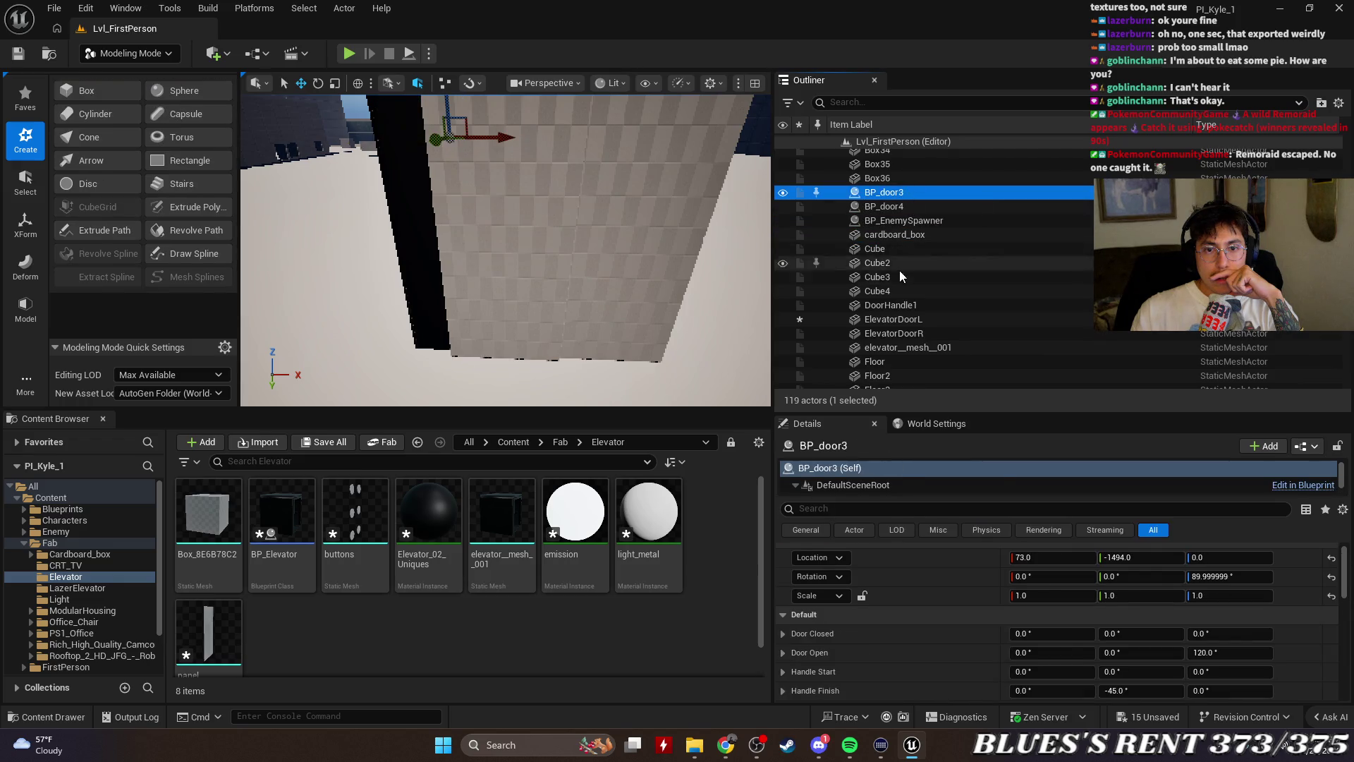
{"action": "left_click", "coordinate": [898, 305]}
{"action": "left_click", "coordinate": [901, 332]}
{"action": "left_click", "coordinate": [904, 319]}
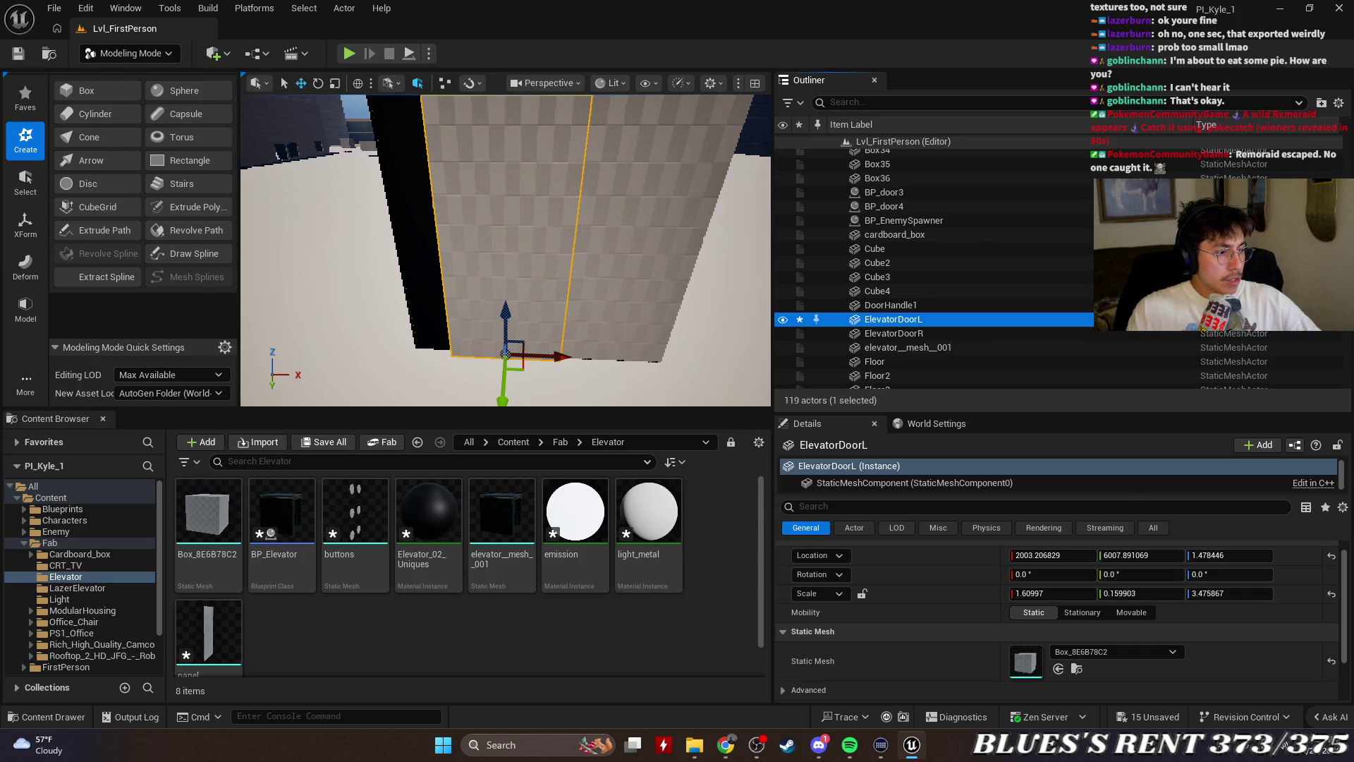
Close the Chrome tab about calling an animation in UE5 and return to the editor
{"action": "key", "text": "alt+Tab"}
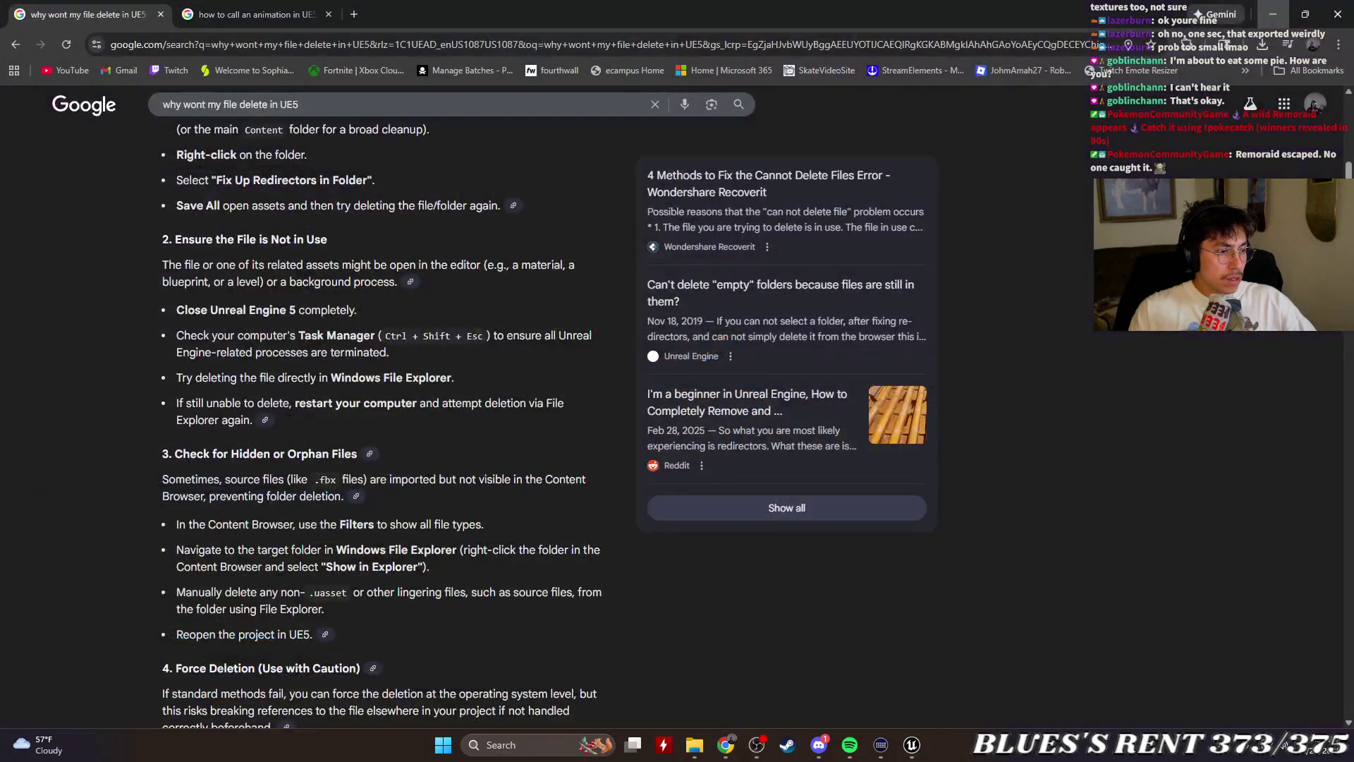
{"action": "key", "text": "alt+Tab"}
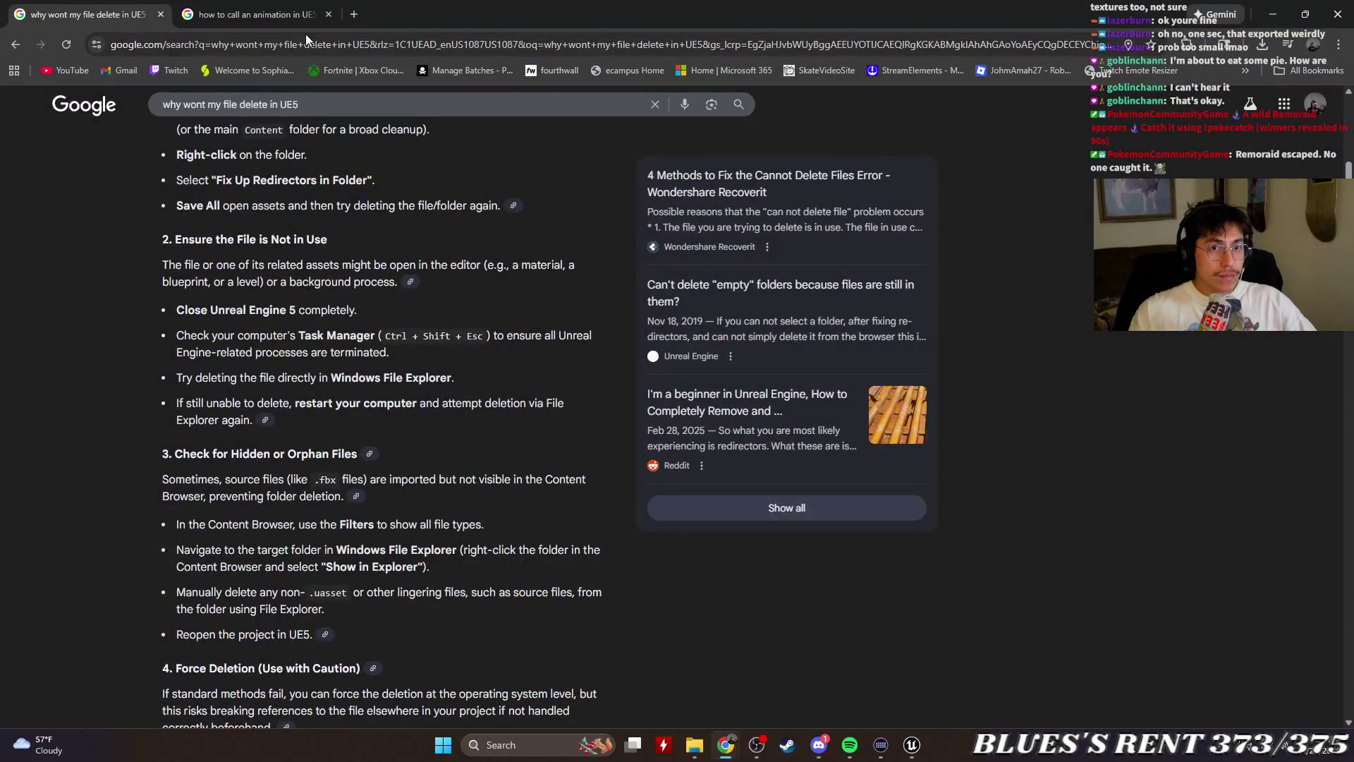
{"action": "left_click", "coordinate": [307, 16]}
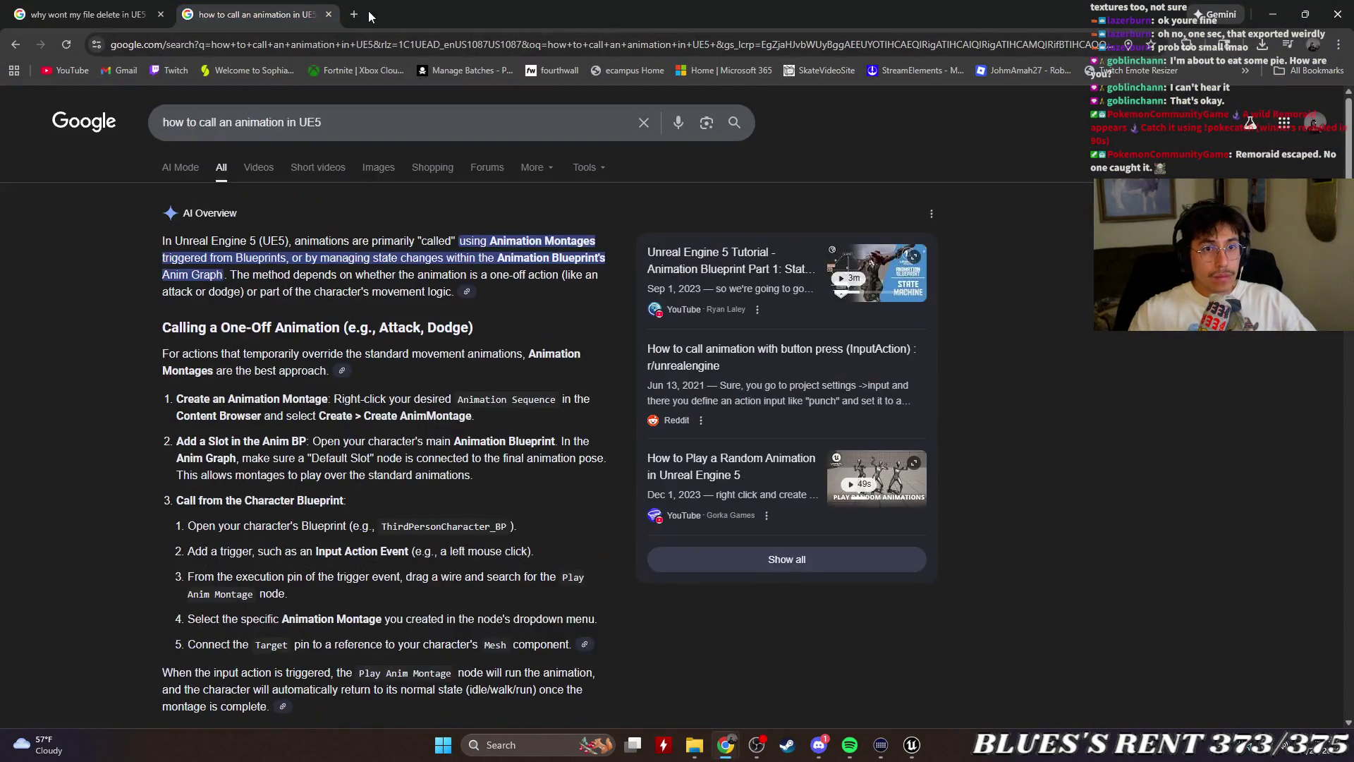
{"action": "left_click", "coordinate": [329, 14]}
{"action": "key", "text": "alt+Tab"}
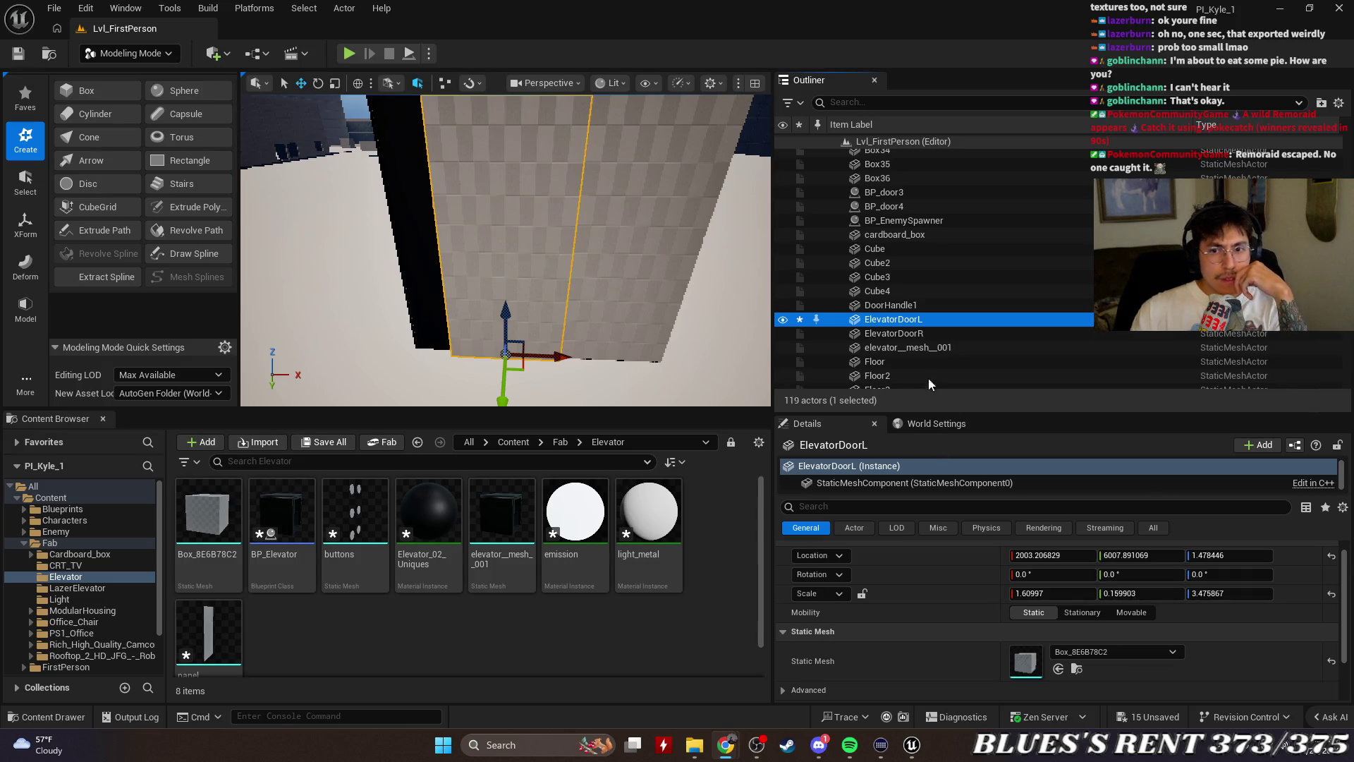
Select ElevatorDoorR and view its StaticMeshComponent's mesh and material settings
{"action": "left_click", "coordinate": [900, 333]}
{"action": "left_click", "coordinate": [942, 482]}
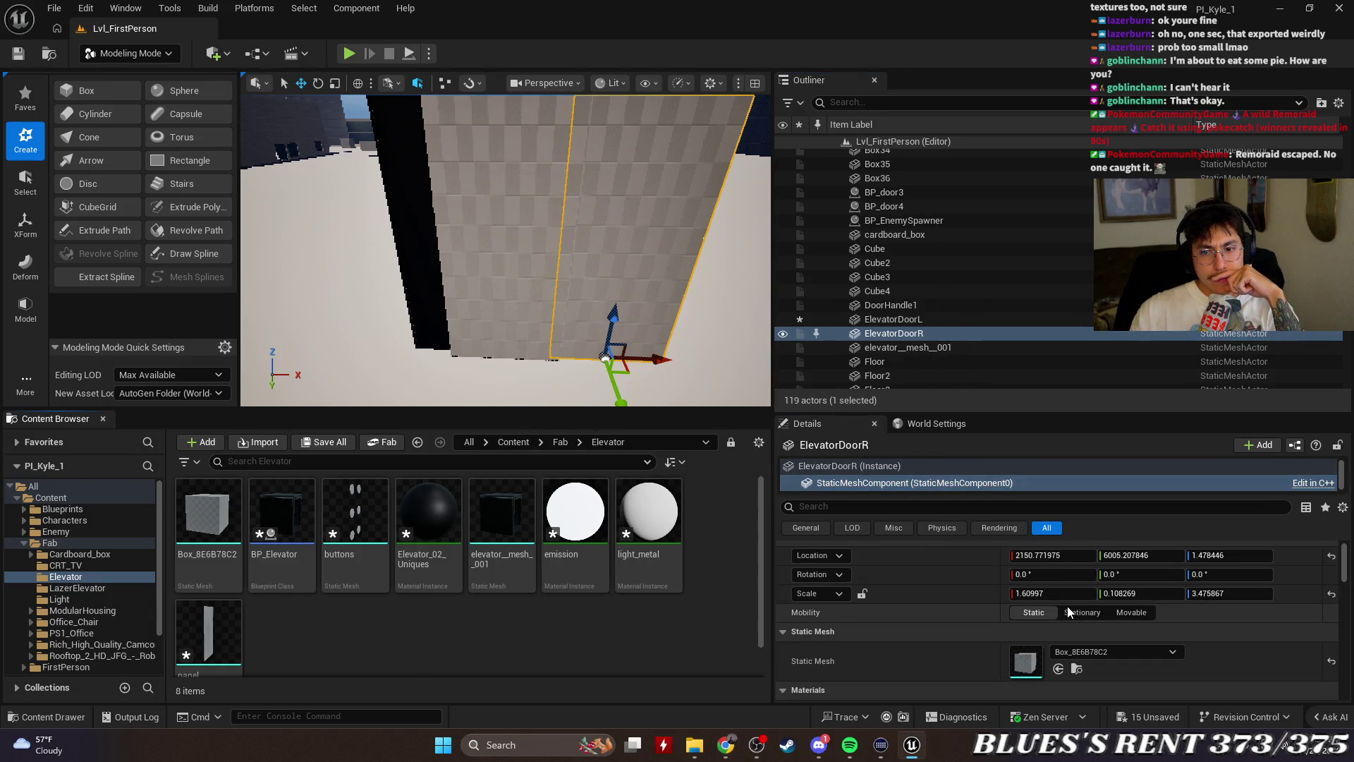
{"action": "scroll", "coordinate": [1067, 607], "scroll_direction": "down", "scroll_amount": 1}
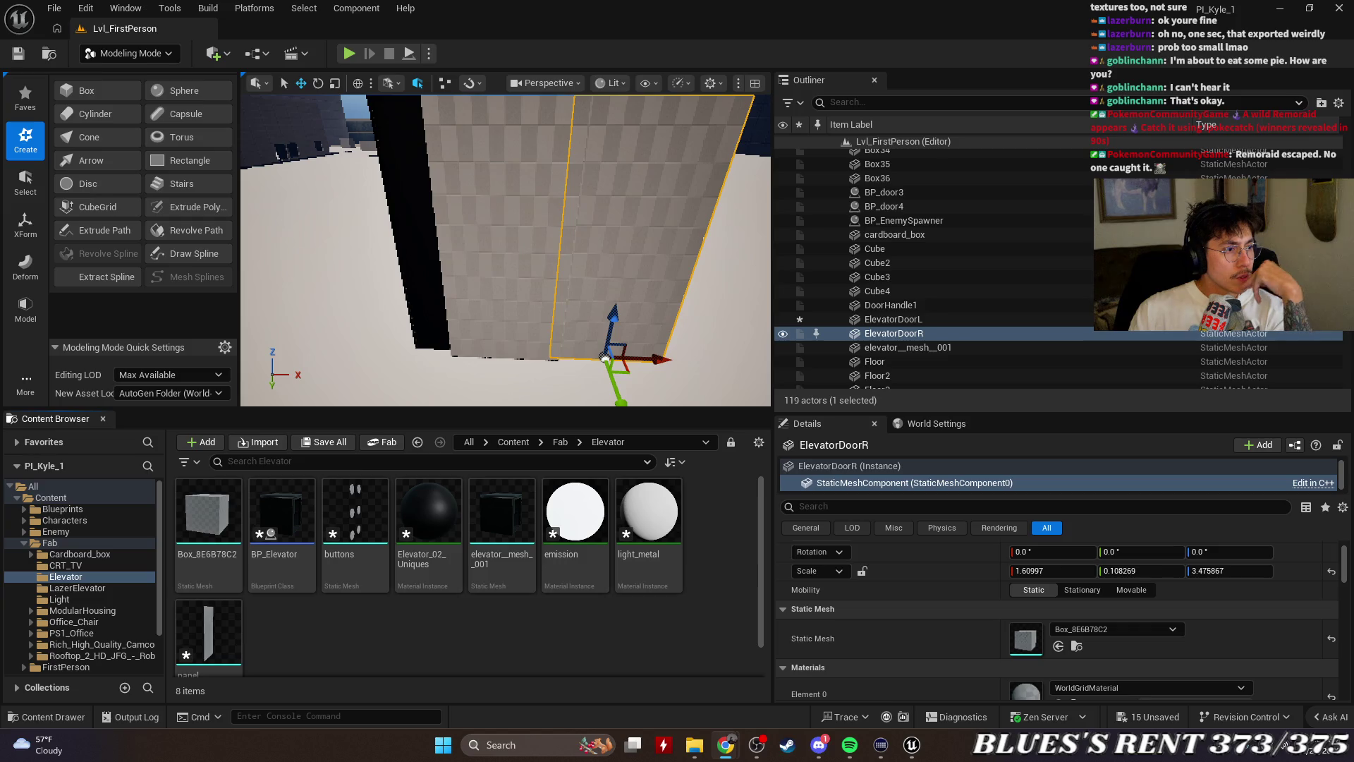
Select the Fab folder and check its options in the Content Browser
{"action": "left_click", "coordinate": [25, 545]}
{"action": "right_click", "coordinate": [48, 545]}
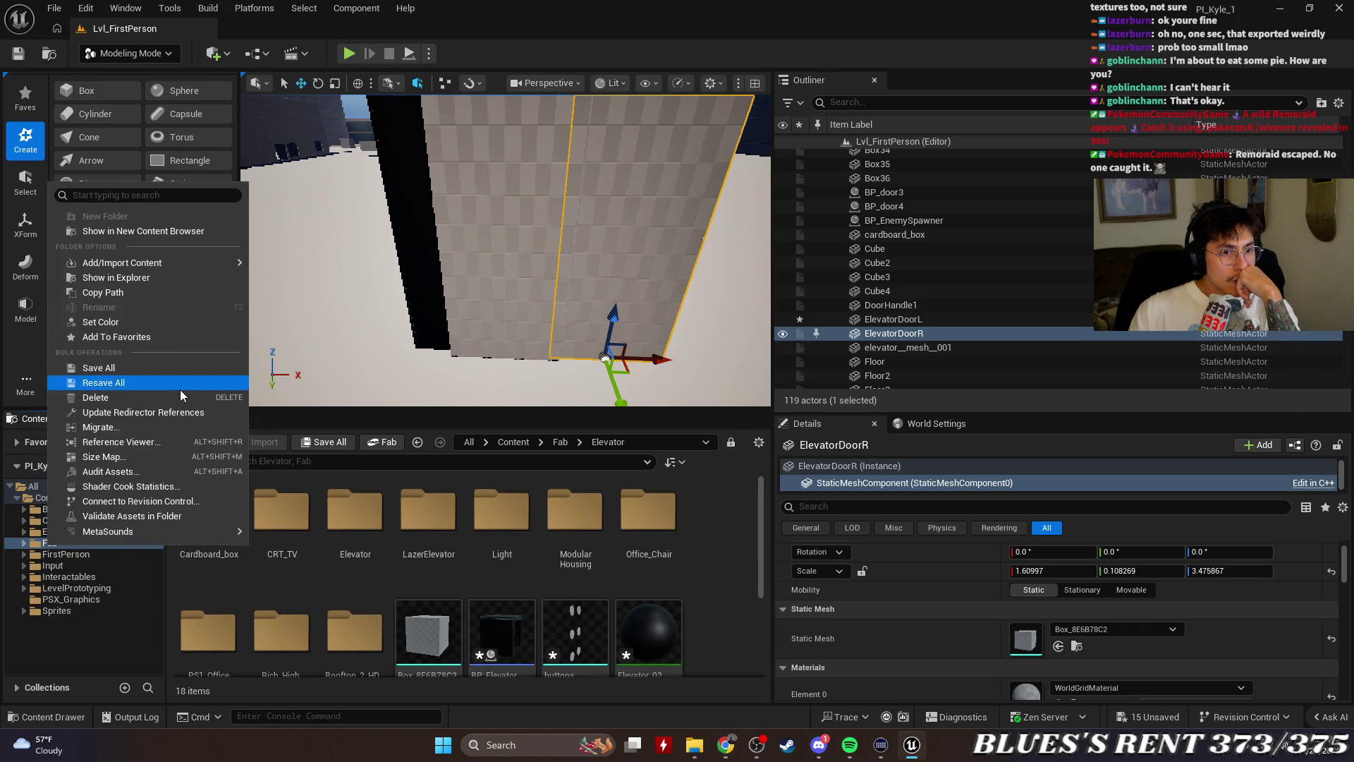
{"action": "left_click", "coordinate": [180, 415]}
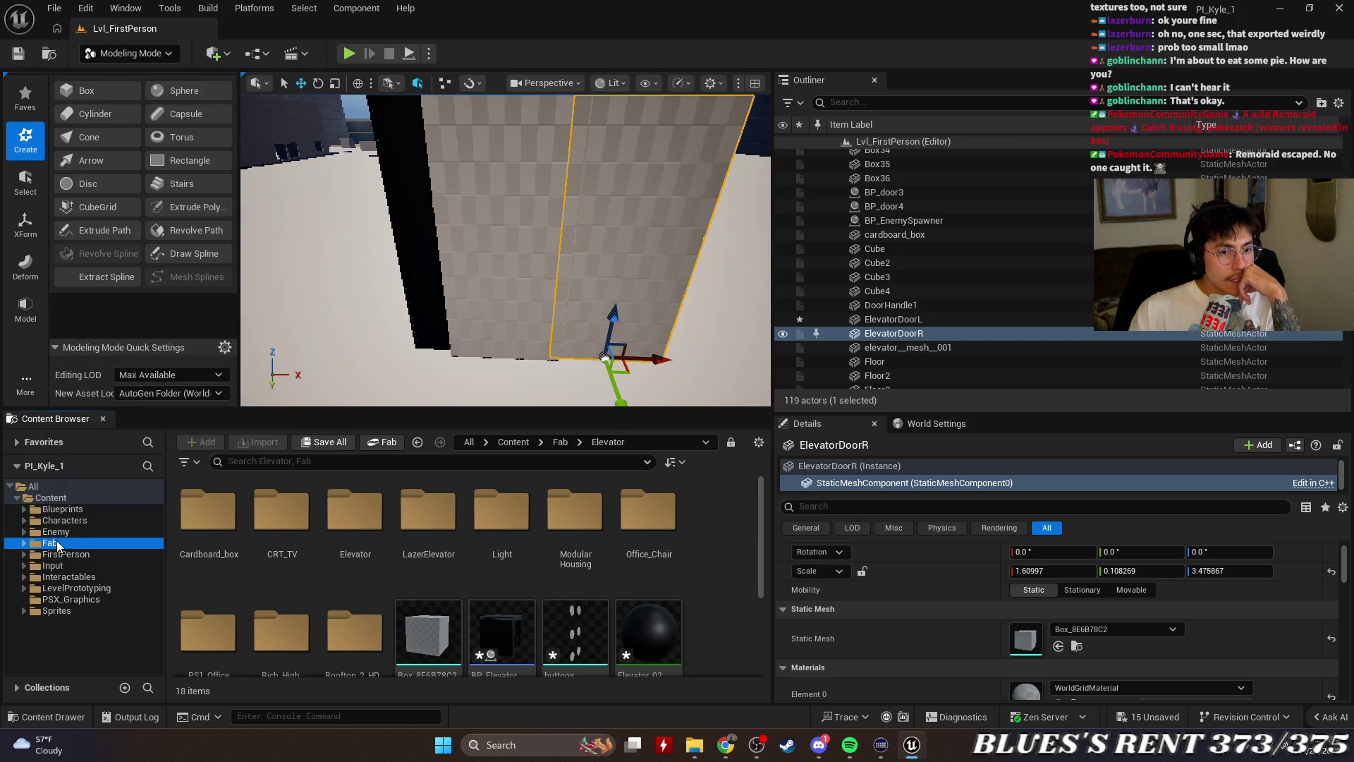
{"action": "scroll", "coordinate": [578, 557], "scroll_direction": "down", "scroll_amount": 1}
{"action": "scroll", "coordinate": [582, 557], "scroll_direction": "down", "scroll_amount": 1}
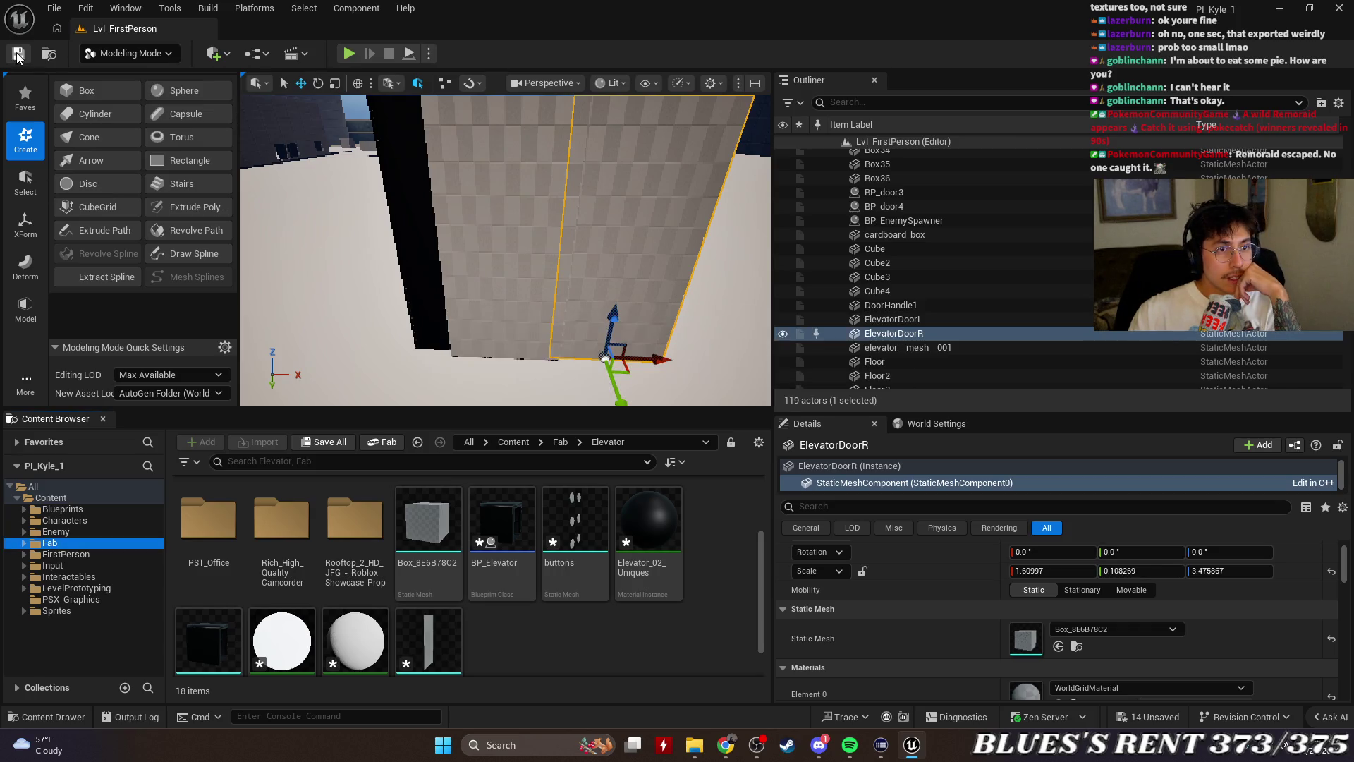
Save the current level and reselect ElevatorDoorL
{"action": "left_click", "coordinate": [574, 661]}
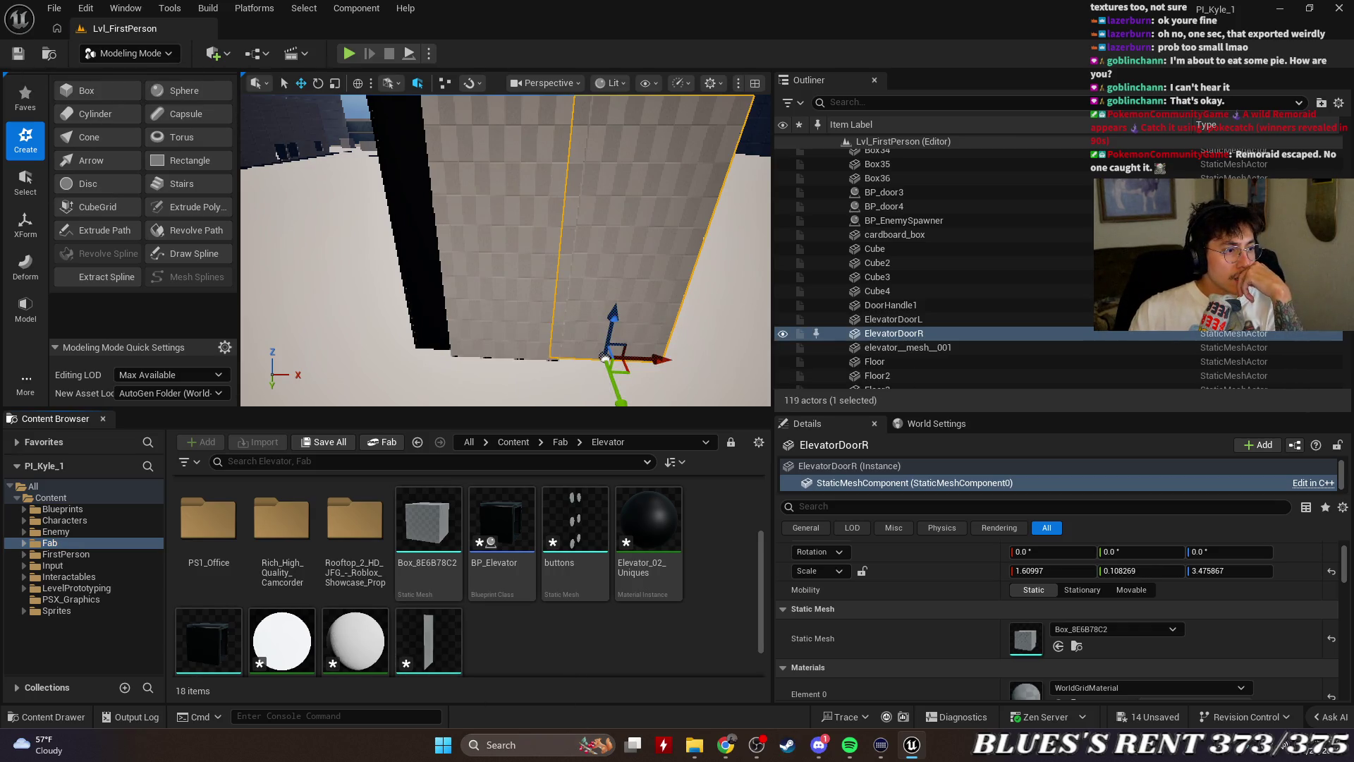
{"action": "key", "text": "alt+Tab"}
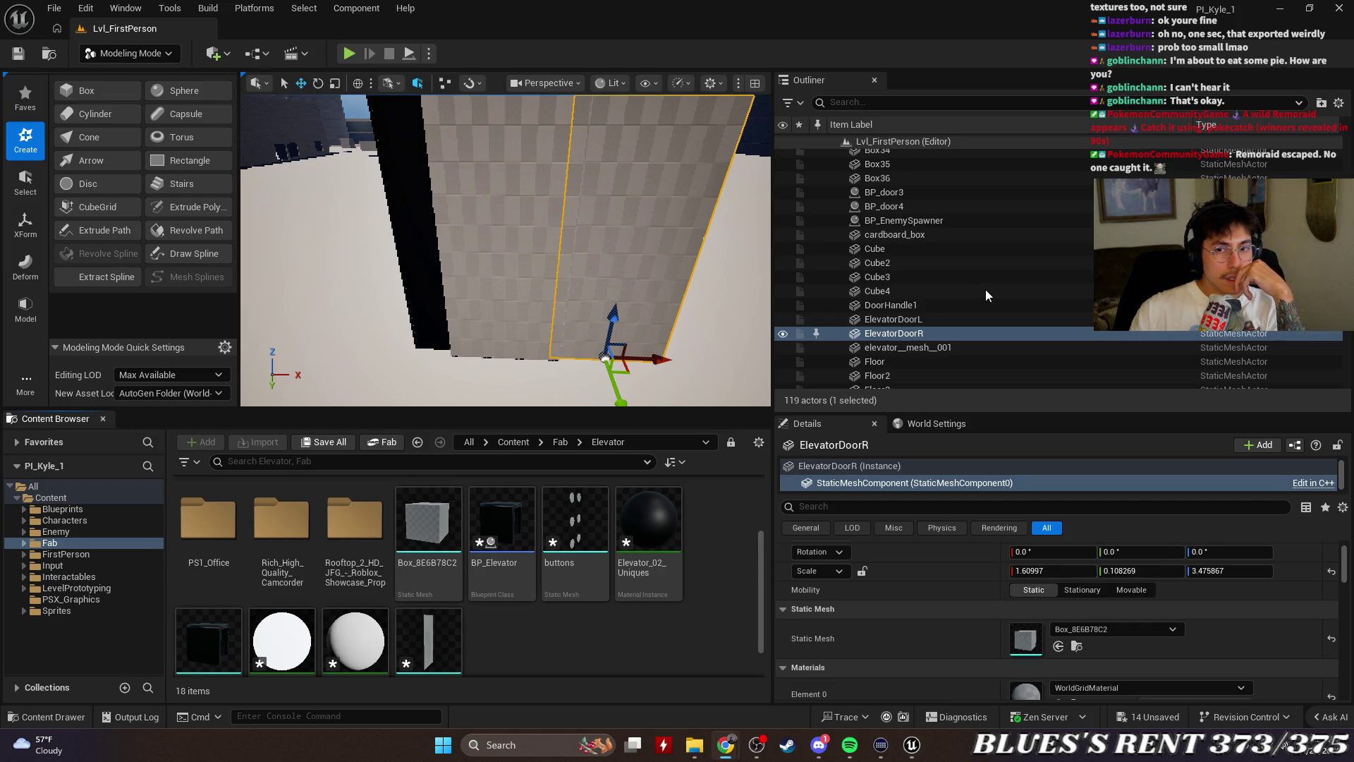
{"action": "left_click", "coordinate": [921, 318]}
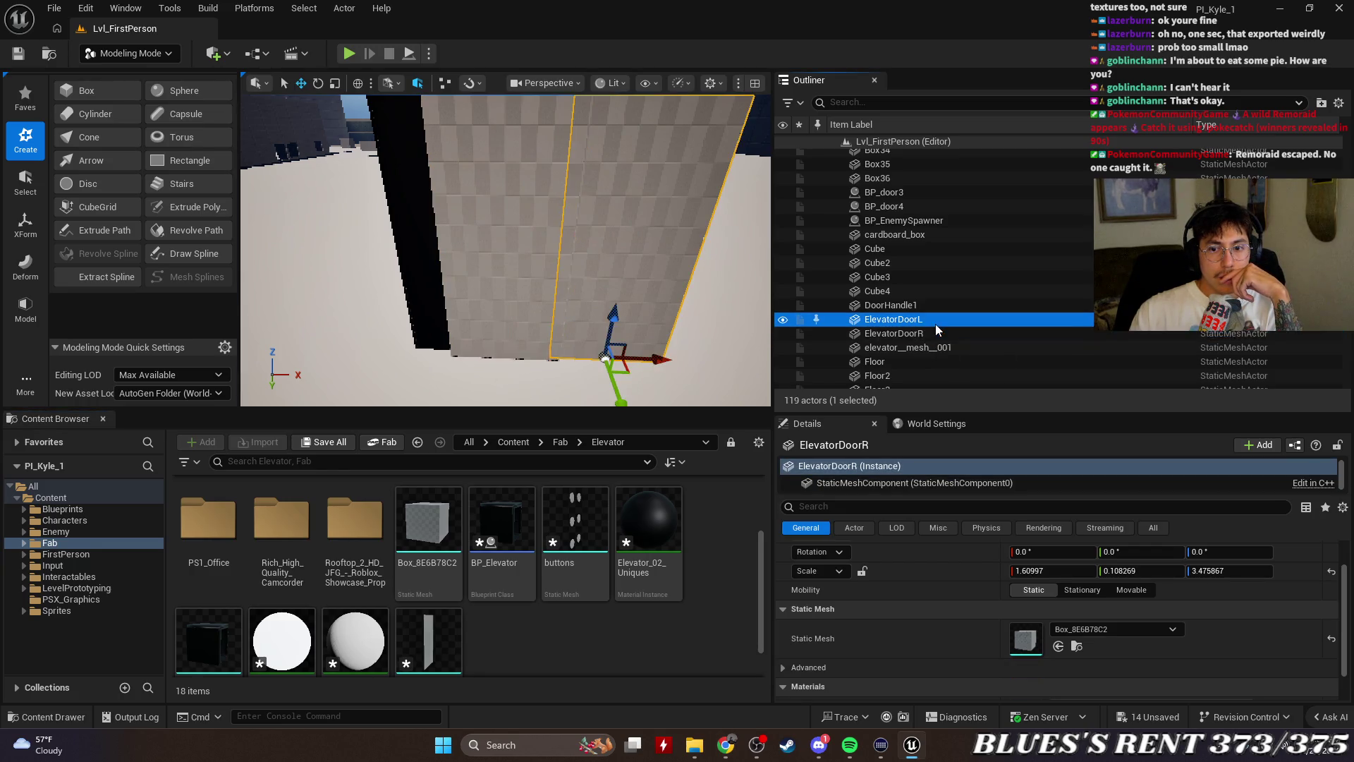
{"action": "left_click", "coordinate": [935, 336]}
{"action": "left_click", "coordinate": [938, 321]}
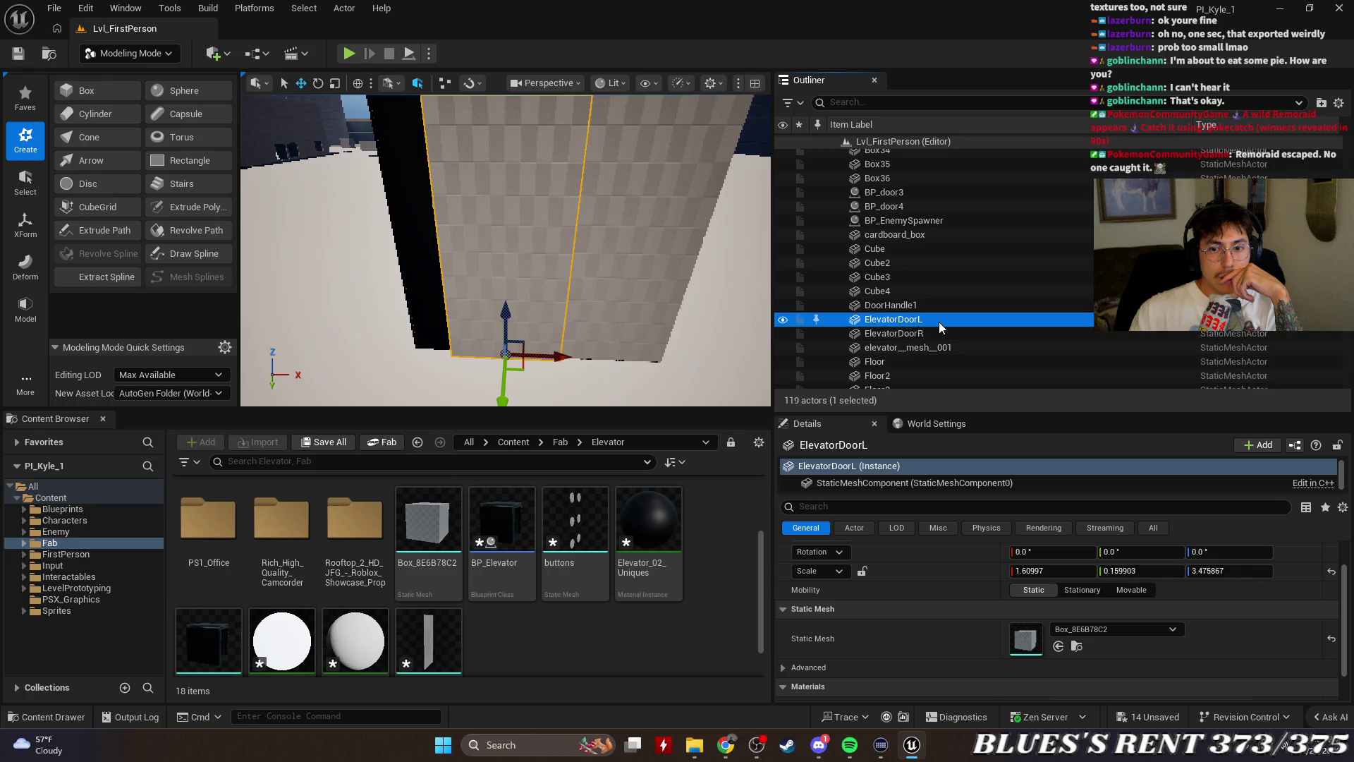
{"action": "right_click", "coordinate": [899, 467]}
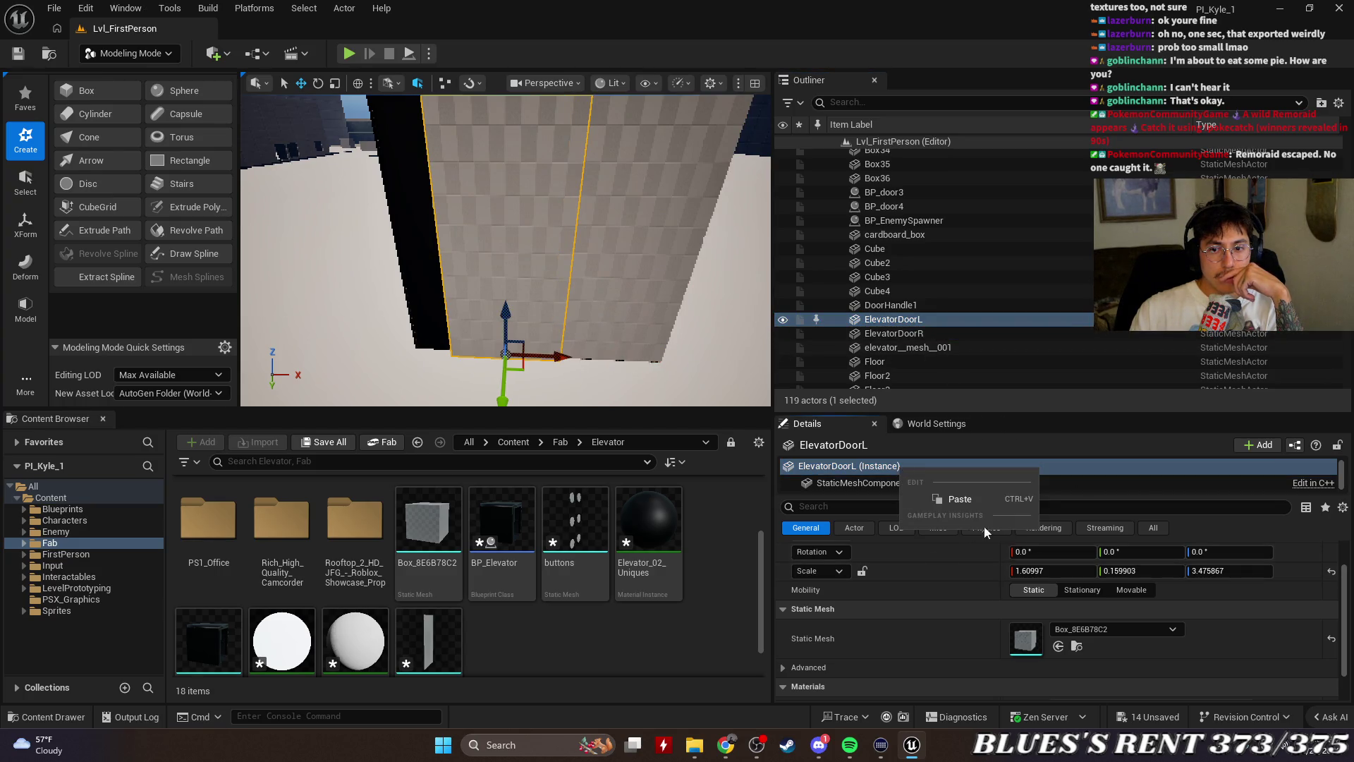
{"action": "left_click", "coordinate": [1310, 536]}
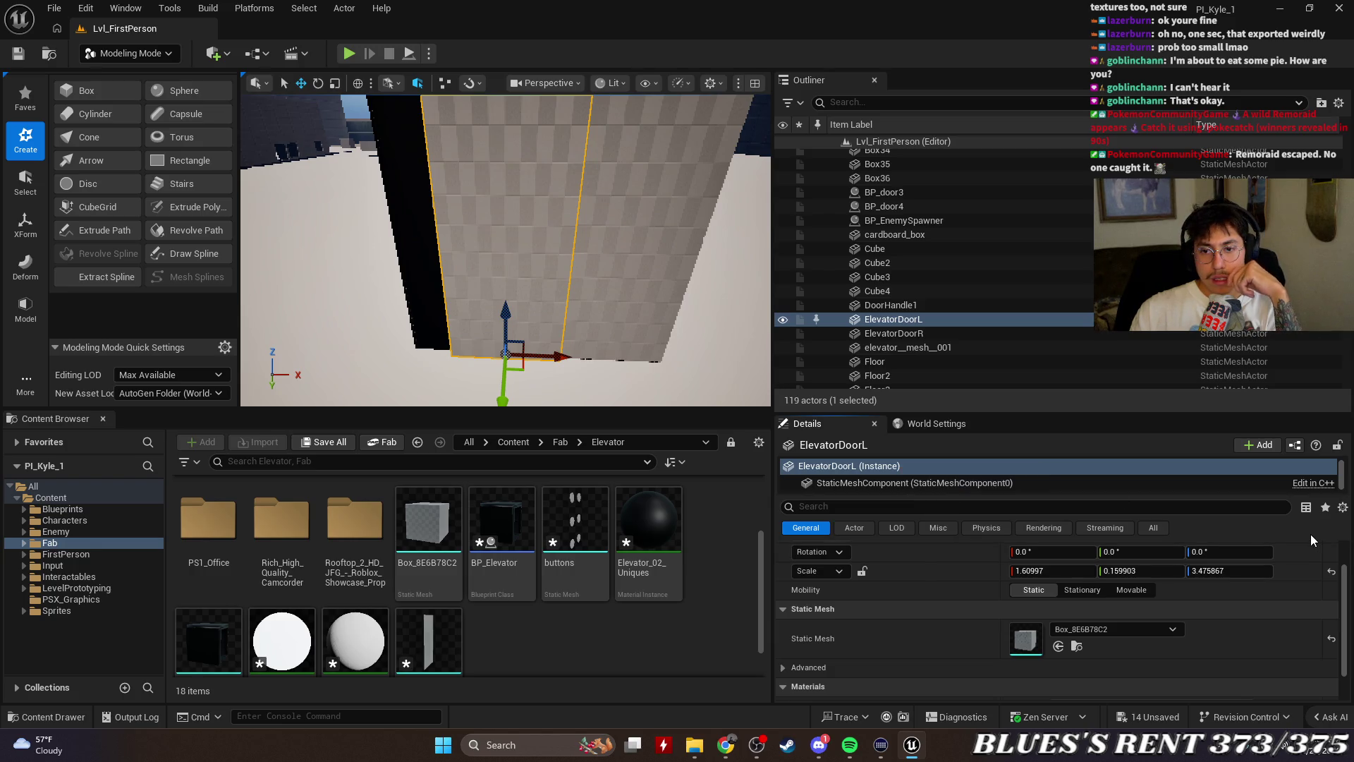
{"action": "left_click", "coordinate": [1342, 508]}
{"action": "left_click", "coordinate": [1343, 512]}
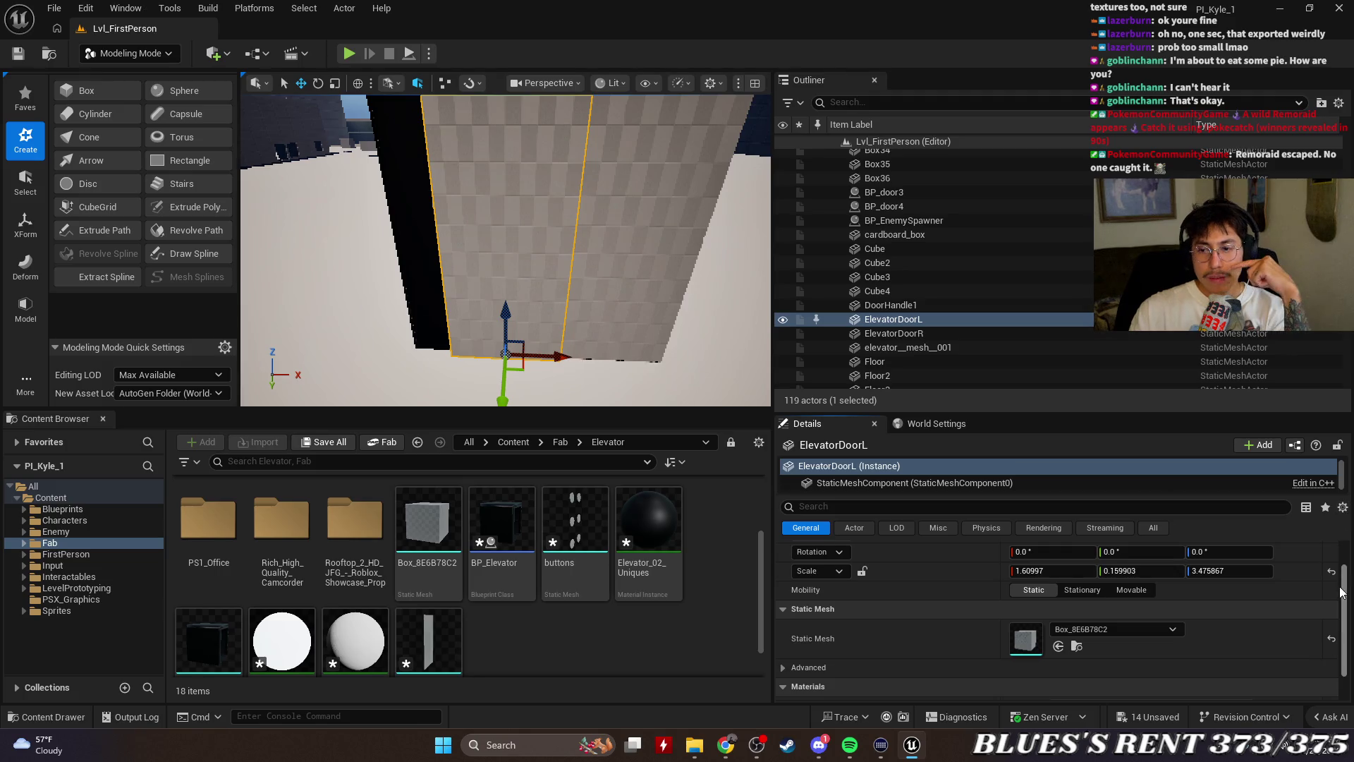
{"action": "scroll", "coordinate": [1348, 635], "scroll_direction": "down", "scroll_amount": 2}
{"action": "scroll", "coordinate": [1057, 621], "scroll_direction": "up", "scroll_amount": 3}
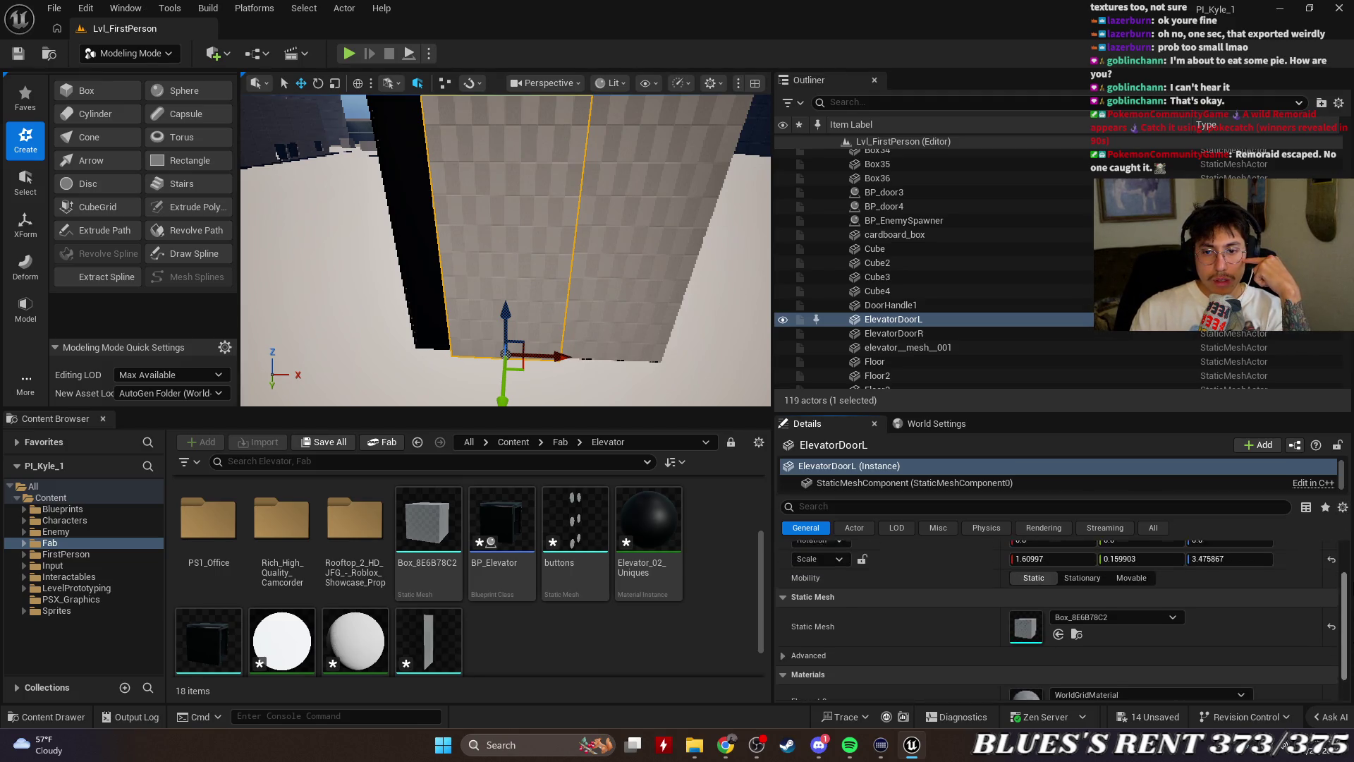
{"action": "scroll", "coordinate": [1158, 606], "scroll_direction": "down", "scroll_amount": 3}
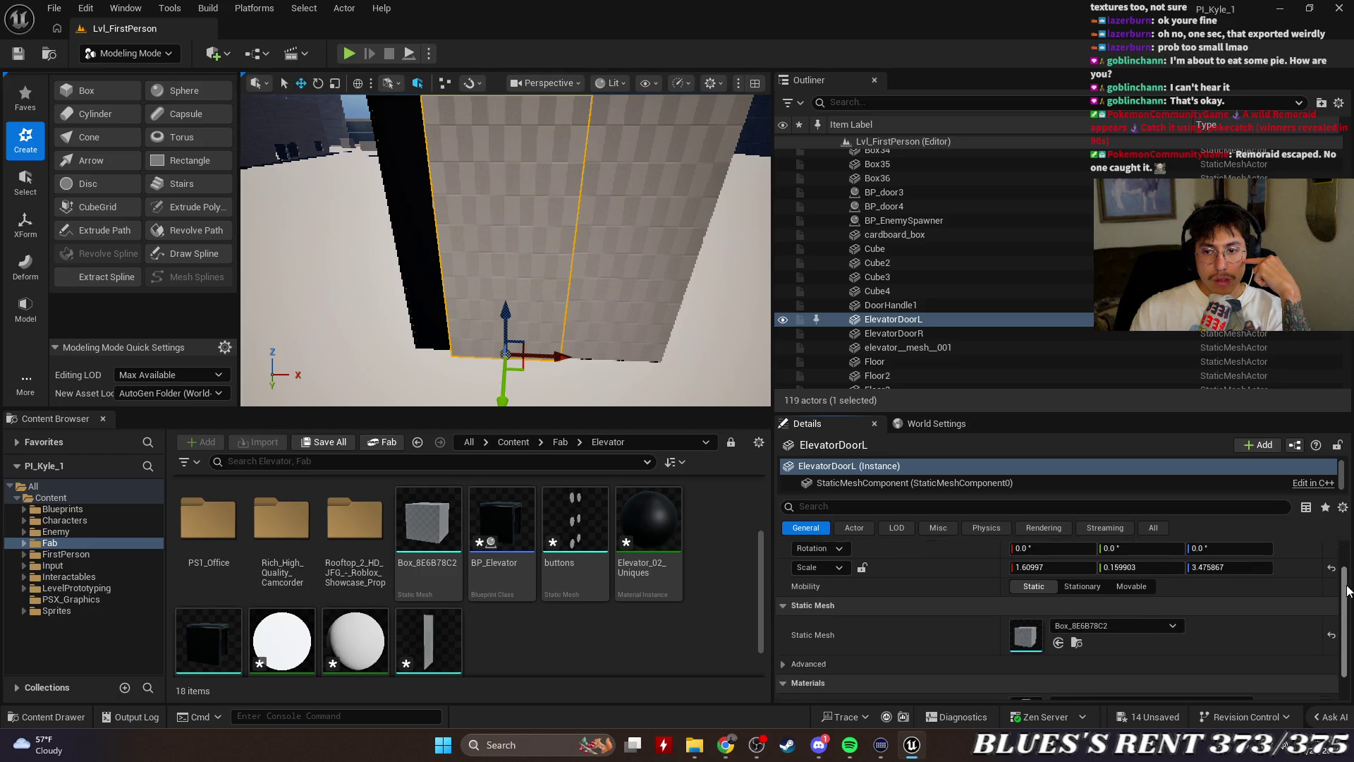
{"action": "left_click", "coordinate": [1157, 590]}
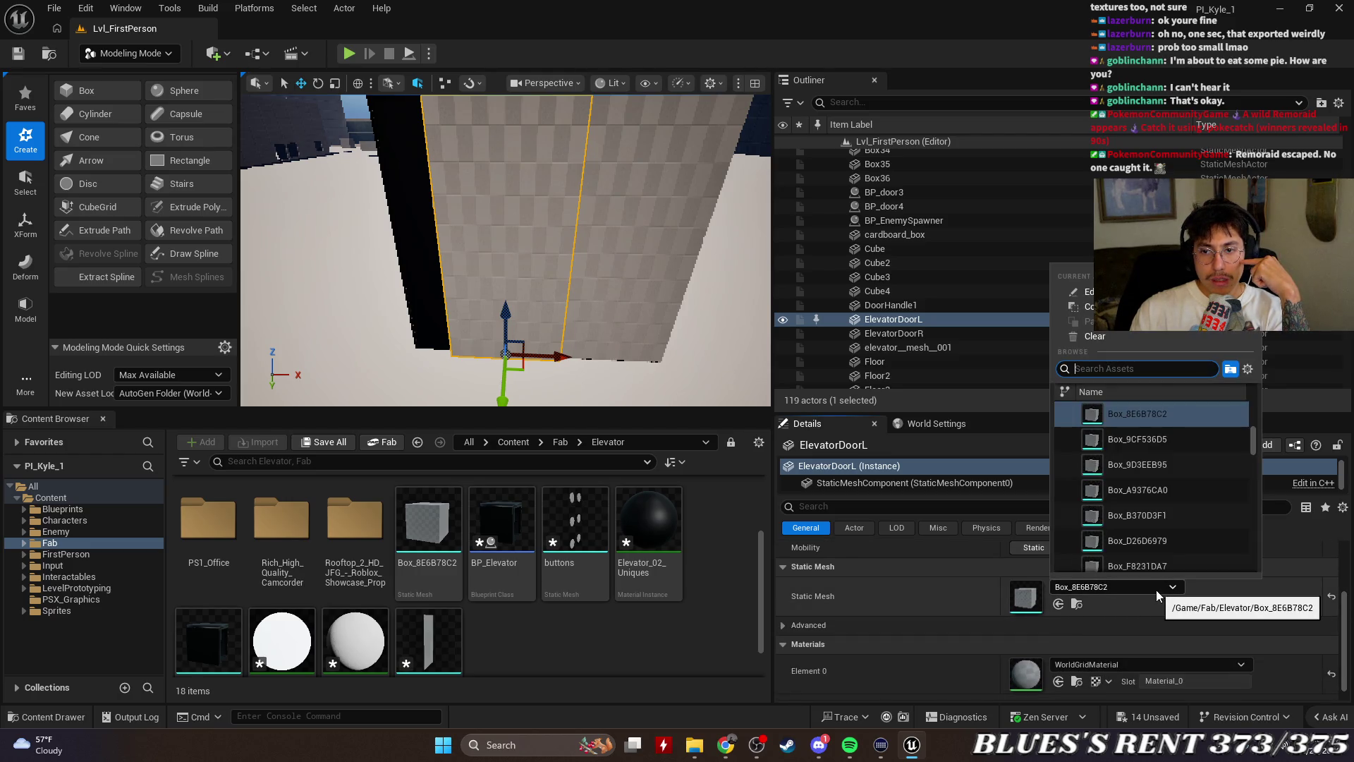
{"action": "scroll", "coordinate": [1188, 533], "scroll_direction": "down", "scroll_amount": 8}
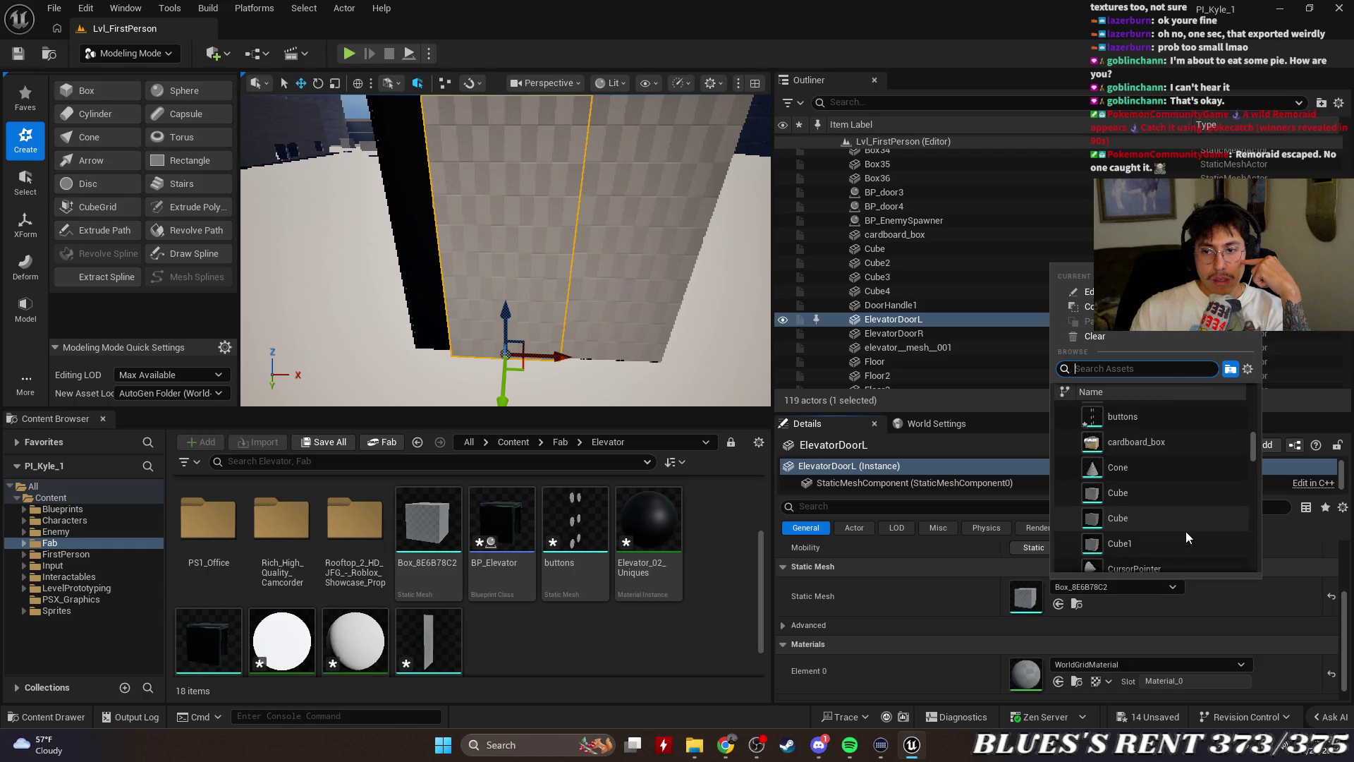
{"action": "scroll", "coordinate": [1186, 531], "scroll_direction": "up", "scroll_amount": 10}
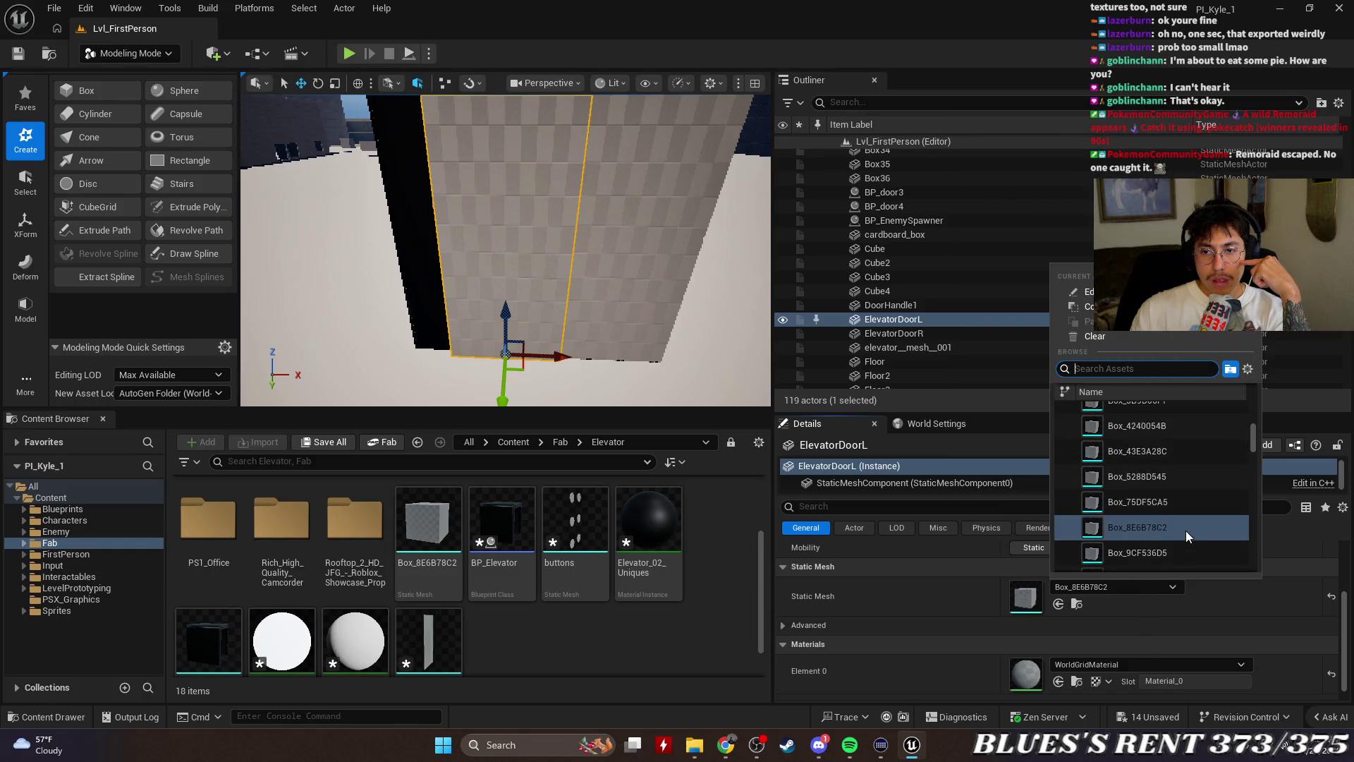
{"action": "left_click", "coordinate": [1311, 570]}
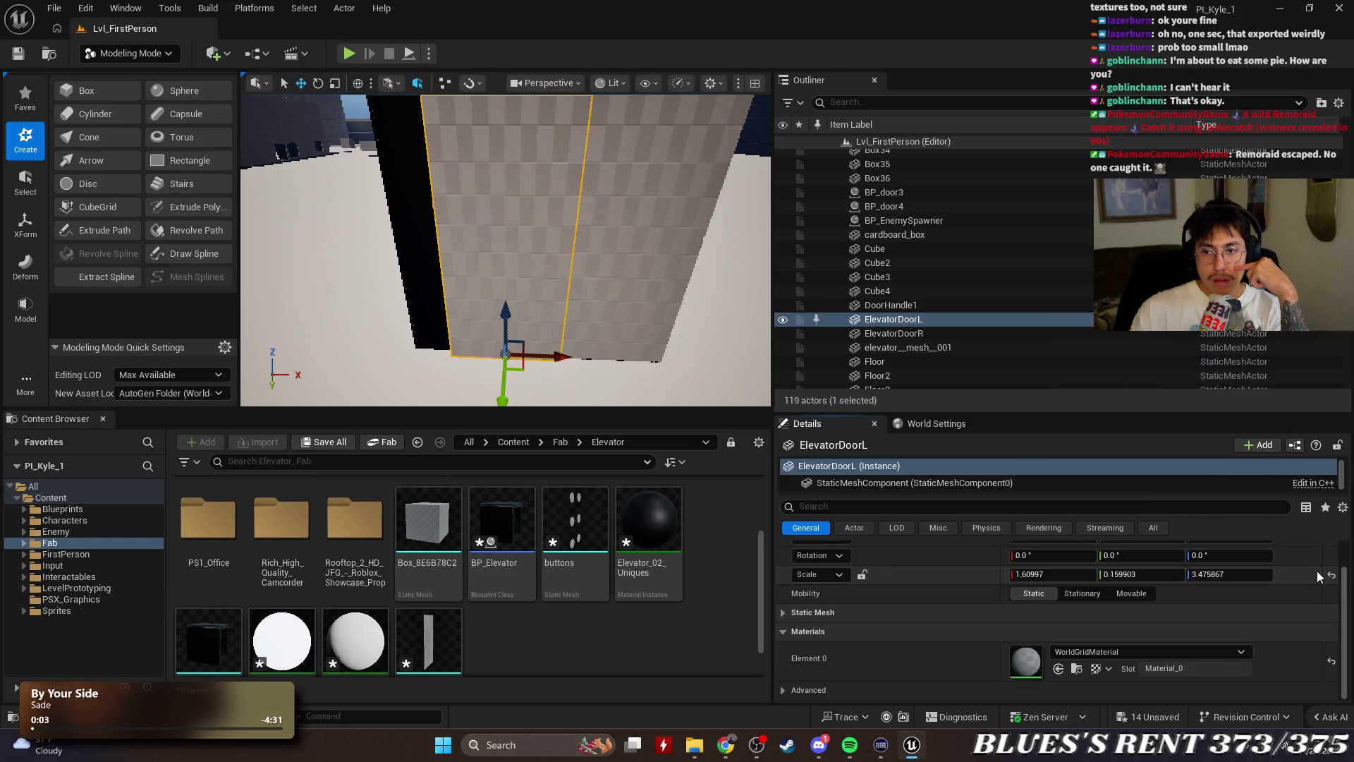
{"action": "left_click", "coordinate": [784, 612]}
{"action": "scroll", "coordinate": [916, 615], "scroll_direction": "down", "scroll_amount": 1}
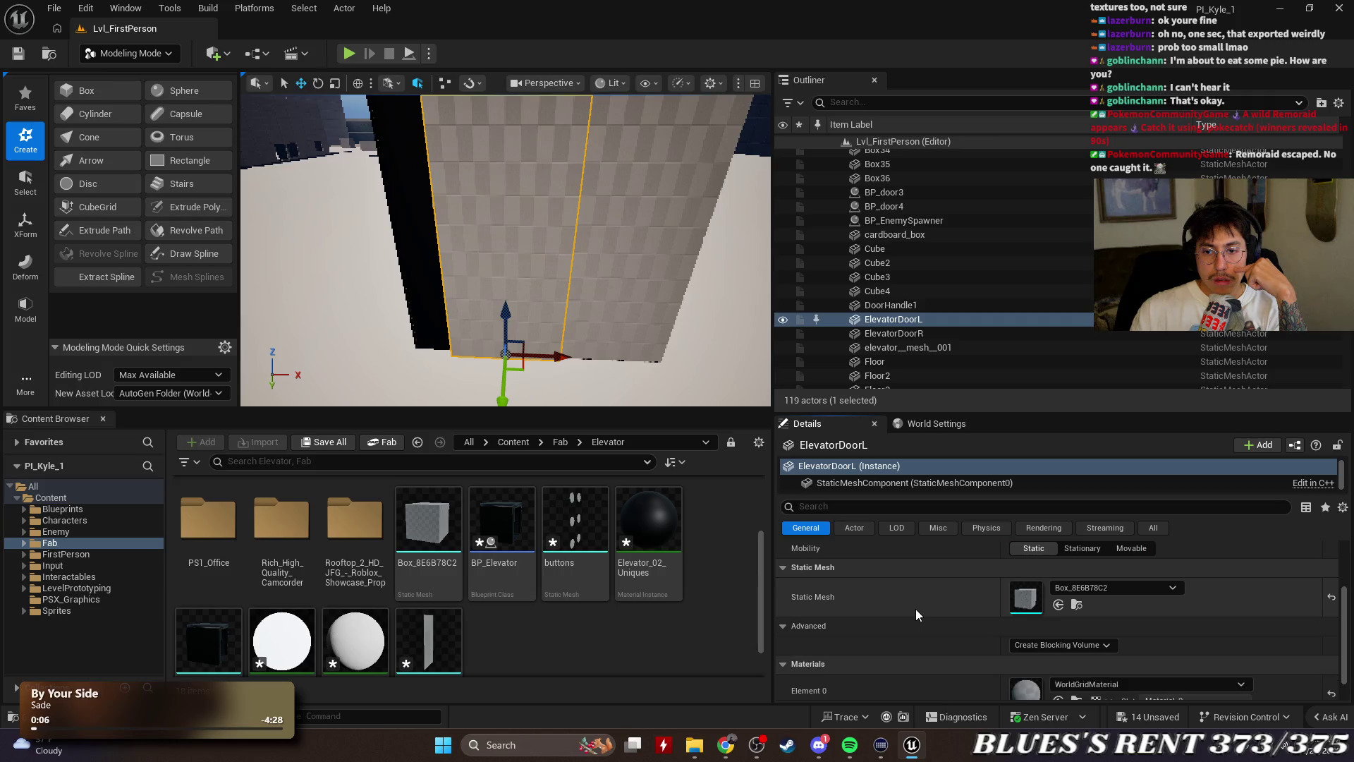
{"action": "scroll", "coordinate": [916, 615], "scroll_direction": "down", "scroll_amount": 1}
{"action": "left_click", "coordinate": [814, 595]}
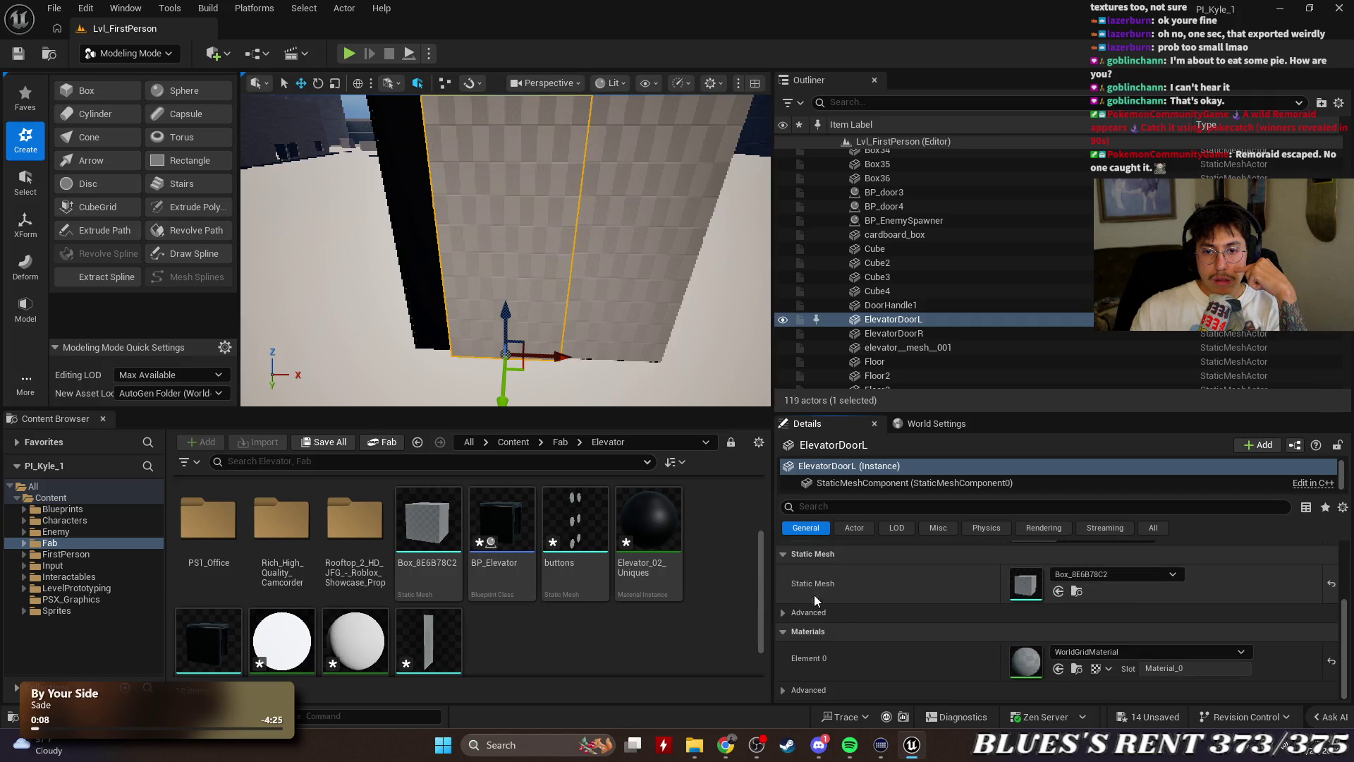
{"action": "scroll", "coordinate": [984, 590], "scroll_direction": "up", "scroll_amount": 2}
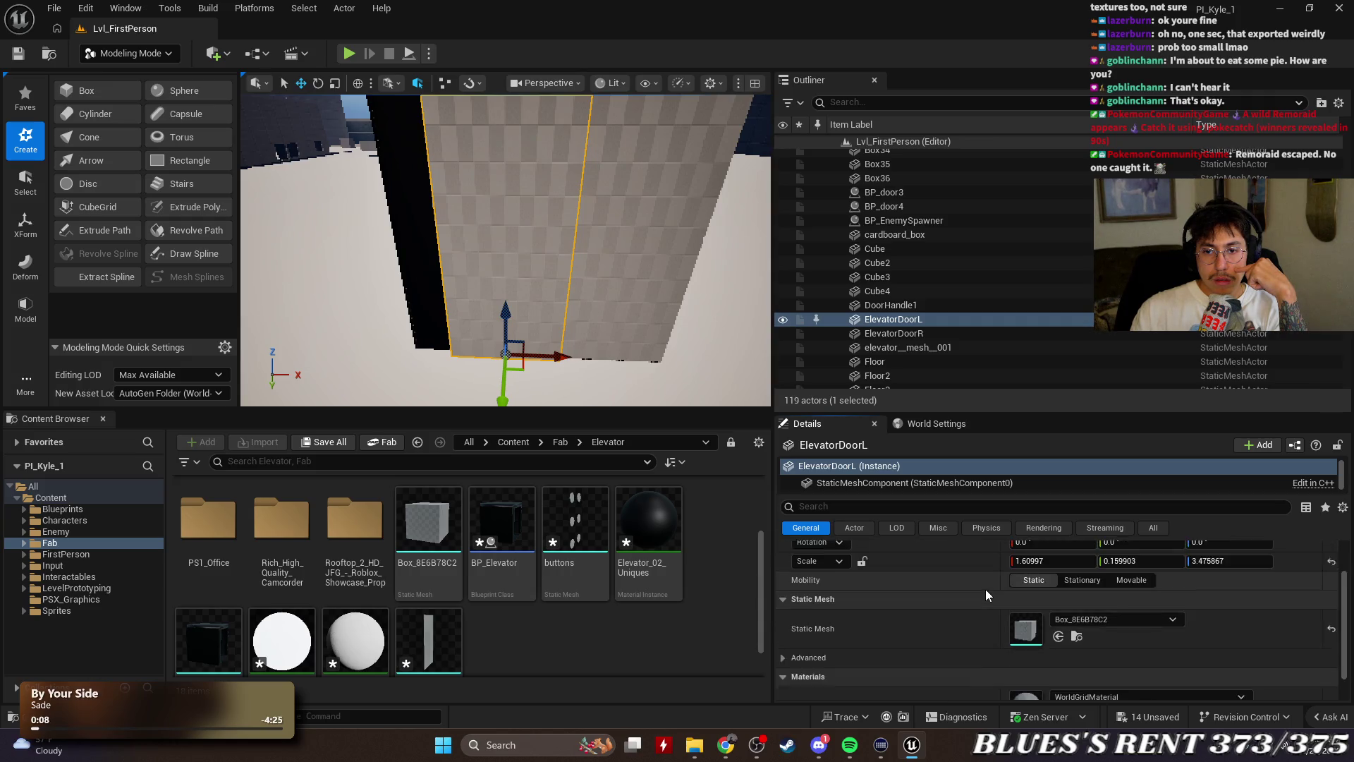
{"action": "left_click", "coordinate": [862, 530]}
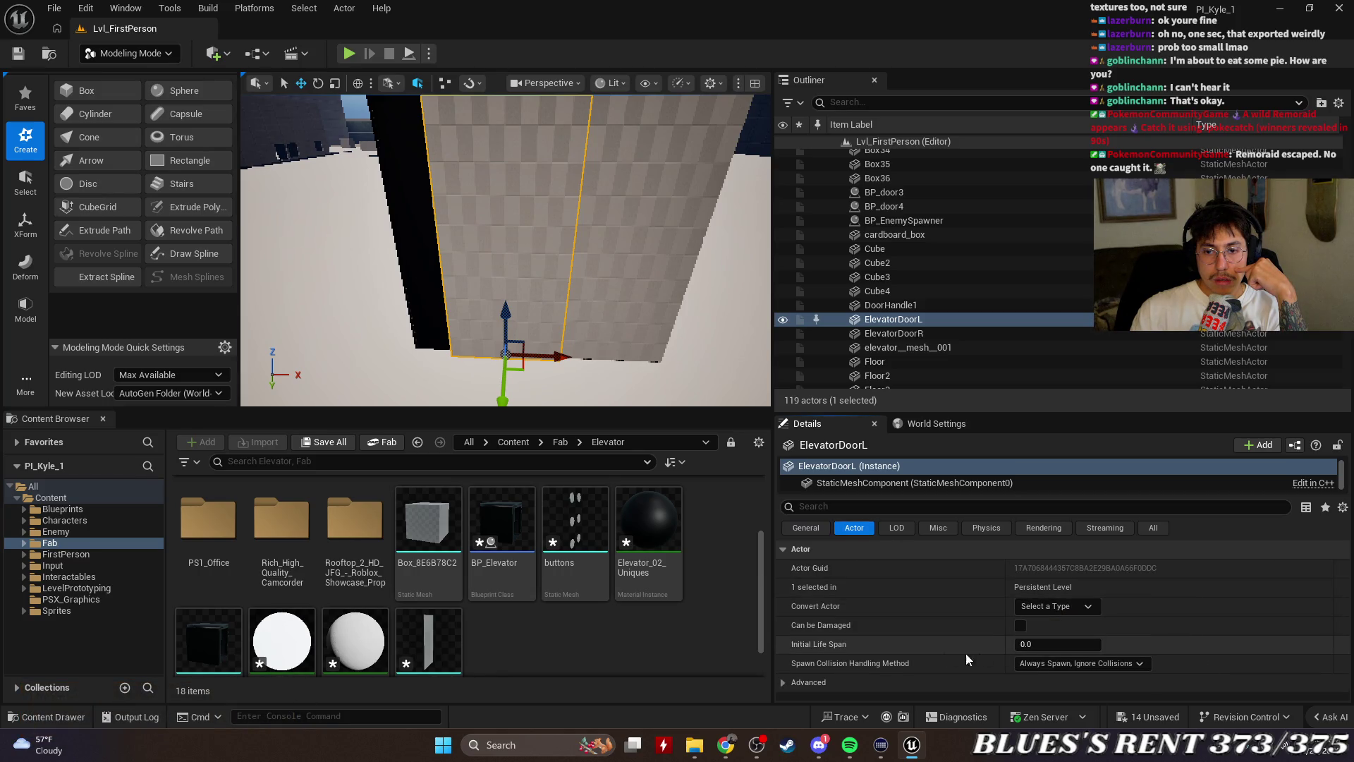
{"action": "left_click", "coordinate": [785, 682]}
{"action": "scroll", "coordinate": [1077, 599], "scroll_direction": "down", "scroll_amount": 1}
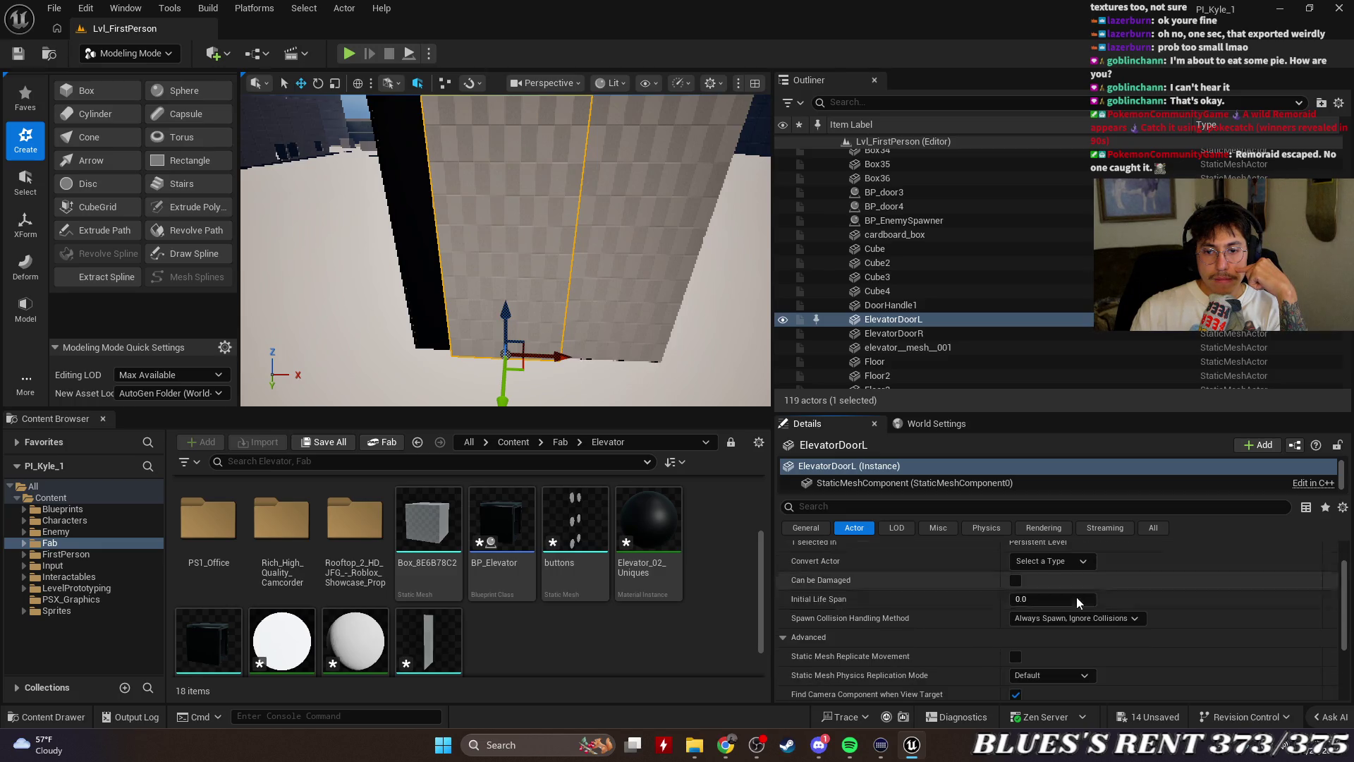
{"action": "scroll", "coordinate": [1114, 601], "scroll_direction": "down", "scroll_amount": 2}
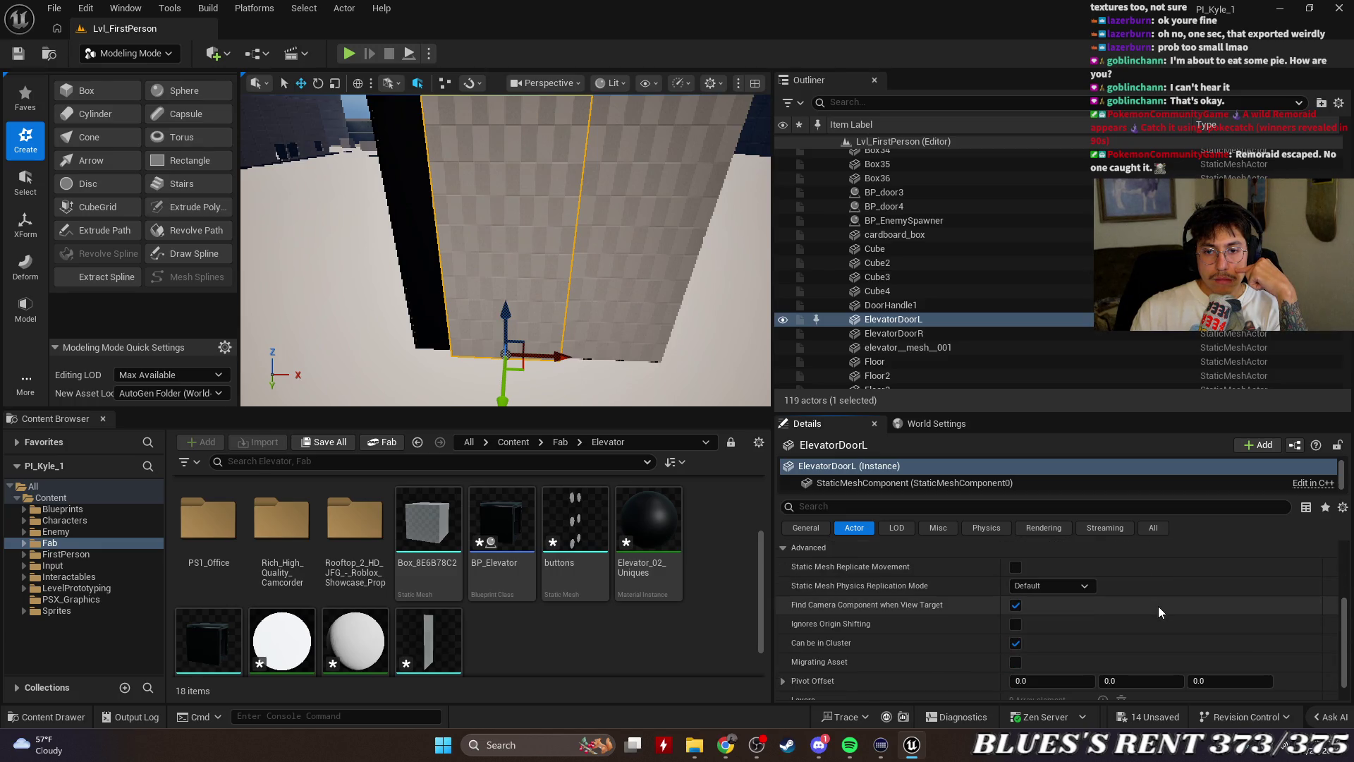
{"action": "scroll", "coordinate": [1158, 606], "scroll_direction": "down", "scroll_amount": 1}
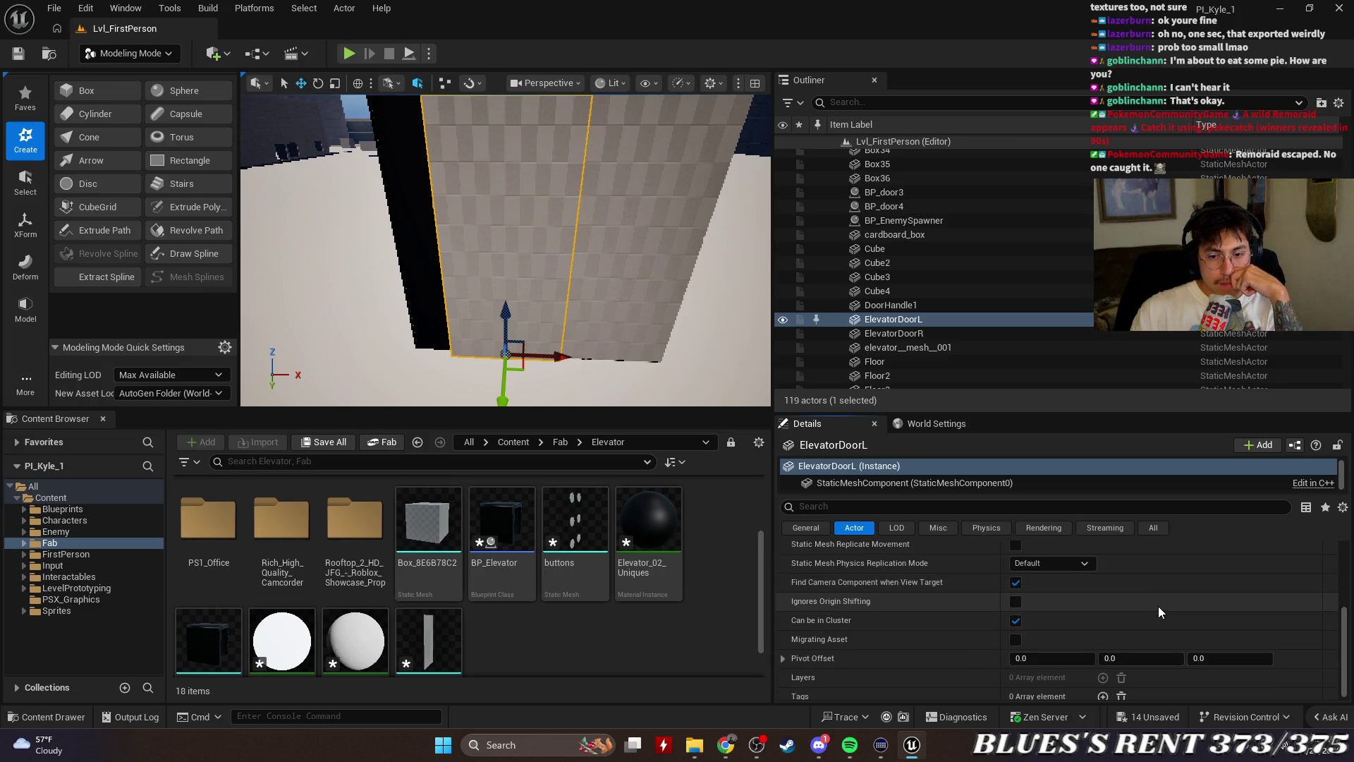
{"action": "left_click", "coordinate": [897, 527]}
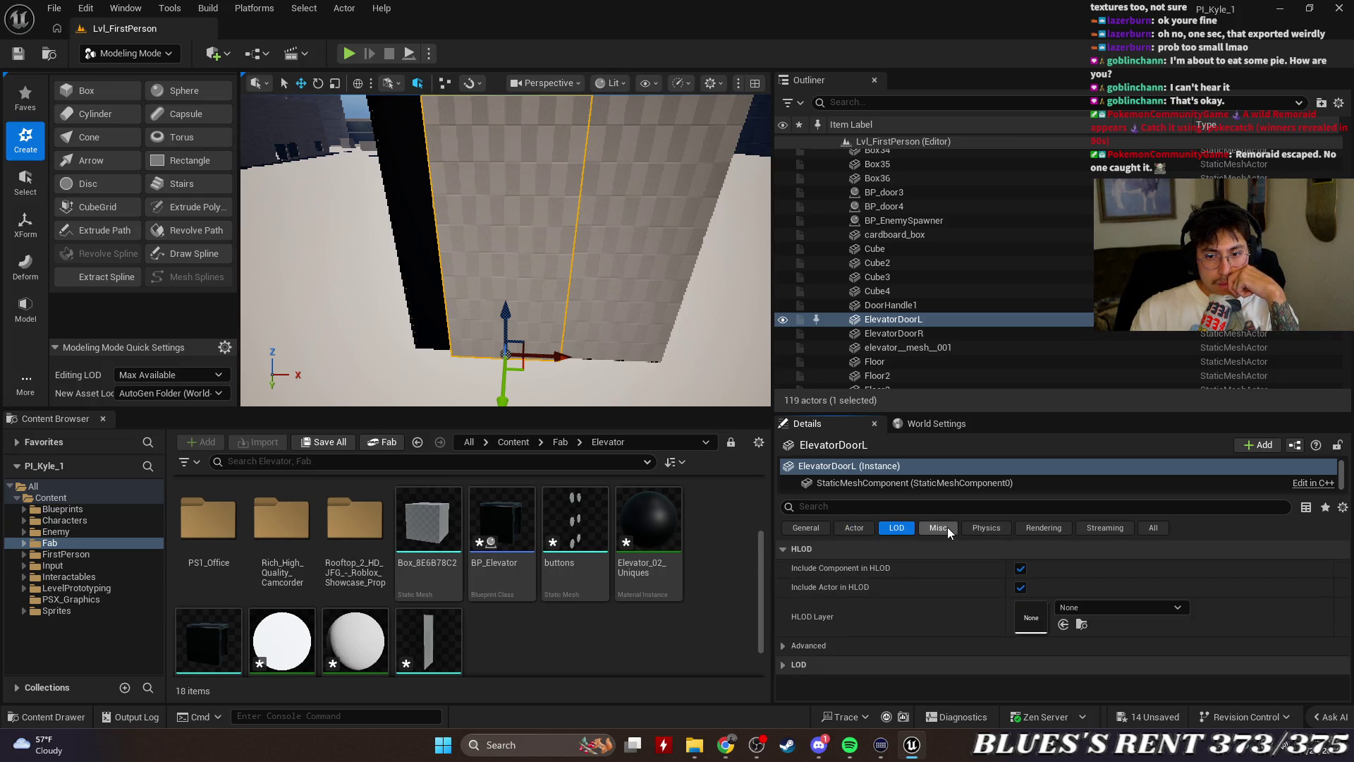
{"action": "left_click", "coordinate": [985, 528]}
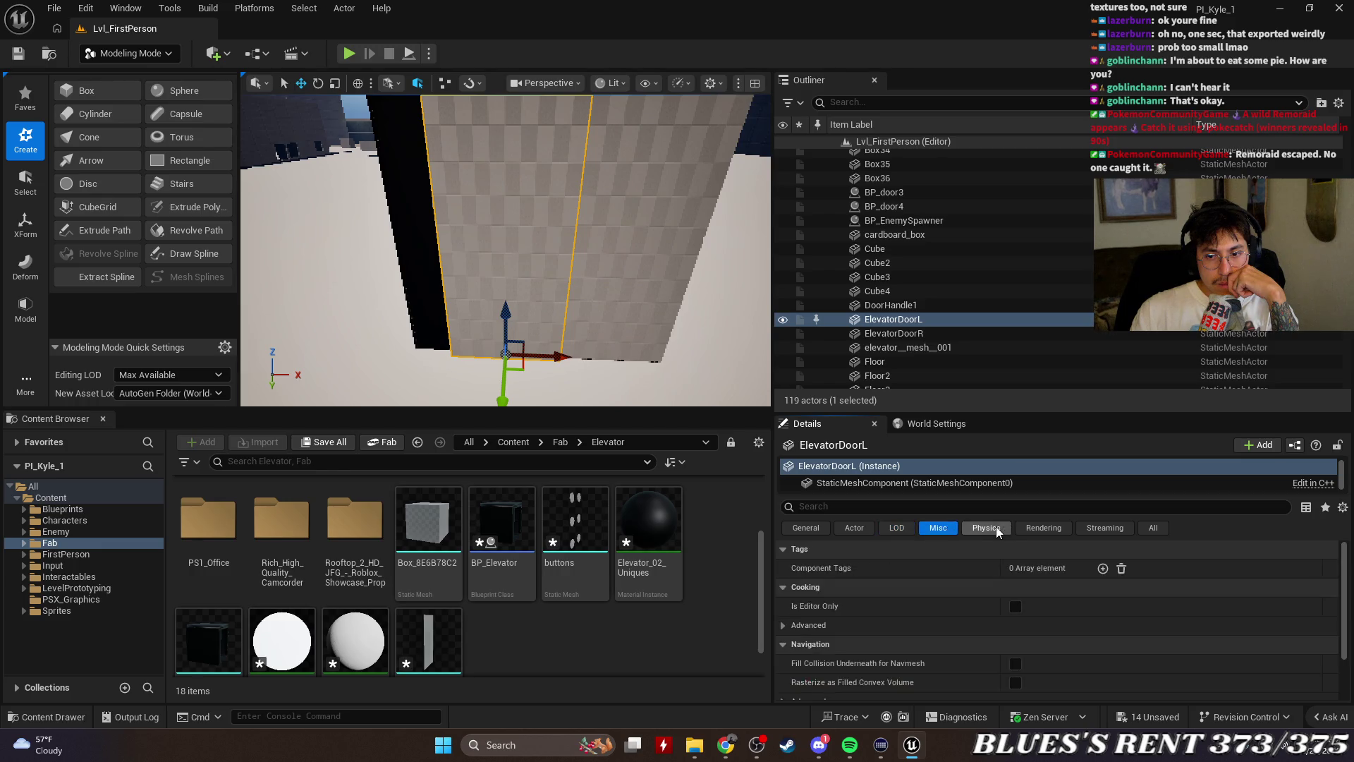
{"action": "left_click", "coordinate": [1045, 529]}
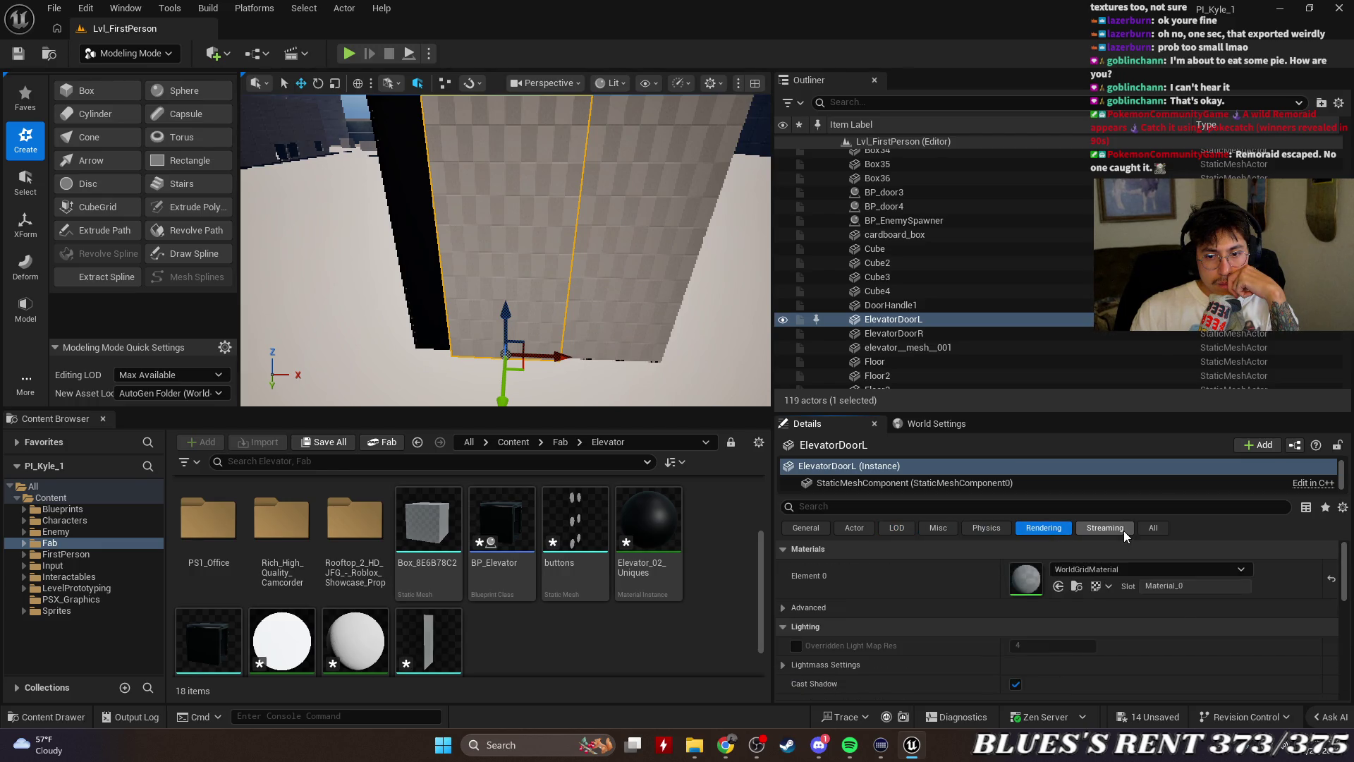
{"action": "left_click", "coordinate": [1123, 531]}
{"action": "left_click", "coordinate": [1150, 532]}
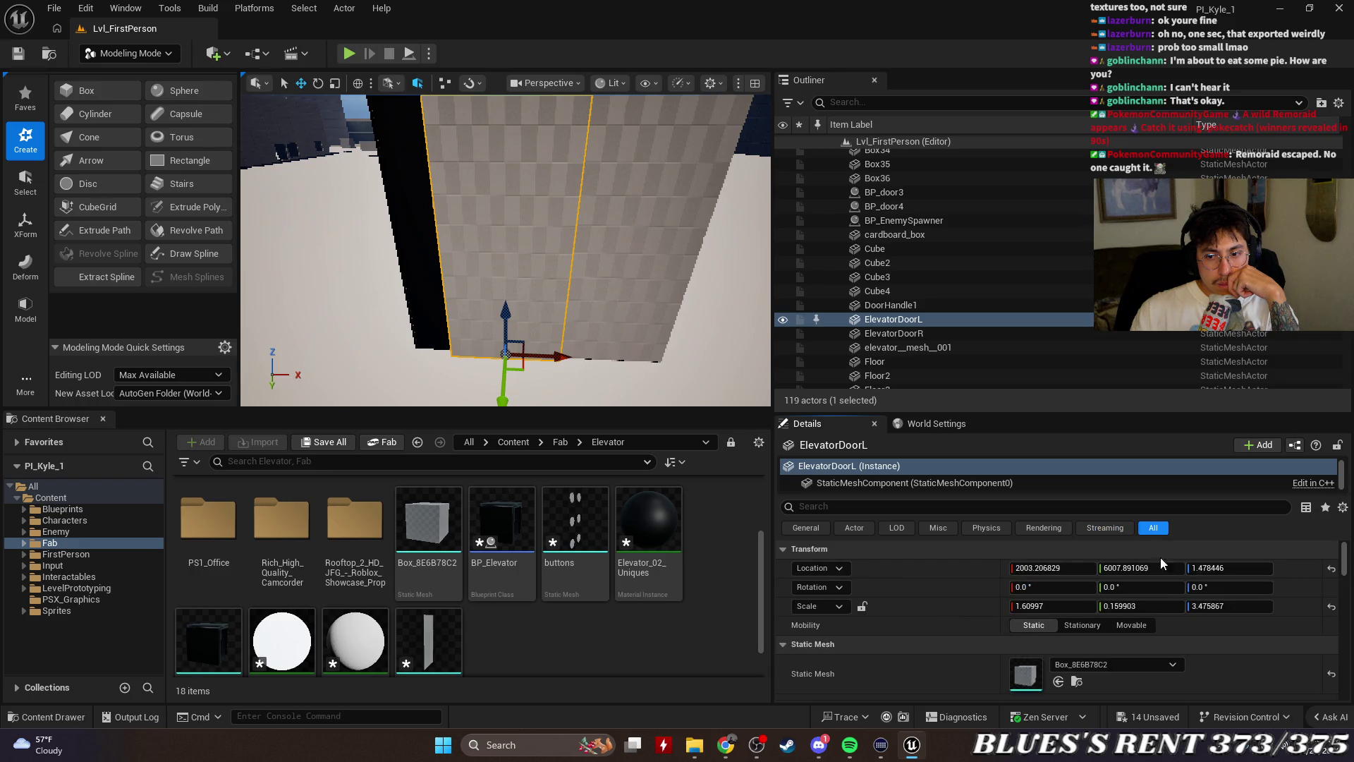
Assign Box_9CF536D5 to ElevatorDoorL's Static Mesh, then clear the assignment
{"action": "scroll", "coordinate": [1186, 598], "scroll_direction": "down", "scroll_amount": 2}
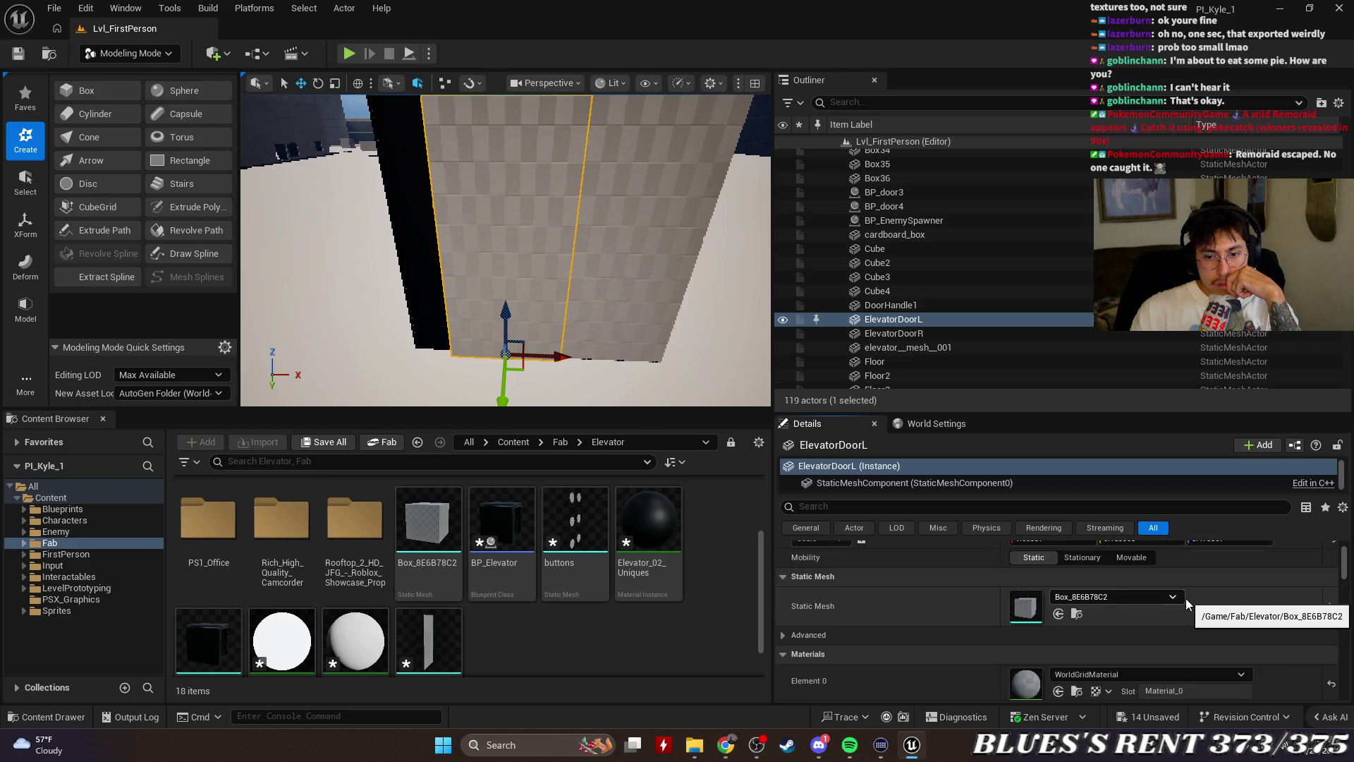
{"action": "left_click", "coordinate": [1176, 595]}
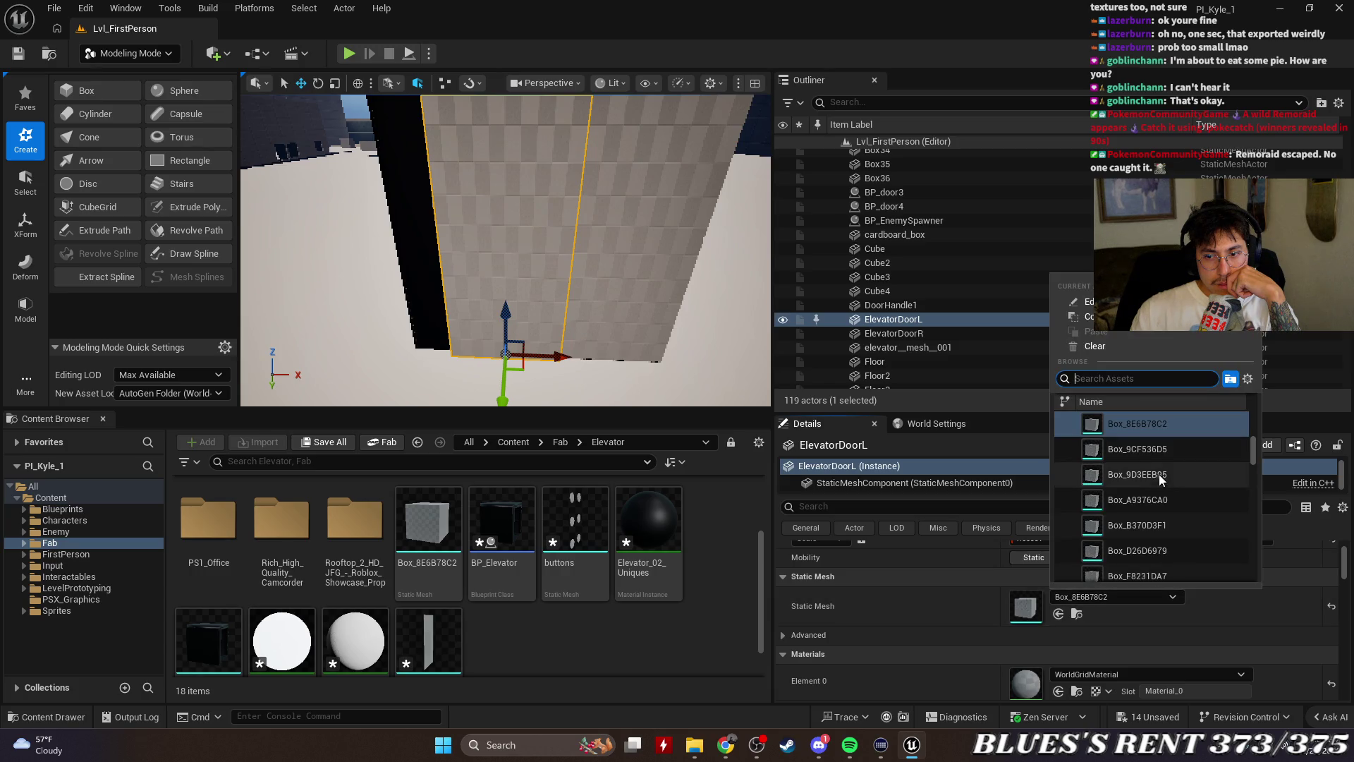
{"action": "left_click", "coordinate": [1158, 451]}
{"action": "left_click", "coordinate": [1131, 592]}
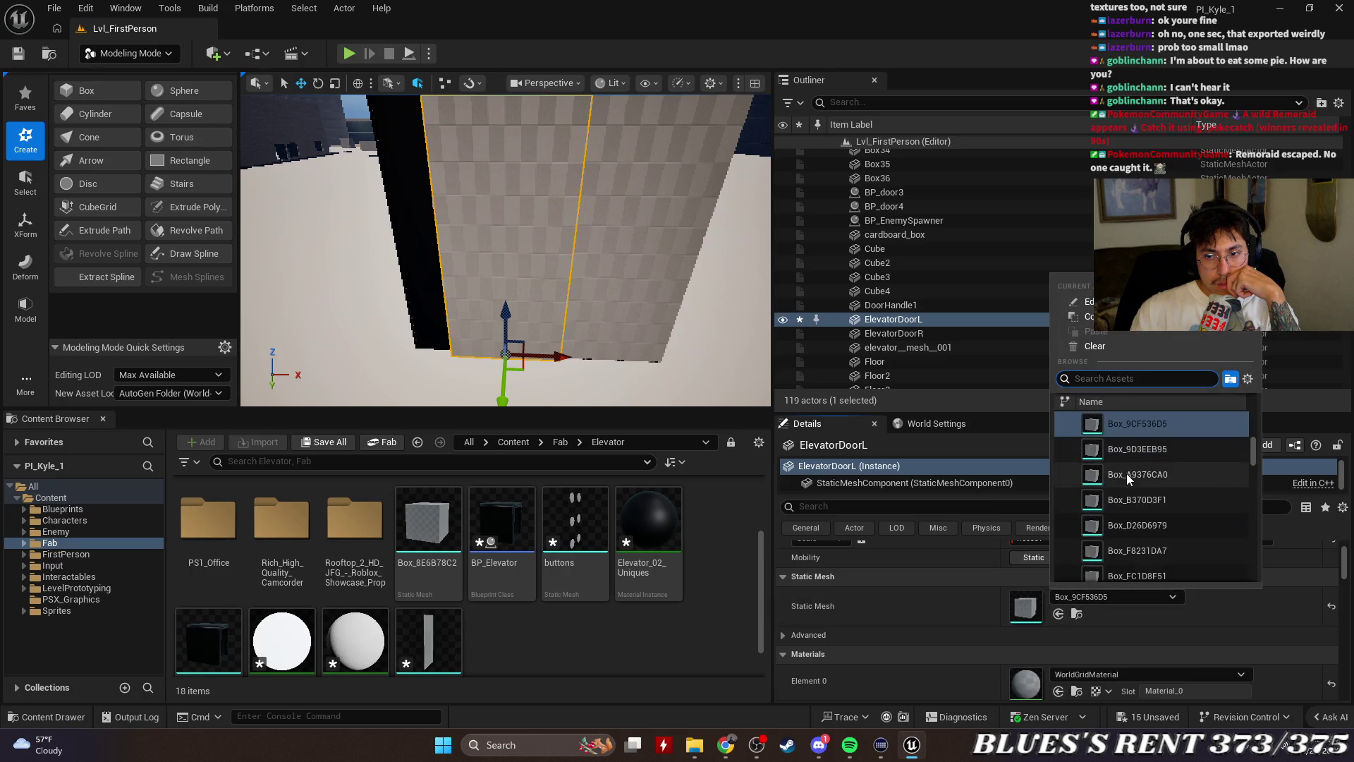
{"action": "scroll", "coordinate": [1127, 473], "scroll_direction": "up", "scroll_amount": 5}
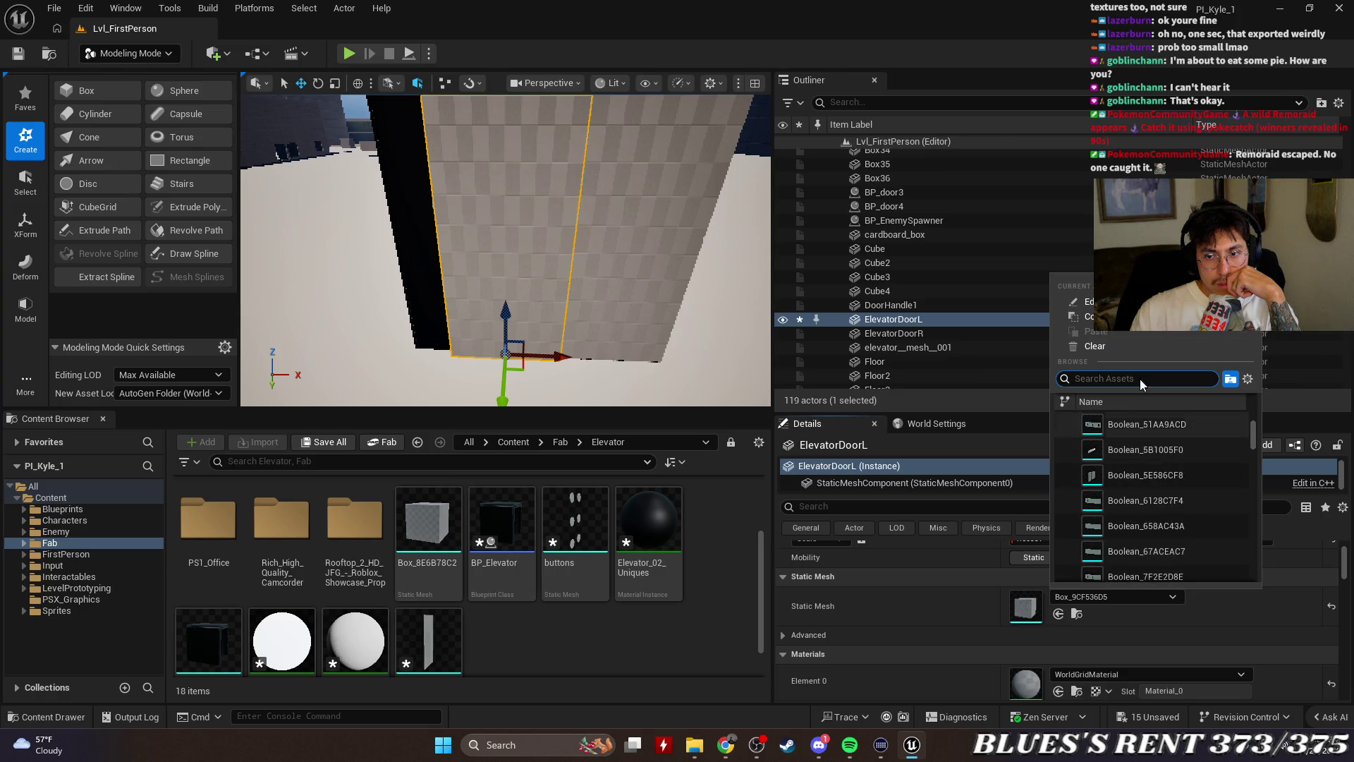
{"action": "left_click", "coordinate": [1094, 346]}
{"action": "left_click", "coordinate": [1110, 596]}
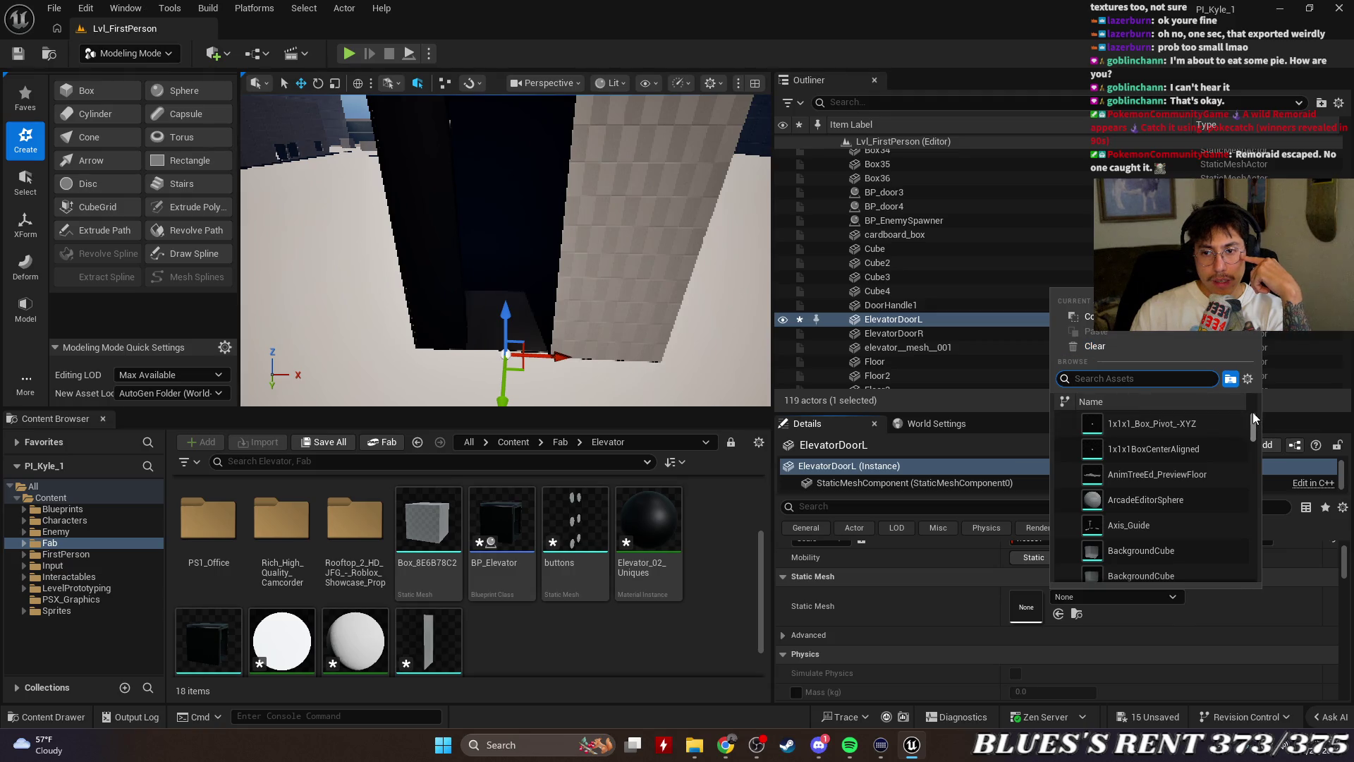
{"action": "left_click_drag", "start_coordinate": [1252, 411], "coordinate": [1249, 441]}
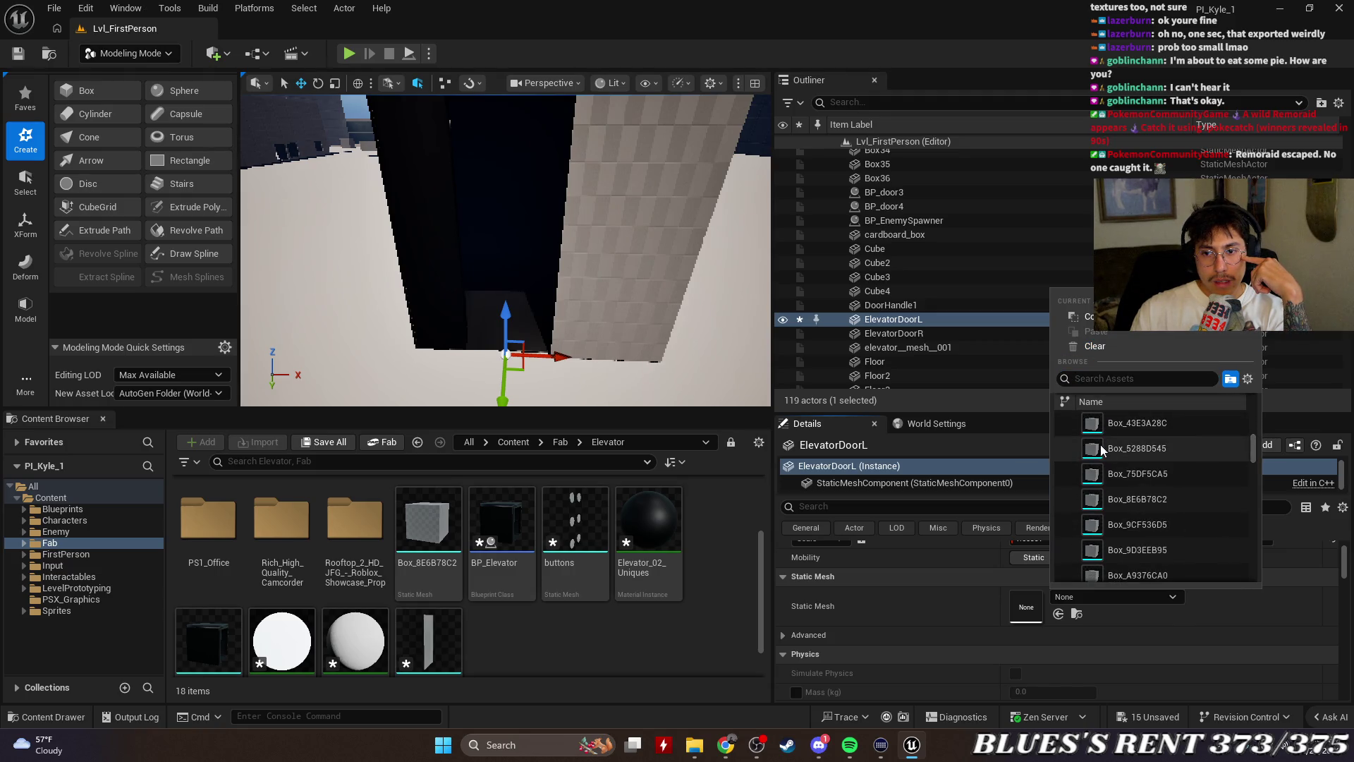
{"action": "scroll", "coordinate": [1157, 447], "scroll_direction": "up", "scroll_amount": 2}
Try Boolean_FCB18F8D, BoundingBoxEdge and Box_1AE4668E, settle on Box_9CF536D5, and frame the door
{"action": "left_click", "coordinate": [1156, 449]}
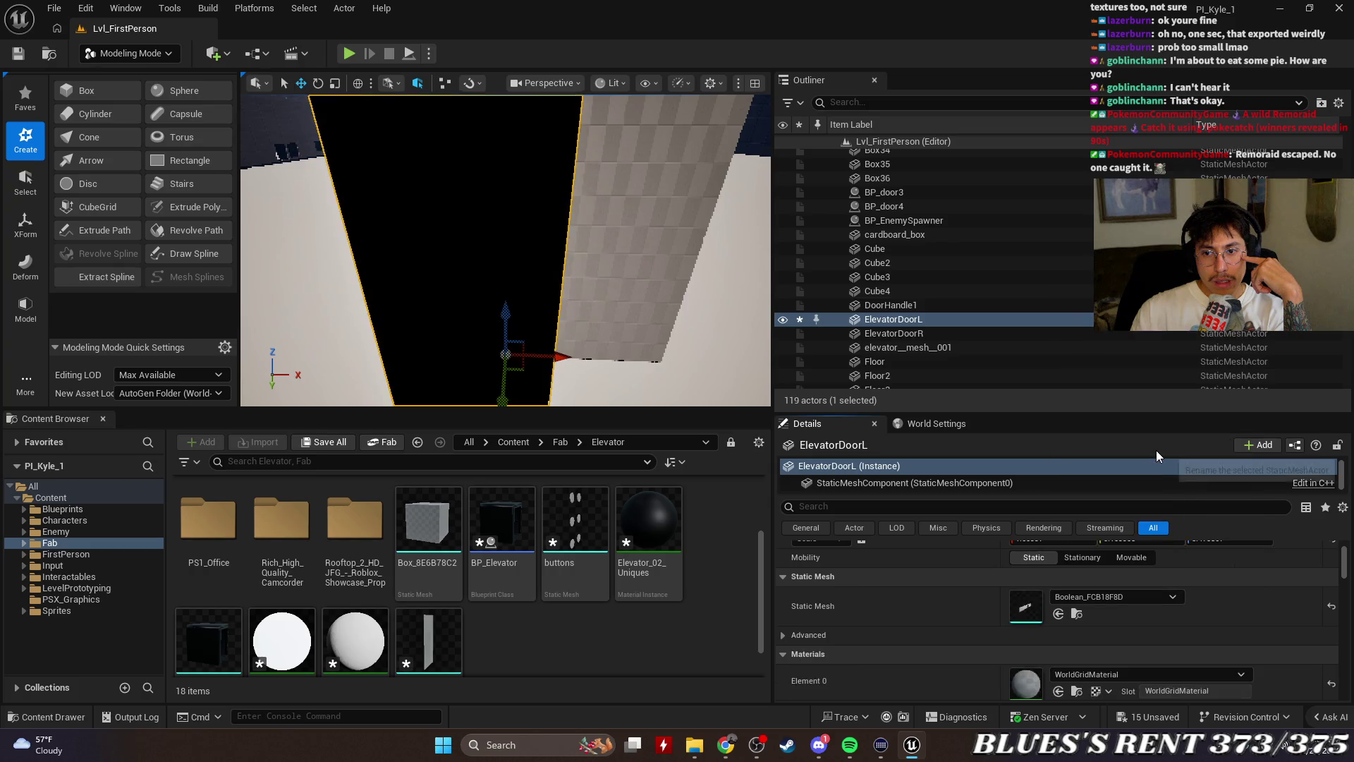
{"action": "left_click", "coordinate": [1113, 597]}
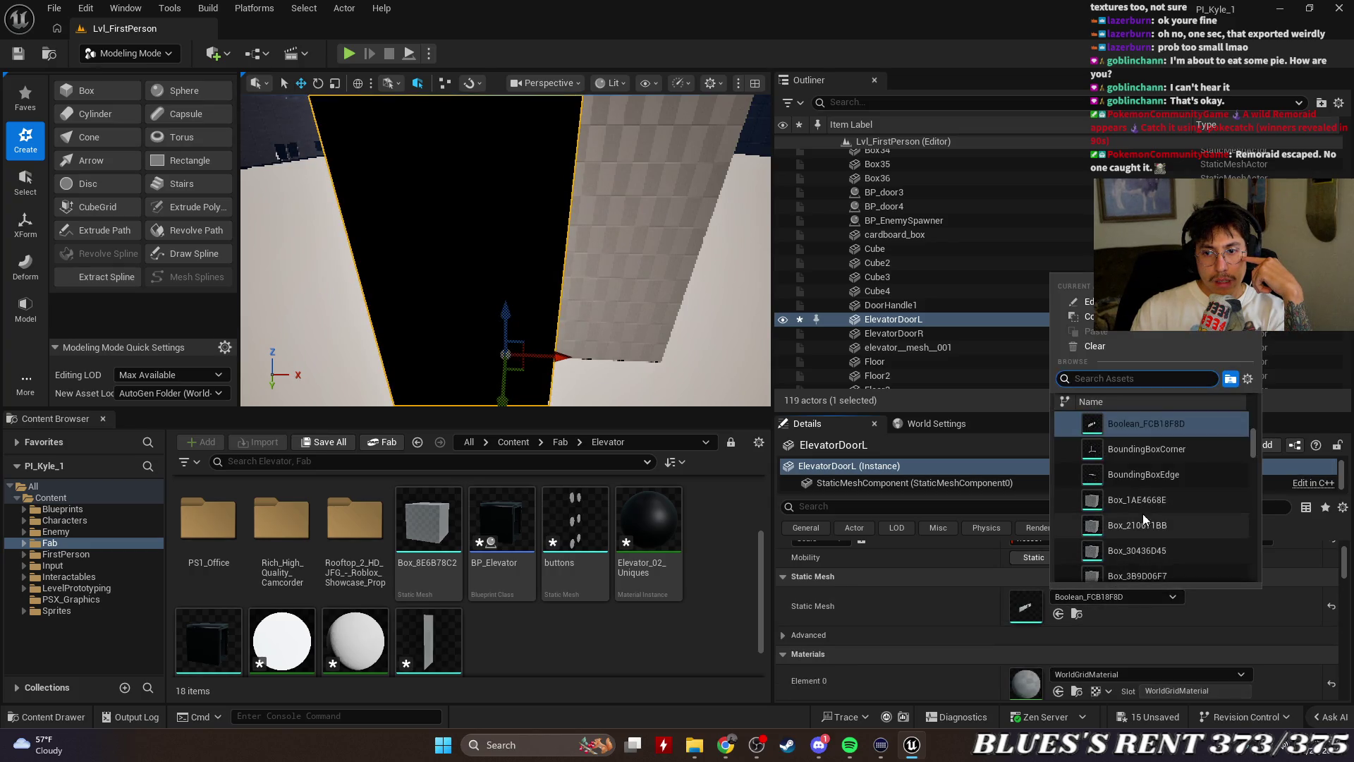
{"action": "left_click", "coordinate": [1149, 485]}
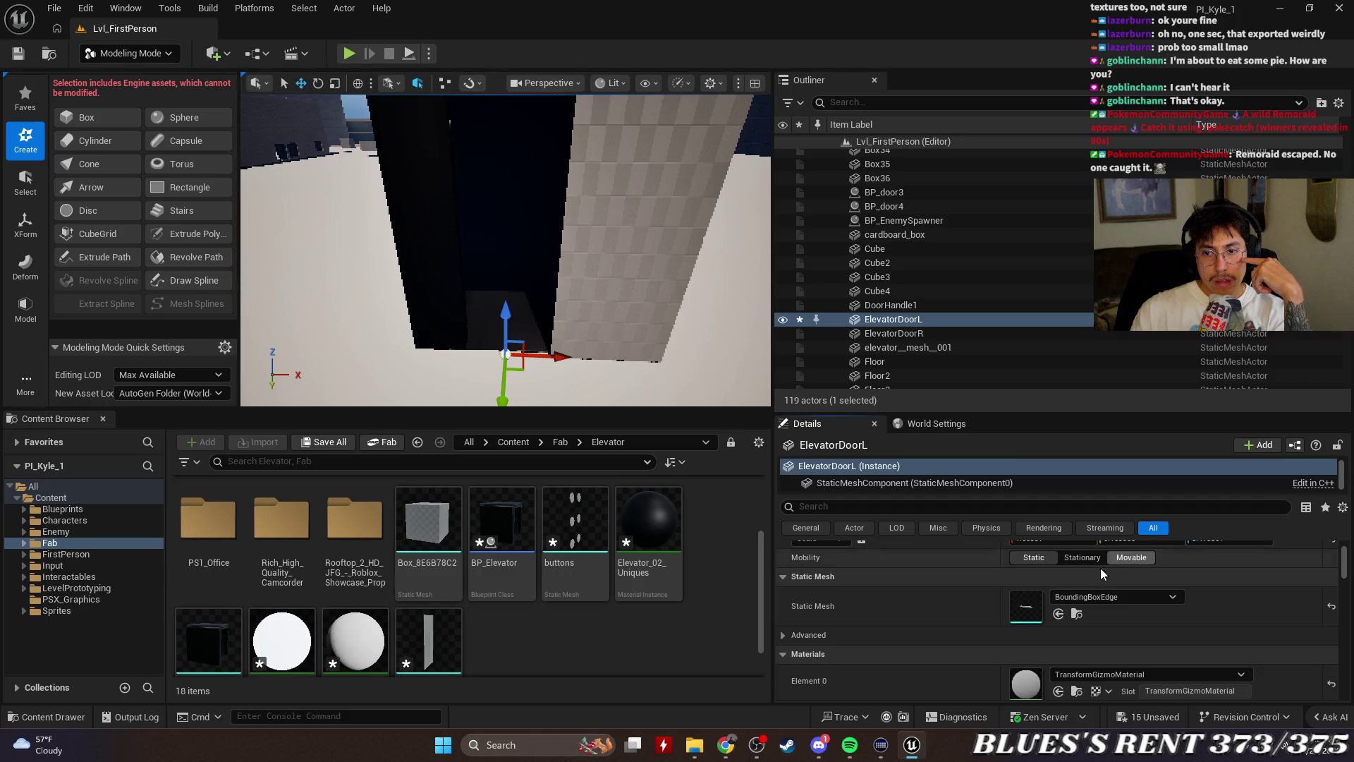
{"action": "left_click", "coordinate": [1102, 594]}
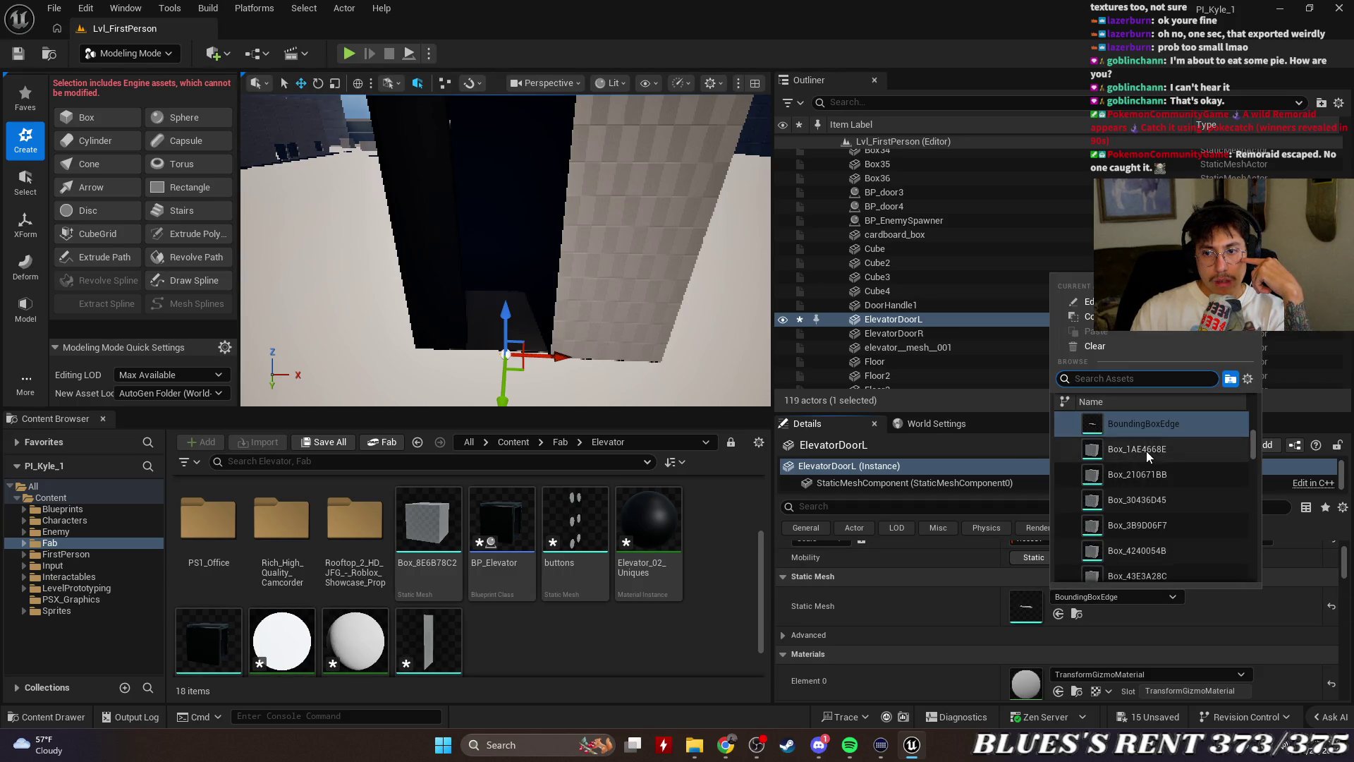
{"action": "left_click", "coordinate": [1145, 450]}
{"action": "left_click", "coordinate": [1116, 597]}
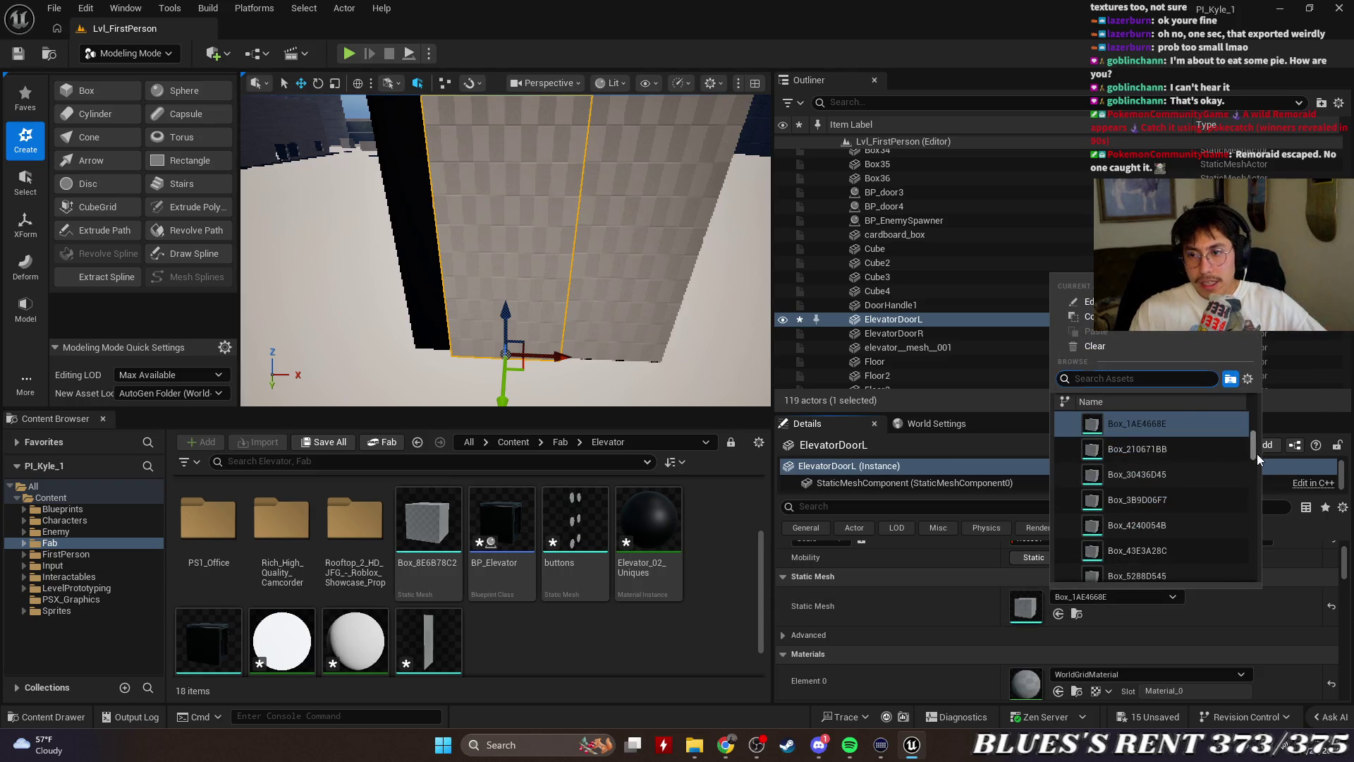
{"action": "left_click_drag", "start_coordinate": [1256, 455], "coordinate": [1256, 450]}
{"action": "left_click", "coordinate": [1185, 468]}
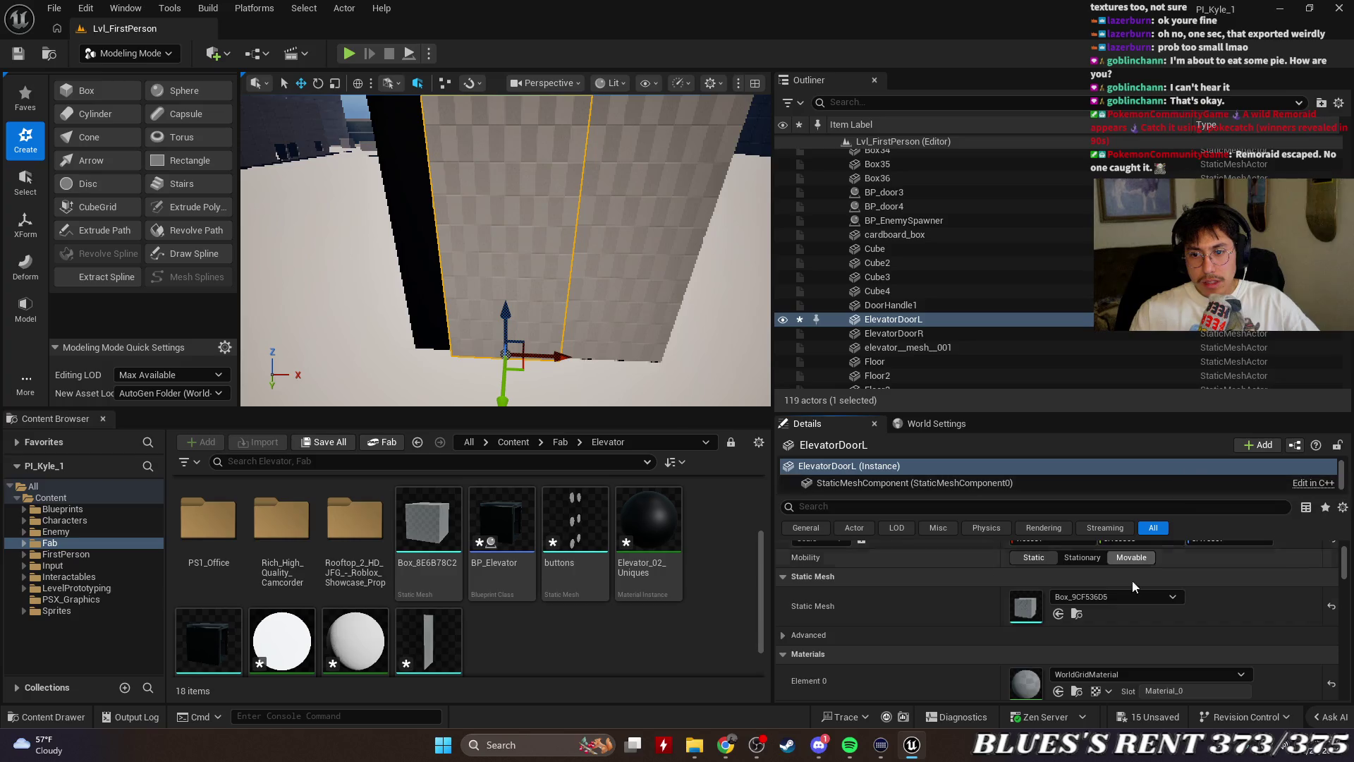
{"action": "key", "text": "f"}
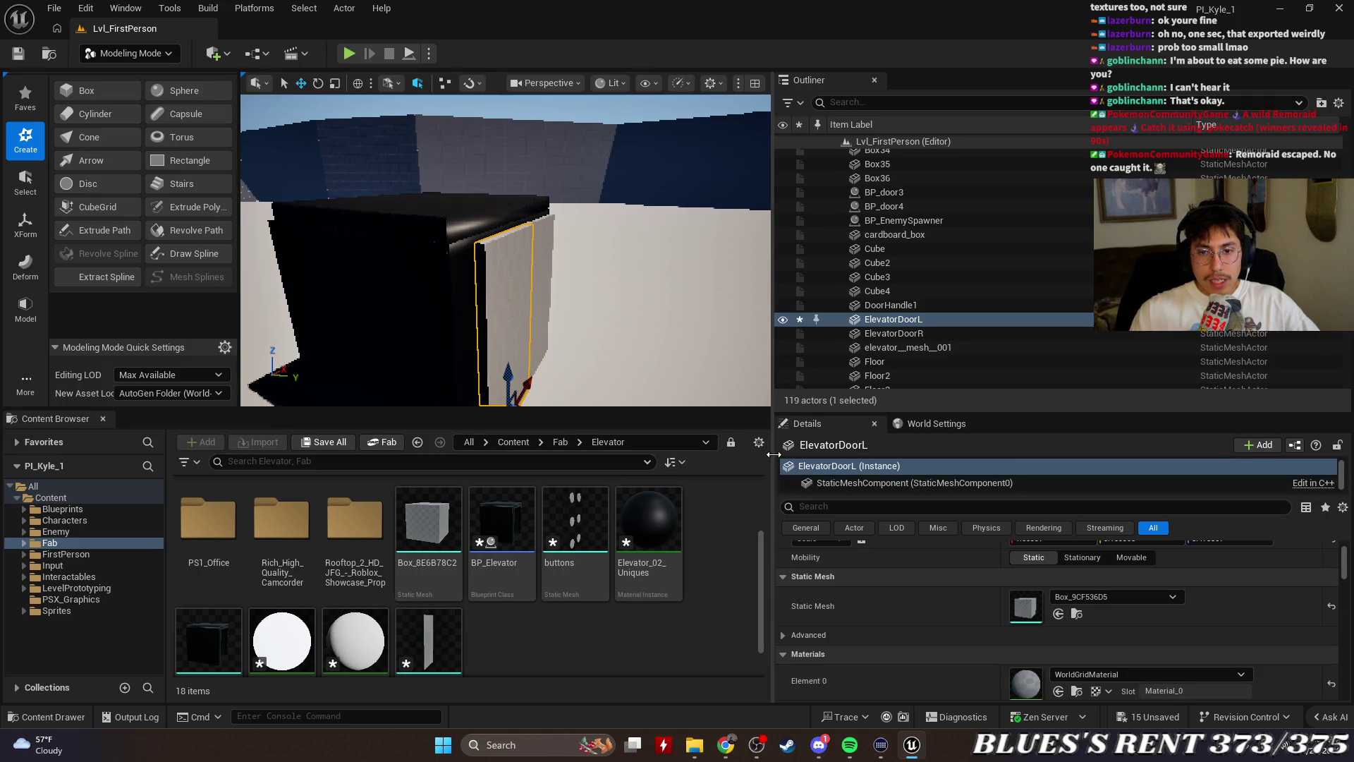
Widen the viewport, focus on ElevatorDoorL, and open its actor context menu
{"action": "left_click_drag", "start_coordinate": [774, 454], "coordinate": [1029, 454]}
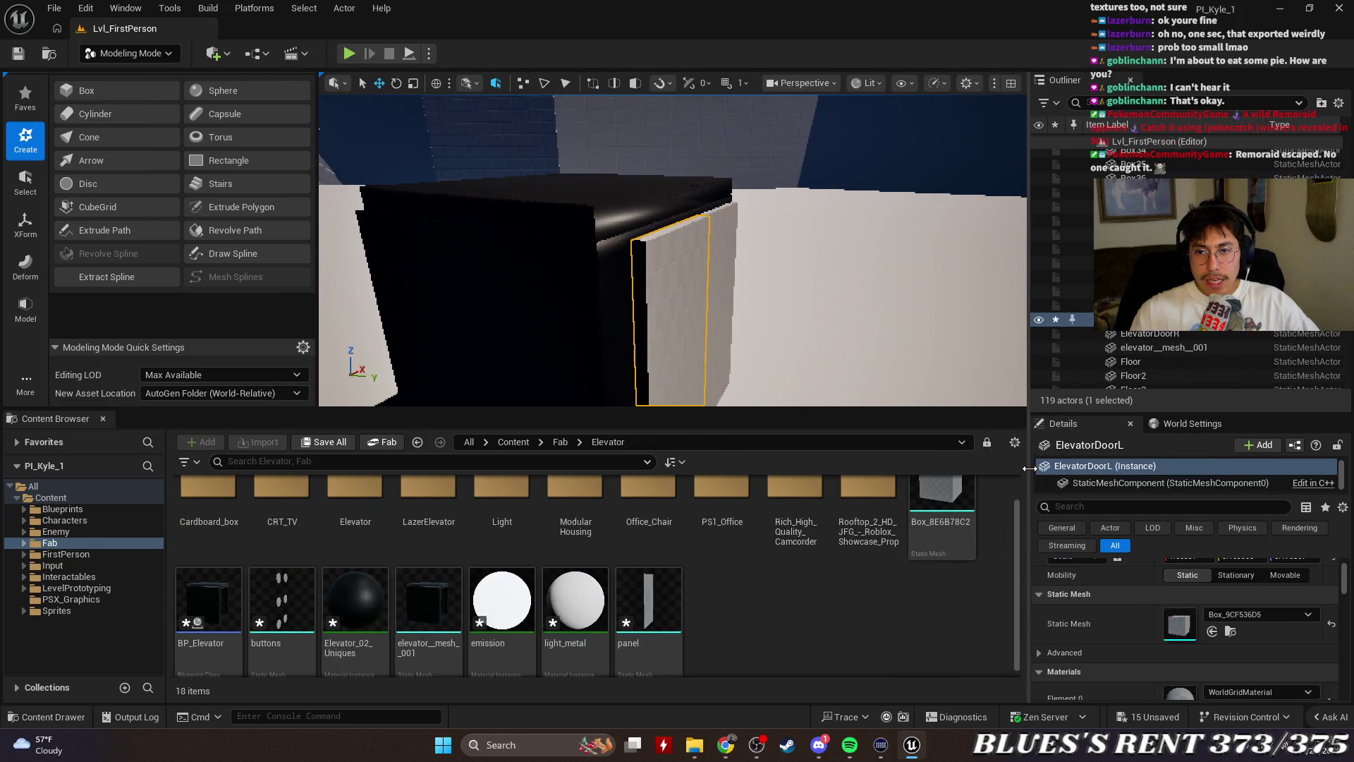
{"action": "double_click", "coordinate": [1246, 321]}
{"action": "right_click", "coordinate": [1167, 320]}
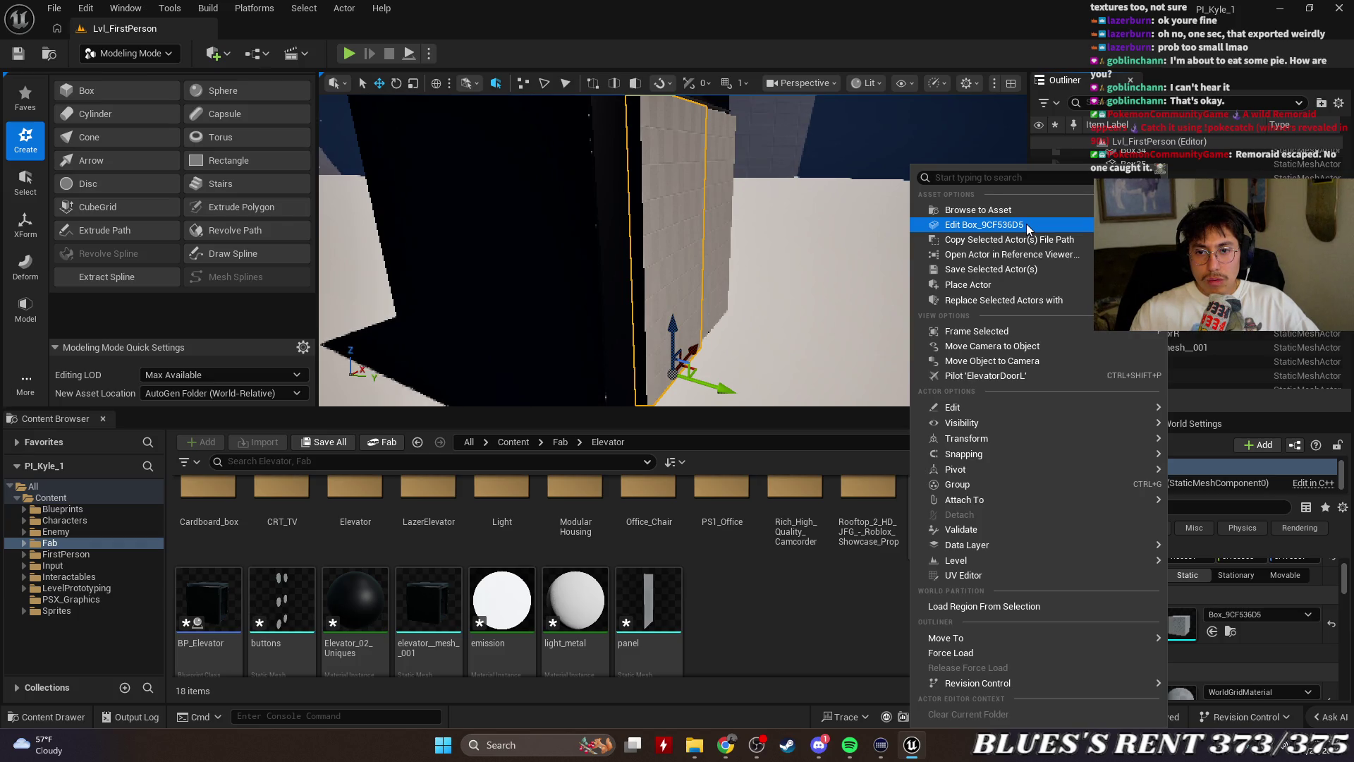
Add a simple box collision to the Box_9CF536D5 mesh, save it, and close the Static Mesh Editor
{"action": "left_click", "coordinate": [1026, 222]}
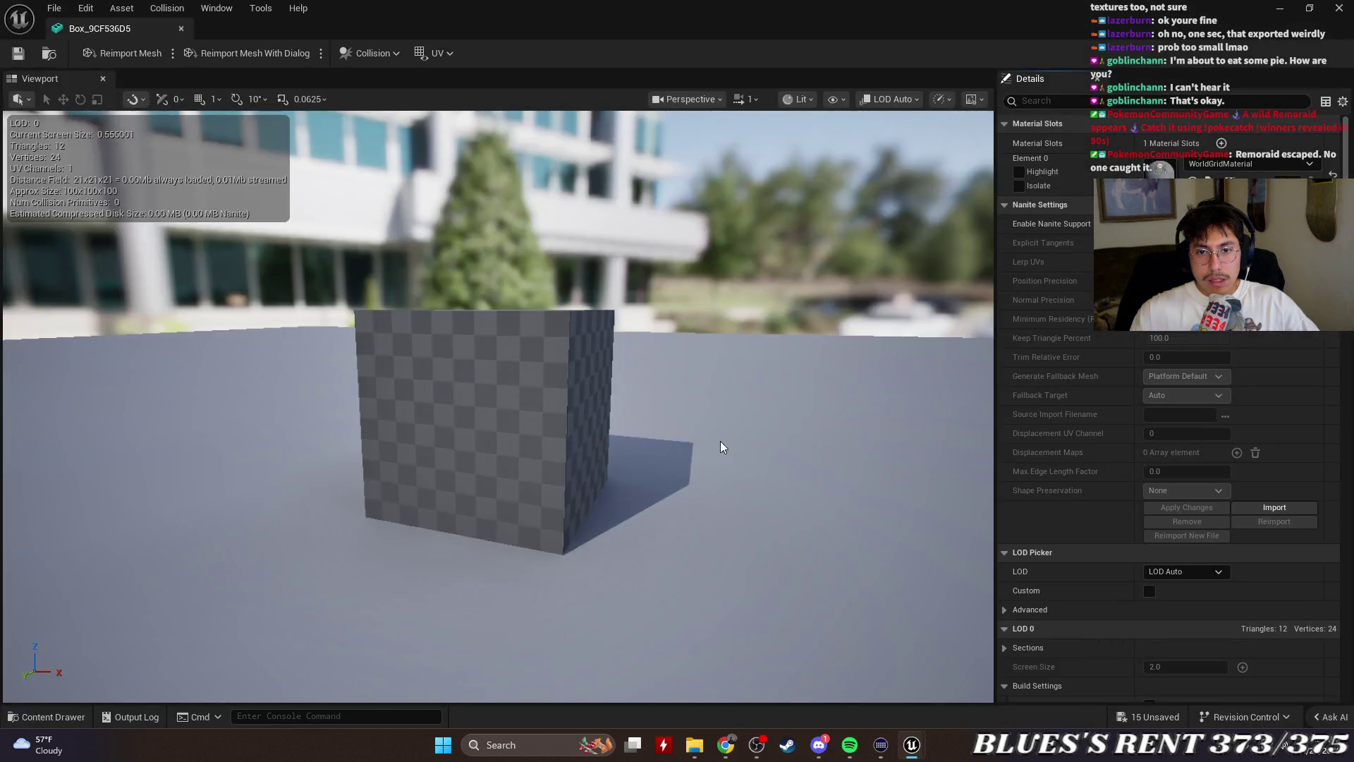
{"action": "left_click_drag", "start_coordinate": [720, 442], "coordinate": [646, 422]}
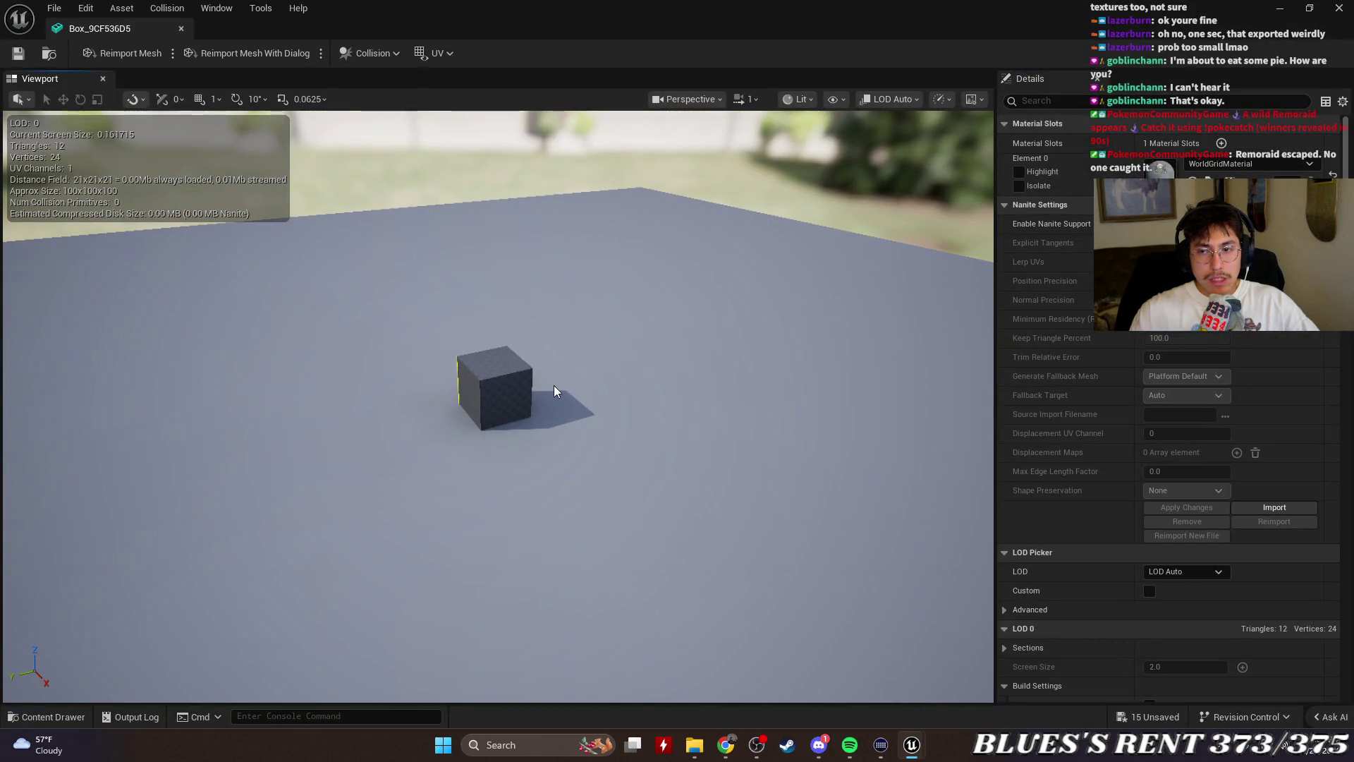
{"action": "left_click_drag", "start_coordinate": [553, 385], "coordinate": [539, 334]}
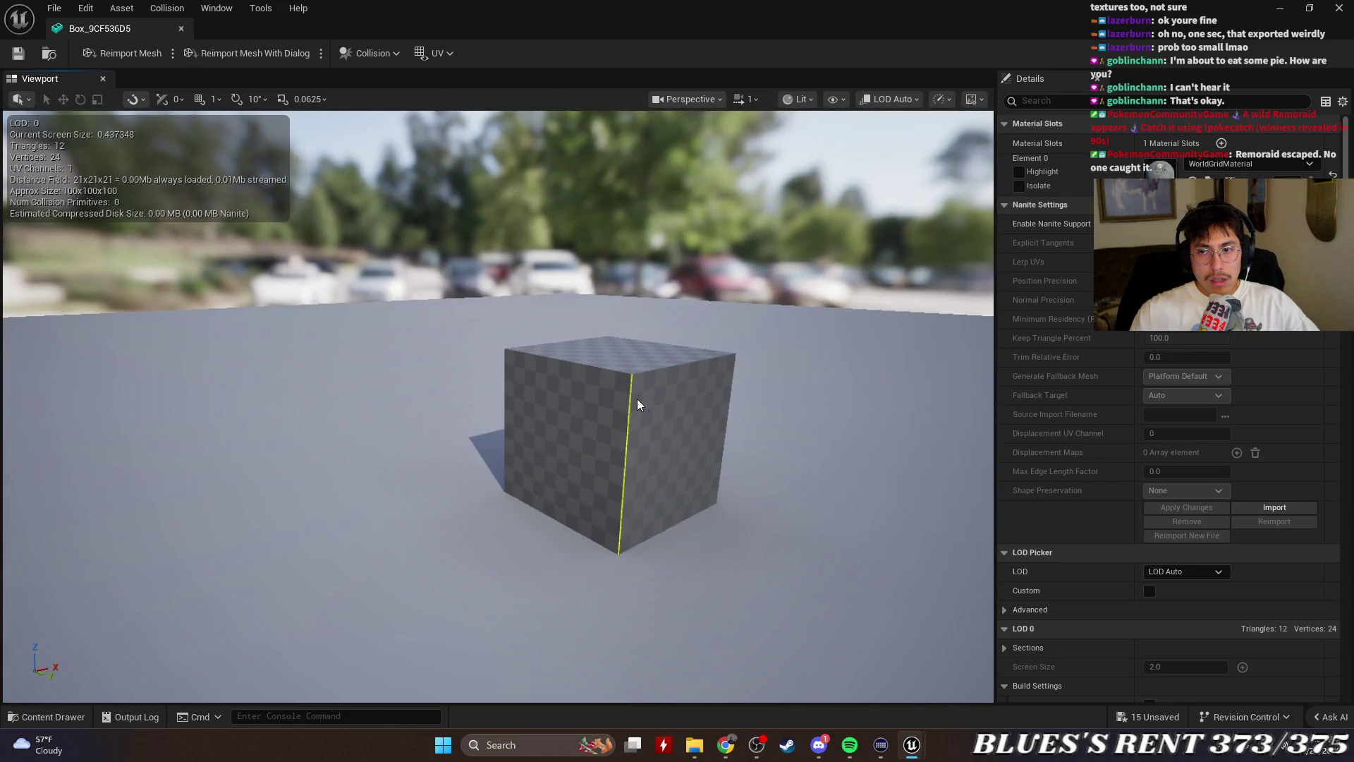
{"action": "left_click", "coordinate": [373, 51]}
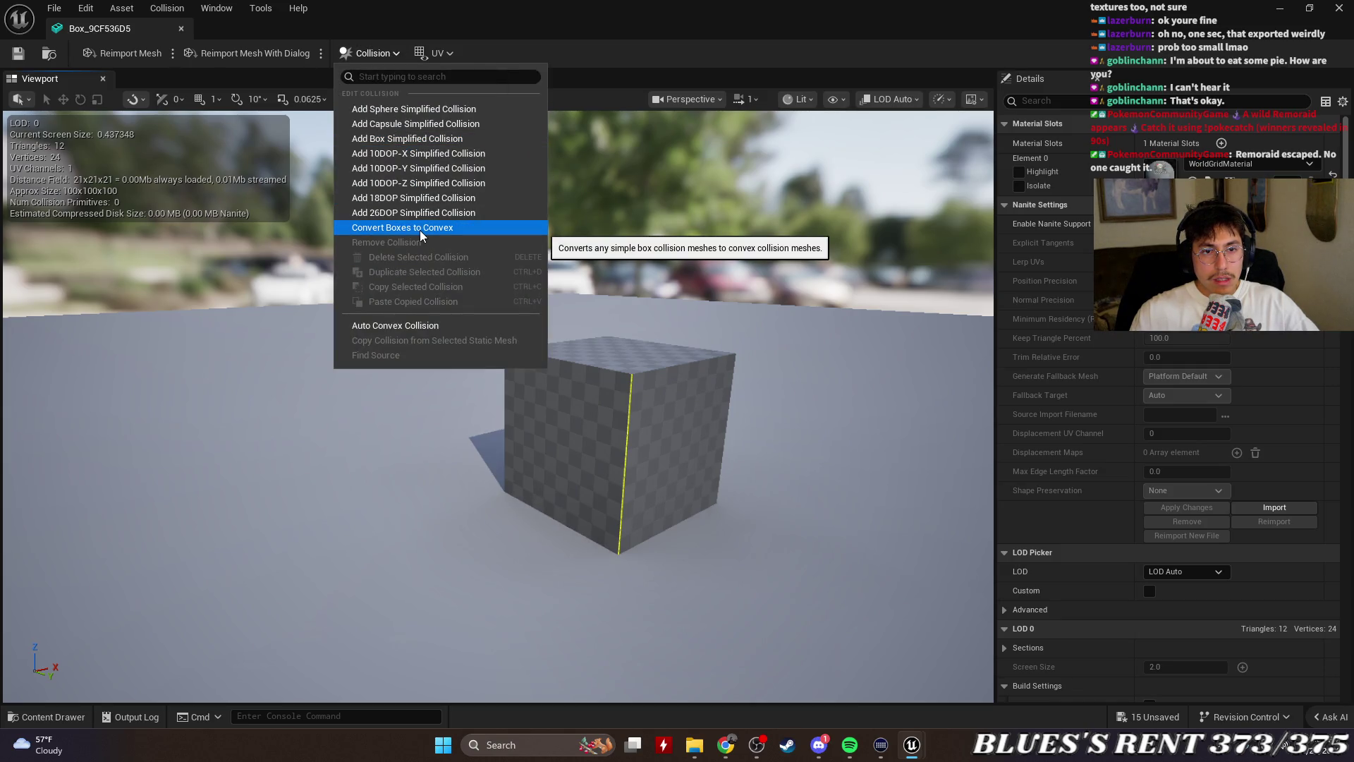
{"action": "left_click", "coordinate": [454, 137]}
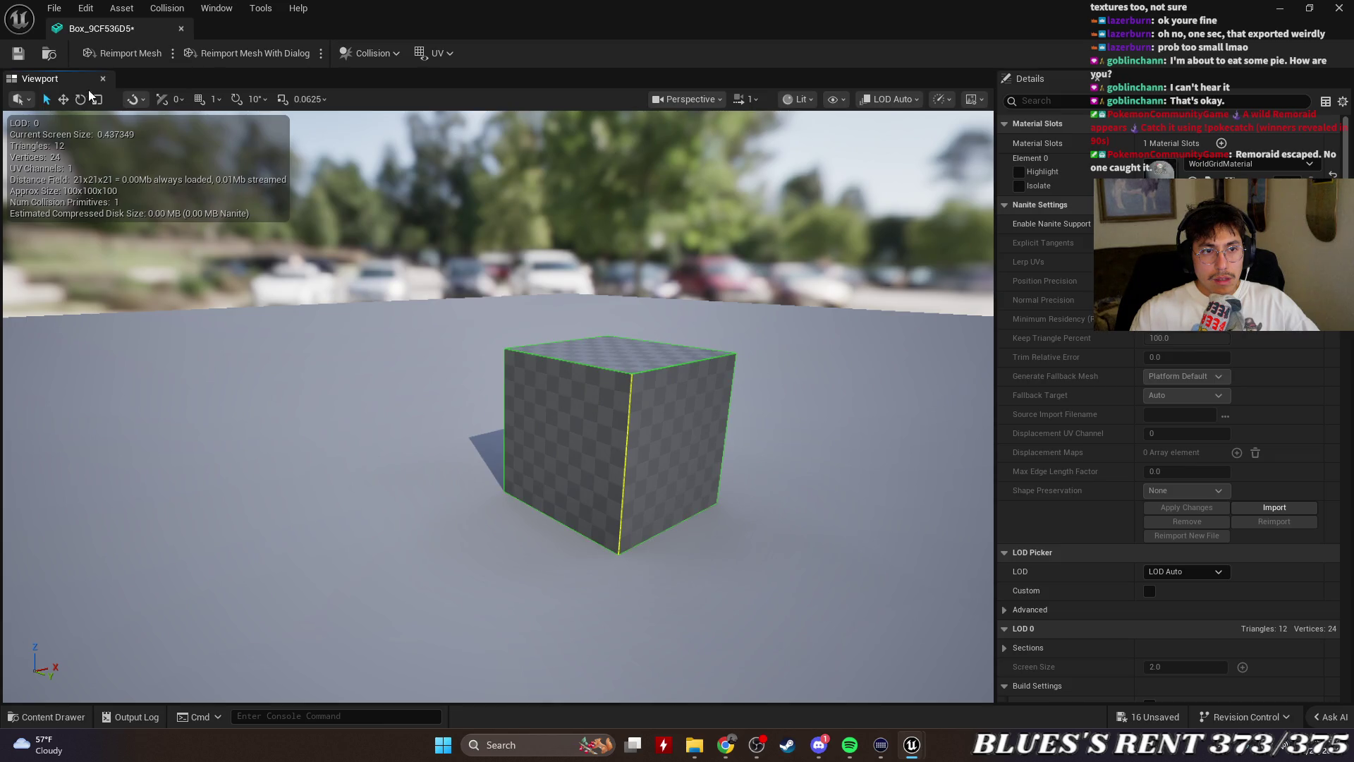
{"action": "left_click", "coordinate": [18, 53]}
{"action": "left_click", "coordinate": [181, 29]}
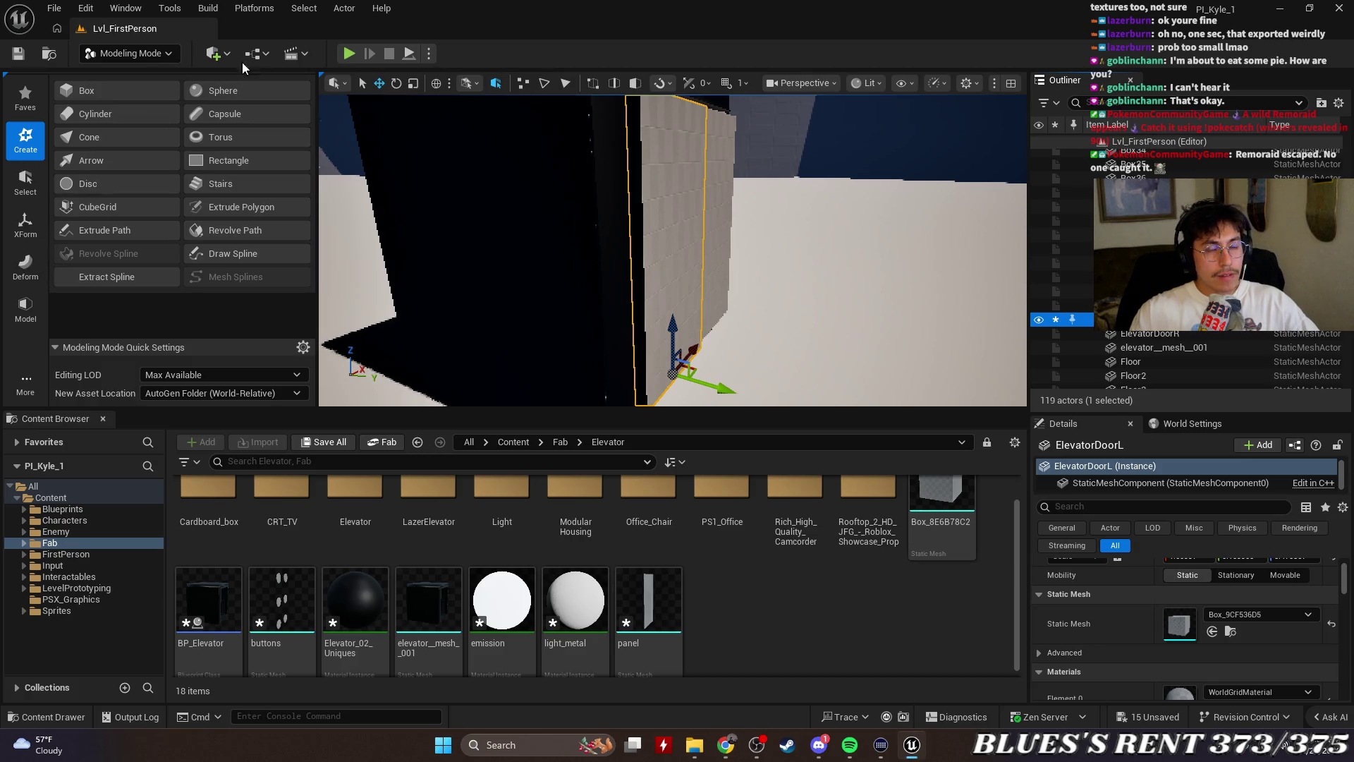
Start Play-In-Editor and enlarge the game viewport
{"action": "left_click", "coordinate": [350, 54]}
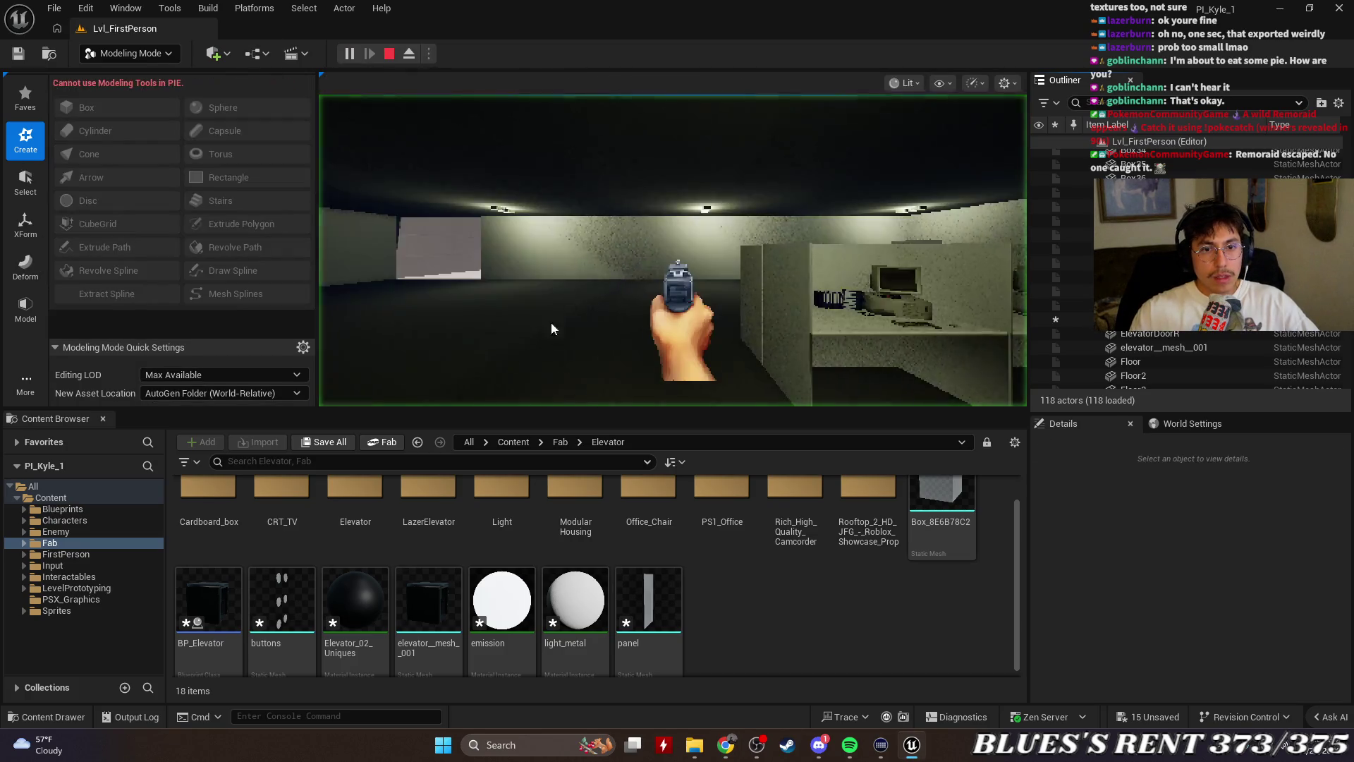
{"action": "left_click_drag", "start_coordinate": [560, 409], "coordinate": [560, 555]}
{"action": "left_click", "coordinate": [561, 352]}
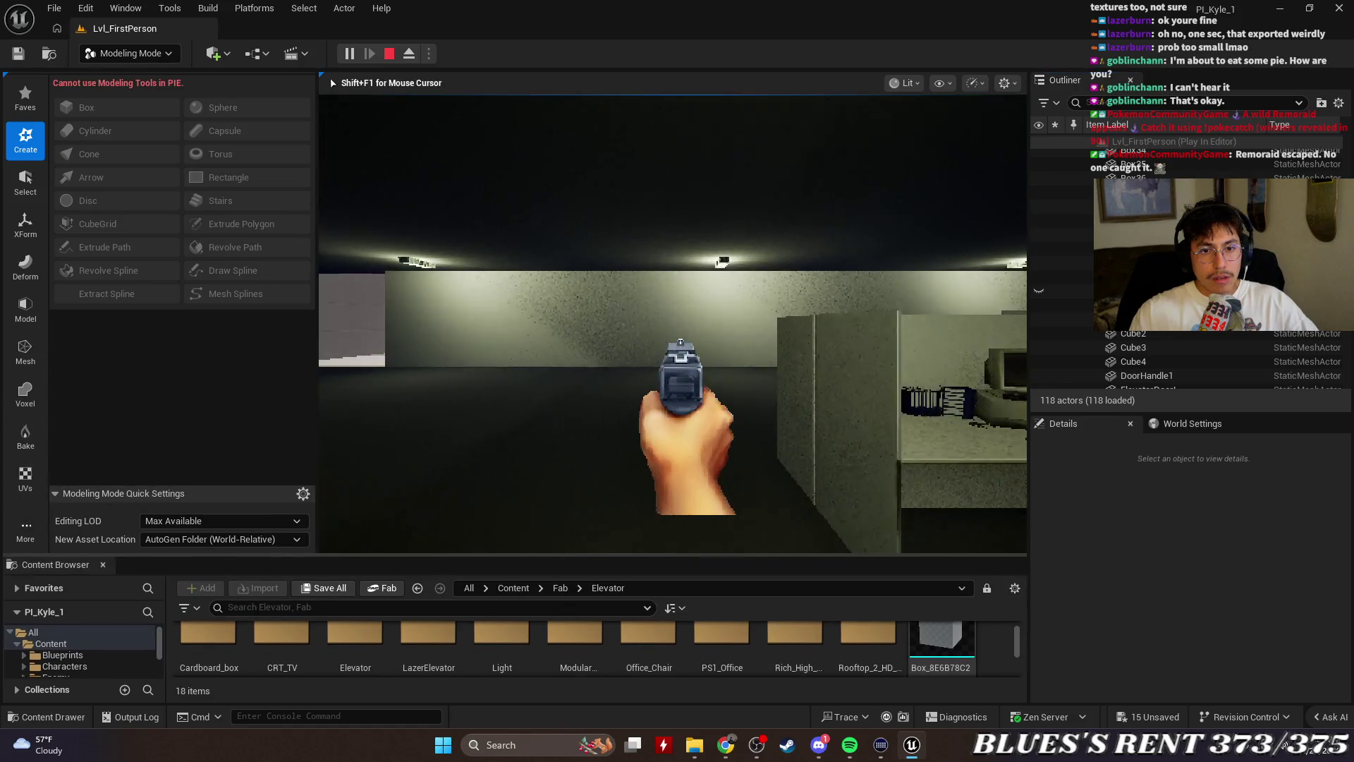
Walk forward into the elevator box and doors, back off, retry the door, then stop playing
{"action": "key", "text": "w"}
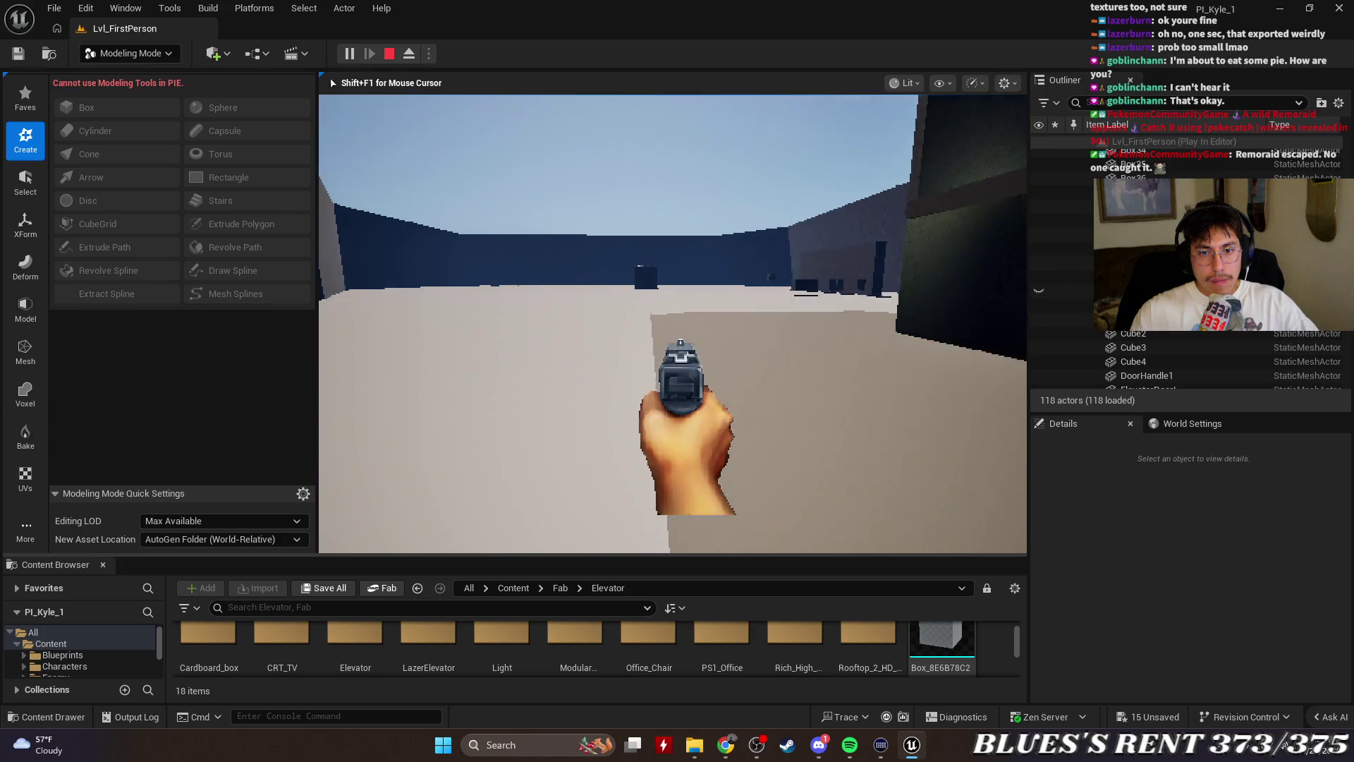
{"action": "key", "text": "w"}
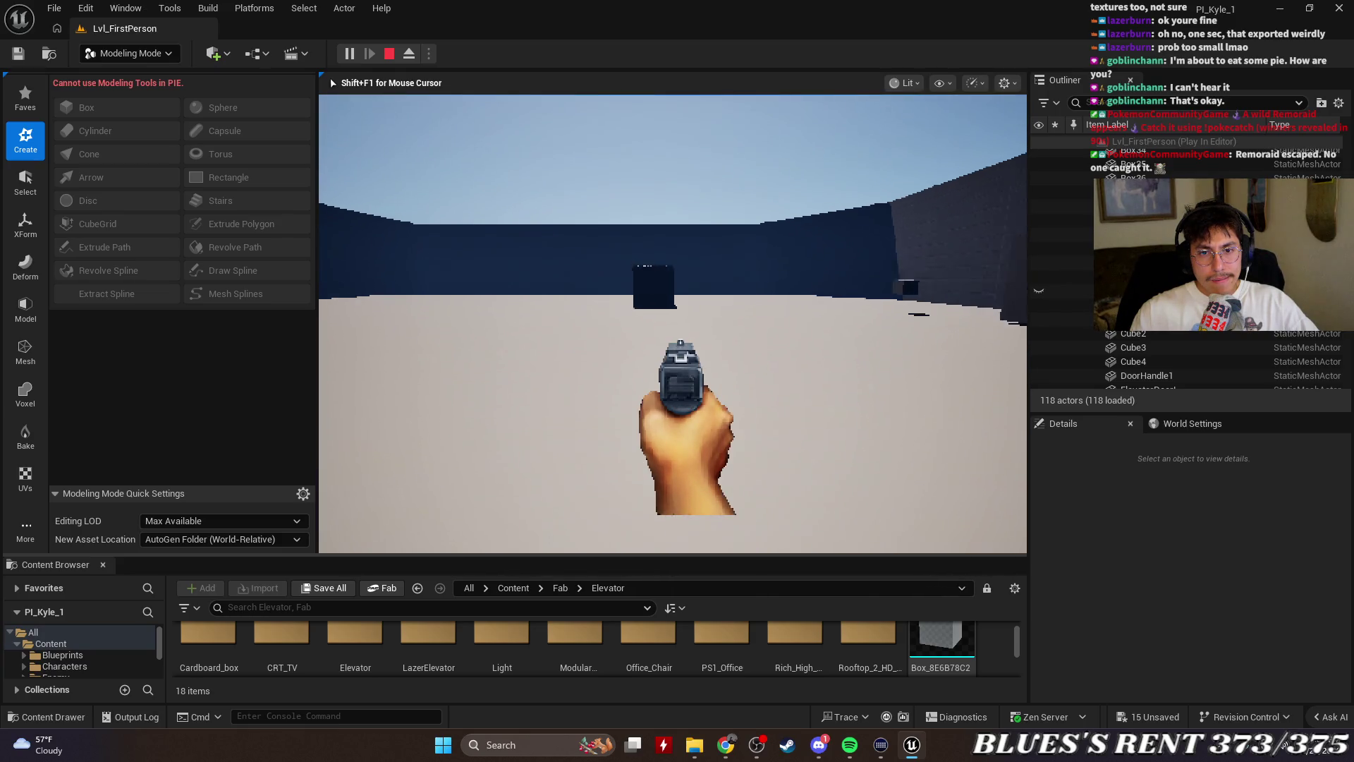
{"action": "key", "text": "w"}
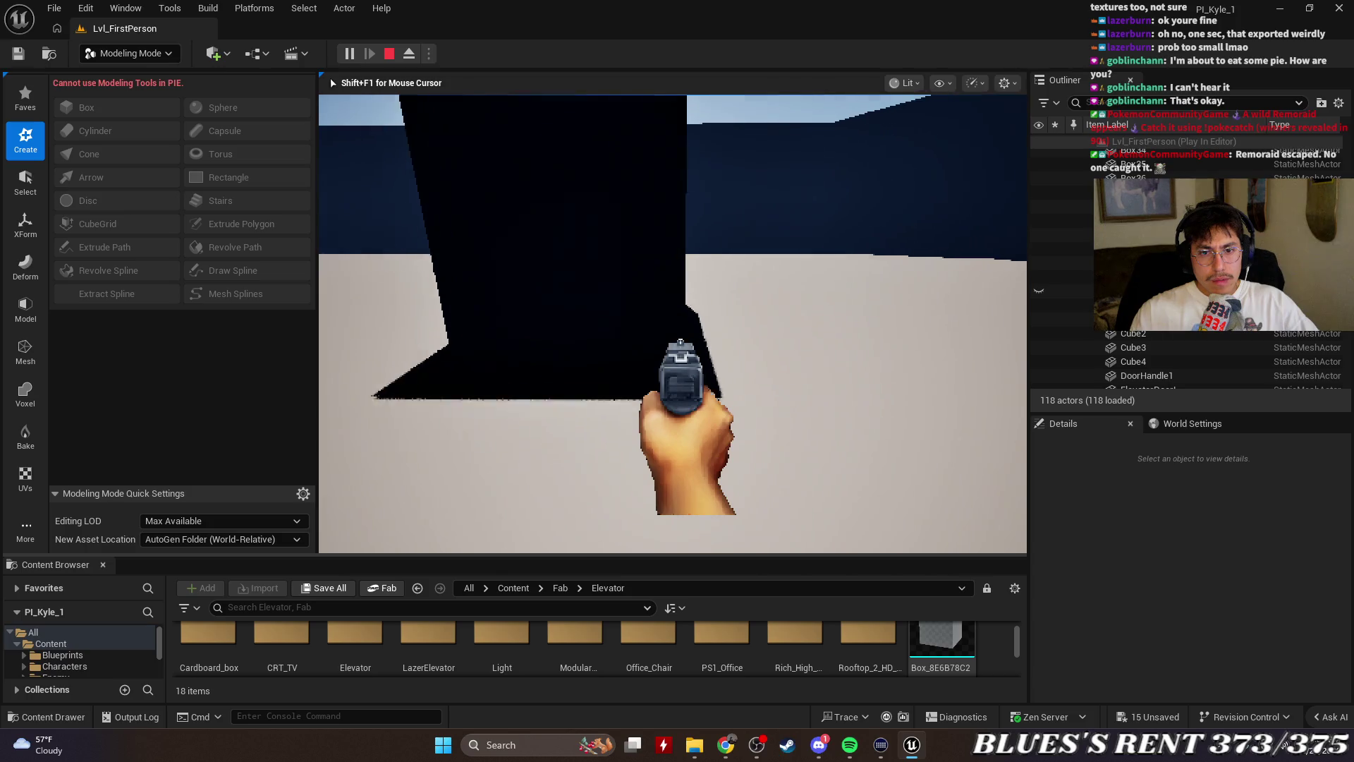
{"action": "key", "text": "w"}
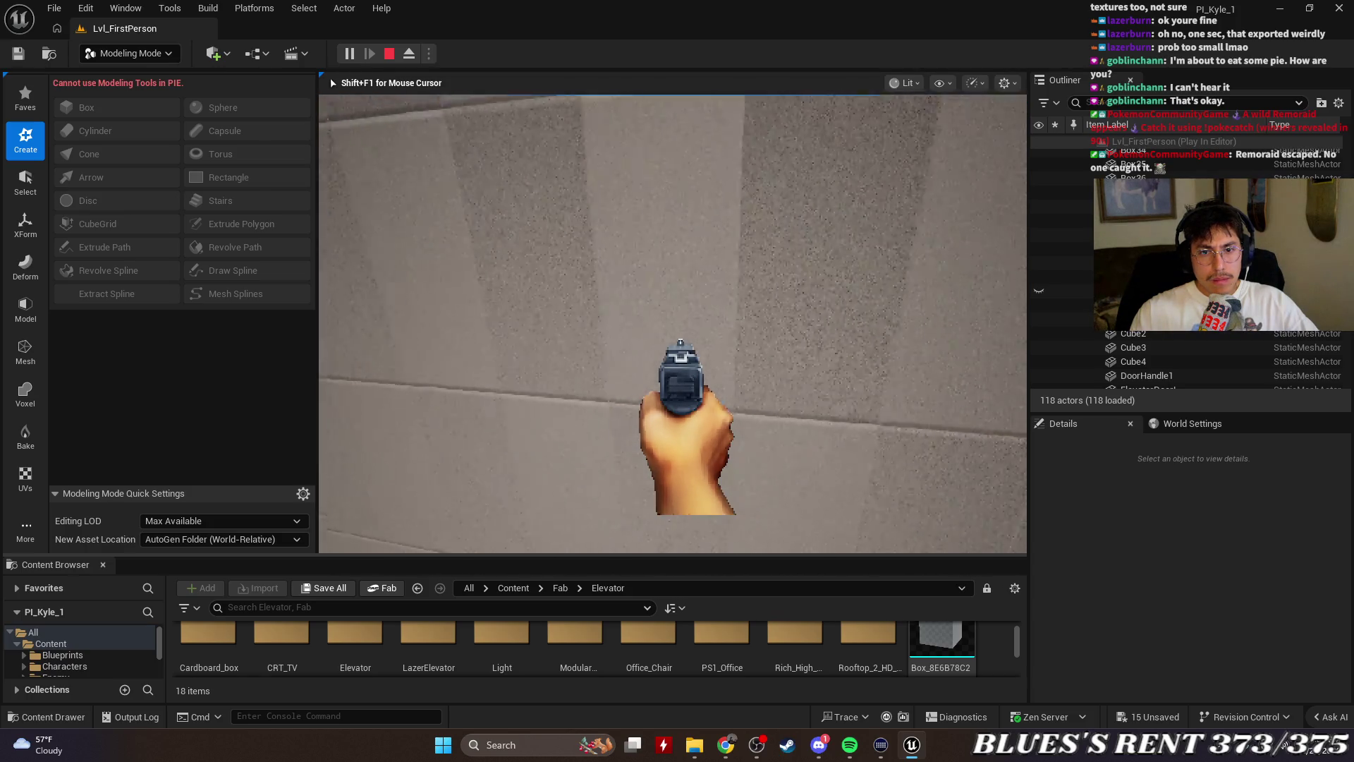
{"action": "key", "text": "s"}
{"action": "key", "text": "w"}
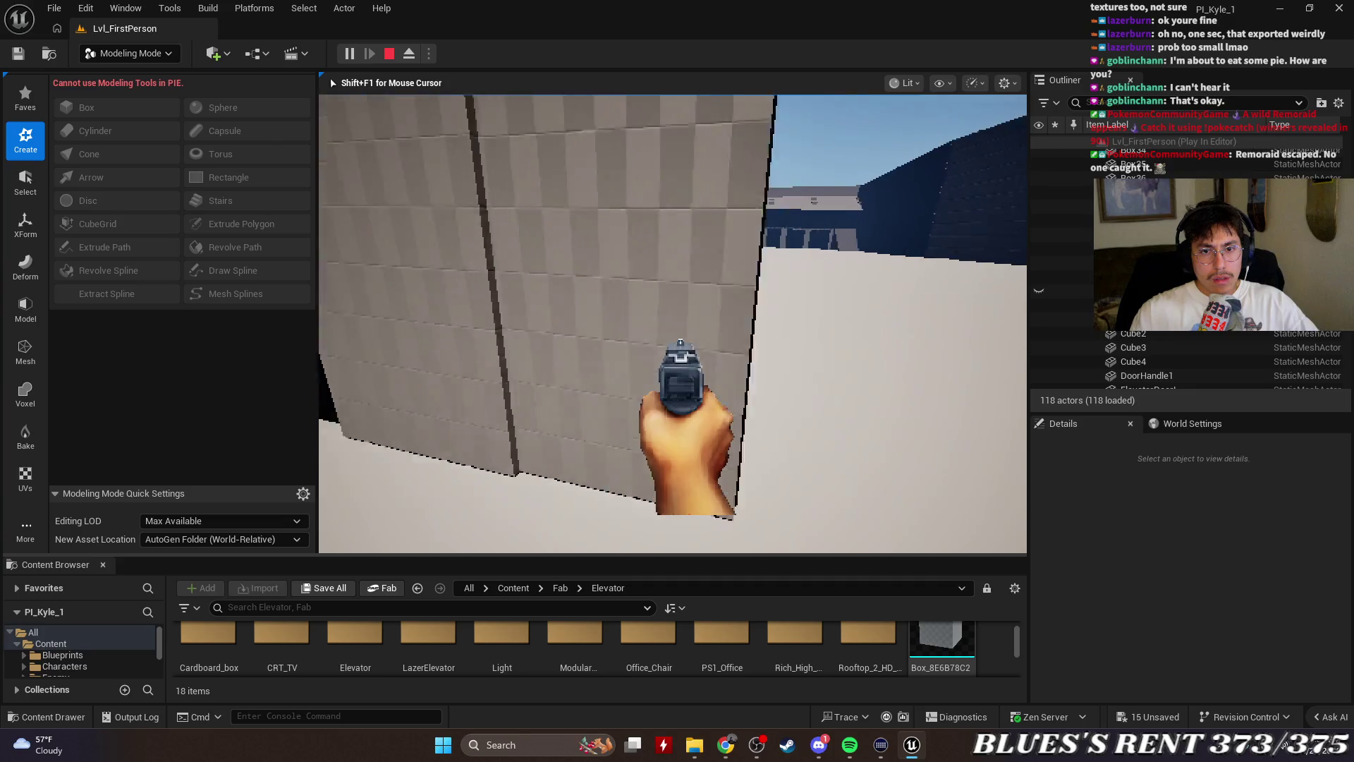
{"action": "key", "text": "s"}
{"action": "key", "text": "Escape"}
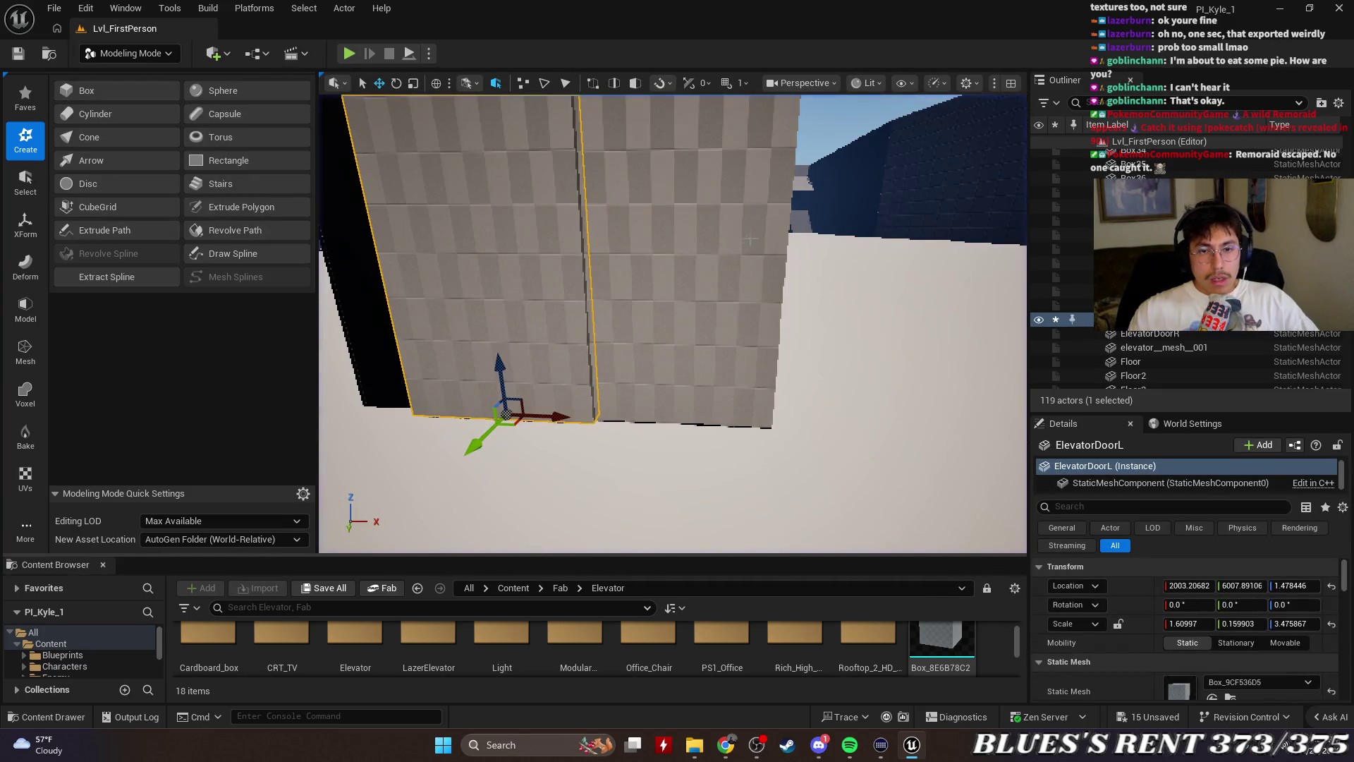
Open ElevatorDoorR's Box_8E6B78C2 mesh and add a simple box collision
{"action": "left_click", "coordinate": [1176, 337]}
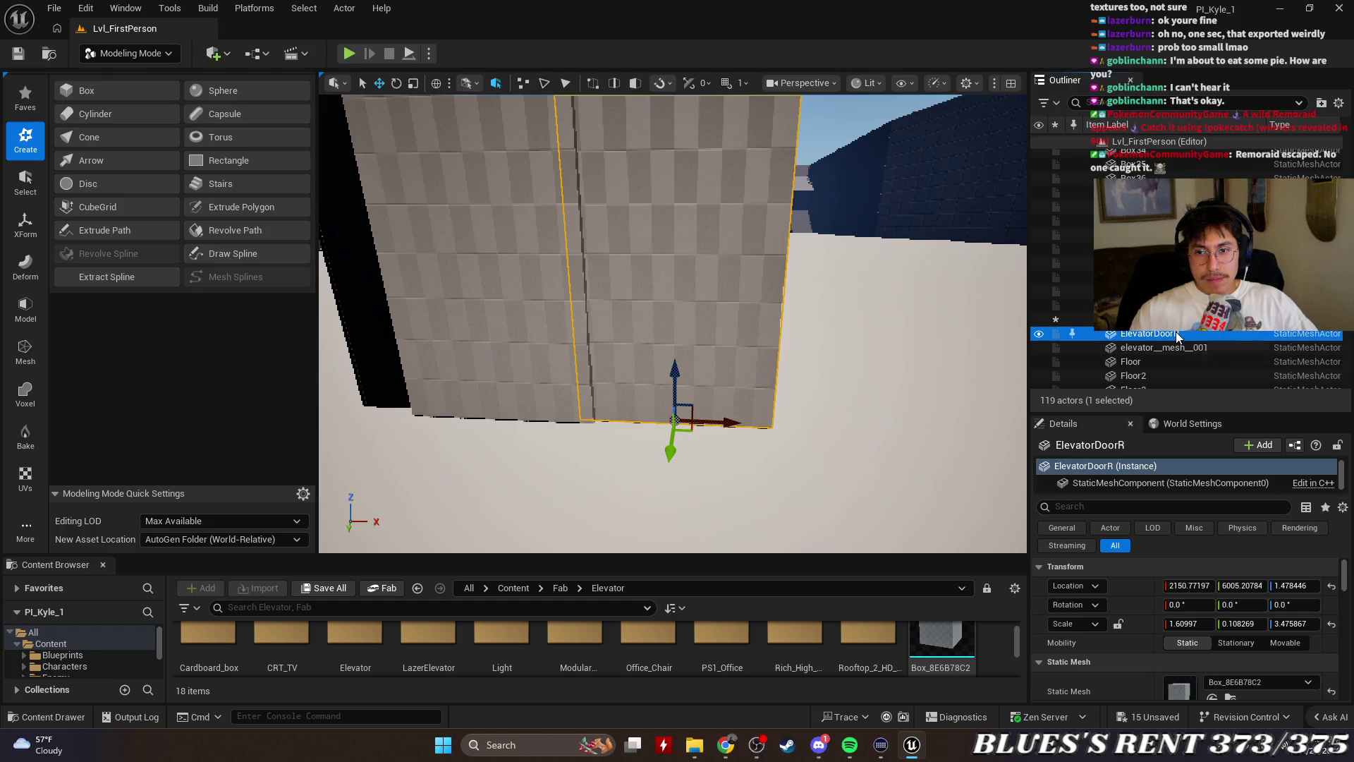
{"action": "double_click", "coordinate": [1134, 339]}
{"action": "right_click", "coordinate": [1136, 339]}
{"action": "left_click", "coordinate": [996, 235]}
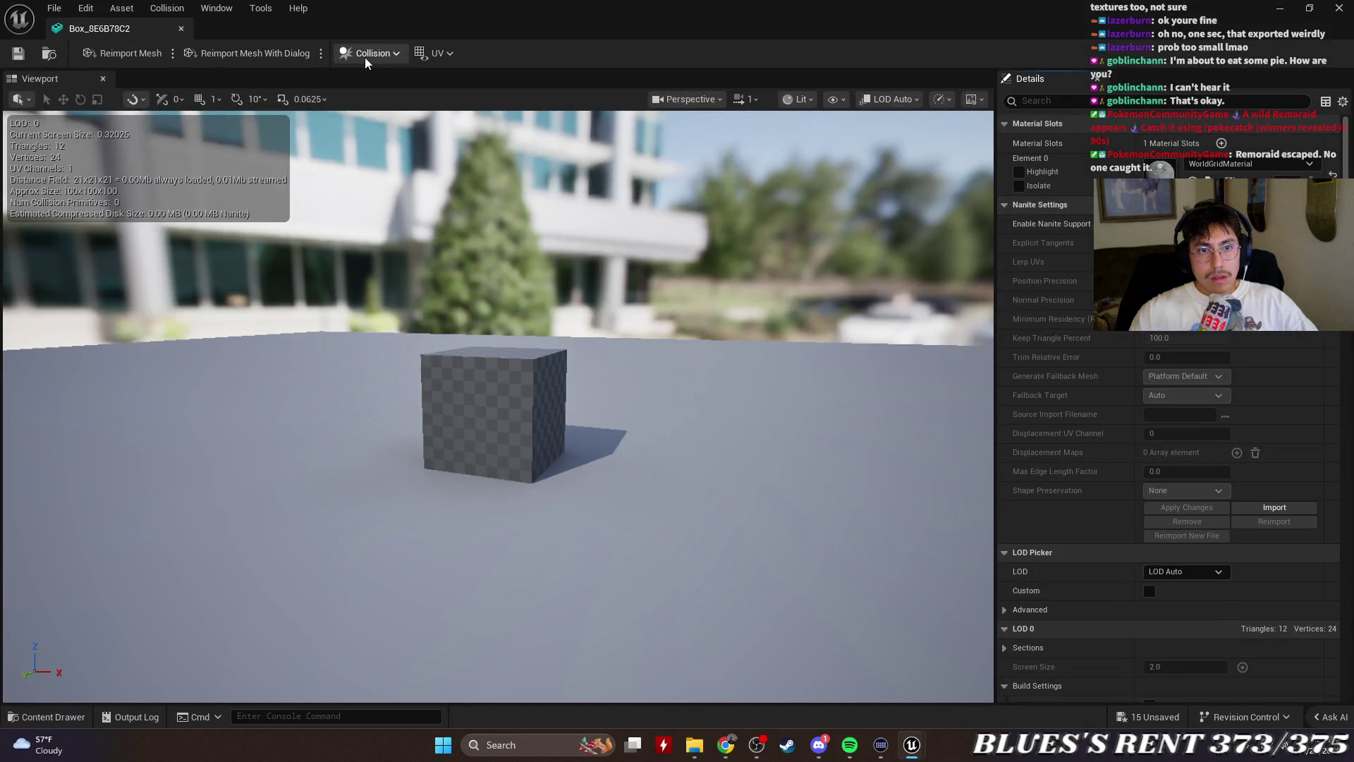
{"action": "left_click", "coordinate": [365, 57]}
{"action": "left_click", "coordinate": [437, 136]}
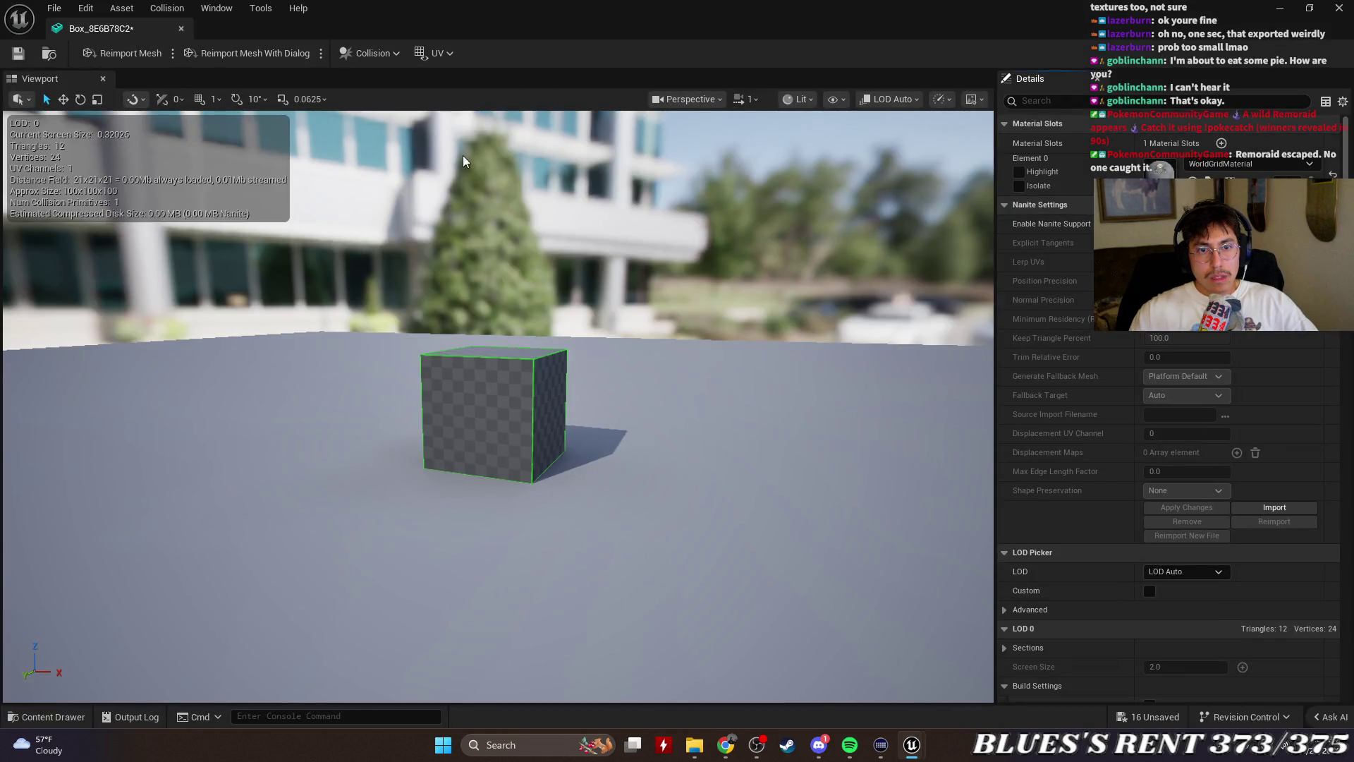
Save the mesh, close its editor, and play-test walking toward the elevator doors
{"action": "left_click", "coordinate": [19, 53]}
{"action": "left_click", "coordinate": [181, 28]}
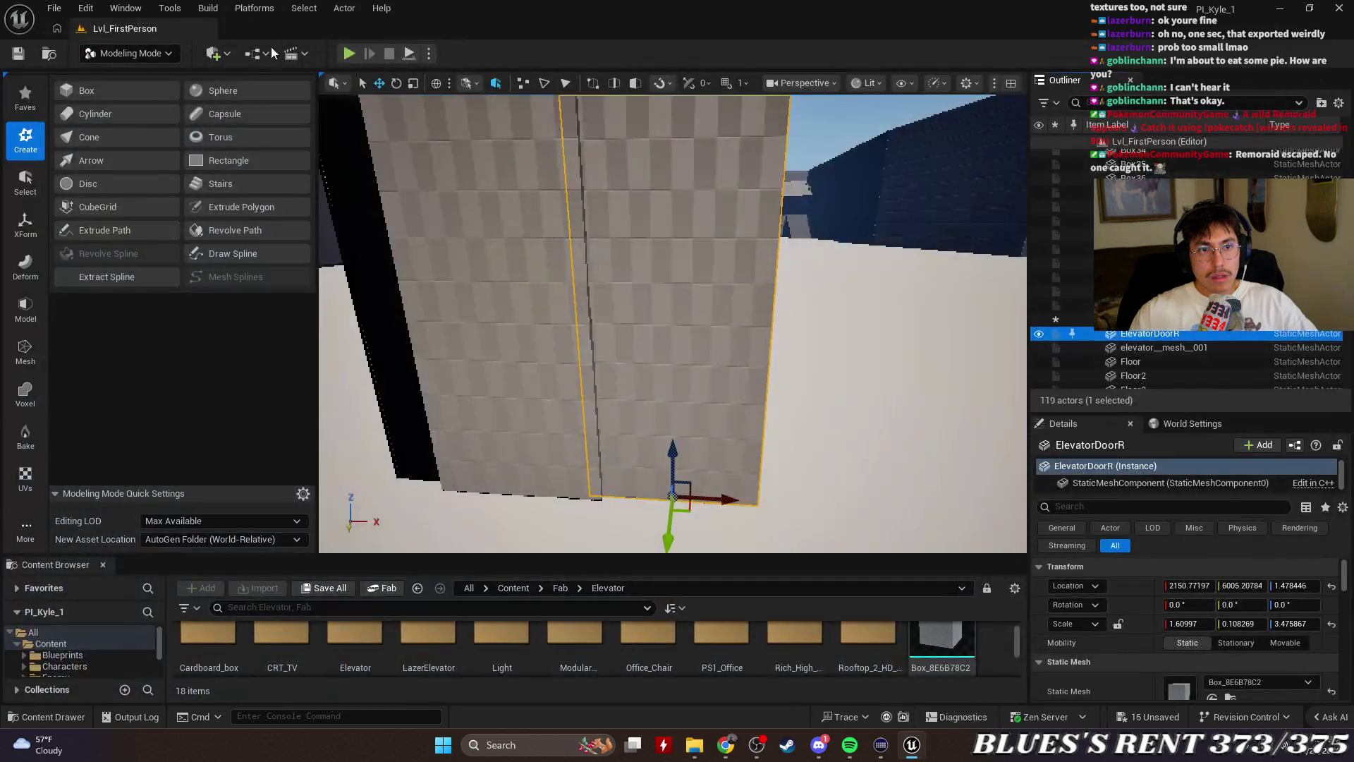
{"action": "left_click", "coordinate": [344, 54]}
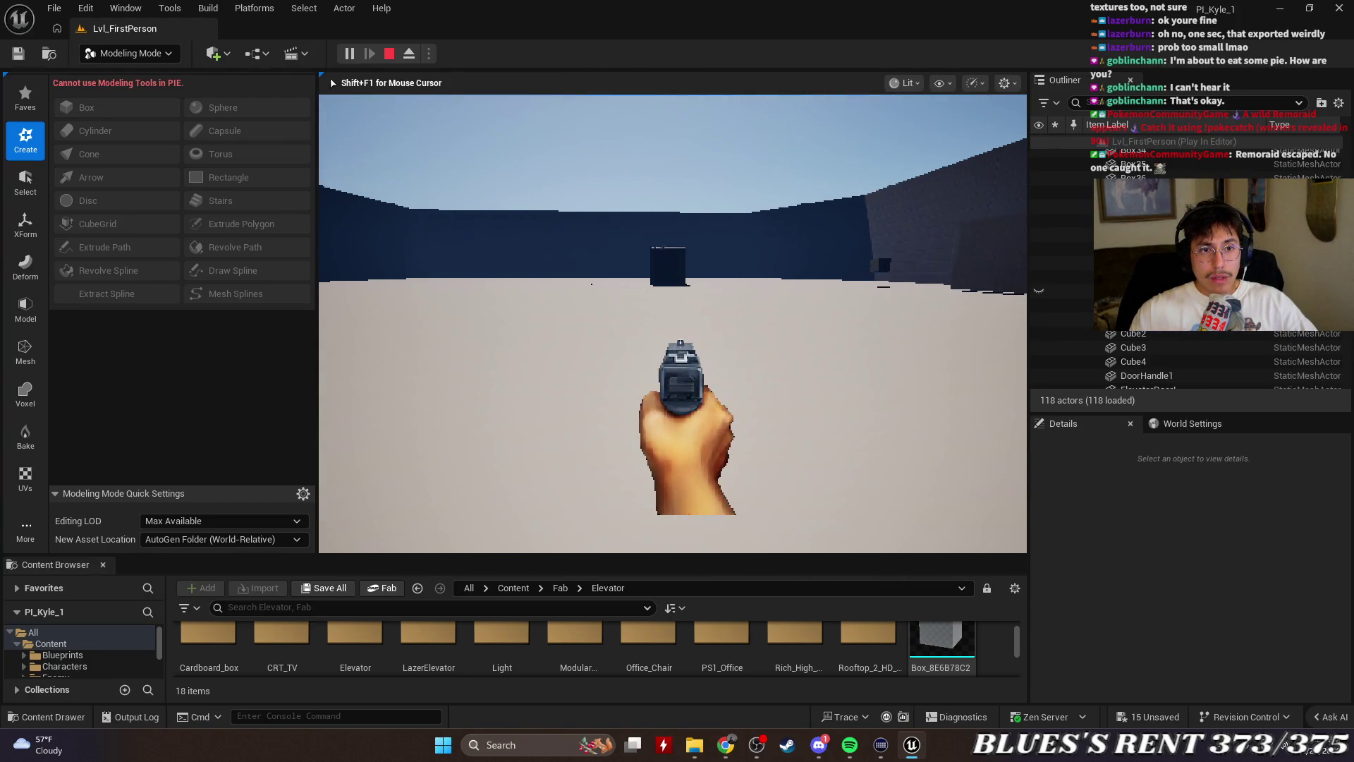
{"action": "key", "text": "w"}
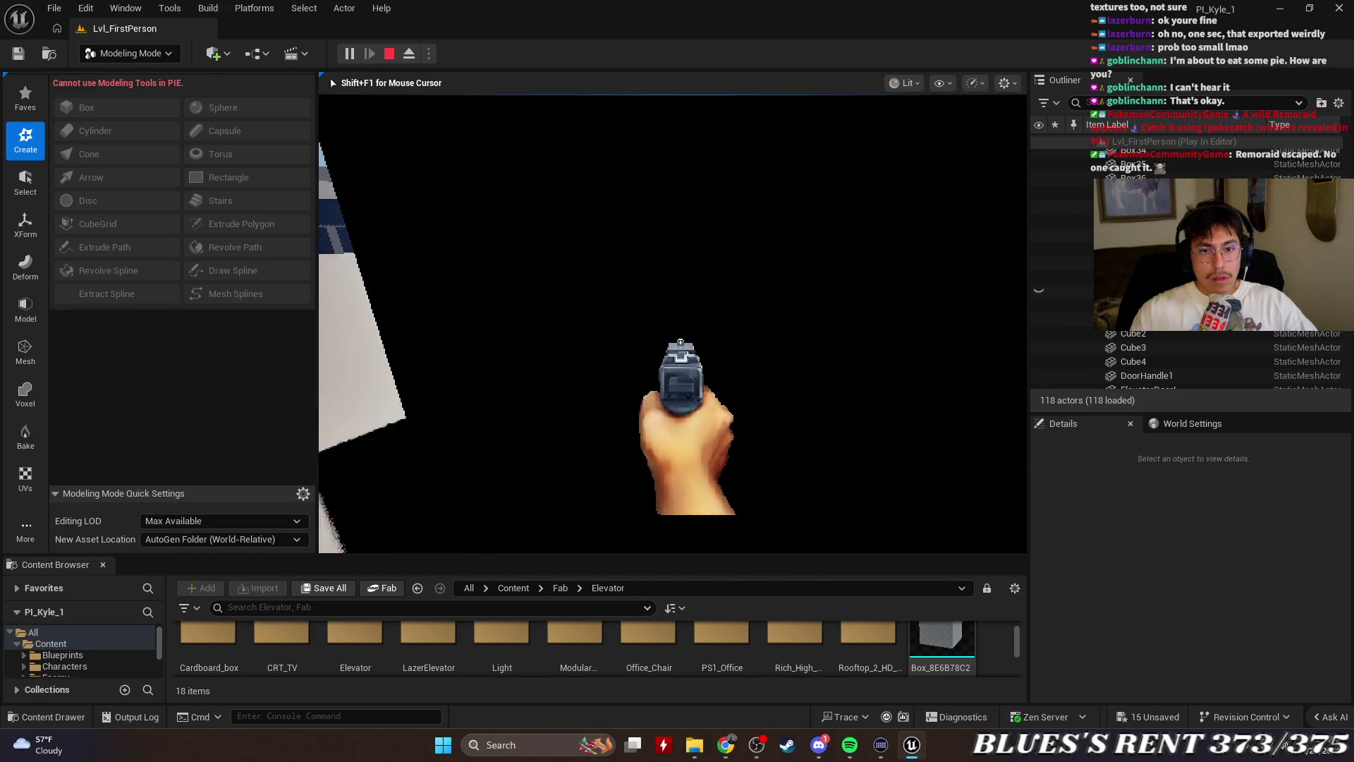
Stop the play-test, enlarge the content browser, and compare the ElevatorDoorL and ElevatorDoorR actors
{"action": "key", "text": "Escape"}
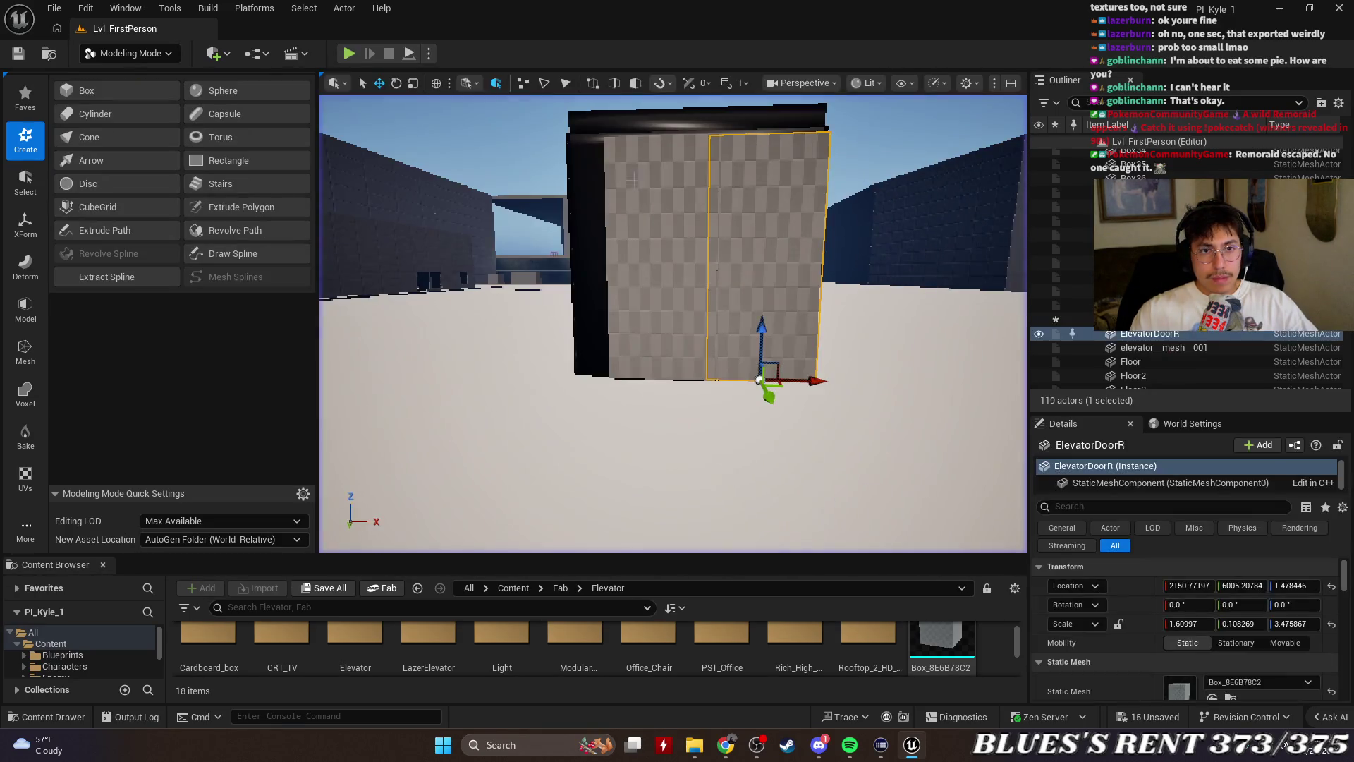
{"action": "mouse_move", "coordinate": [726, 557]}
{"action": "left_mouse_down"}
{"action": "mouse_move", "coordinate": [726, 279]}
{"action": "mouse_move", "coordinate": [726, 320]}
{"action": "left_mouse_up"}
{"action": "left_click", "coordinate": [1201, 322]}
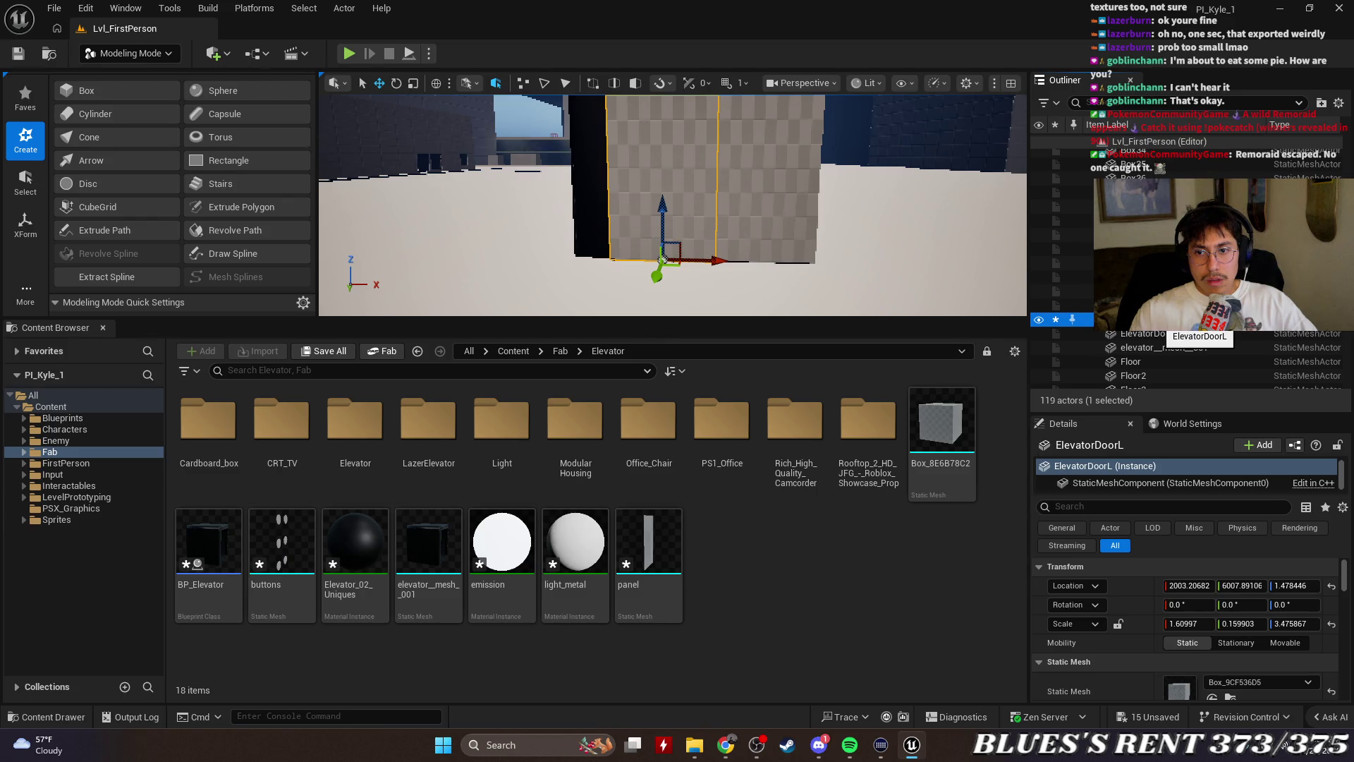
{"action": "scroll", "coordinate": [1204, 562], "scroll_direction": "down", "scroll_amount": 3}
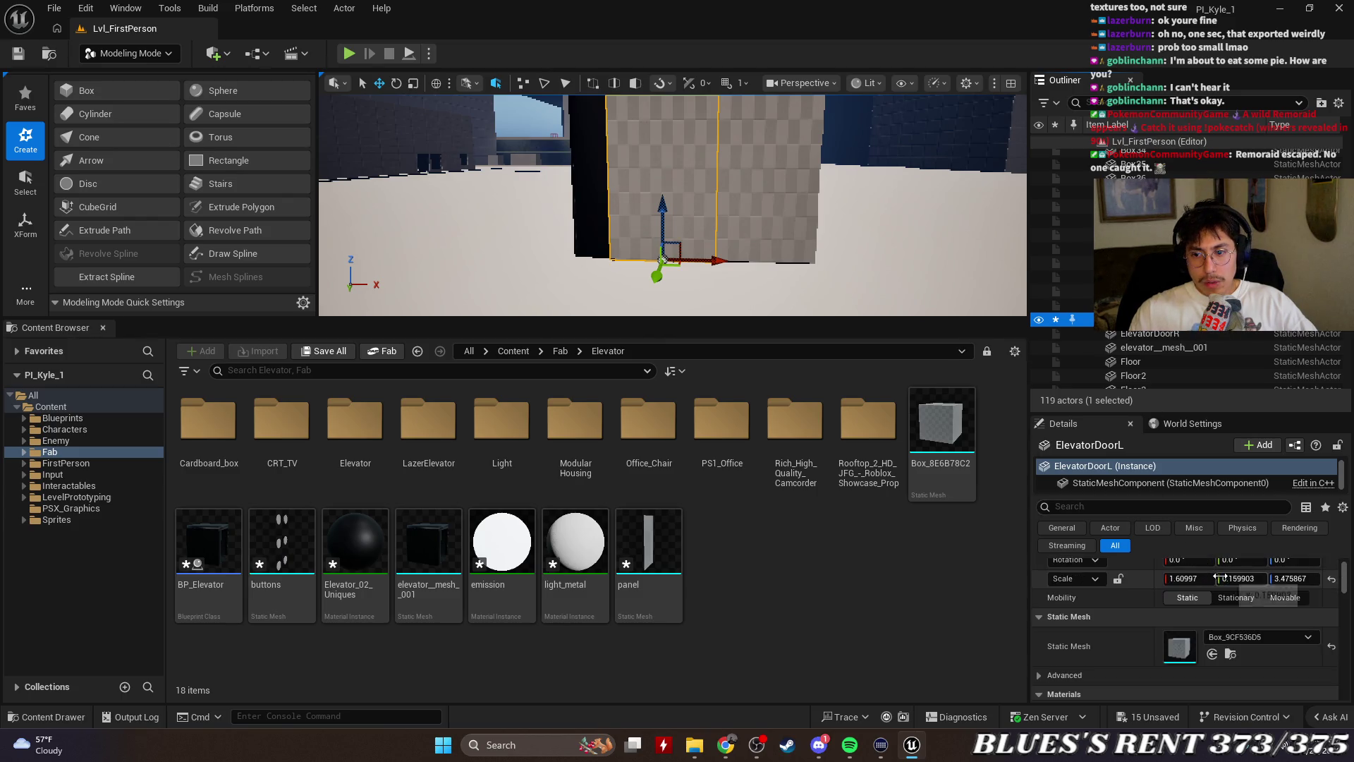
{"action": "left_click", "coordinate": [1158, 335]}
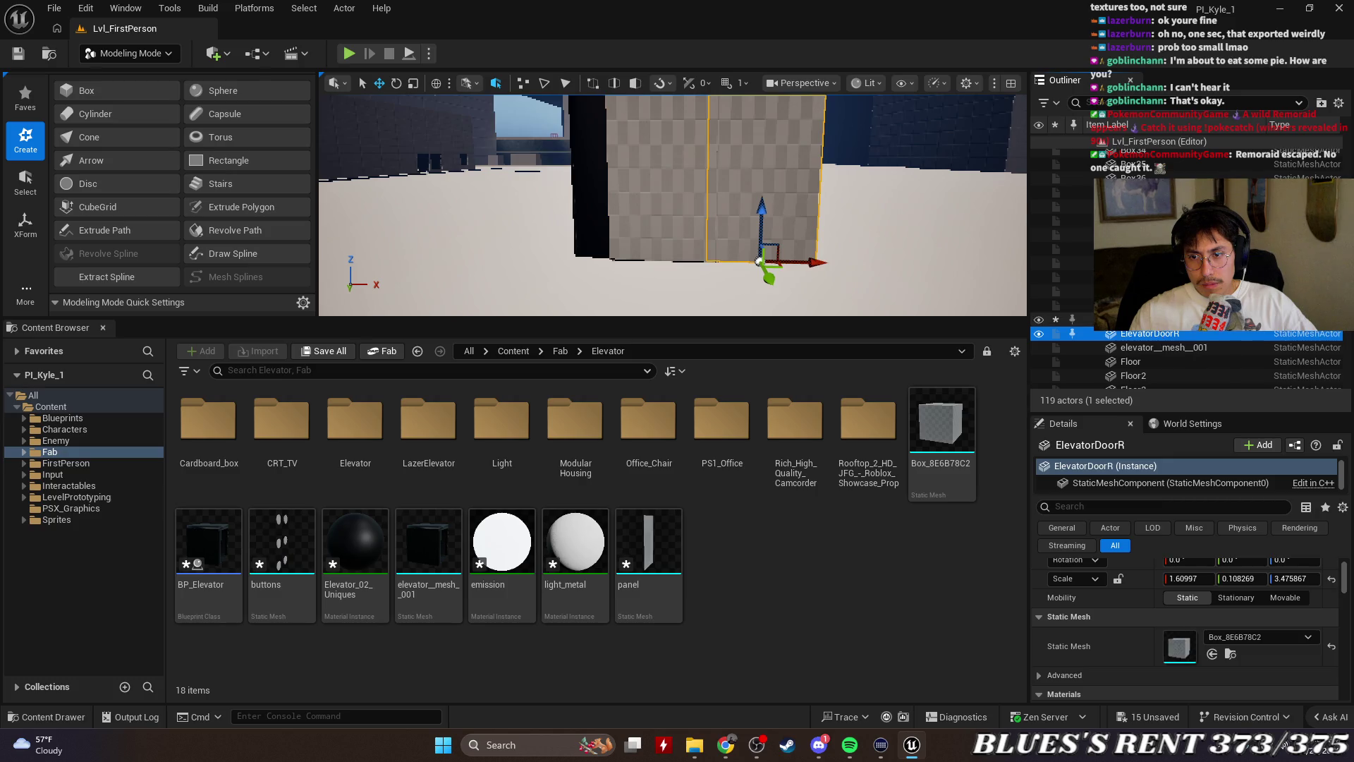
{"action": "left_click", "coordinate": [1199, 322]}
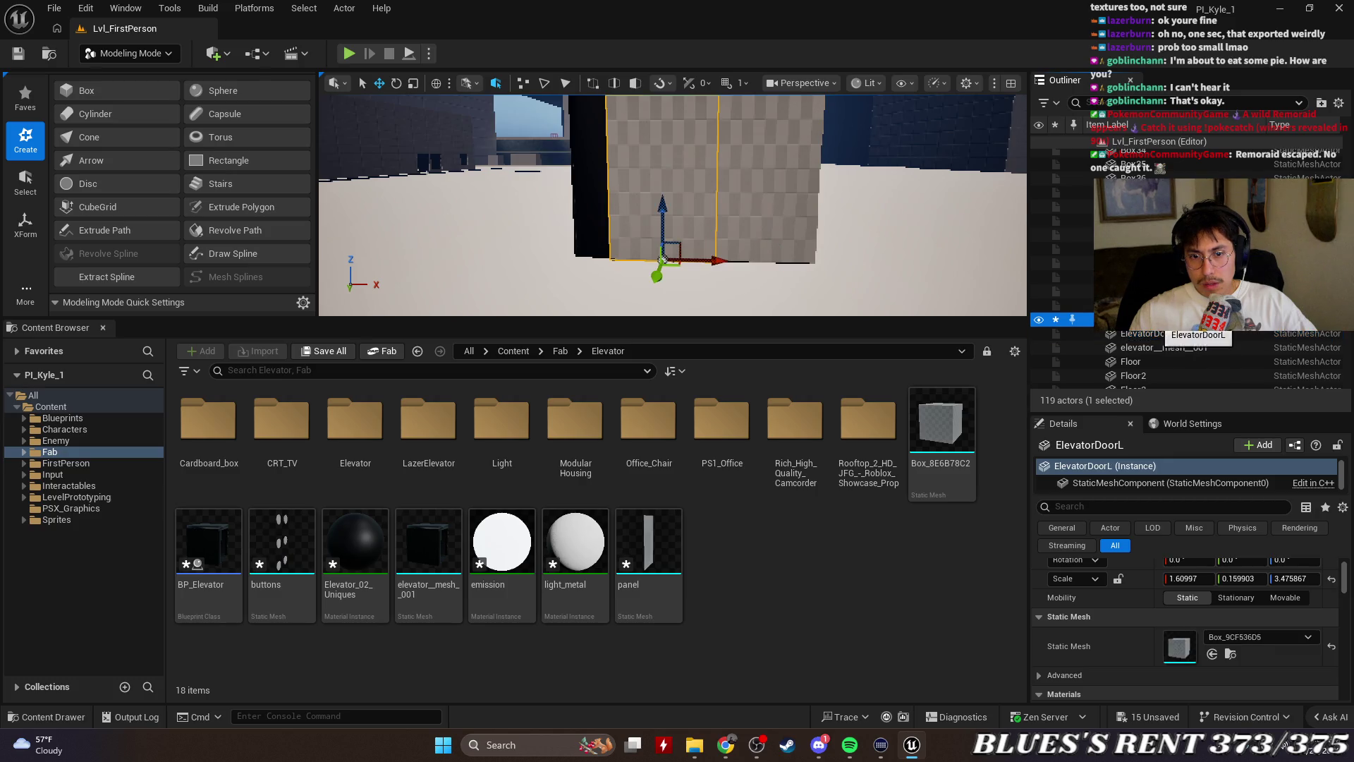
Bring up ElevatorDoorL's actions menu and enter 'fab'
{"action": "right_click", "coordinate": [1157, 322]}
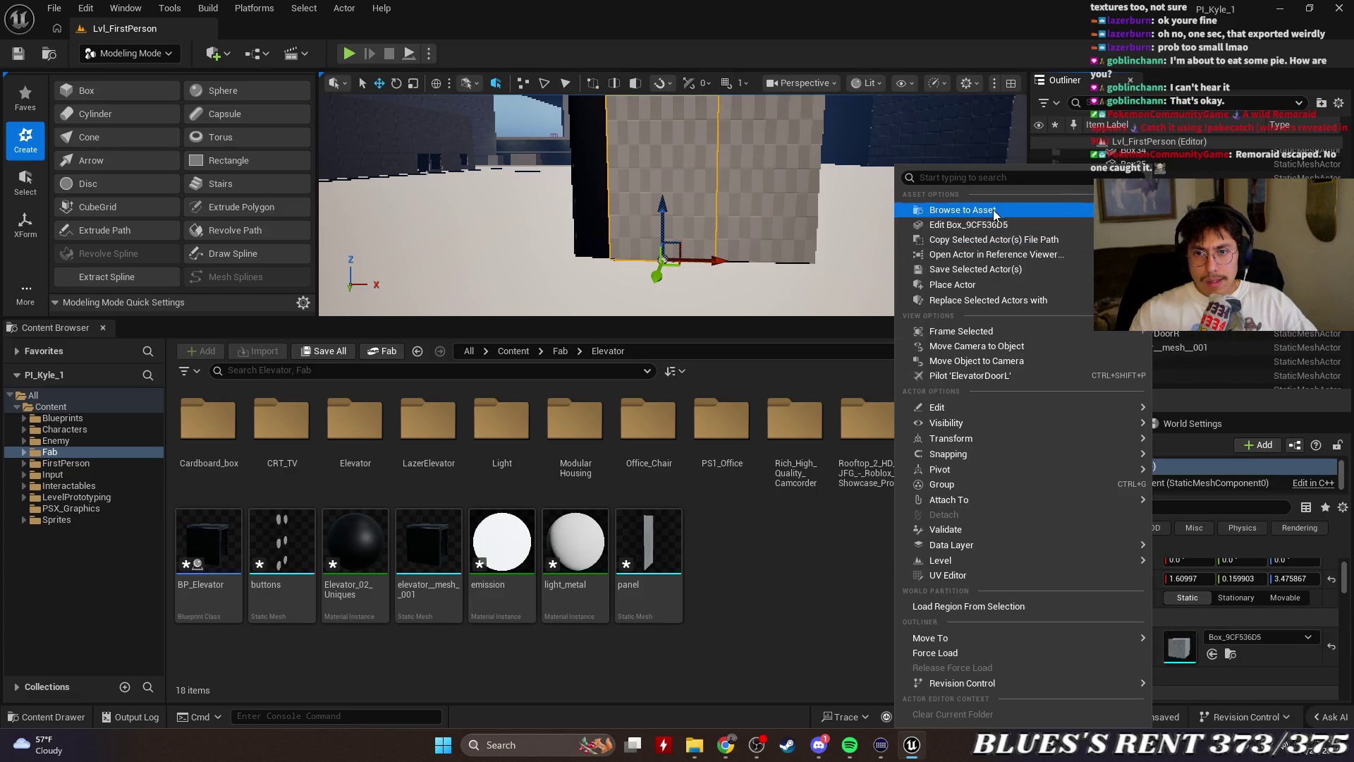
{"action": "mouse_move", "coordinate": [990, 440]}
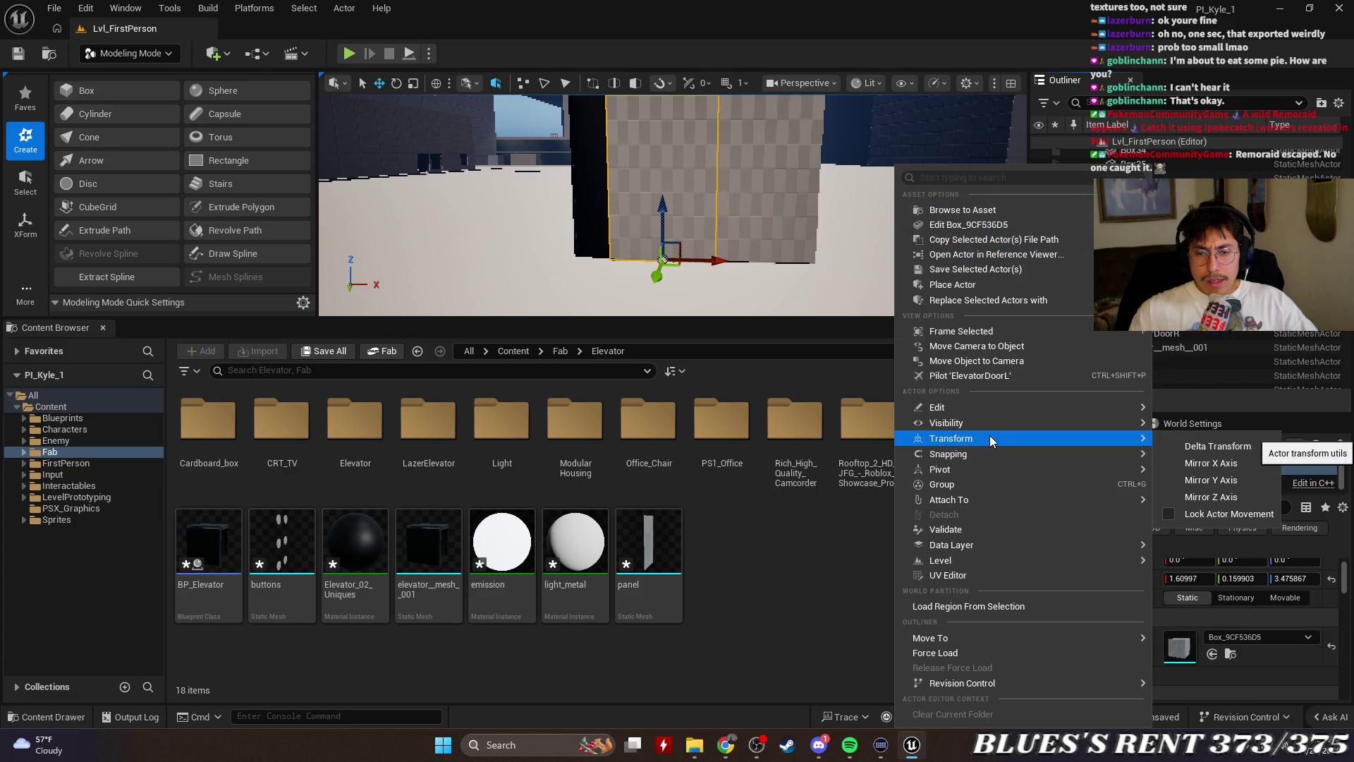
{"action": "mouse_move", "coordinate": [988, 637]}
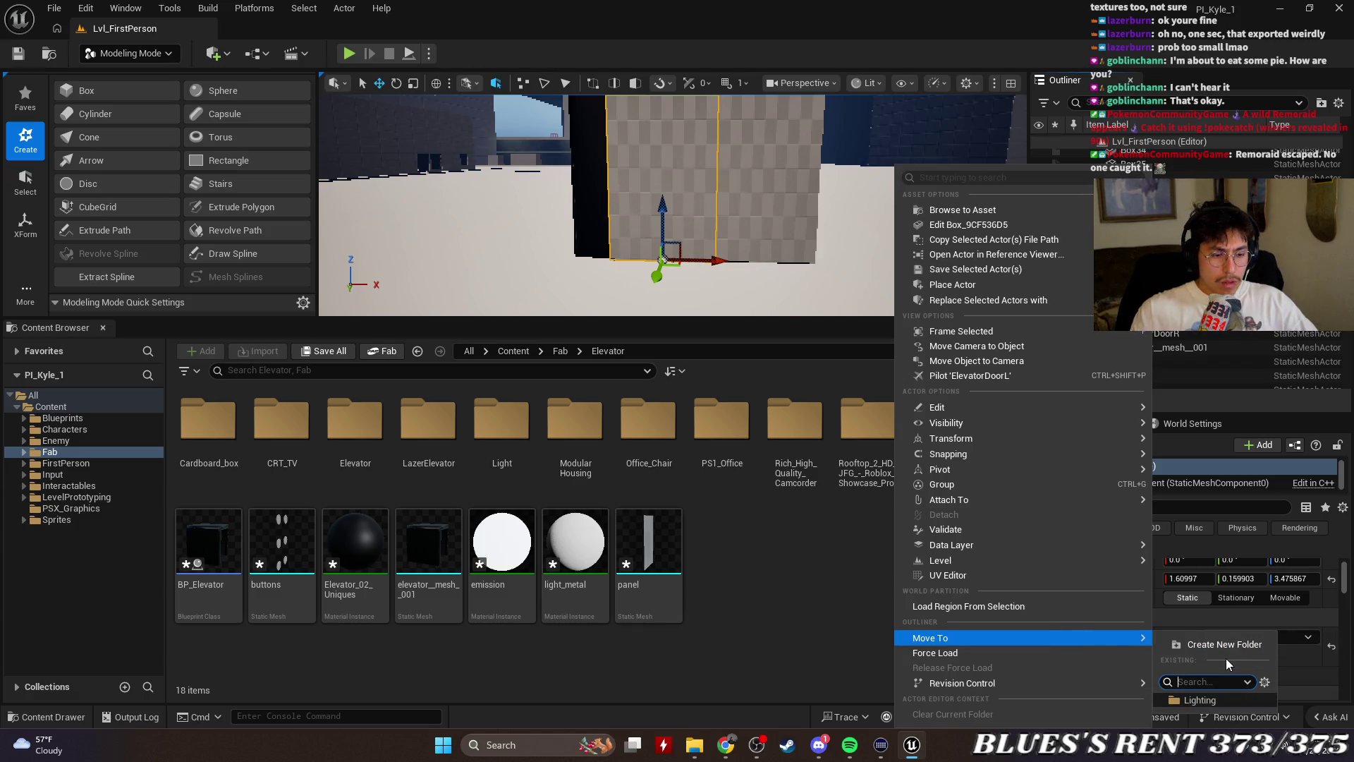
{"action": "type", "text": "fab"}
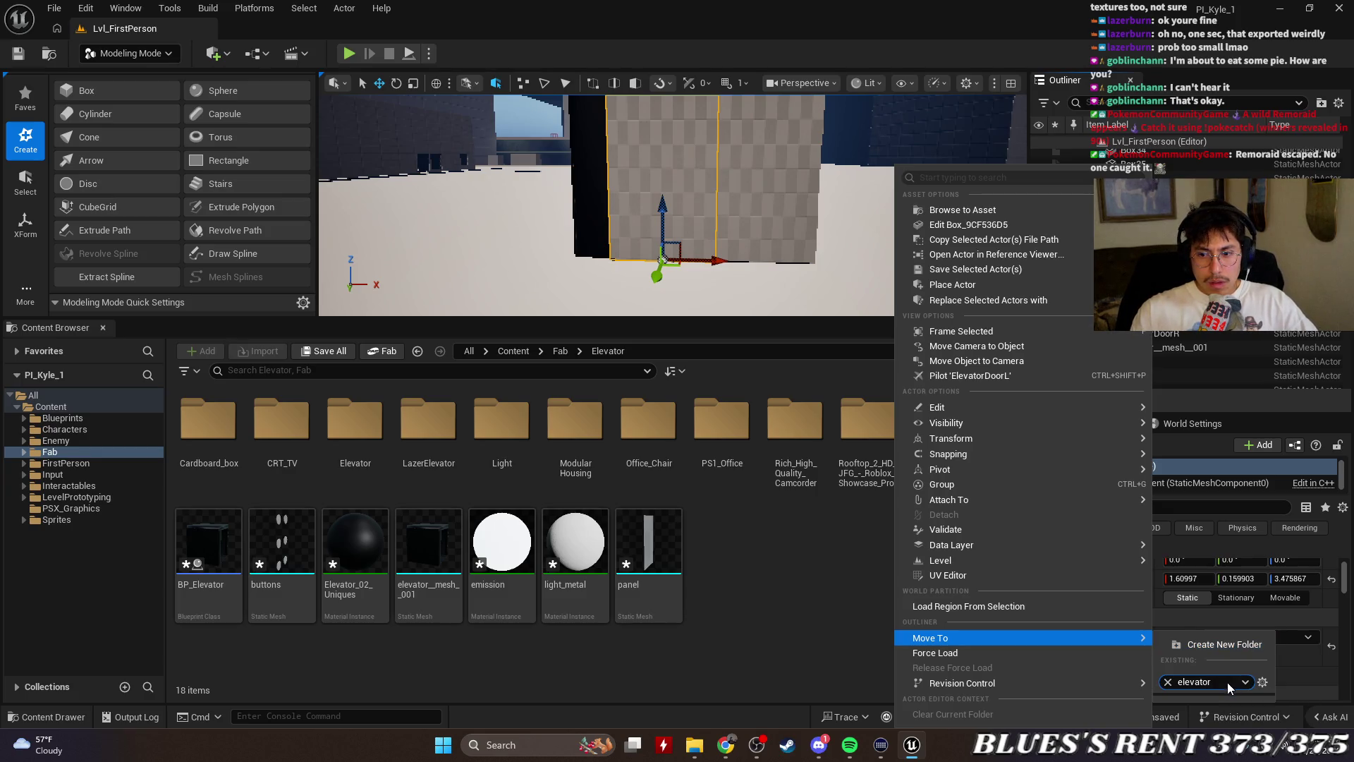
Toggle the folder list's stacked hierarchy headers off and on, then save the ElevatorDoorL actor
{"action": "left_click", "coordinate": [1263, 682]}
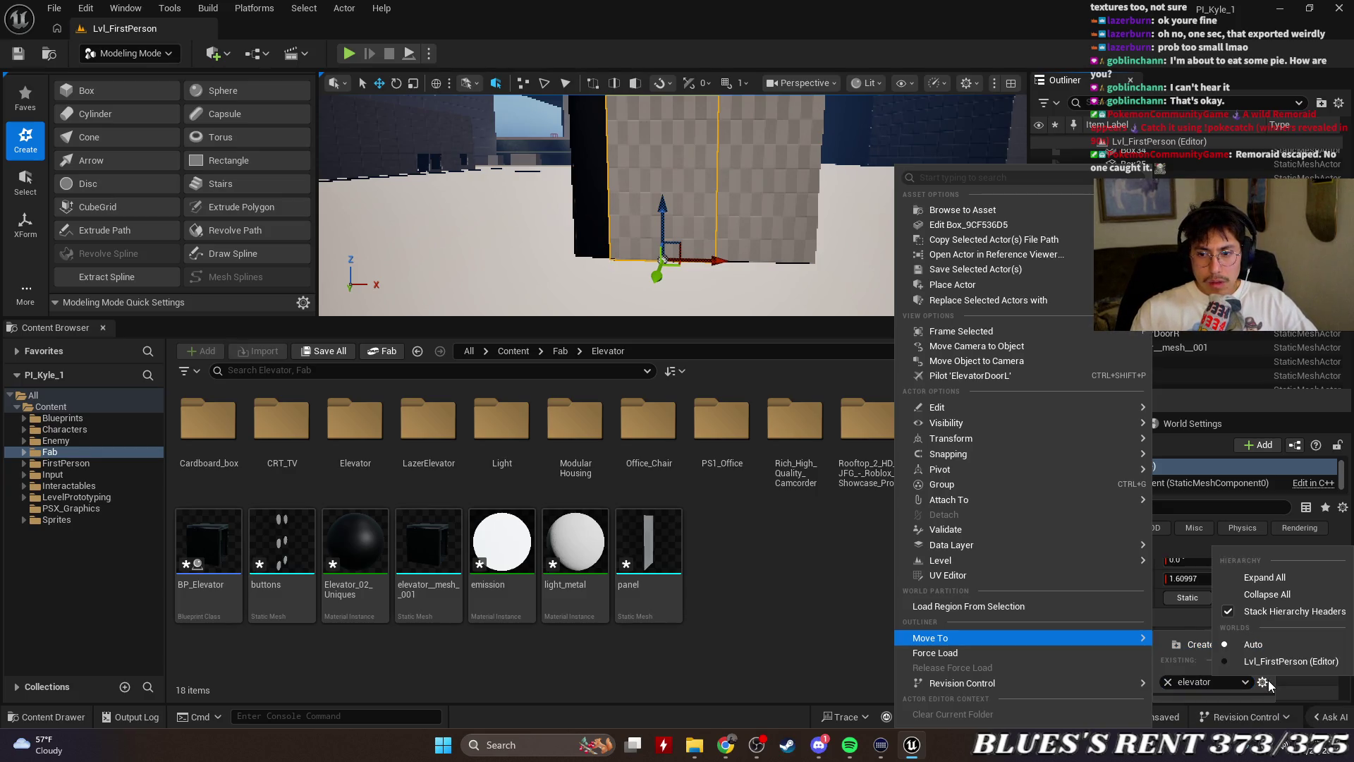
{"action": "left_click", "coordinate": [1234, 620]}
{"action": "left_click", "coordinate": [1246, 616]}
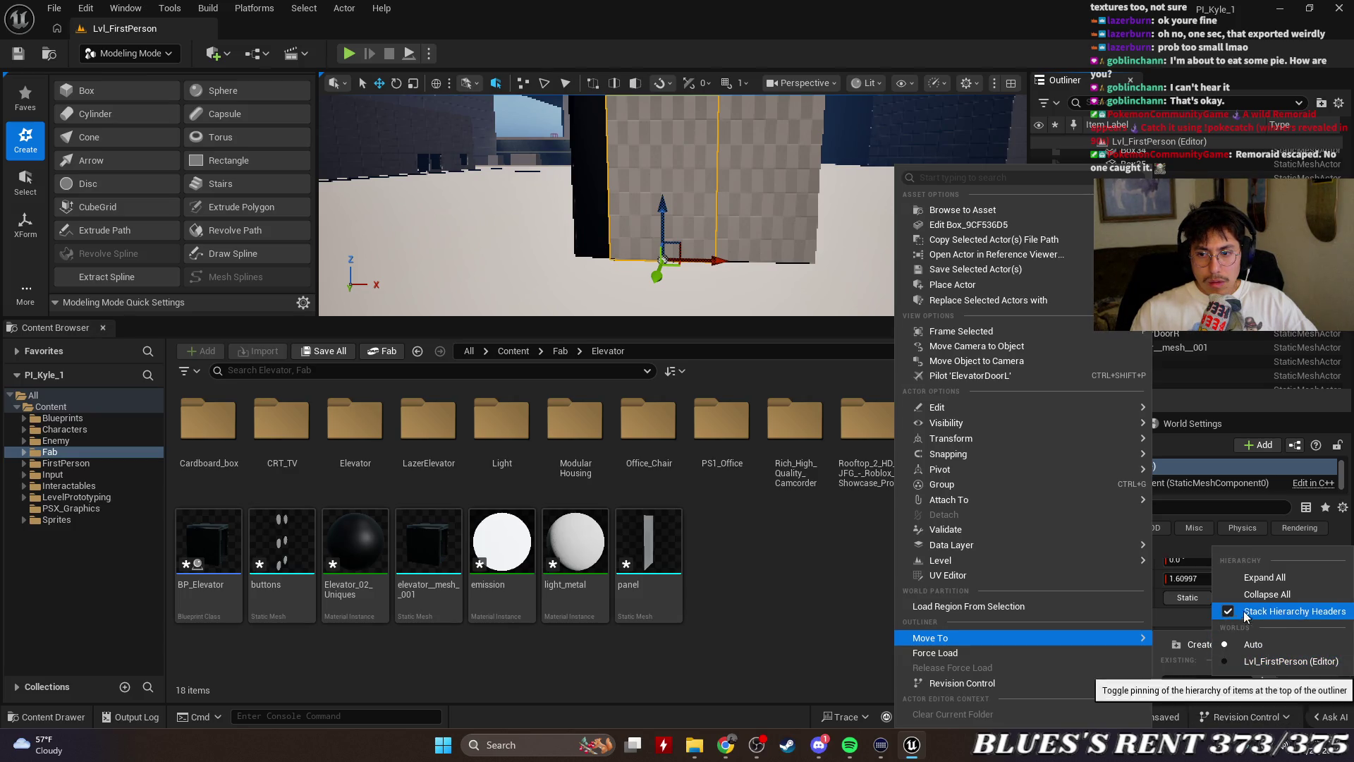
{"action": "left_click", "coordinate": [1263, 683]}
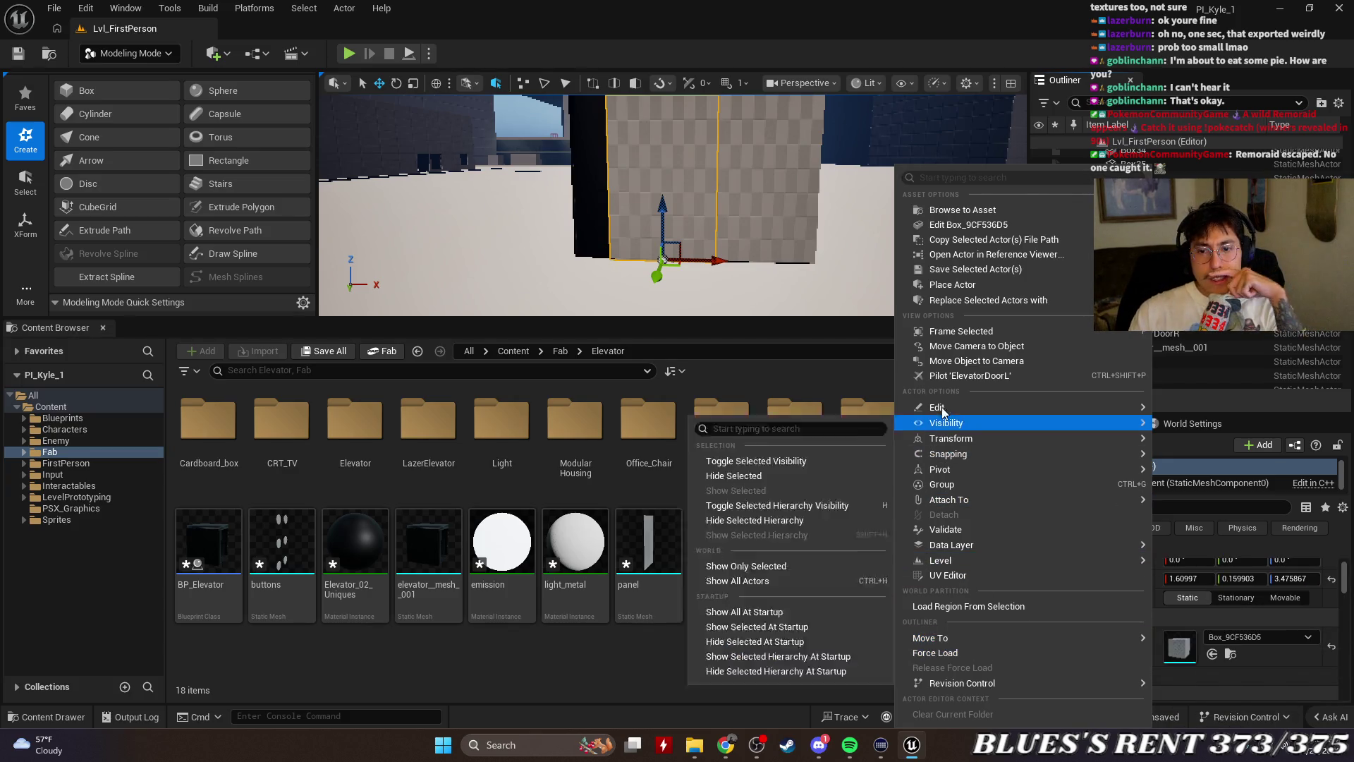
{"action": "left_click", "coordinate": [975, 271]}
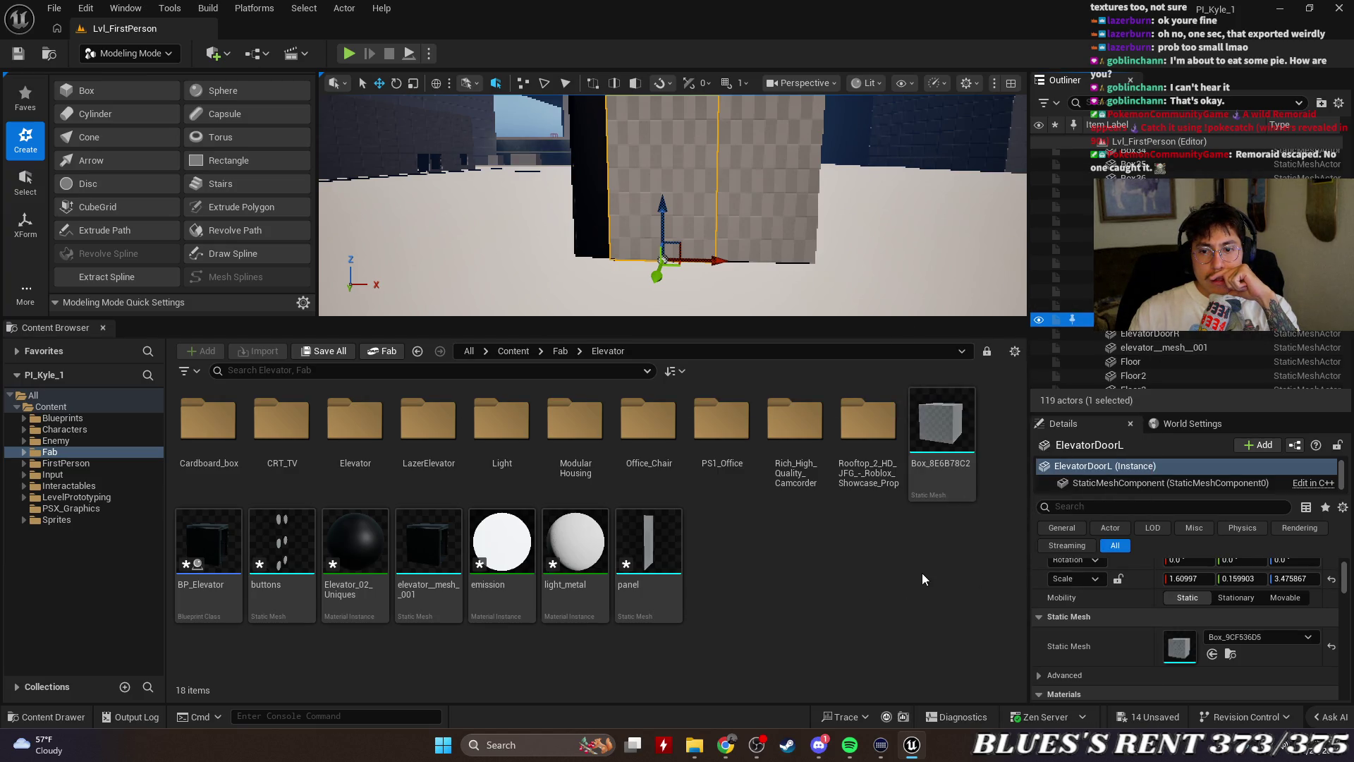
Compare the ElevatorDoorR and ElevatorDoorL actors, then open the Elevator folder in the content browser
{"action": "mouse_move", "coordinate": [949, 456]}
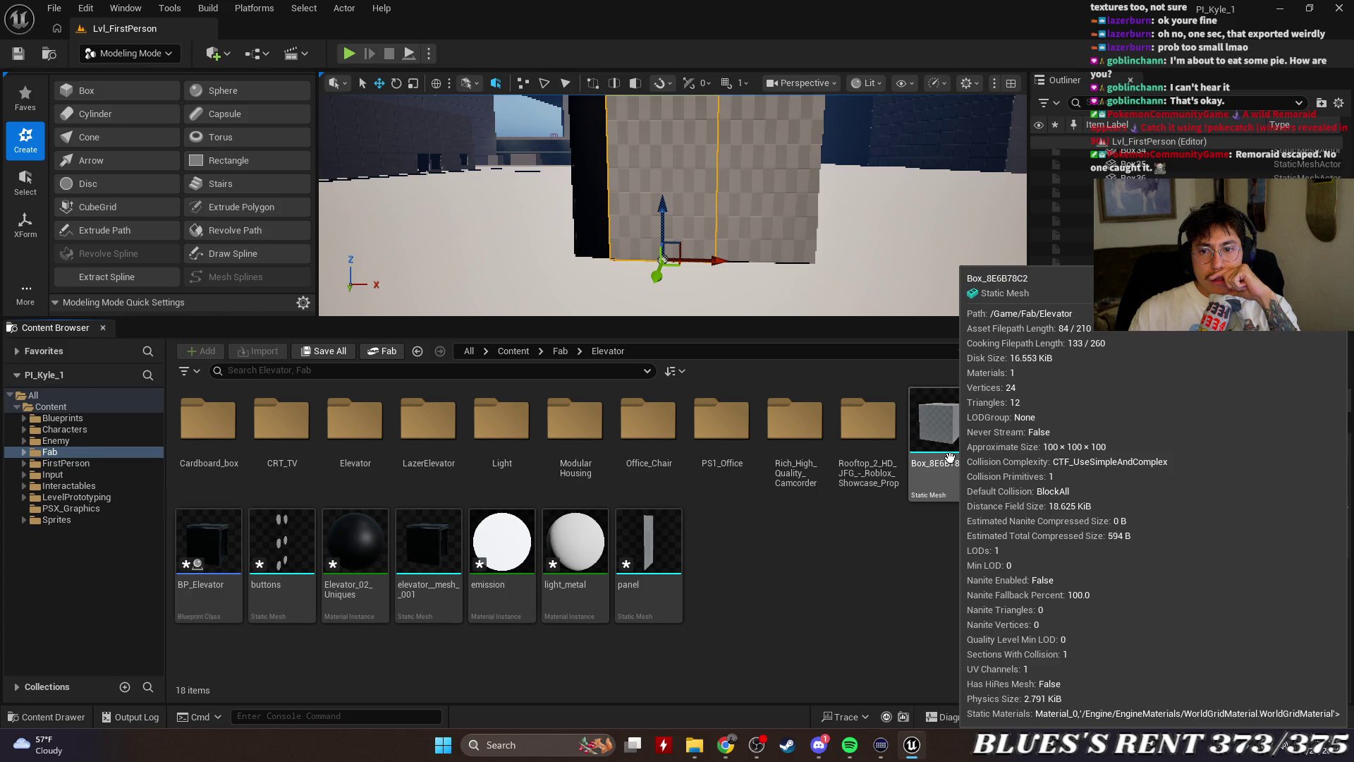
{"action": "left_click", "coordinate": [1175, 327]}
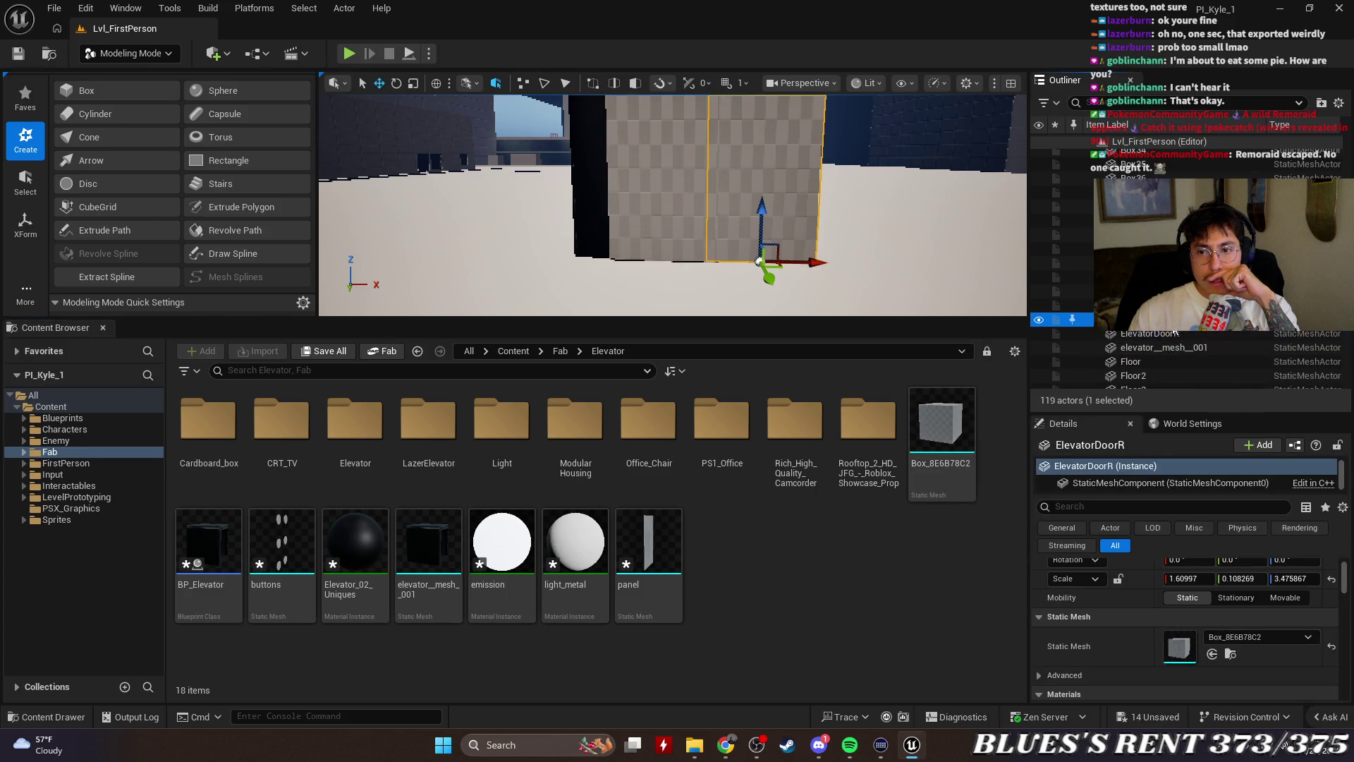
{"action": "left_click", "coordinate": [1172, 321]}
{"action": "left_click", "coordinate": [1173, 333]}
{"action": "left_click", "coordinate": [1170, 322]}
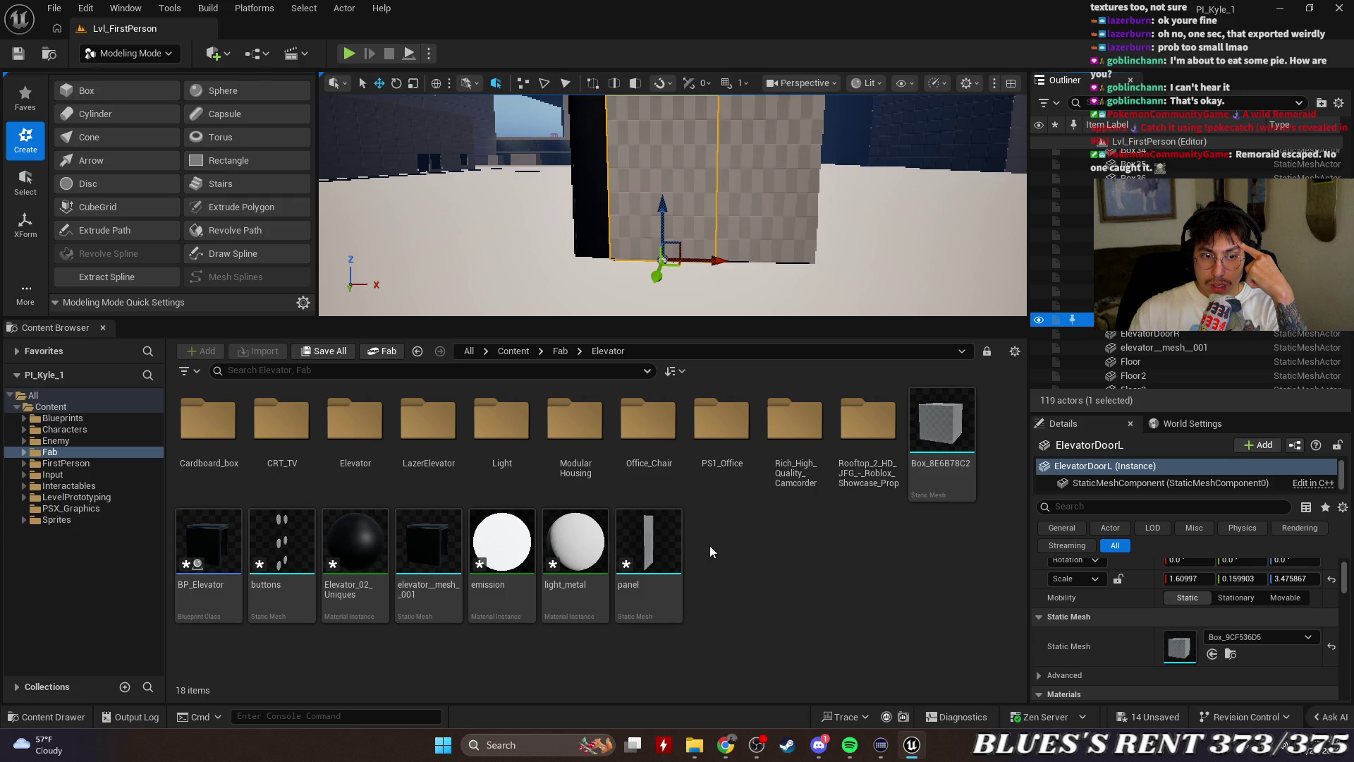
{"action": "left_click", "coordinate": [368, 419]}
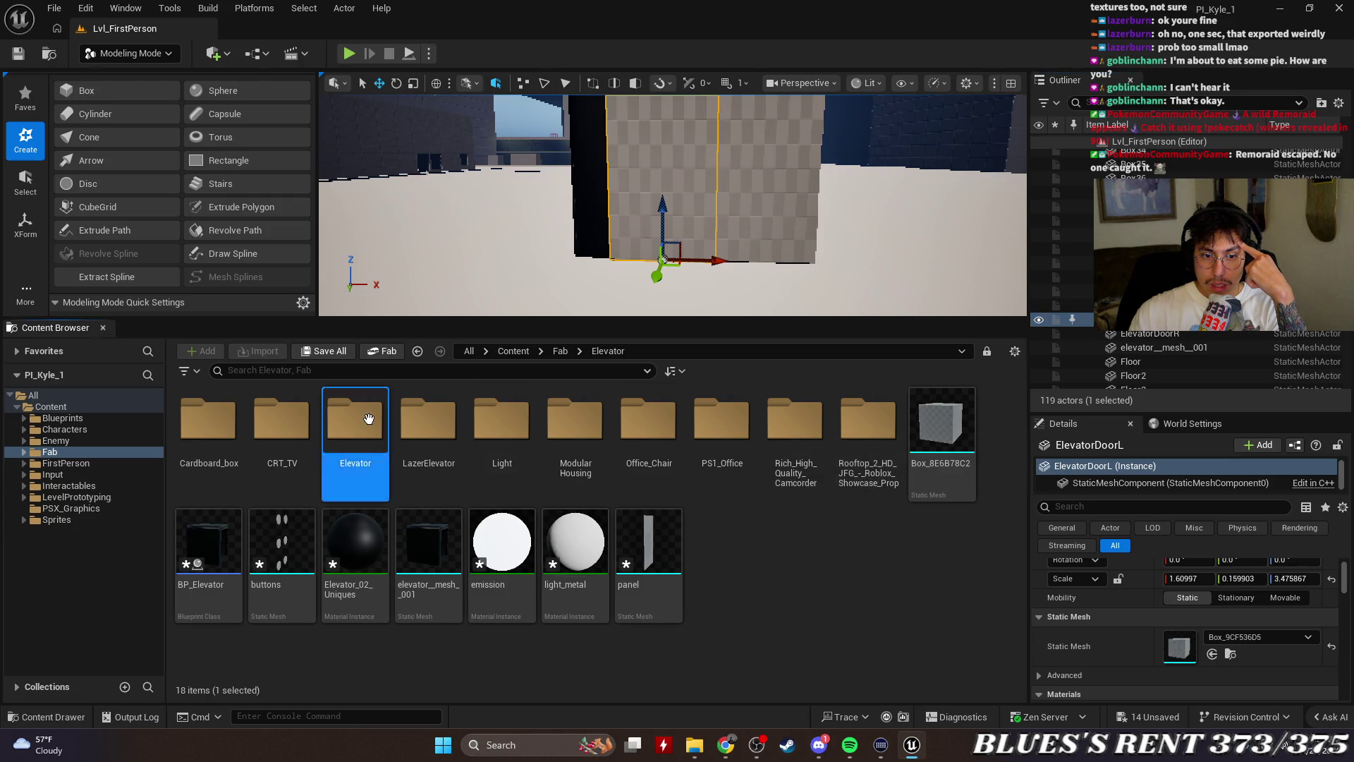
{"action": "double_click", "coordinate": [369, 419]}
Select the door actors, hide the music player, and focus the view on ElevatorDoorR
{"action": "left_click", "coordinate": [1164, 333]}
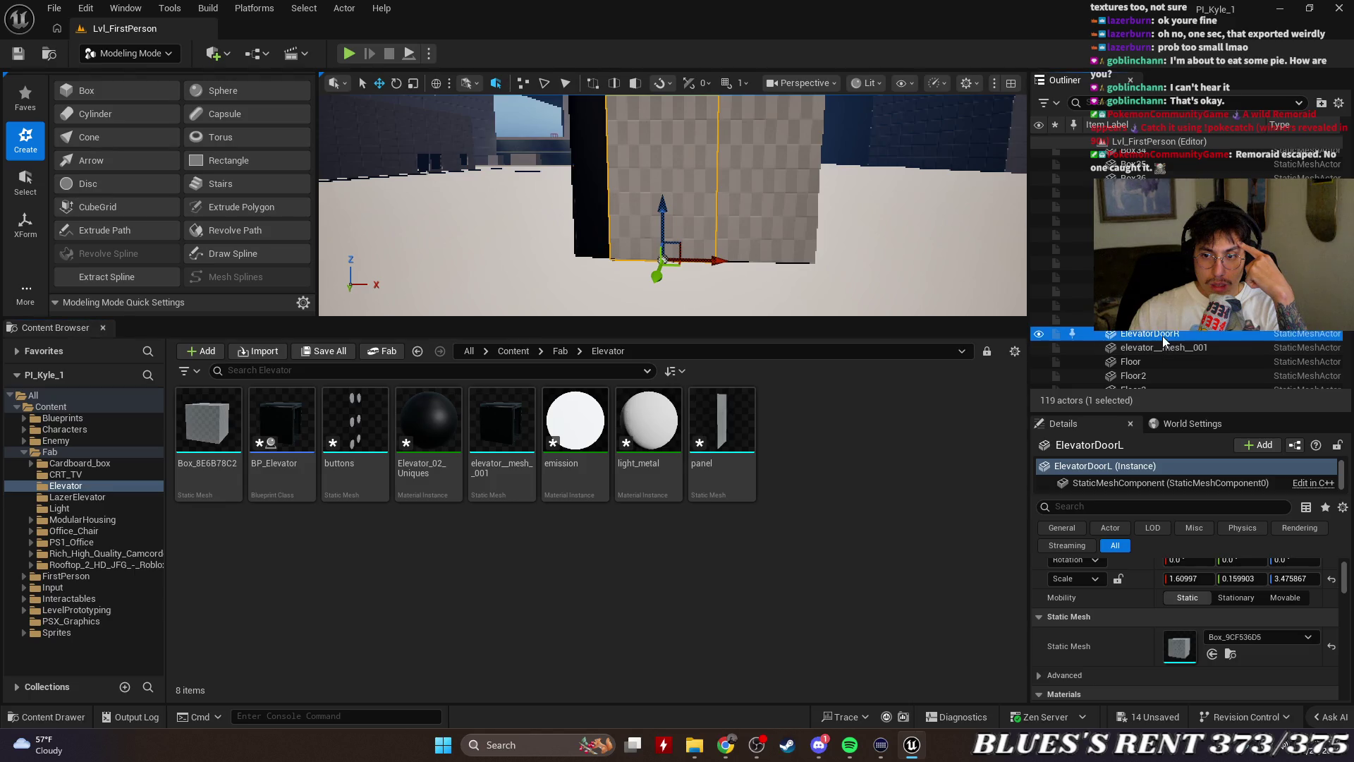
{"action": "left_click", "coordinate": [1156, 320], "text": "ctrl"}
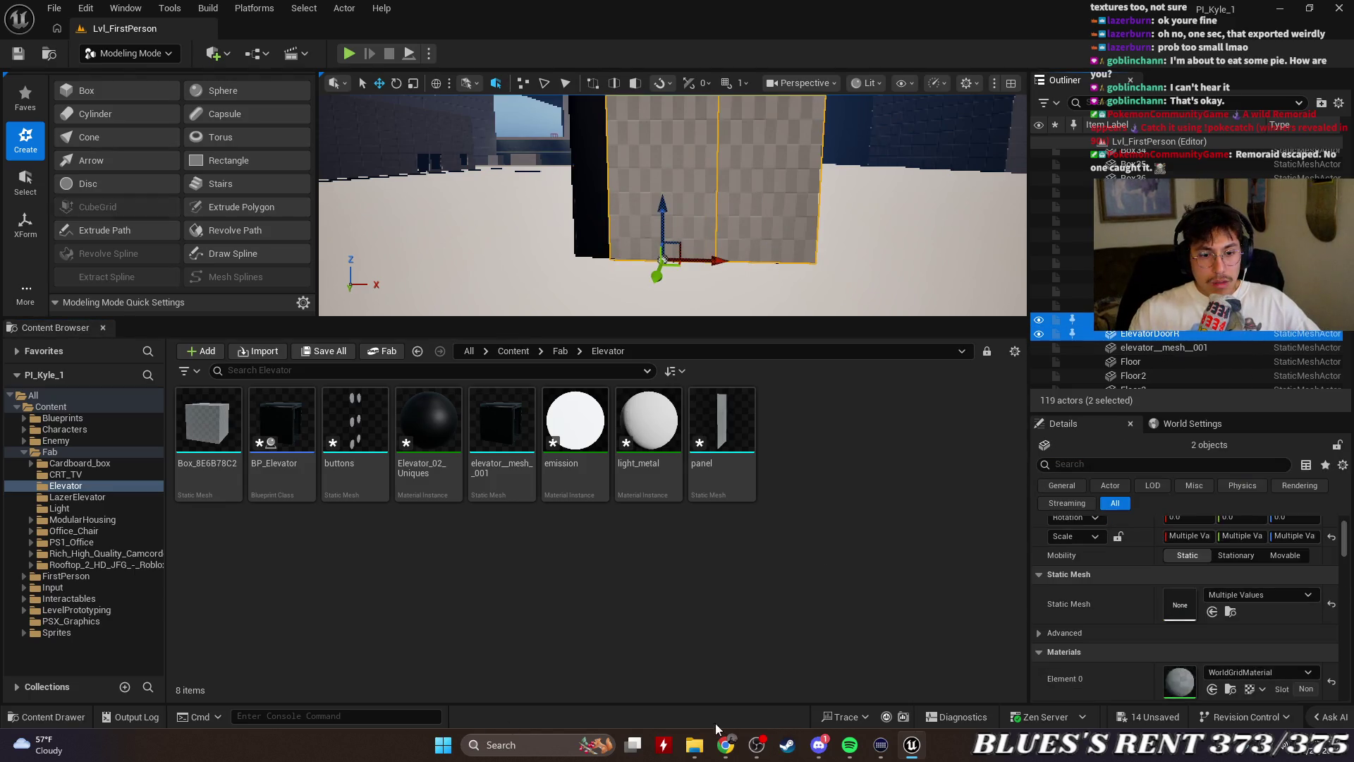
{"action": "left_click", "coordinate": [851, 755]}
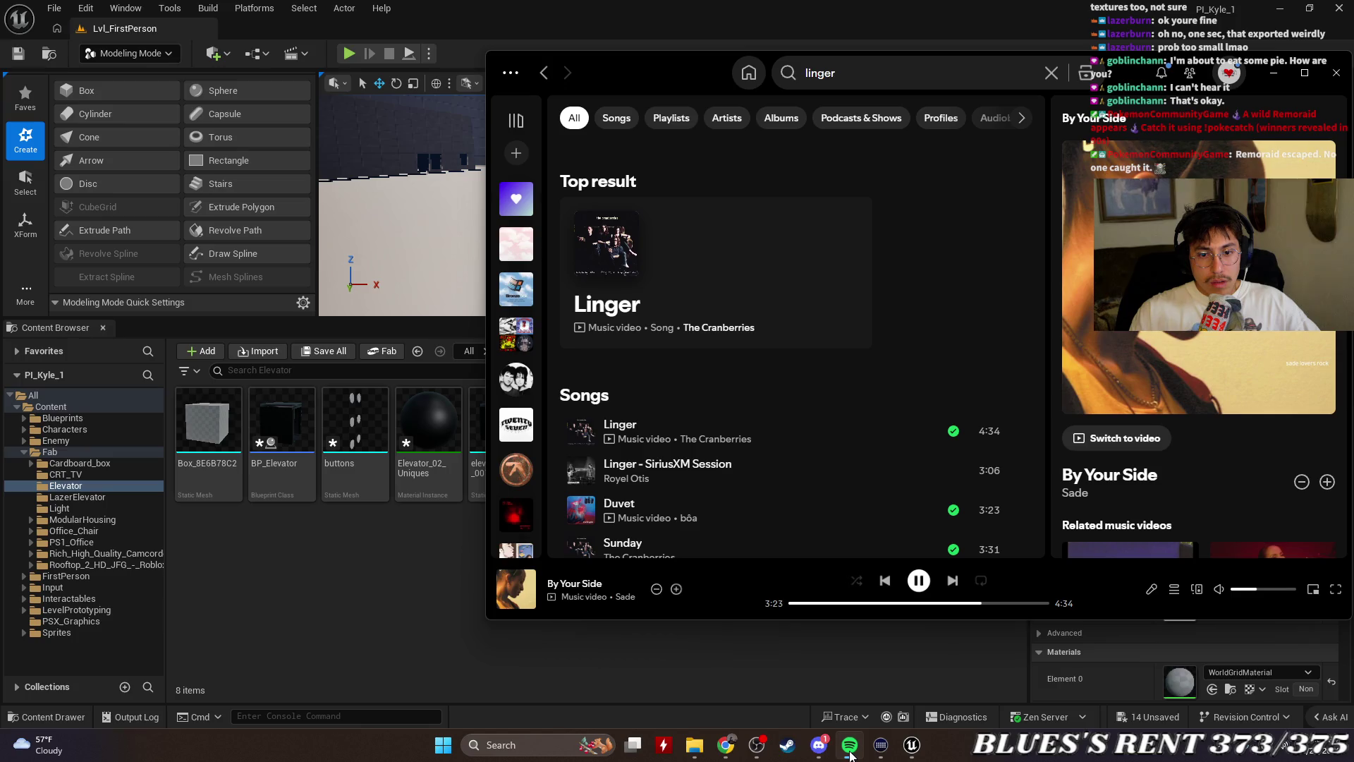
{"action": "left_click", "coordinate": [851, 754]}
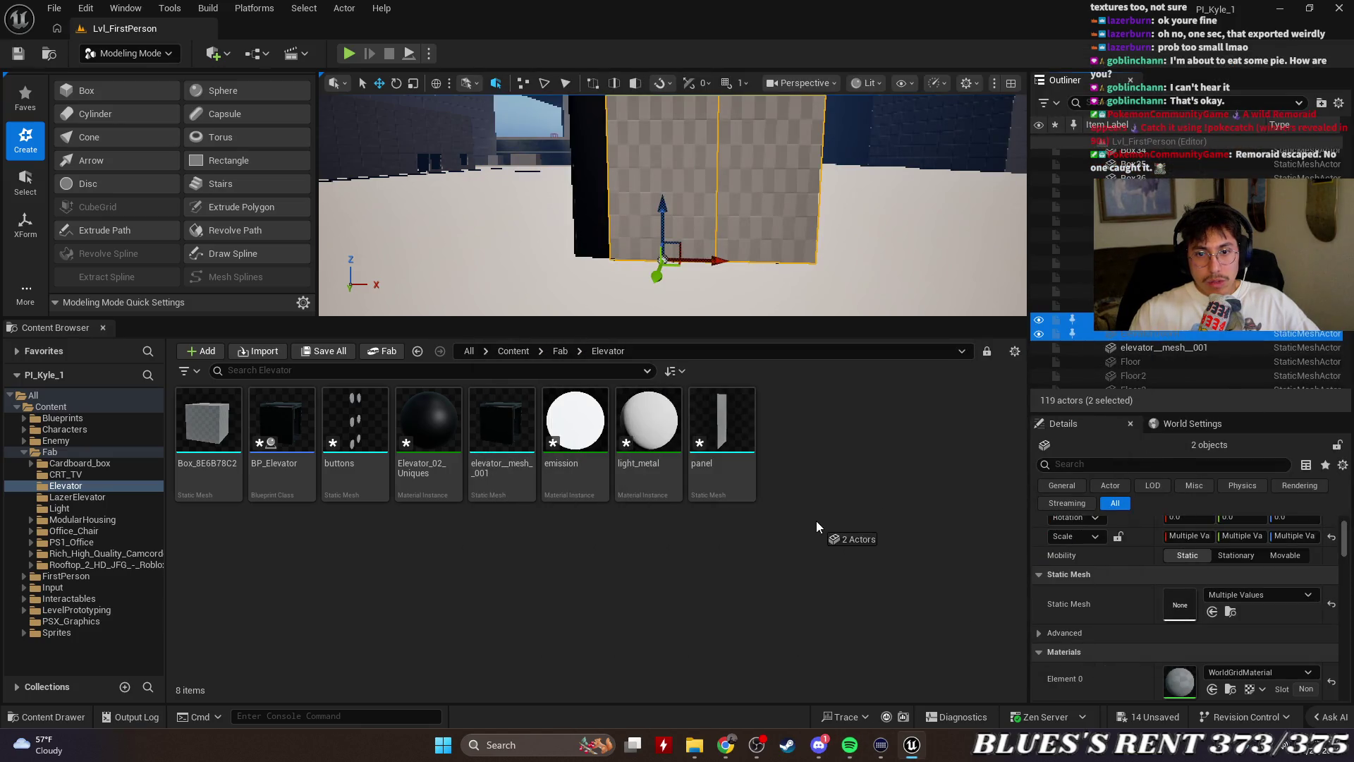
{"action": "left_click", "coordinate": [1162, 335]}
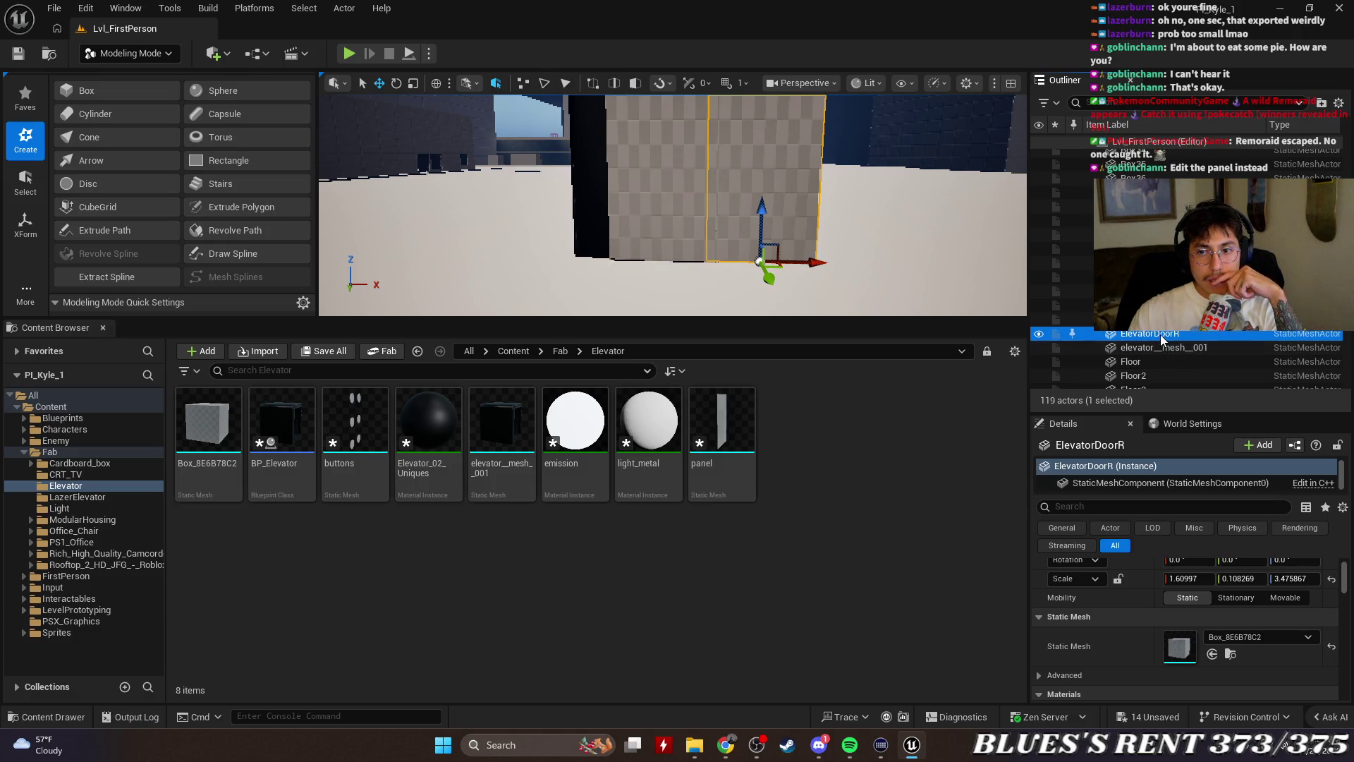
{"action": "double_click", "coordinate": [1162, 335]}
{"action": "right_click", "coordinate": [1162, 335]}
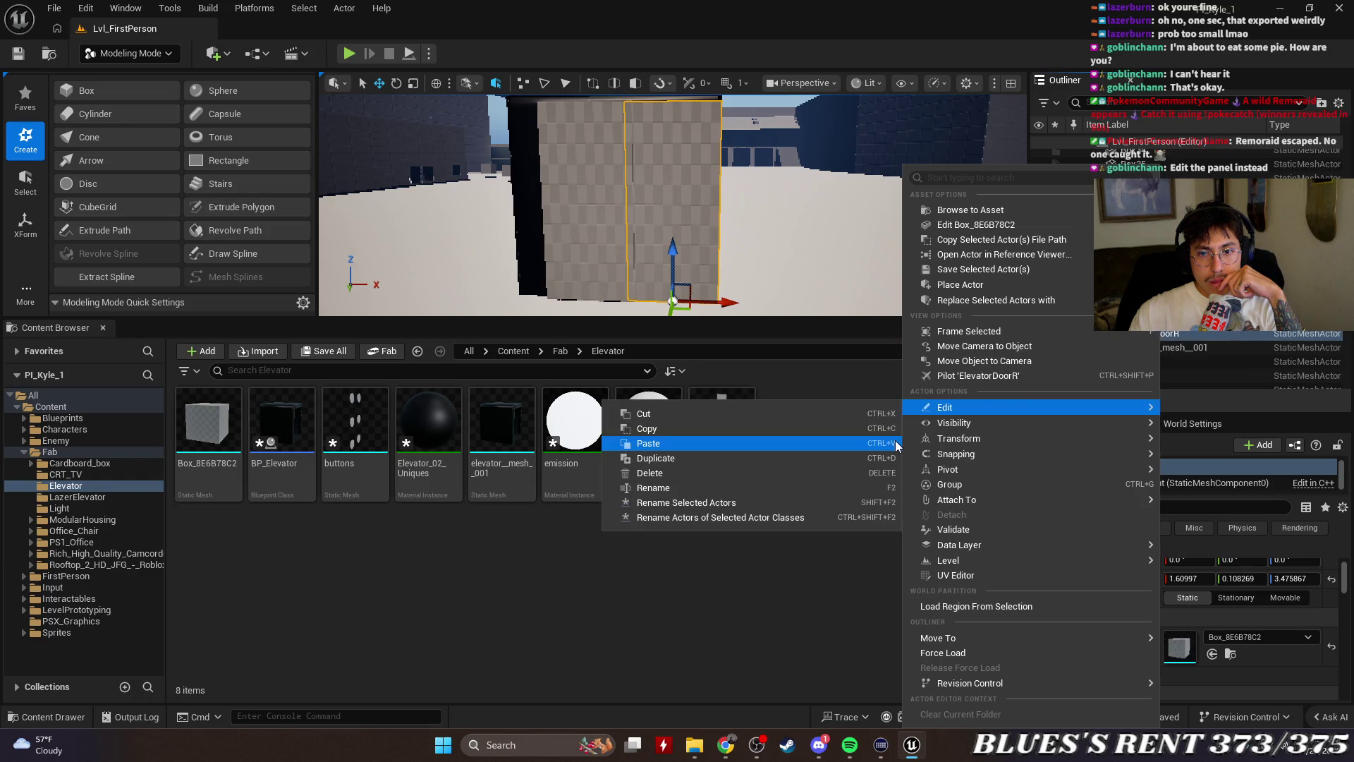
{"action": "left_click", "coordinate": [849, 387]}
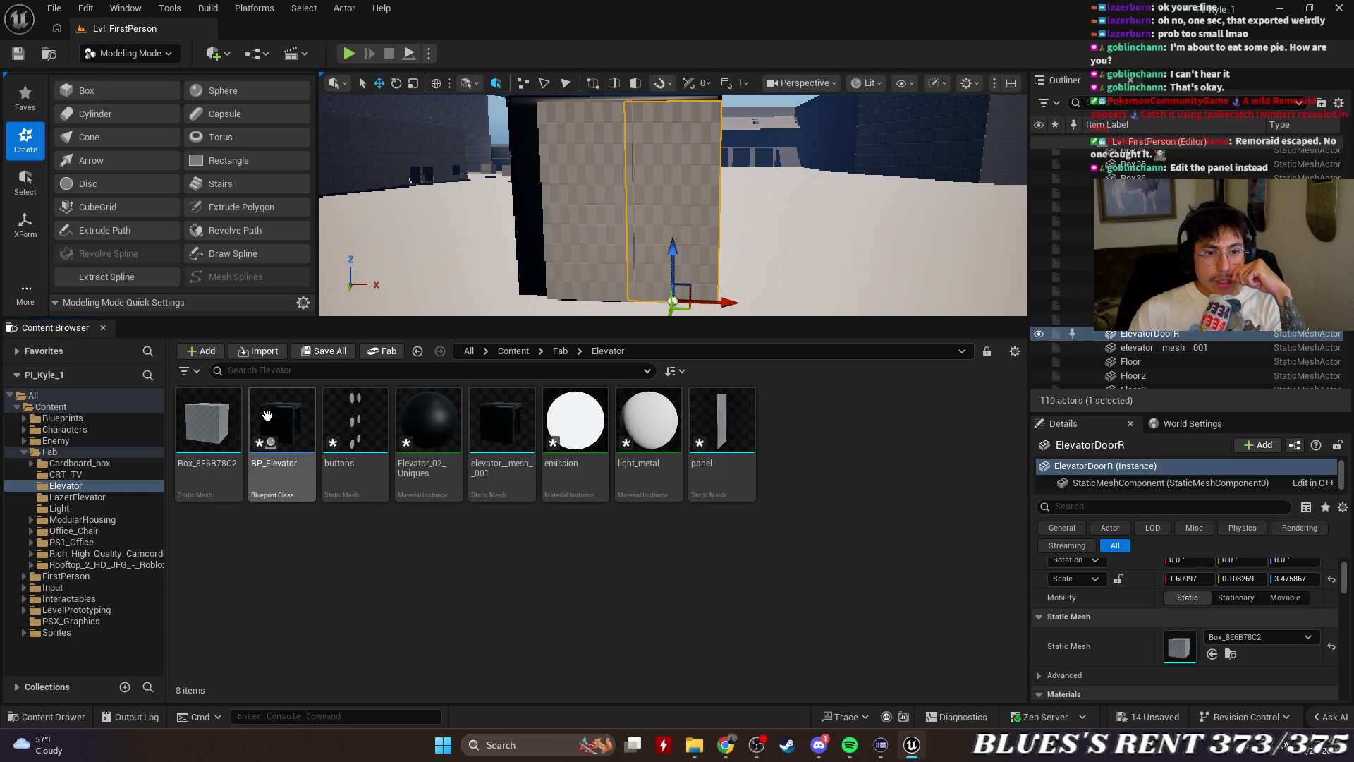
Open BP_Elevator in its own enlarged window and drag both elevator door actors into it
{"action": "double_click", "coordinate": [302, 428]}
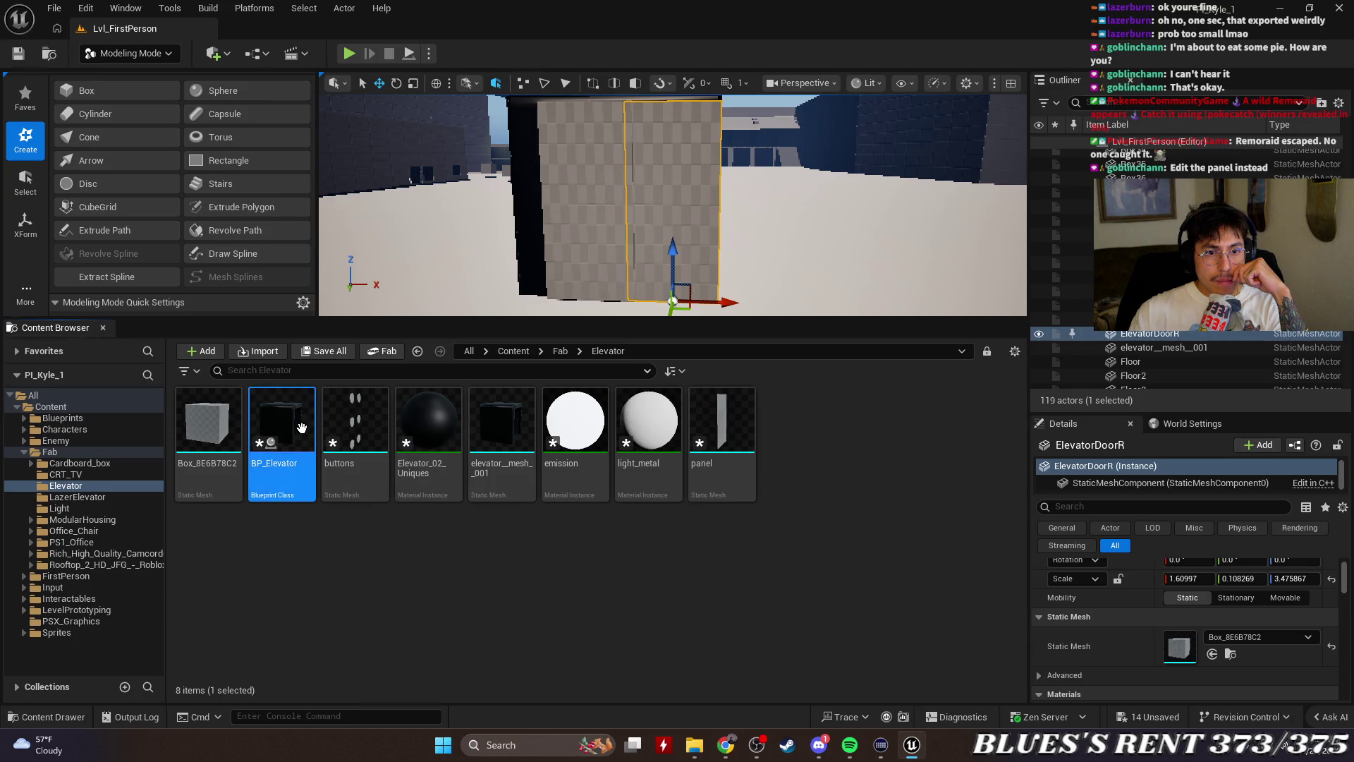
{"action": "mouse_move", "coordinate": [324, 39]}
{"action": "left_mouse_down"}
{"action": "mouse_move", "coordinate": [203, 180]}
{"action": "mouse_move", "coordinate": [173, 166]}
{"action": "left_mouse_up"}
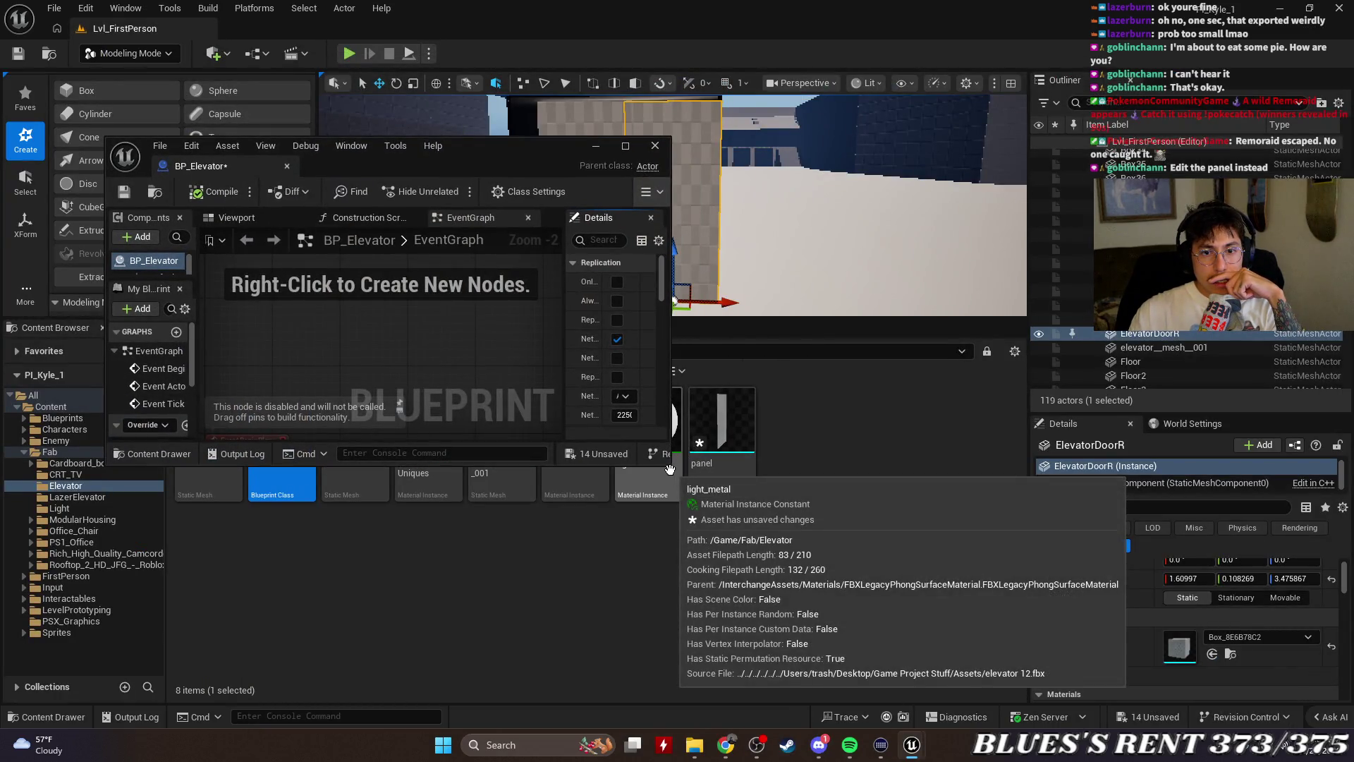
{"action": "mouse_move", "coordinate": [668, 463]}
{"action": "left_mouse_down"}
{"action": "mouse_move", "coordinate": [907, 620]}
{"action": "mouse_move", "coordinate": [915, 694]}
{"action": "mouse_move", "coordinate": [900, 678]}
{"action": "left_mouse_up"}
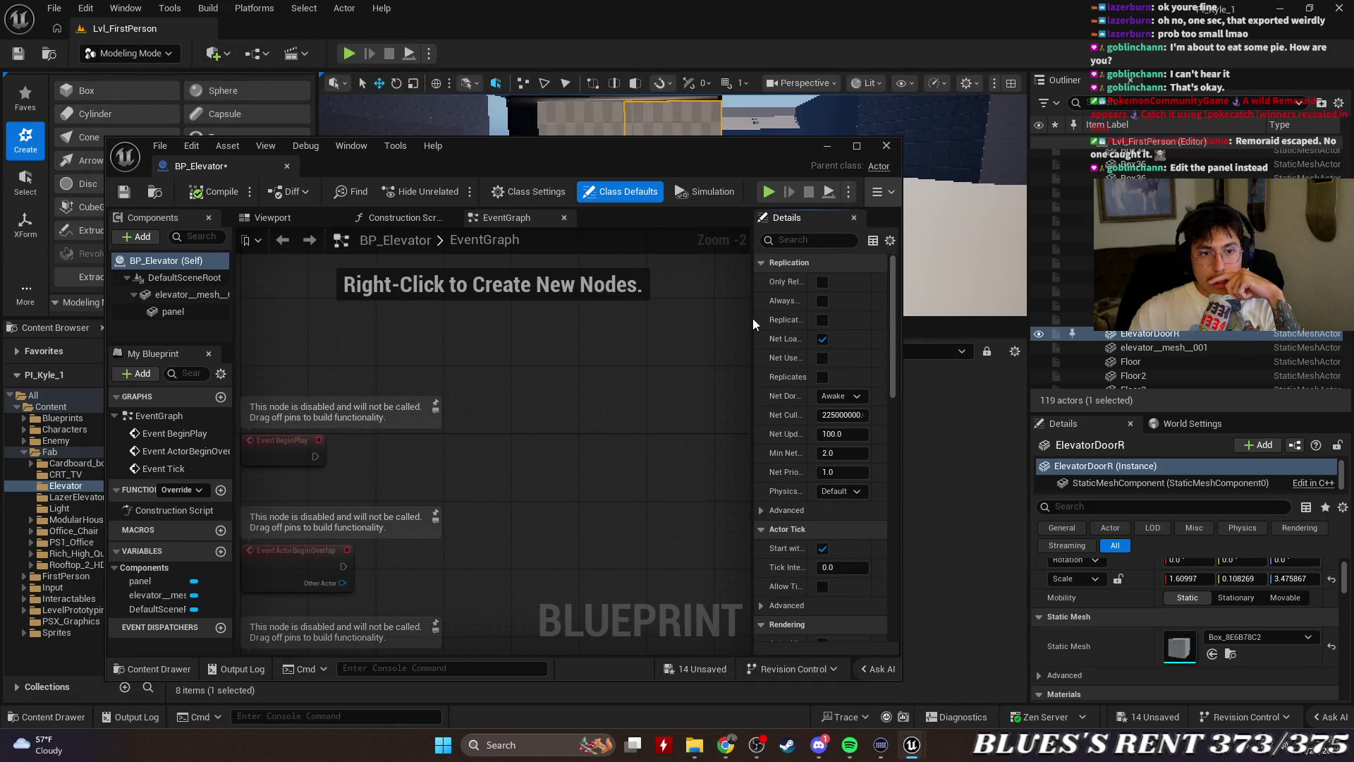
{"action": "left_click", "coordinate": [1058, 319], "text": "ctrl"}
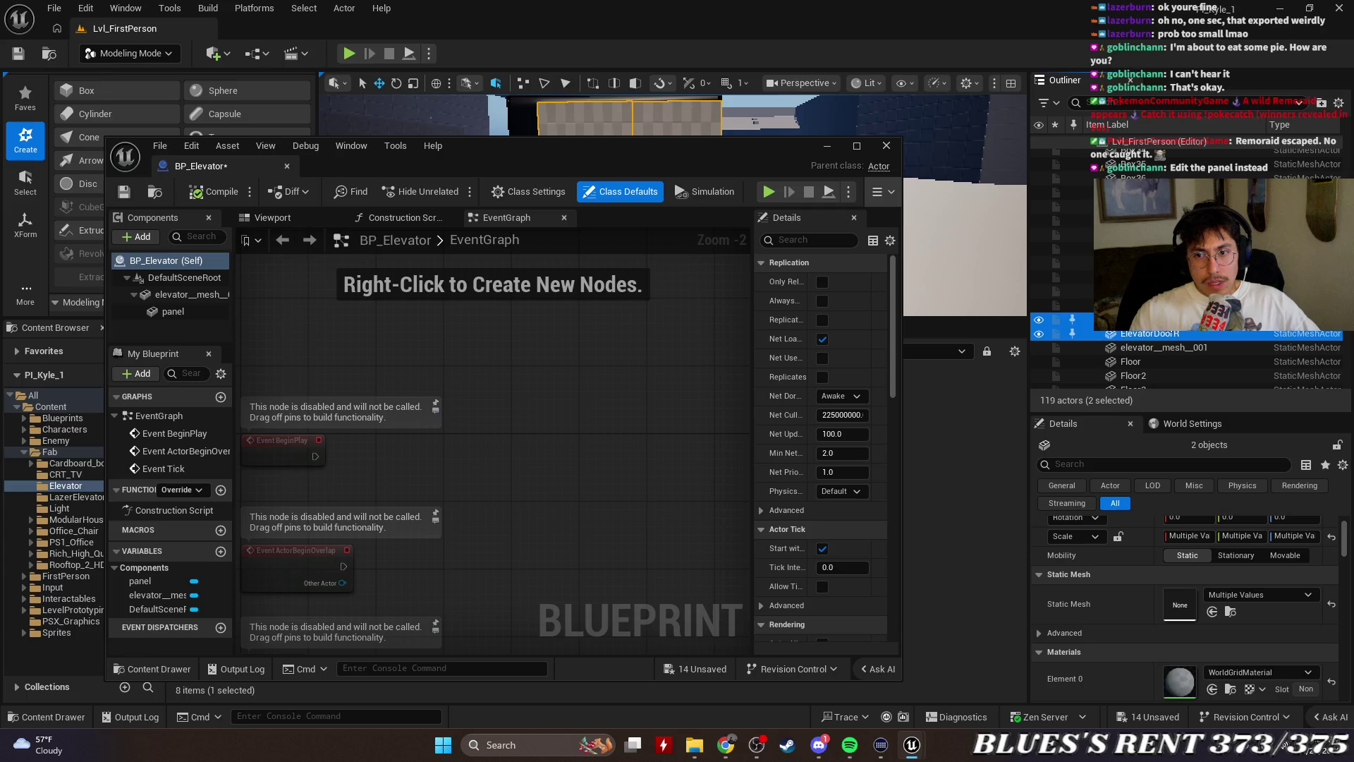
{"action": "mouse_move", "coordinate": [1055, 342]}
{"action": "left_mouse_down"}
{"action": "mouse_move", "coordinate": [217, 325]}
{"action": "mouse_move", "coordinate": [198, 343]}
{"action": "left_mouse_up"}
Add a Static Mesh component named DoorR under DefaultSceneRoot and maximize the blueprint editor
{"action": "left_click", "coordinate": [138, 236]}
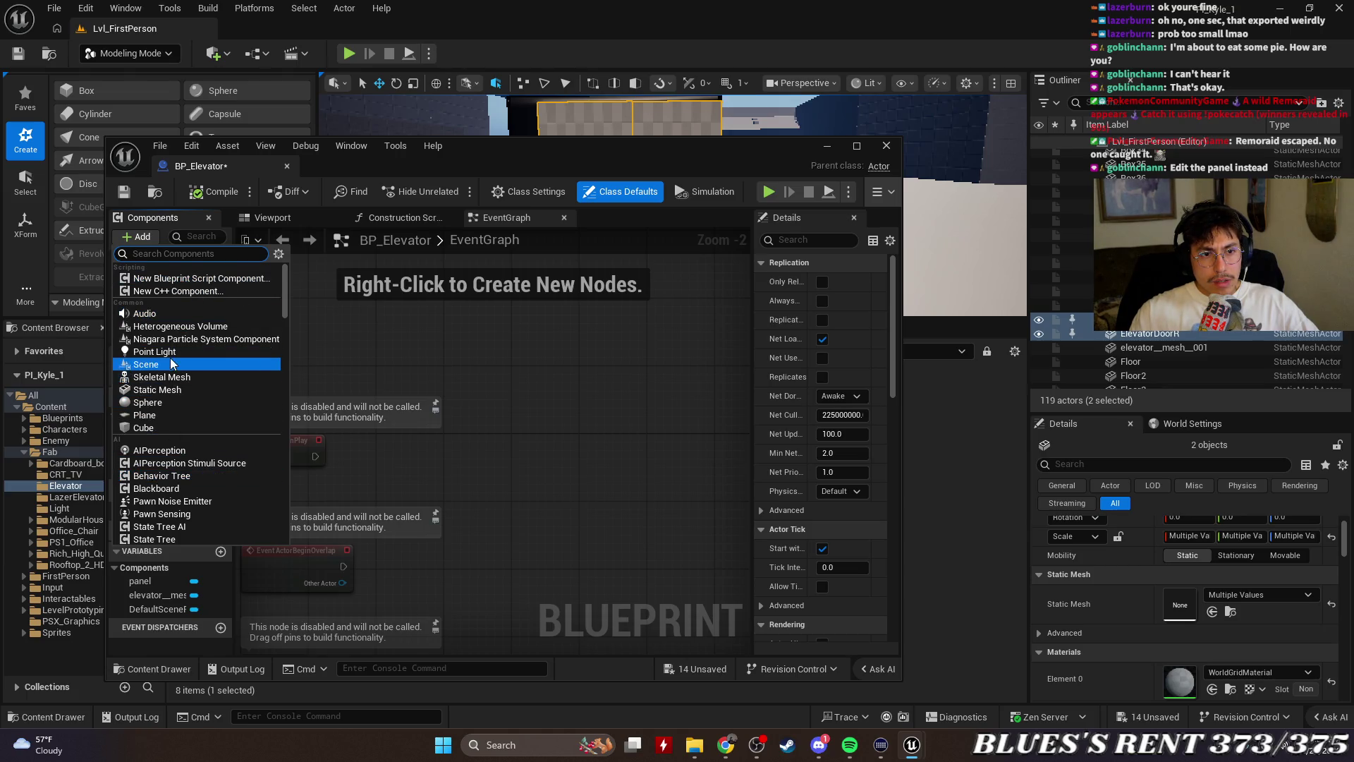
{"action": "type", "text": "mesh"}
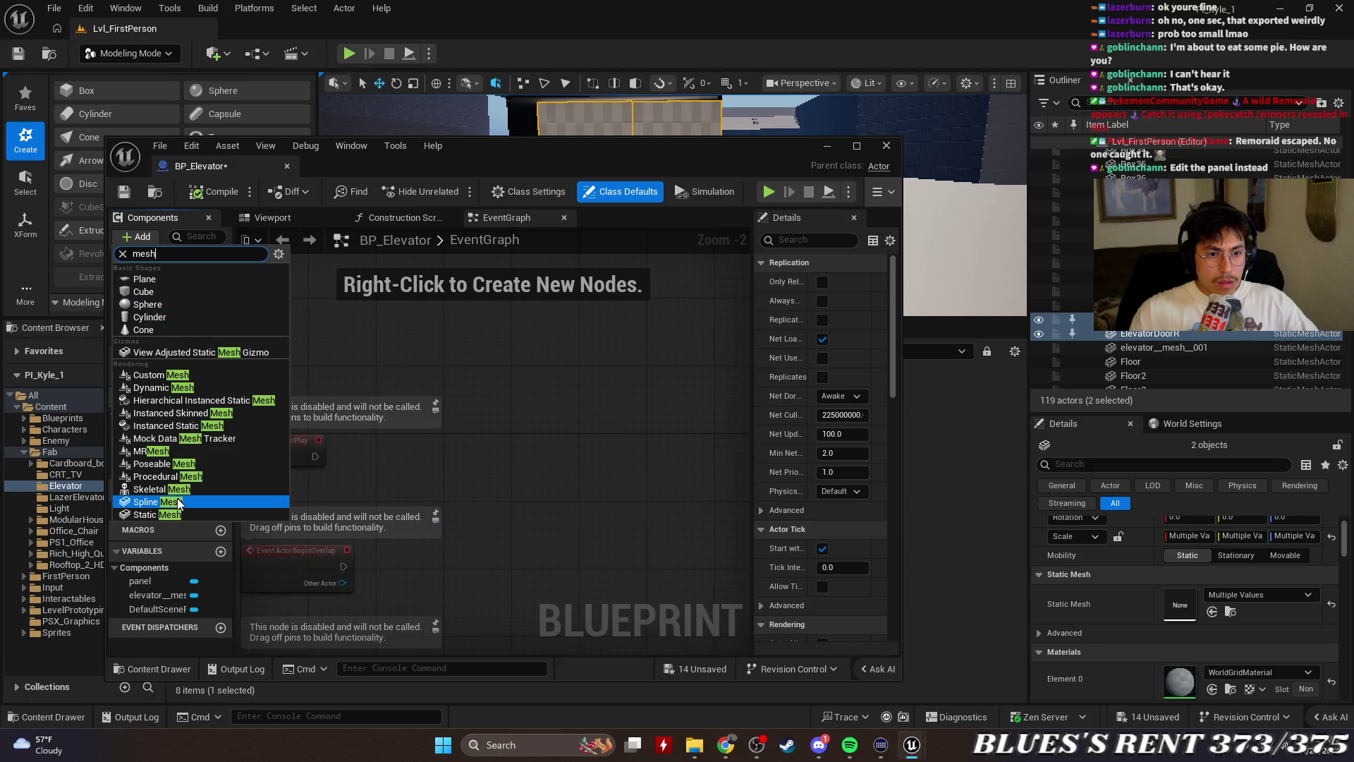
{"action": "left_click", "coordinate": [188, 515]}
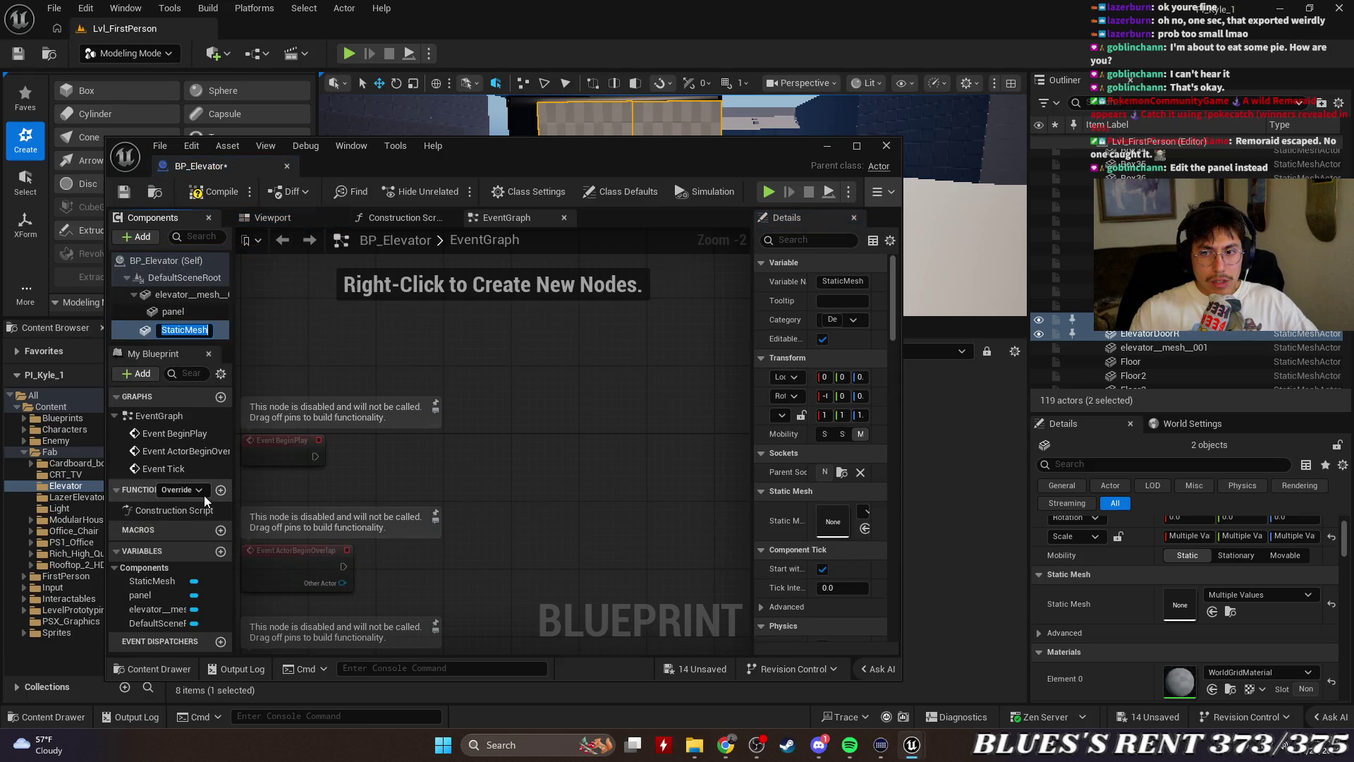
{"action": "type", "text": "DoorR"}
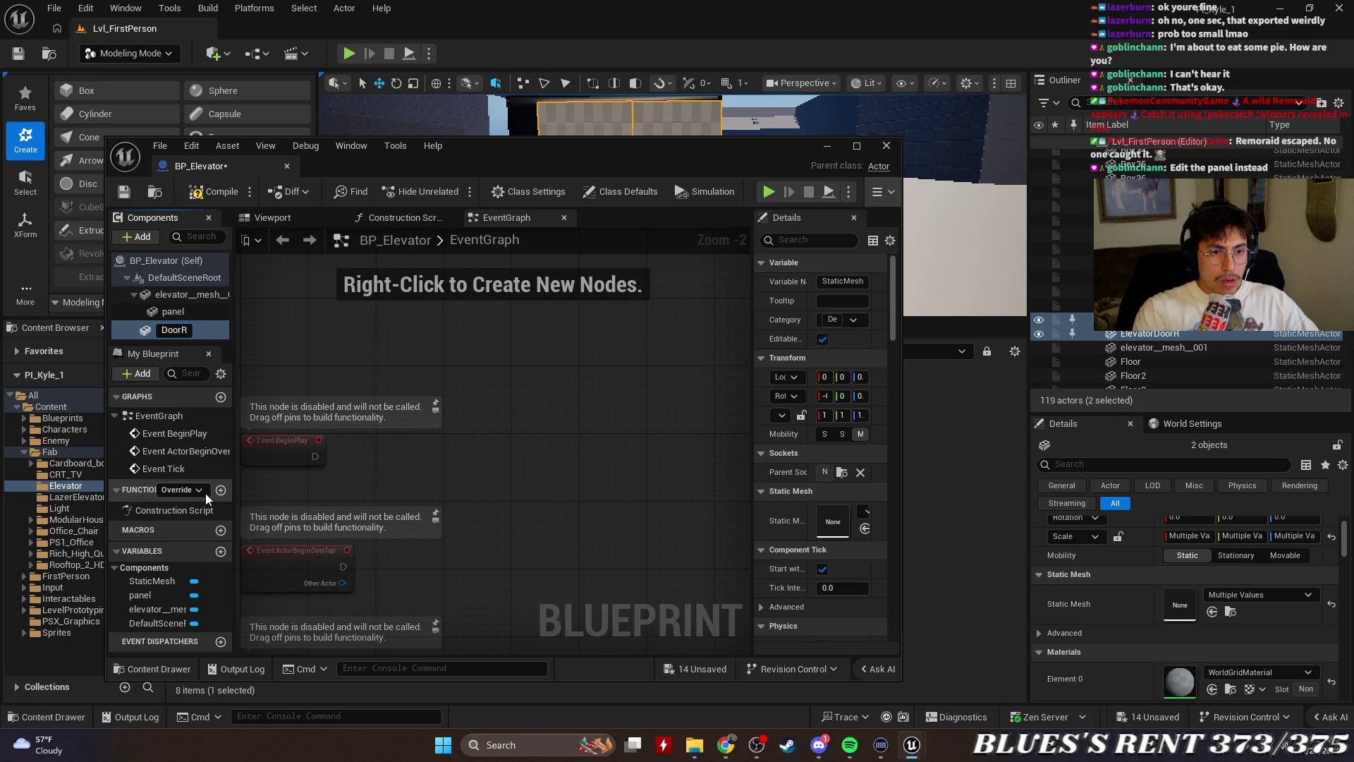
{"action": "key", "text": "Return"}
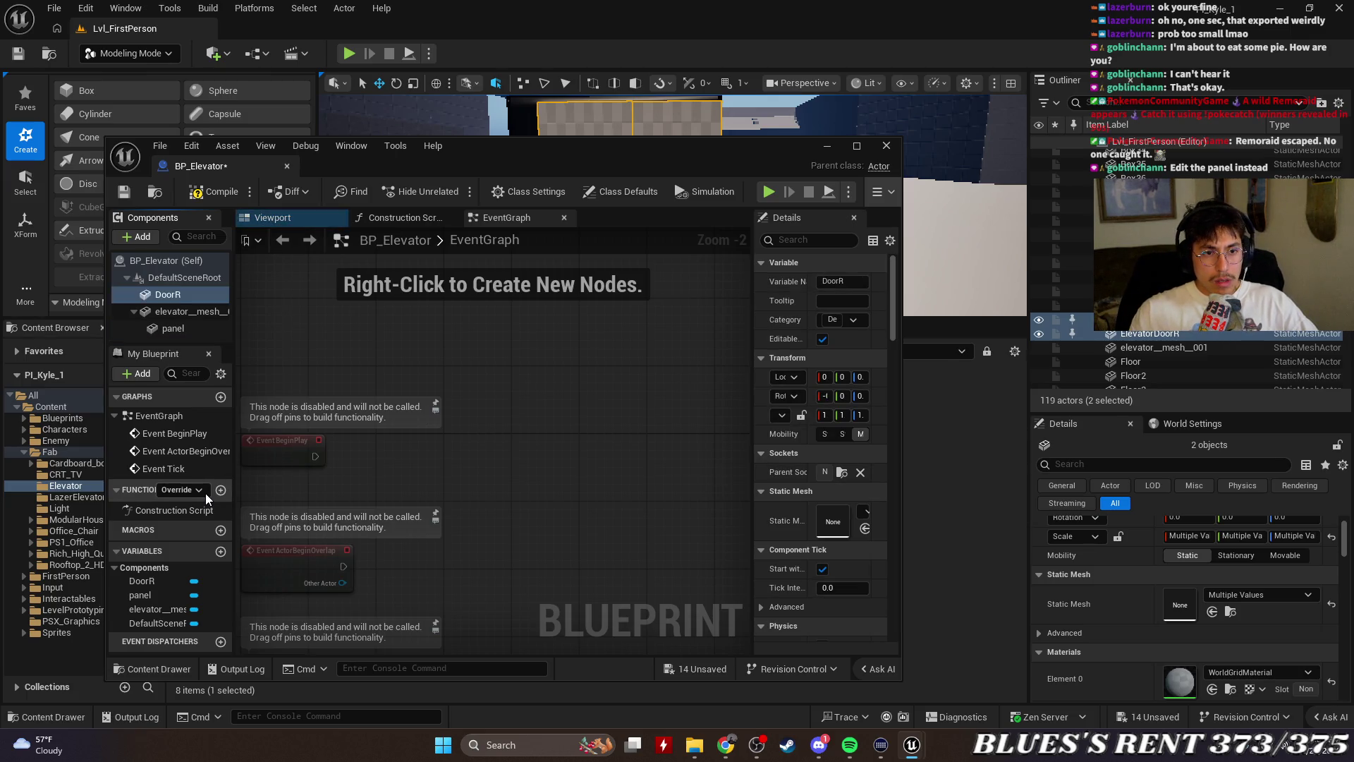
{"action": "left_click_drag", "start_coordinate": [174, 330], "coordinate": [178, 289]}
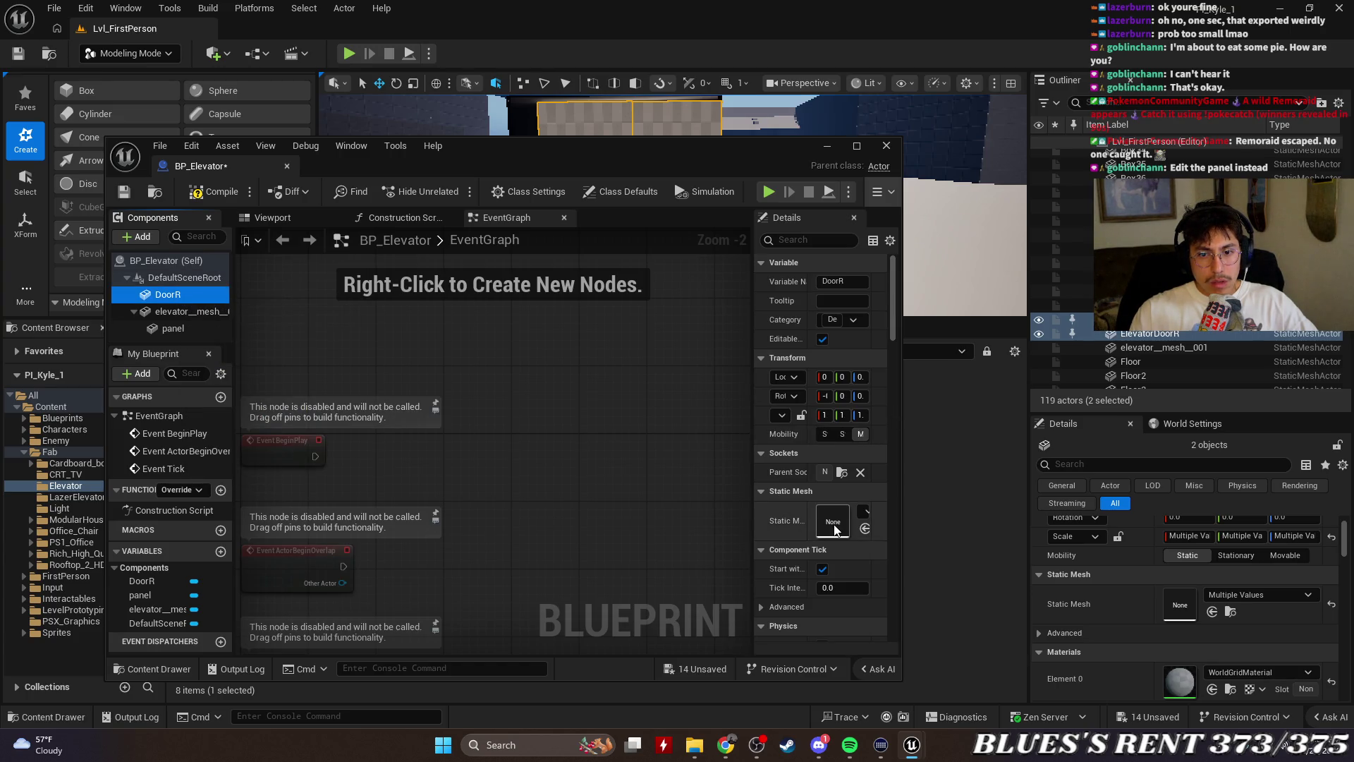
{"action": "left_click", "coordinate": [857, 145]}
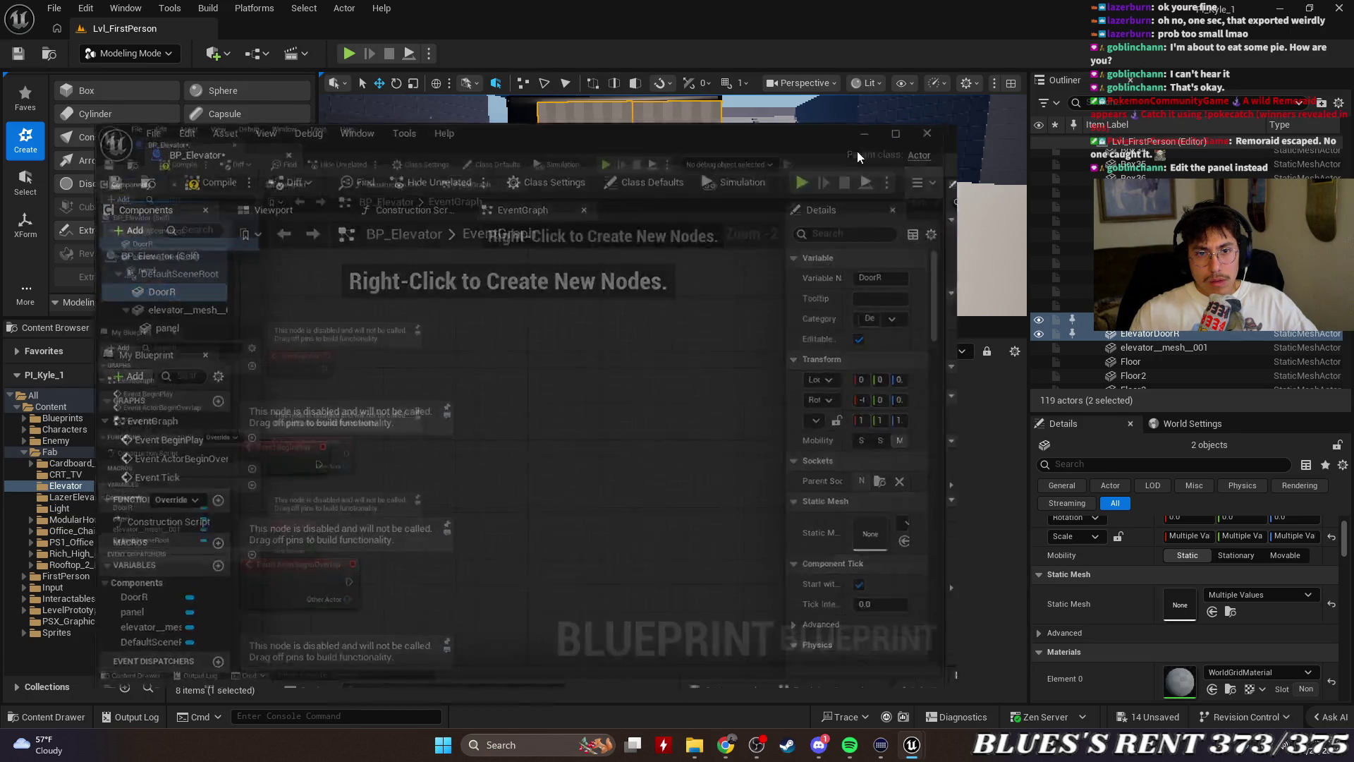
{"action": "left_click", "coordinate": [1280, 374]}
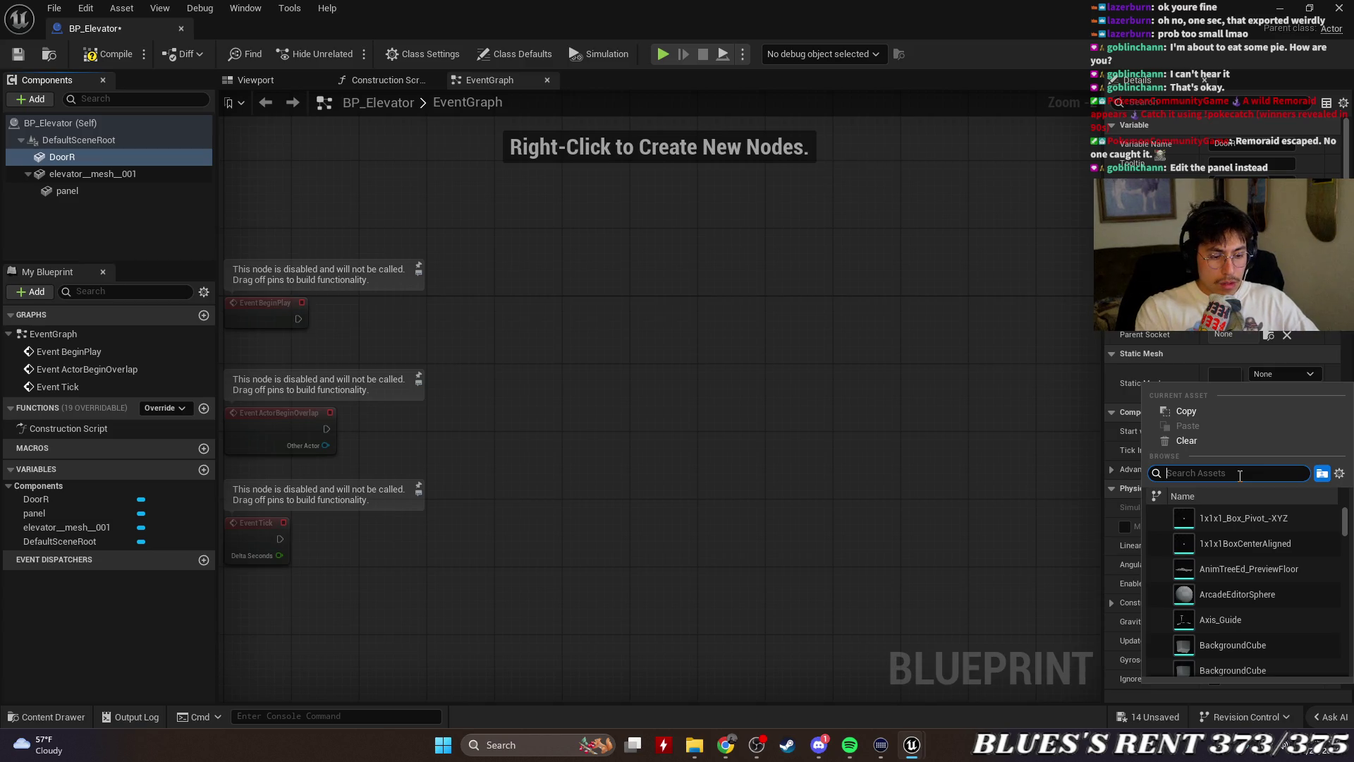
Assign Box_8E6B78C2 as DoorR's static mesh and view it in the blueprint viewport
{"action": "type", "text": "eleva"}
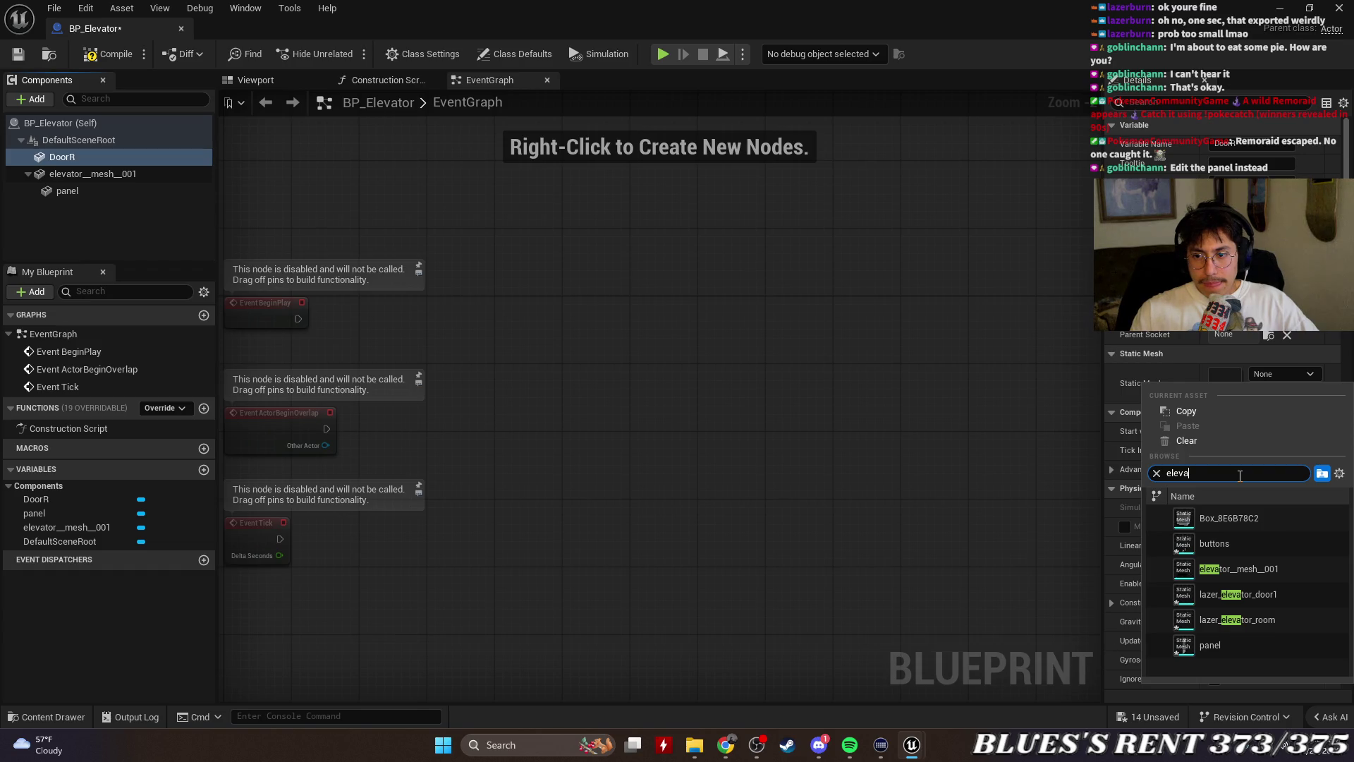
{"action": "left_click", "coordinate": [1263, 523]}
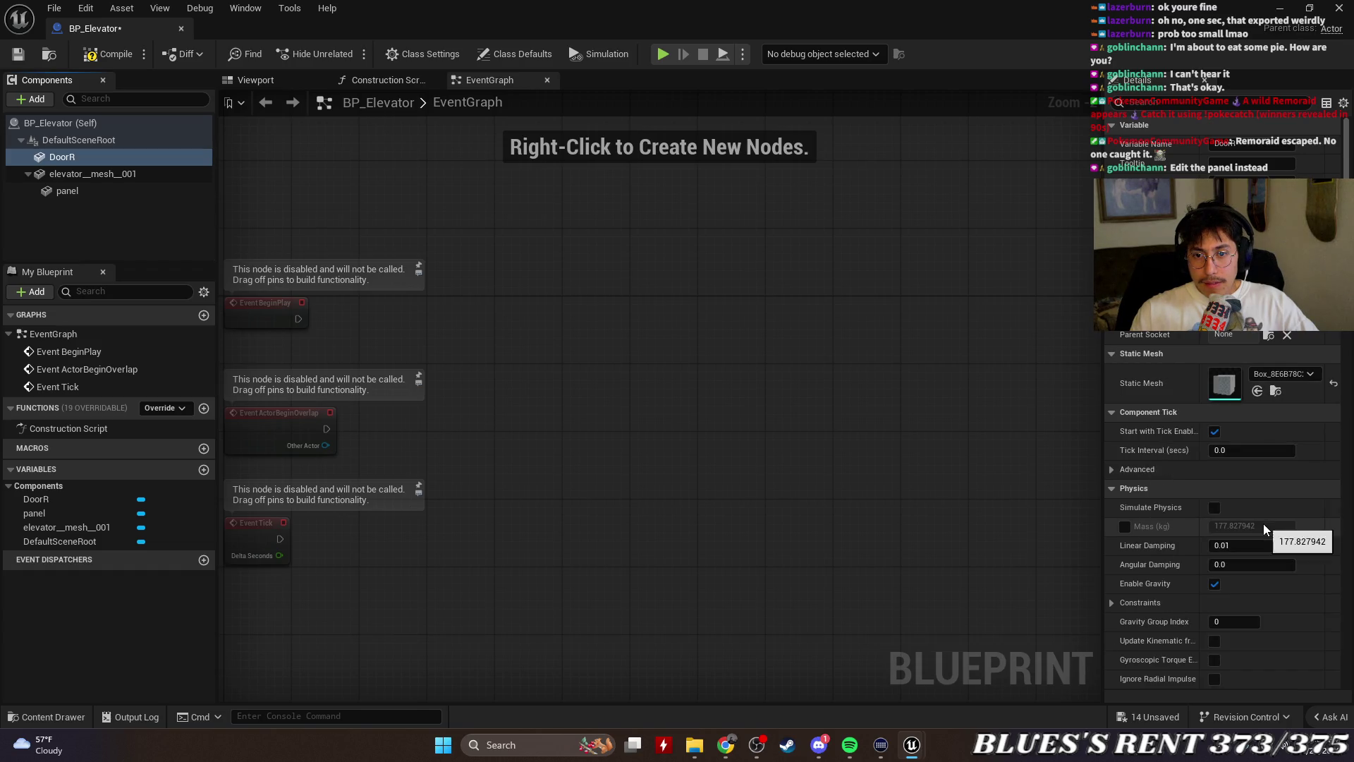
{"action": "left_click", "coordinate": [254, 80]}
{"action": "left_click_drag", "start_coordinate": [844, 472], "coordinate": [834, 448]}
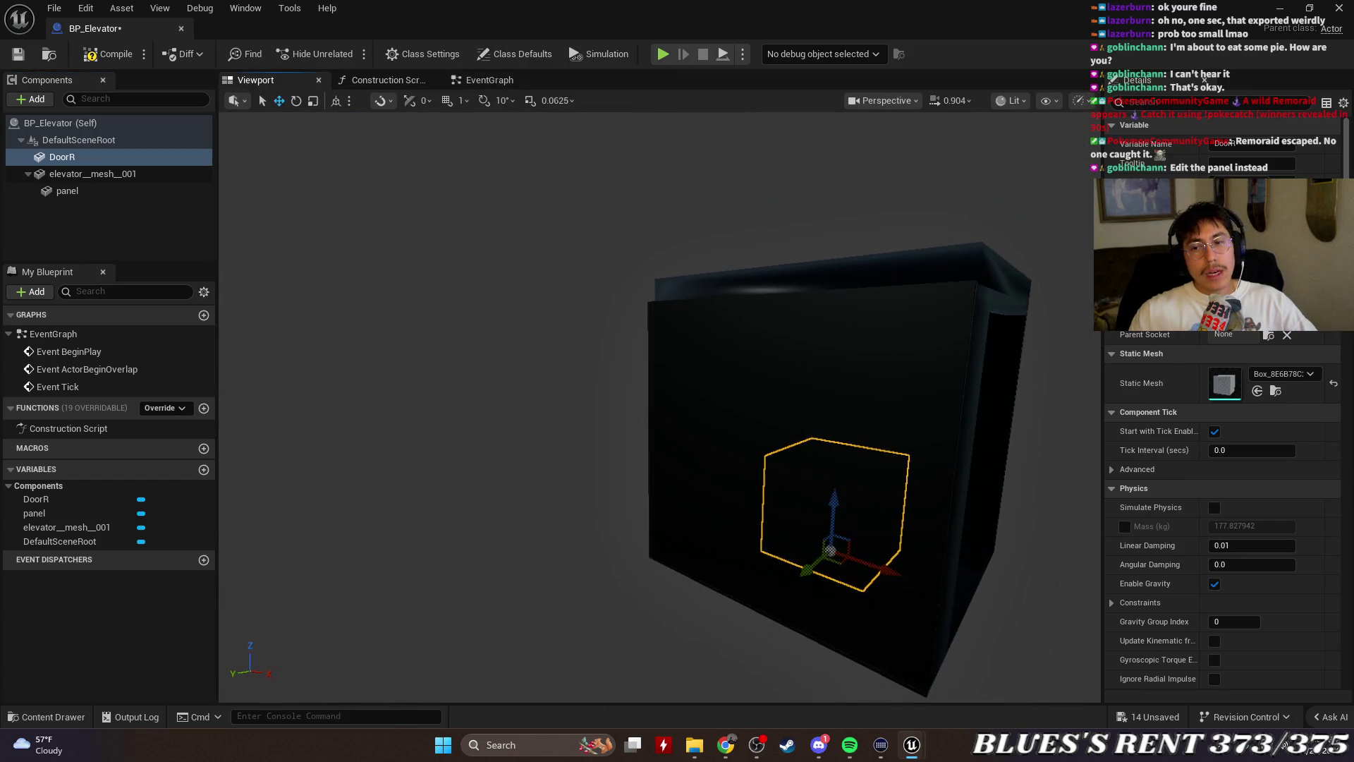
Delete DoorR, frame elevator__mesh__001, and close the BP_Elevator editor
{"action": "key", "text": "Delete"}
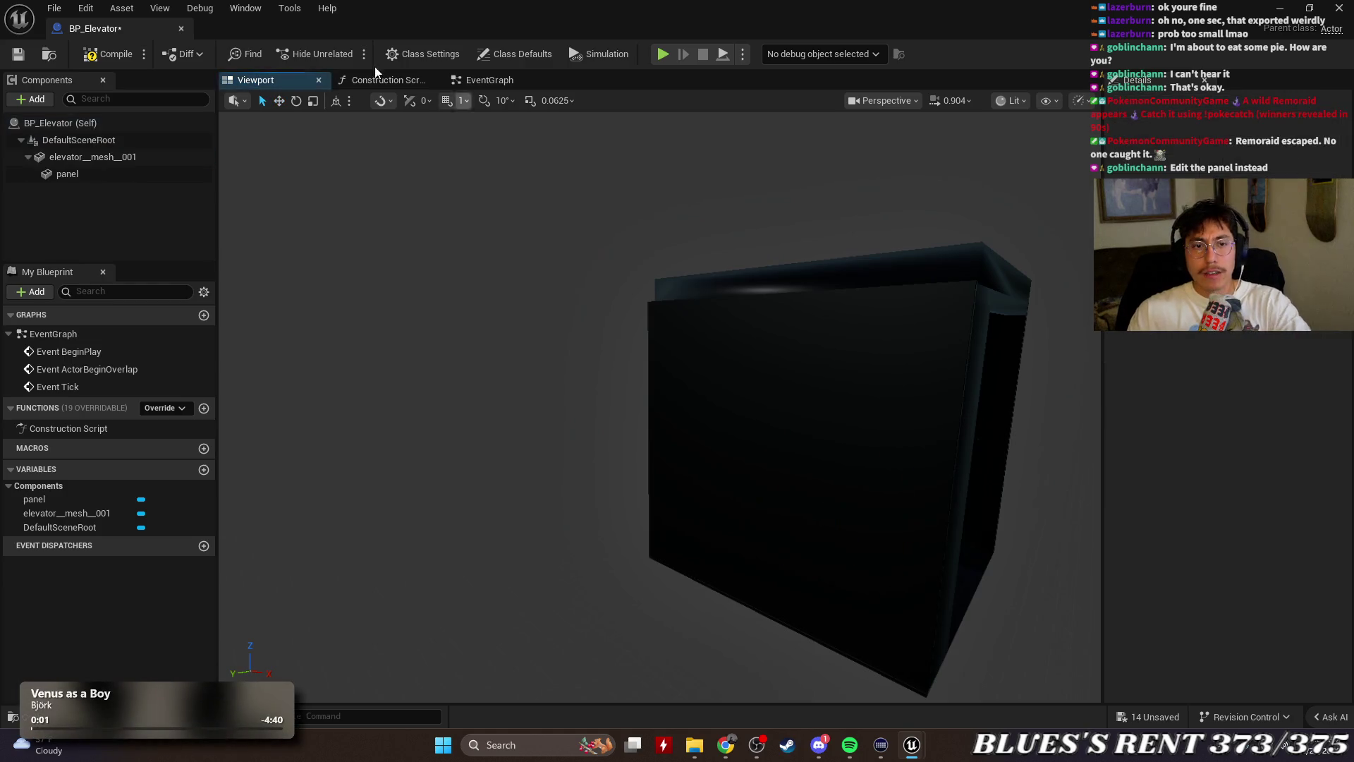
{"action": "left_click", "coordinate": [117, 168]}
{"action": "left_click", "coordinate": [107, 157]}
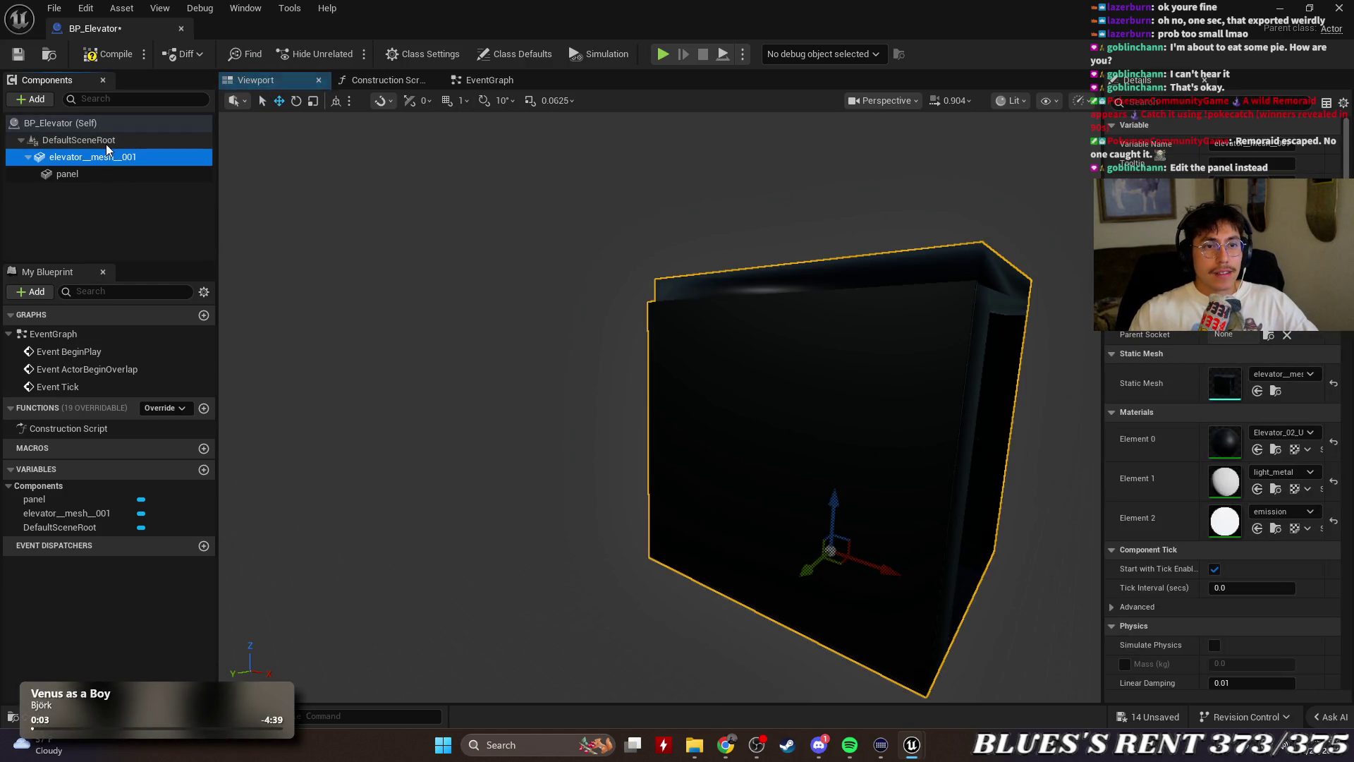
{"action": "left_click_drag", "start_coordinate": [650, 287], "coordinate": [649, 247]}
{"action": "key", "text": "f"}
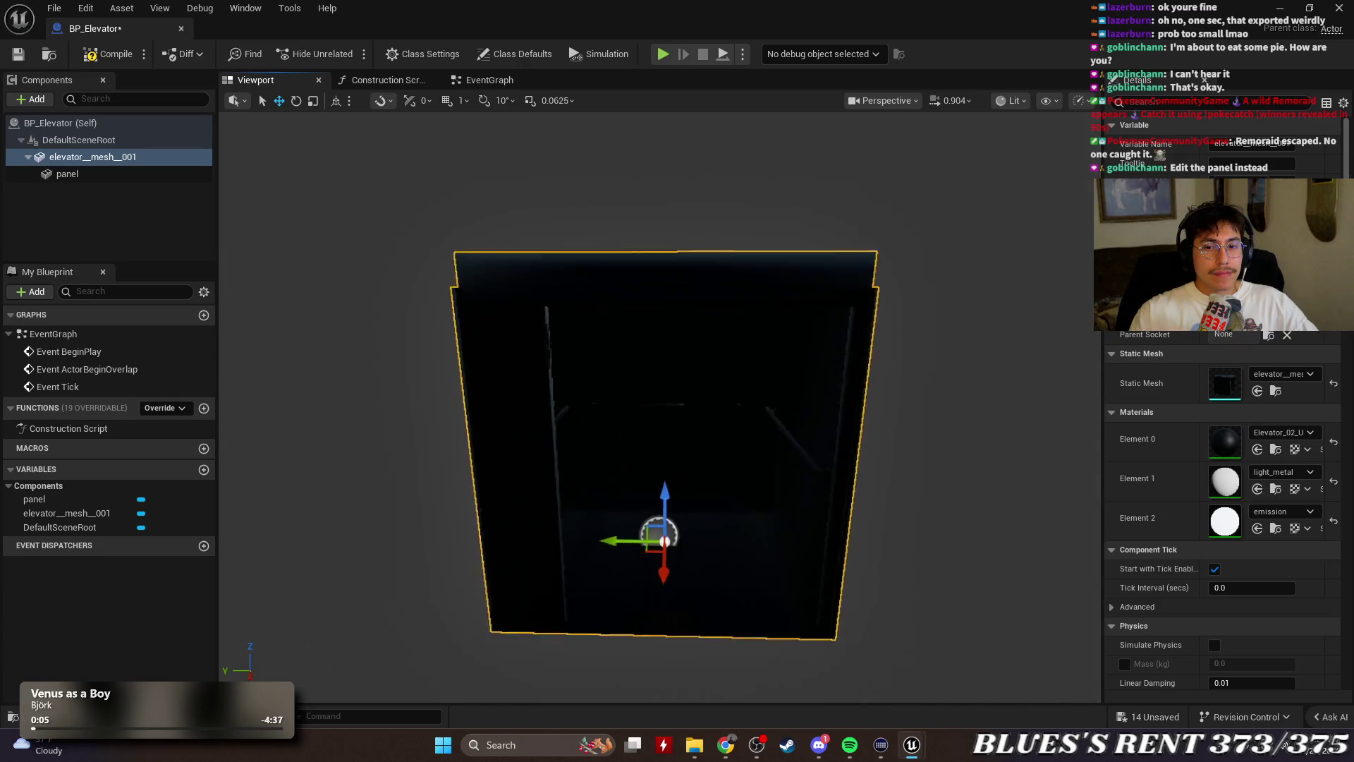
{"action": "left_click", "coordinate": [182, 27]}
Select the elevator door actors and frame ElevatorDoorR in a taller level view
{"action": "left_click", "coordinate": [1157, 359]}
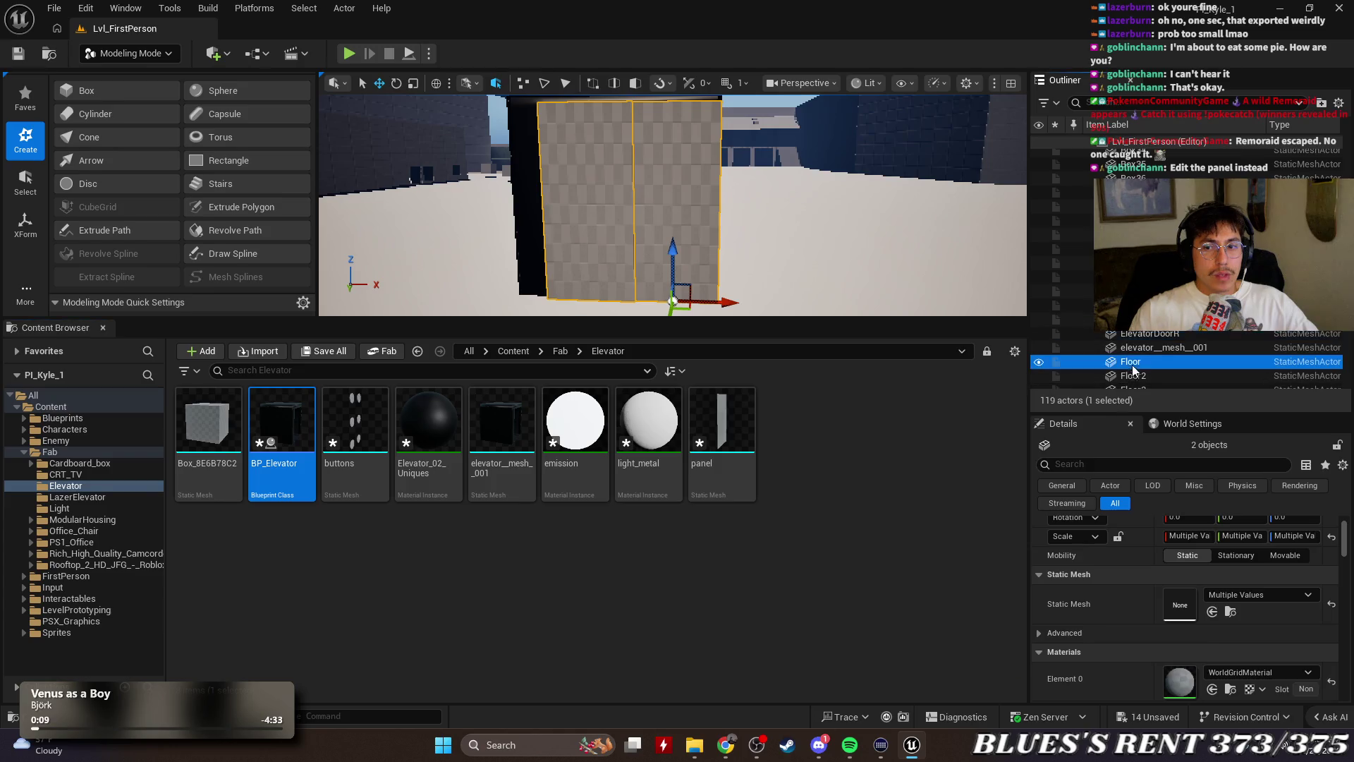
{"action": "left_click", "coordinate": [1142, 320]}
{"action": "left_click", "coordinate": [1159, 337]}
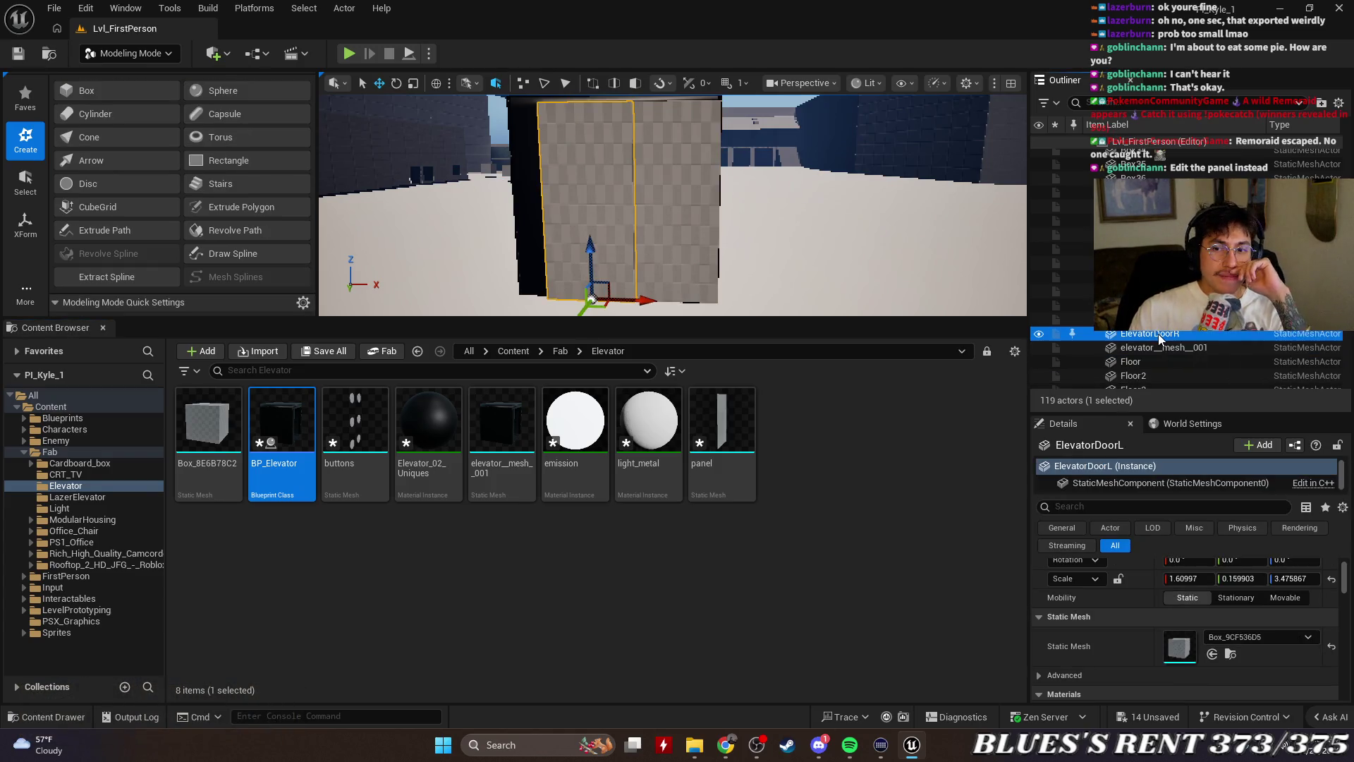
{"action": "key", "text": "f"}
{"action": "left_click_drag", "start_coordinate": [705, 212], "coordinate": [881, 190]}
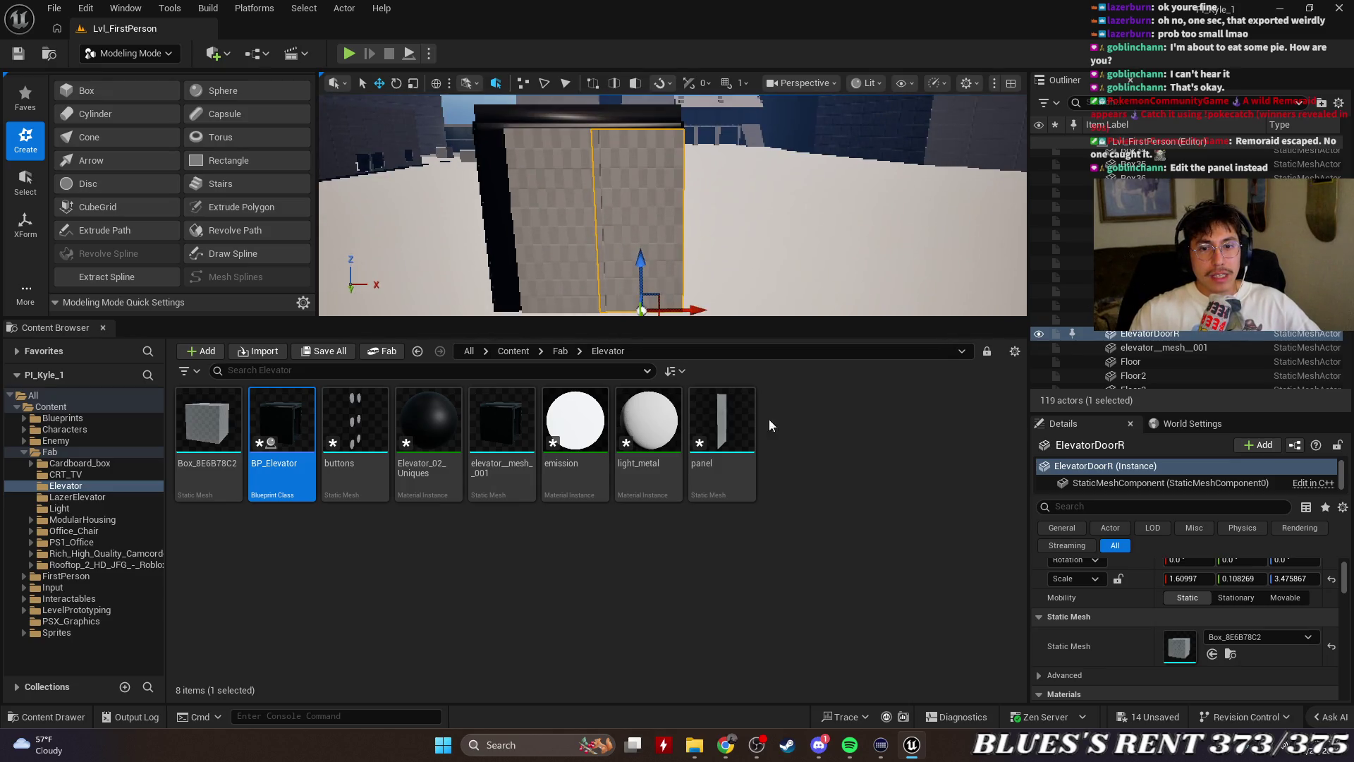
{"action": "mouse_move", "coordinate": [758, 318]}
{"action": "left_mouse_down"}
{"action": "mouse_move", "coordinate": [802, 484]}
{"action": "mouse_move", "coordinate": [802, 452]}
{"action": "left_mouse_up"}
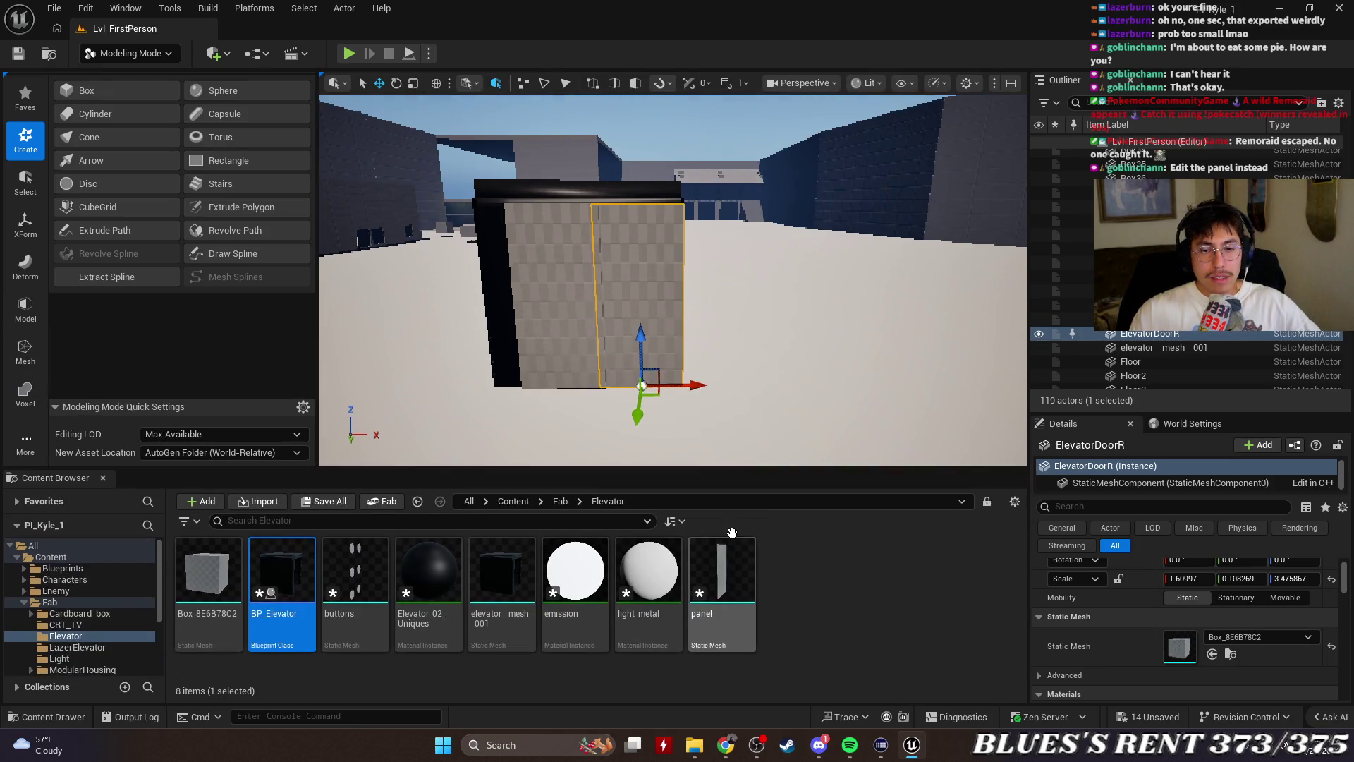
Hide ElevatorDoorR and ElevatorDoorL, leaving the elevator__mesh__001 actor visible
{"action": "left_click", "coordinate": [721, 593]}
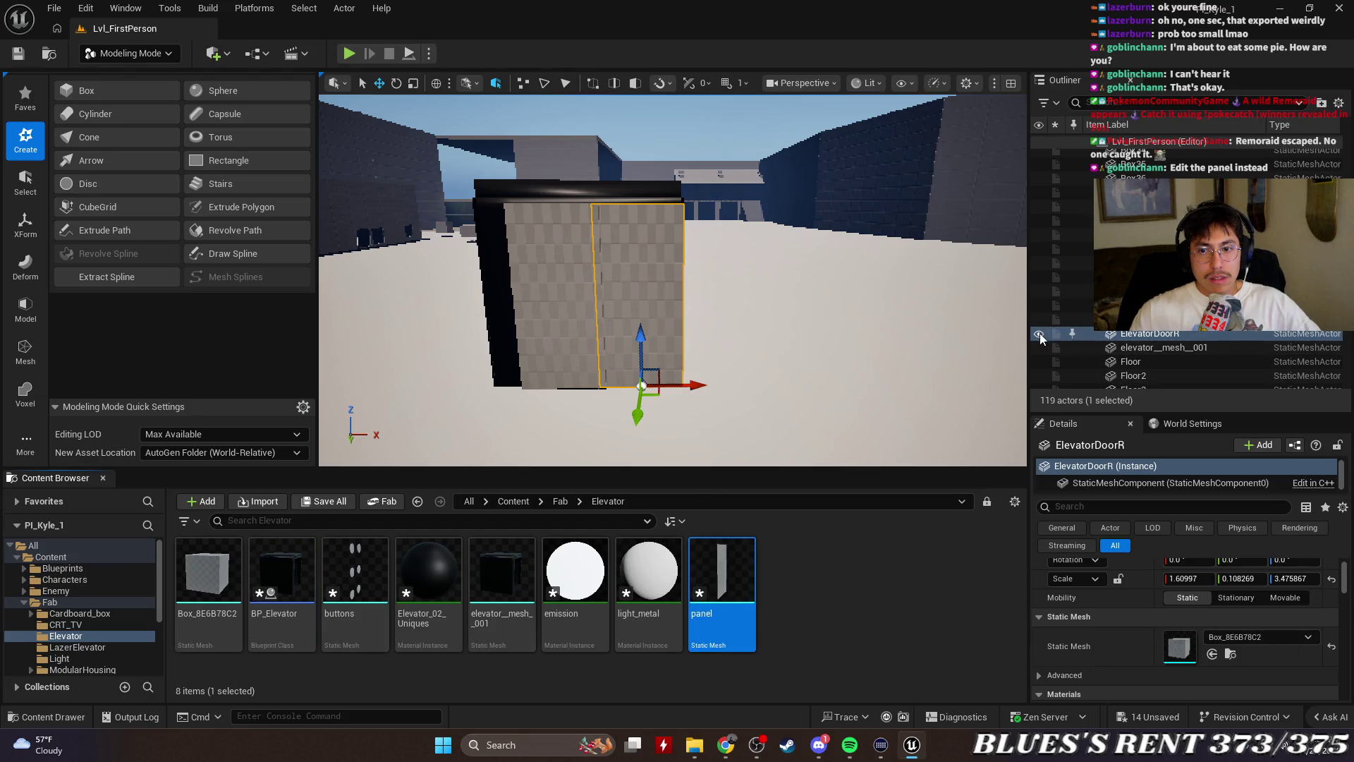
{"action": "left_click", "coordinate": [1040, 333]}
{"action": "left_click", "coordinate": [1039, 322]}
{"action": "left_click", "coordinate": [1170, 352]}
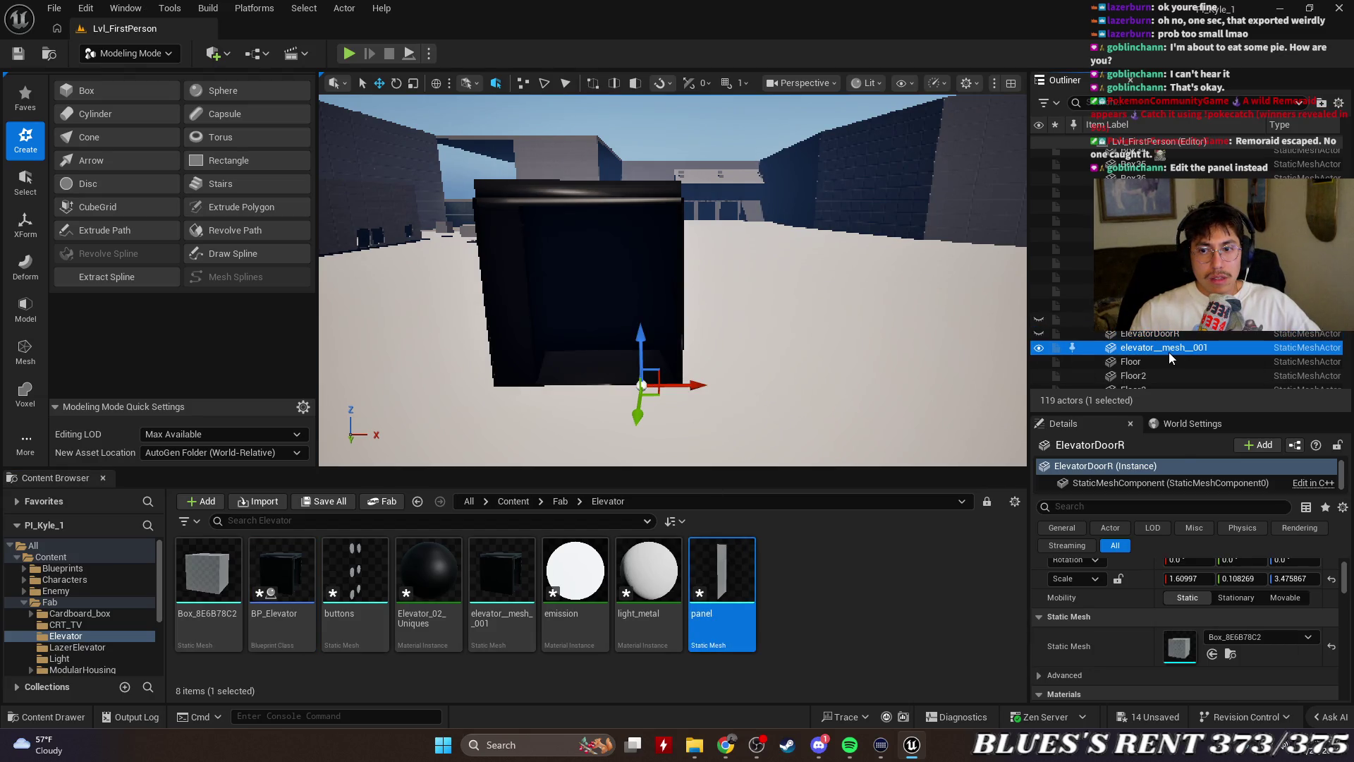
{"action": "left_click", "coordinate": [1039, 347]}
{"action": "left_click", "coordinate": [1038, 347]}
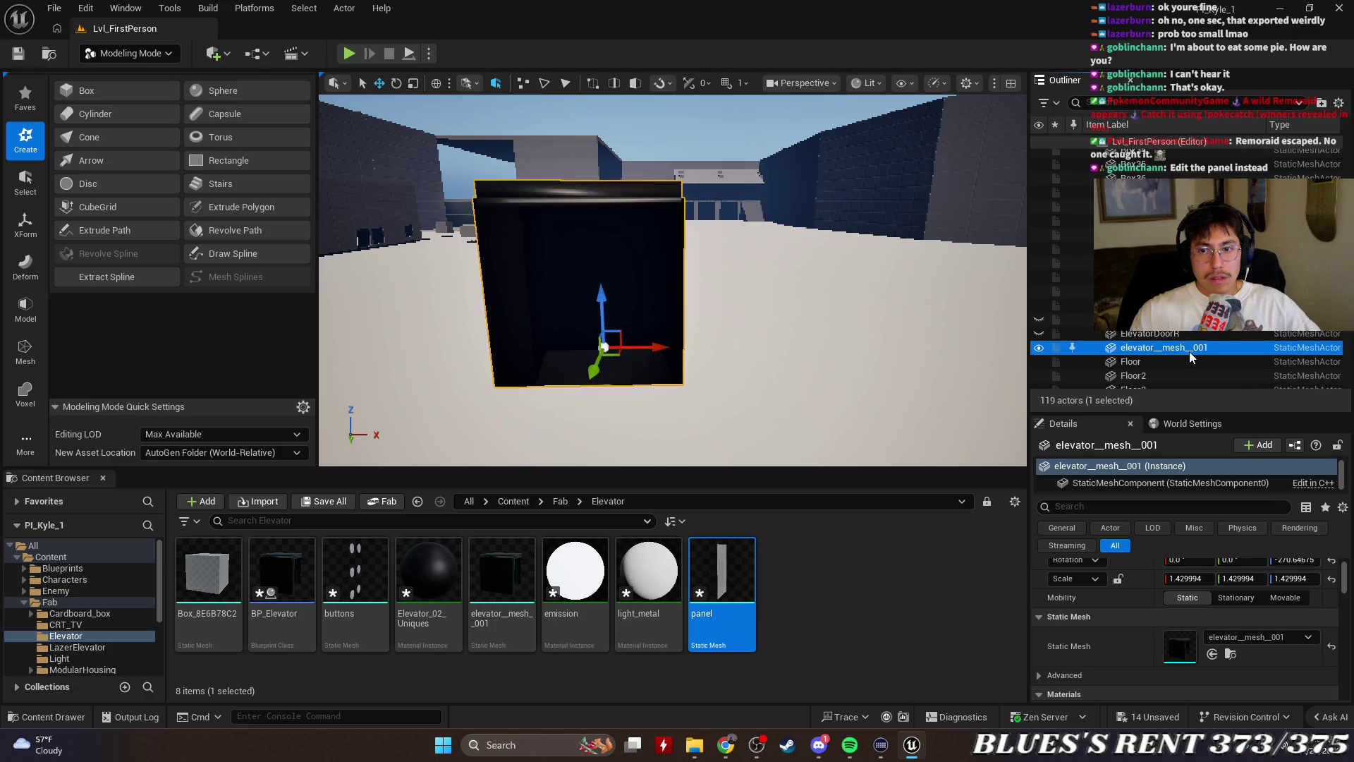
Select the Box_8E6B78C2 asset and browse the folder's asset-creation and Add menus without choosing anything
{"action": "mouse_move", "coordinate": [716, 579]}
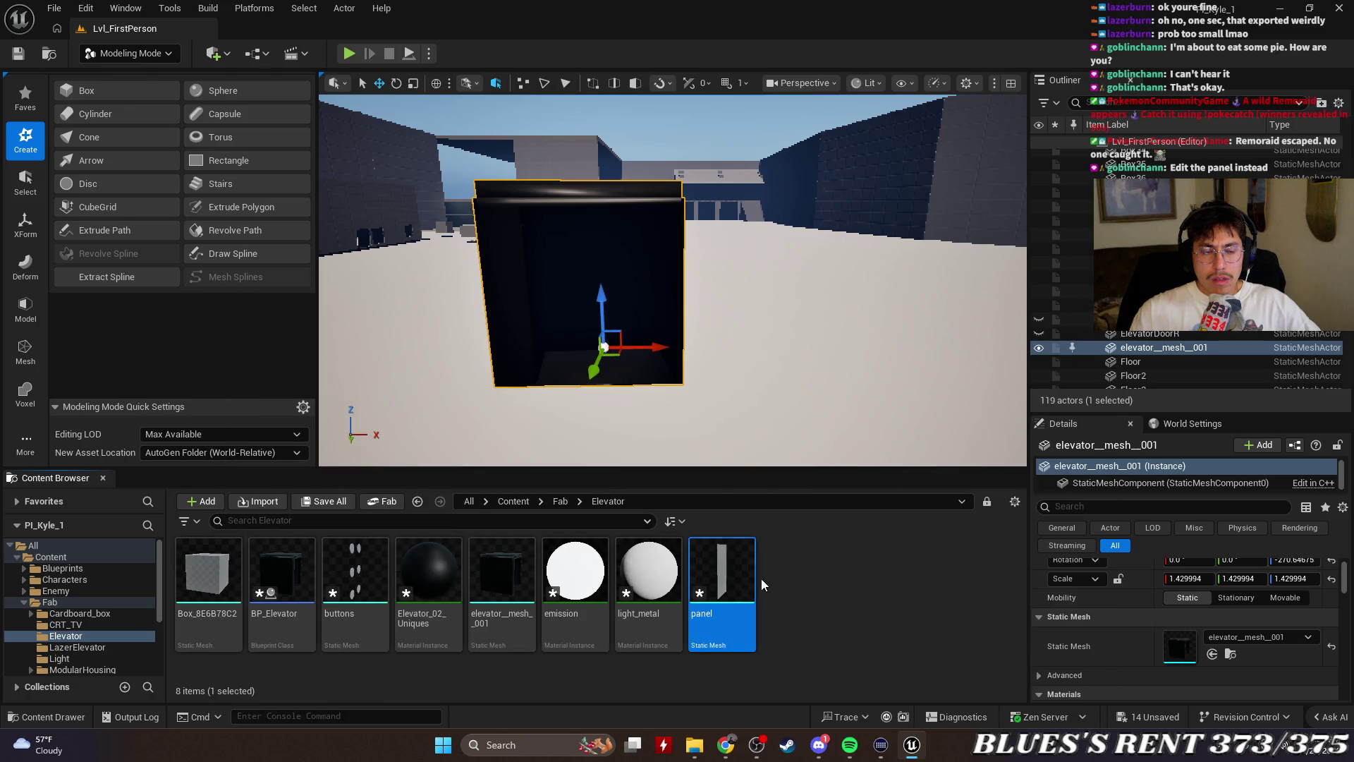
{"action": "left_click", "coordinate": [237, 569]}
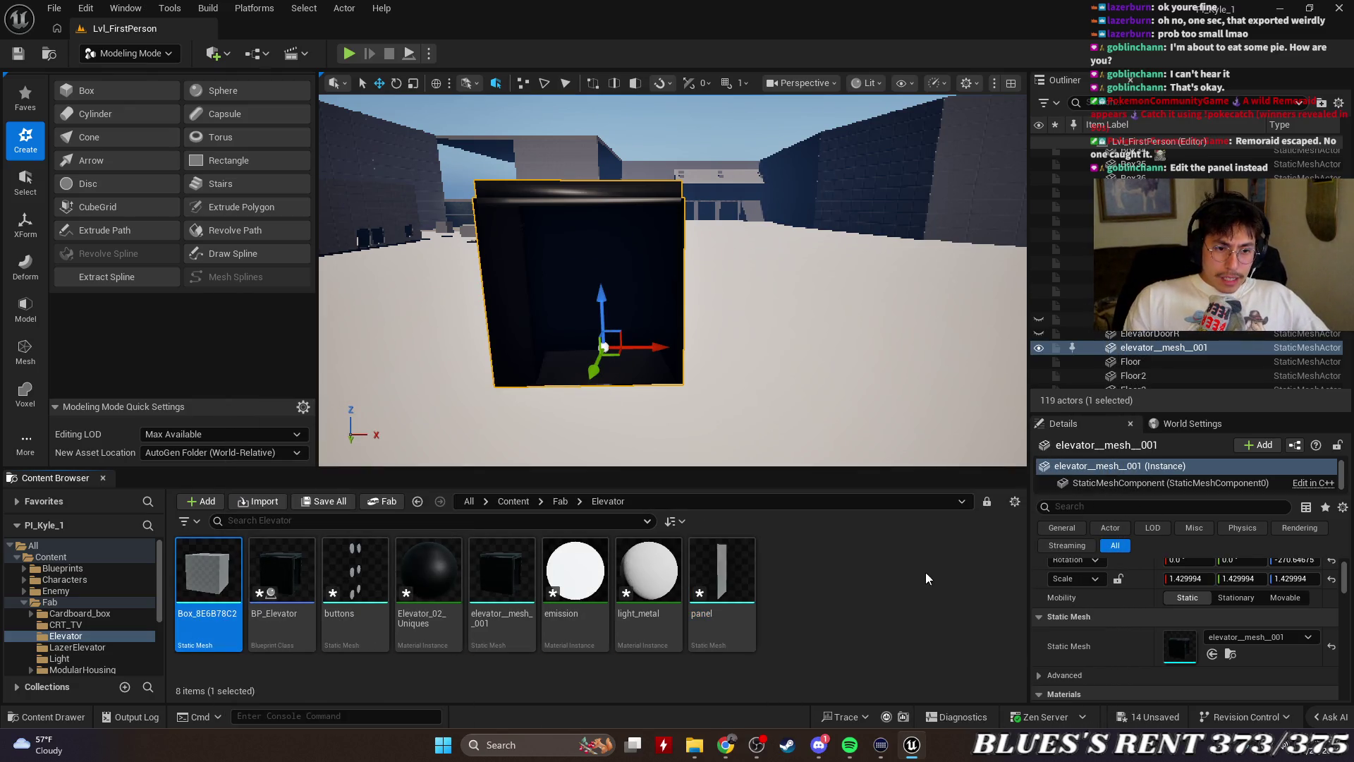
{"action": "right_click", "coordinate": [824, 569]}
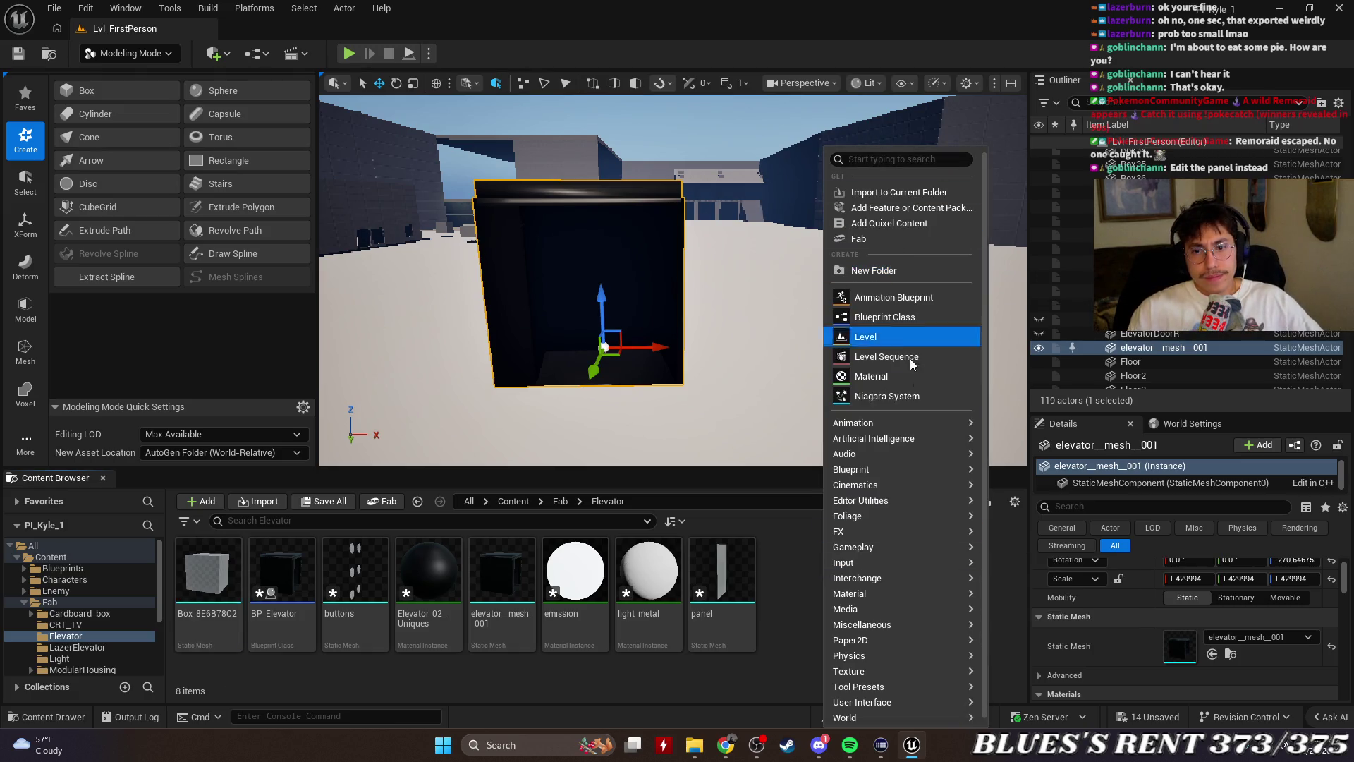
{"action": "mouse_move", "coordinate": [910, 608]}
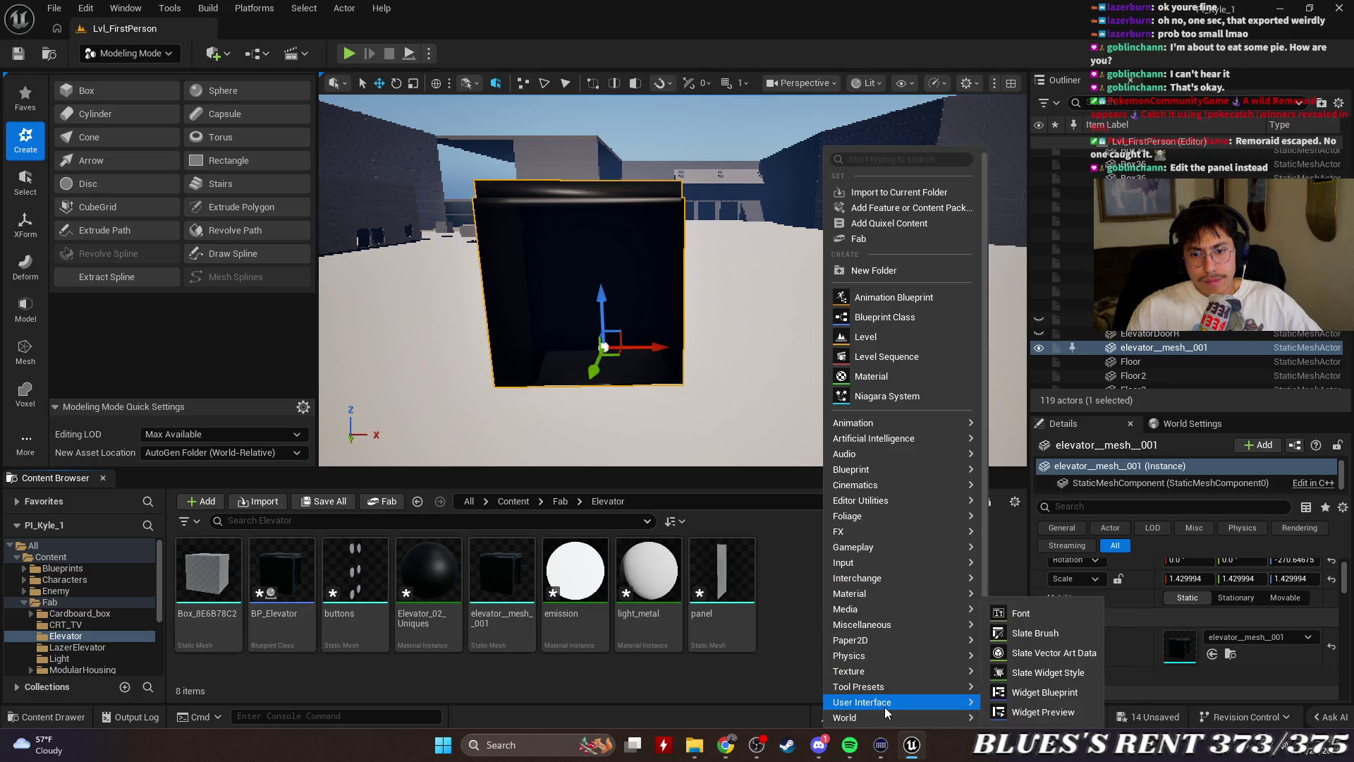
{"action": "left_click", "coordinate": [767, 542]}
{"action": "left_click", "coordinate": [201, 501]}
{"action": "left_click", "coordinate": [895, 612]}
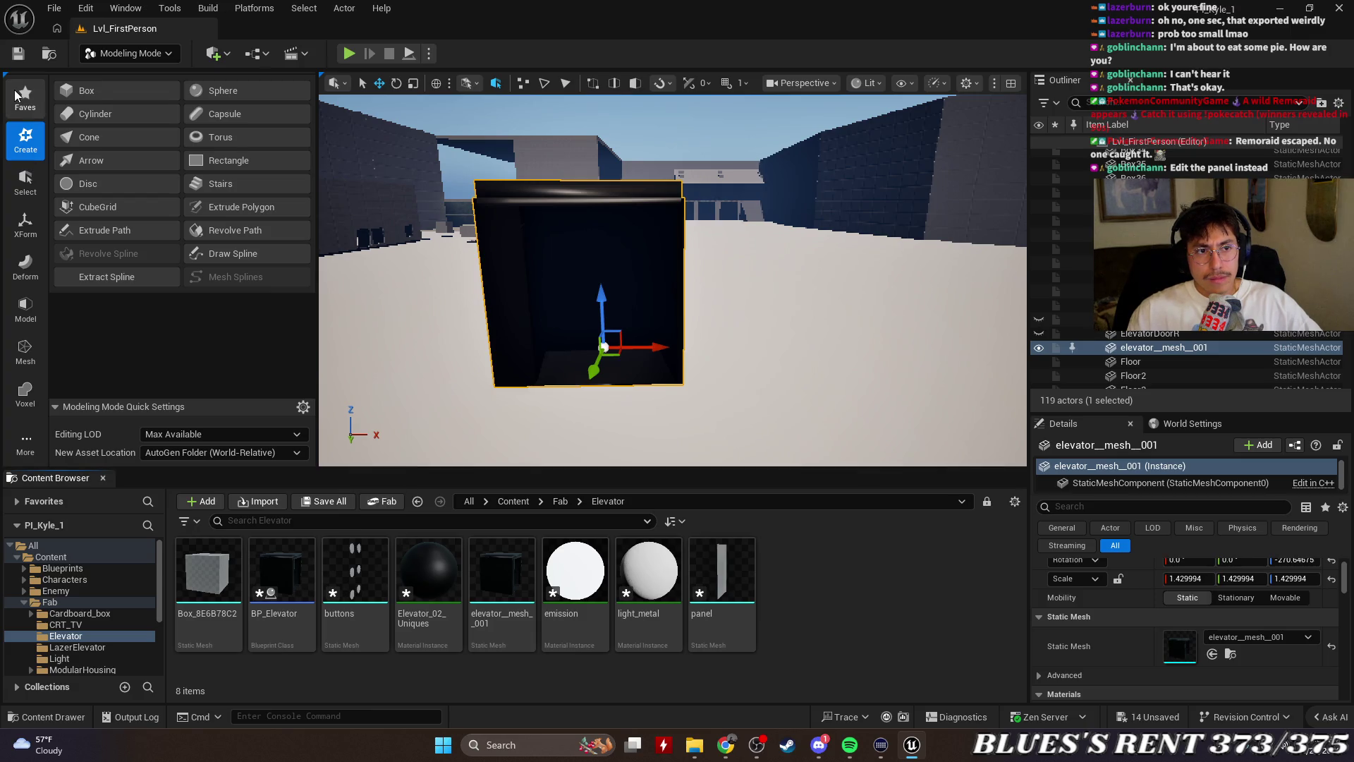
Open ElevatorDoorR's Box_8E6B78C2 mesh in the Static Mesh Editor
{"action": "left_click", "coordinate": [1181, 346]}
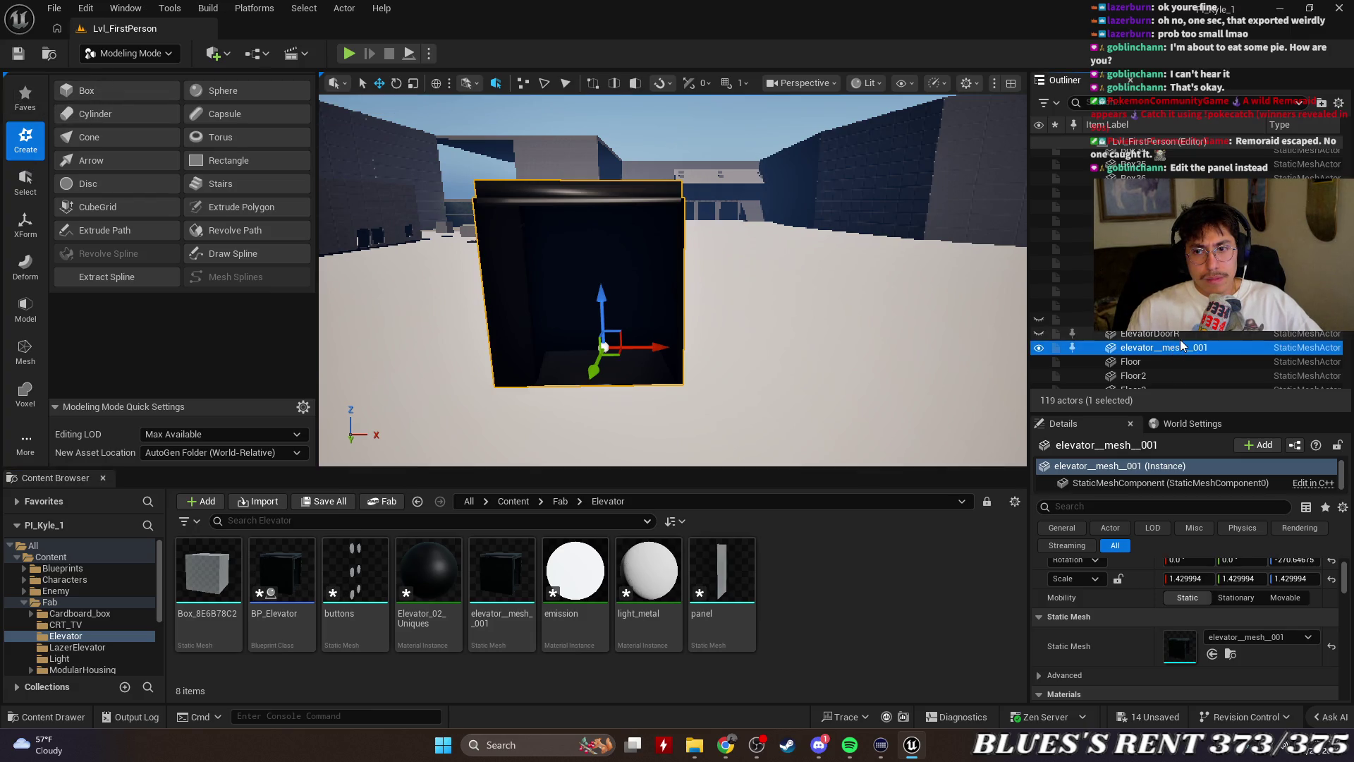
{"action": "left_click", "coordinate": [1181, 335]}
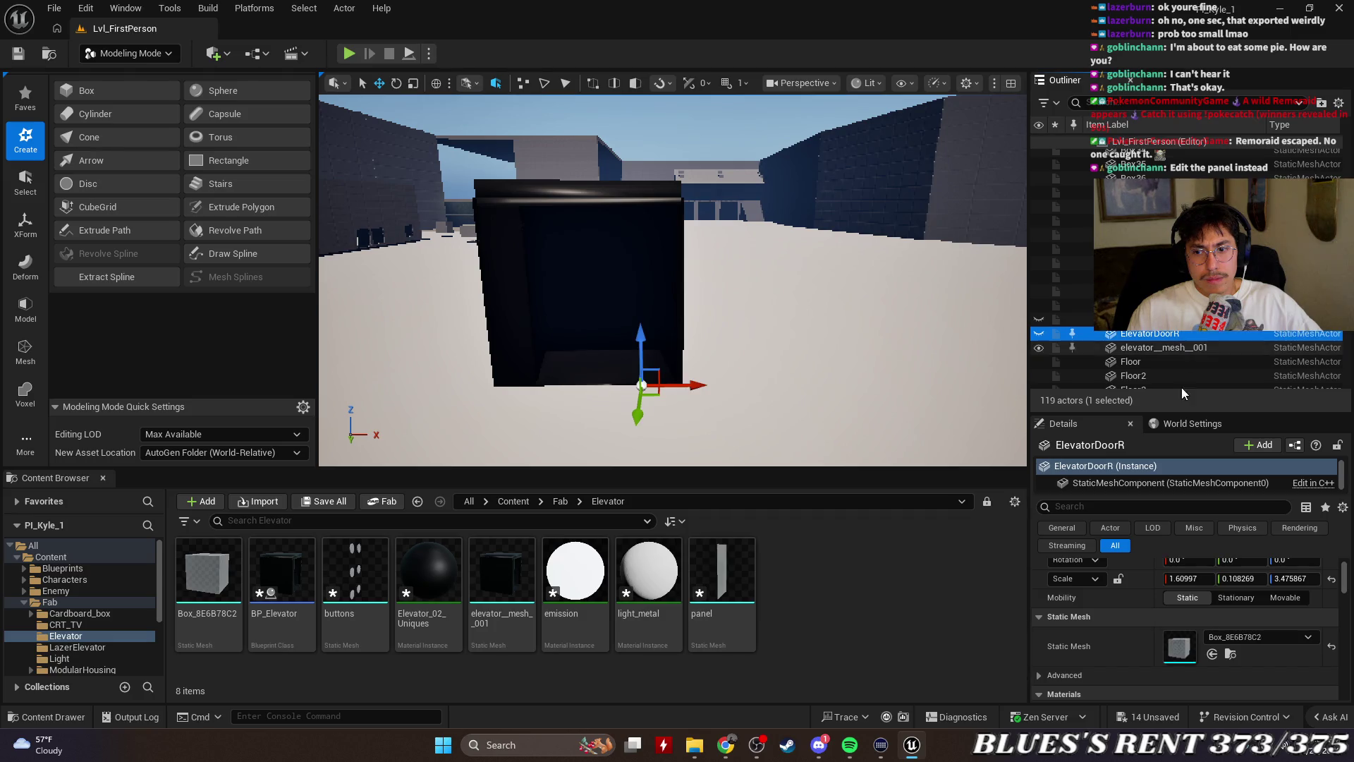
{"action": "left_click", "coordinate": [1254, 638]}
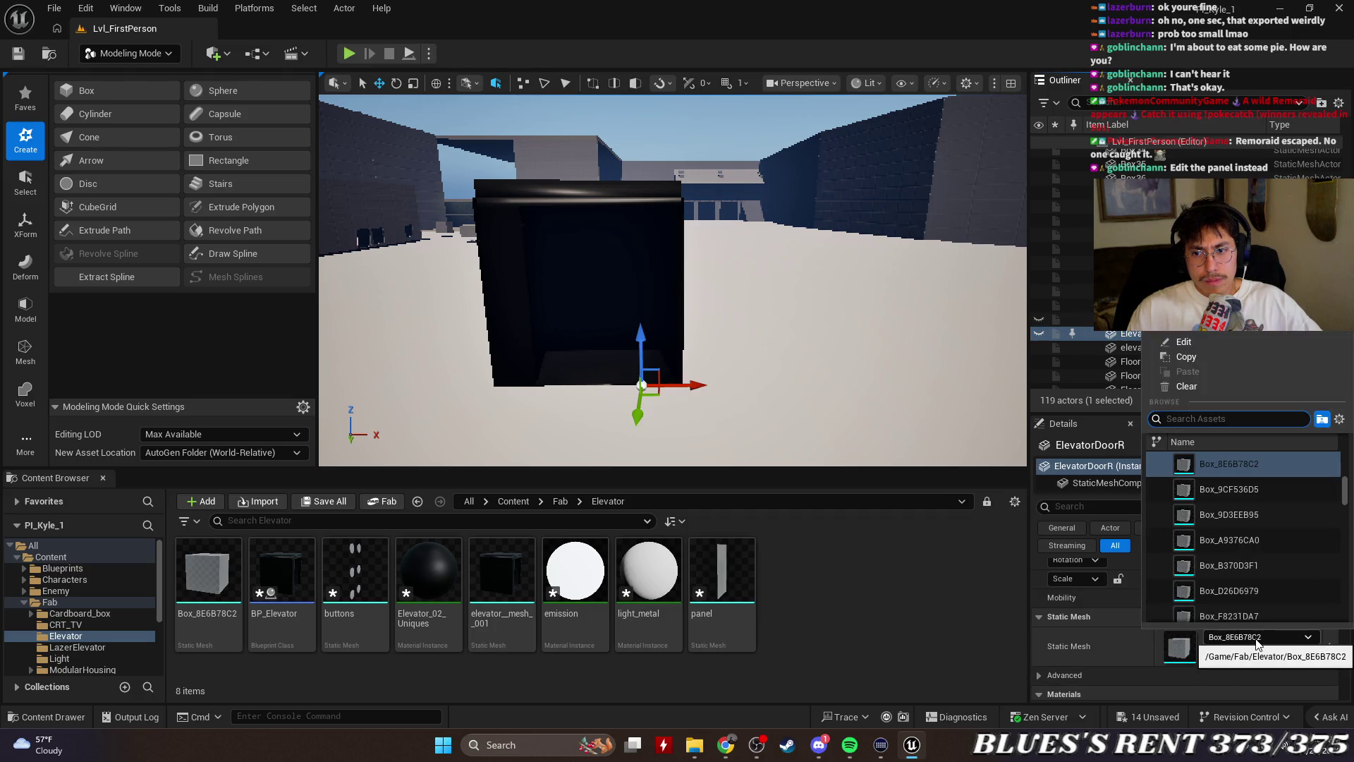
{"action": "left_click", "coordinate": [1237, 341]}
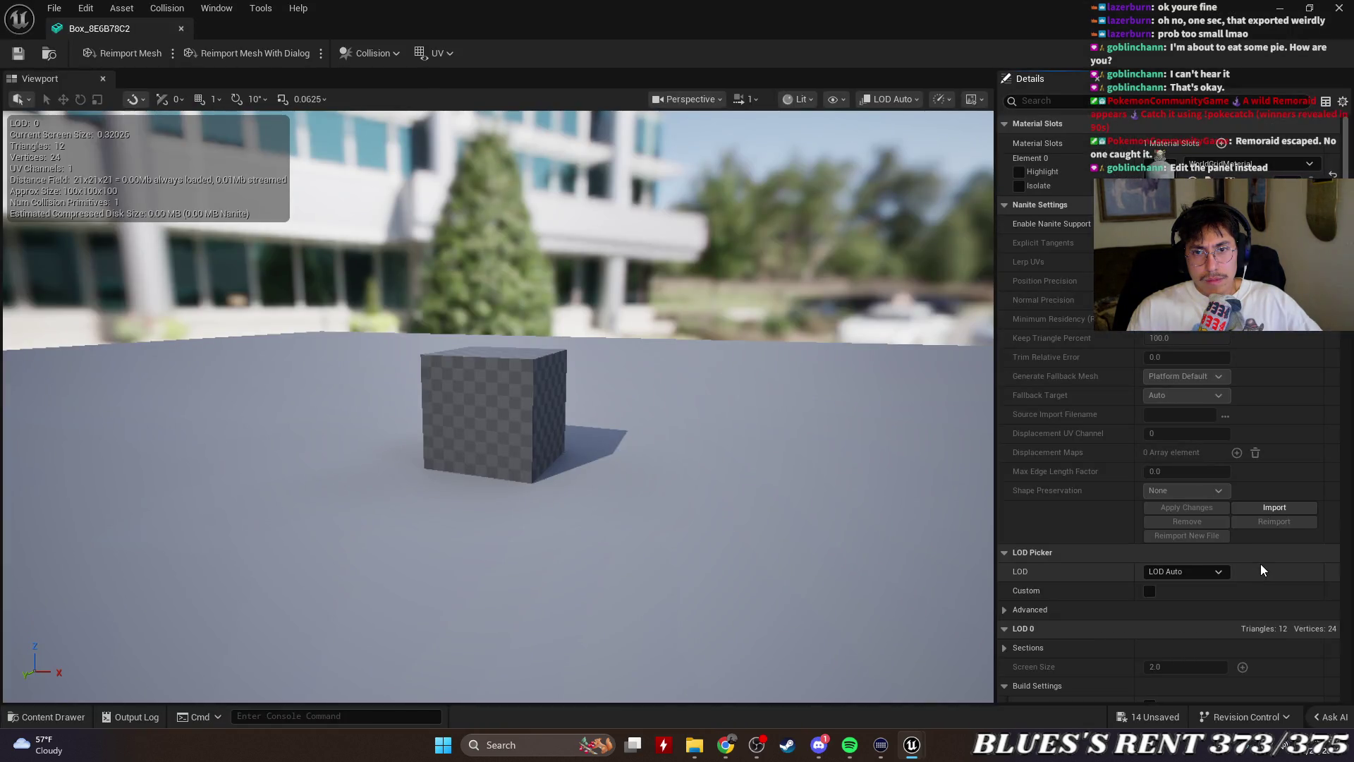
Close the mesh editor, widen the Details panel, and bring the Gemini browser window onscreen
{"action": "left_click", "coordinate": [181, 28]}
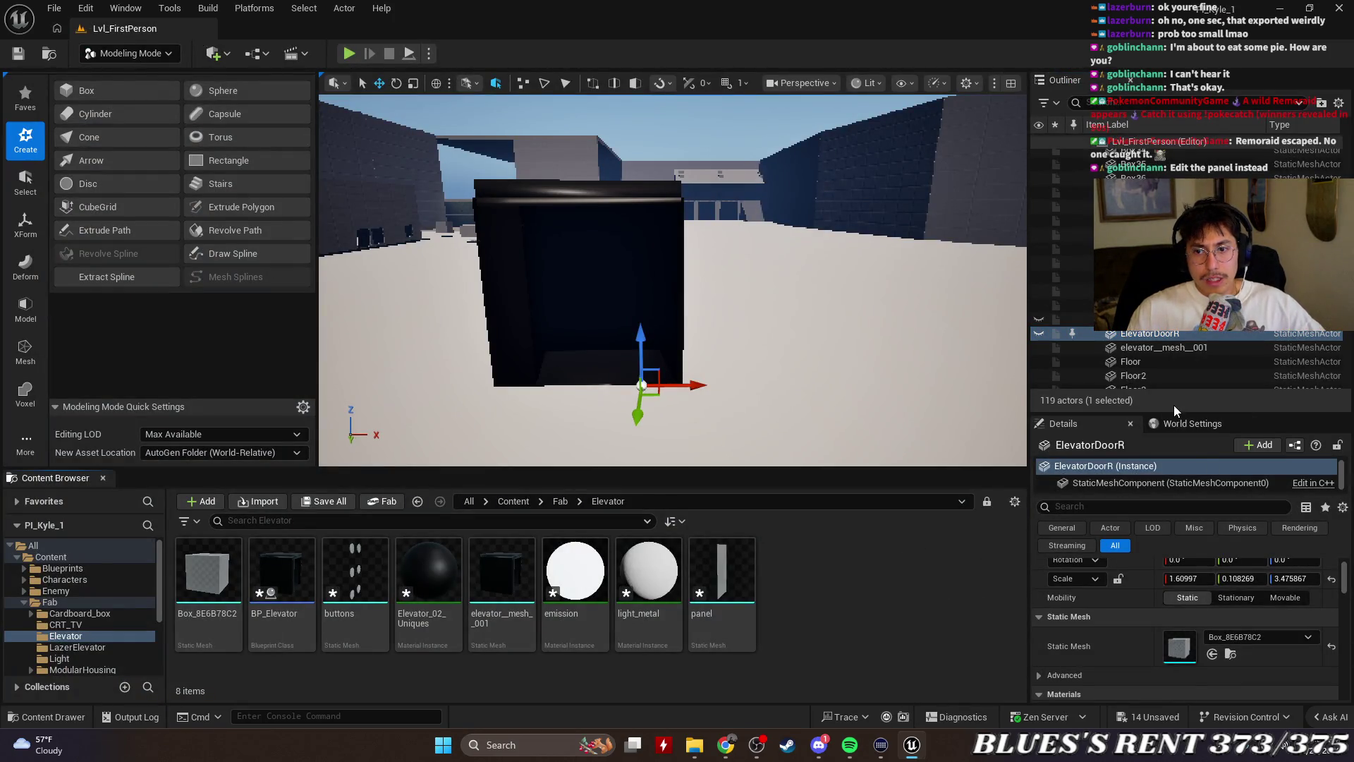
{"action": "mouse_move", "coordinate": [1174, 415]}
{"action": "left_mouse_down"}
{"action": "mouse_move", "coordinate": [1174, 310]}
{"action": "mouse_move", "coordinate": [1173, 431]}
{"action": "left_mouse_up"}
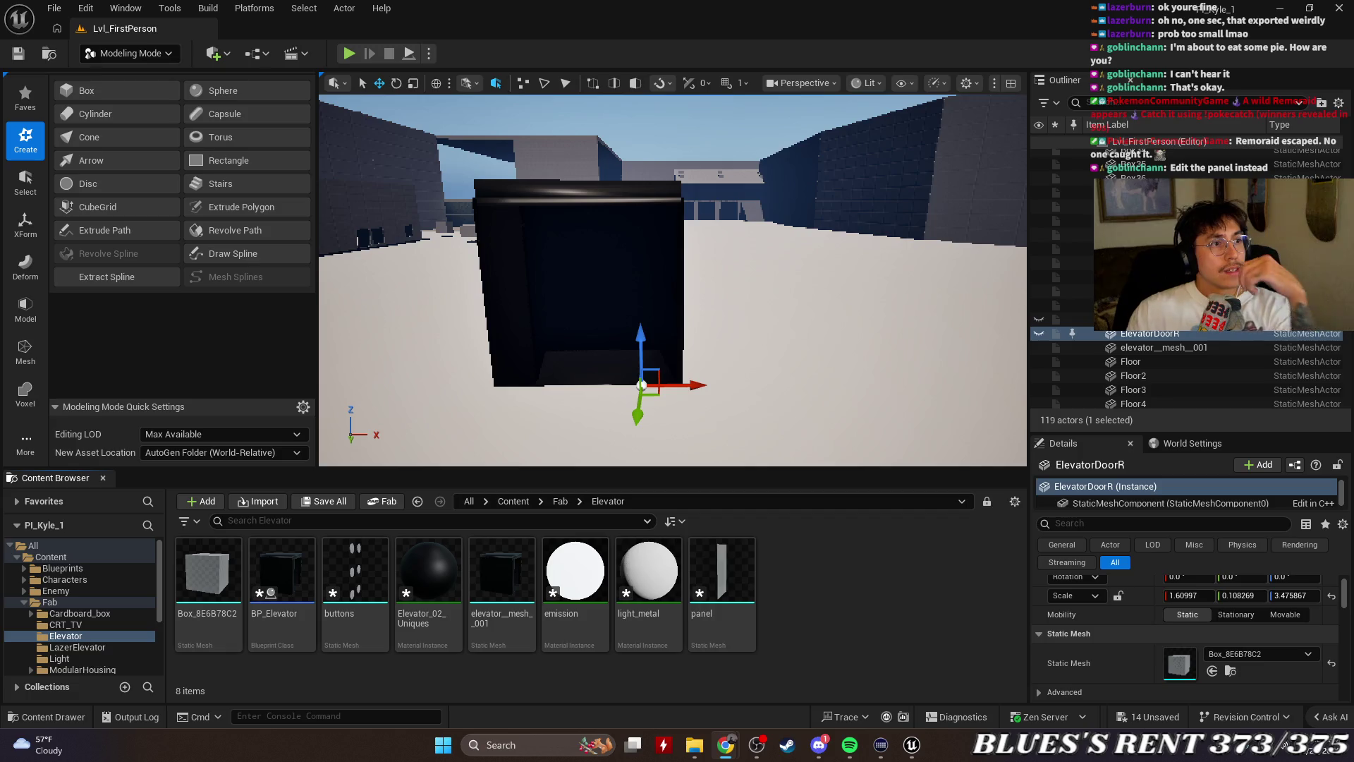
{"action": "mouse_move", "coordinate": [0, 282]}
{"action": "left_mouse_down"}
{"action": "mouse_move", "coordinate": [442, 316]}
{"action": "mouse_move", "coordinate": [486, 237]}
{"action": "mouse_move", "coordinate": [488, 21]}
{"action": "mouse_move", "coordinate": [423, 1]}
{"action": "left_mouse_up"}
Move and enlarge the Gemini Chrome window beside the editor
{"action": "mouse_move", "coordinate": [813, 26]}
{"action": "left_mouse_down"}
{"action": "mouse_move", "coordinate": [691, 206]}
{"action": "mouse_move", "coordinate": [526, 222]}
{"action": "mouse_move", "coordinate": [316, 105]}
{"action": "left_mouse_up"}
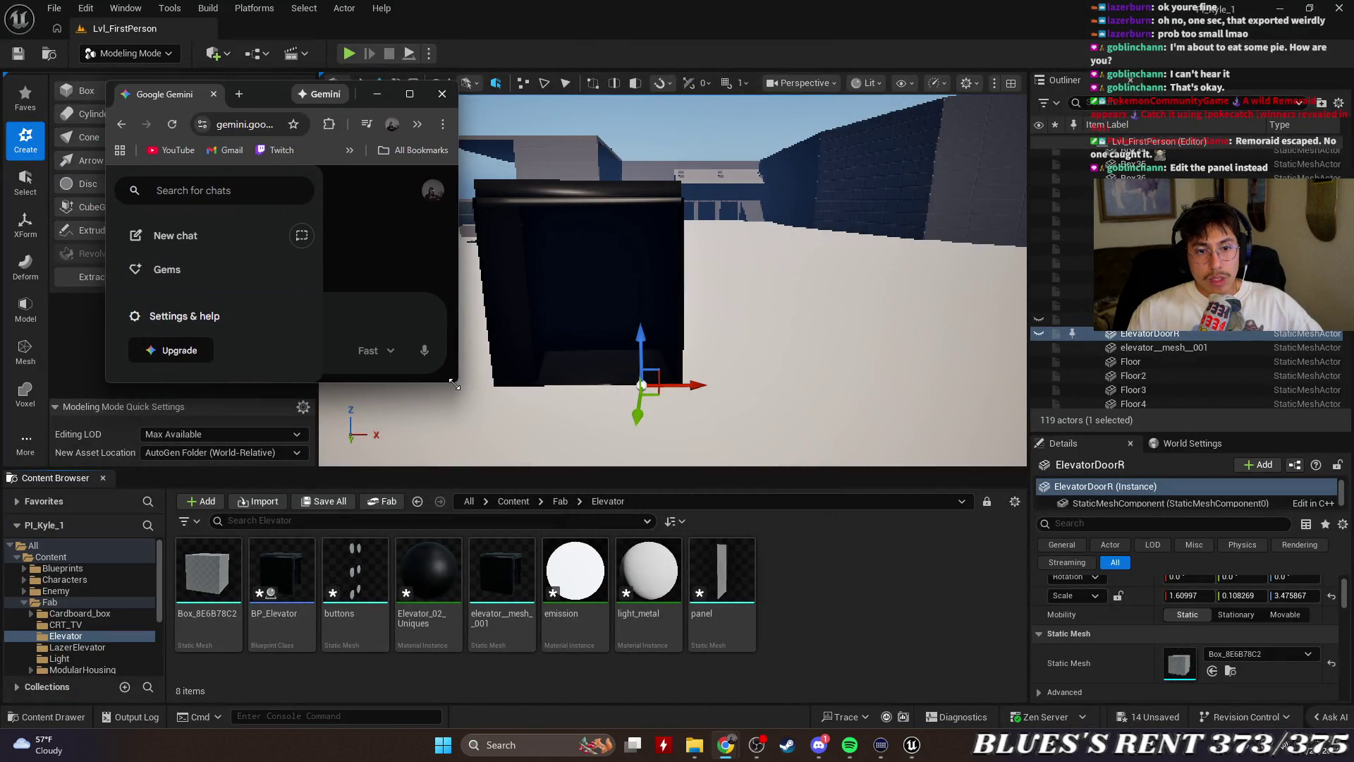
{"action": "mouse_move", "coordinate": [454, 384]}
{"action": "left_mouse_down"}
{"action": "mouse_move", "coordinate": [831, 649]}
{"action": "mouse_move", "coordinate": [930, 649]}
{"action": "left_mouse_up"}
{"action": "mouse_move", "coordinate": [646, 79]}
{"action": "left_mouse_down"}
{"action": "mouse_move", "coordinate": [477, 78]}
{"action": "mouse_move", "coordinate": [437, 62]}
{"action": "mouse_move", "coordinate": [403, 129]}
{"action": "mouse_move", "coordinate": [521, 57]}
{"action": "mouse_move", "coordinate": [598, 59]}
{"action": "left_mouse_up"}
{"action": "type", "text": "in UE5 i have 2 items in"}
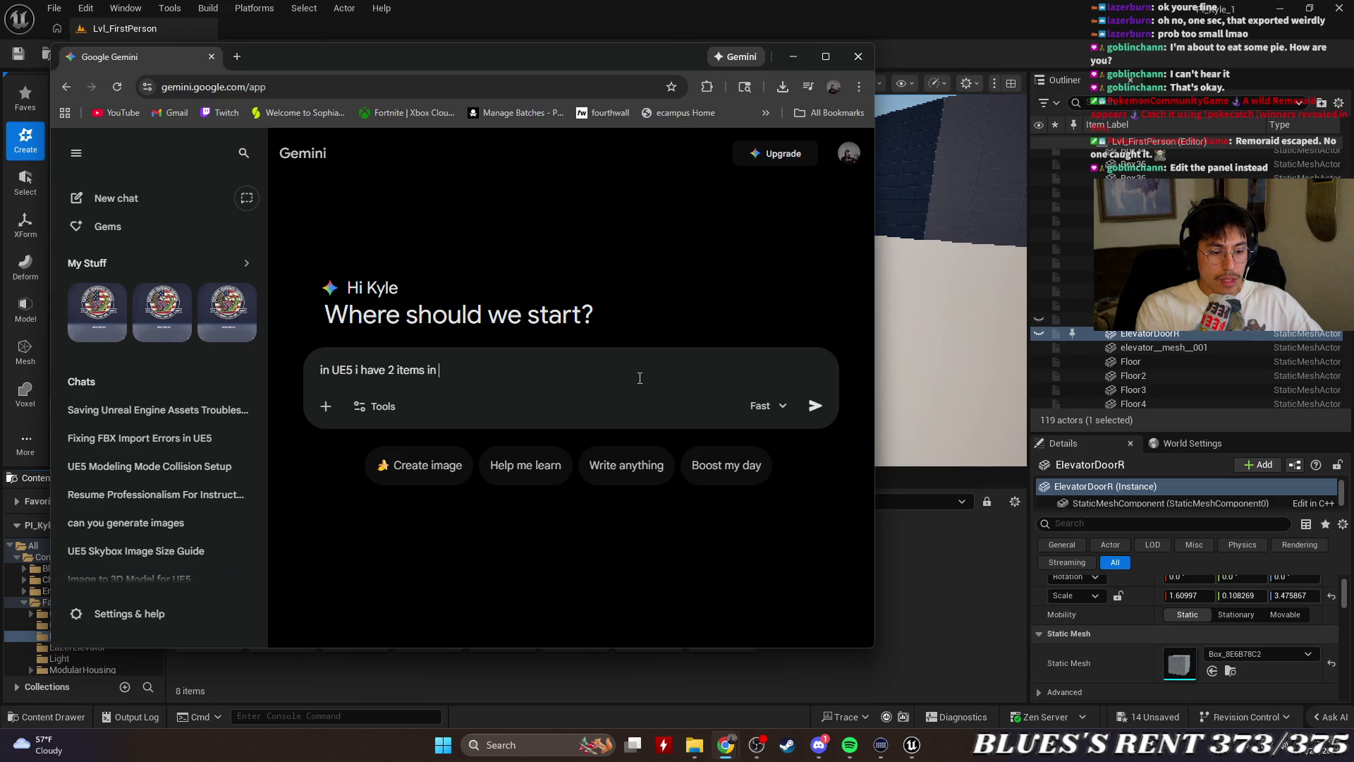
Begin the question: 'the boxes, they're named elevator doorR and L but in the static mesh details panel they are named Box'
{"action": "type", "text": "the outliner that i made out of"}
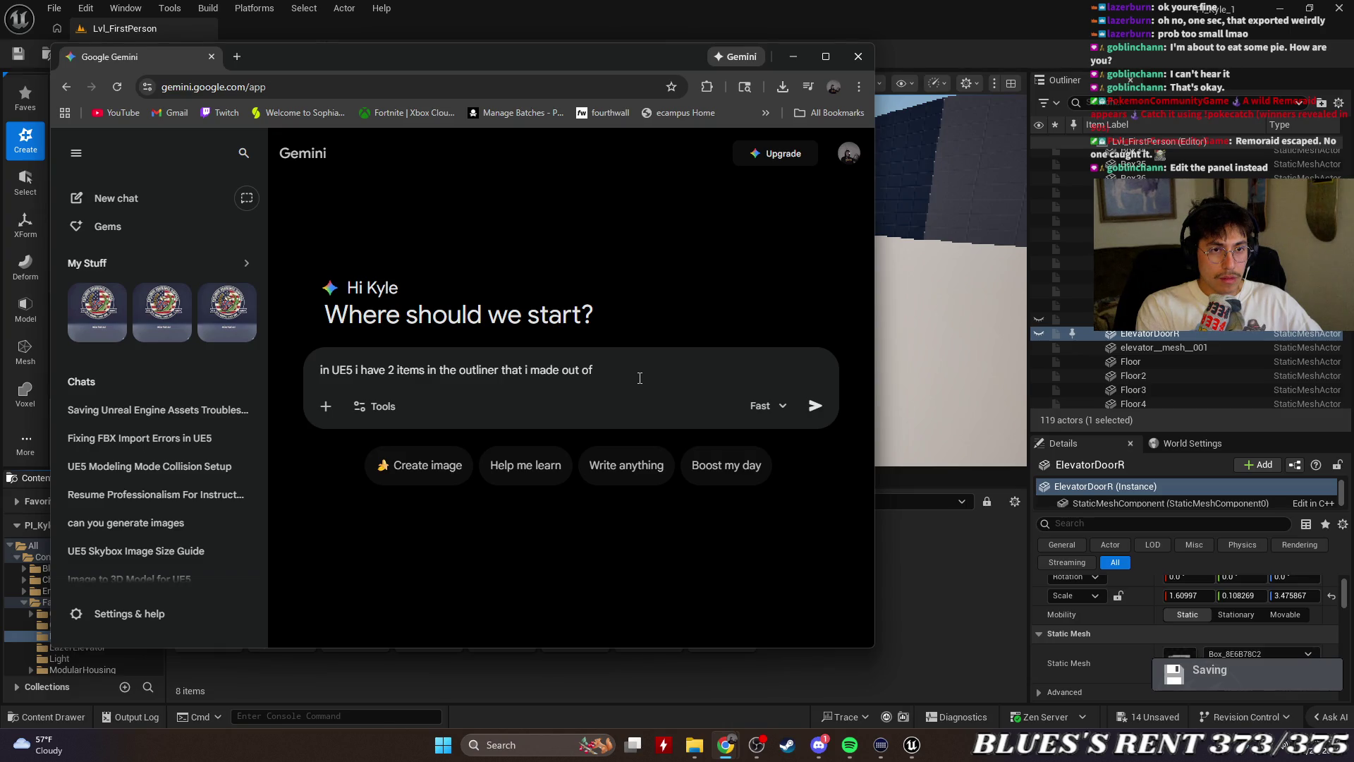
{"action": "mouse_move", "coordinate": [353, 58]}
{"action": "left_mouse_down"}
{"action": "mouse_move", "coordinate": [468, 248]}
{"action": "mouse_move", "coordinate": [416, 96]}
{"action": "mouse_move", "coordinate": [332, 75]}
{"action": "left_mouse_up"}
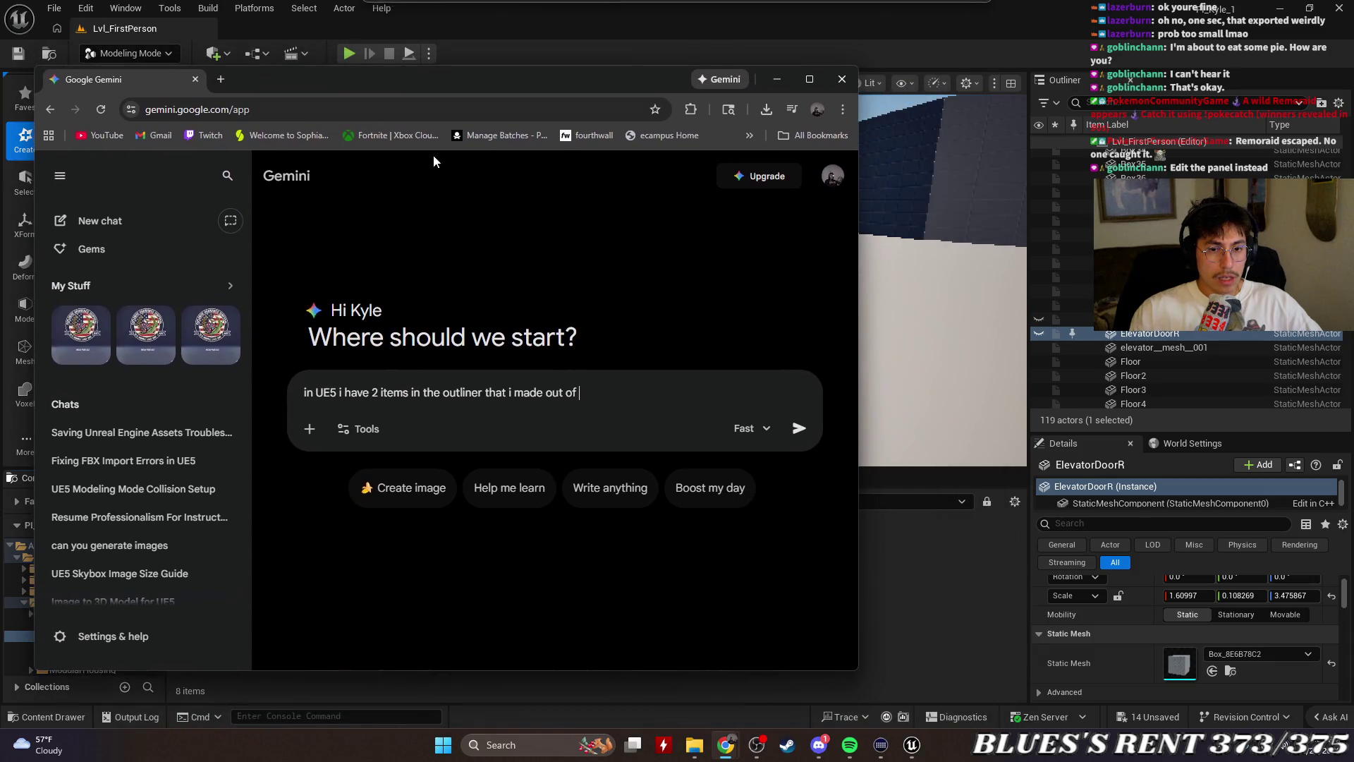
{"action": "type", "text": "boxes, they're named elevator"}
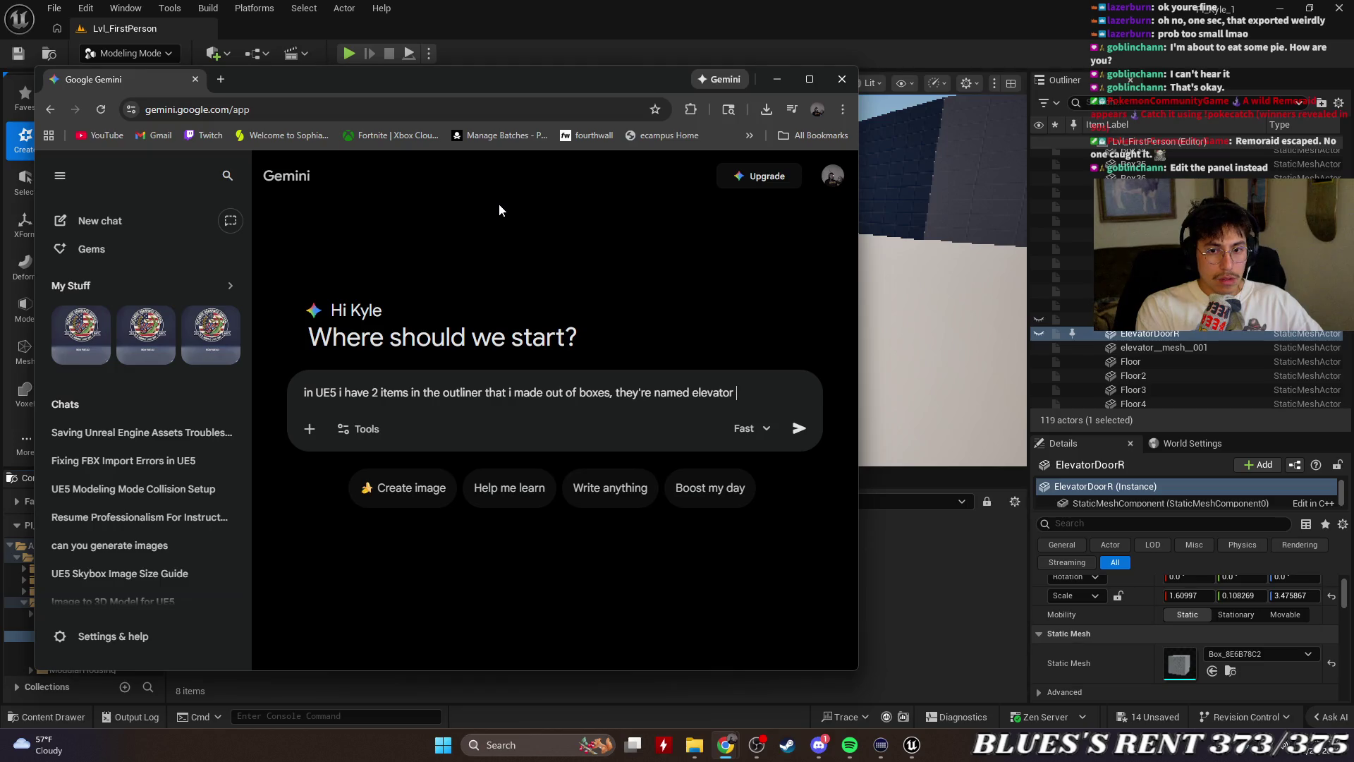
{"action": "type", "text": "door"}
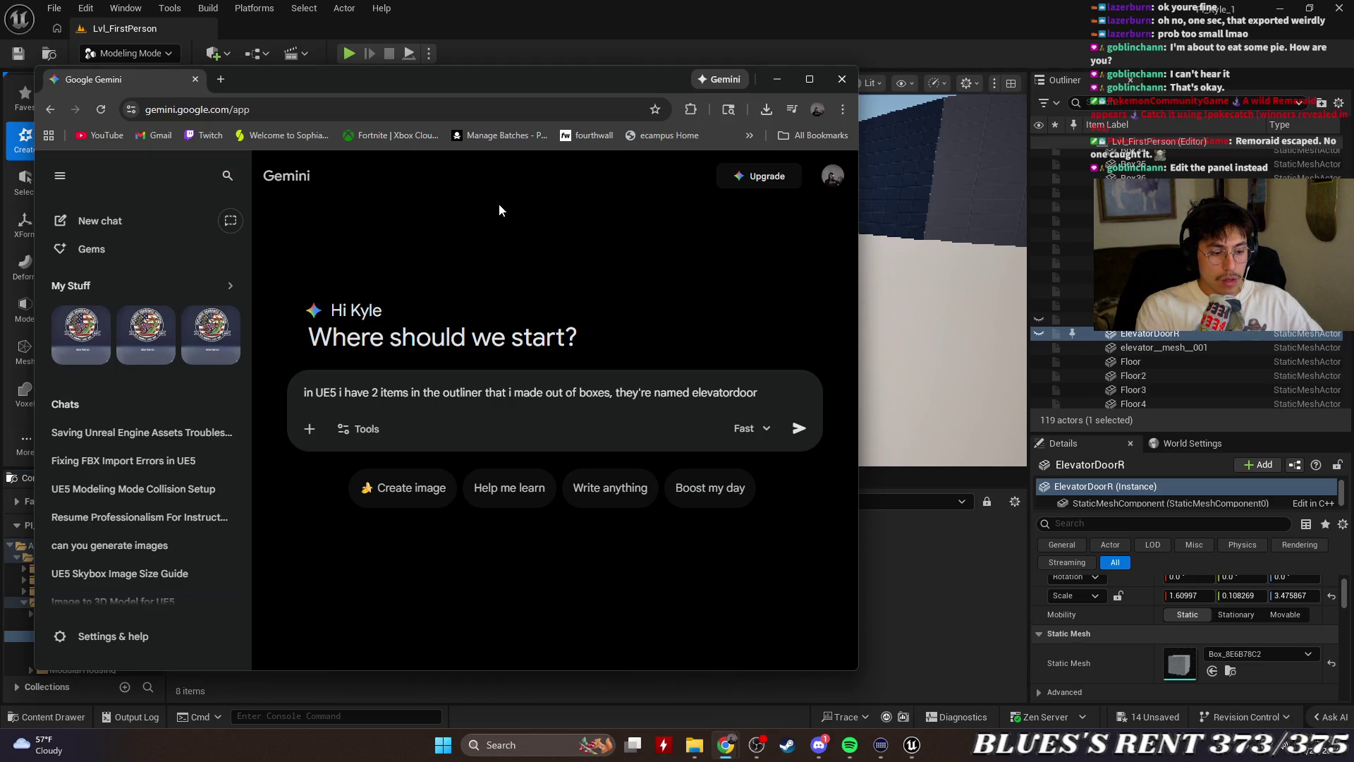
{"action": "type", "text": "R and L"}
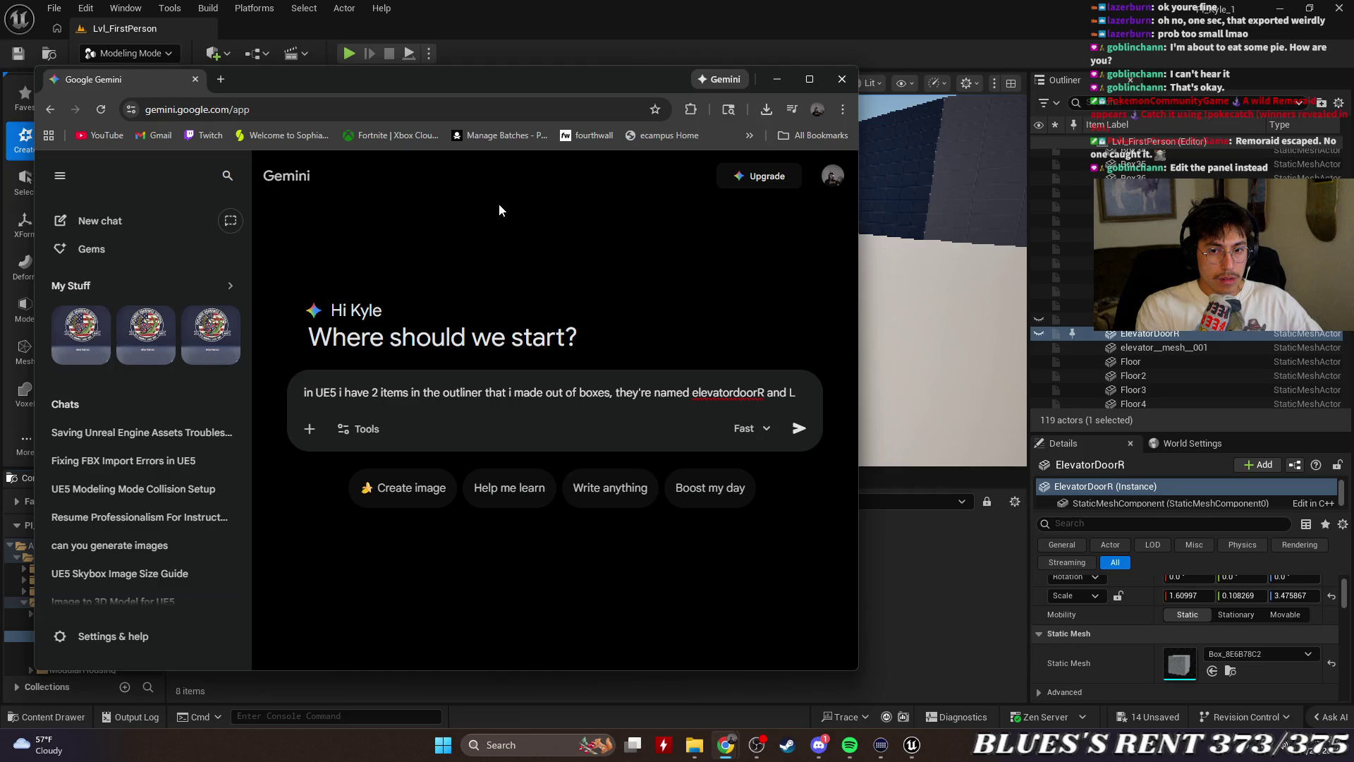
{"action": "type", "text": " but in the "}
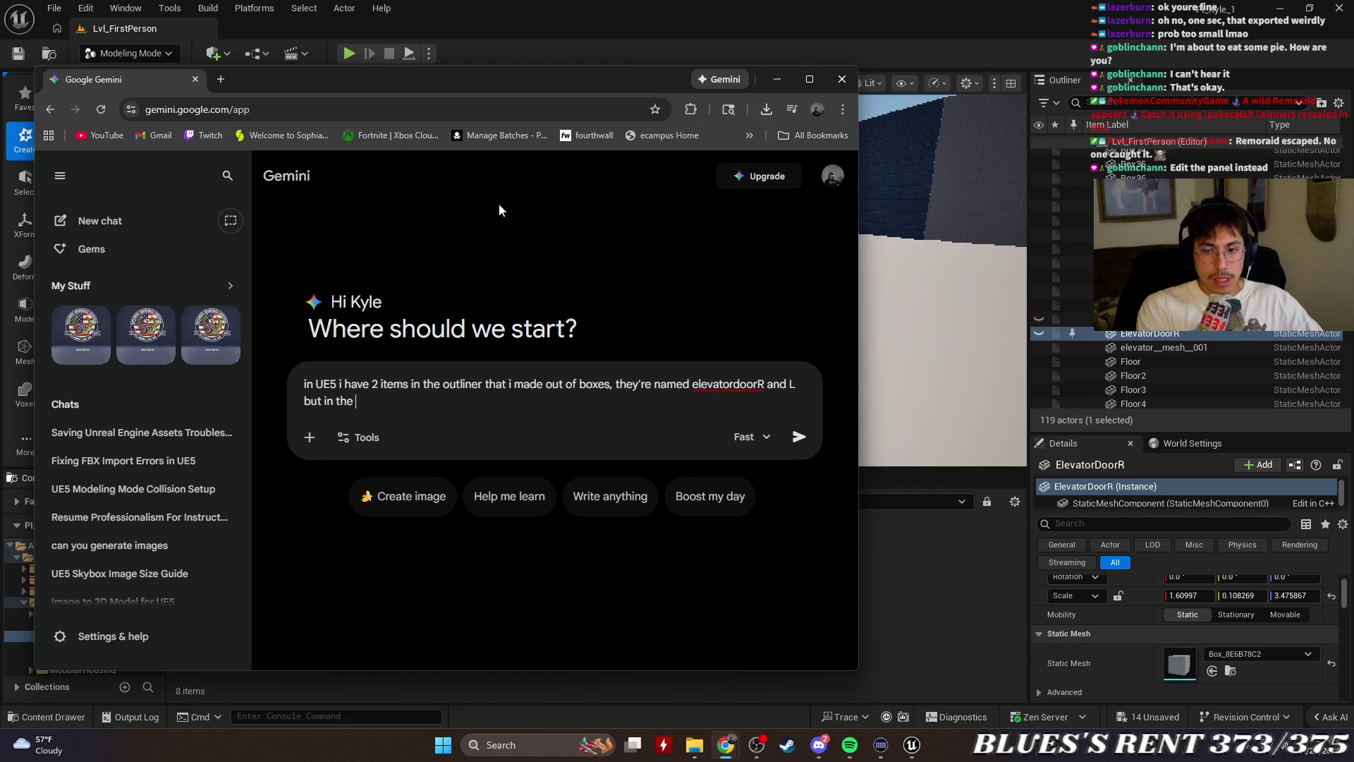
{"action": "type", "text": "stat"}
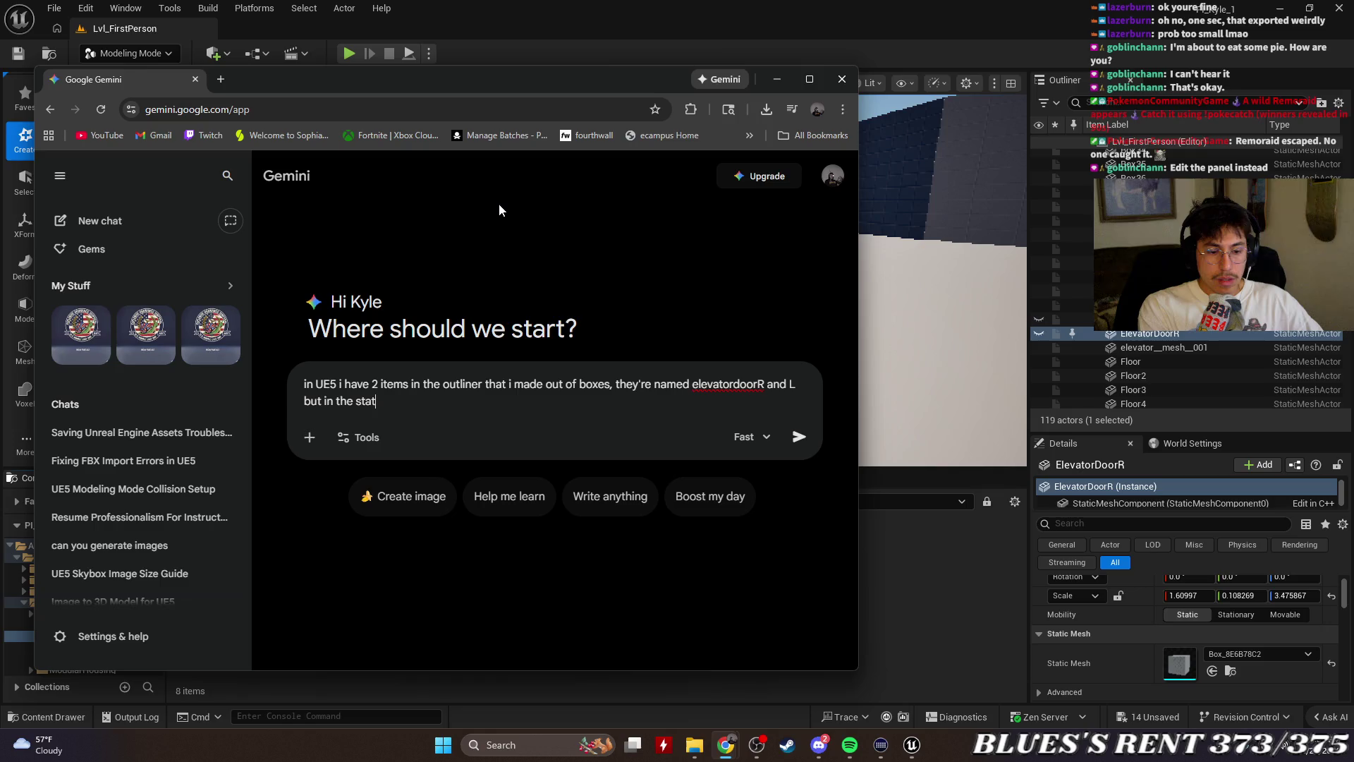
{"action": "type", "text": "ic mesh det"}
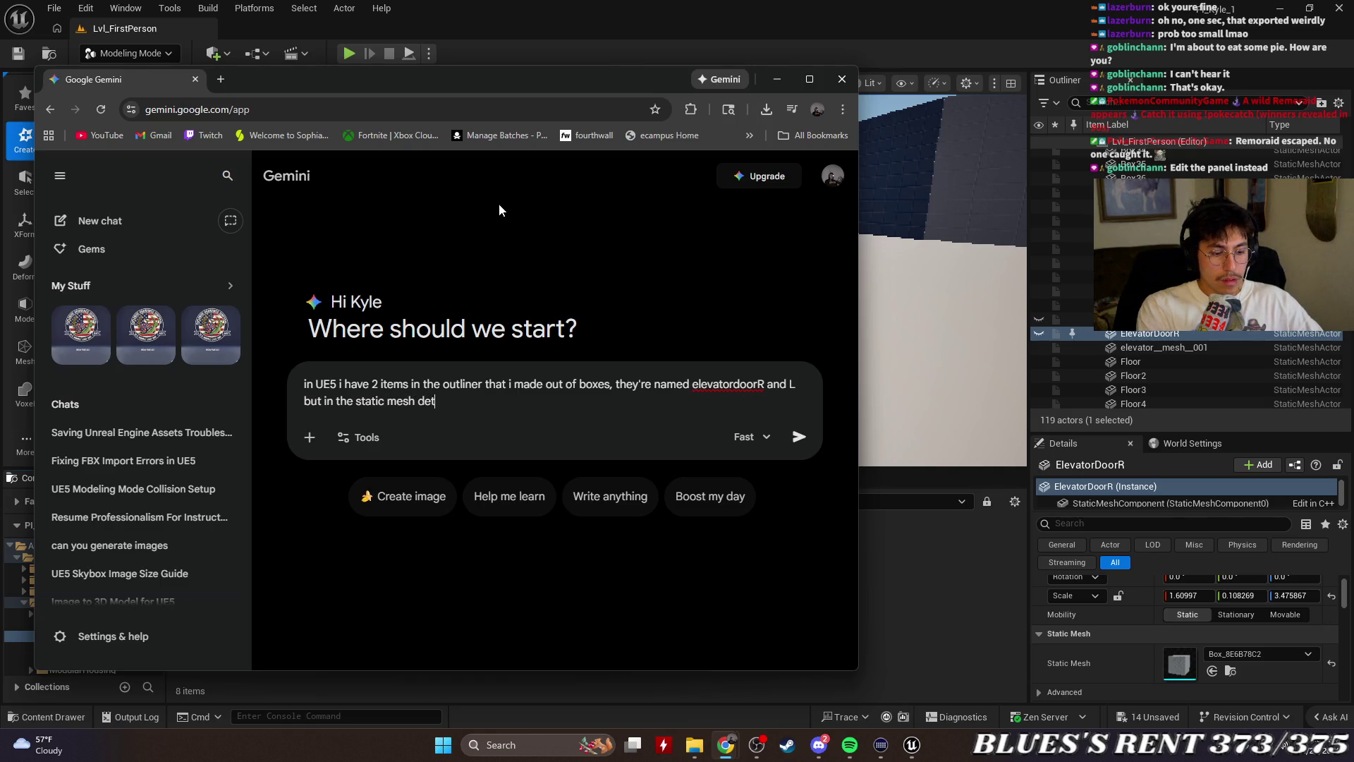
{"action": "type", "text": "ails pa"}
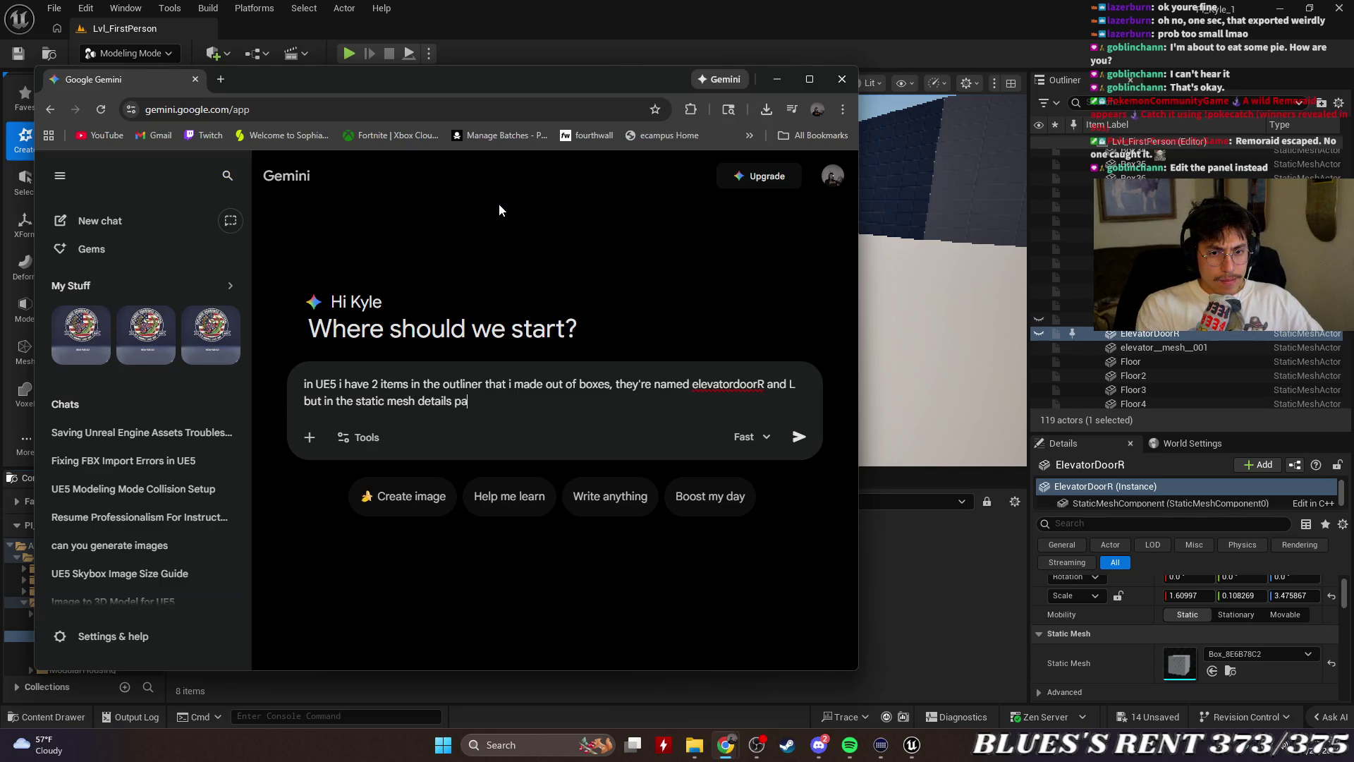
{"action": "type", "text": "n"}
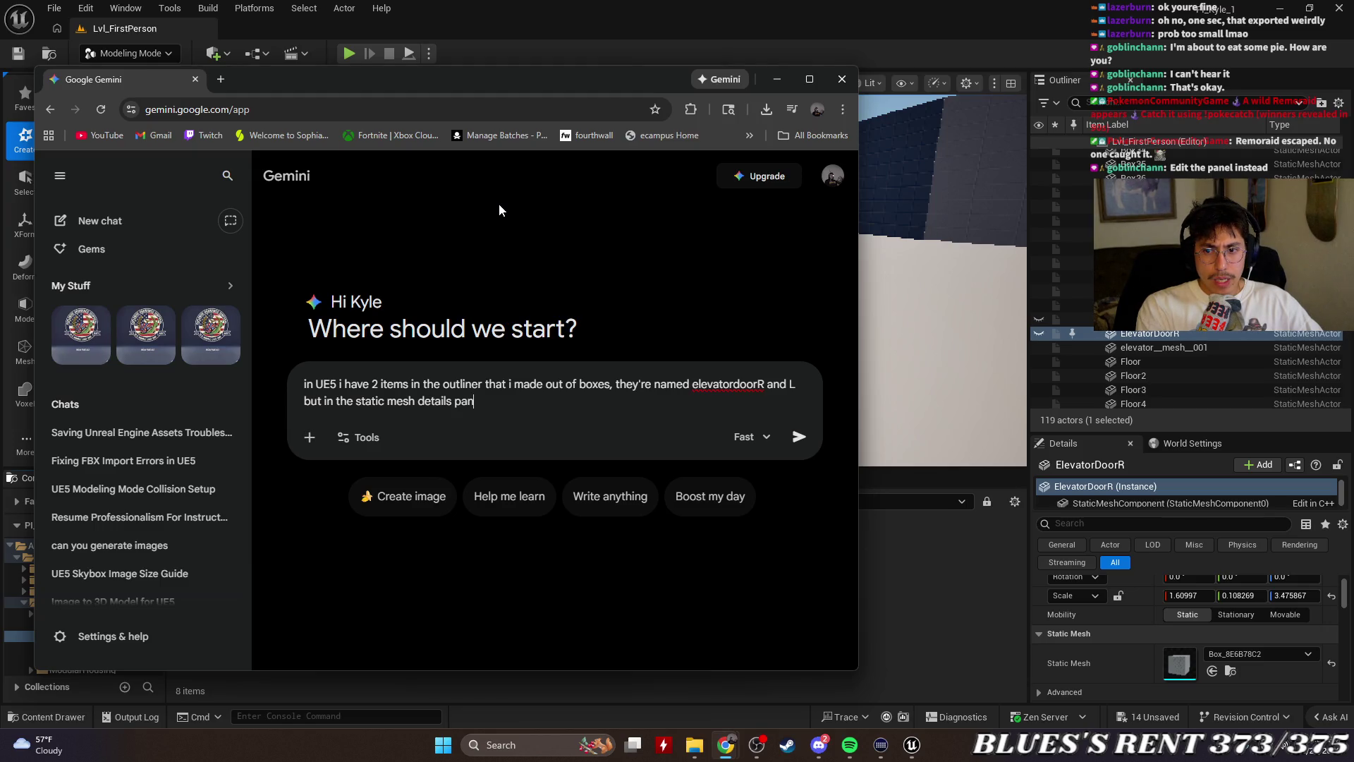
{"action": "type", "text": "nel"}
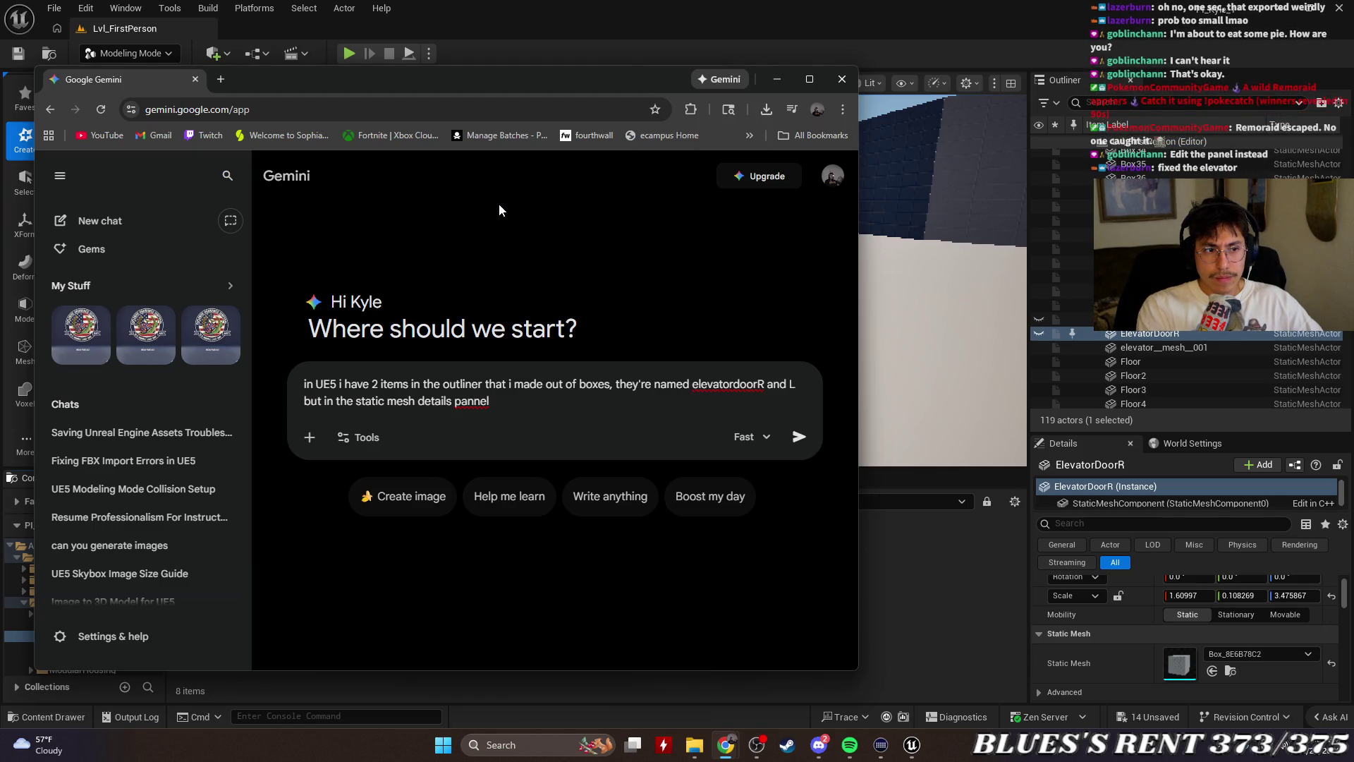
{"action": "key", "text": "BackSpace"}
{"action": "key", "text": "BackSpace"}
{"action": "key", "text": "BackSpace"}
{"action": "type", "text": "el "}
{"action": "type", "text": "they ar"}
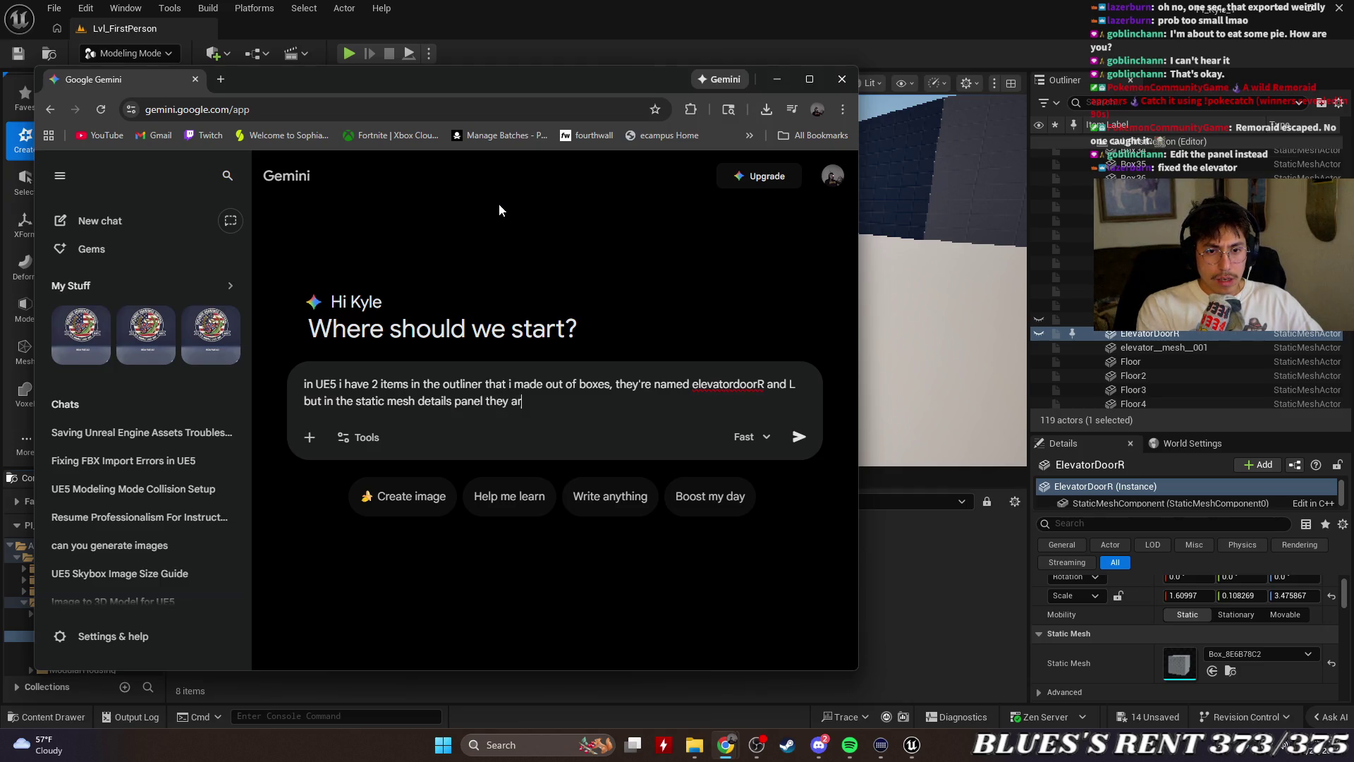
{"action": "type", "text": "e named "}
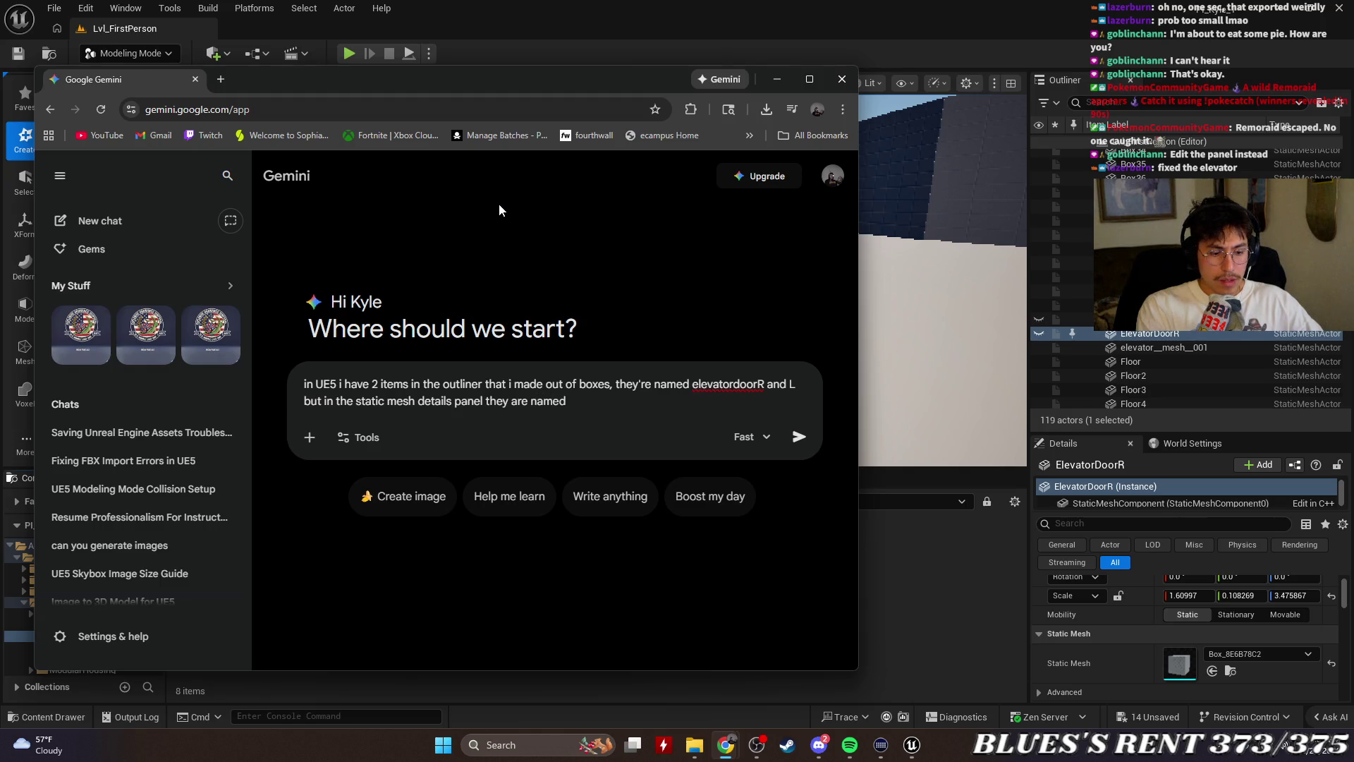
{"action": "type", "text": "Box"}
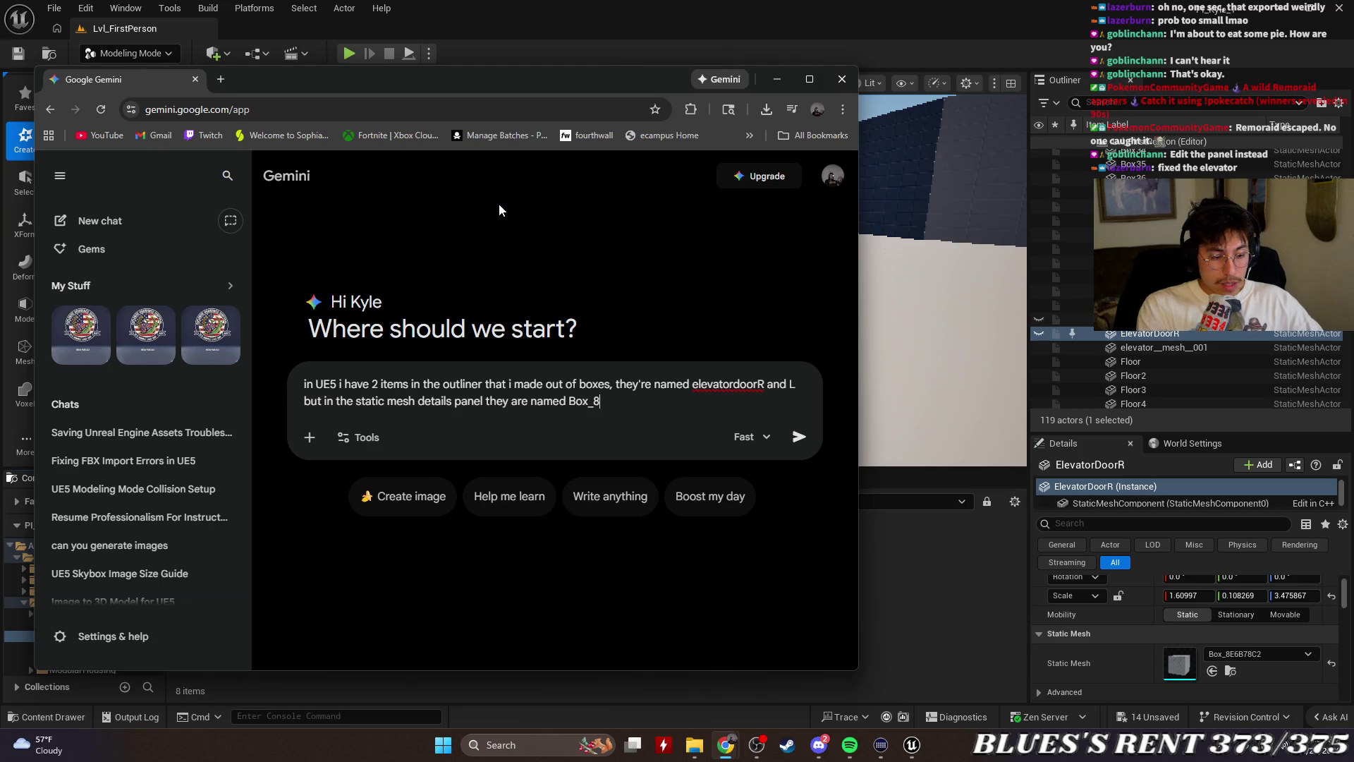
Finish asking why the boxes have Box_ names and can't be moved into the content drawer
{"action": "type", "text": "6dfhsdo "}
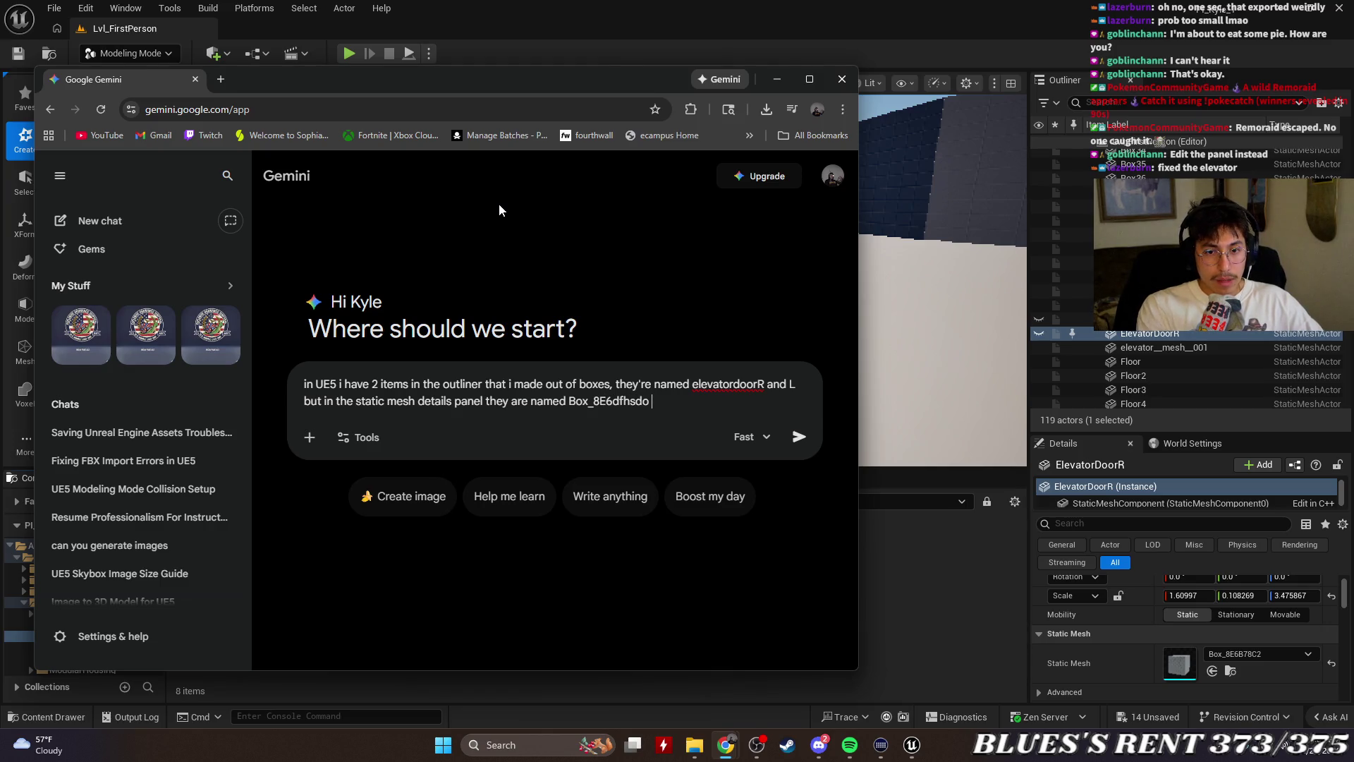
{"action": "type", "text": "and Box_"}
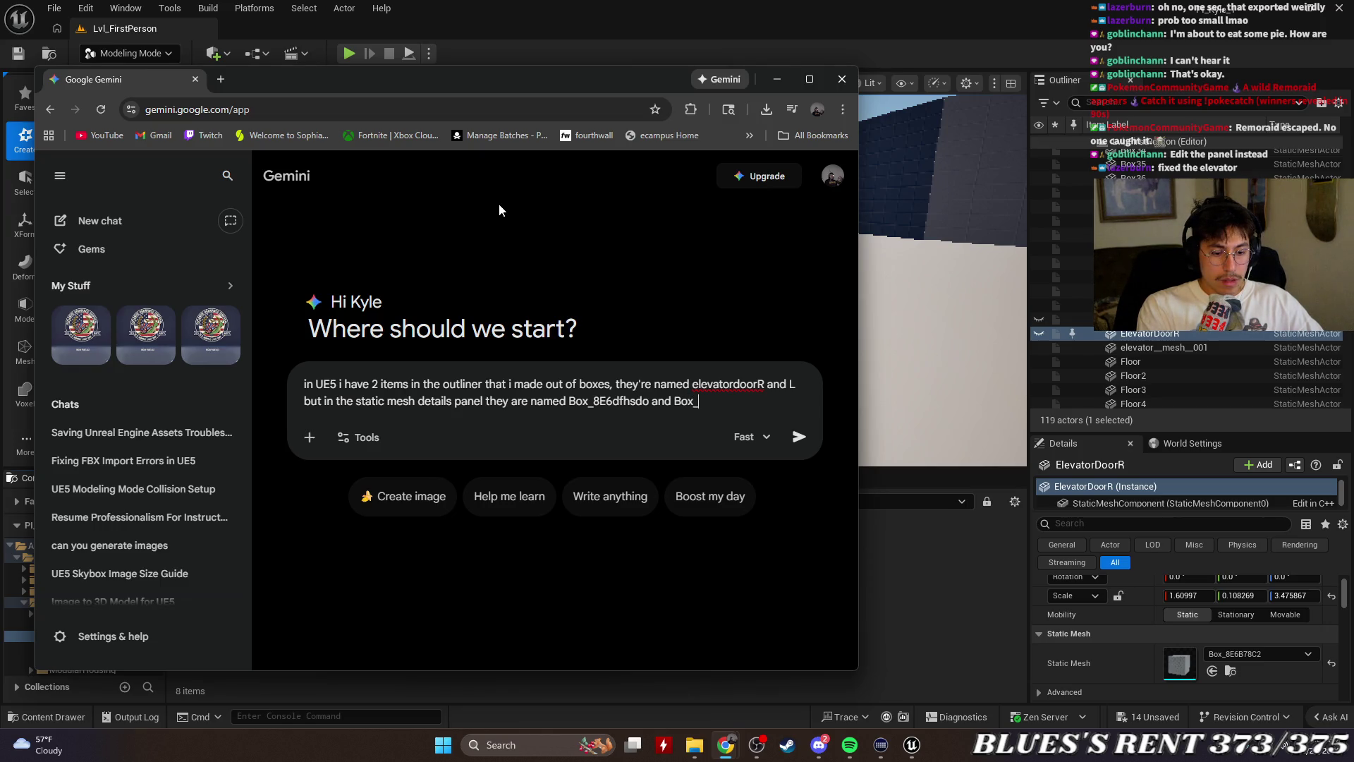
{"action": "type", "text": "9fdisdfph"}
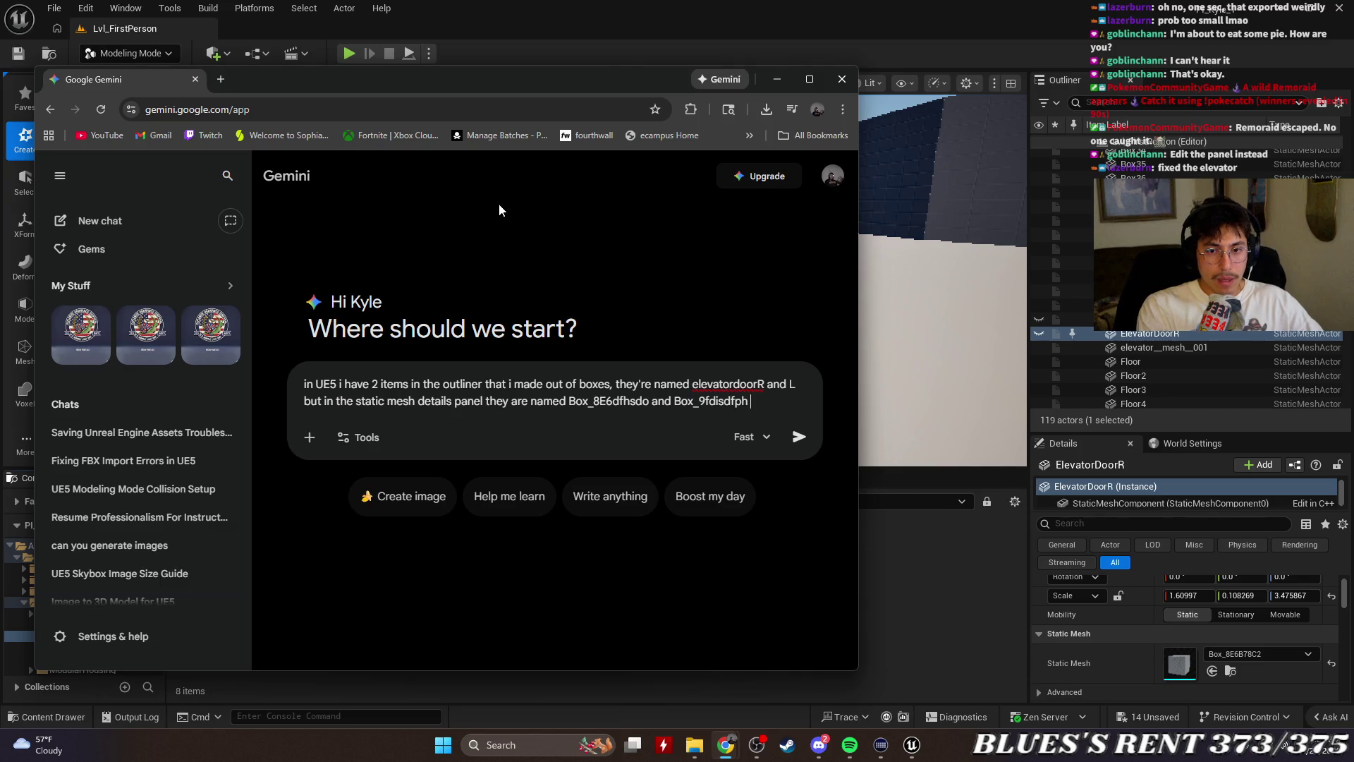
{"action": "type", "text": " whu"}
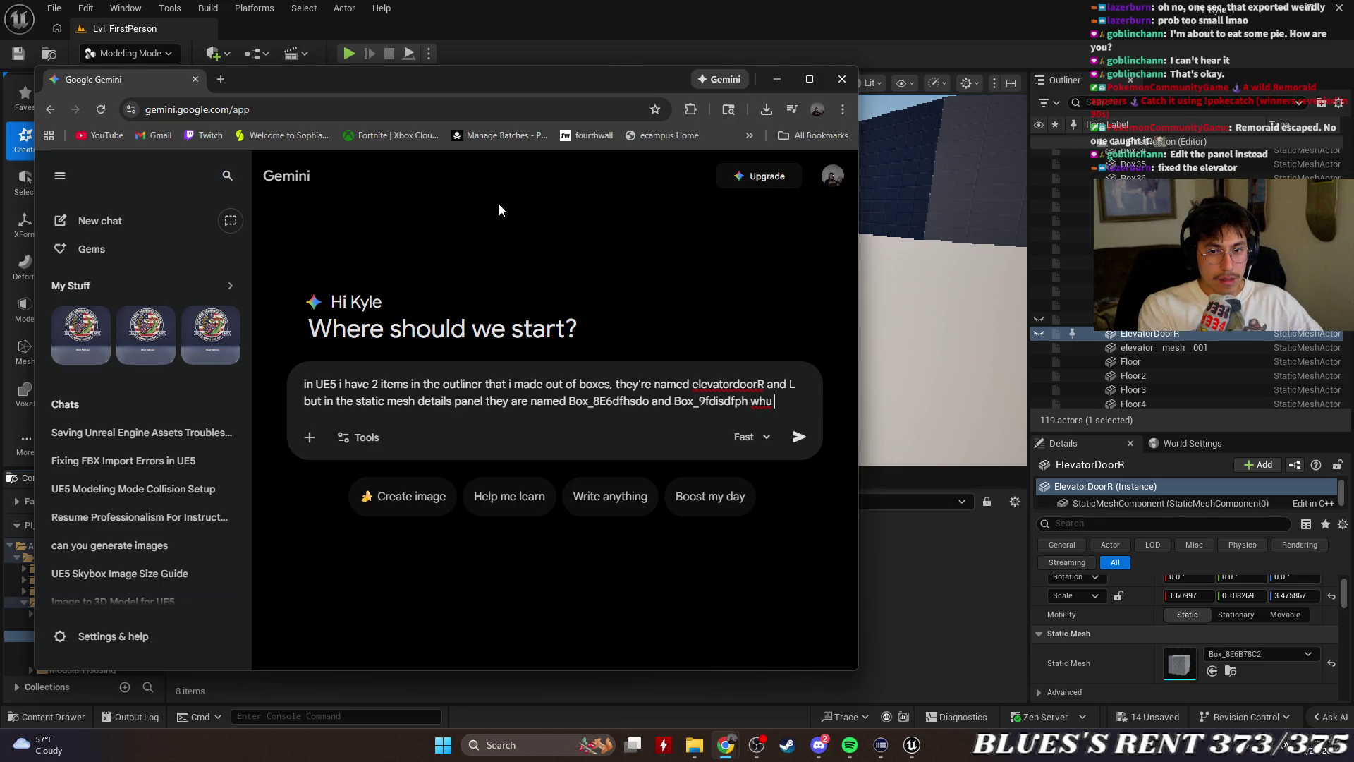
{"action": "key", "text": "BackSpace"}
{"action": "type", "text": "y"}
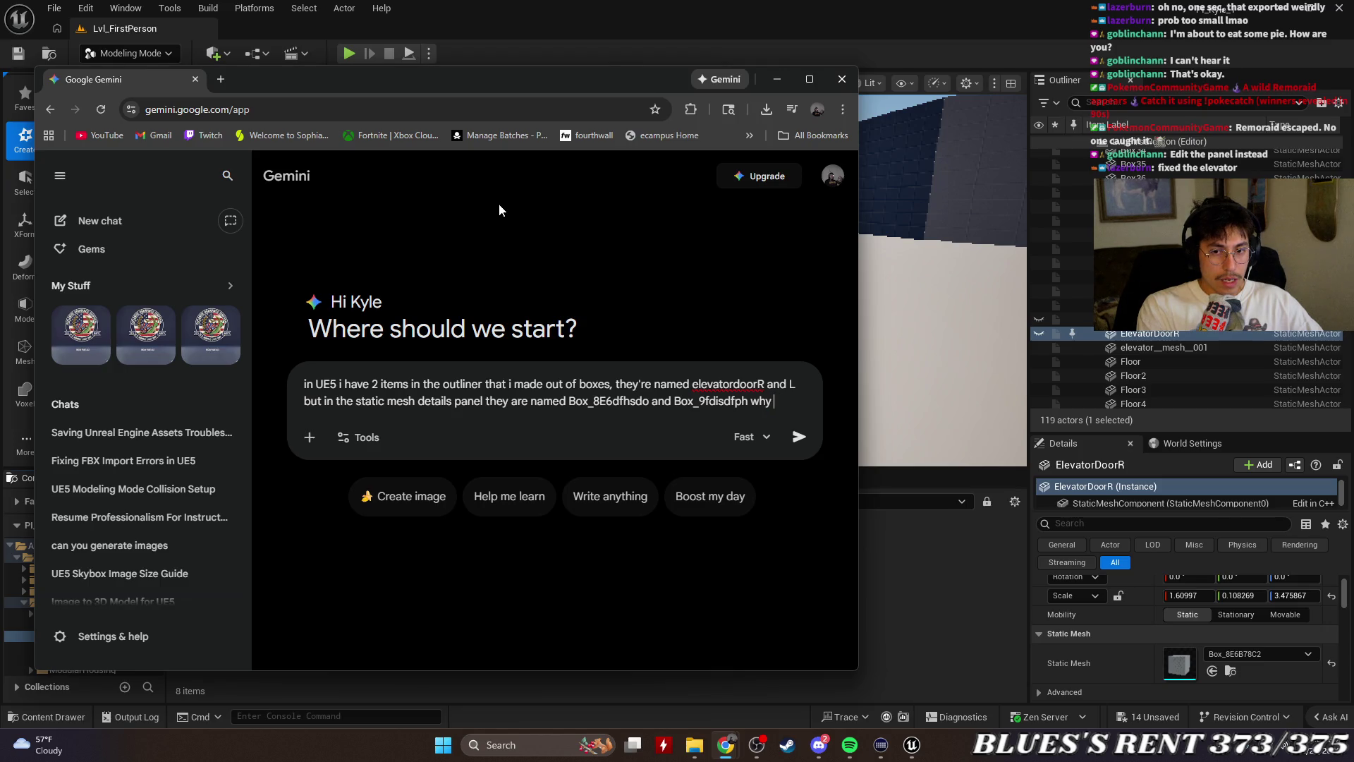
{"action": "type", "text": "u is this and w"}
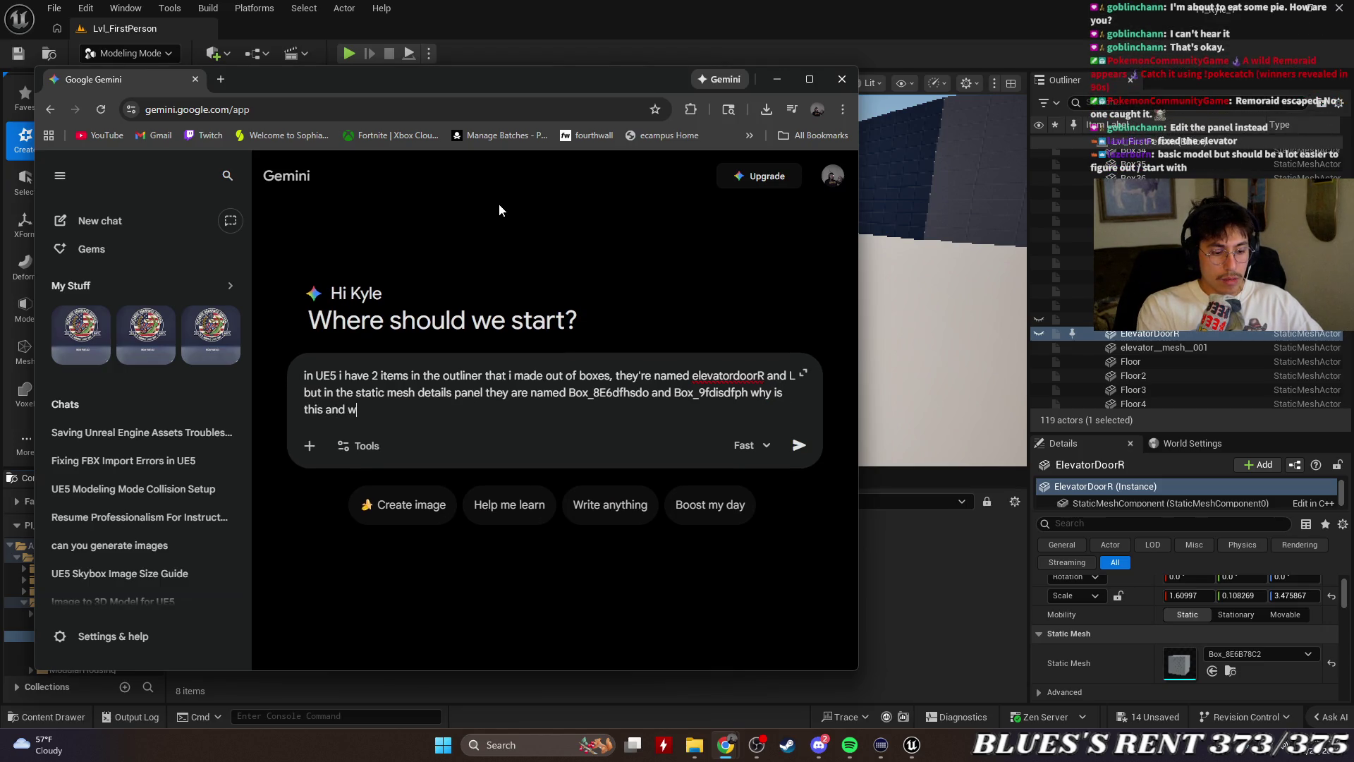
{"action": "type", "text": "hy cant i "}
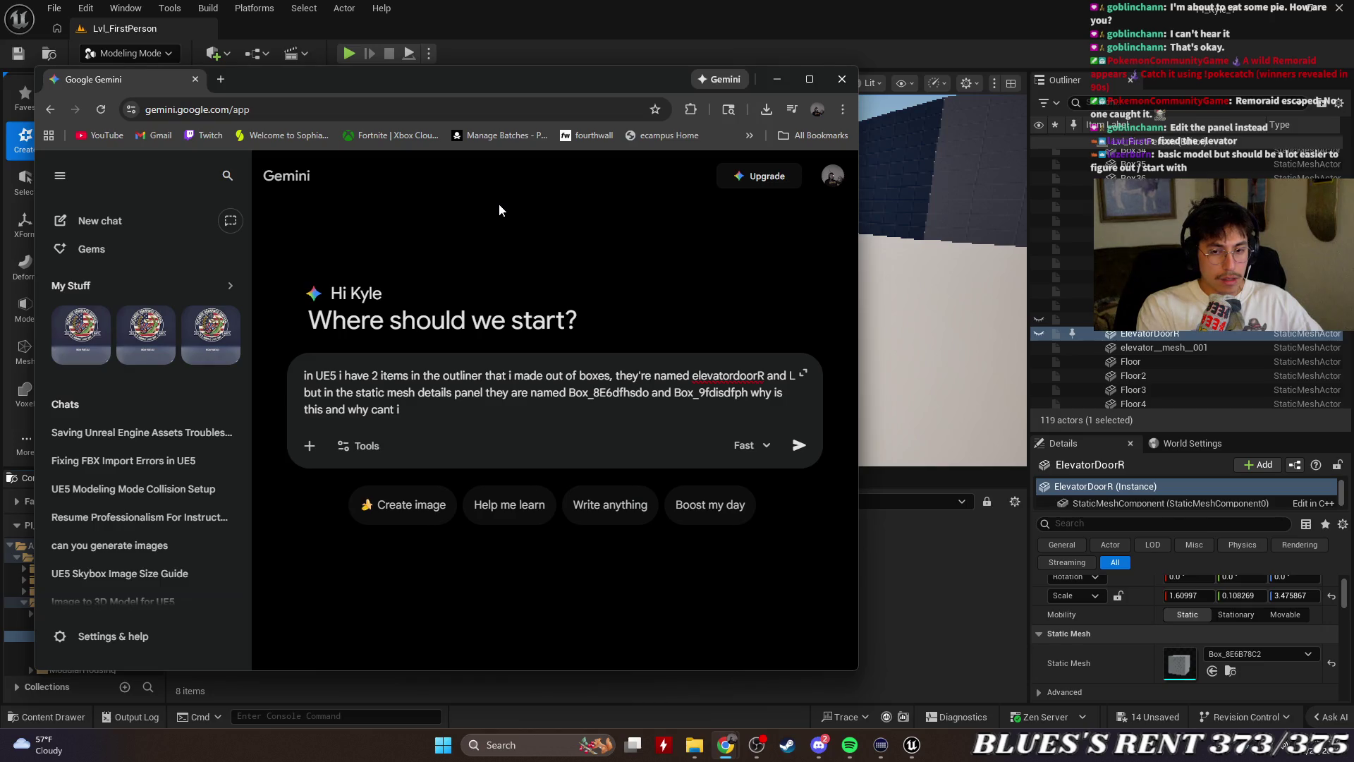
{"action": "type", "text": "move them i"}
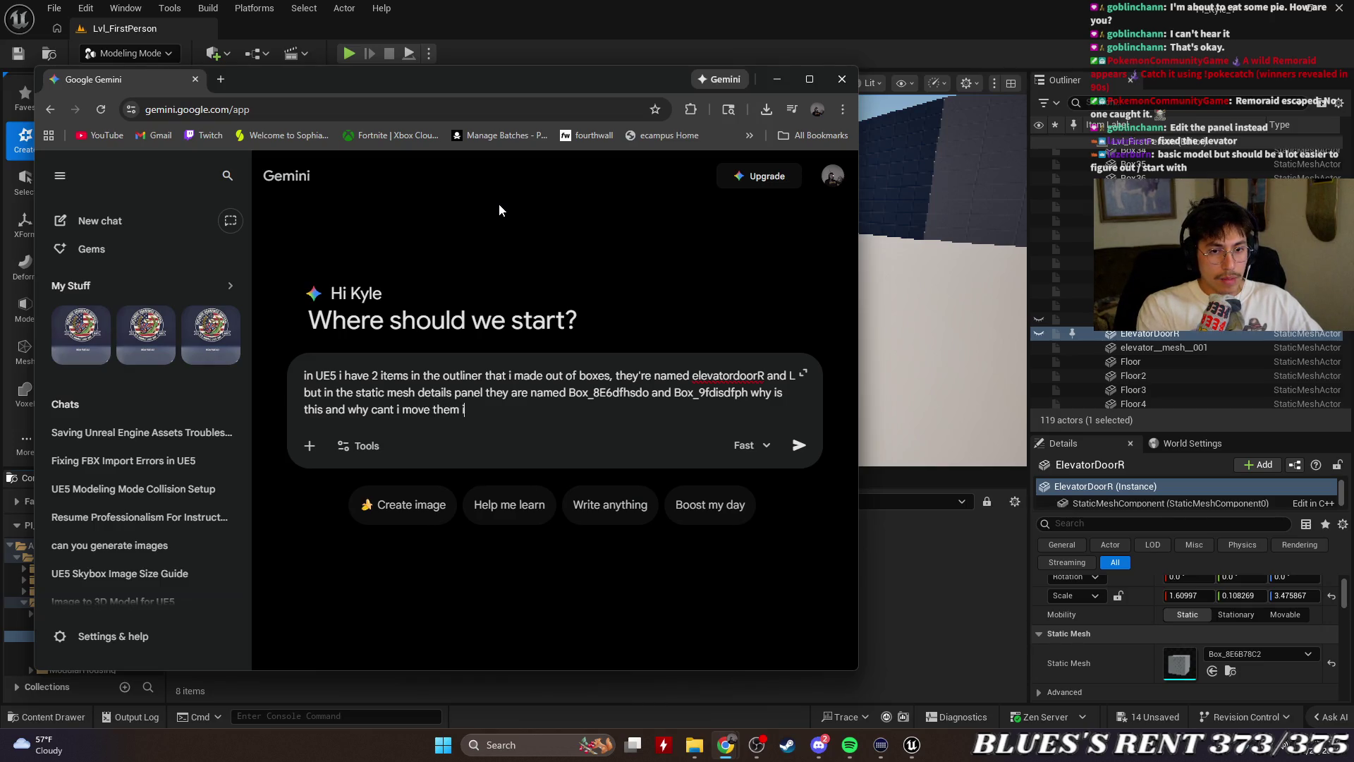
{"action": "type", "text": "nto the"}
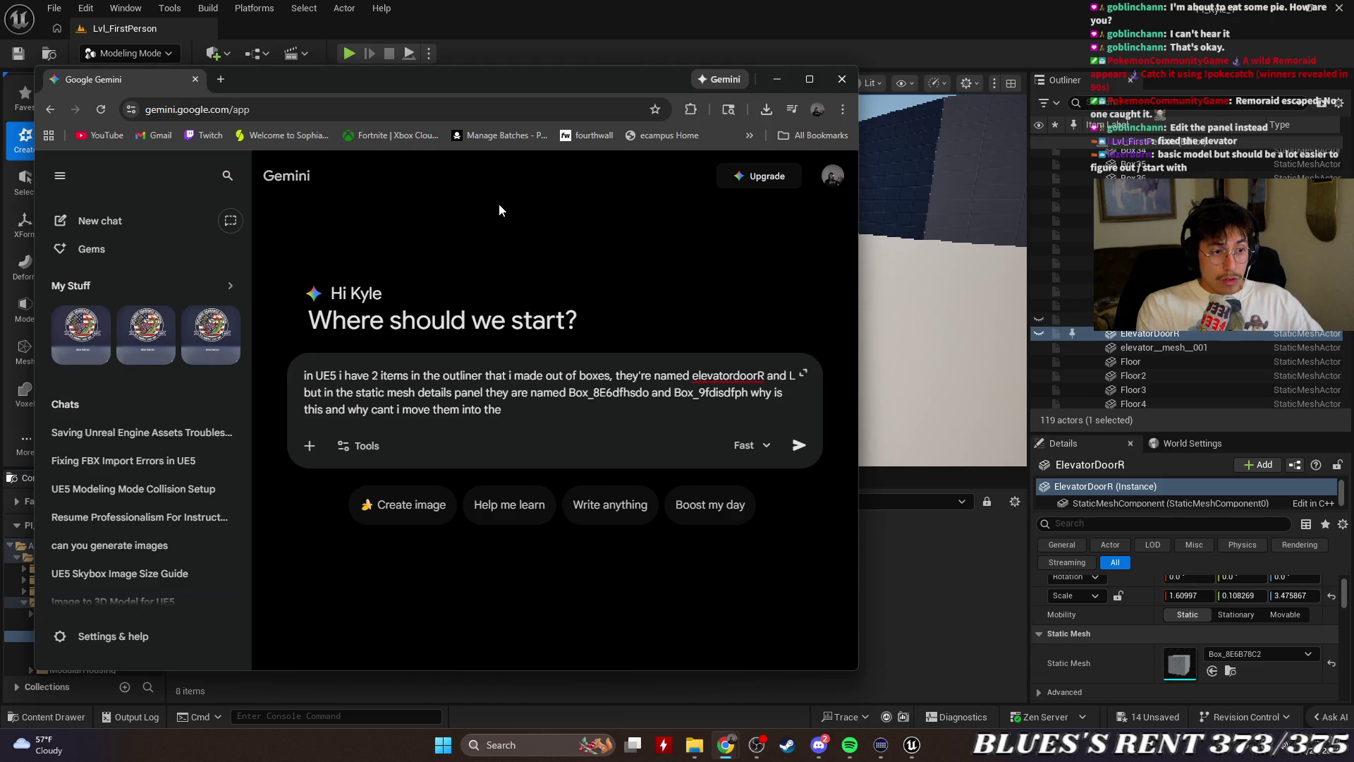
{"action": "type", "text": " fole"}
{"action": "key", "text": "BackSpace"}
{"action": "type", "text": "der"}
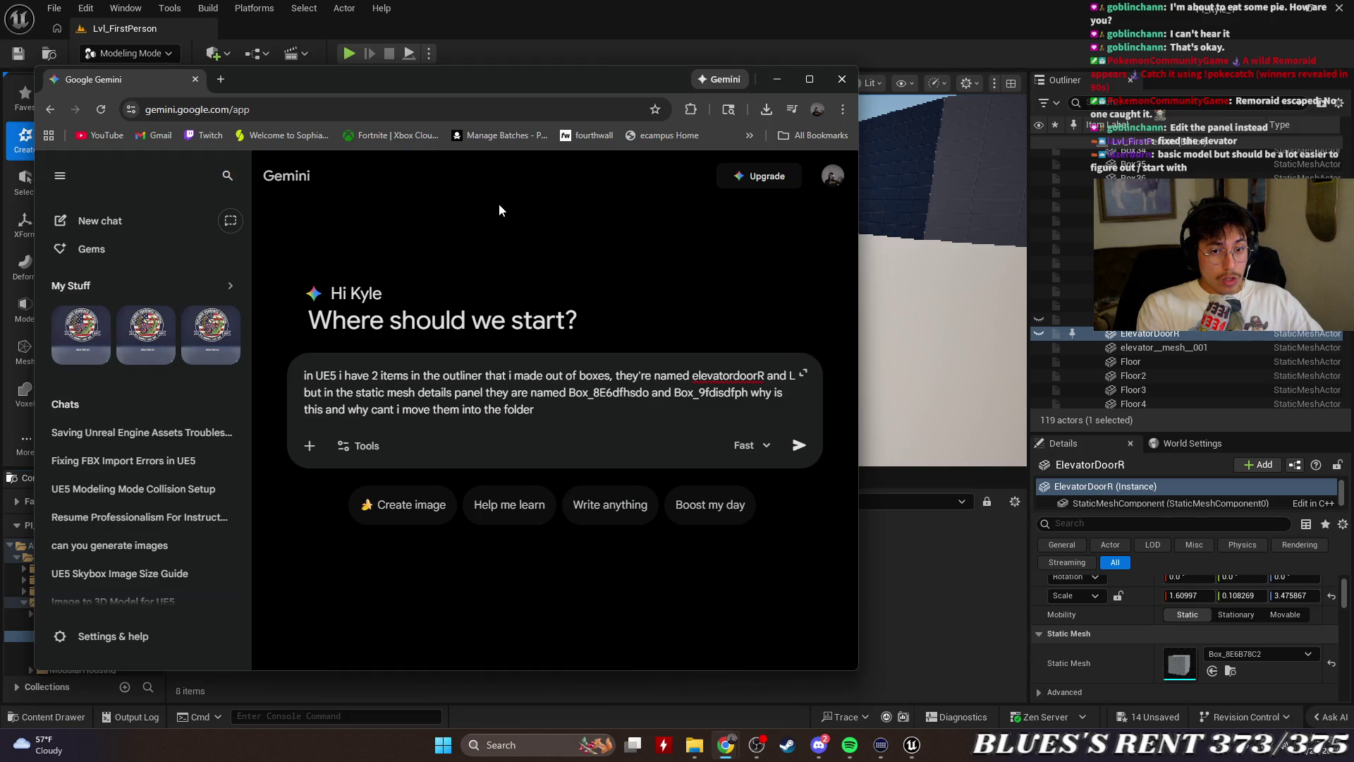
{"action": "key", "text": "ctrl+BackSpace"}
{"action": "type", "text": "content"}
{"action": "key", "text": "ctrl+BackSpace"}
{"action": "type", "text": "c"}
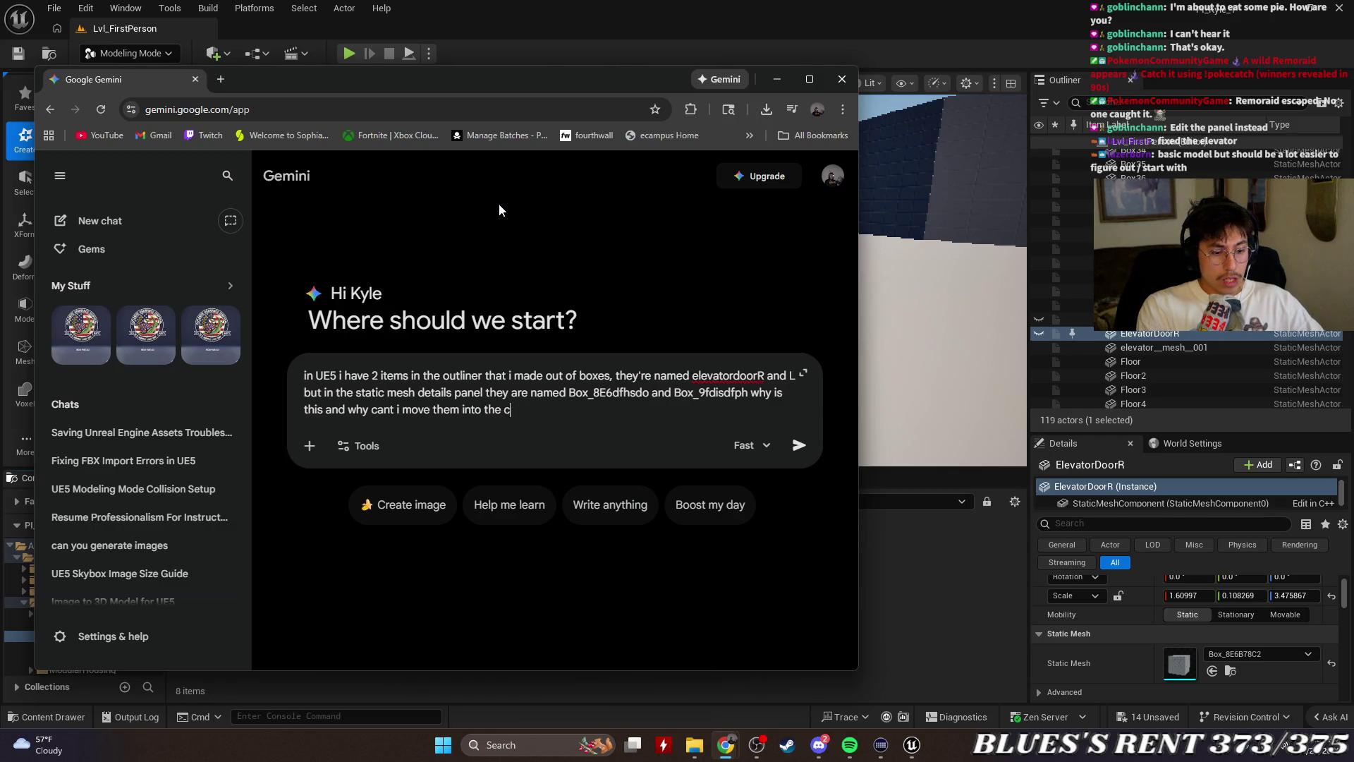
{"action": "type", "text": "ontent drawer "}
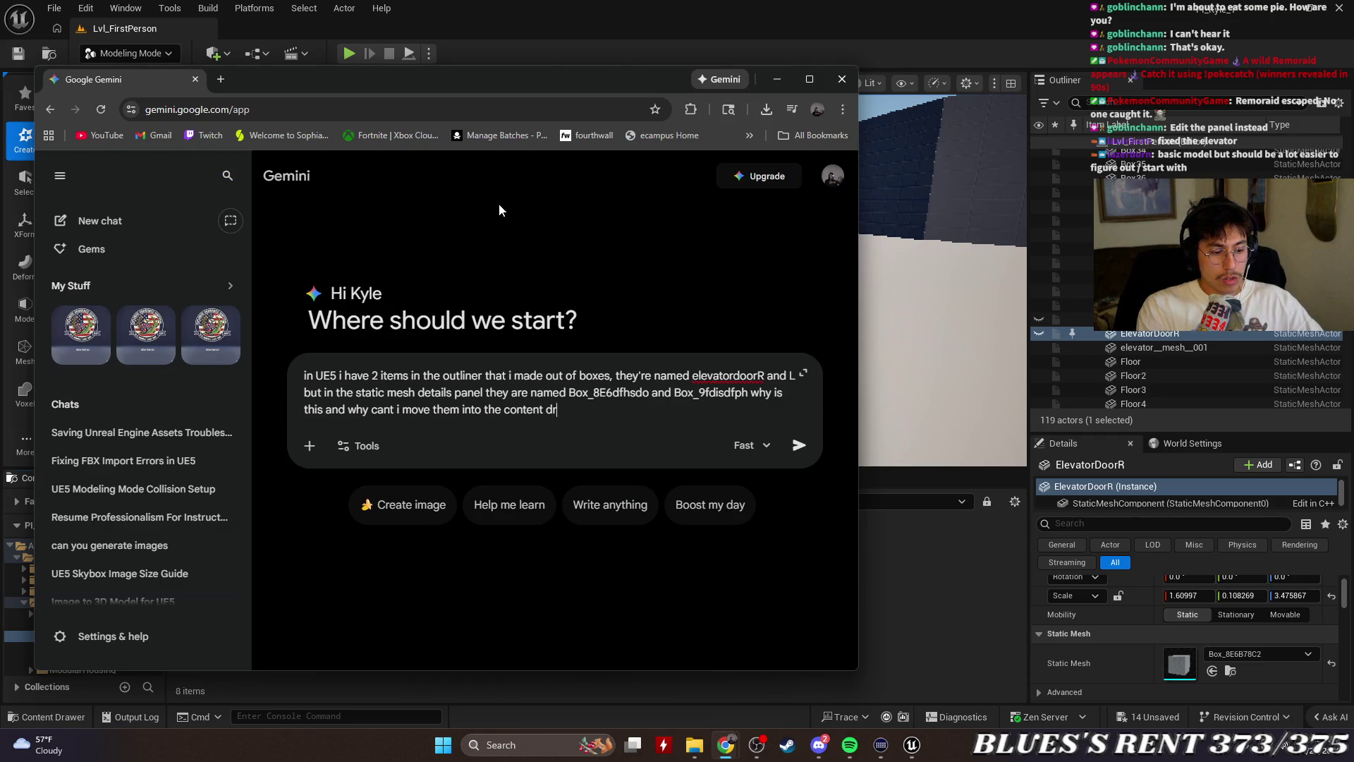
{"action": "type", "text": "fol"}
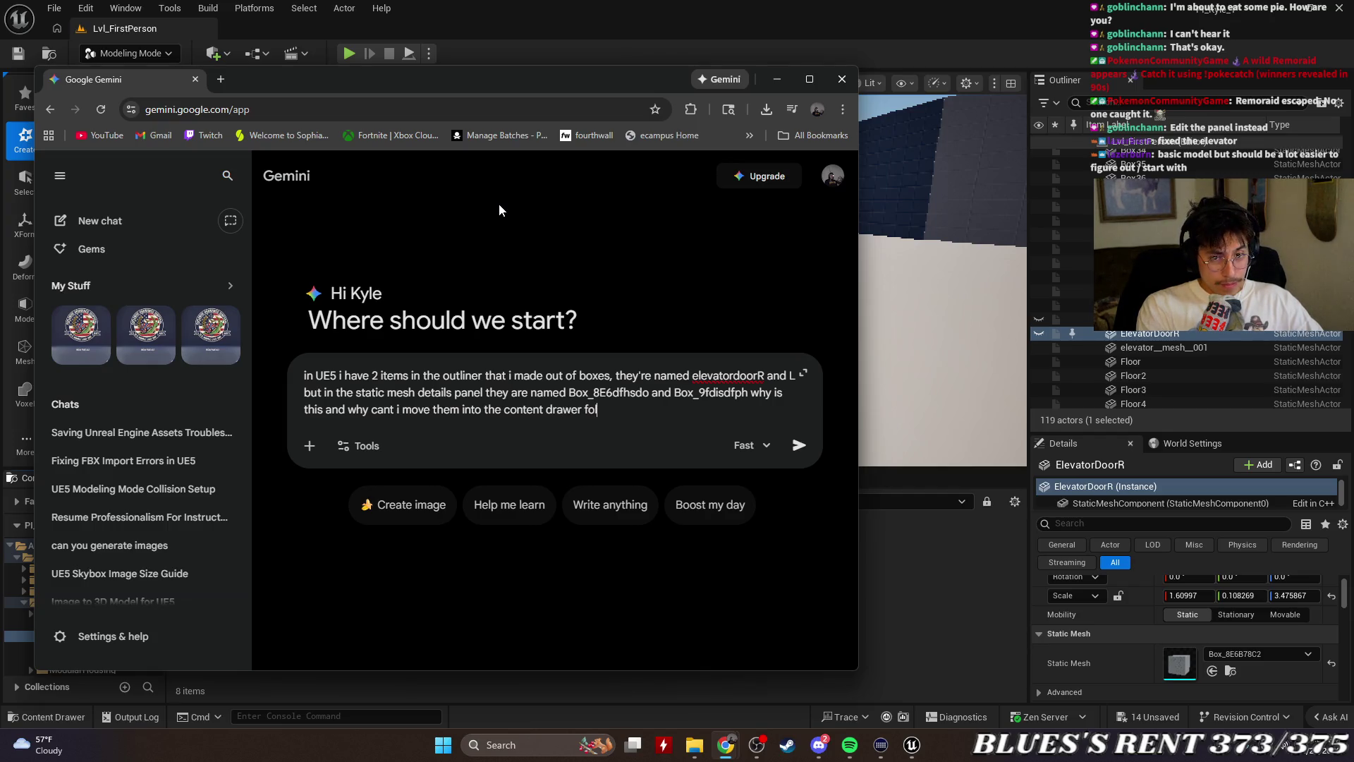
{"action": "type", "text": "eer"}
{"action": "key", "text": "Return"}
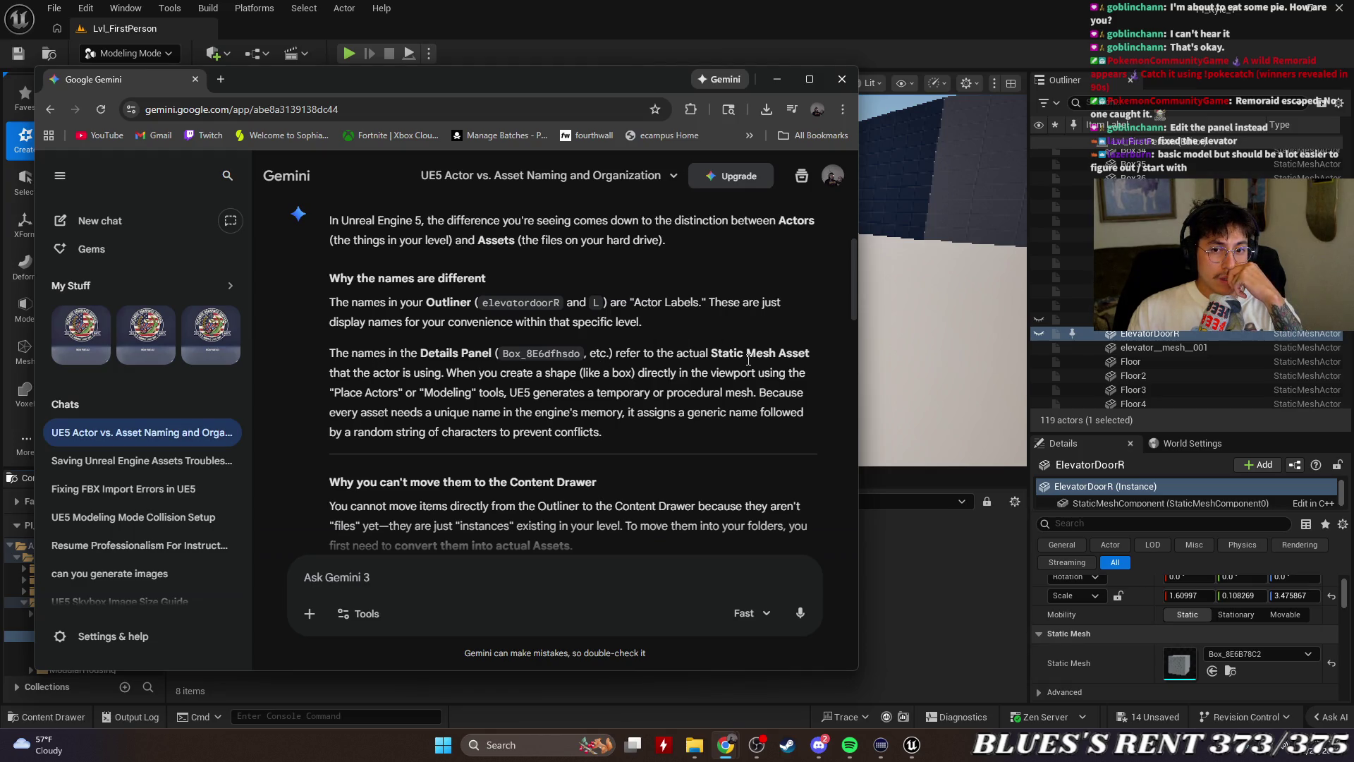
{"action": "scroll", "coordinate": [776, 299], "scroll_direction": "down", "scroll_amount": 1}
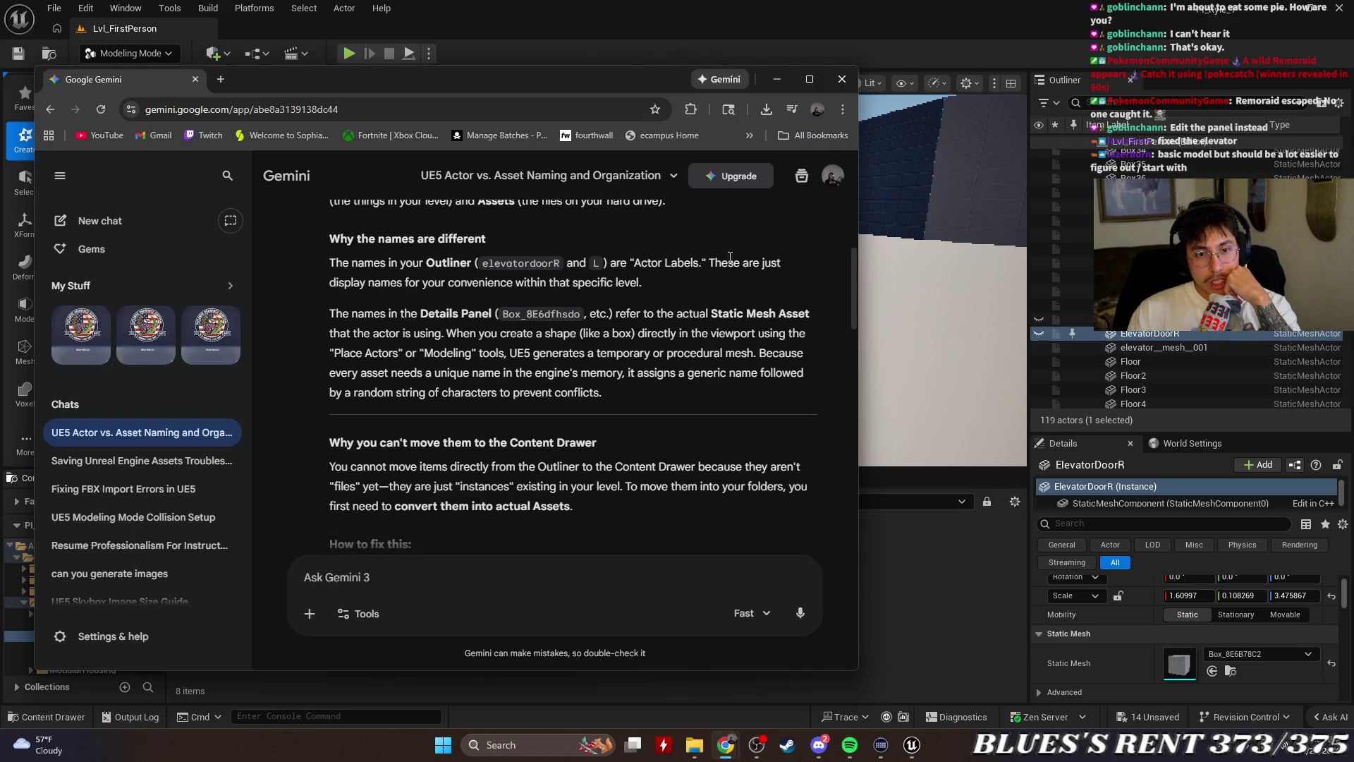
{"action": "scroll", "coordinate": [730, 257], "scroll_direction": "down", "scroll_amount": 1}
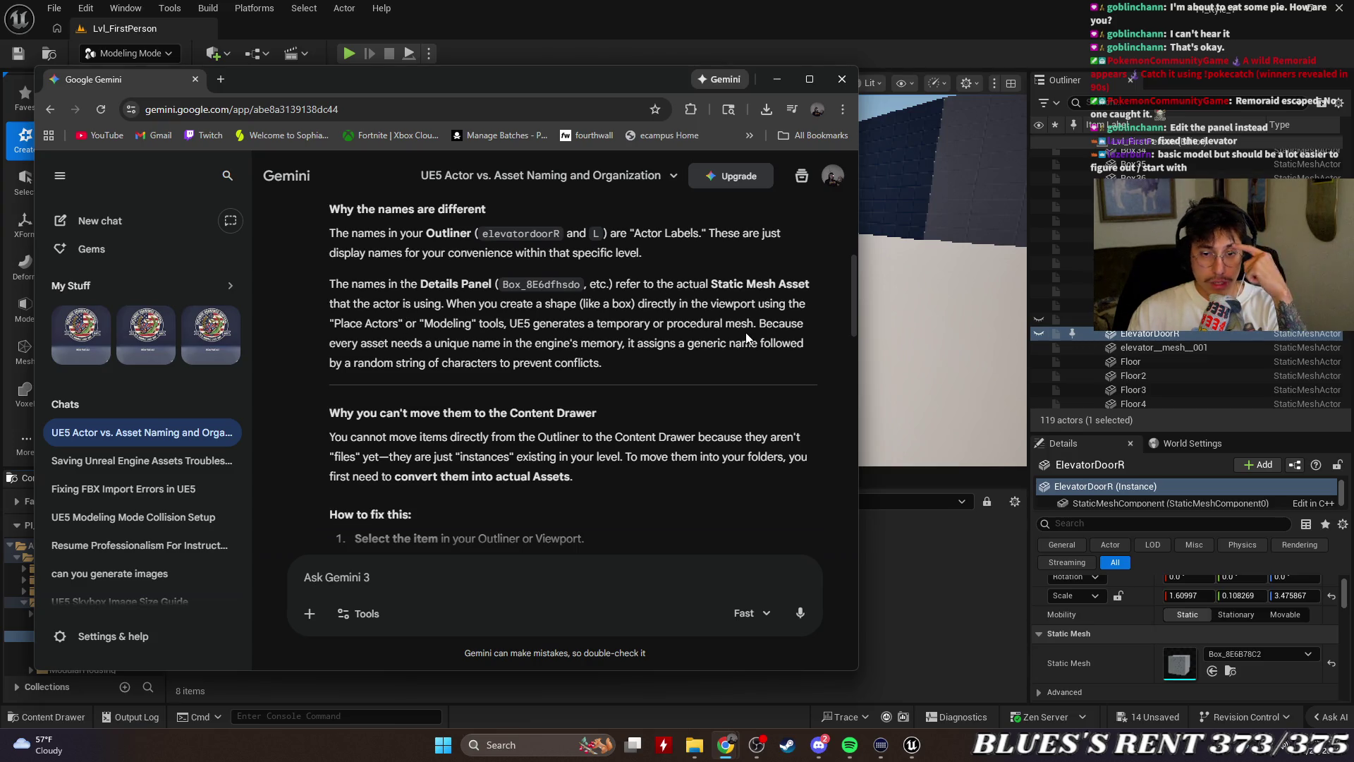
{"action": "scroll", "coordinate": [776, 300], "scroll_direction": "down", "scroll_amount": 1}
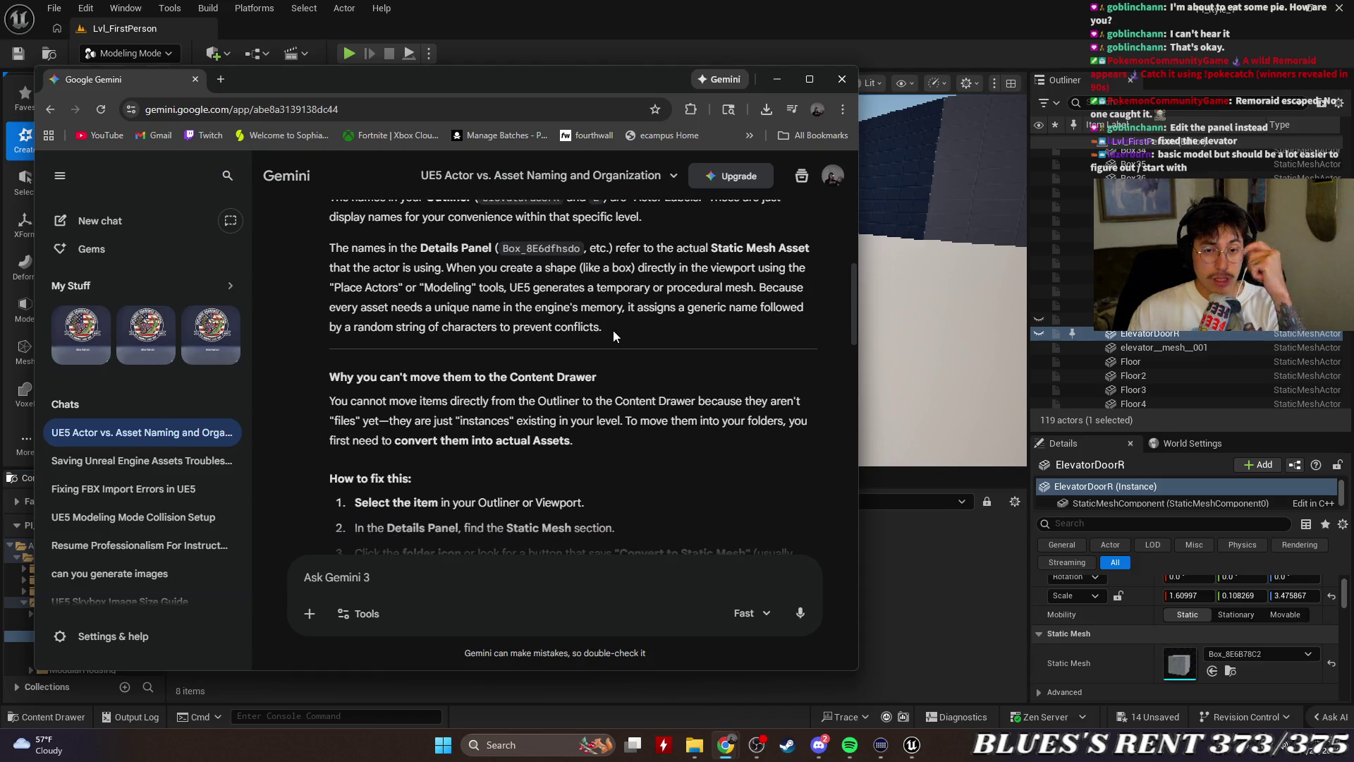
{"action": "scroll", "coordinate": [763, 253], "scroll_direction": "down", "scroll_amount": 1}
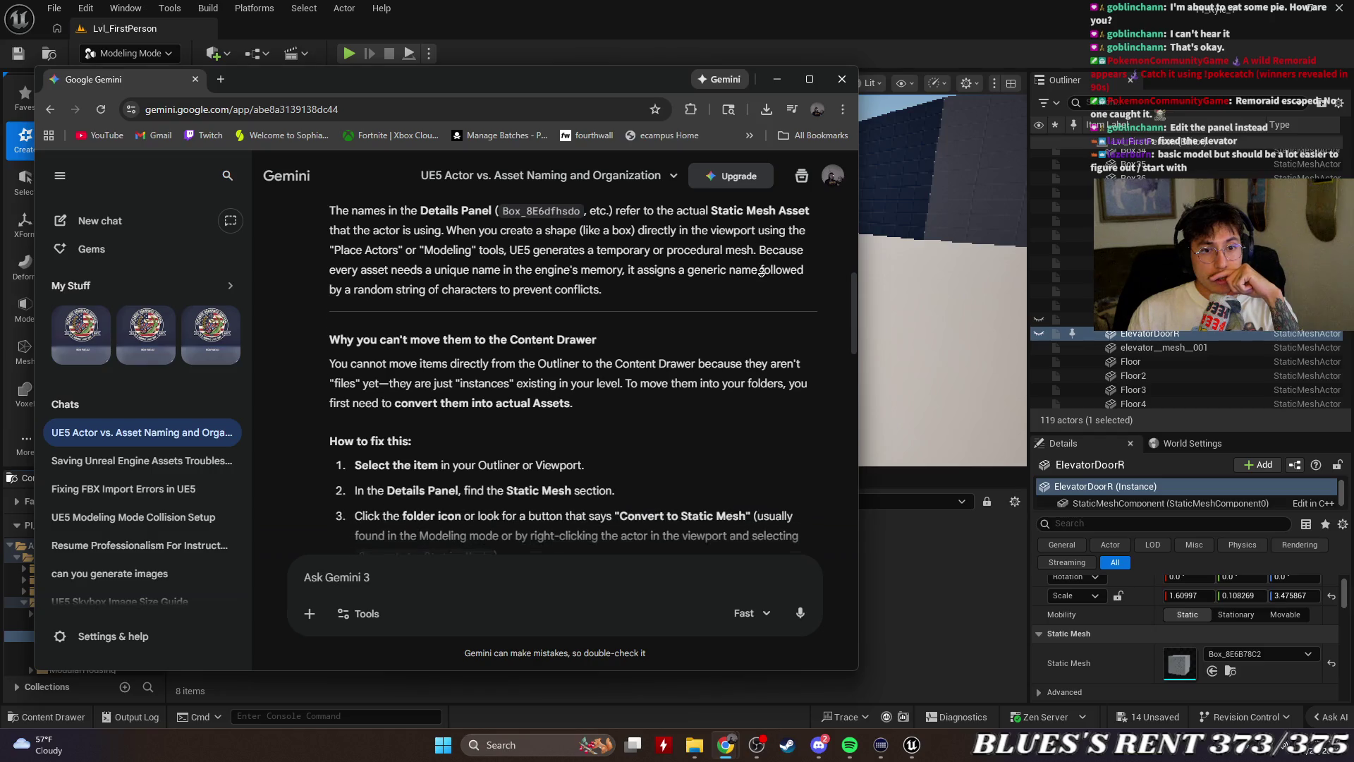
{"action": "scroll", "coordinate": [762, 271], "scroll_direction": "down", "scroll_amount": 1}
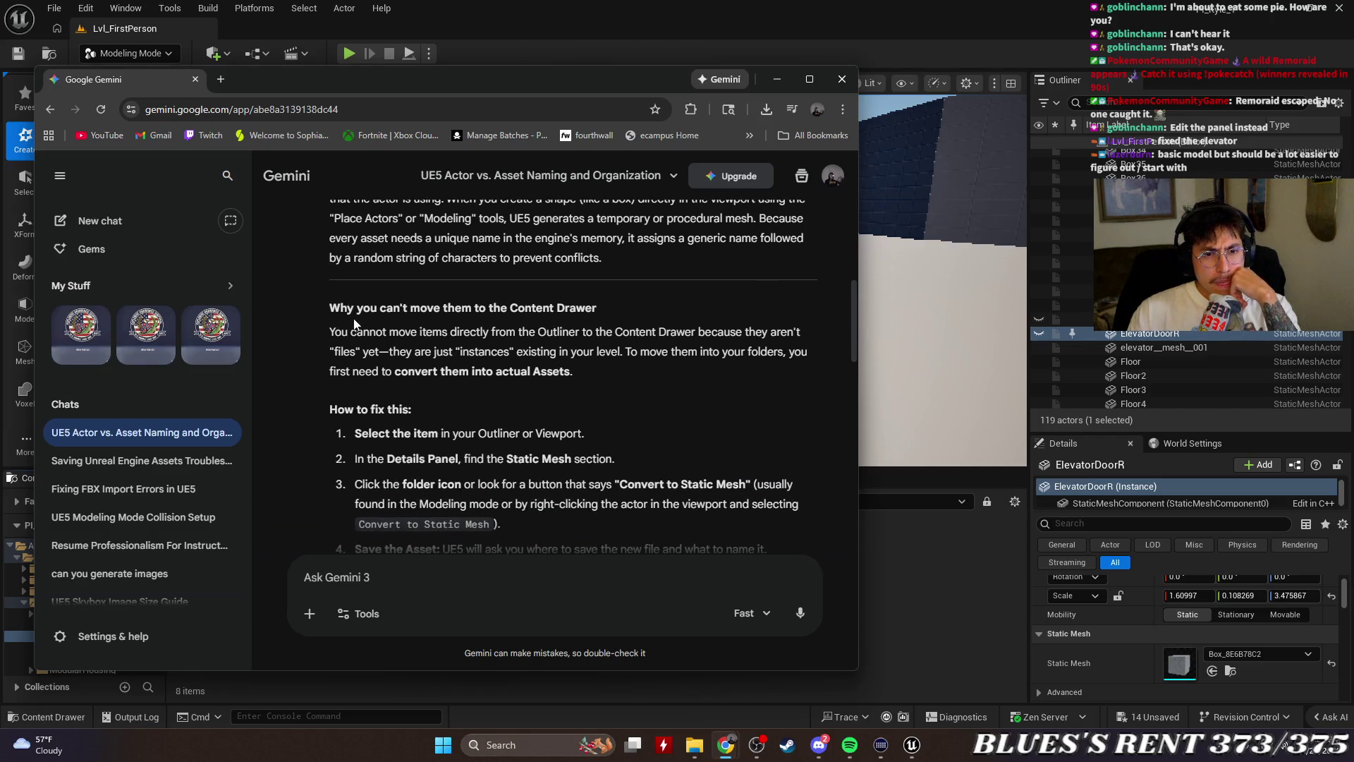
{"action": "scroll", "coordinate": [645, 321], "scroll_direction": "down", "scroll_amount": 1}
{"action": "scroll", "coordinate": [644, 321], "scroll_direction": "down", "scroll_amount": 1}
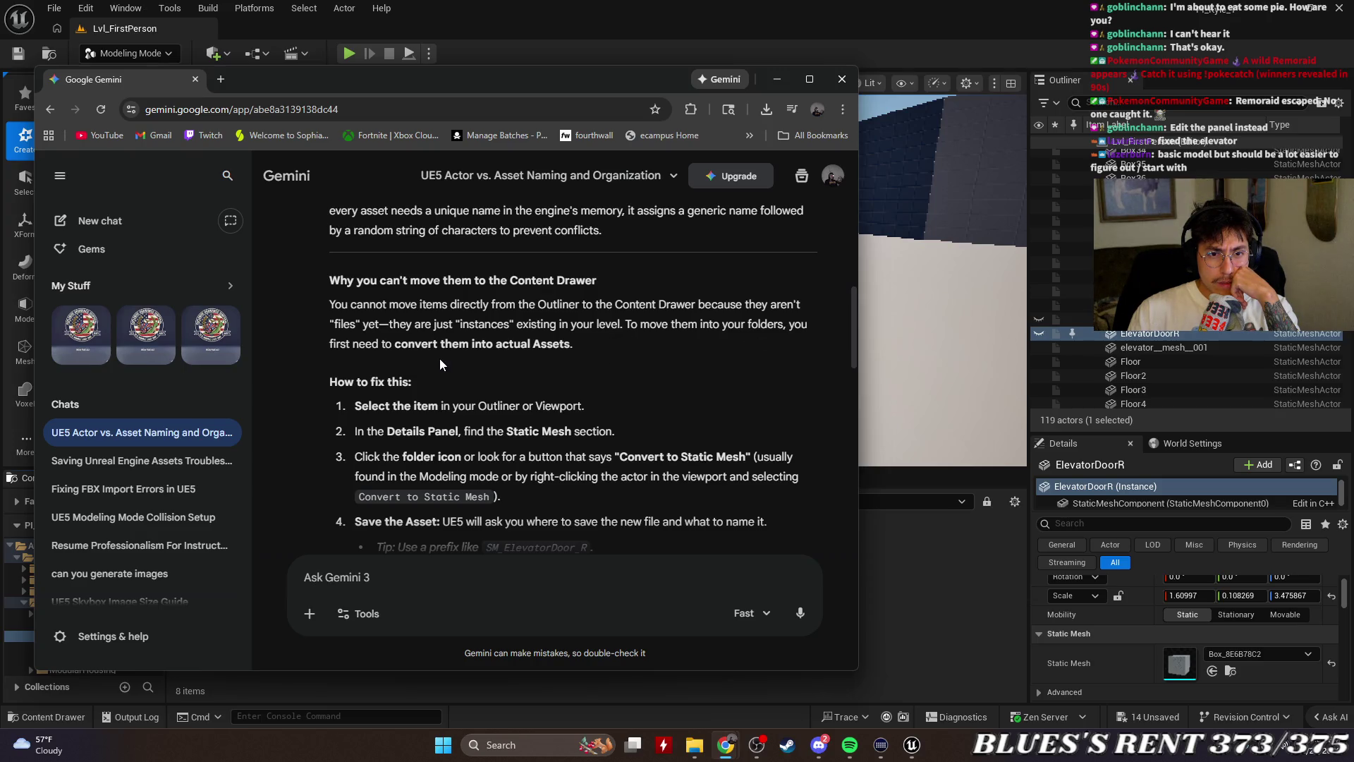
{"action": "scroll", "coordinate": [628, 356], "scroll_direction": "down", "scroll_amount": 1}
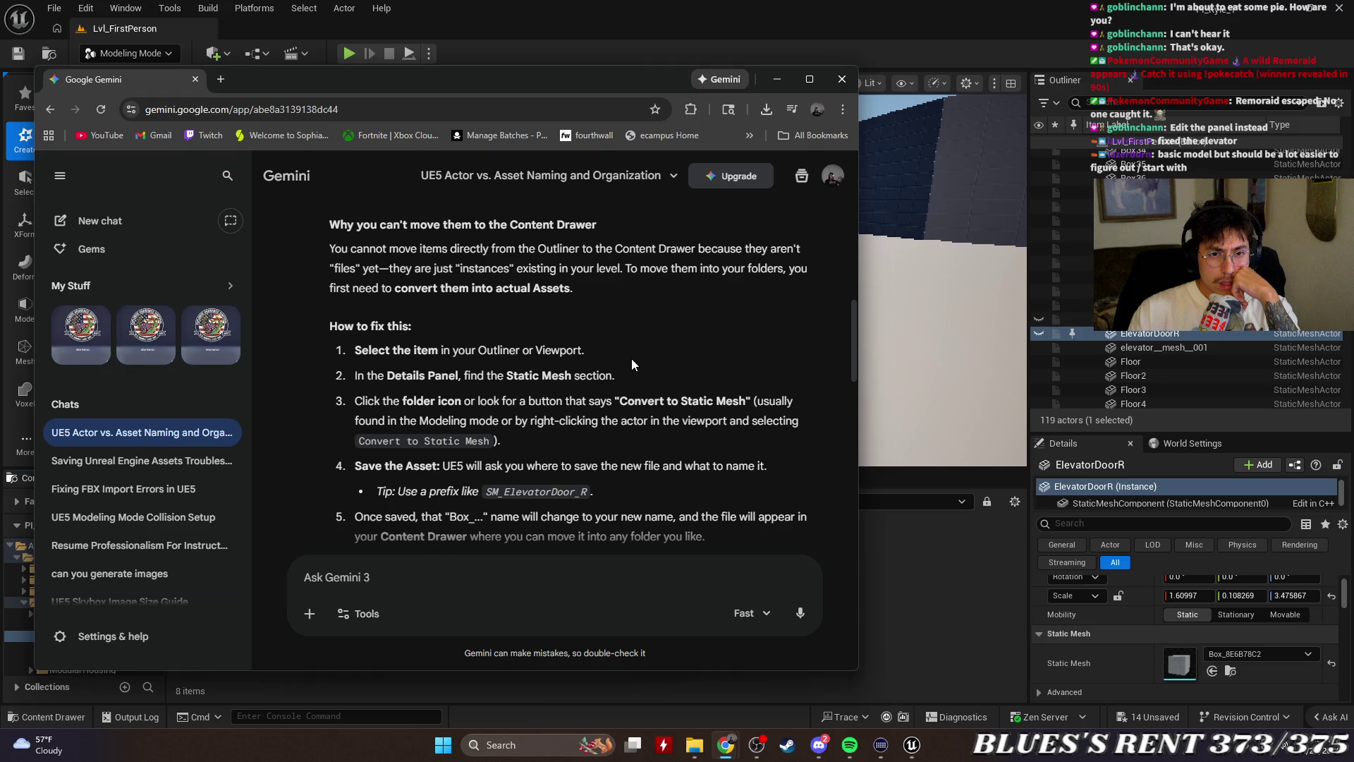
{"action": "scroll", "coordinate": [628, 345], "scroll_direction": "down", "scroll_amount": 1}
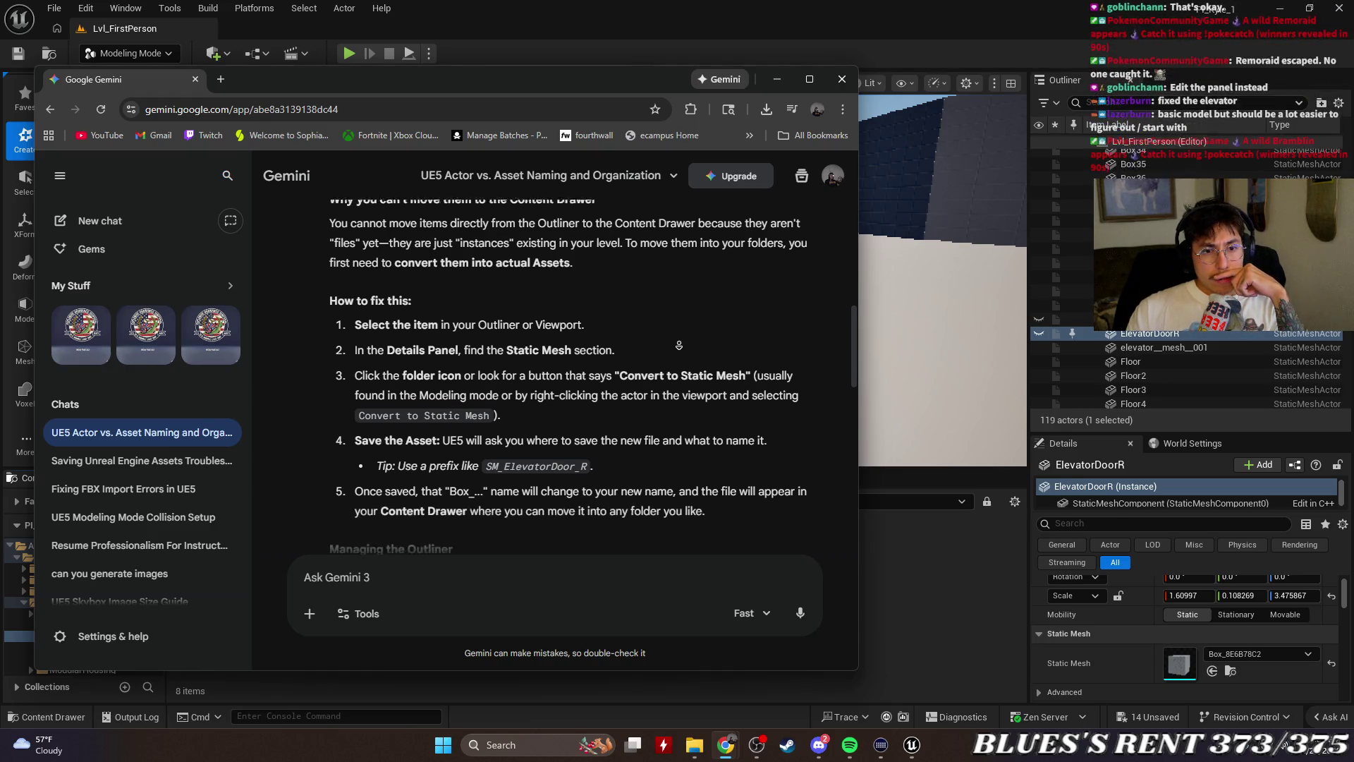
{"action": "left_click", "coordinate": [1201, 321]}
Add ElevatorDoorR to the ElevatorDoorL selection and glance back at the Gemini reply
{"action": "left_click", "coordinate": [1191, 336], "text": "ctrl"}
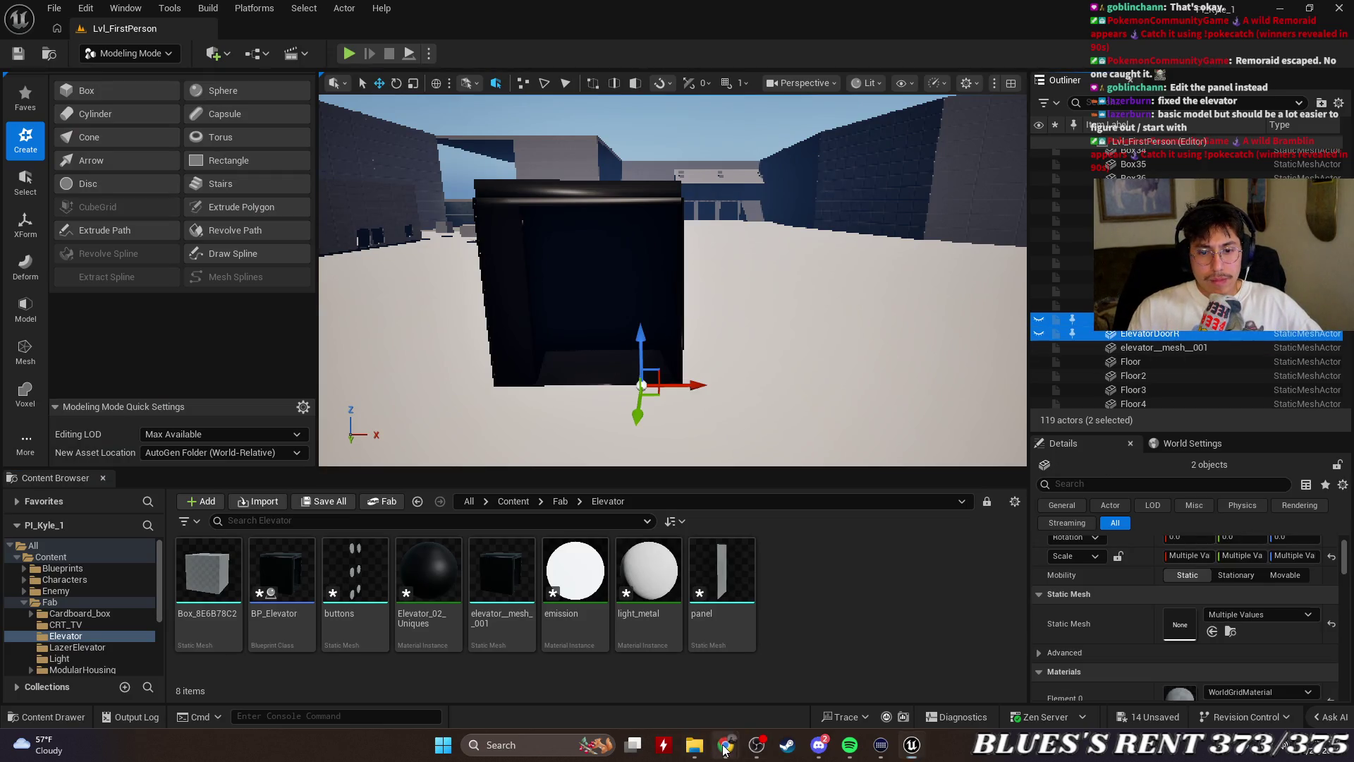
{"action": "mouse_move", "coordinate": [725, 744]}
{"action": "left_click", "coordinate": [776, 667]}
{"action": "key", "text": "alt+Tab"}
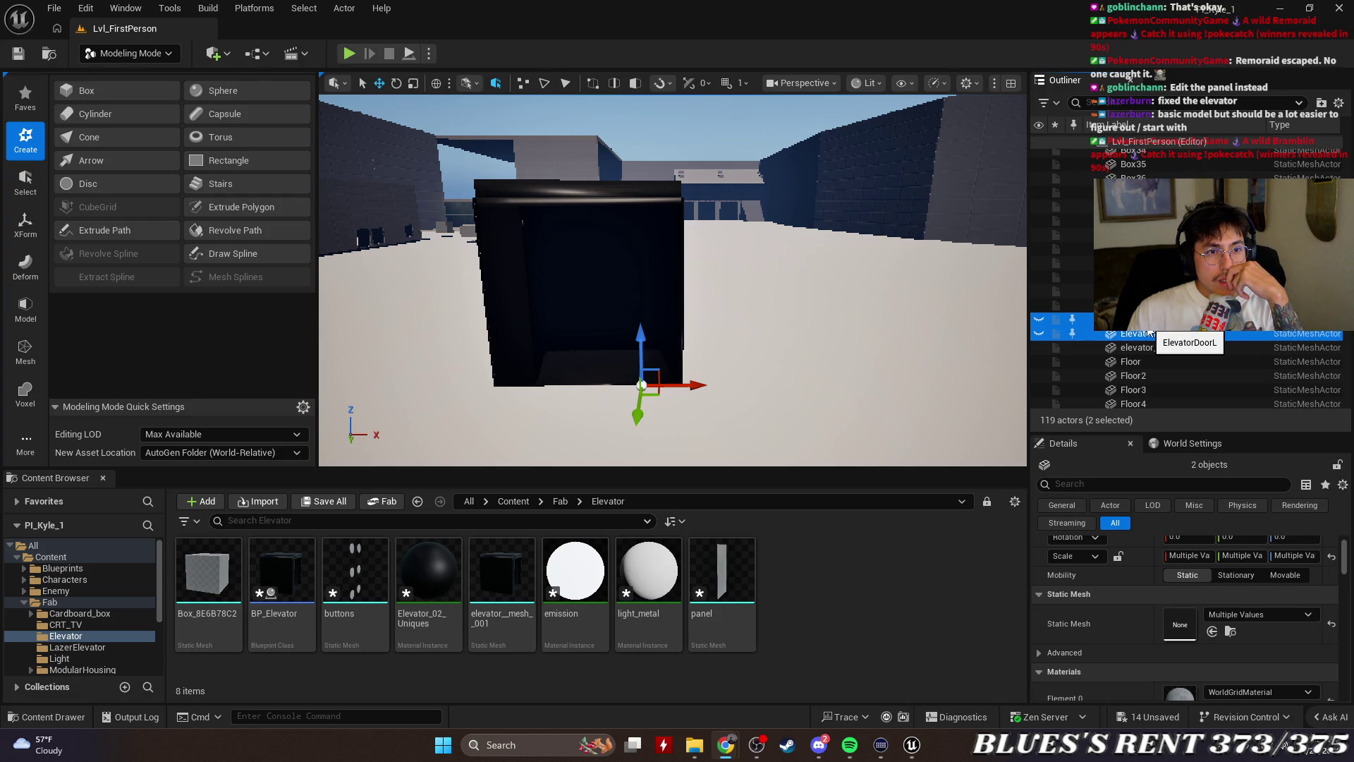
Browse the Window menu's Details and ImgMedia submenus, then close it without choosing anything
{"action": "left_click", "coordinate": [125, 8]}
{"action": "mouse_move", "coordinate": [204, 96]}
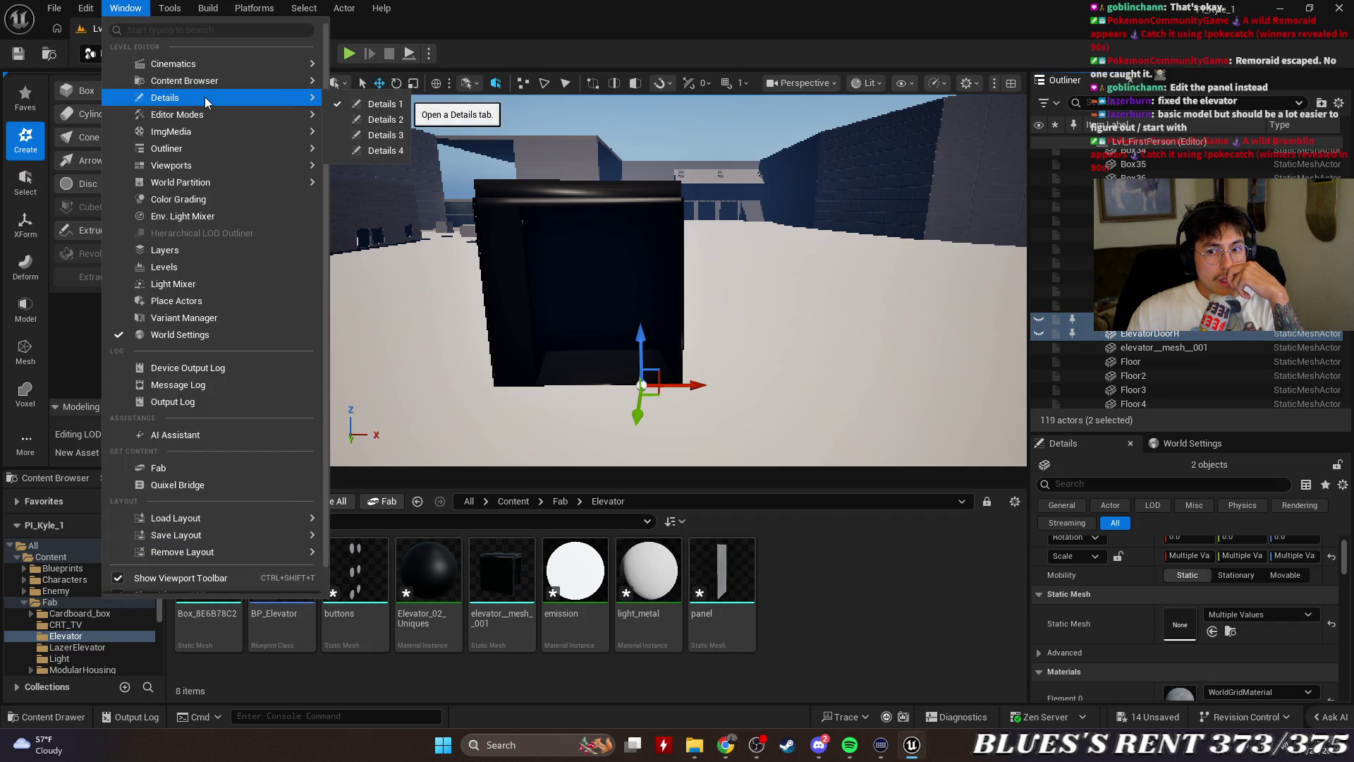
{"action": "mouse_move", "coordinate": [212, 131]}
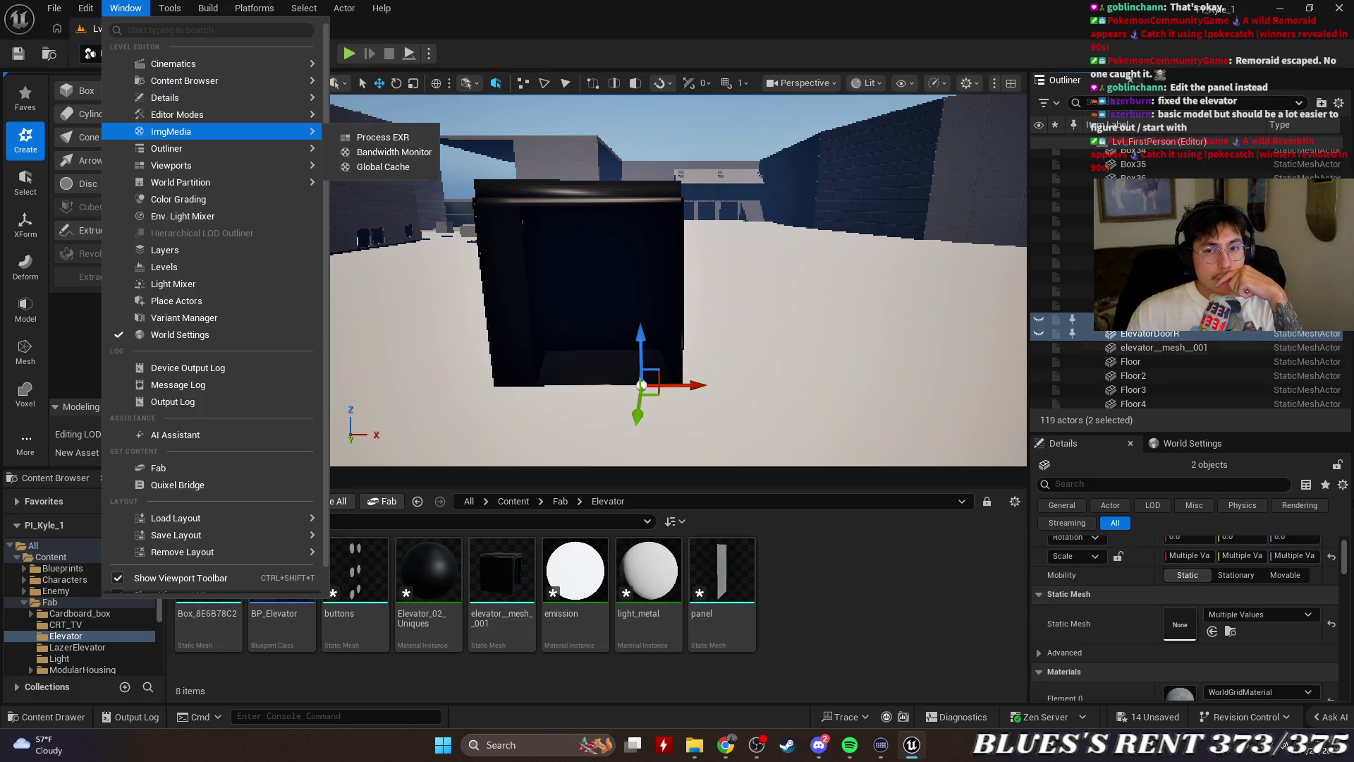
{"action": "left_click", "coordinate": [562, 206]}
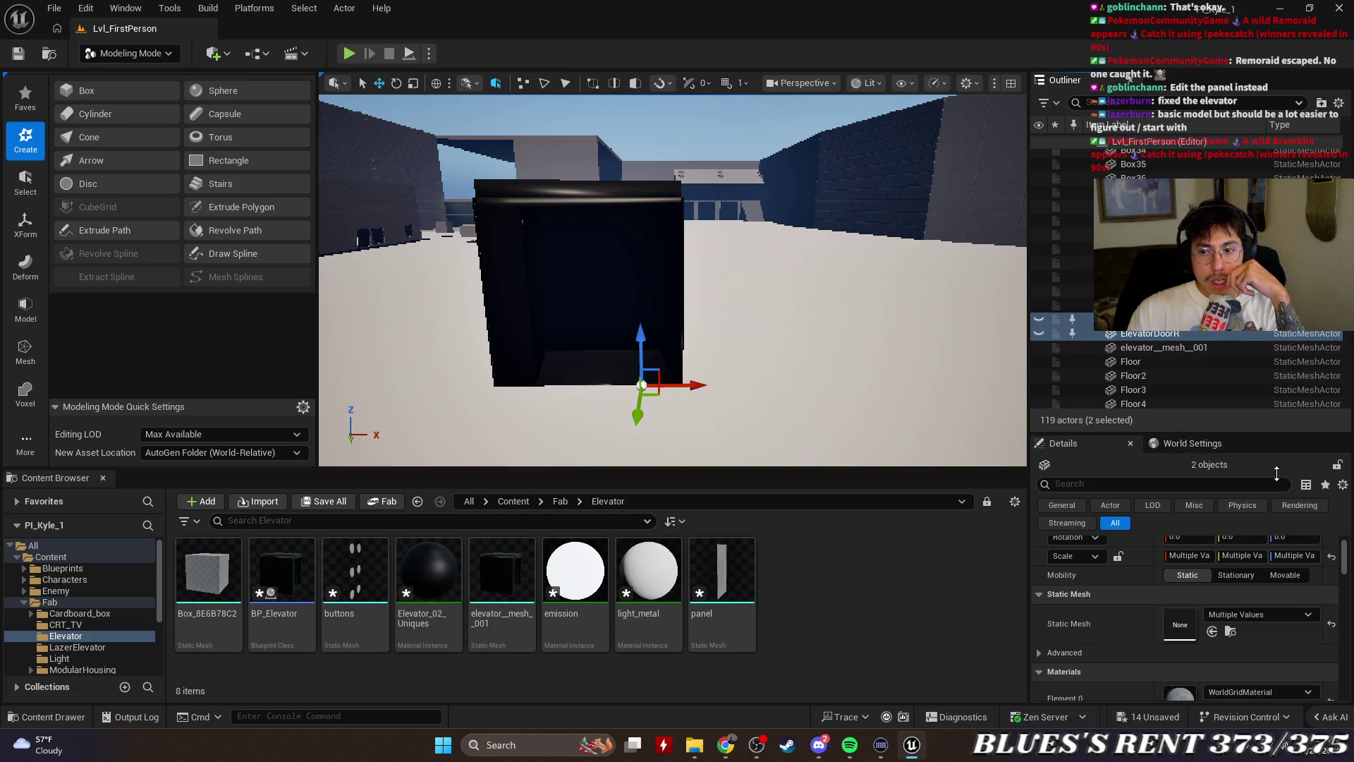
Filter both doors' Details properties with the search term 'static'
{"action": "scroll", "coordinate": [1262, 558], "scroll_direction": "up", "scroll_amount": 2}
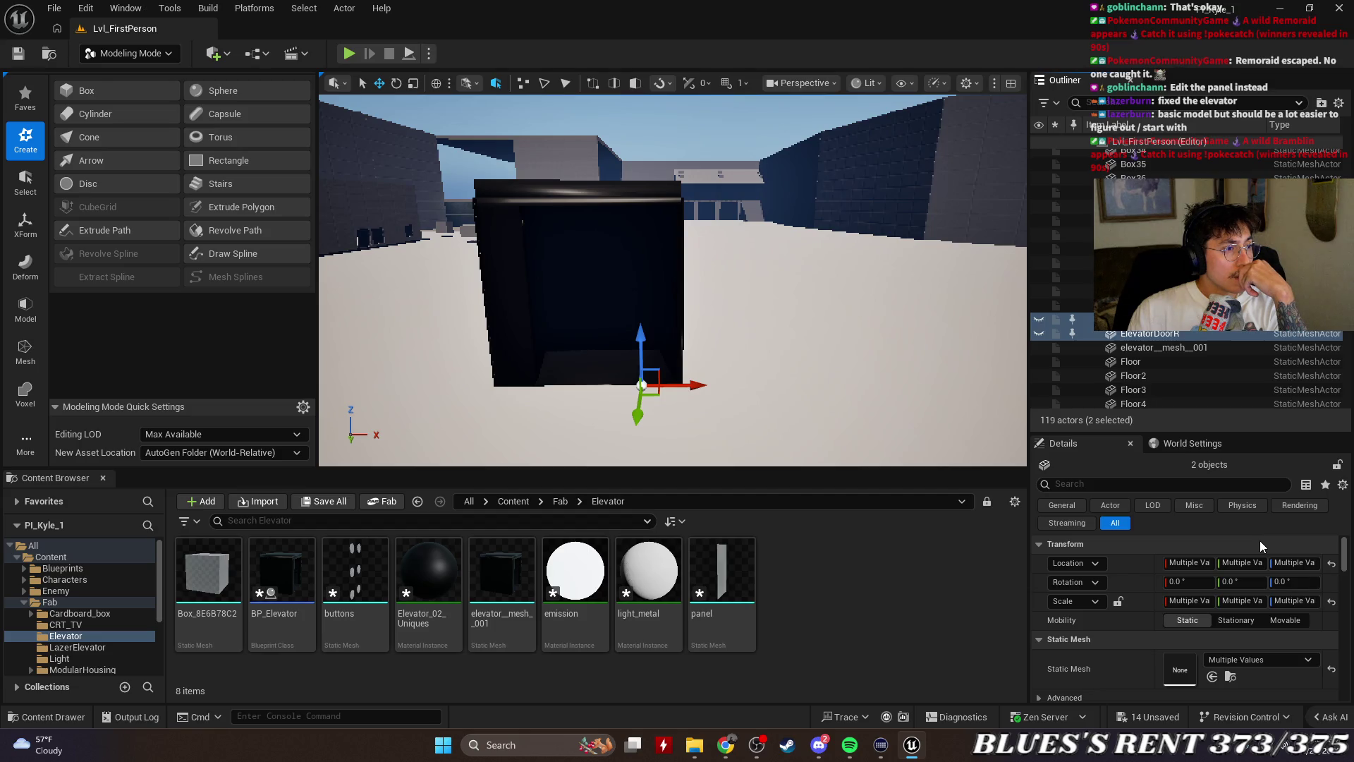
{"action": "scroll", "coordinate": [1305, 579], "scroll_direction": "down", "scroll_amount": 3}
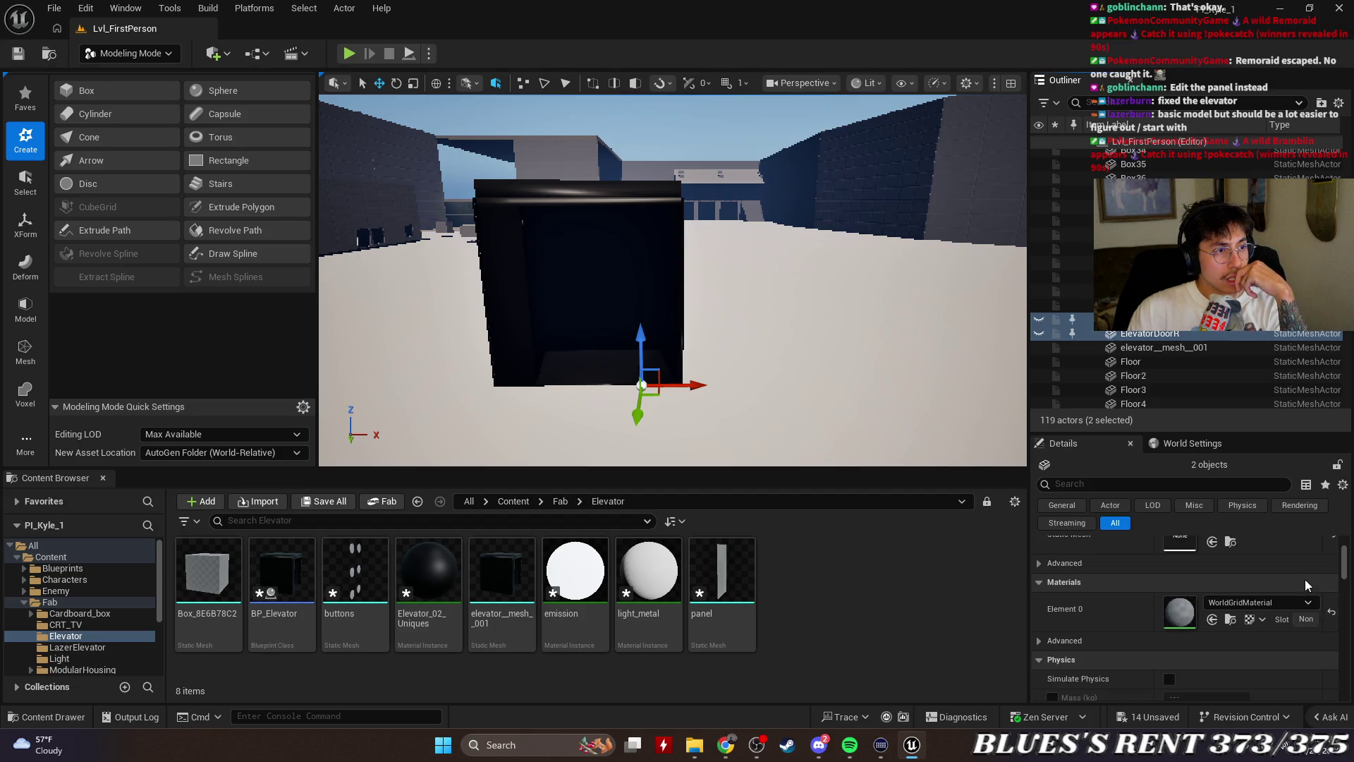
{"action": "scroll", "coordinate": [1305, 584], "scroll_direction": "down", "scroll_amount": 10}
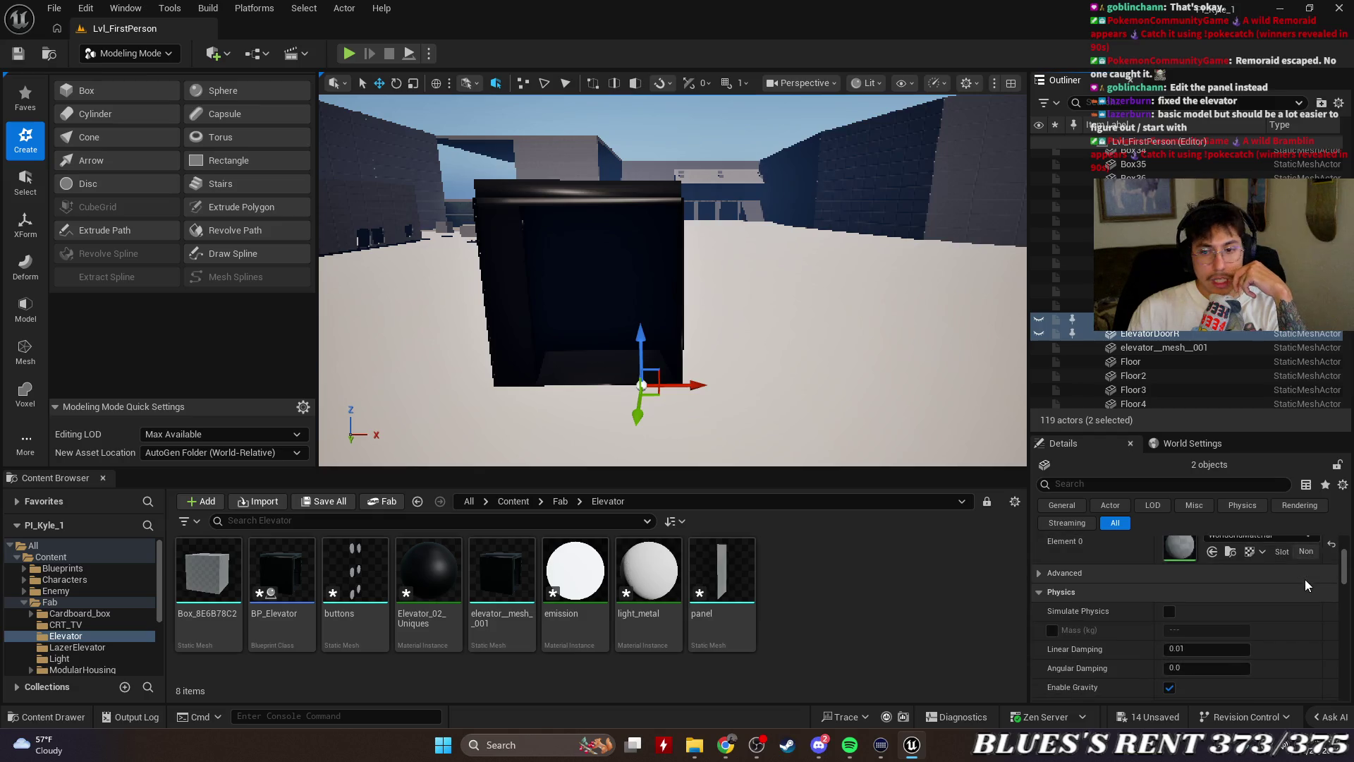
{"action": "left_click", "coordinate": [1128, 484]}
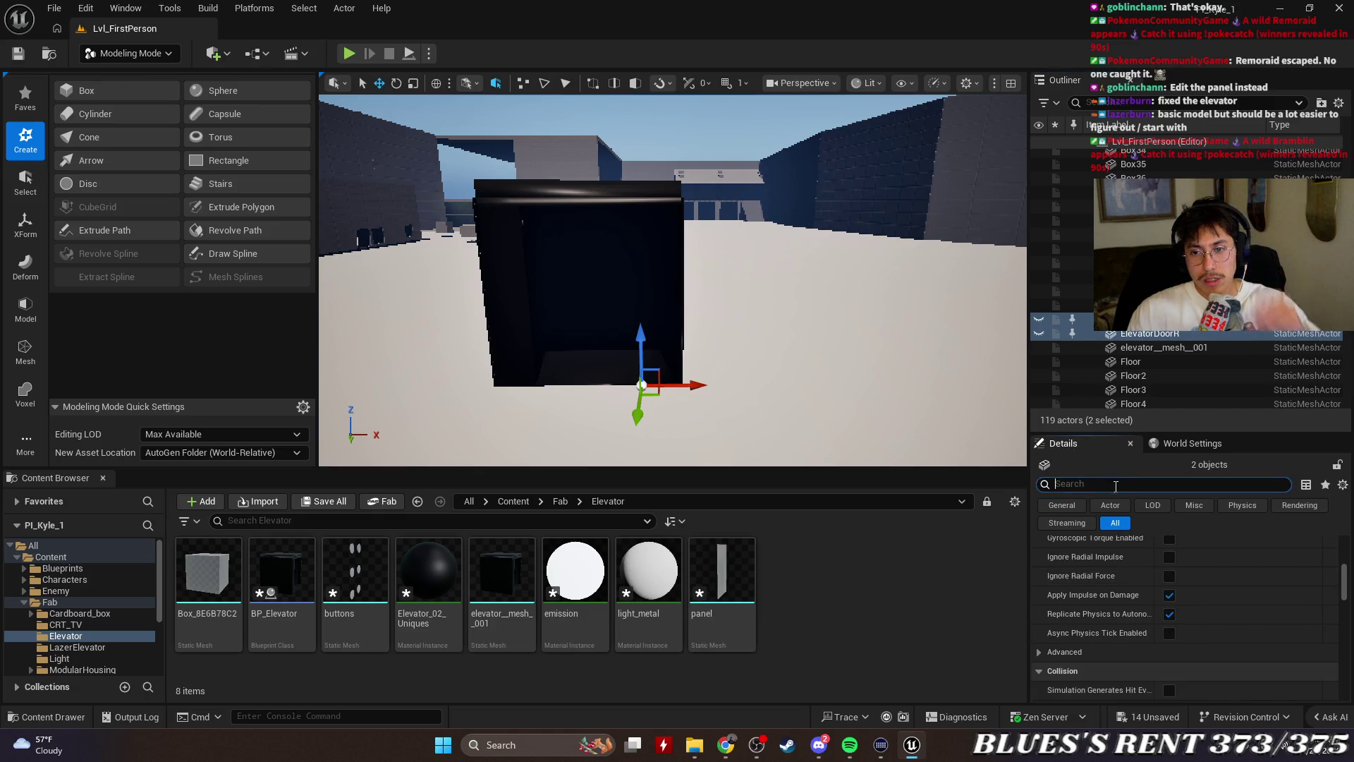
{"action": "type", "text": "static"}
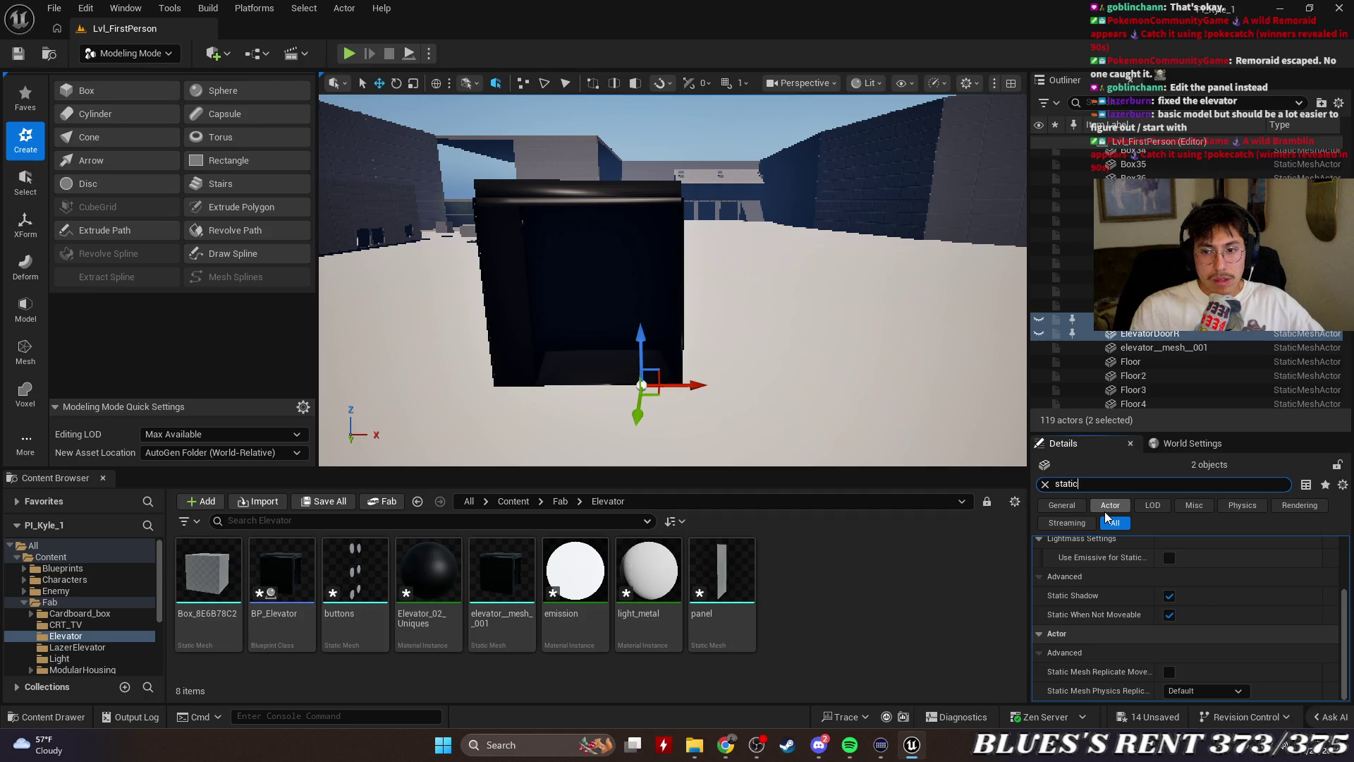
{"action": "scroll", "coordinate": [1208, 639], "scroll_direction": "up", "scroll_amount": 3}
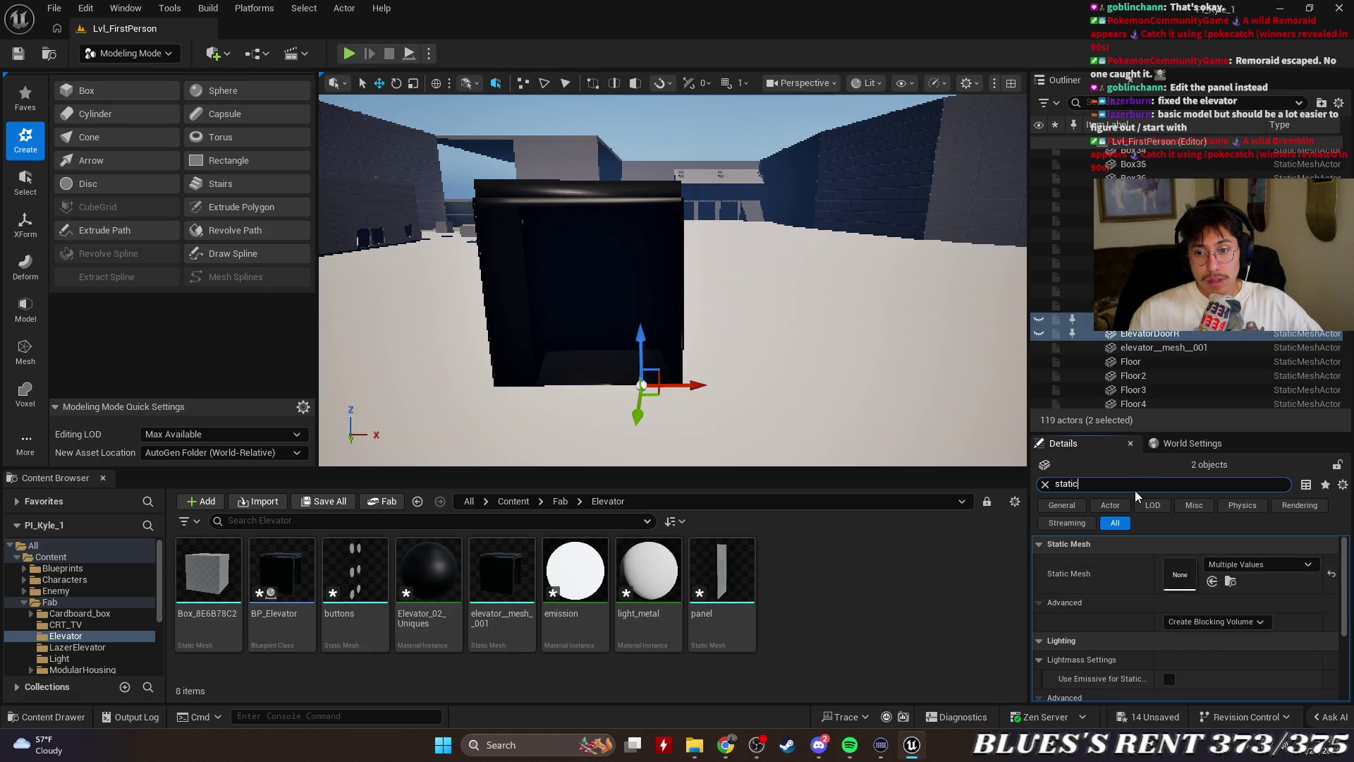
Browse to the doors' static mesh asset, then close the floating Content Browser 2 window
{"action": "left_click", "coordinate": [1229, 582]}
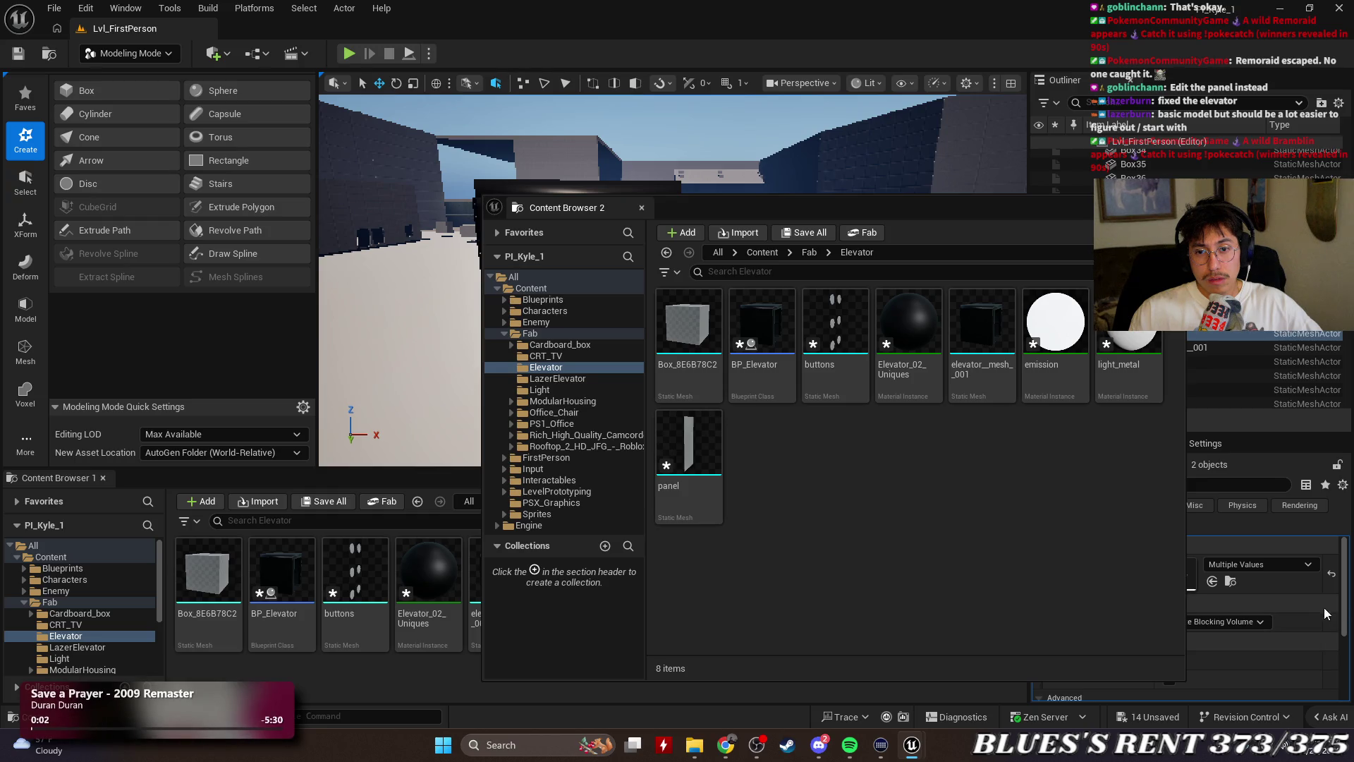
{"action": "left_click", "coordinate": [641, 208]}
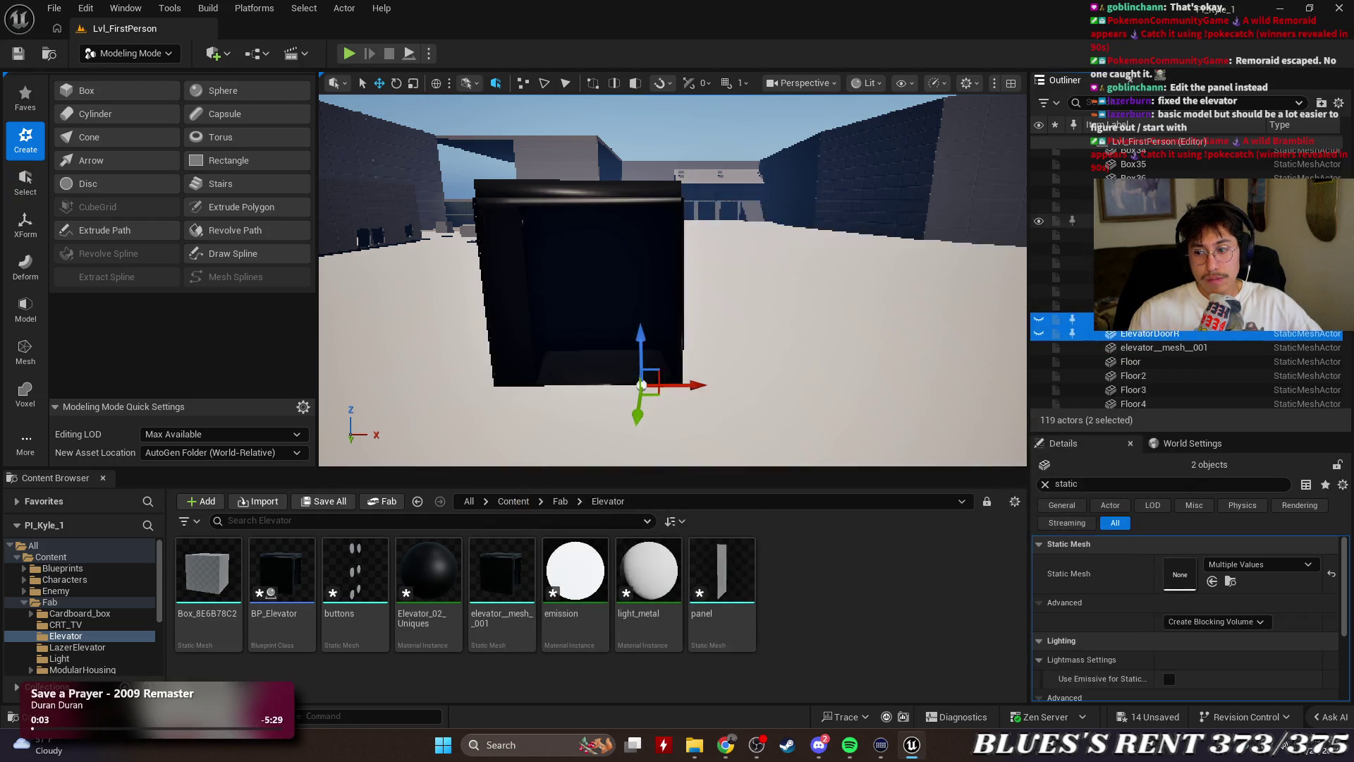
{"action": "left_click", "coordinate": [1196, 489]}
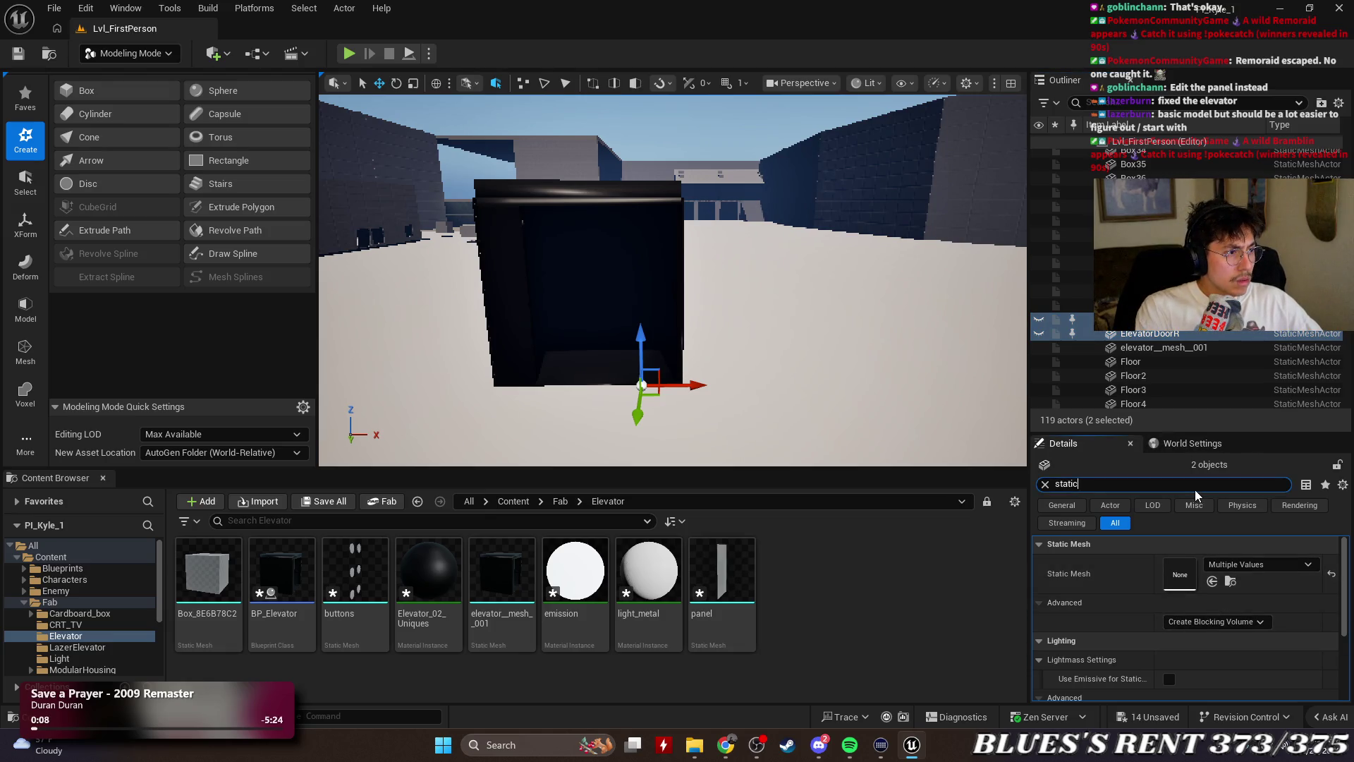
Search Details for 'convert' and view Convert Actor's type list without choosing one
{"action": "key", "text": "BackSpace"}
{"action": "key", "text": "BackSpace"}
{"action": "key", "text": "BackSpace"}
{"action": "type", "text": "convert"}
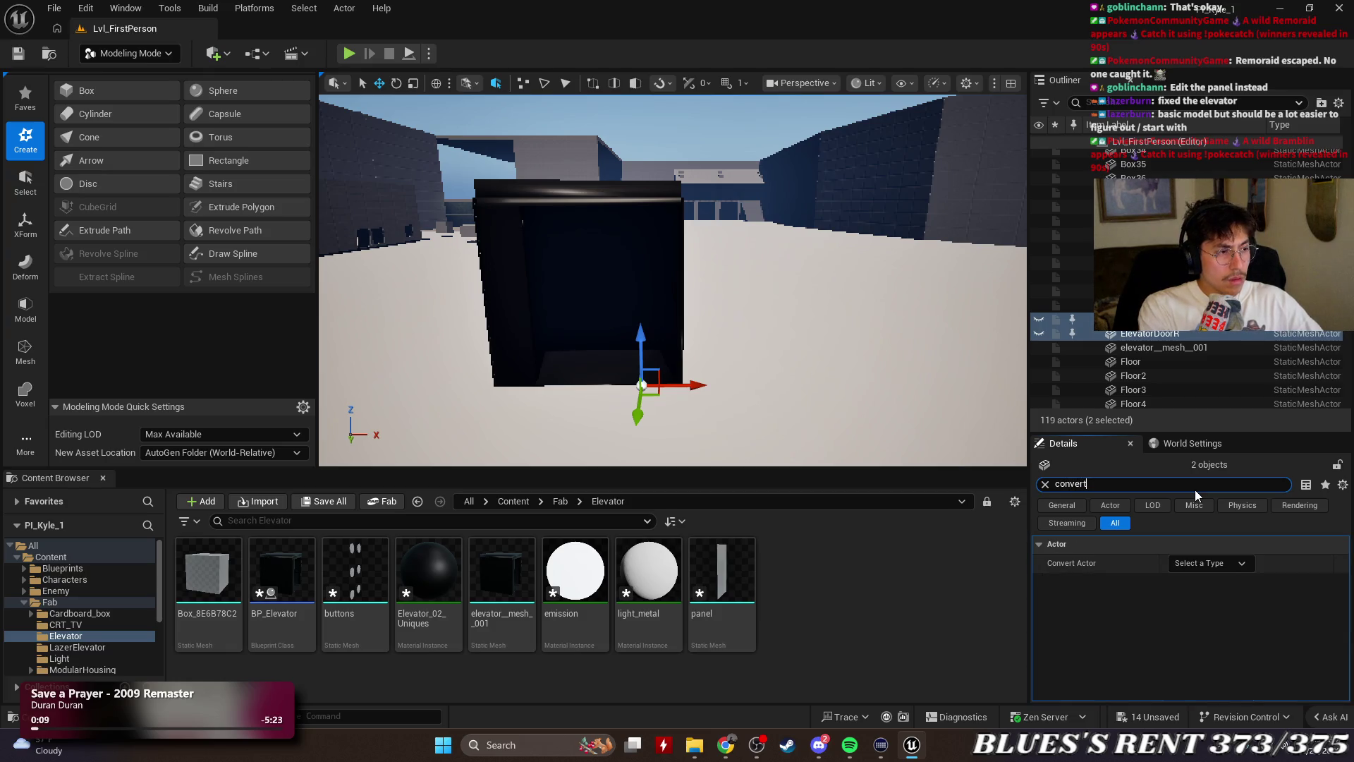
{"action": "left_click", "coordinate": [1193, 564]}
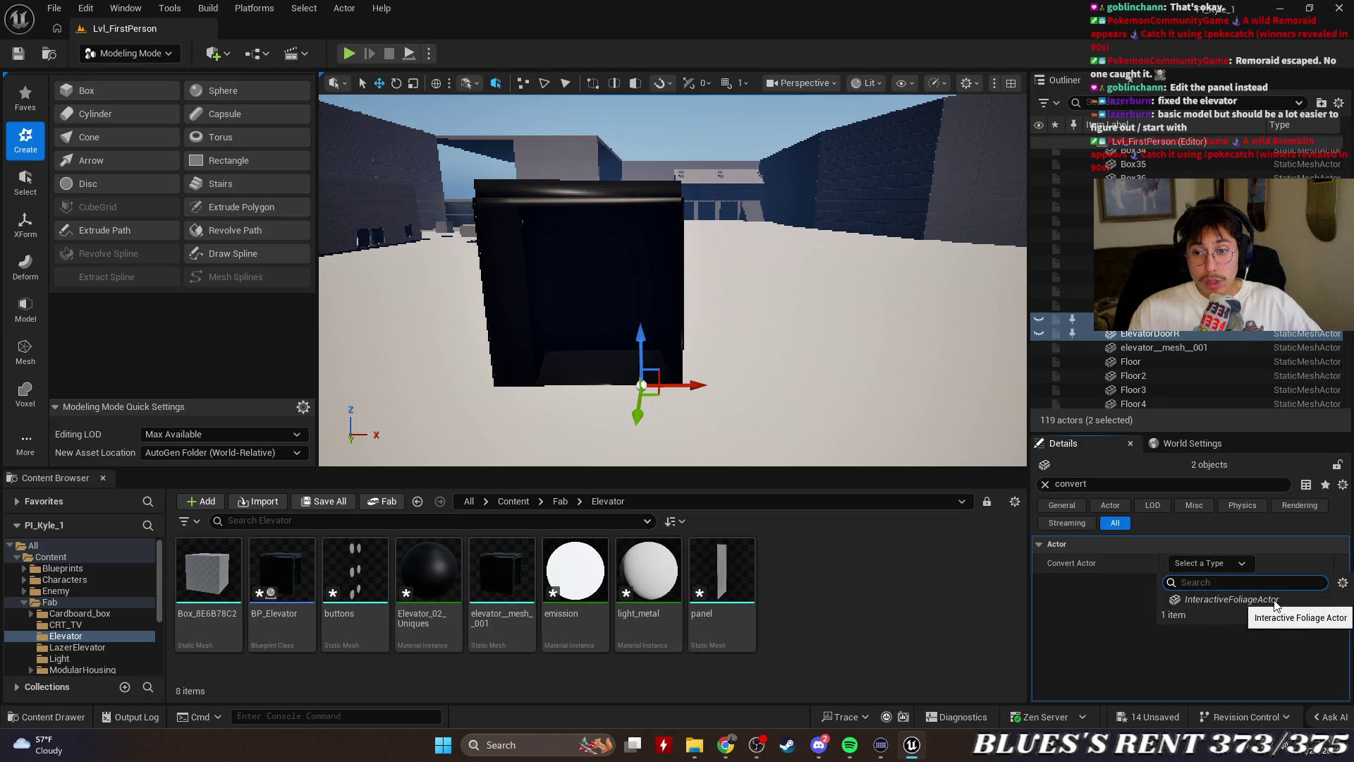
{"action": "key", "text": "Escape"}
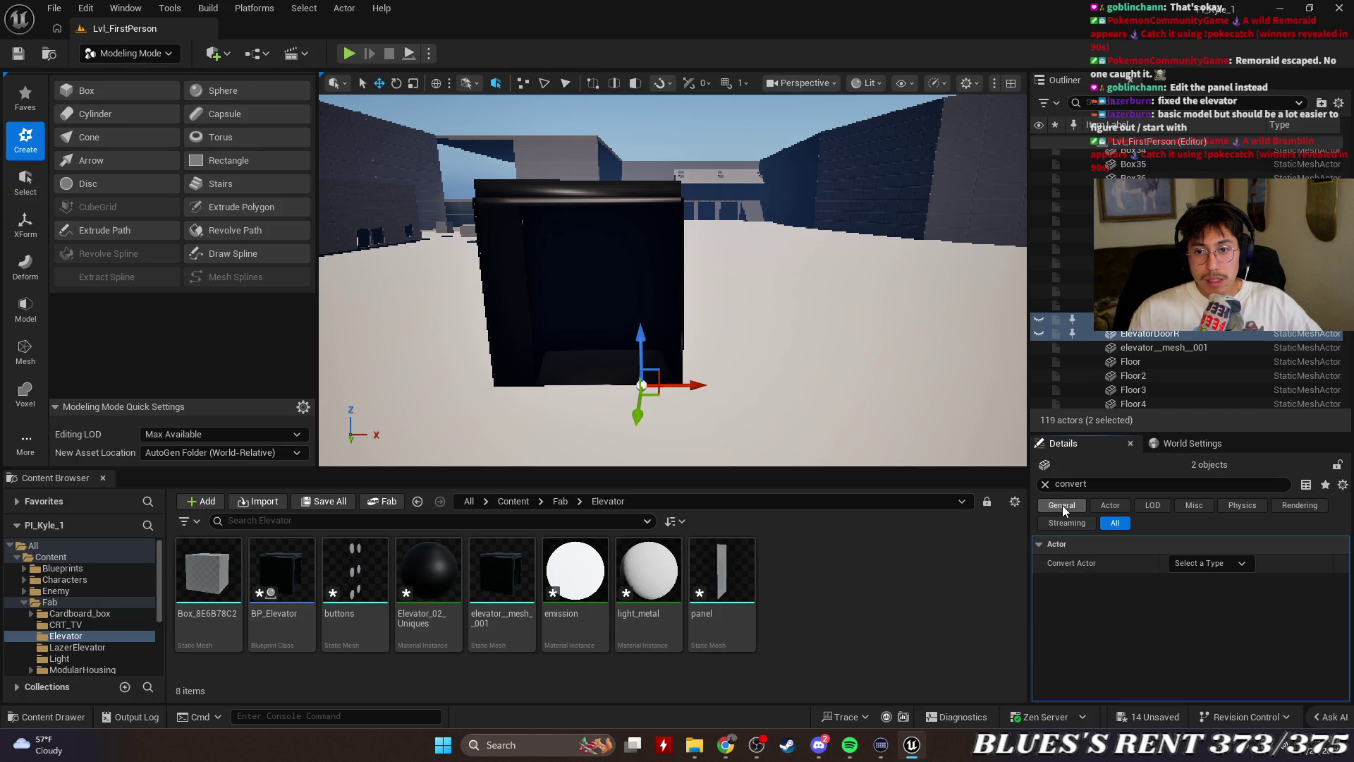
Show only ElevatorDoorL with the 'static' filter, revealing its Box_9CF536D5 mesh
{"action": "left_click", "coordinate": [1063, 506]}
{"action": "left_click", "coordinate": [1079, 483]}
{"action": "type", "text": "stat"}
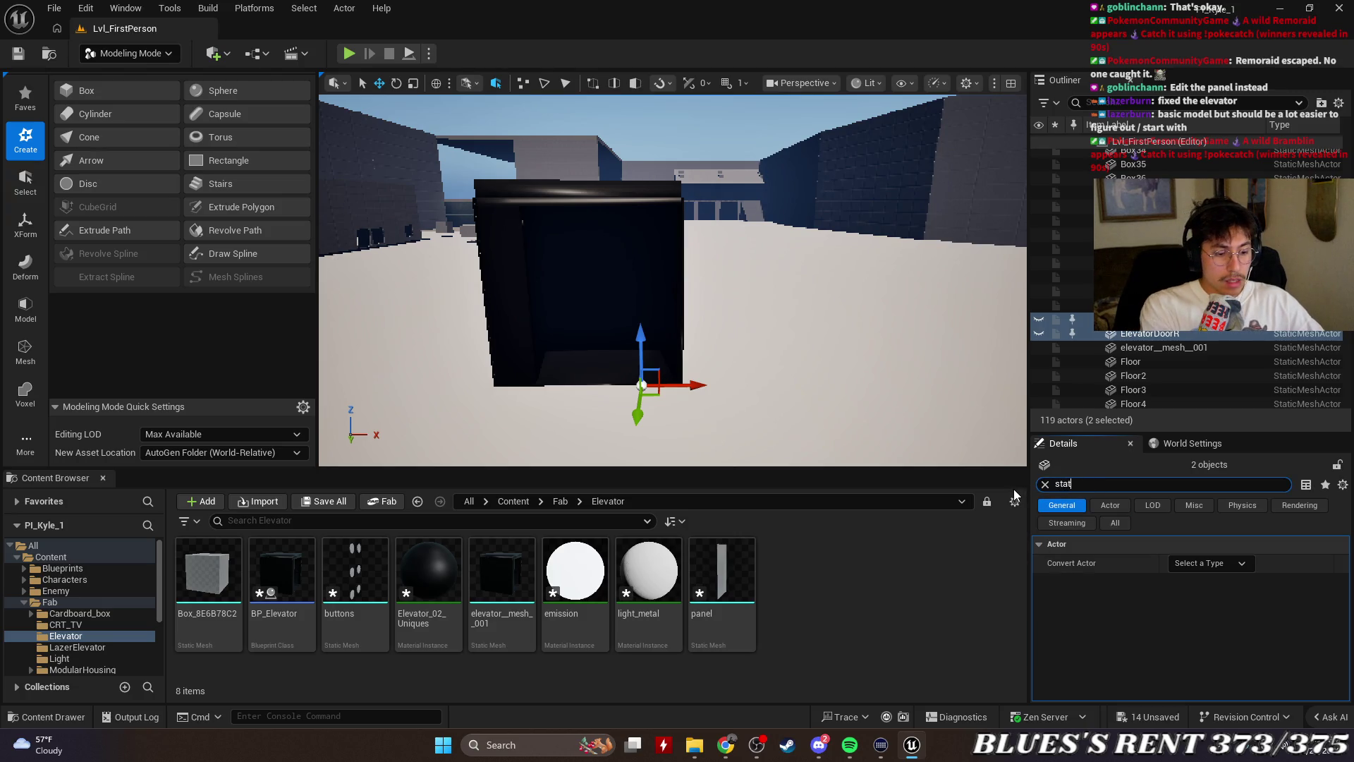
{"action": "type", "text": "ioc"}
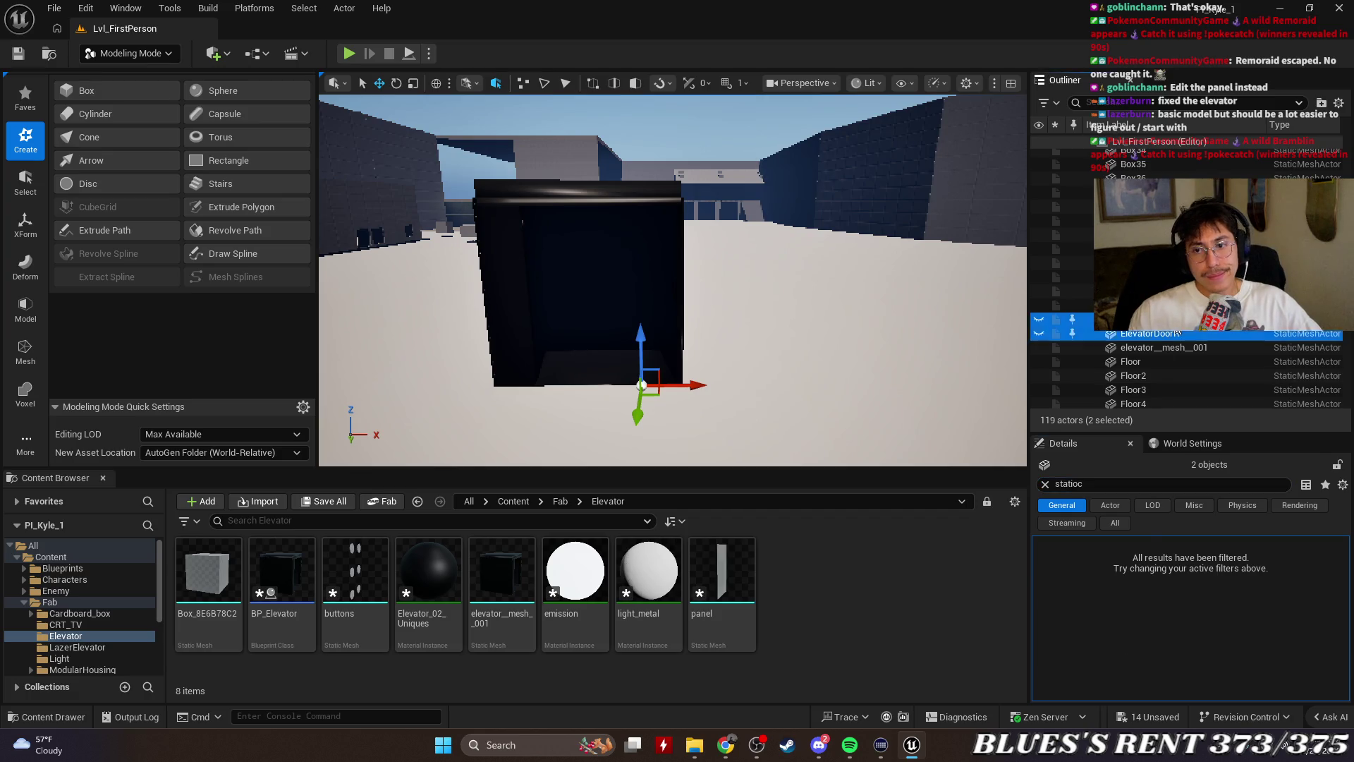
{"action": "left_click", "coordinate": [1171, 321]}
{"action": "key", "text": "ctrl+a"}
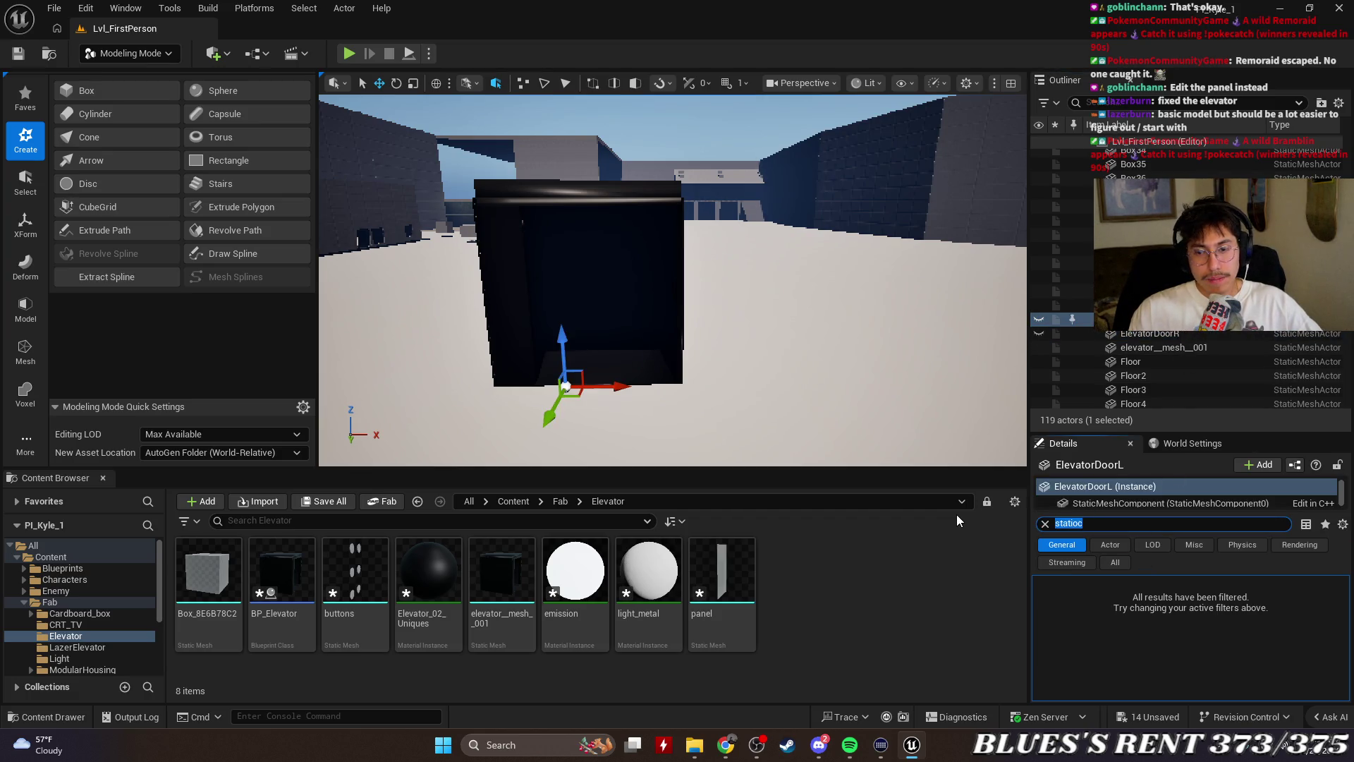
{"action": "type", "text": "static"}
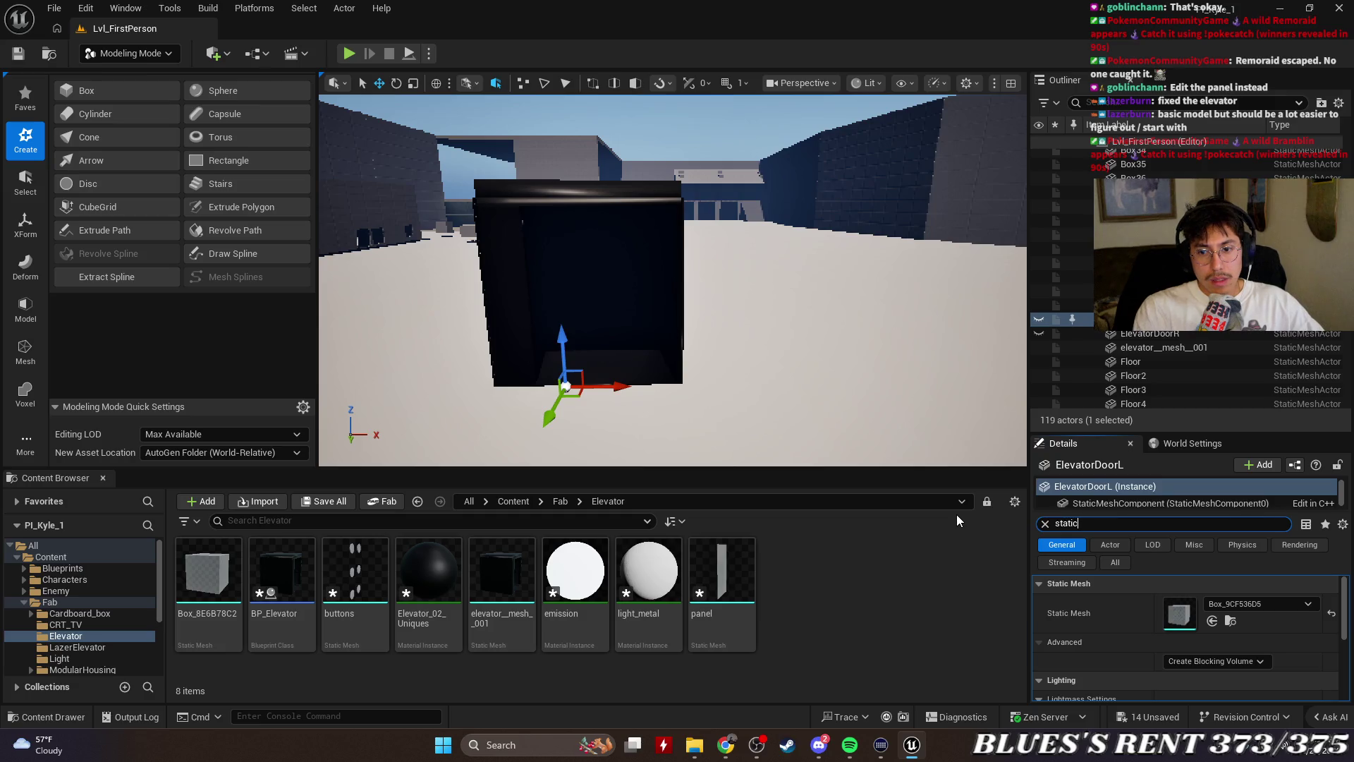
{"action": "scroll", "coordinate": [1170, 616], "scroll_direction": "up", "scroll_amount": 1}
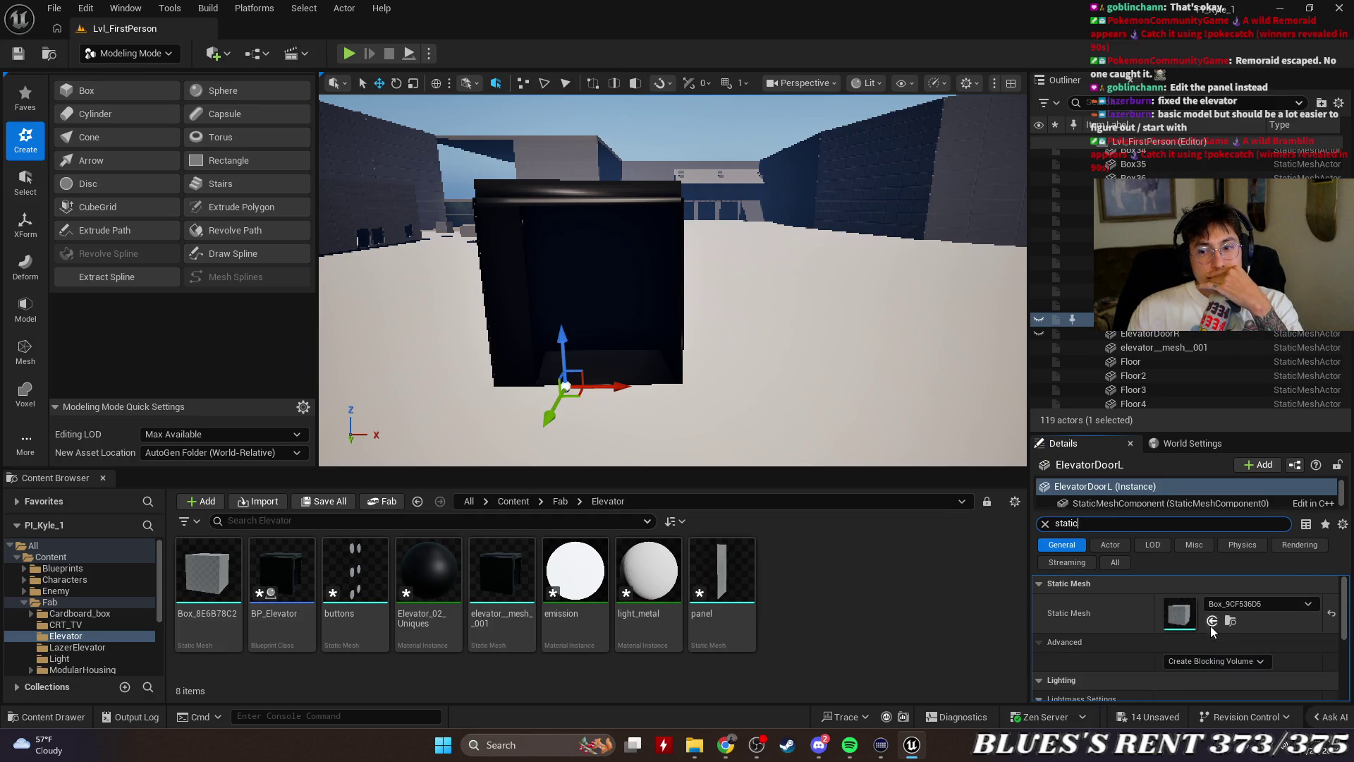
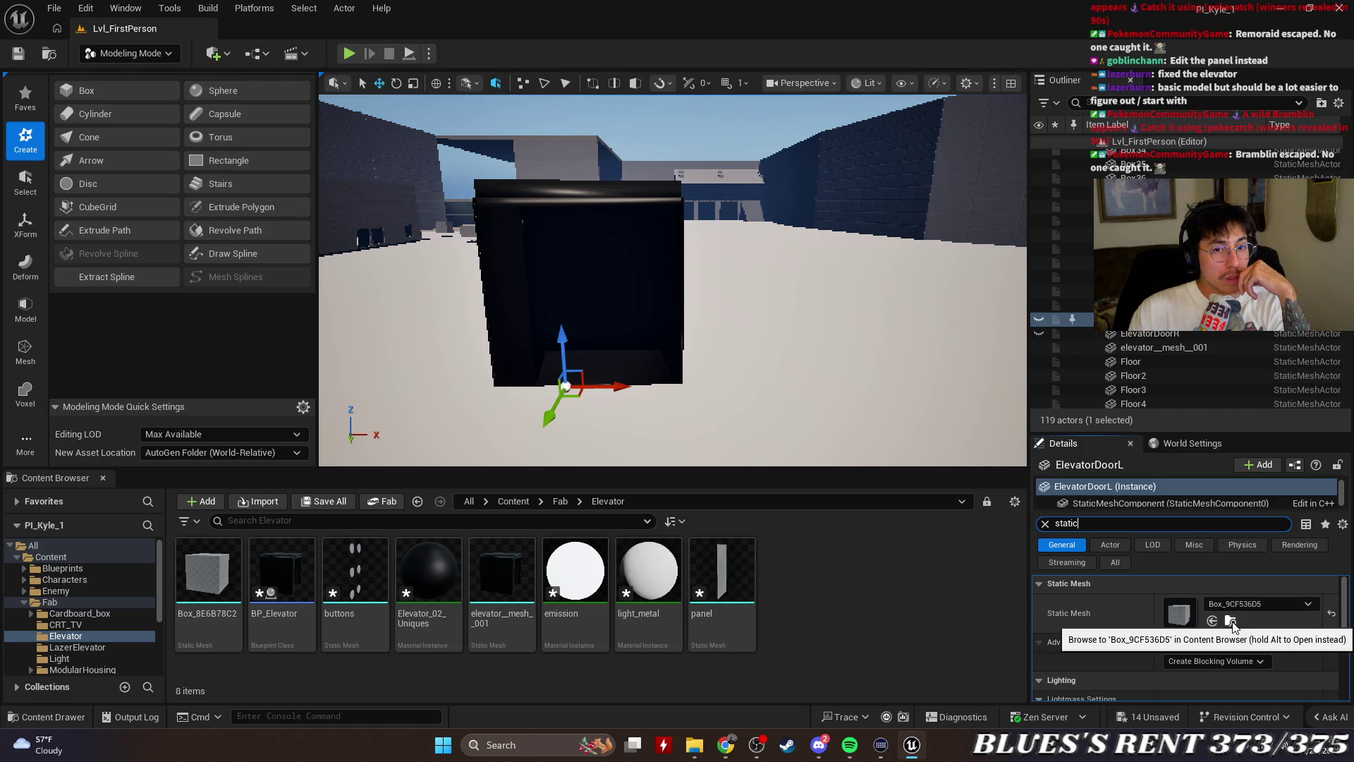
Search the left door actor's action menu for 'conve', 'static' and 'mesh', then dismiss it
{"action": "left_click", "coordinate": [1062, 322]}
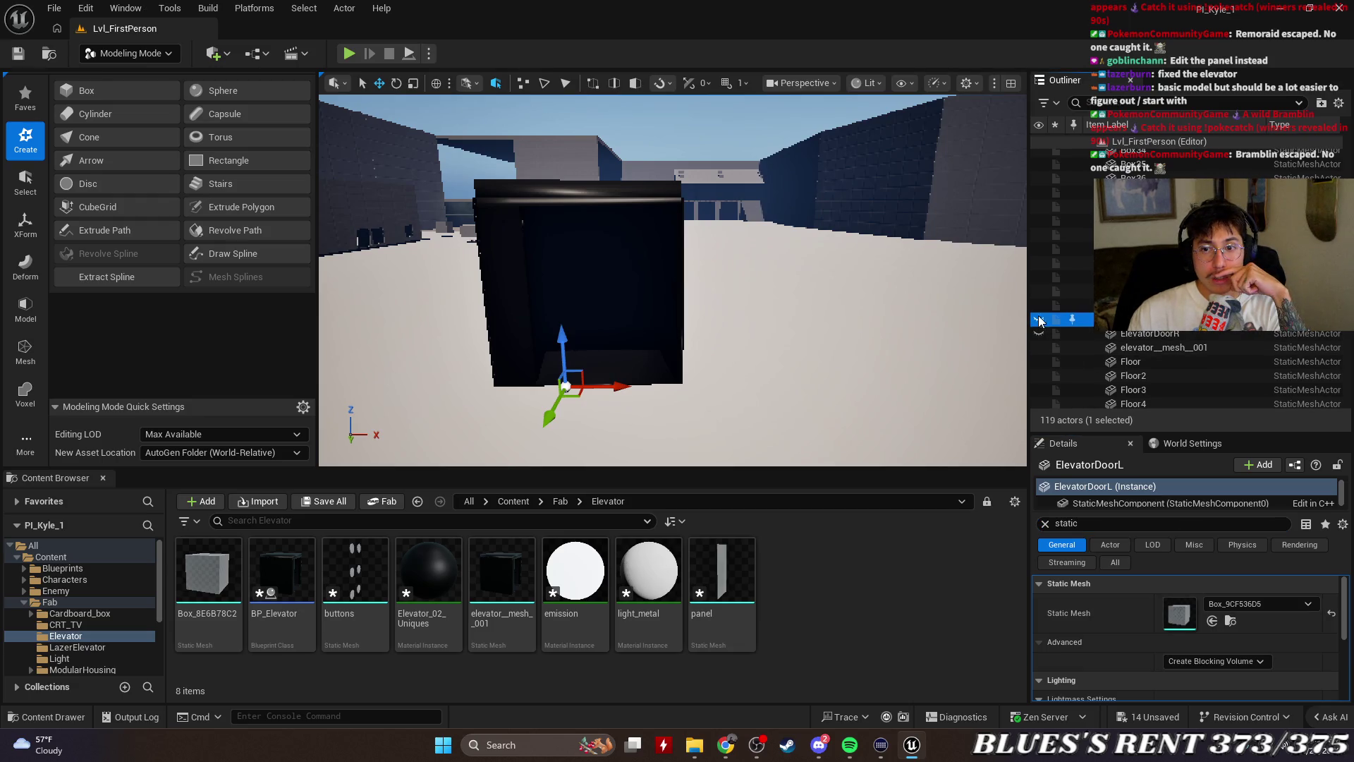
{"action": "right_click", "coordinate": [555, 286]}
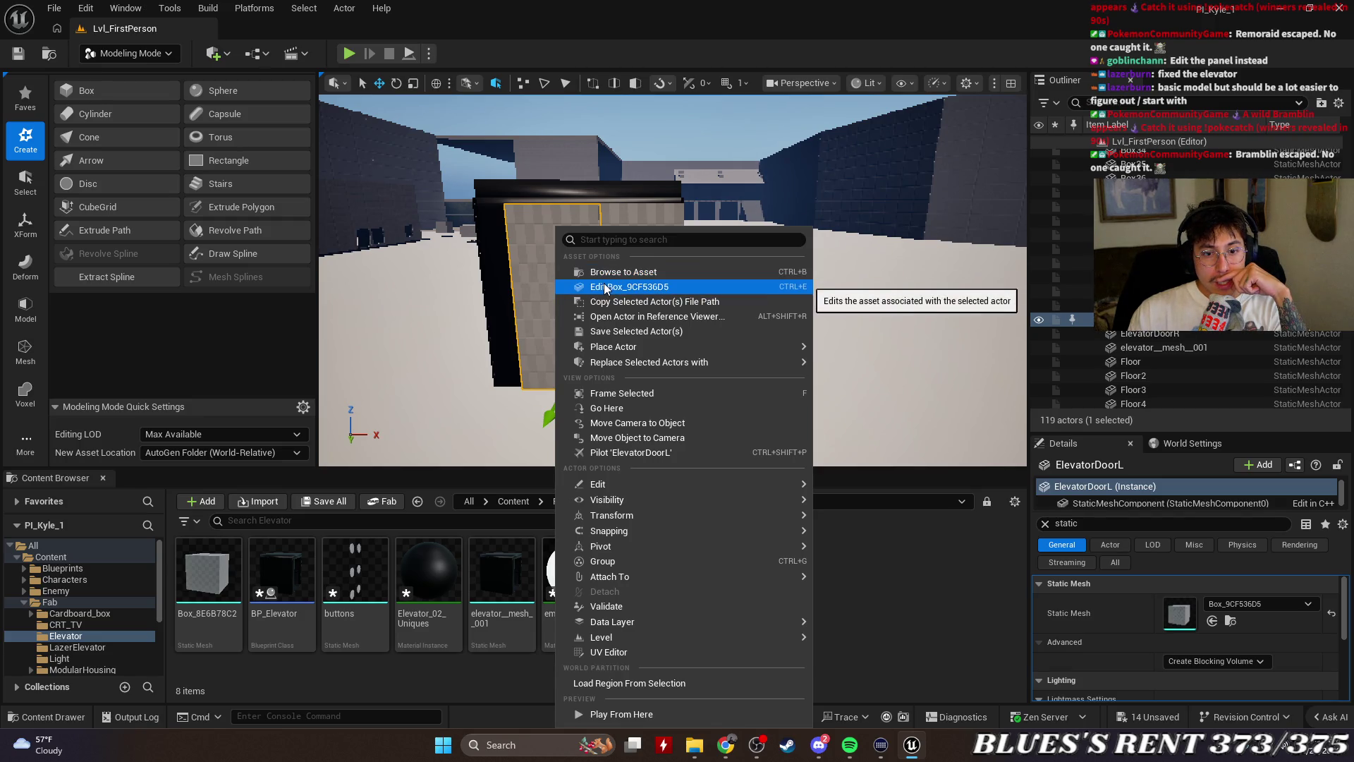
{"action": "left_click", "coordinate": [628, 242]}
{"action": "type", "text": "conve"}
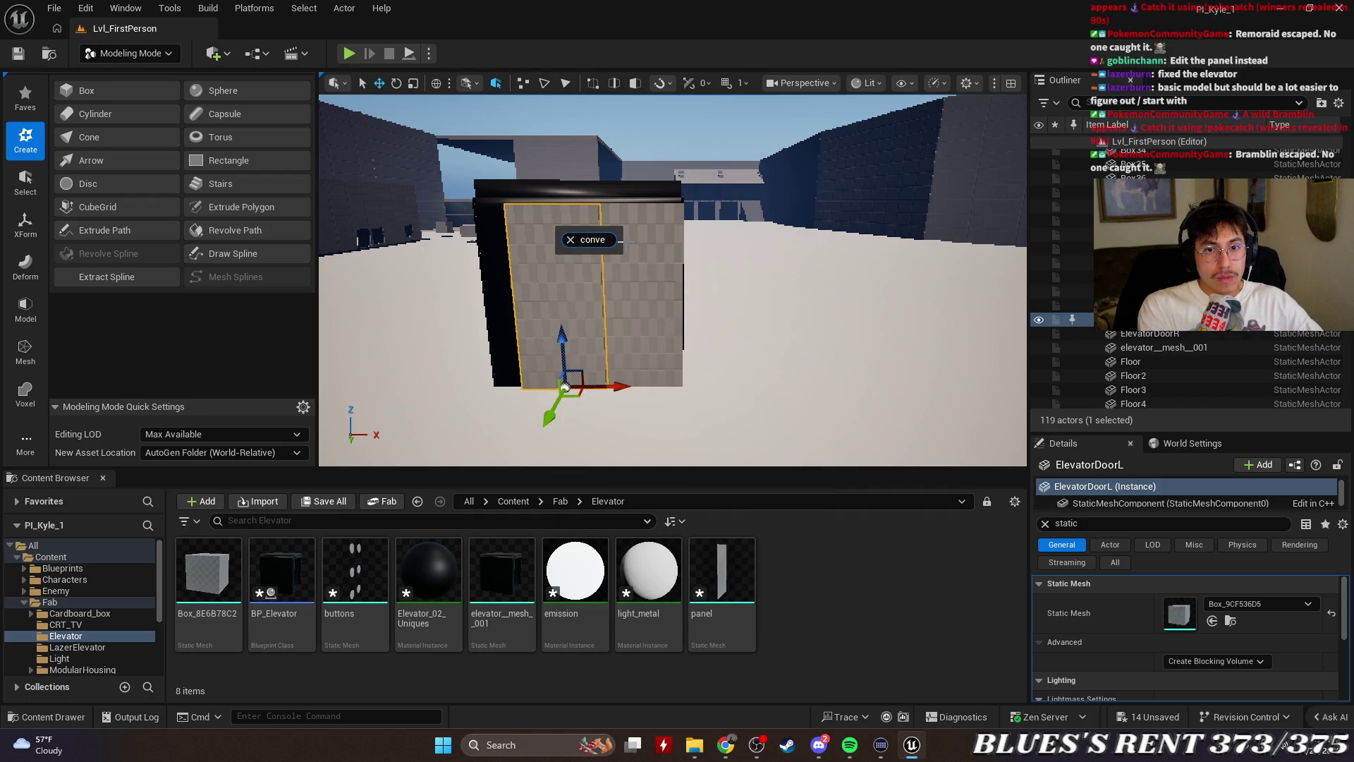
{"action": "key", "text": "BackSpace"}
{"action": "key", "text": "BackSpace"}
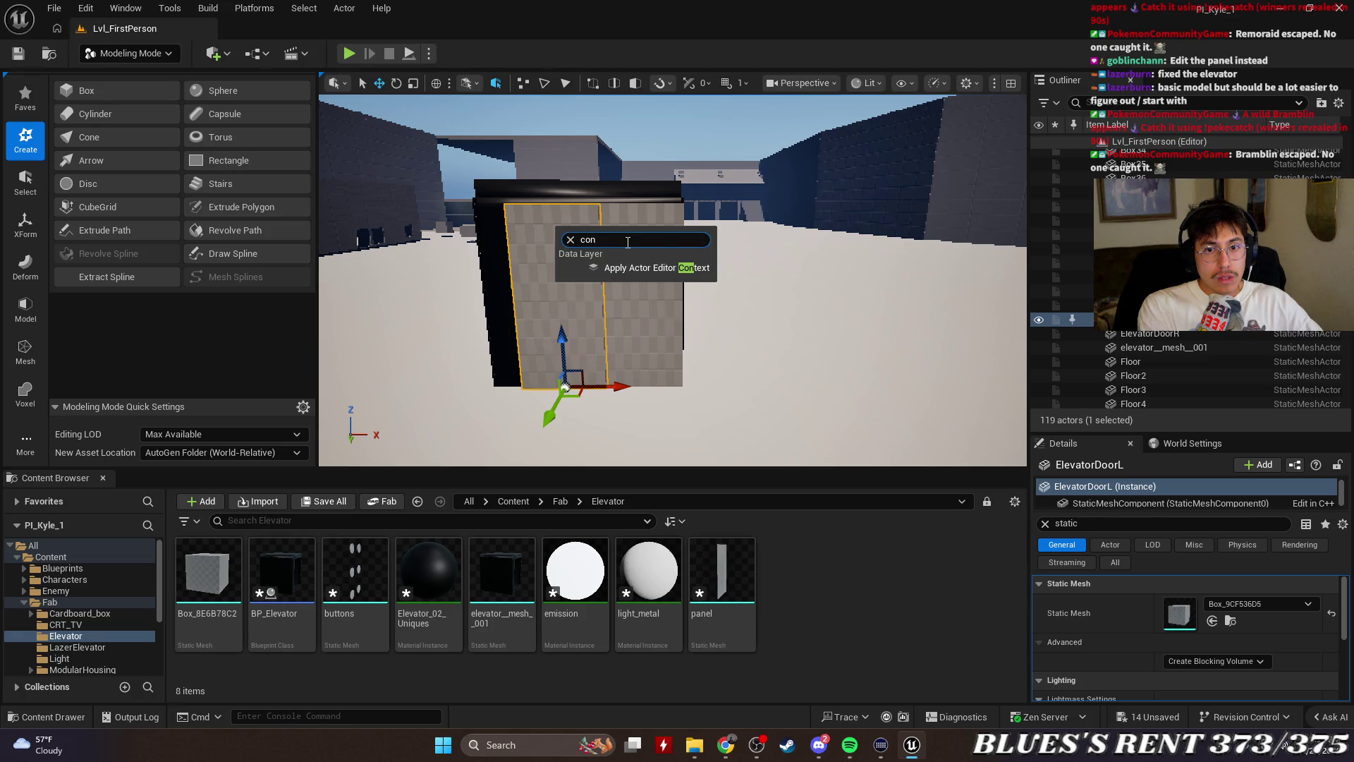
{"action": "key", "text": "BackSpace"}
{"action": "key", "text": "BackSpace"}
{"action": "key", "text": "BackSpace"}
{"action": "type", "text": "static"}
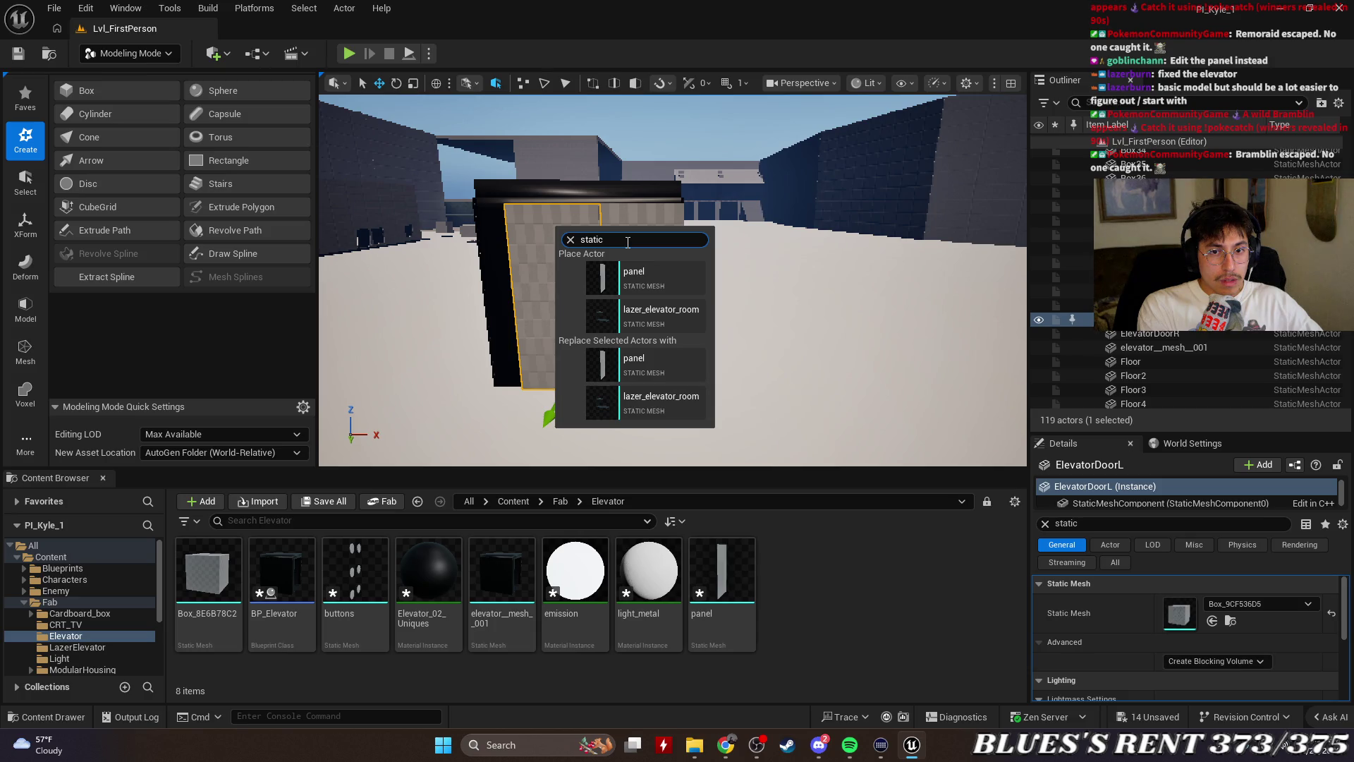
{"action": "key", "text": "BackSpace"}
{"action": "key", "text": "BackSpace"}
{"action": "key", "text": "BackSpace"}
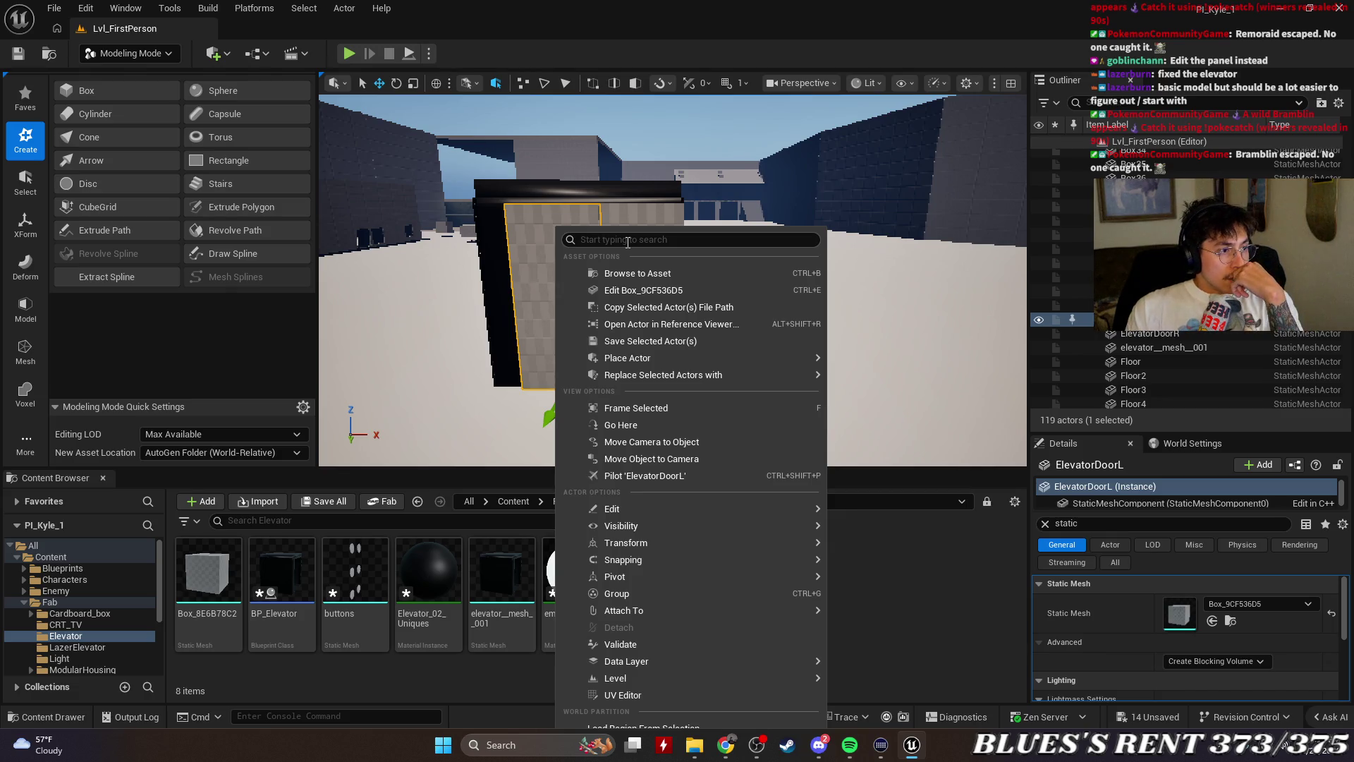
{"action": "type", "text": "m"}
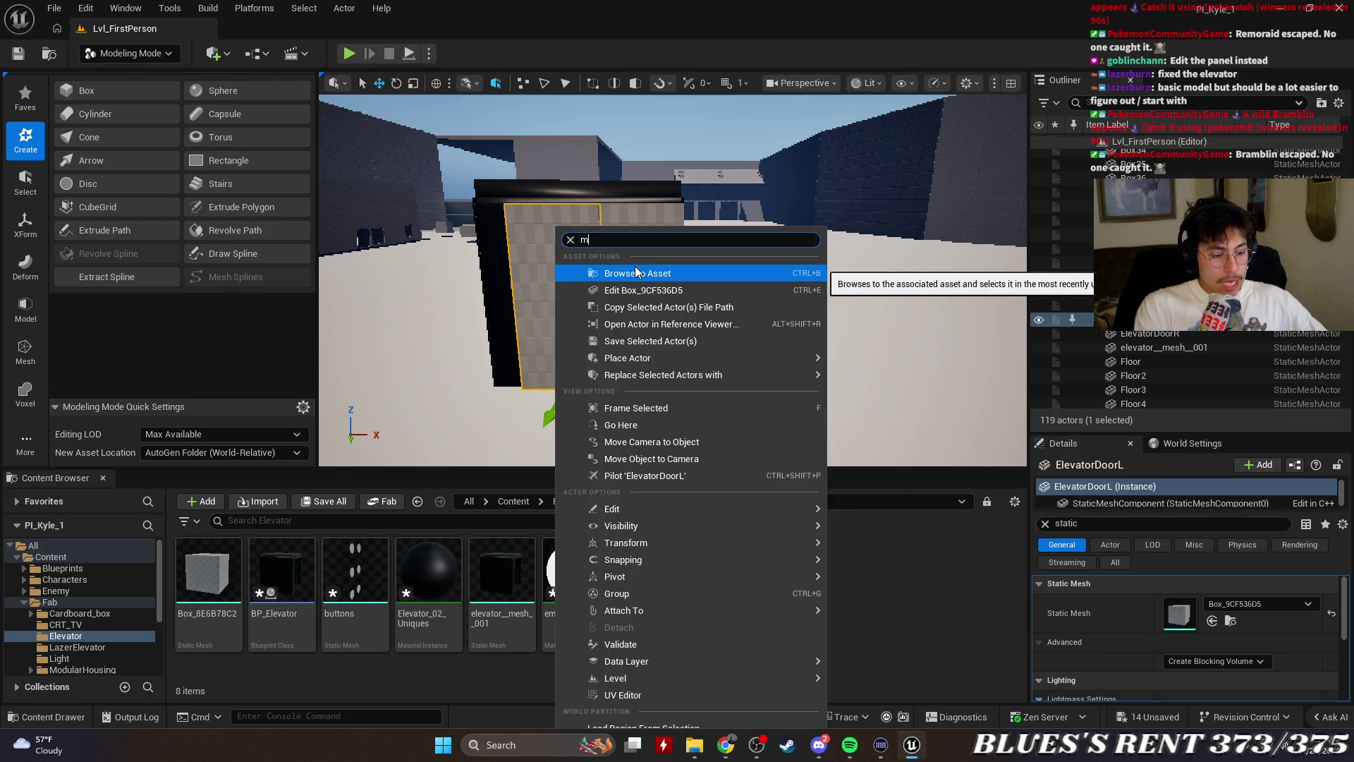
{"action": "type", "text": "esh"}
{"action": "key", "text": "ctrl+a"}
{"action": "key", "text": "BackSpace"}
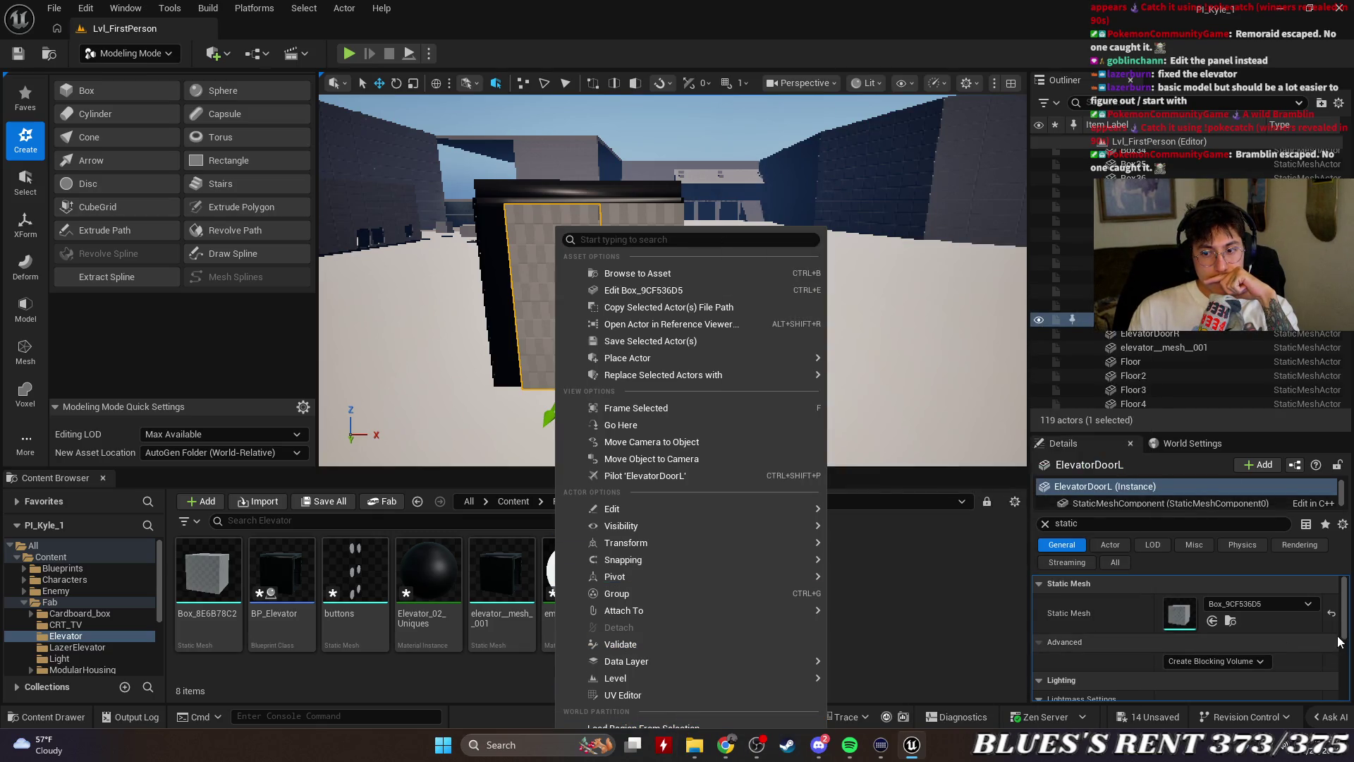
{"action": "left_click", "coordinate": [1347, 591]}
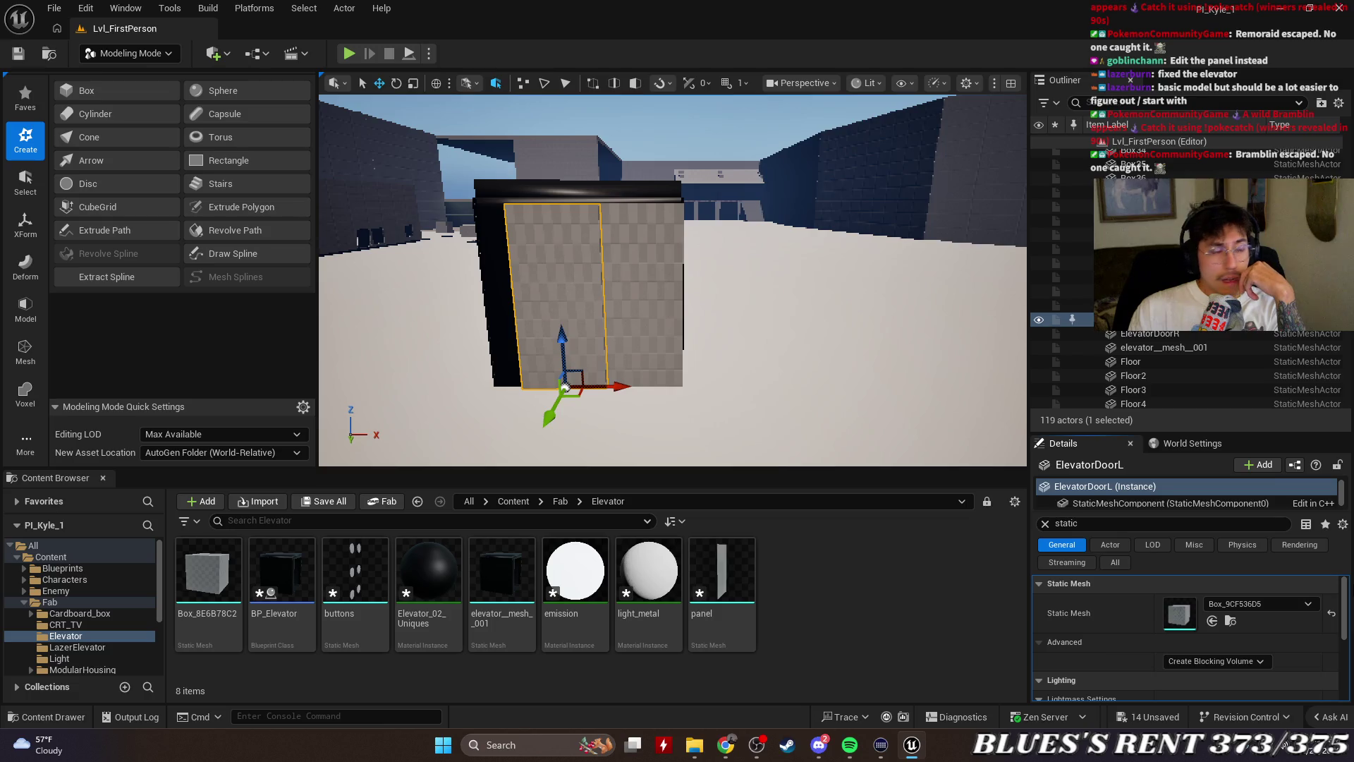
Browse to the door's Box_9CF536D5 mesh in _GENERATED/trash and search its asset menu for Convert
{"action": "key", "text": "ctrl+b"}
{"action": "right_click", "coordinate": [980, 550]}
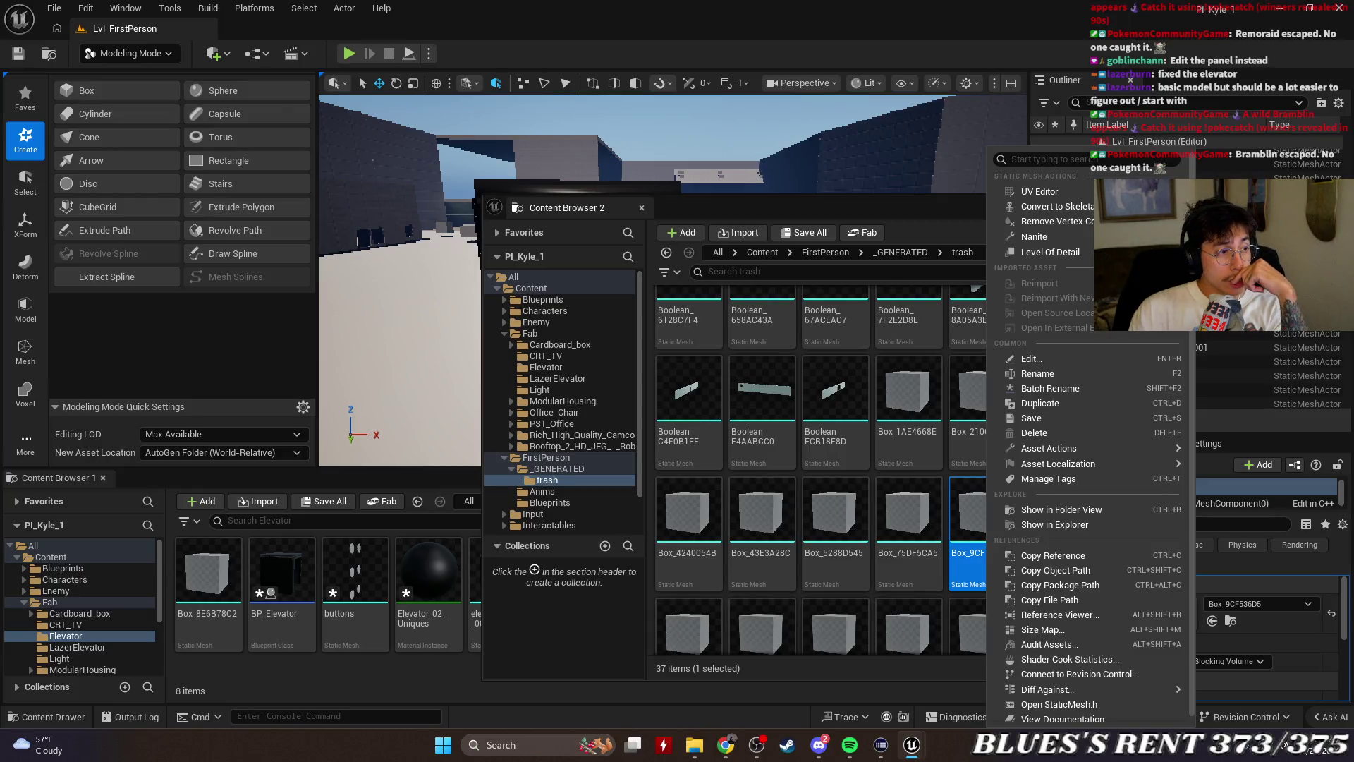
{"action": "key", "text": "Escape"}
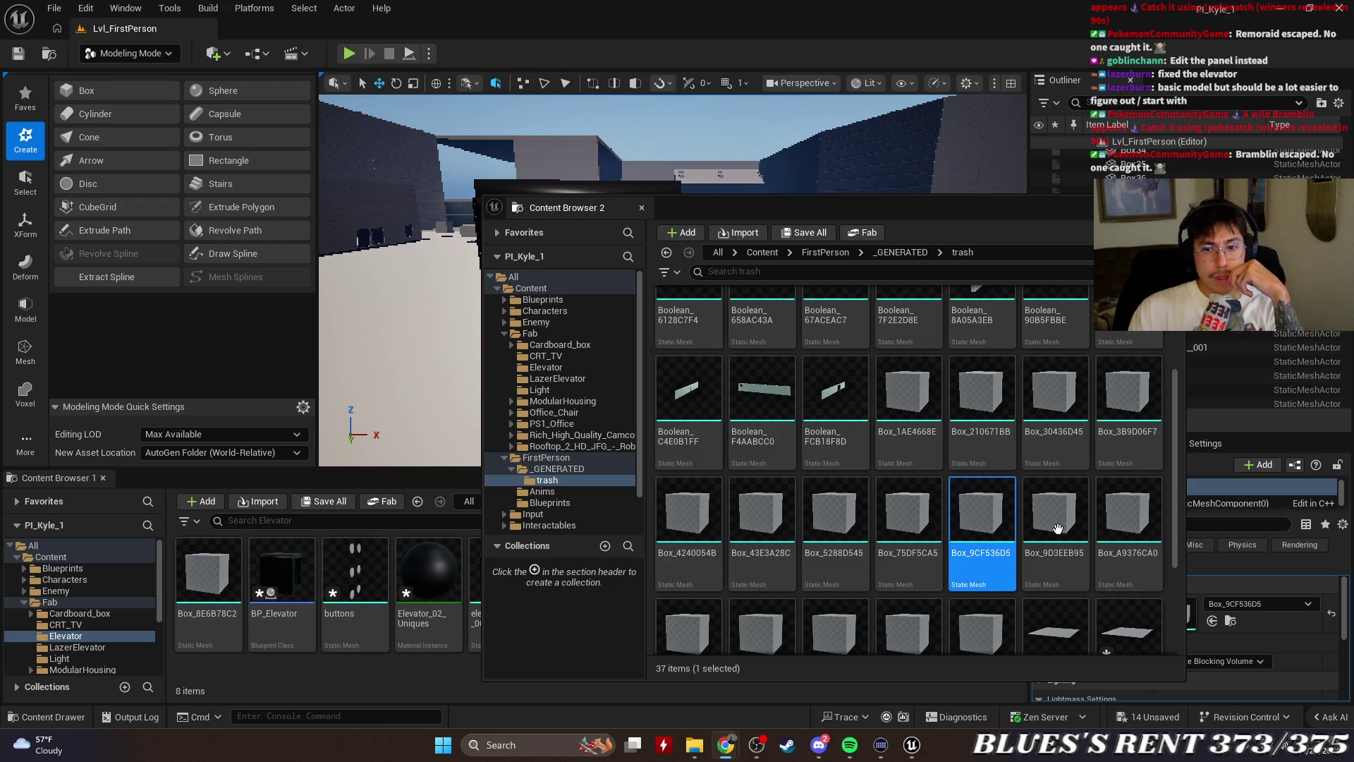
{"action": "right_click", "coordinate": [994, 515]}
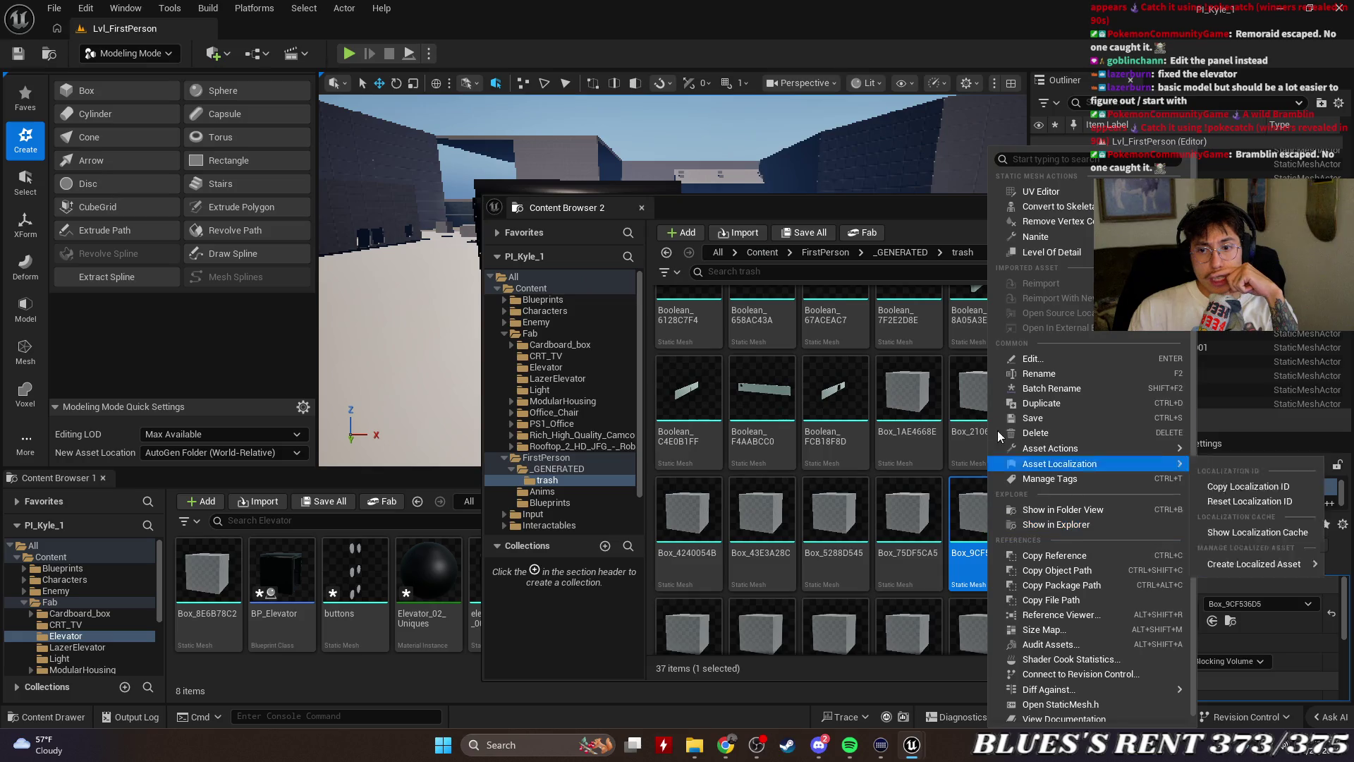
{"action": "left_click", "coordinate": [1027, 220]}
{"action": "key", "text": "BackSpace"}
{"action": "key", "text": "BackSpace"}
{"action": "type", "text": "onvert"}
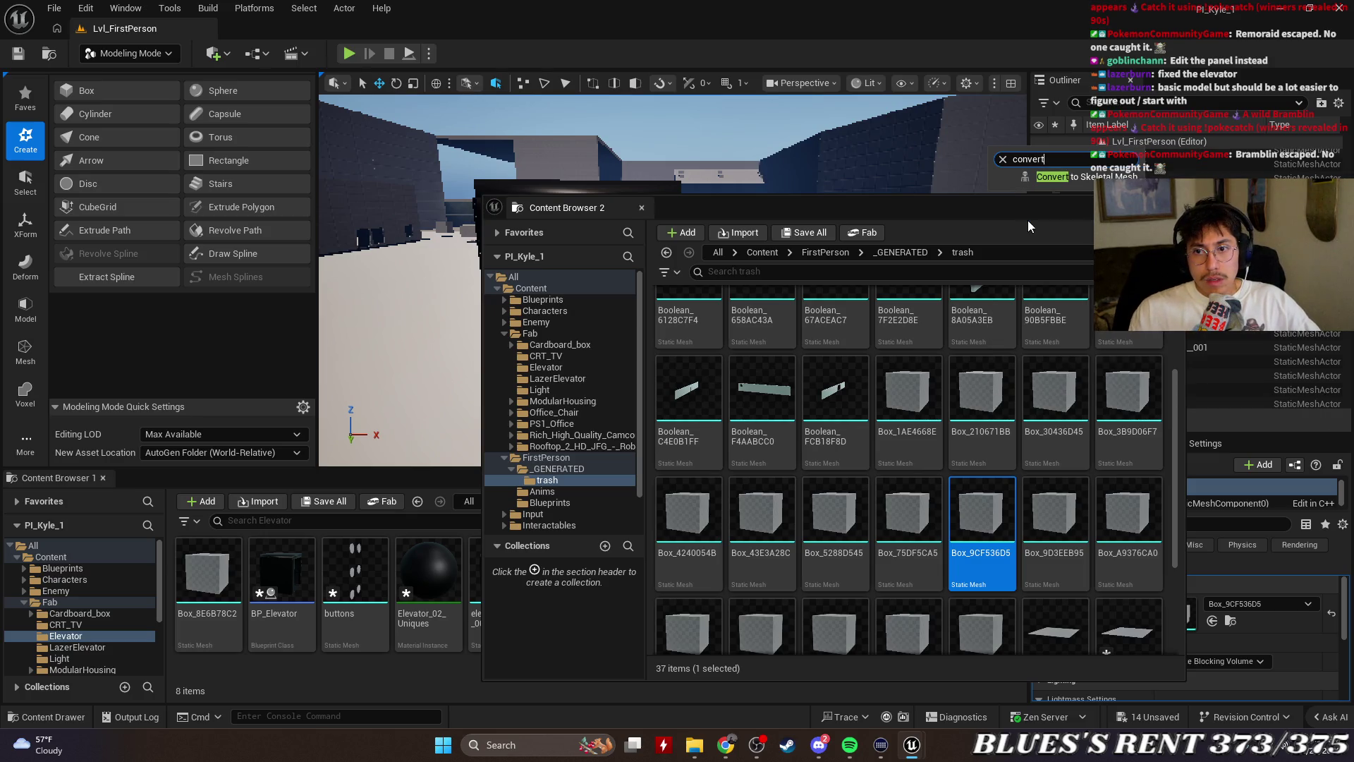
{"action": "key", "text": "Escape"}
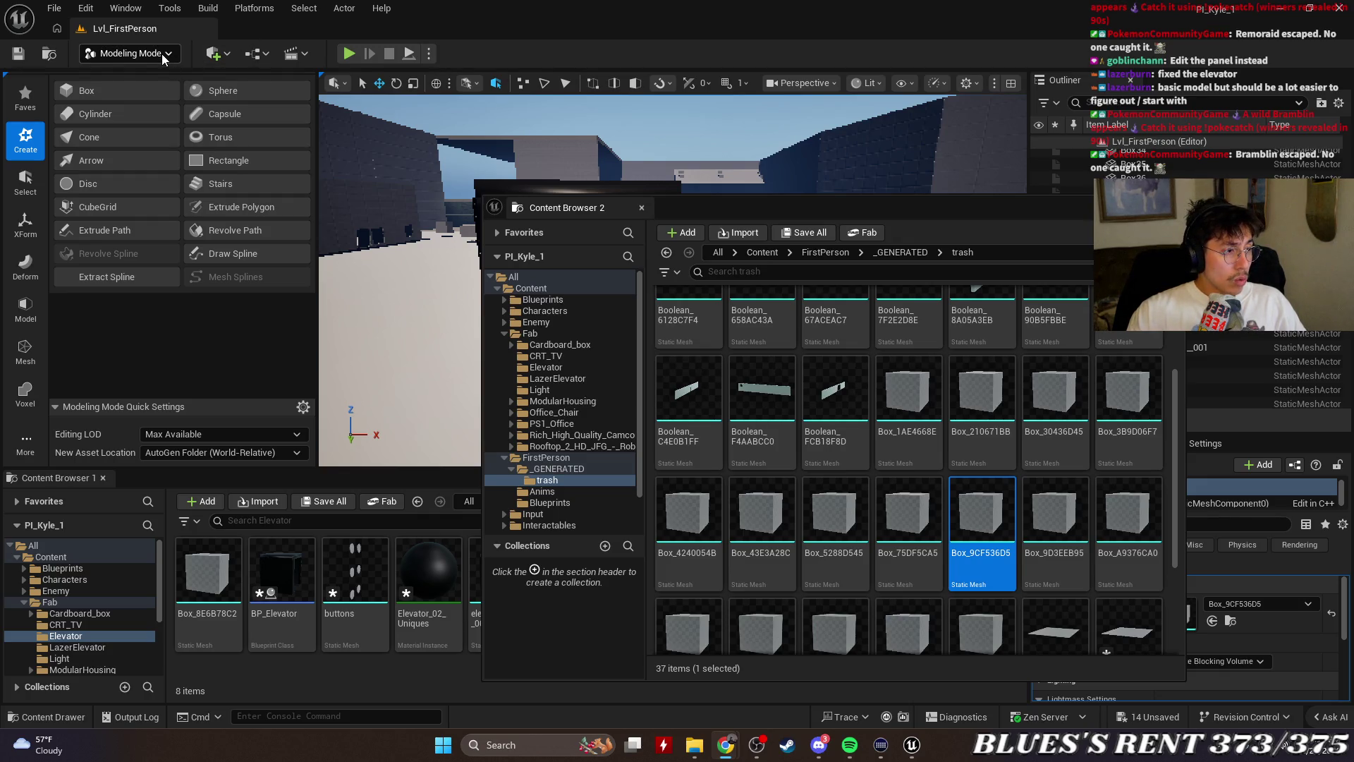
Close the second content browser and convert the left door panel to a static mesh via XForm
{"action": "left_click", "coordinate": [564, 387]}
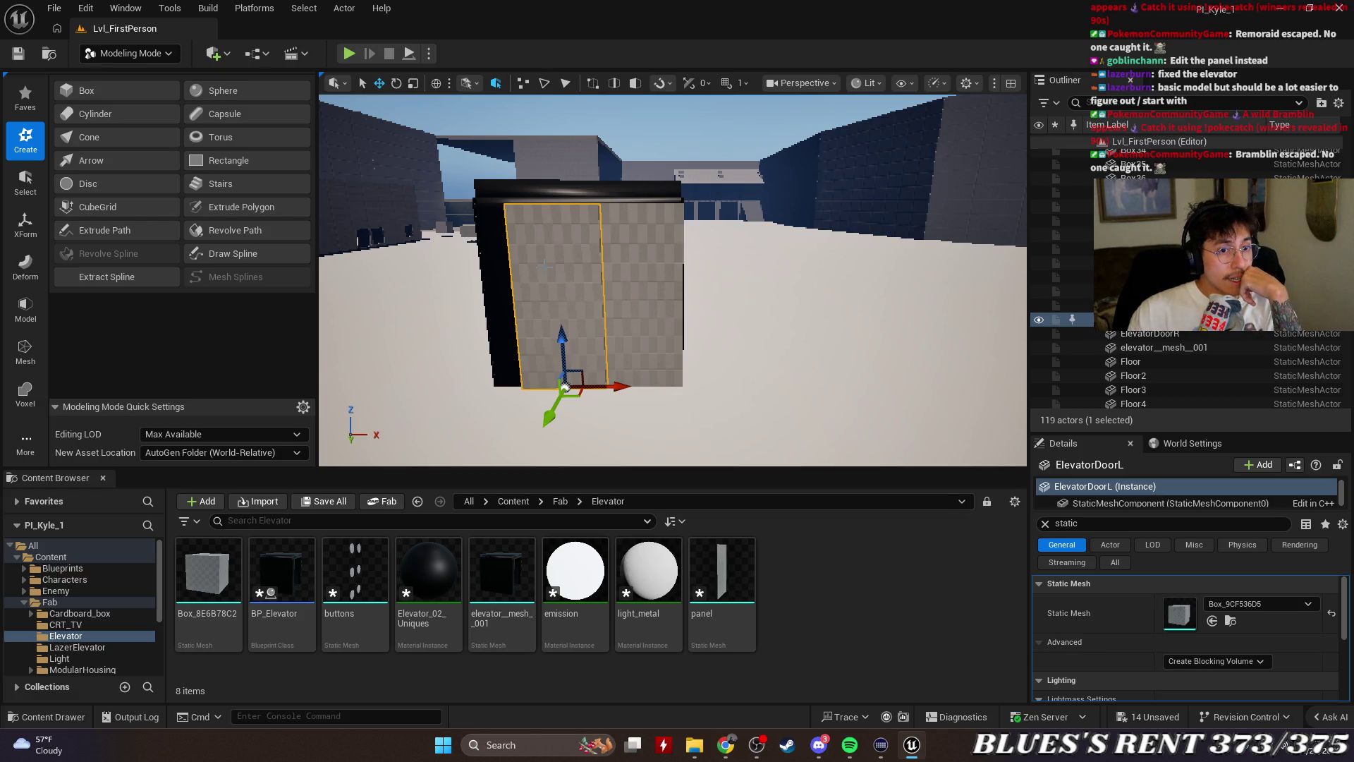
{"action": "left_click", "coordinate": [25, 224]}
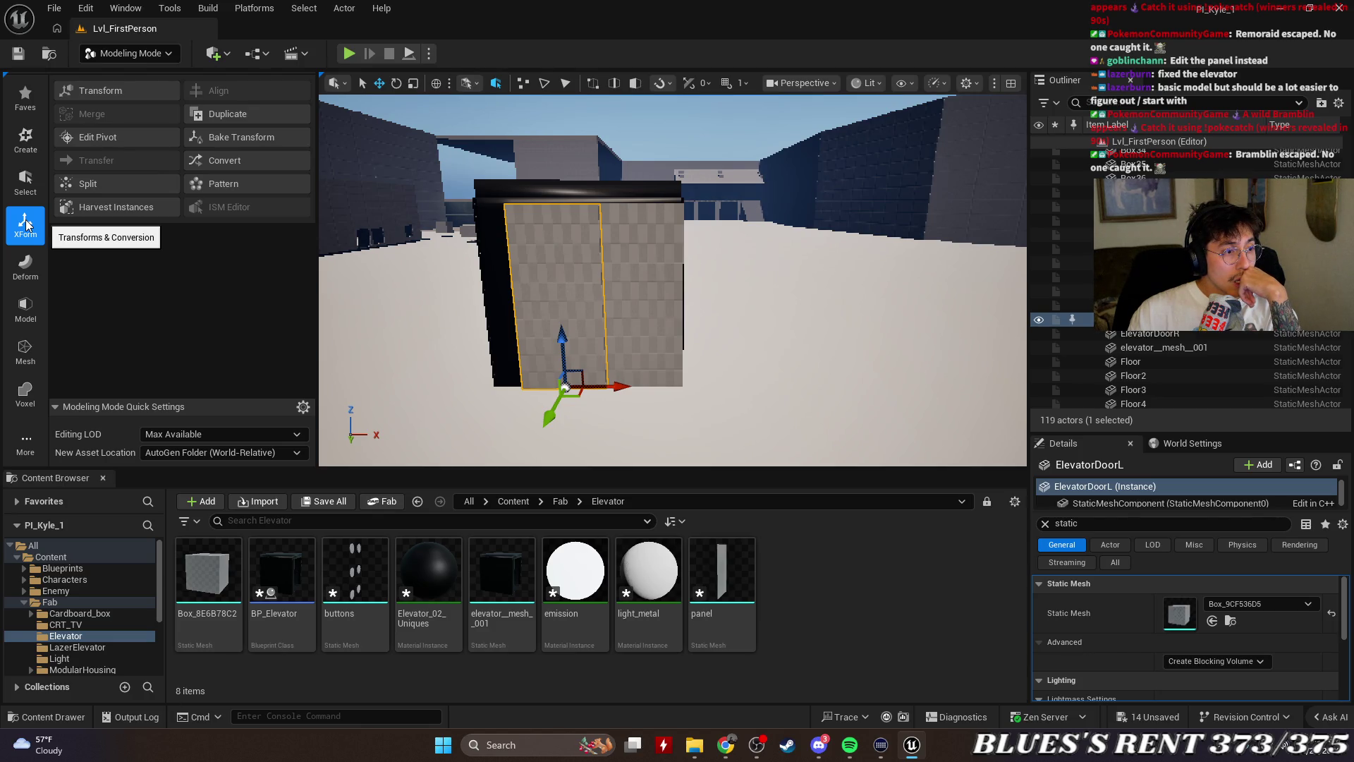
{"action": "left_click", "coordinate": [230, 167]}
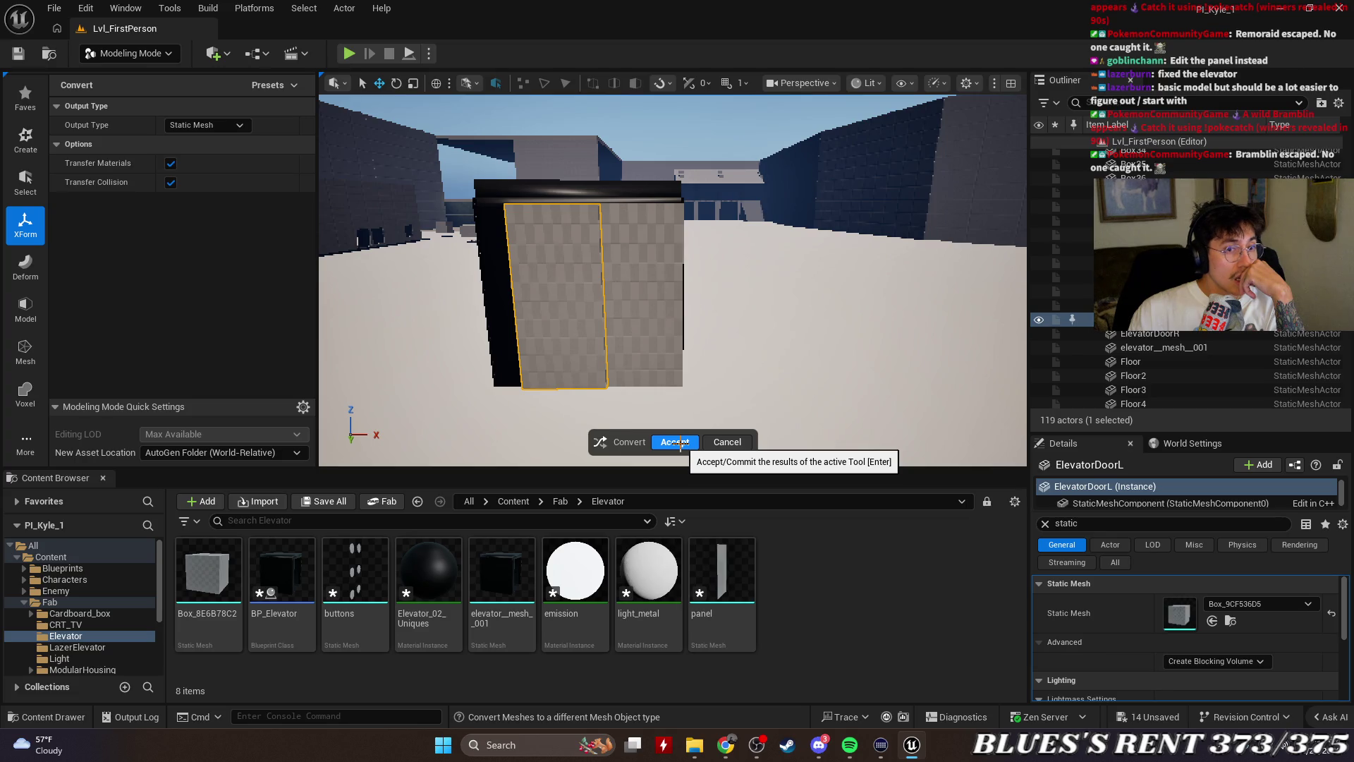
{"action": "left_click", "coordinate": [675, 442]}
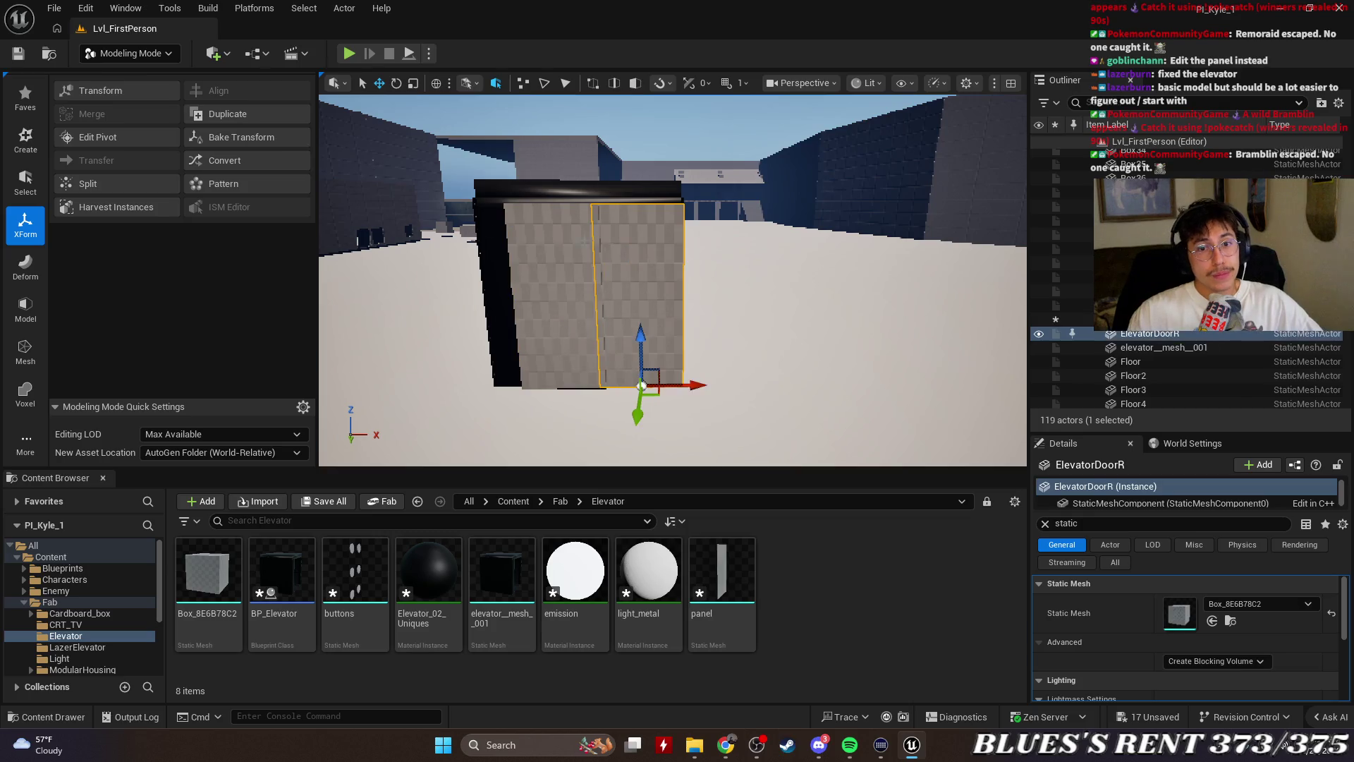
Convert the right door panel to a static mesh too, then select both door actors in the Outliner
{"action": "left_click", "coordinate": [652, 296]}
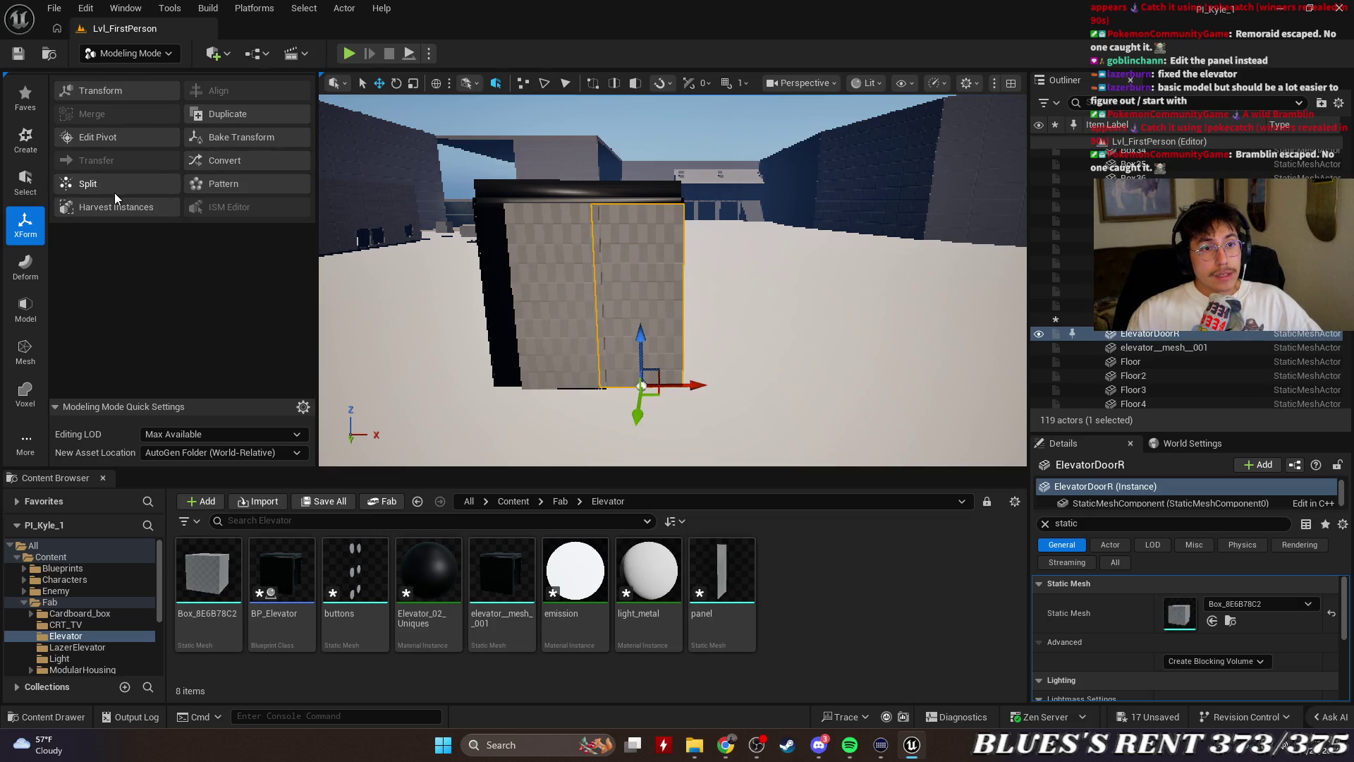
{"action": "left_click", "coordinate": [225, 158]}
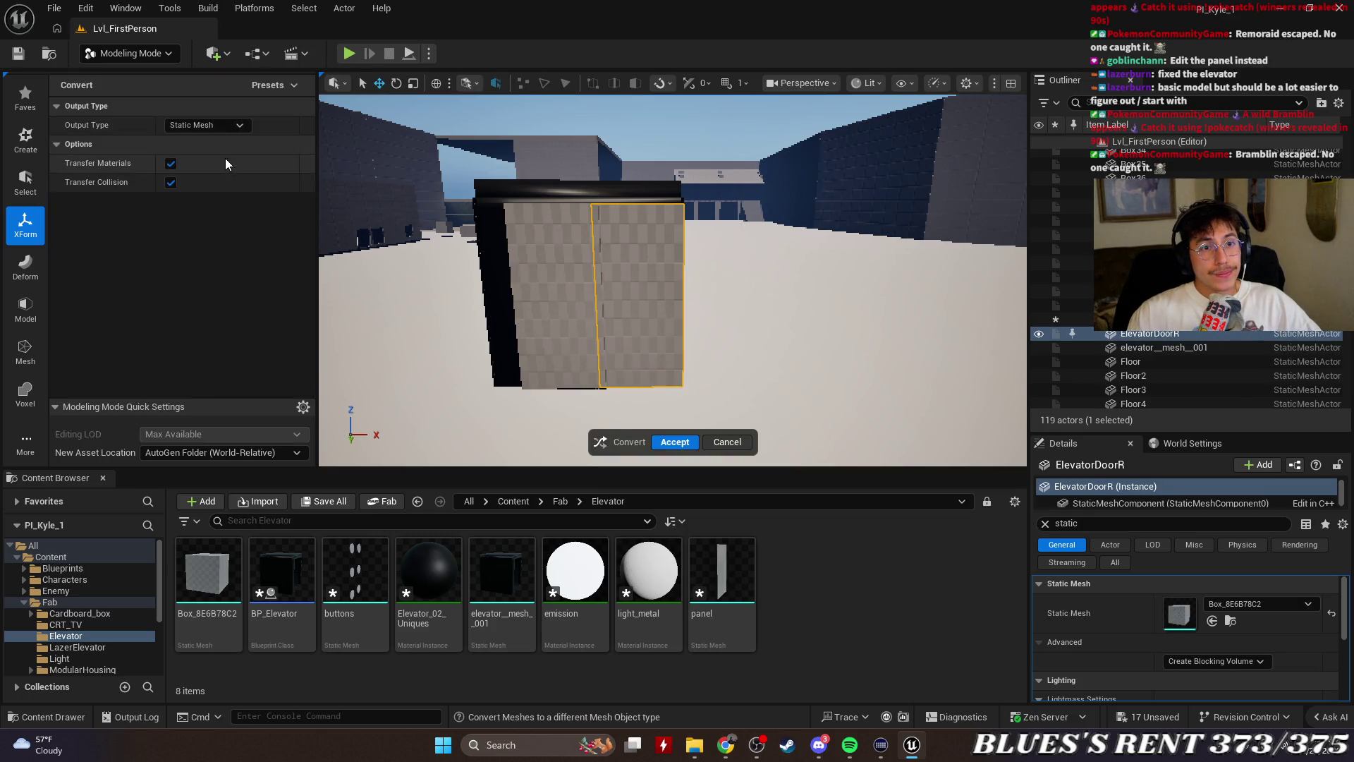
{"action": "left_click", "coordinate": [674, 442]}
{"action": "left_click", "coordinate": [1171, 334]}
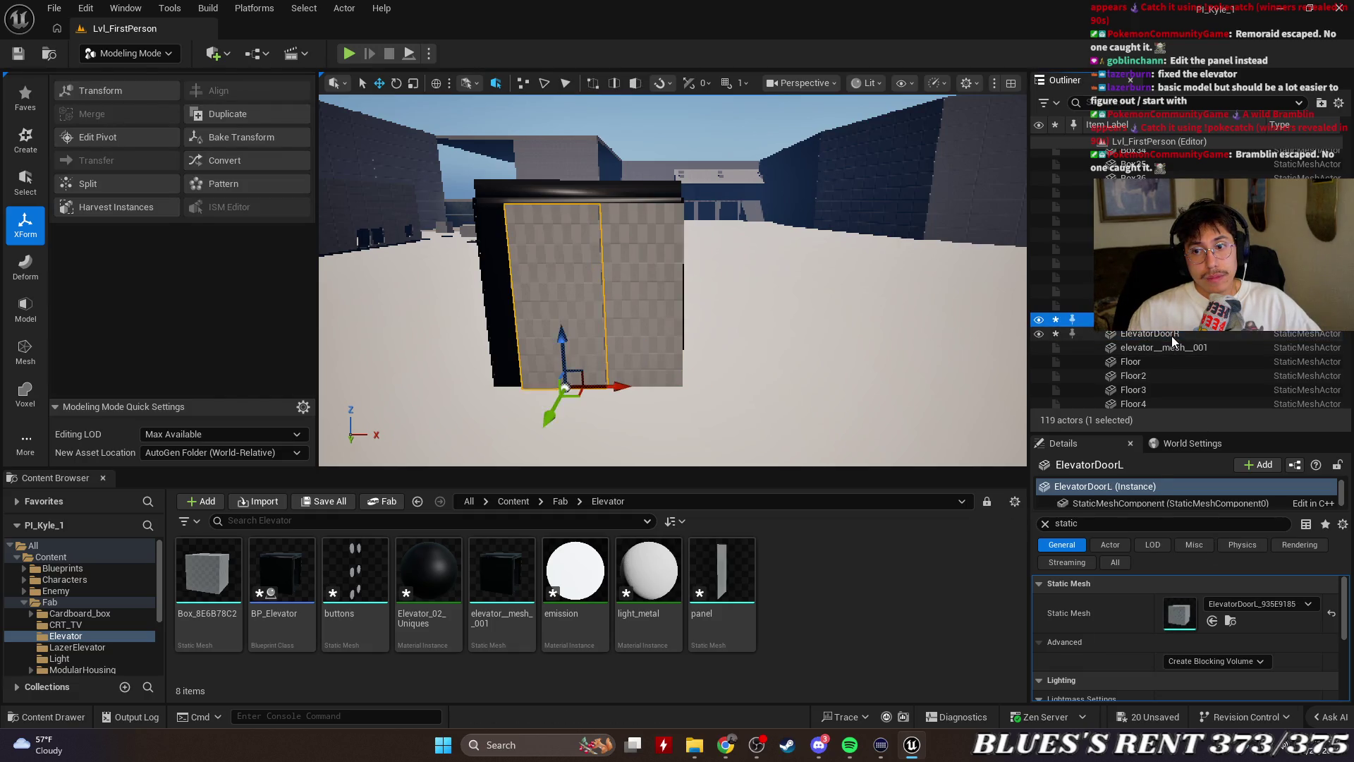
{"action": "left_click", "coordinate": [1170, 320], "text": "ctrl"}
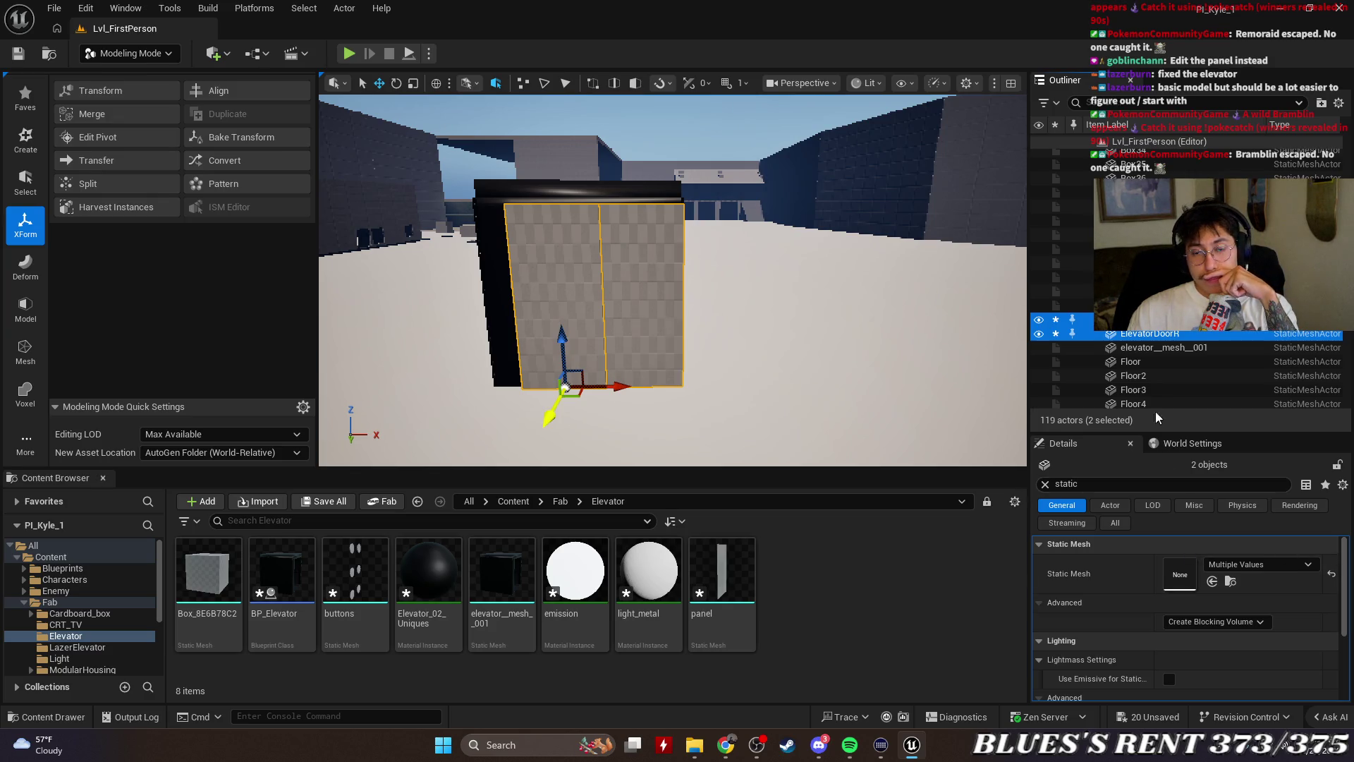
Select the door actors in the Outliner and Save All with Ctrl+S to store the new door meshes
{"action": "left_click", "coordinate": [1164, 321]}
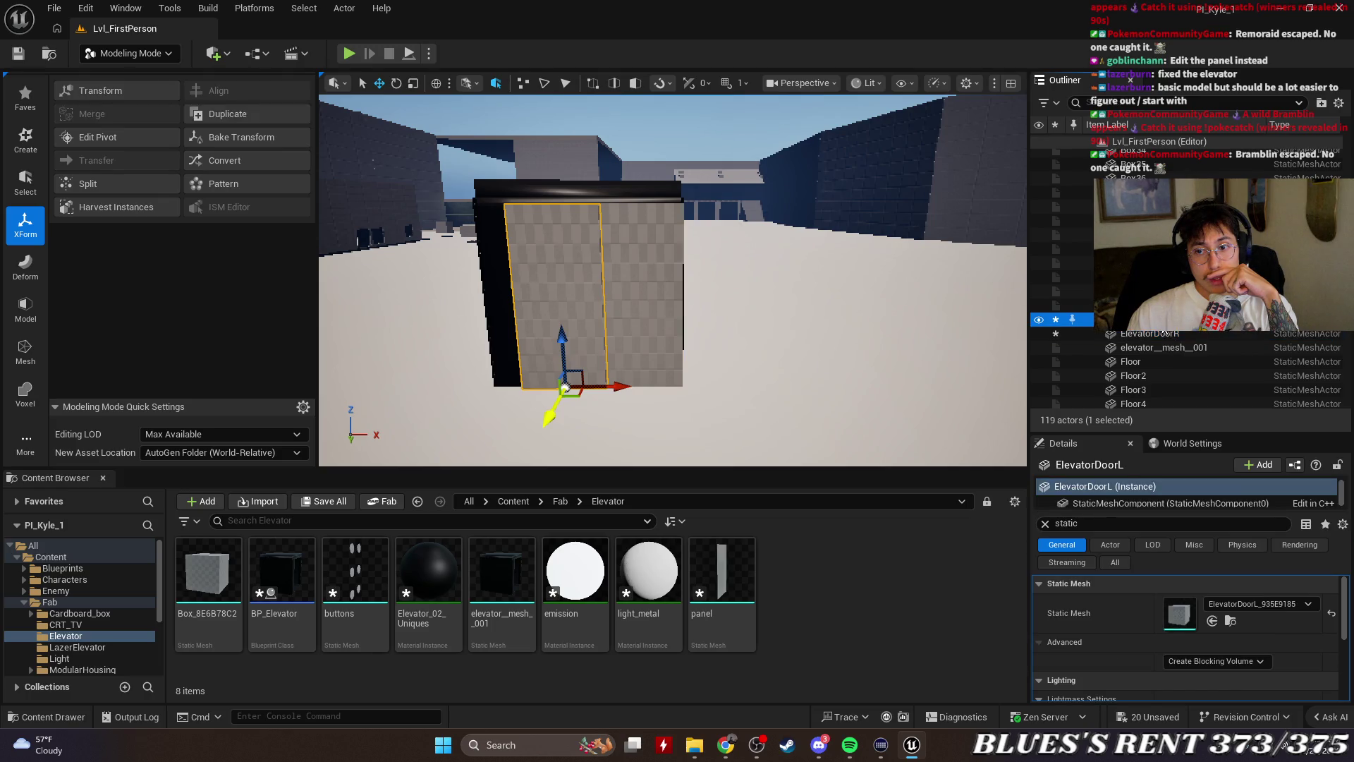
{"action": "right_click", "coordinate": [1164, 326]}
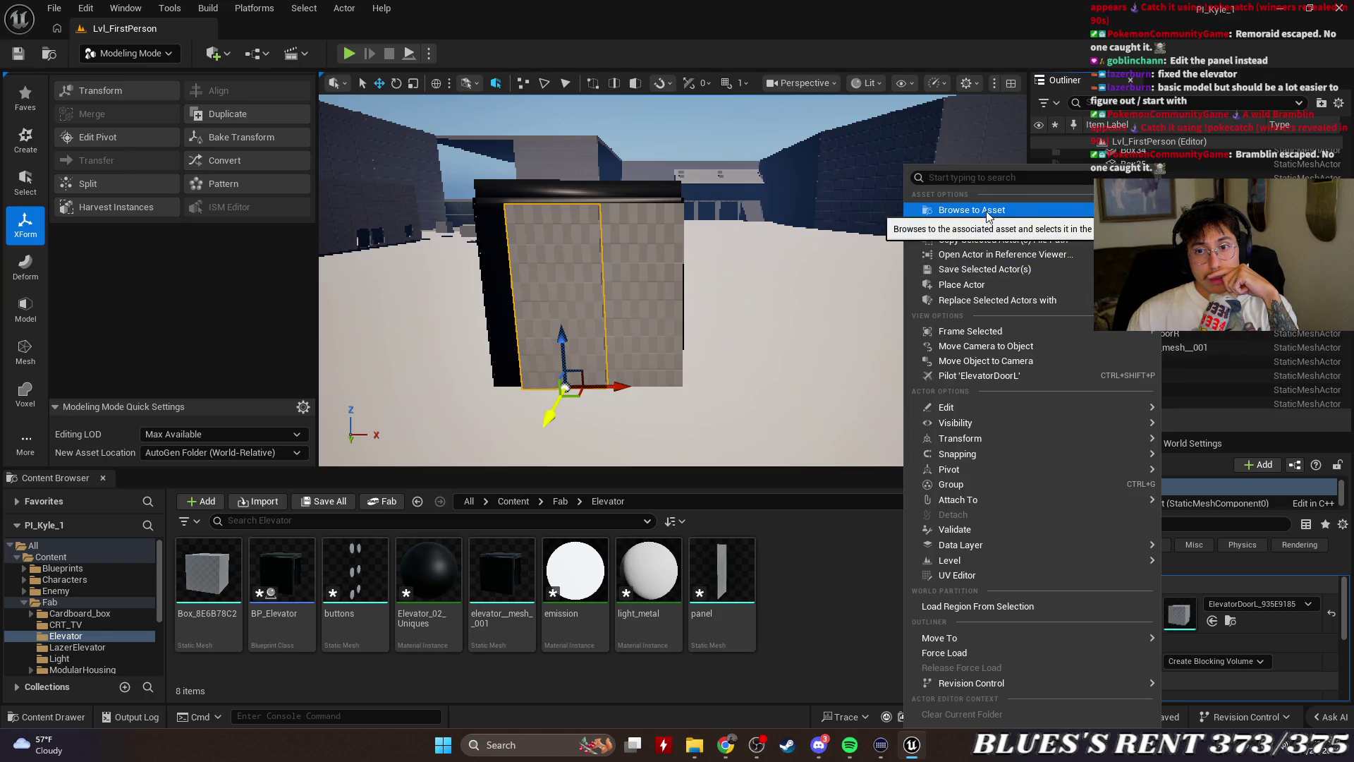
{"action": "left_click", "coordinate": [701, 303]}
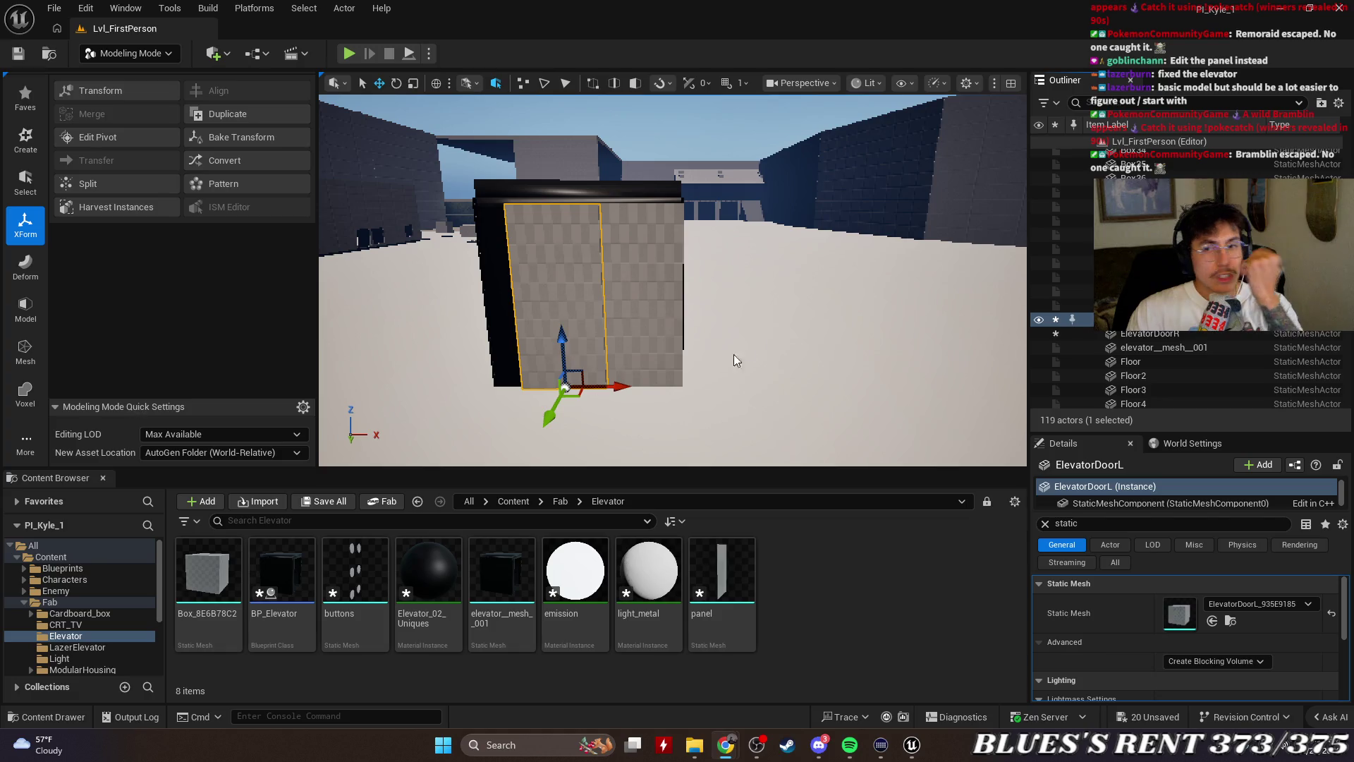
{"action": "left_click", "coordinate": [1181, 333]}
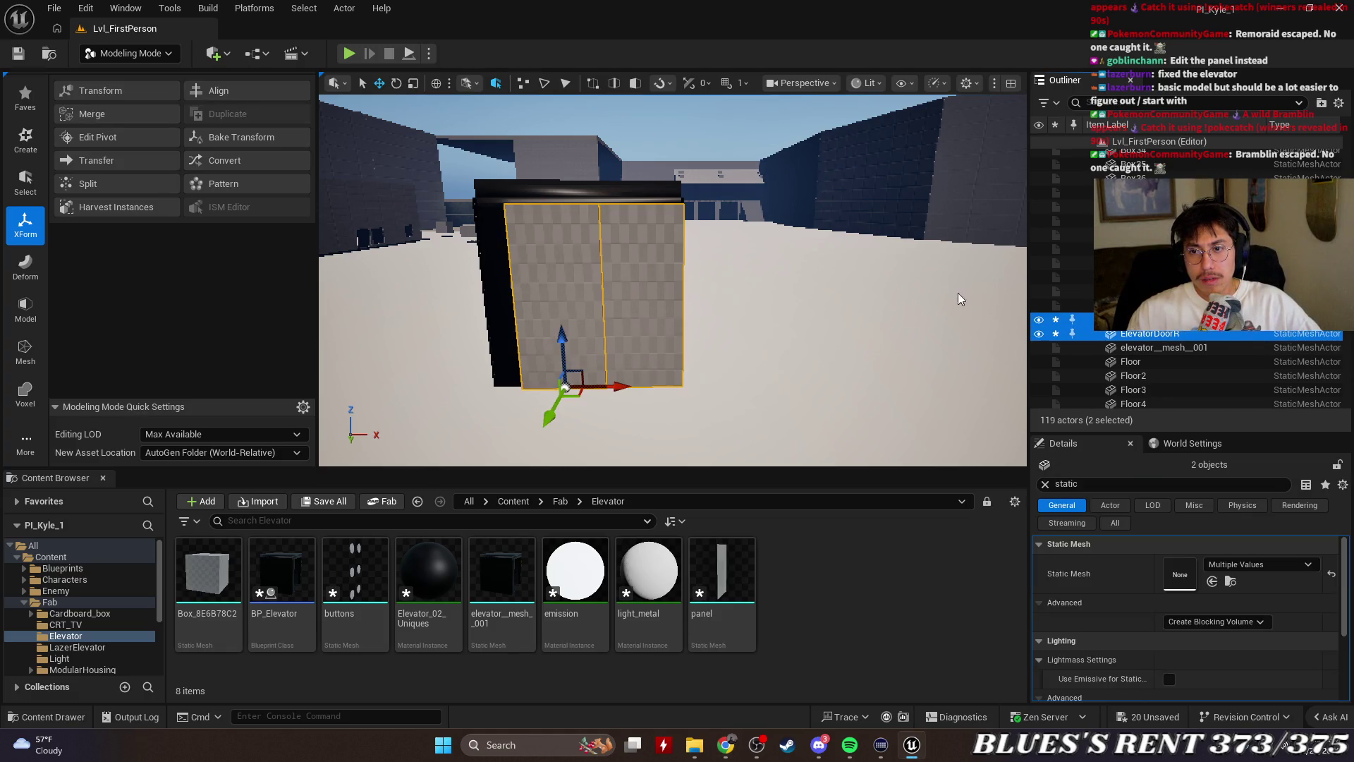
{"action": "key", "text": "ctrl+s"}
{"action": "key", "text": "Escape"}
{"action": "left_click", "coordinate": [1156, 333]}
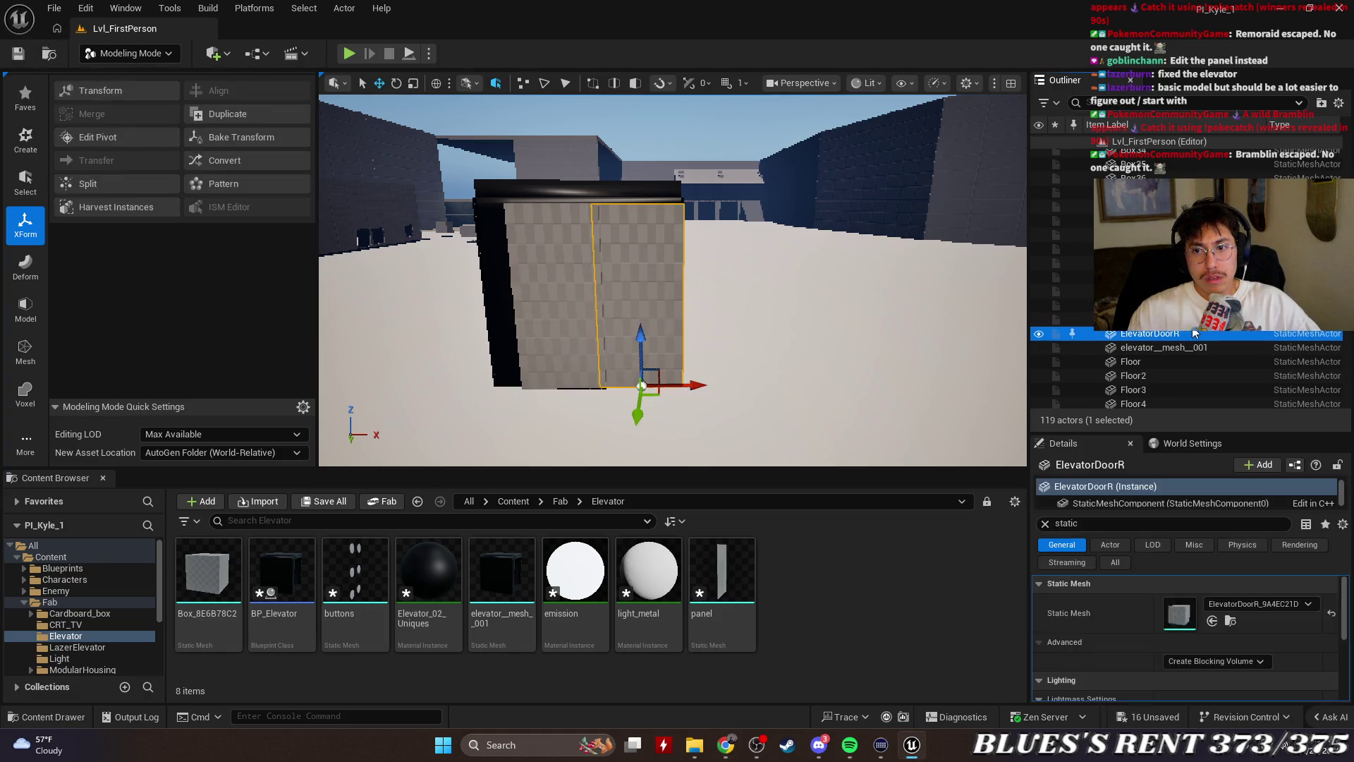
{"action": "left_click", "coordinate": [1156, 319], "text": "ctrl"}
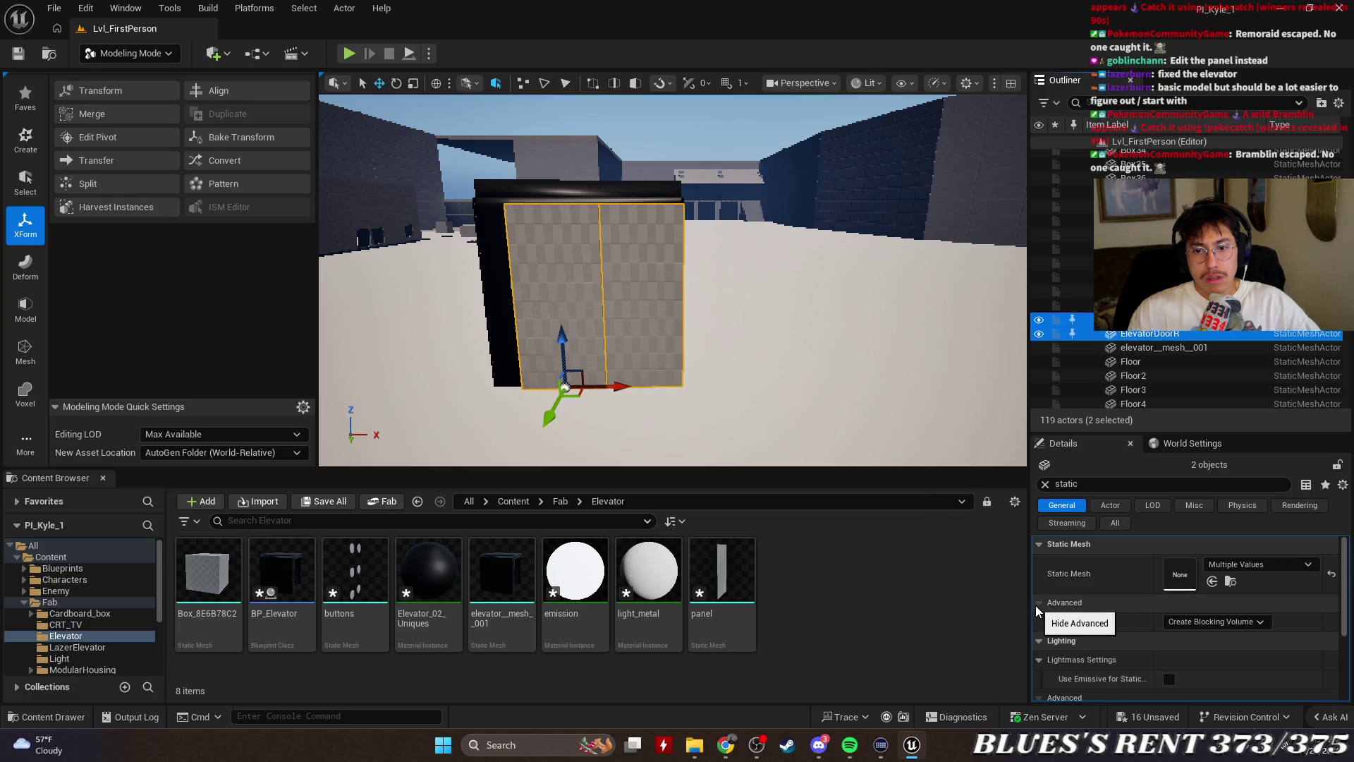
{"action": "left_click", "coordinate": [1157, 319]}
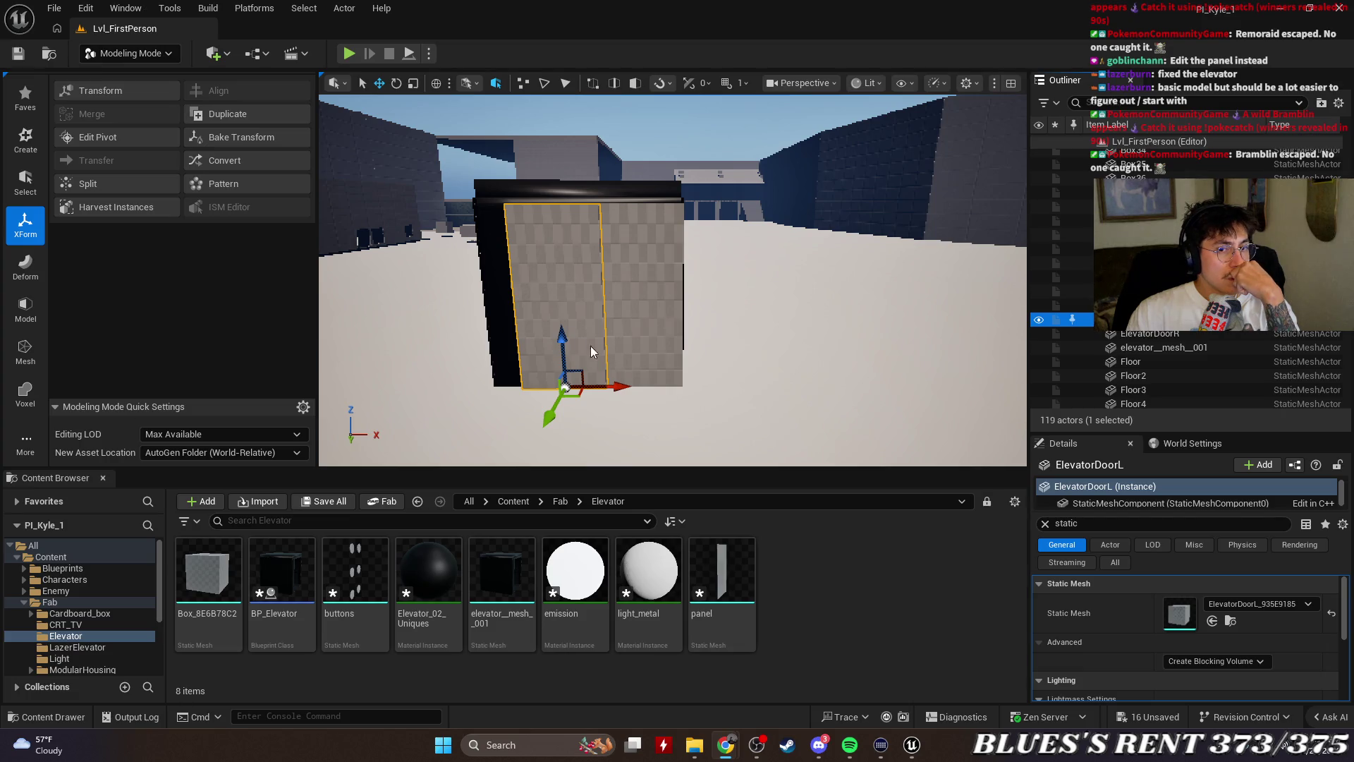
Move ElevatorDoorL_935E9185 and ElevatorDoorR_9A4EC21D from the trash folder into Fab/Elevator with Move Here
{"action": "right_click", "coordinate": [1167, 321]}
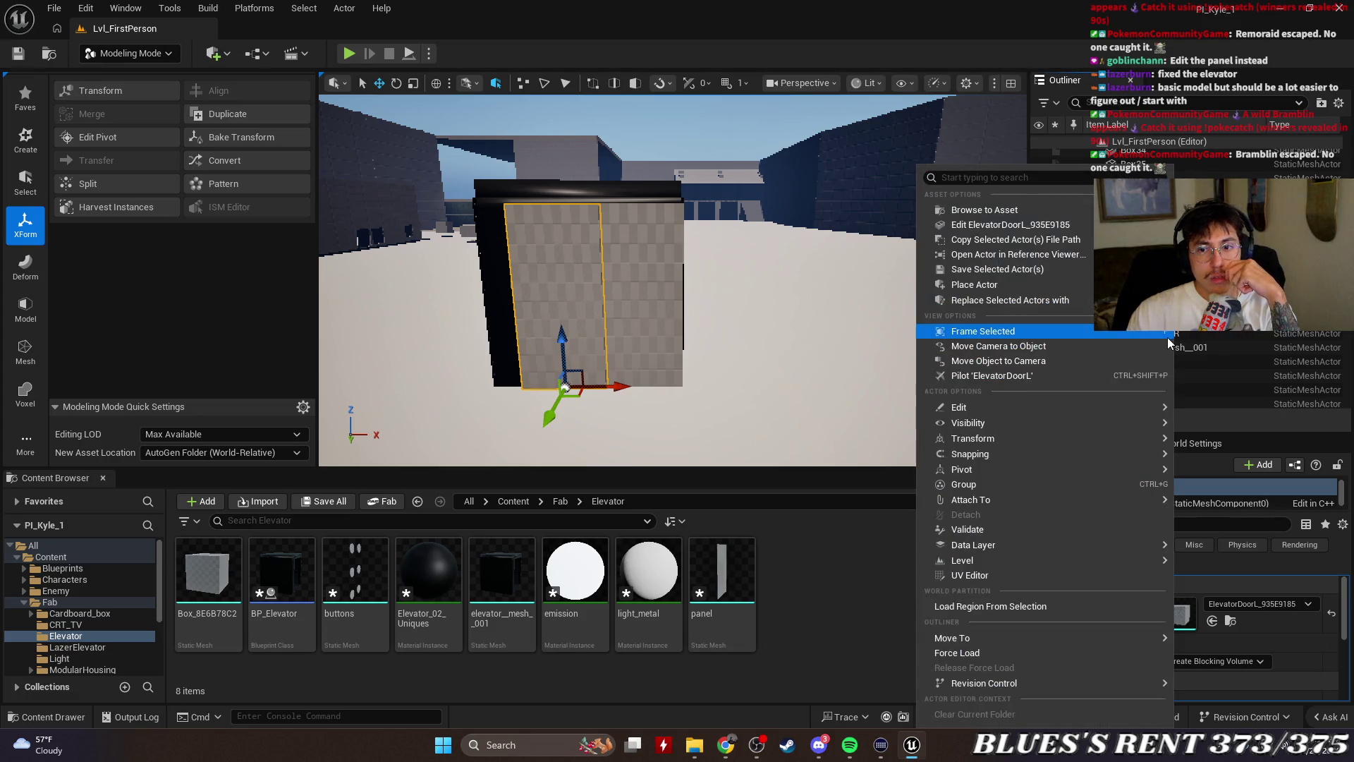
{"action": "left_click", "coordinate": [1065, 213]}
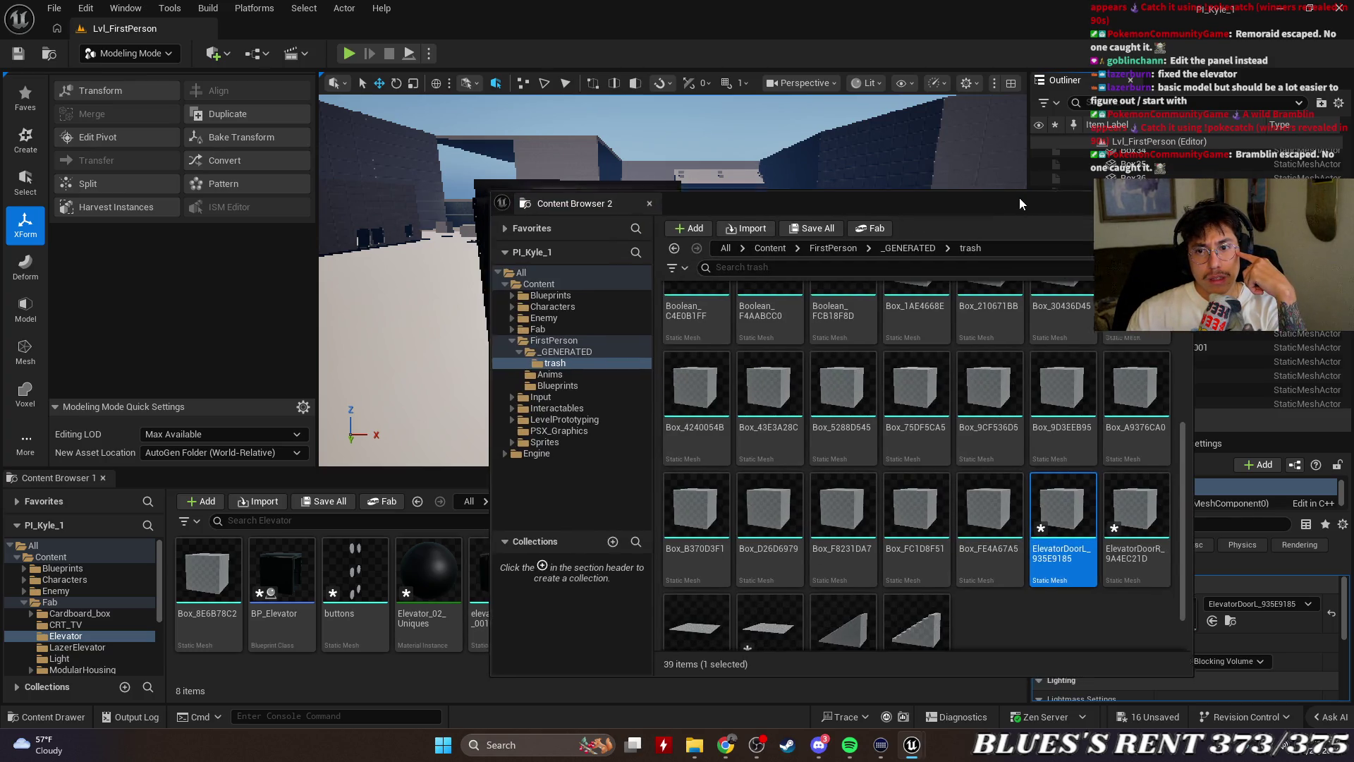
{"action": "left_click_drag", "start_coordinate": [1019, 205], "coordinate": [1220, 88]}
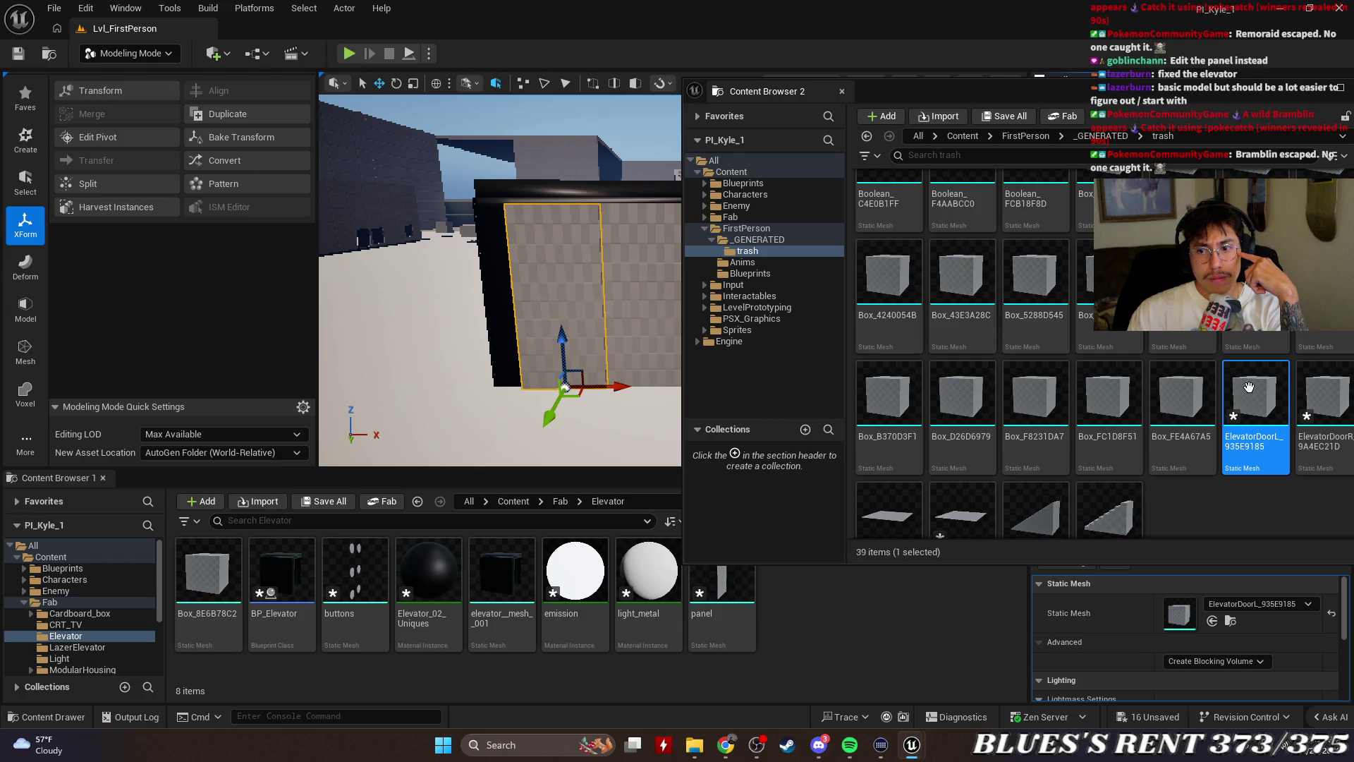
{"action": "left_click", "coordinate": [1326, 416], "text": "ctrl"}
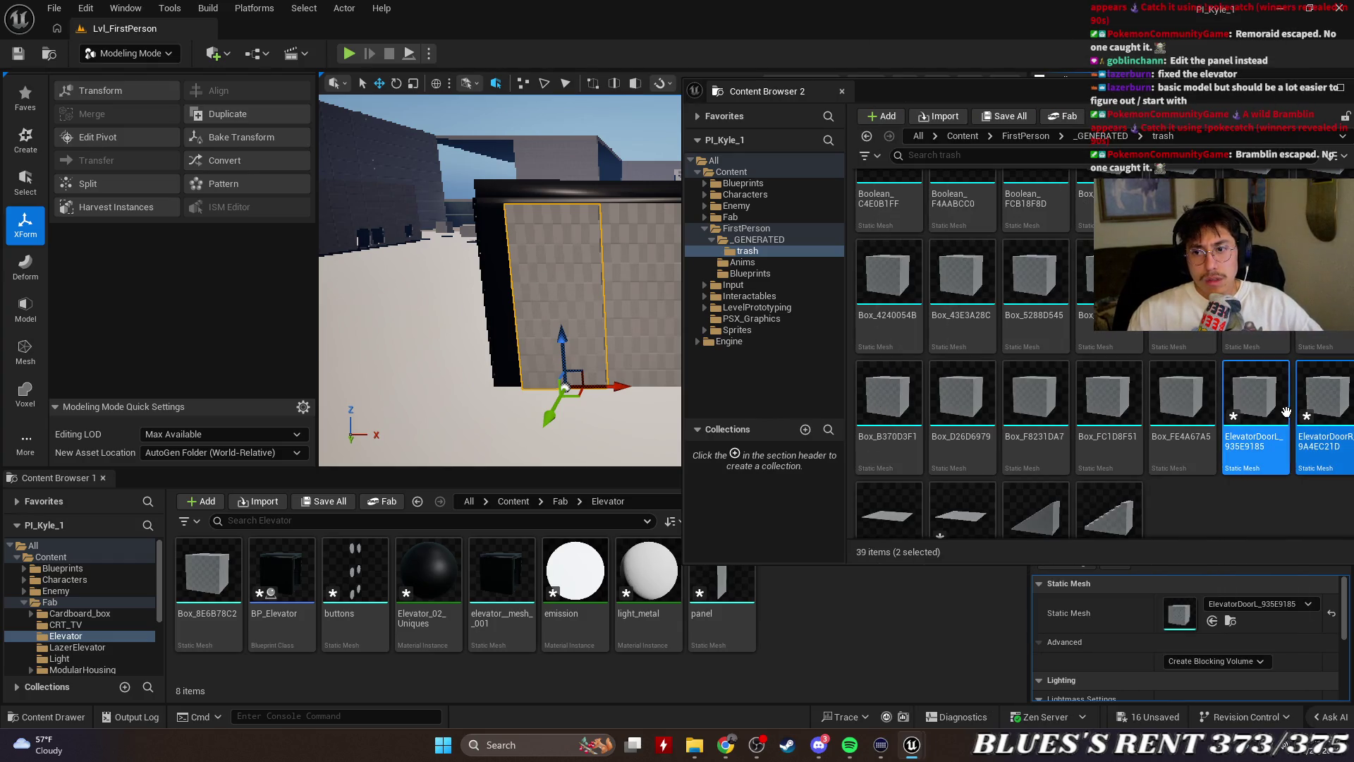
{"action": "mouse_move", "coordinate": [1256, 409]}
{"action": "left_mouse_down"}
{"action": "mouse_move", "coordinate": [854, 647]}
{"action": "mouse_move", "coordinate": [807, 605]}
{"action": "left_mouse_up"}
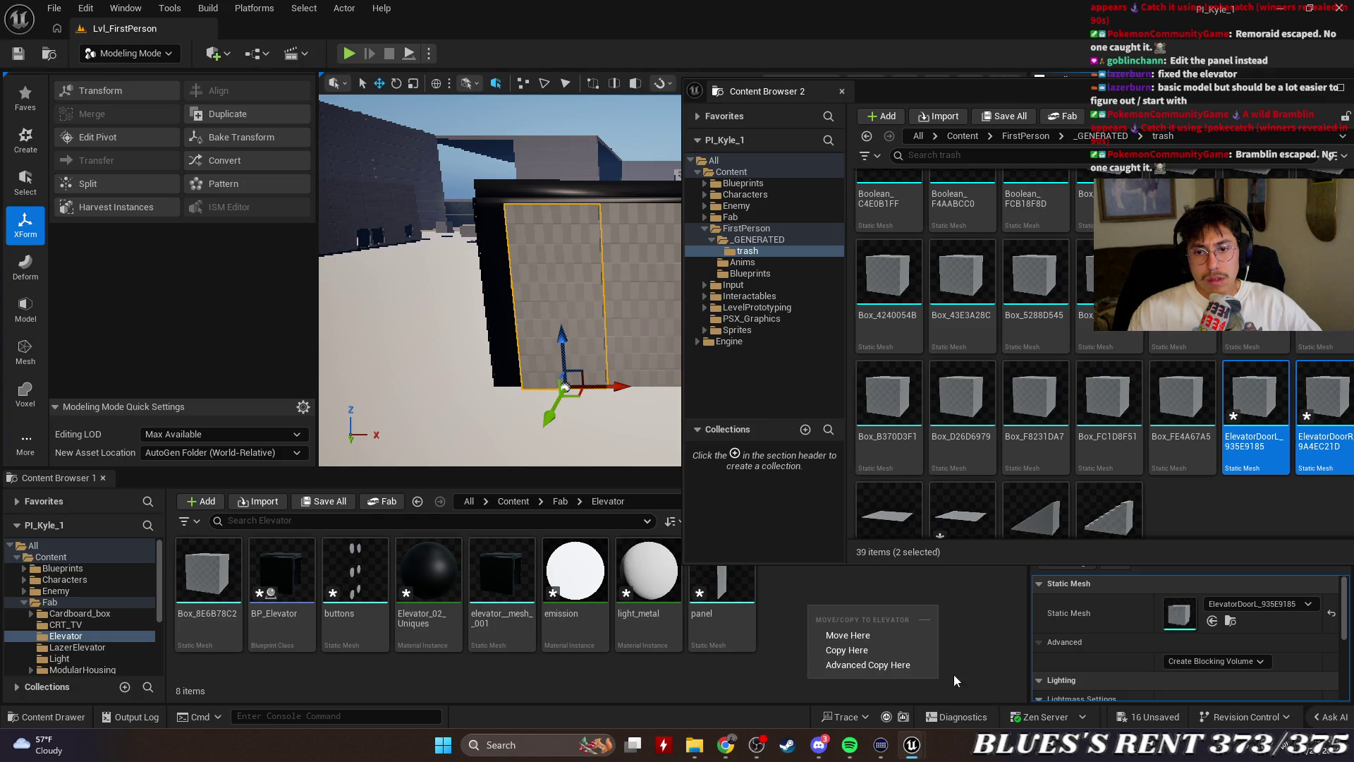
{"action": "left_click", "coordinate": [840, 633]}
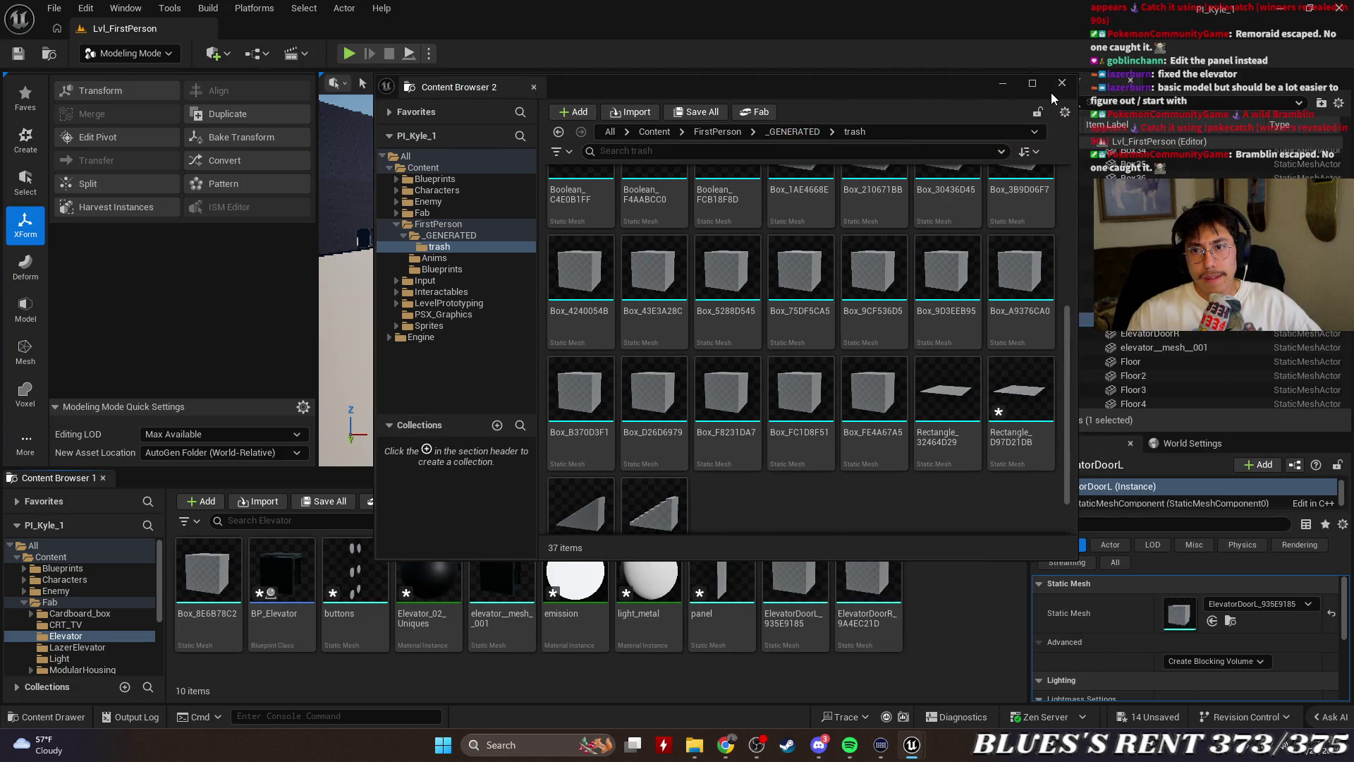
{"action": "left_click", "coordinate": [1050, 92]}
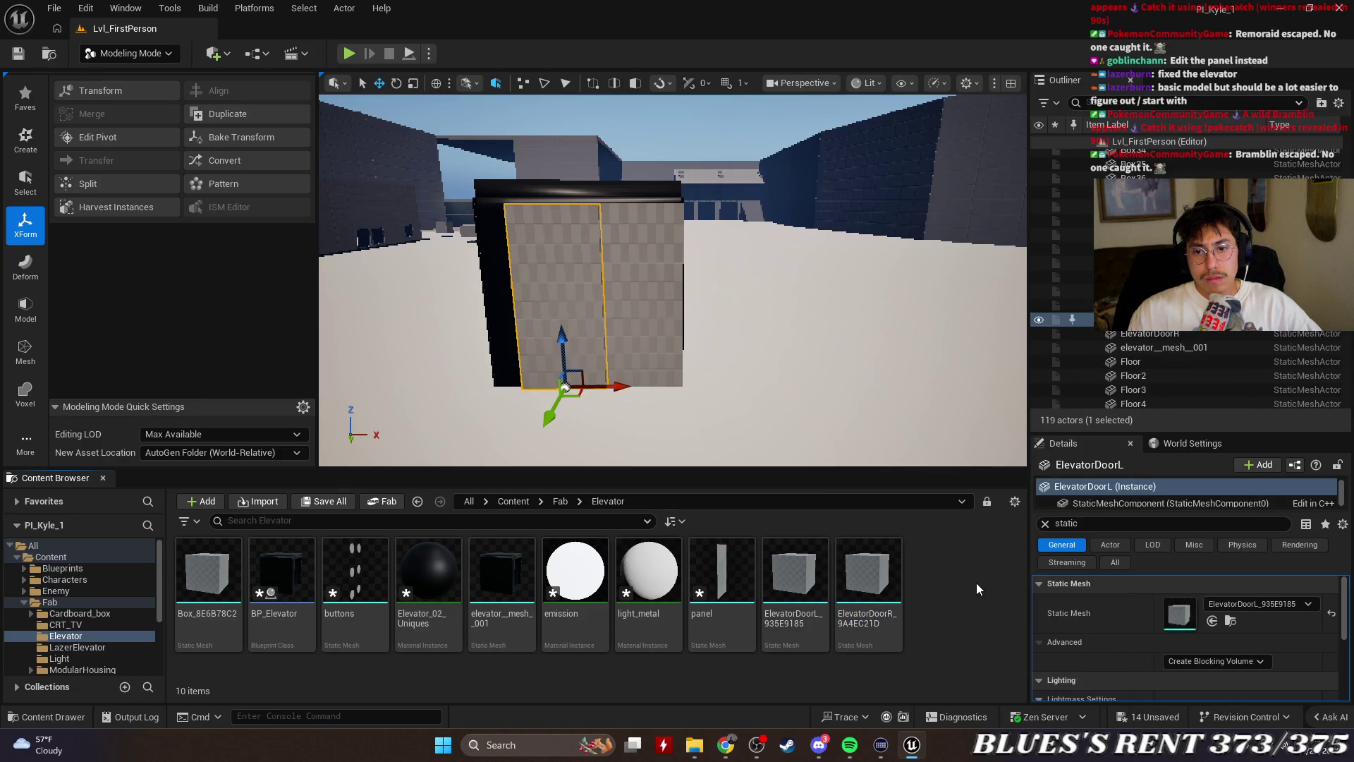
{"action": "left_click", "coordinate": [196, 587]}
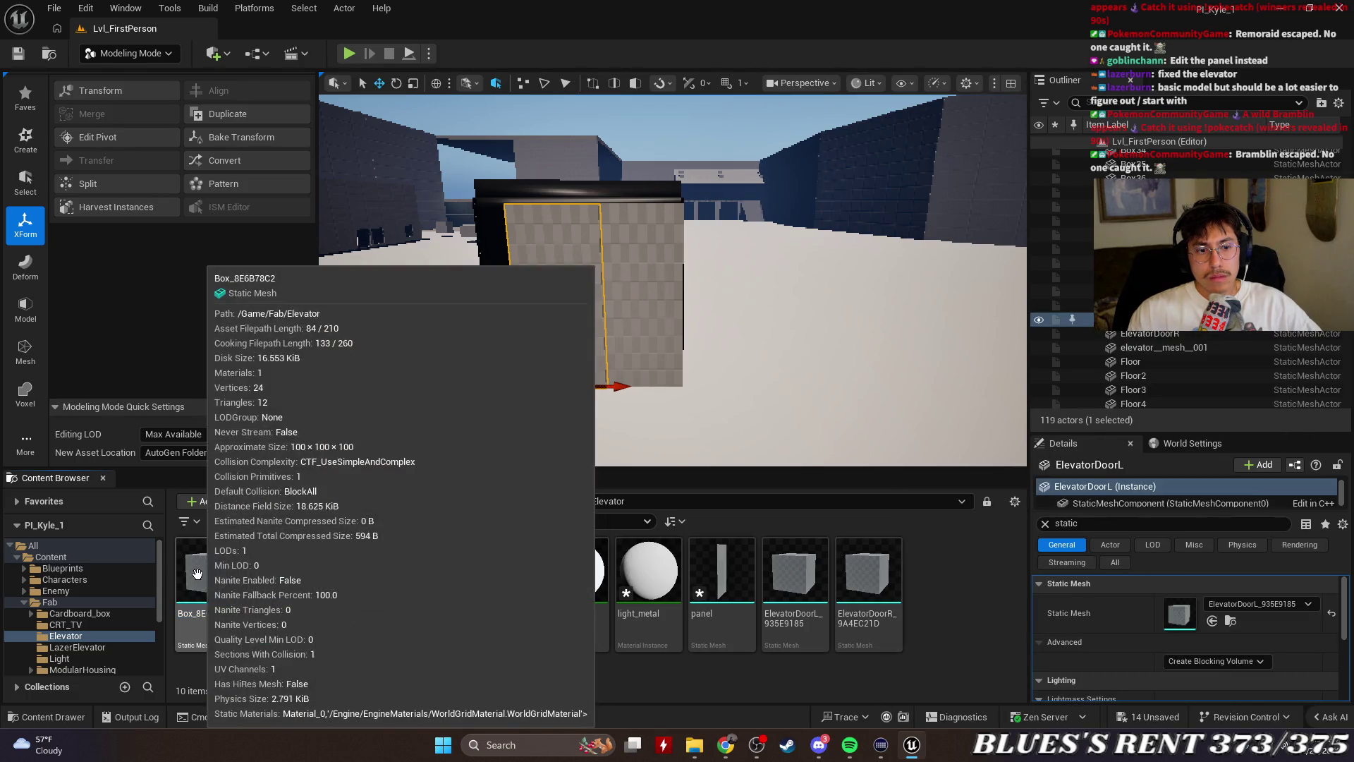
Inspect the Box_8E6B78C2 mesh in its preview, then start and cancel deleting it
{"action": "left_click", "coordinate": [195, 574]}
{"action": "double_click", "coordinate": [198, 574]}
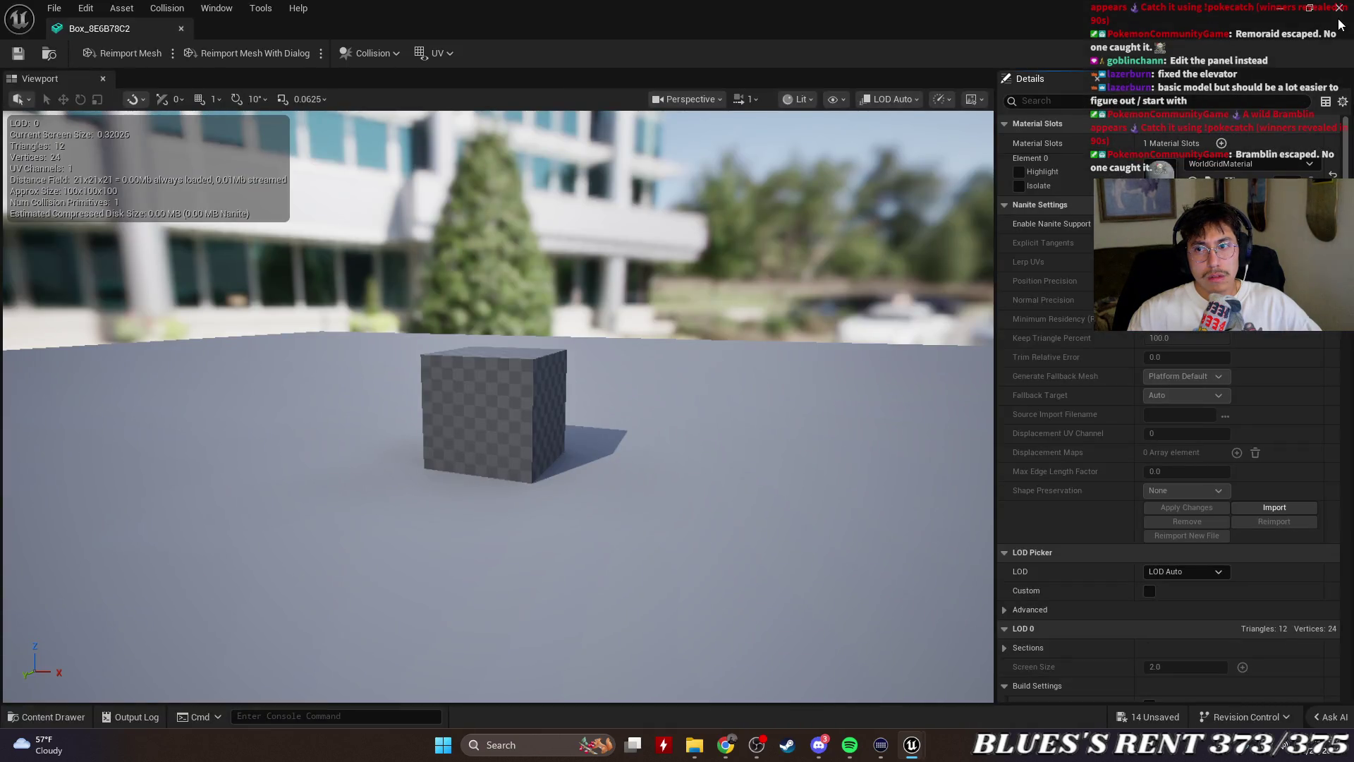
{"action": "left_click", "coordinate": [1338, 8]}
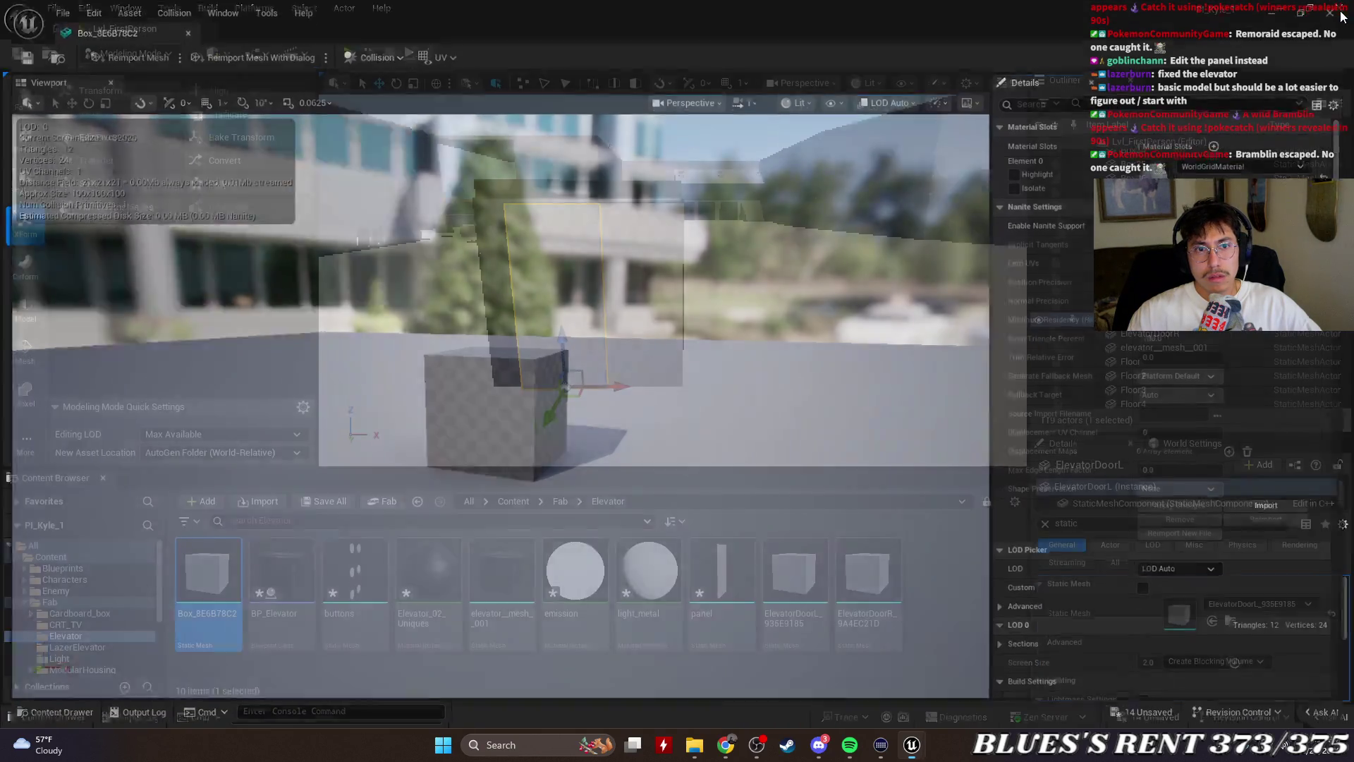
{"action": "left_click", "coordinate": [834, 611]}
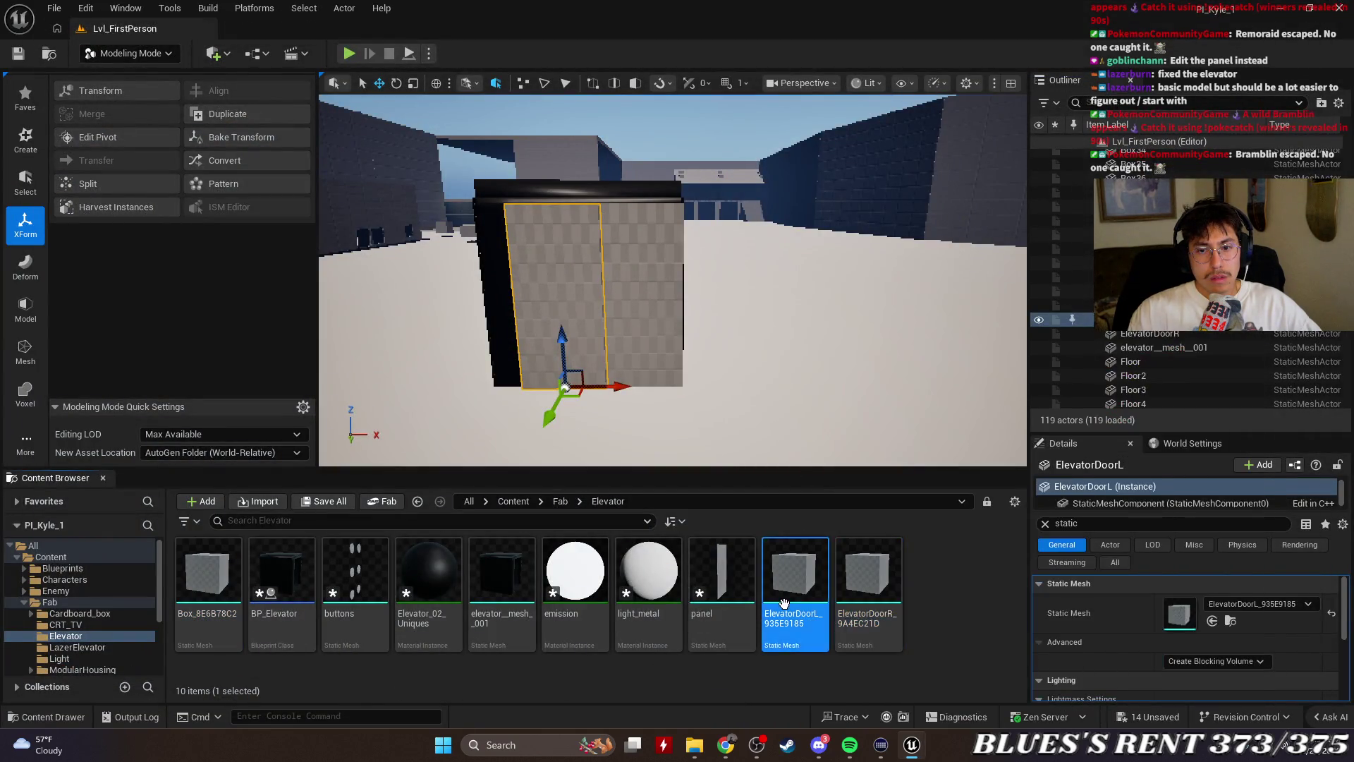
{"action": "left_click", "coordinate": [207, 572]}
{"action": "key", "text": "Delete"}
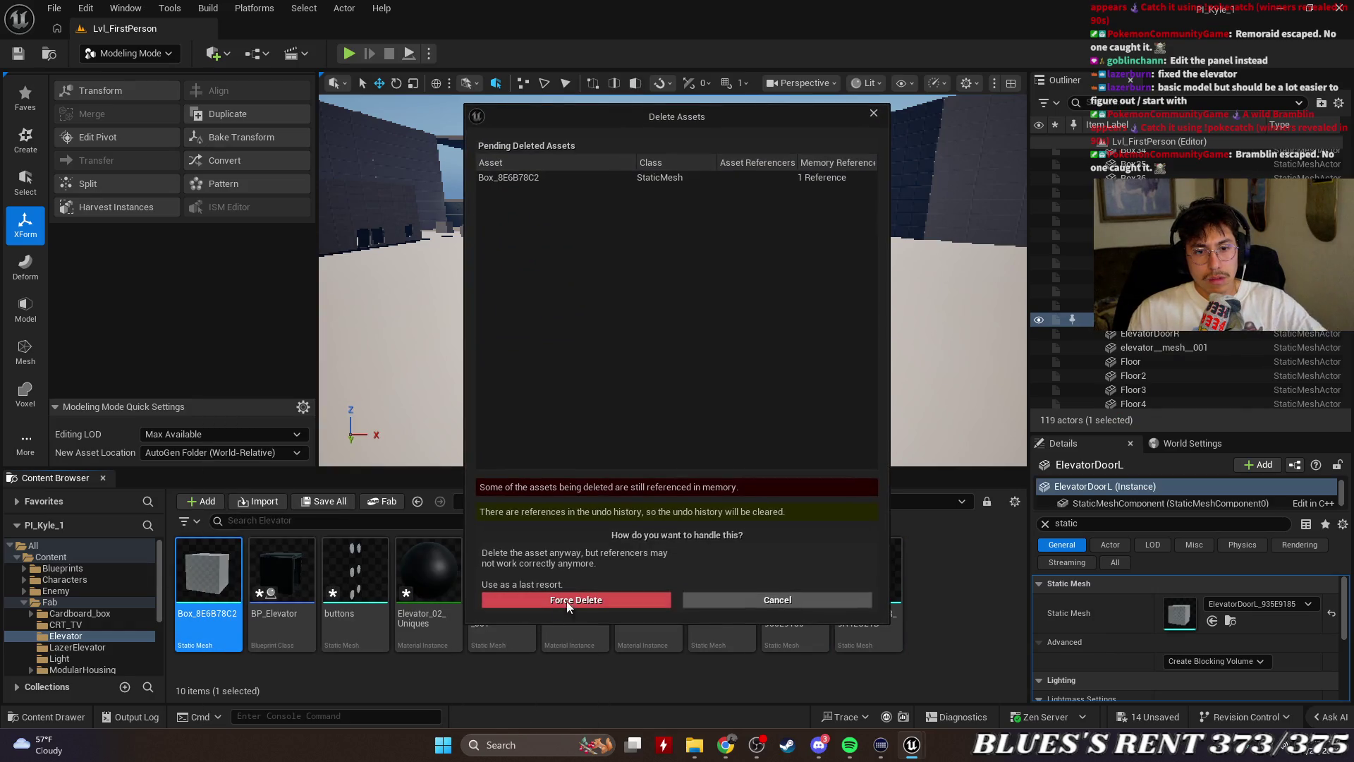
{"action": "left_click", "coordinate": [810, 605]}
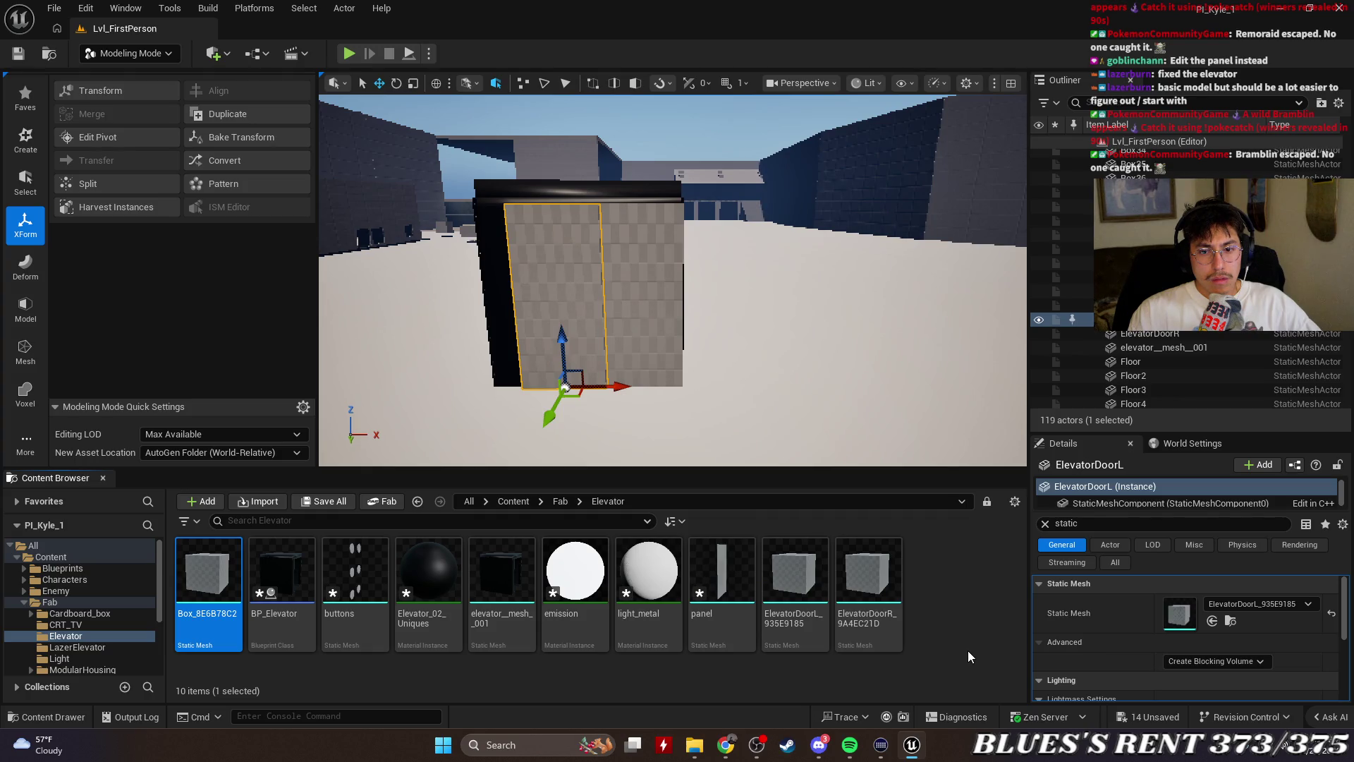
Force-delete Box_8E6B78C2, then select ElevatorDoorR and ElevatorDoorL in the Outliner
{"action": "left_click", "coordinate": [638, 296]}
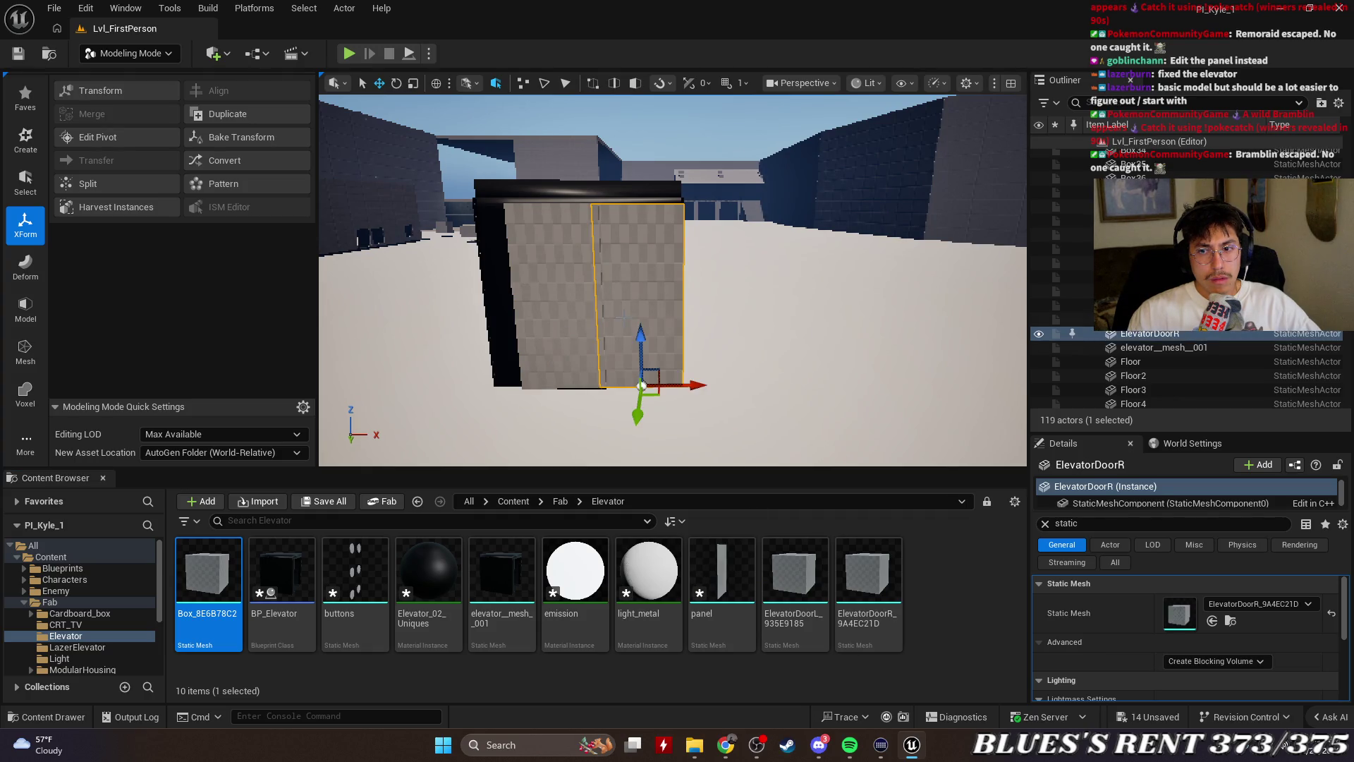
{"action": "left_click", "coordinate": [565, 385]}
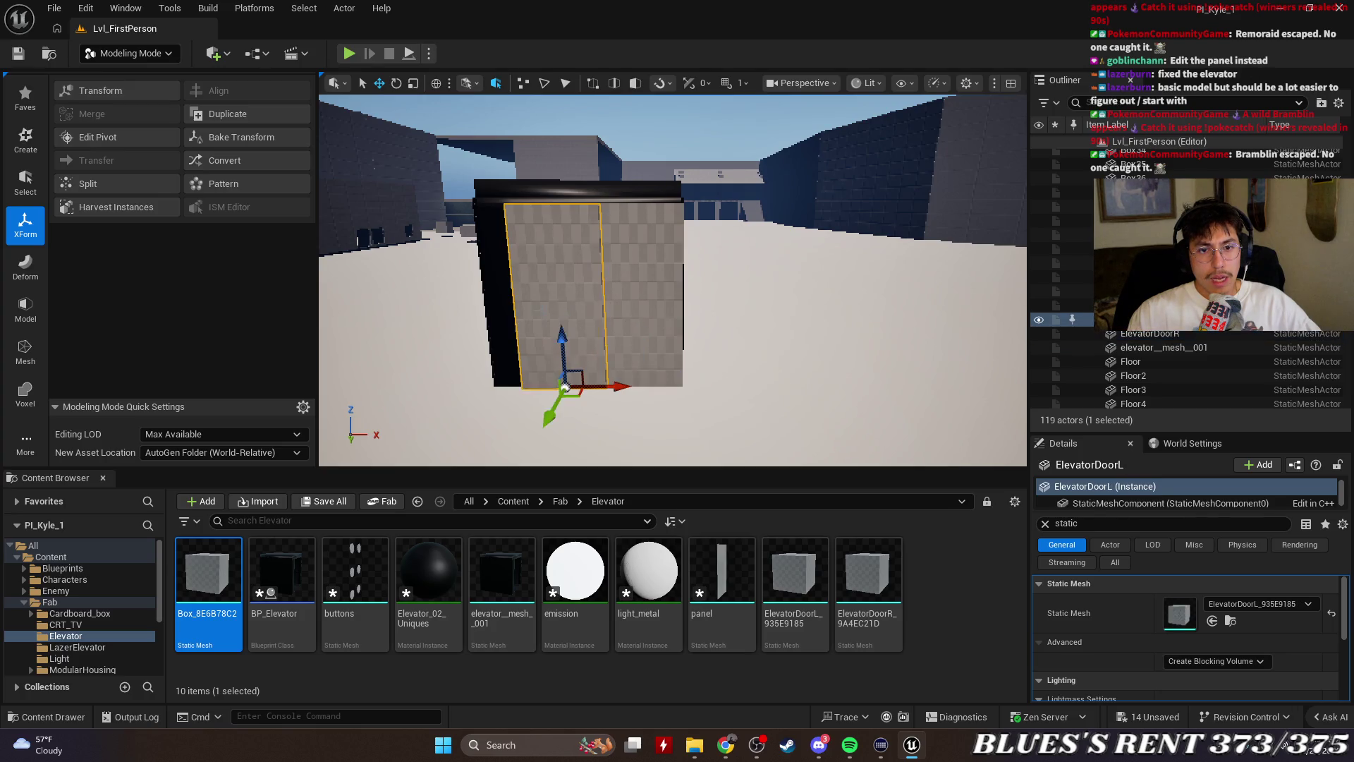
{"action": "key", "text": "Delete"}
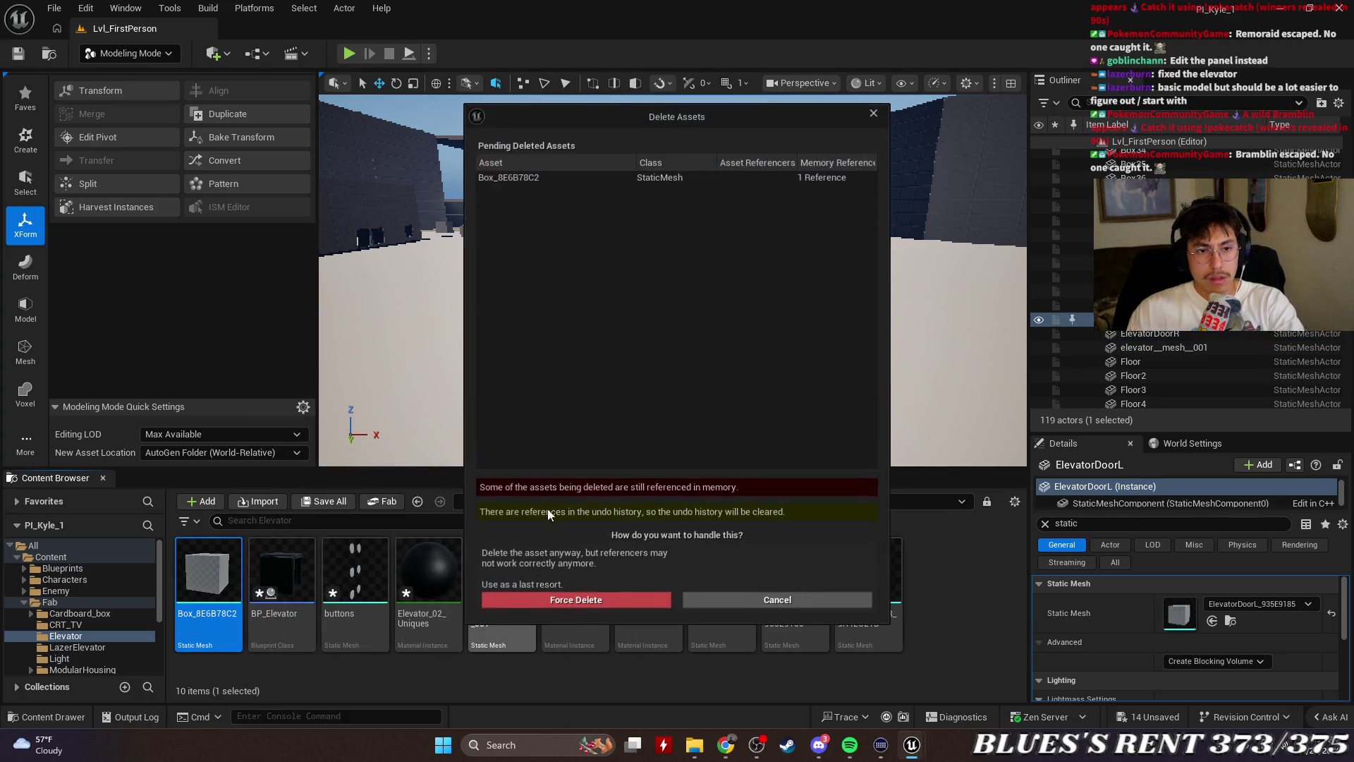
{"action": "left_click", "coordinate": [701, 608]}
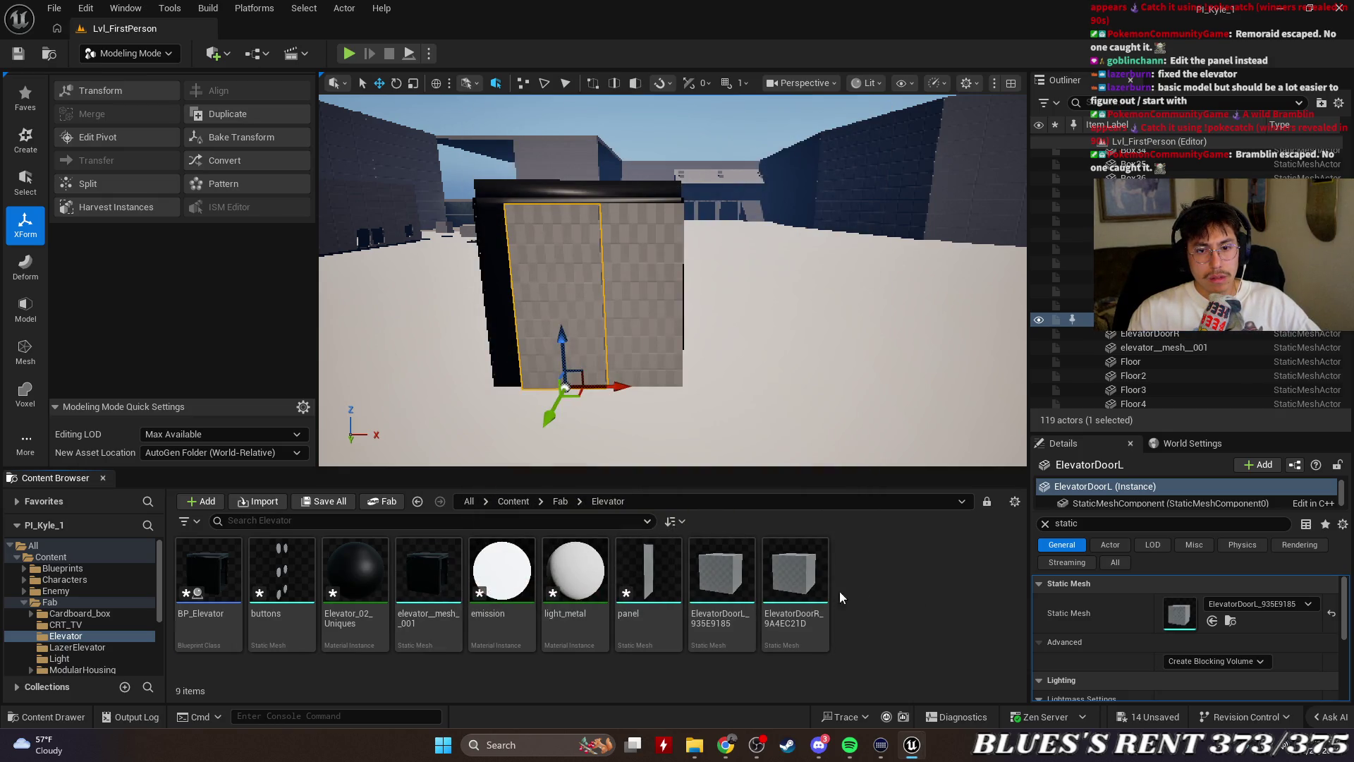
{"action": "left_click", "coordinate": [1149, 334]}
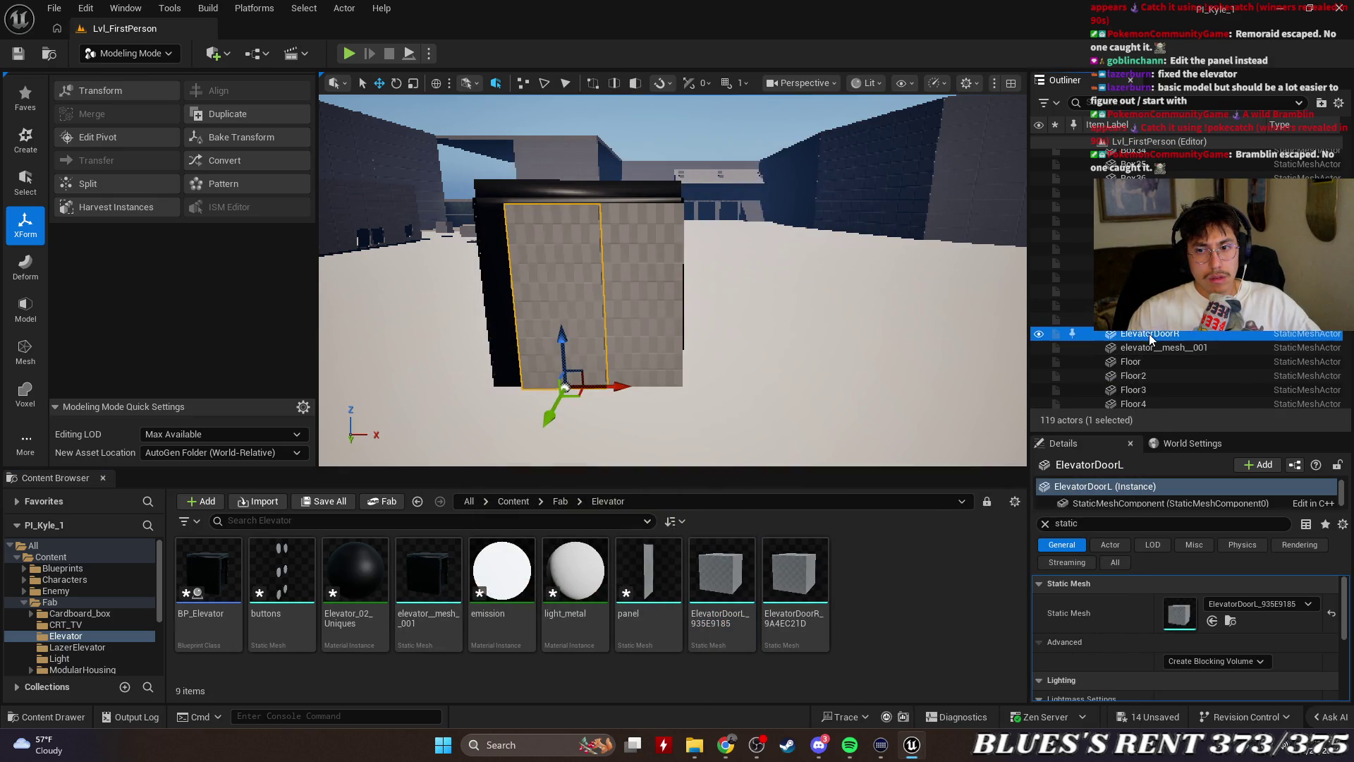
{"action": "left_click", "coordinate": [1149, 319], "text": "ctrl"}
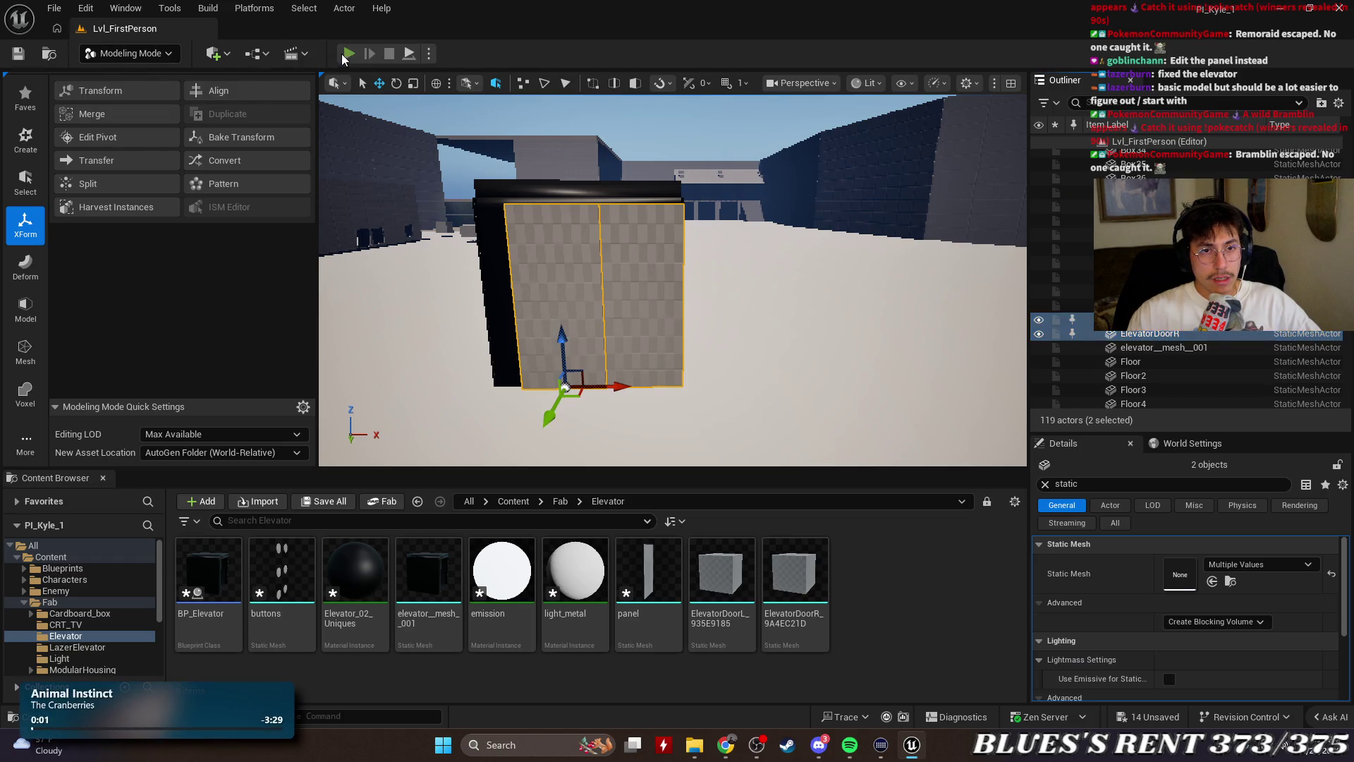
{"action": "left_click", "coordinate": [344, 55]}
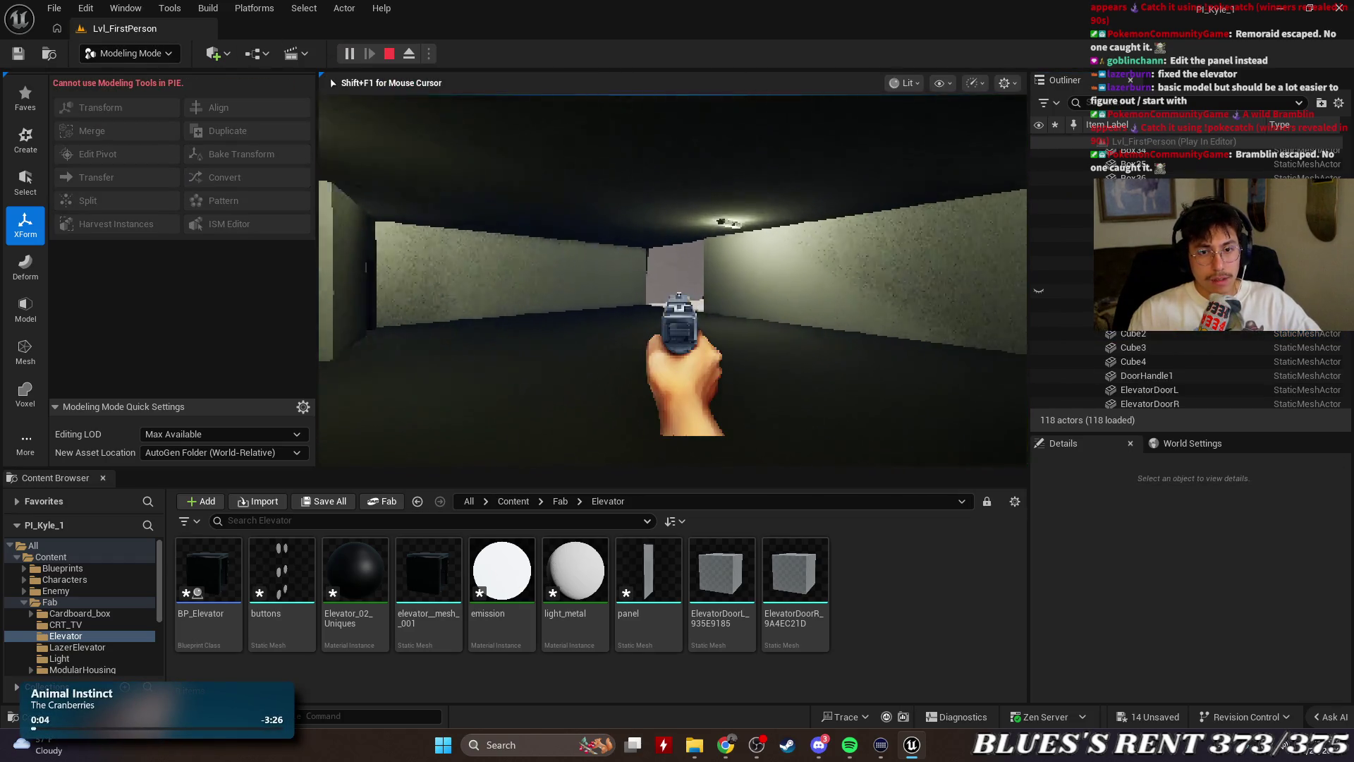
{"action": "key", "text": "w"}
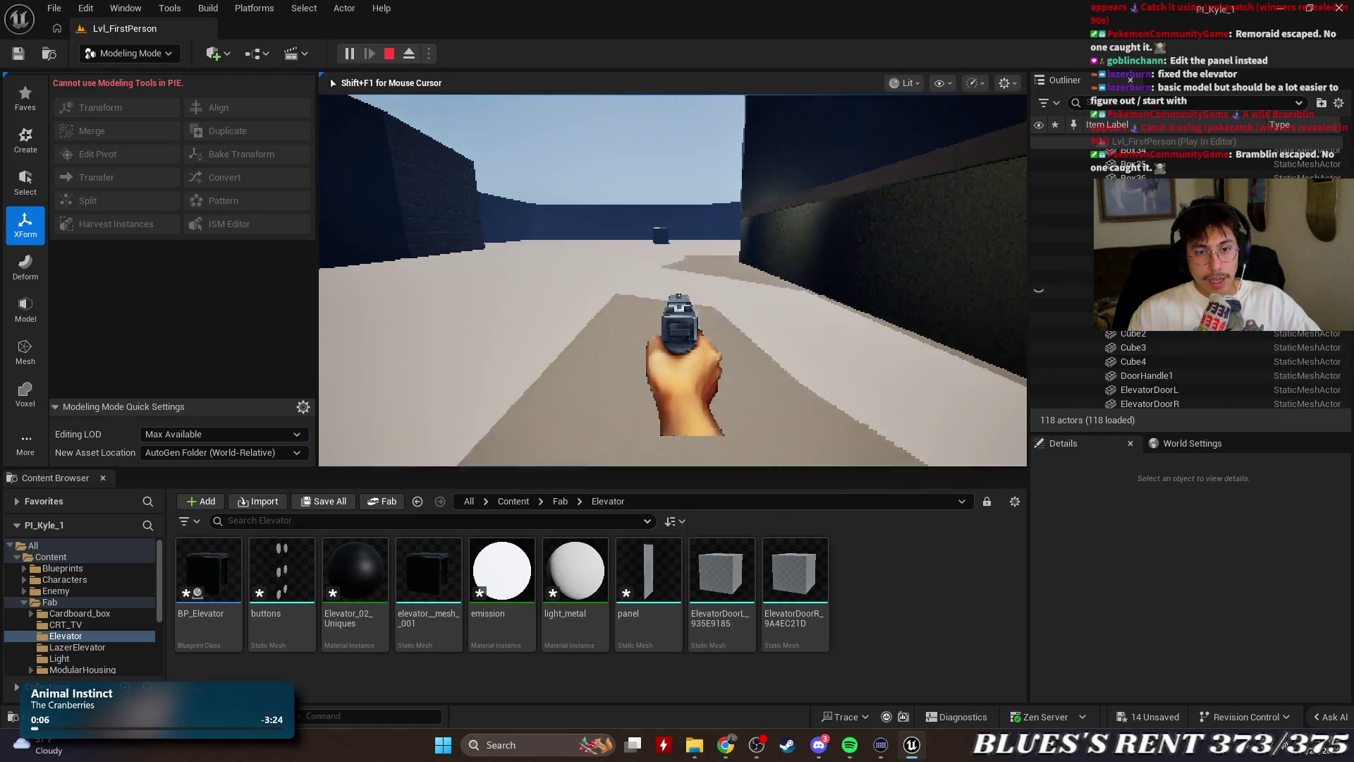
{"action": "key", "text": "w"}
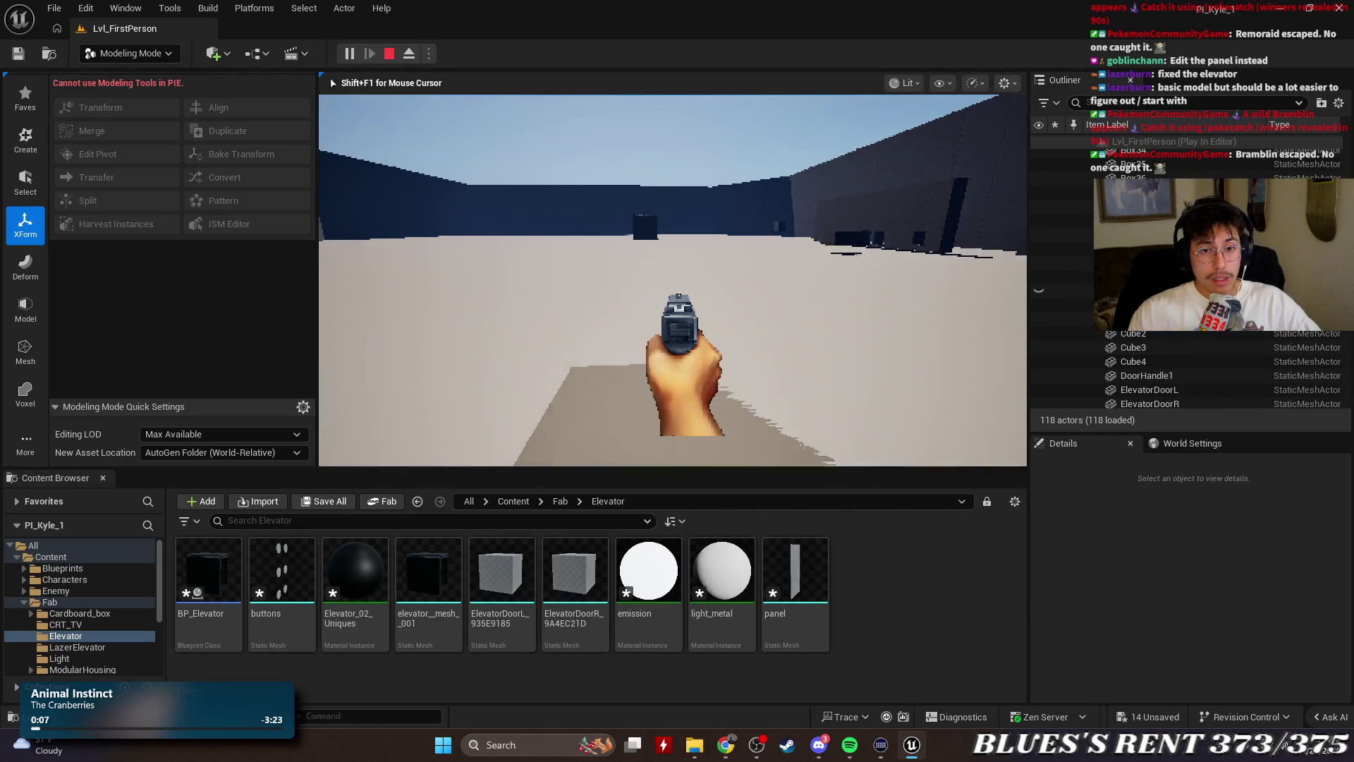
{"action": "key", "text": "w"}
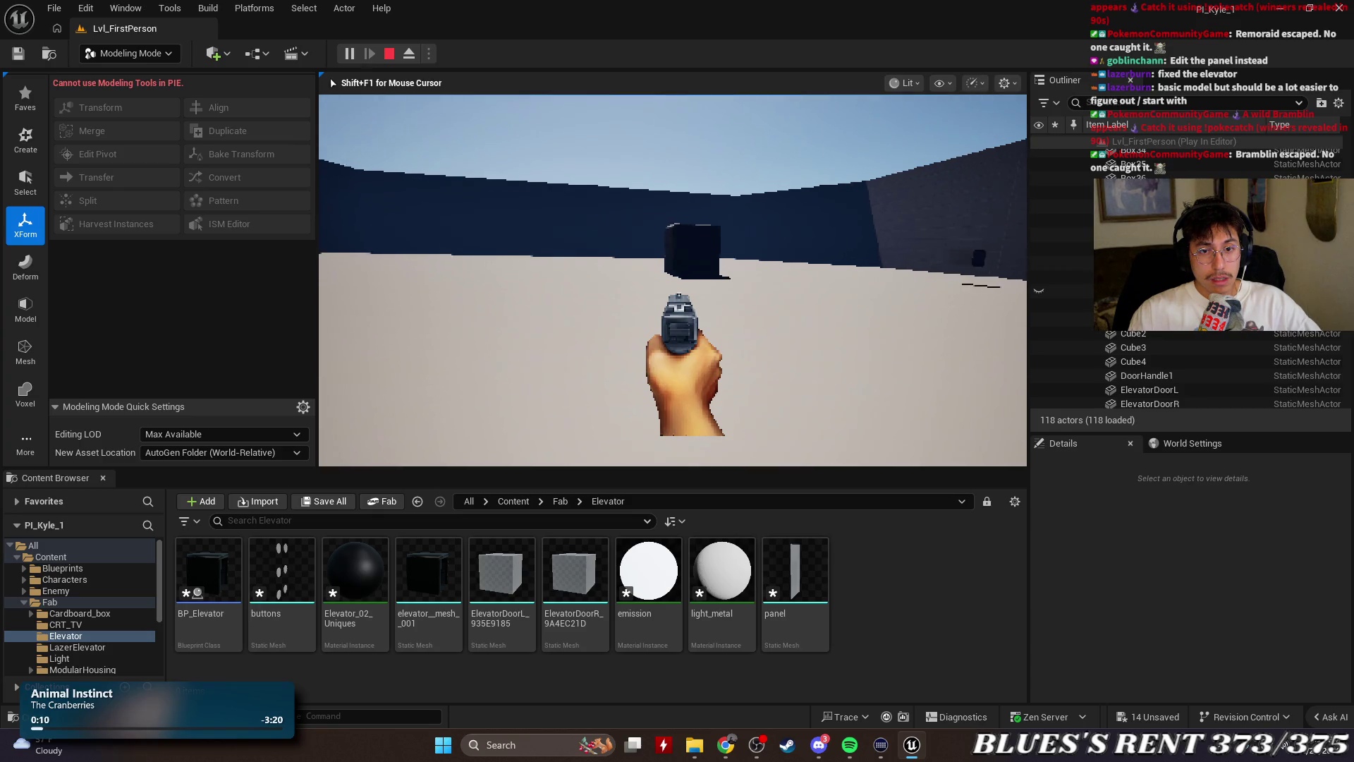
{"action": "key", "text": "w"}
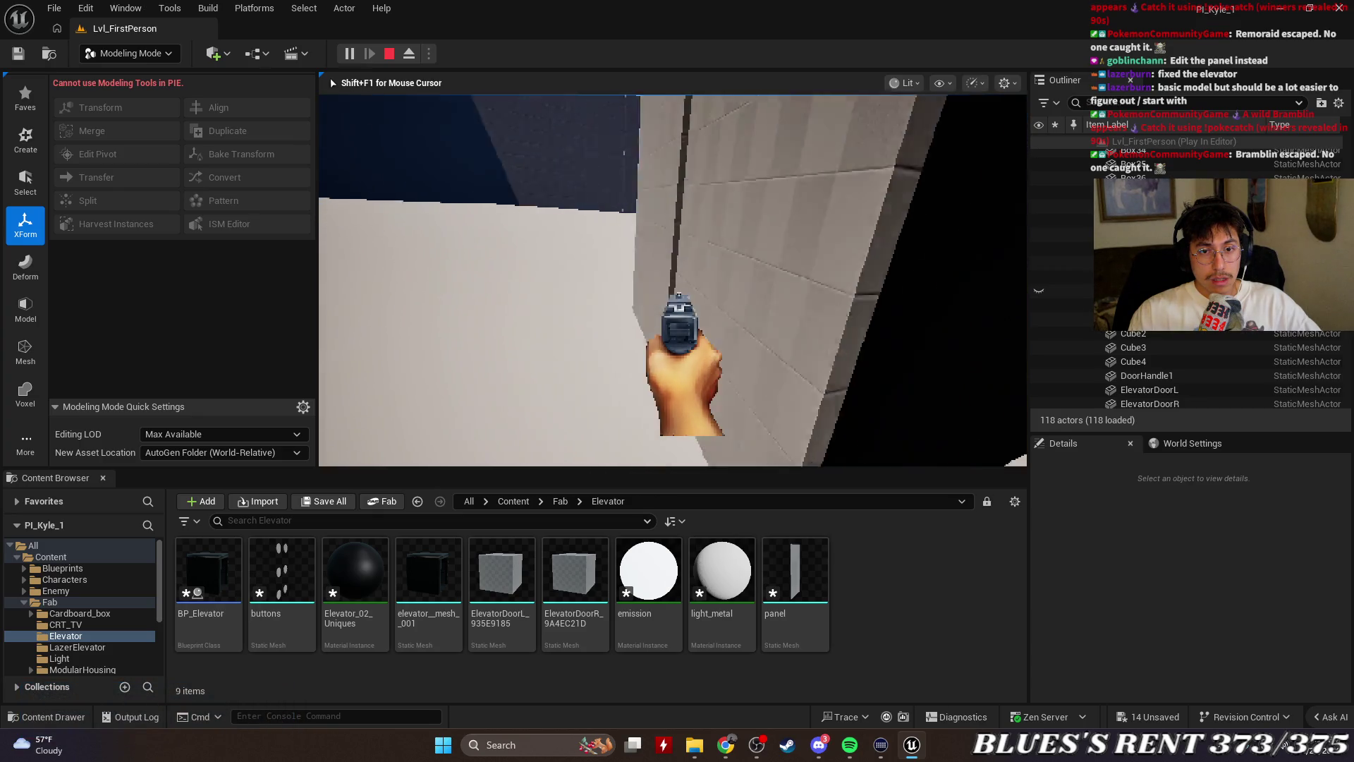
{"action": "key", "text": "Escape"}
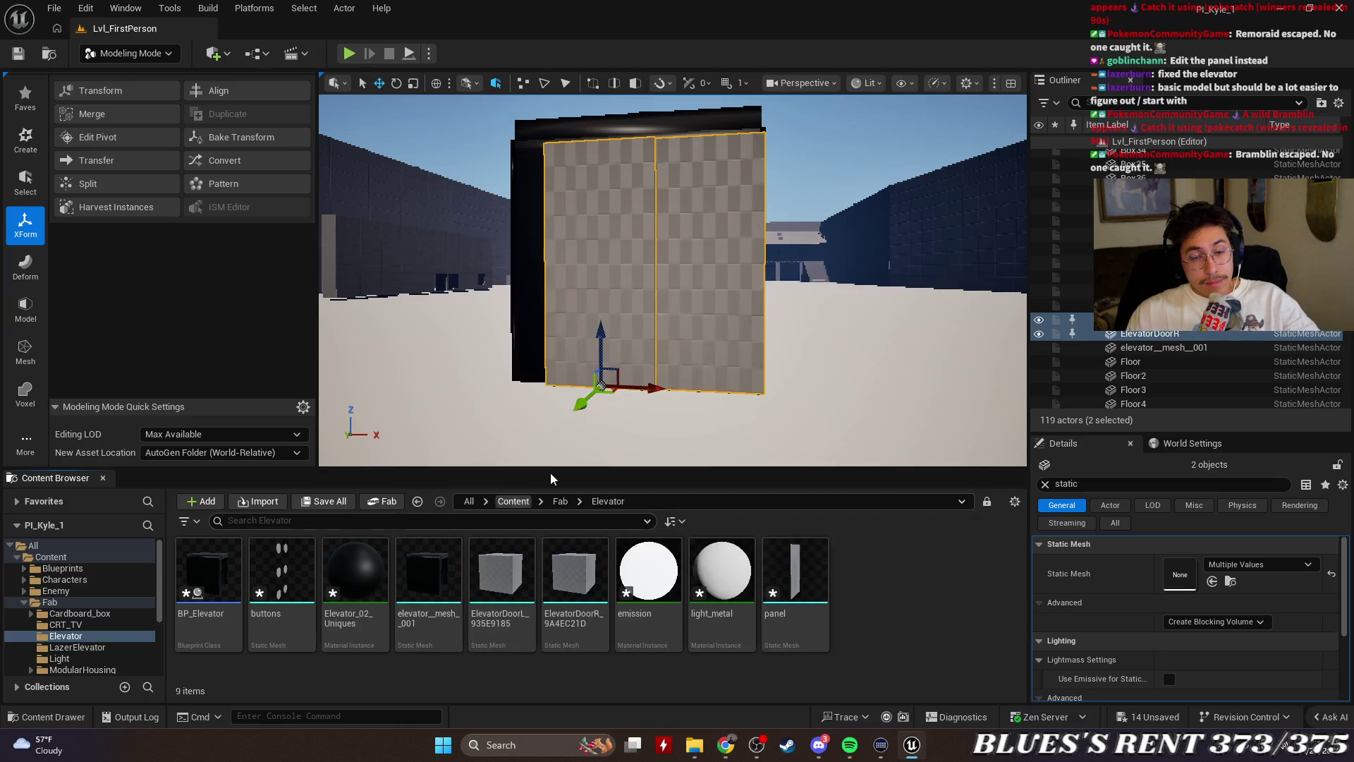
{"action": "left_click_drag", "start_coordinate": [670, 282], "coordinate": [579, 310]}
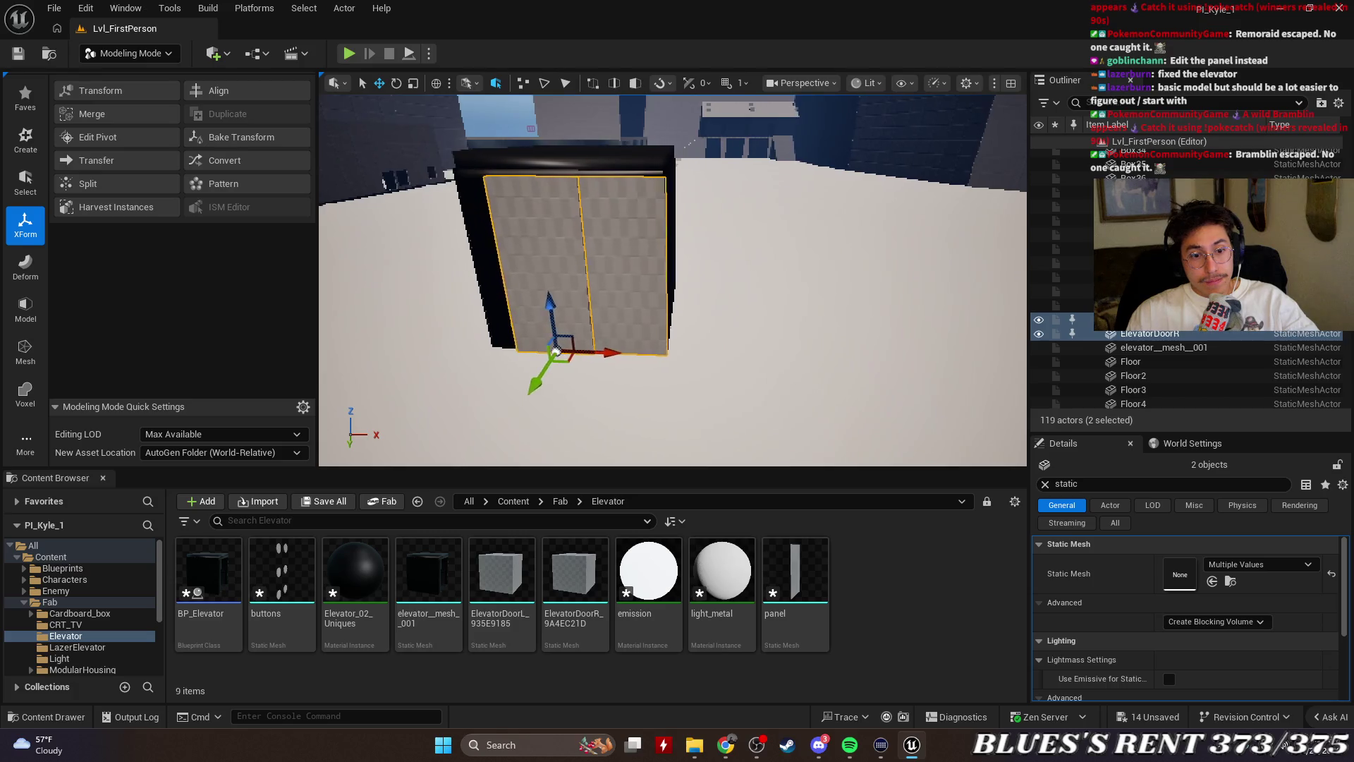
{"action": "left_click_drag", "start_coordinate": [353, 572], "coordinate": [554, 275]}
{"action": "key", "text": "ctrl+z"}
{"action": "left_click", "coordinate": [916, 616]}
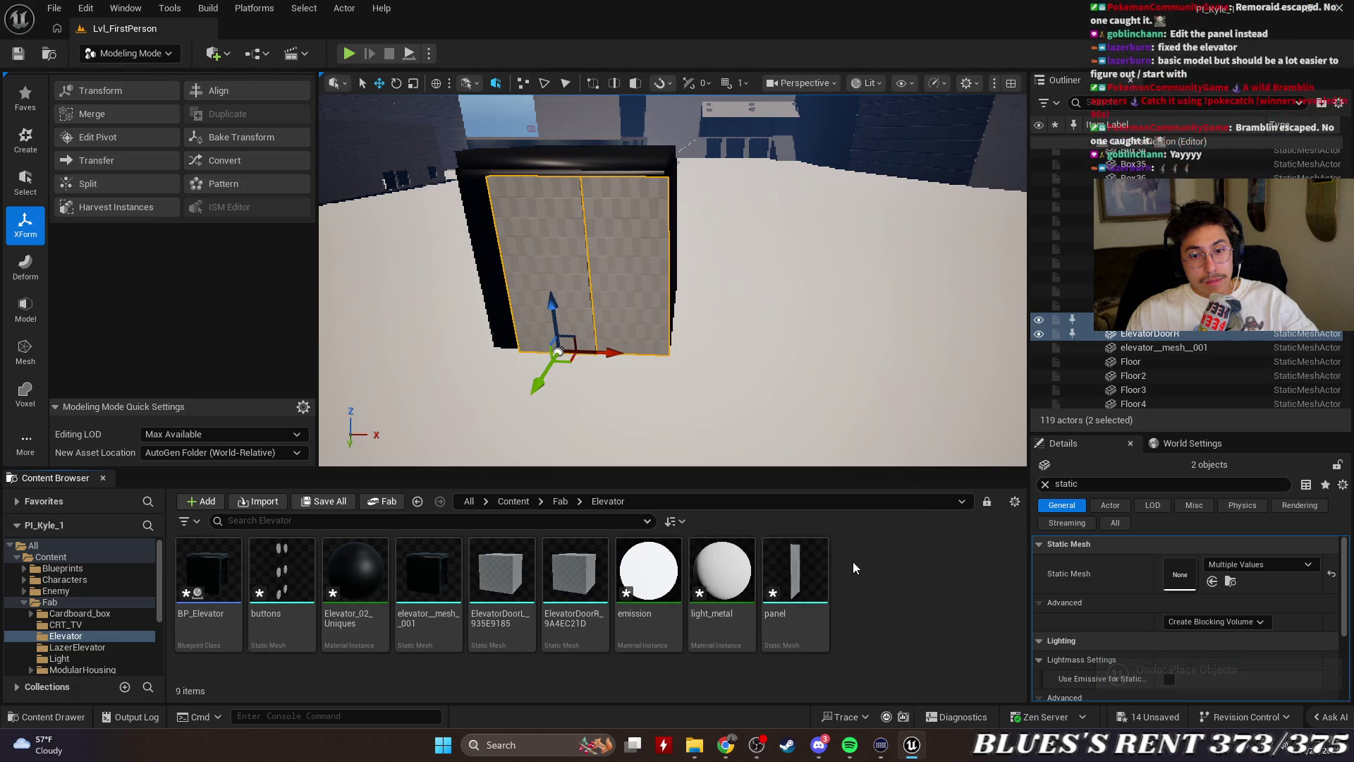
{"action": "left_click_drag", "start_coordinate": [670, 282], "coordinate": [765, 278]}
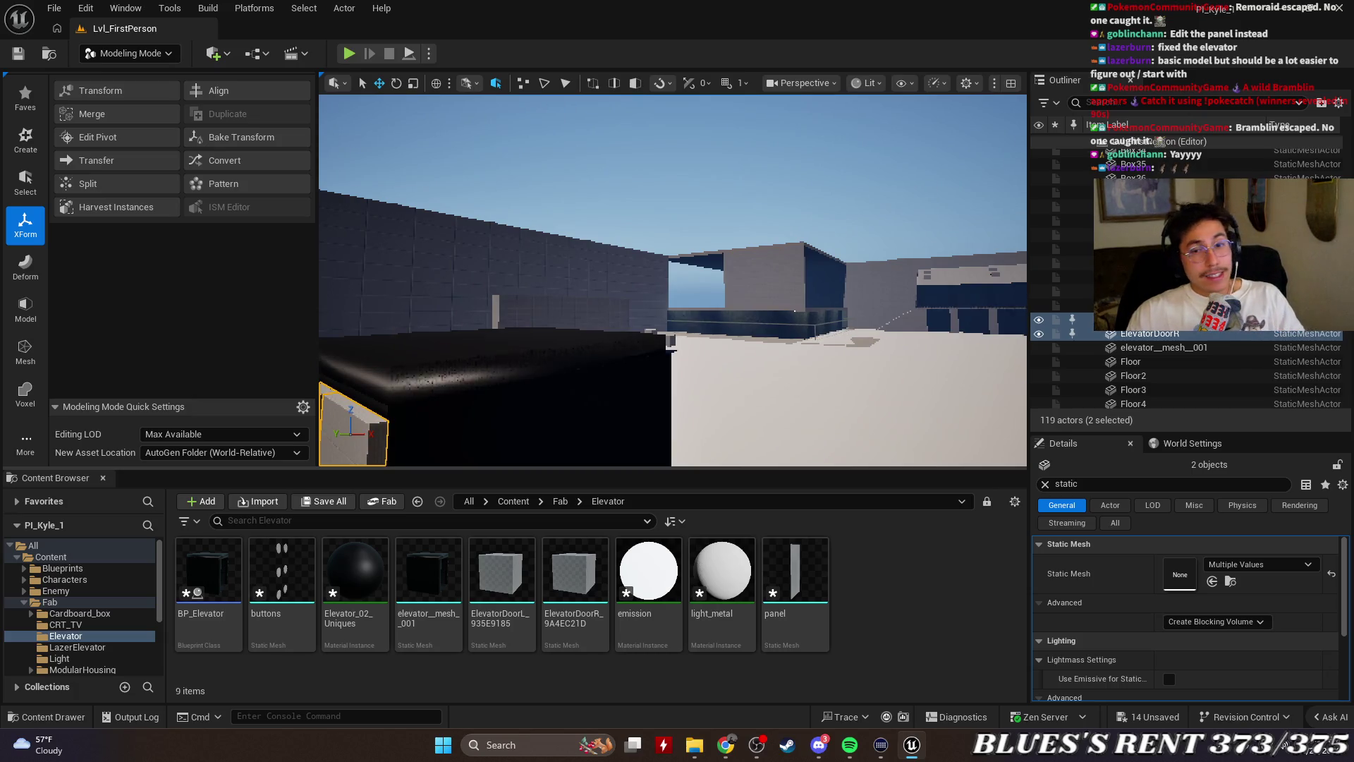
{"action": "key", "text": "f"}
{"action": "left_click_drag", "start_coordinate": [585, 410], "coordinate": [780, 362]}
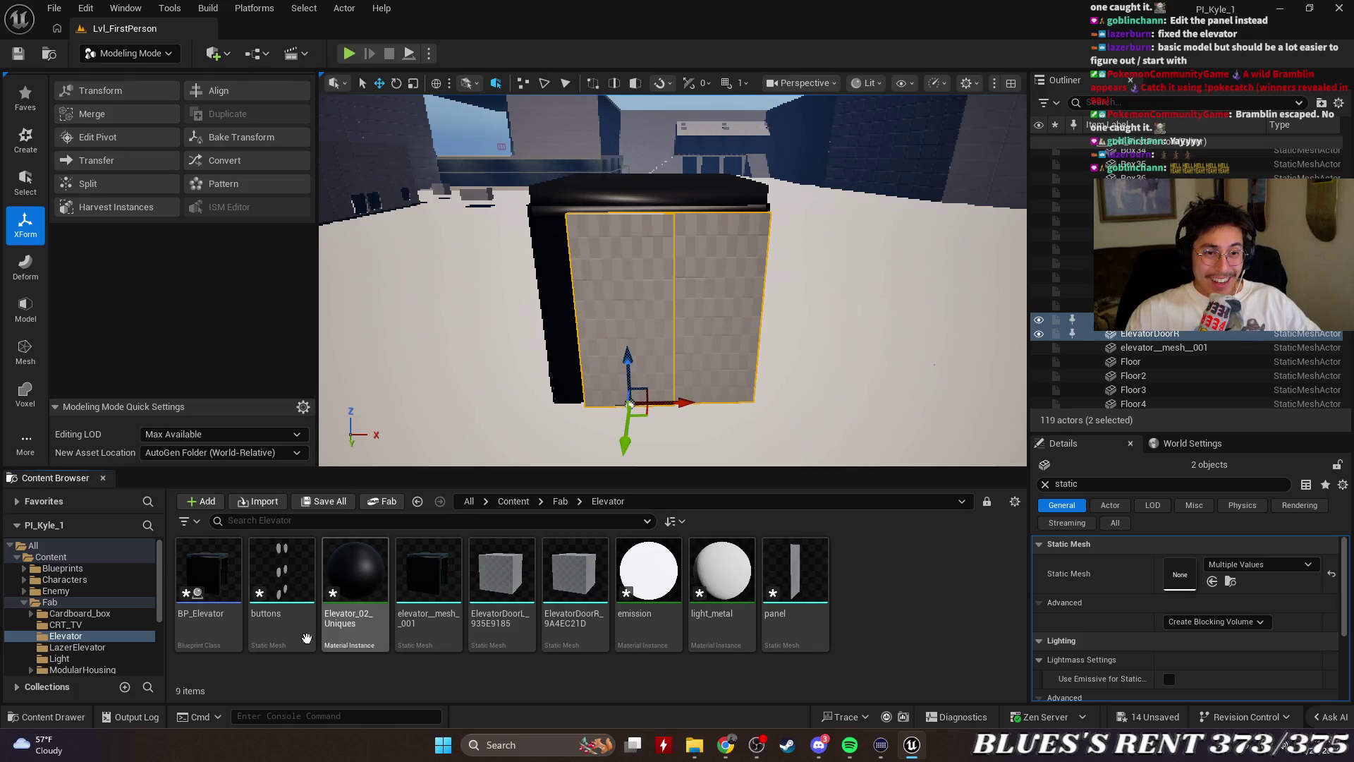
Open the BP_Elevator blueprint in its Viewport tab and restore the editor window to reveal the level
{"action": "double_click", "coordinate": [208, 571]}
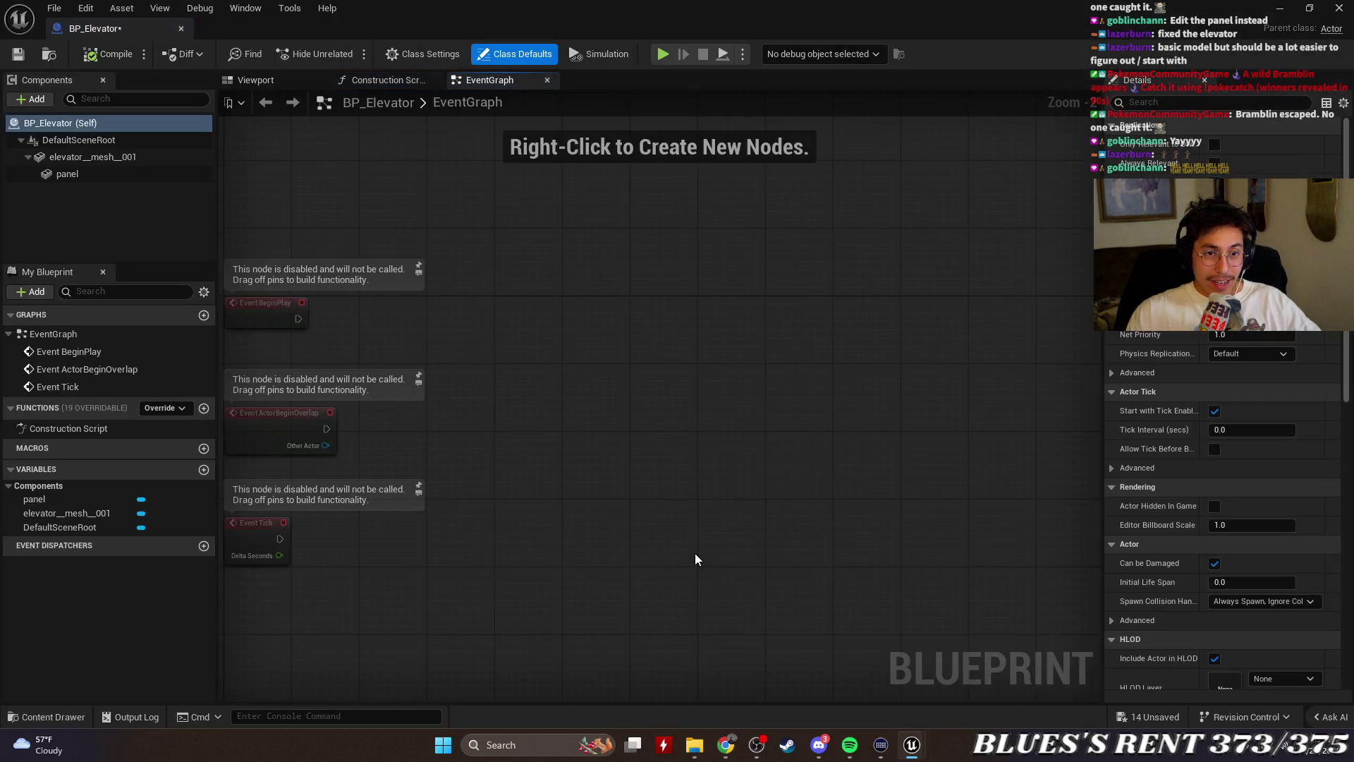
{"action": "left_click", "coordinate": [95, 157]}
{"action": "left_click", "coordinate": [99, 172]}
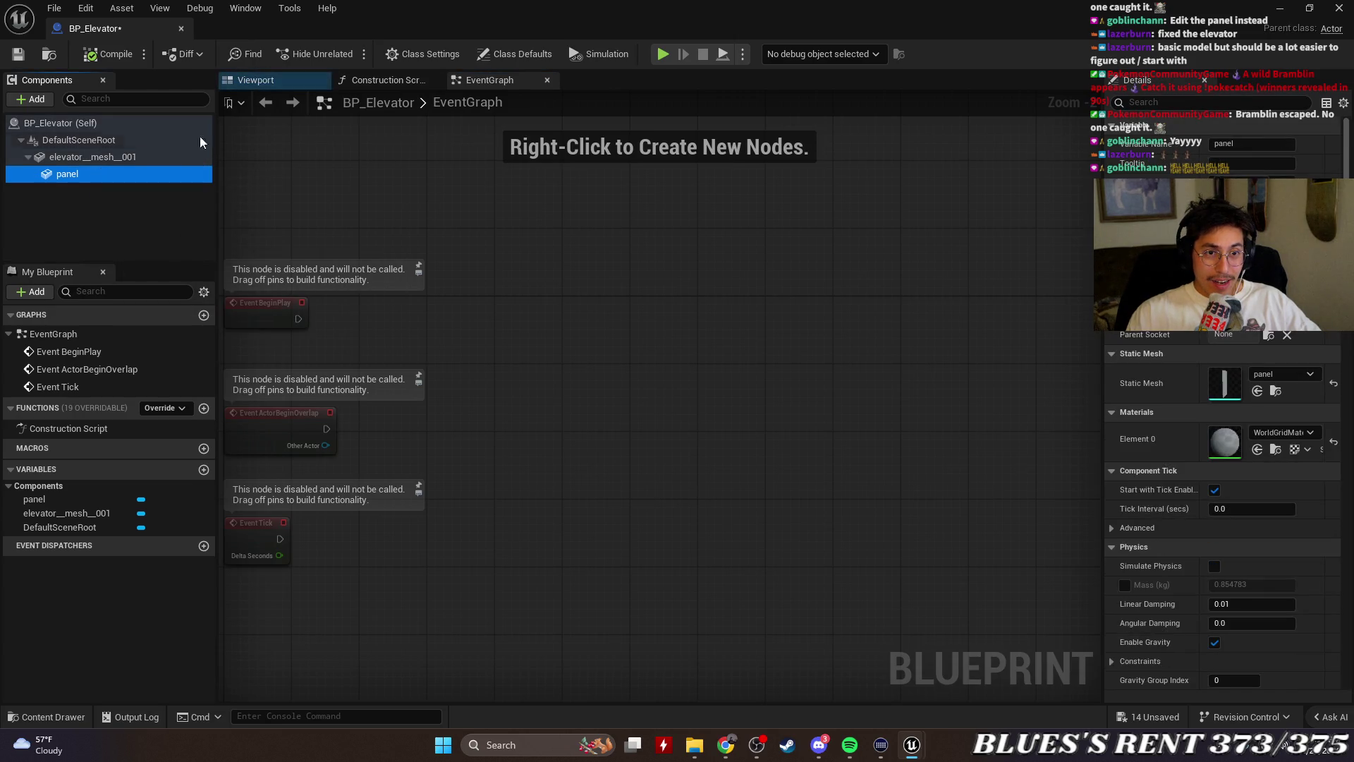
{"action": "left_click", "coordinate": [255, 81]}
{"action": "left_click_drag", "start_coordinate": [526, 409], "coordinate": [428, 415]}
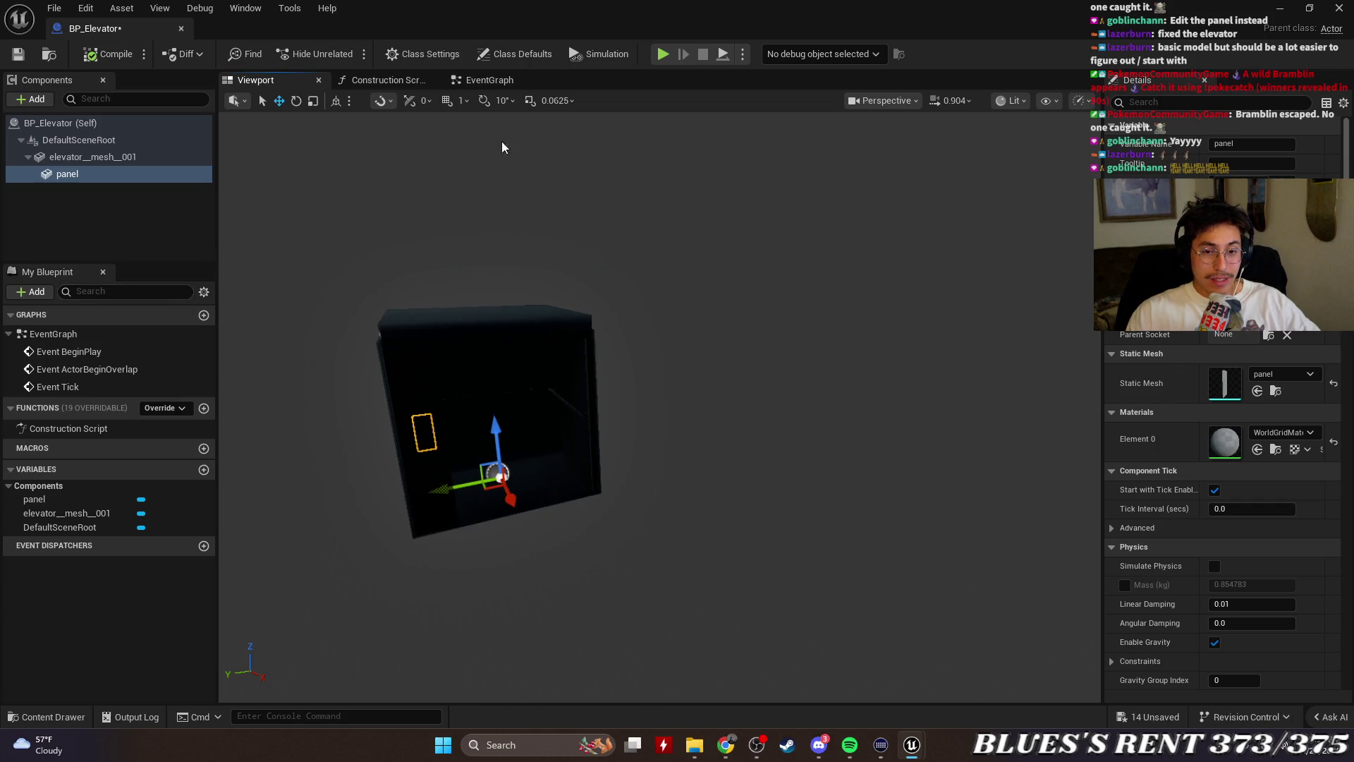
{"action": "double_click", "coordinate": [523, 24]}
Drag the ElevatorDoorR and ElevatorDoorL meshes into the BP_Elevator viewport as components
{"action": "left_click", "coordinate": [580, 577], "text": "shift"}
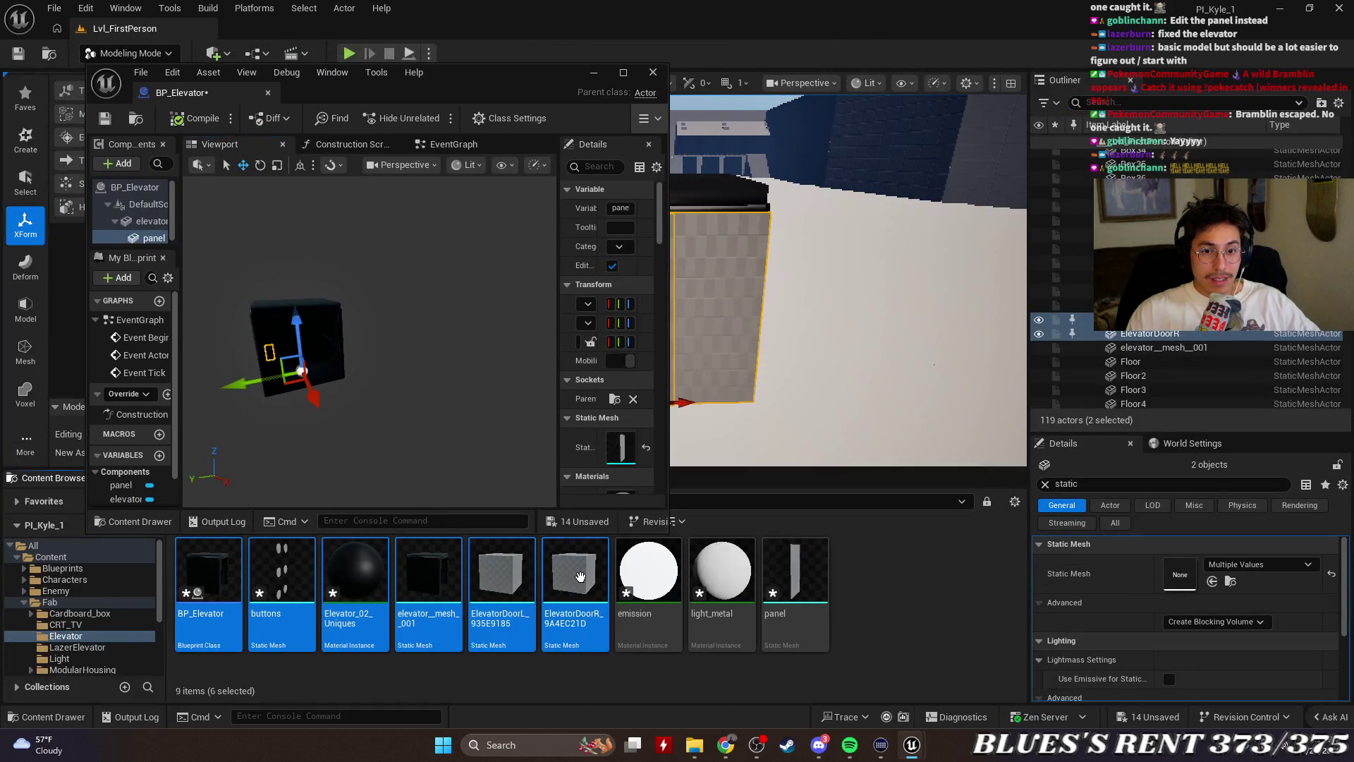
{"action": "left_click", "coordinate": [569, 575]}
{"action": "mouse_move", "coordinate": [573, 586]}
{"action": "left_mouse_down"}
{"action": "mouse_move", "coordinate": [349, 367]}
{"action": "mouse_move", "coordinate": [308, 354]}
{"action": "left_mouse_up"}
{"action": "left_click_drag", "start_coordinate": [507, 620], "coordinate": [395, 444]}
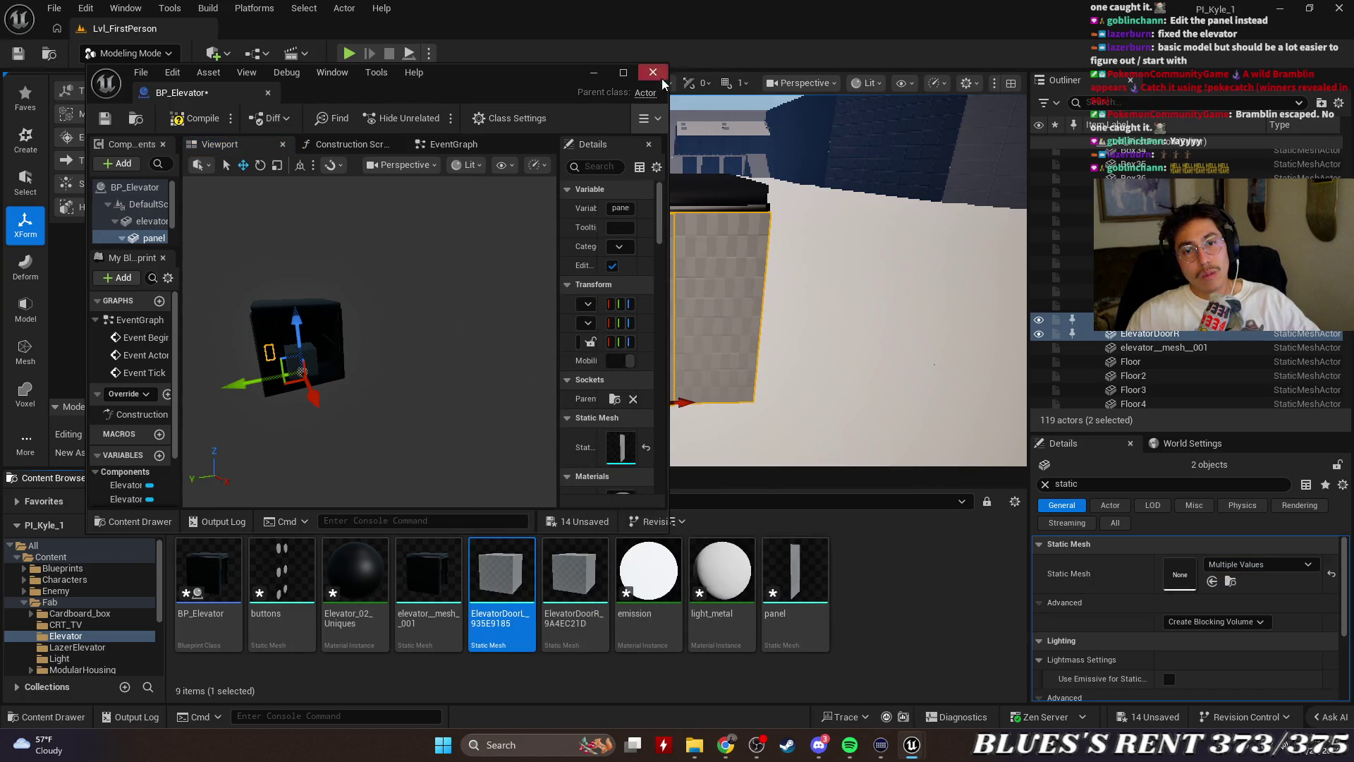
{"action": "left_click", "coordinate": [575, 585]}
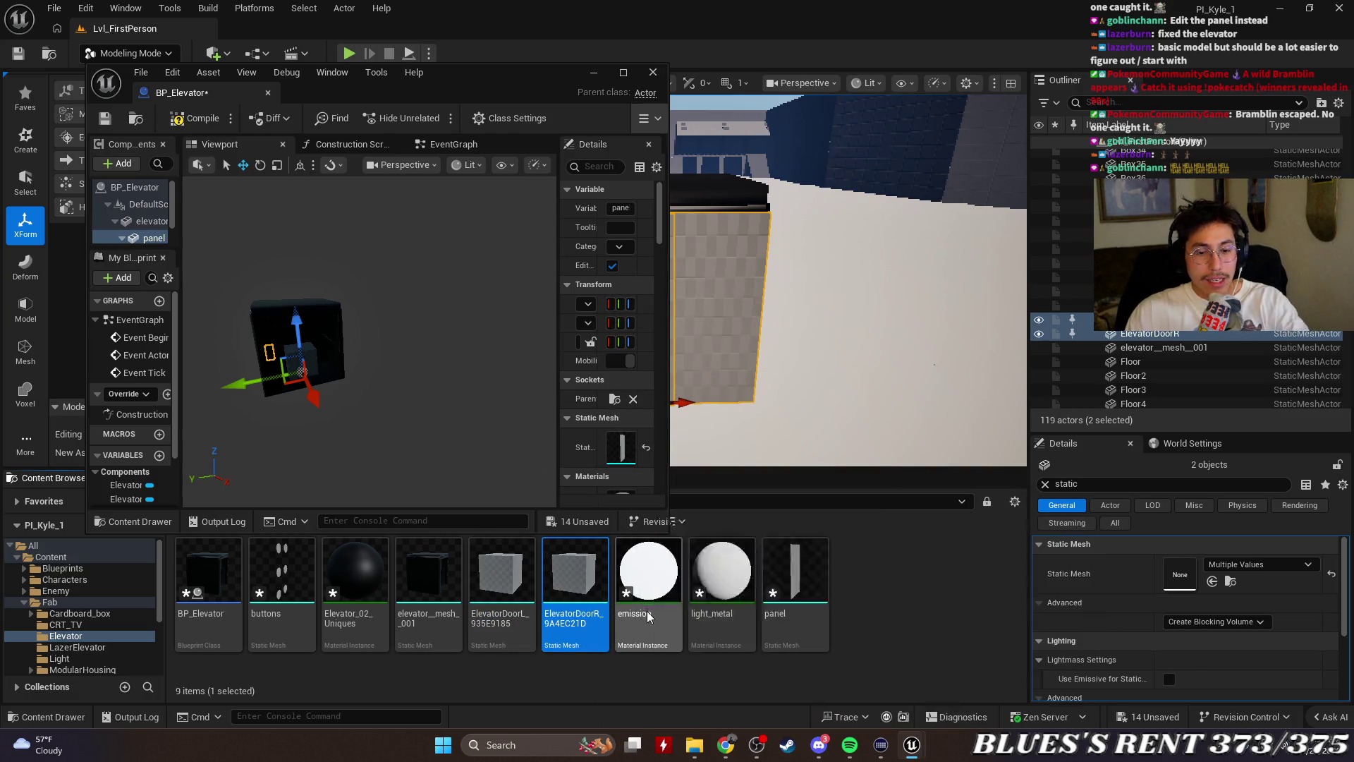
Cancel deleting the ElevatorDoorR asset and undo the added door component with Ctrl+Z
{"action": "key", "text": "Delete"}
{"action": "left_click", "coordinate": [816, 599]}
{"action": "key", "text": "ctrl+z"}
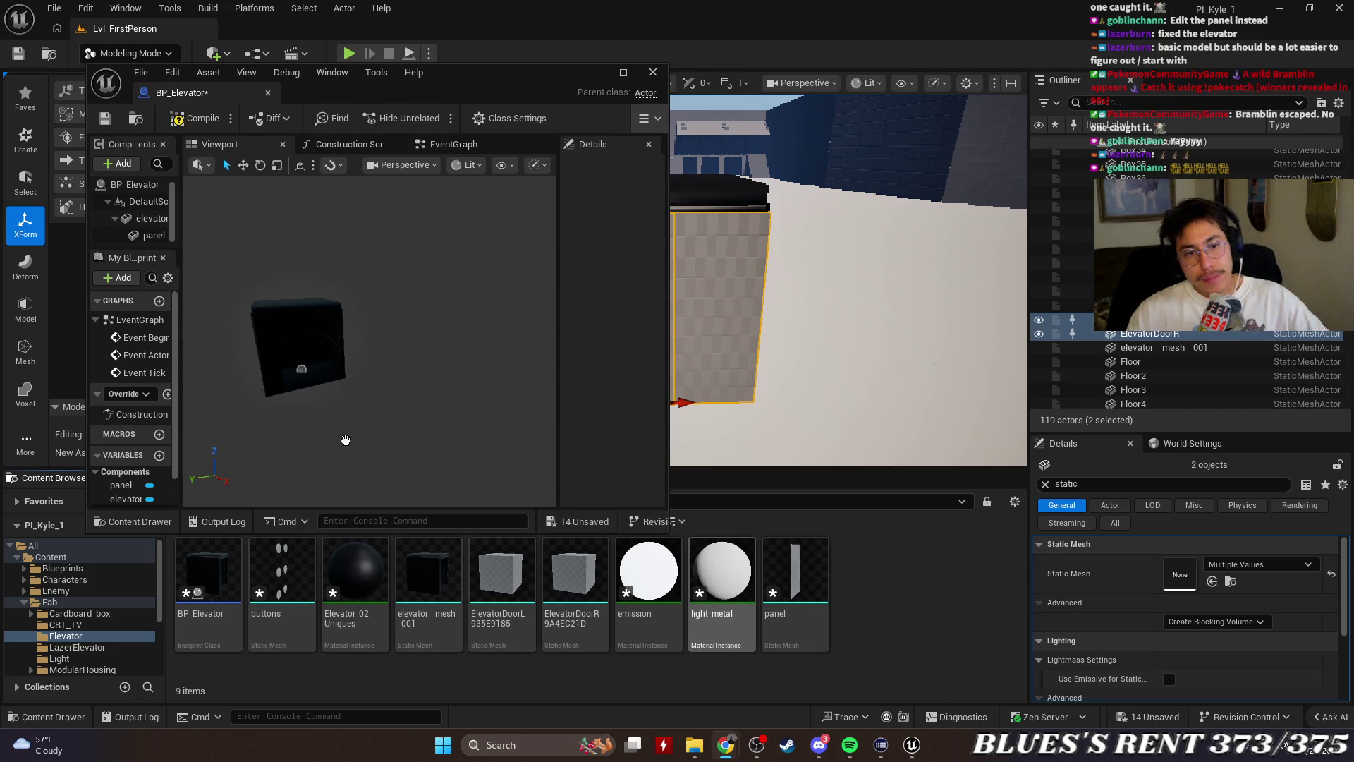
Drag both door meshes into the BP_Elevator viewport and maximize the blueprint editor
{"action": "left_click", "coordinate": [576, 578]}
{"action": "left_click", "coordinate": [501, 578], "text": "ctrl"}
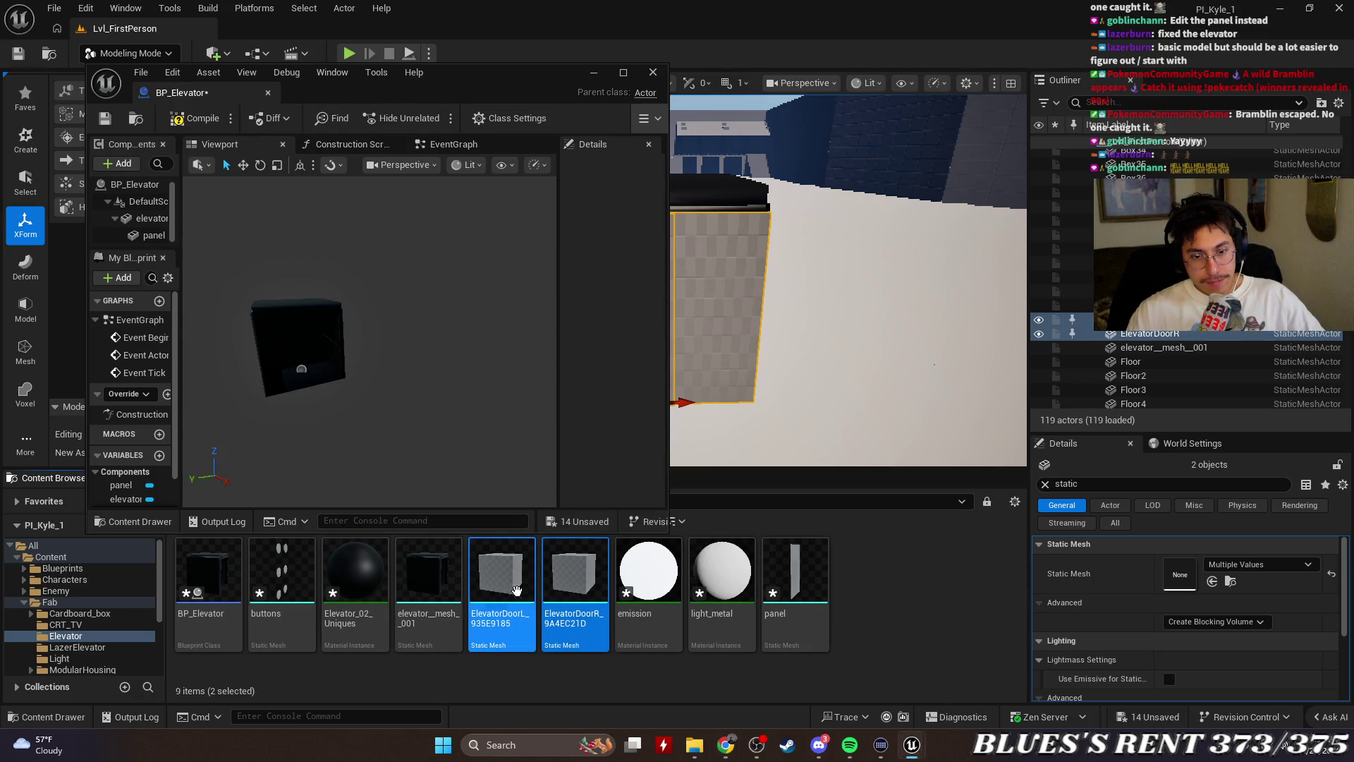
{"action": "mouse_move", "coordinate": [501, 578]}
{"action": "left_mouse_down"}
{"action": "mouse_move", "coordinate": [438, 462]}
{"action": "mouse_move", "coordinate": [322, 358]}
{"action": "left_mouse_up"}
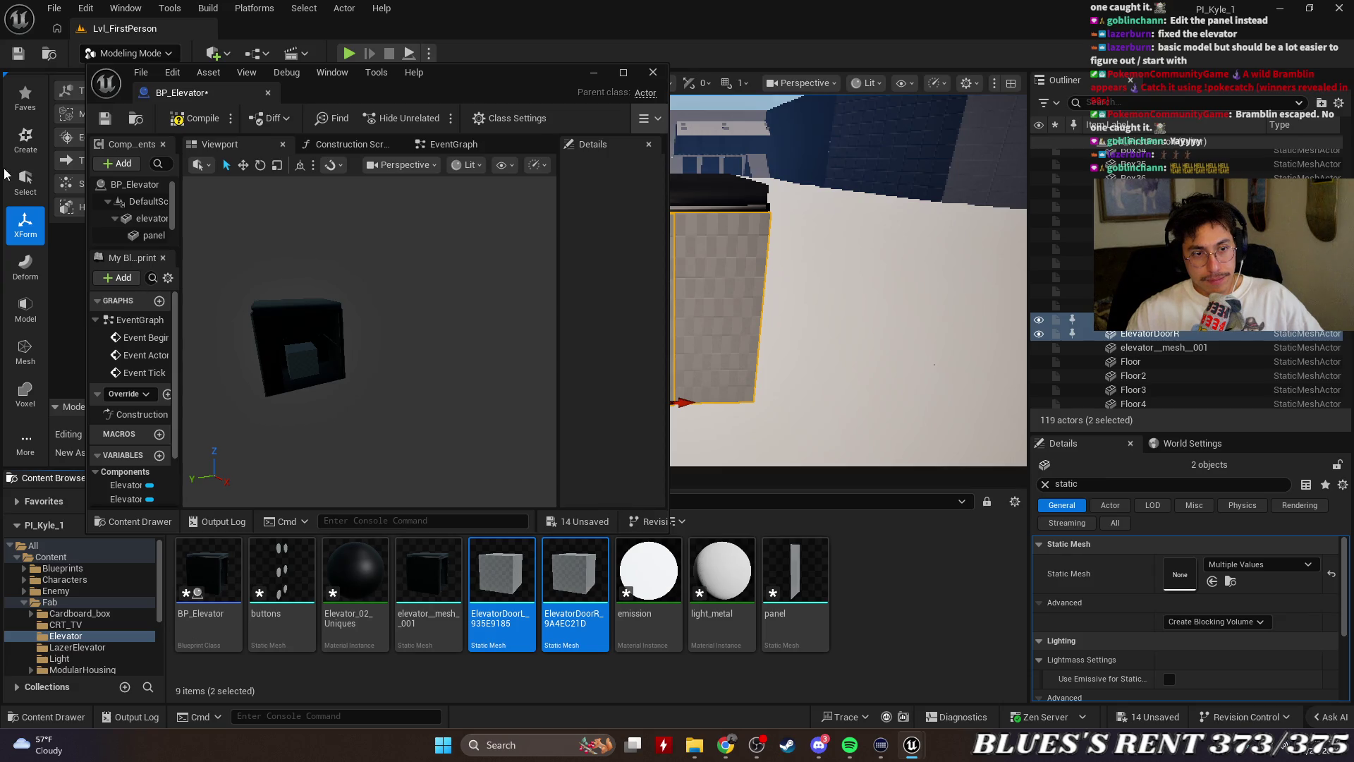
{"action": "left_click_drag", "start_coordinate": [171, 210], "coordinate": [171, 226]}
{"action": "left_click", "coordinate": [622, 72]}
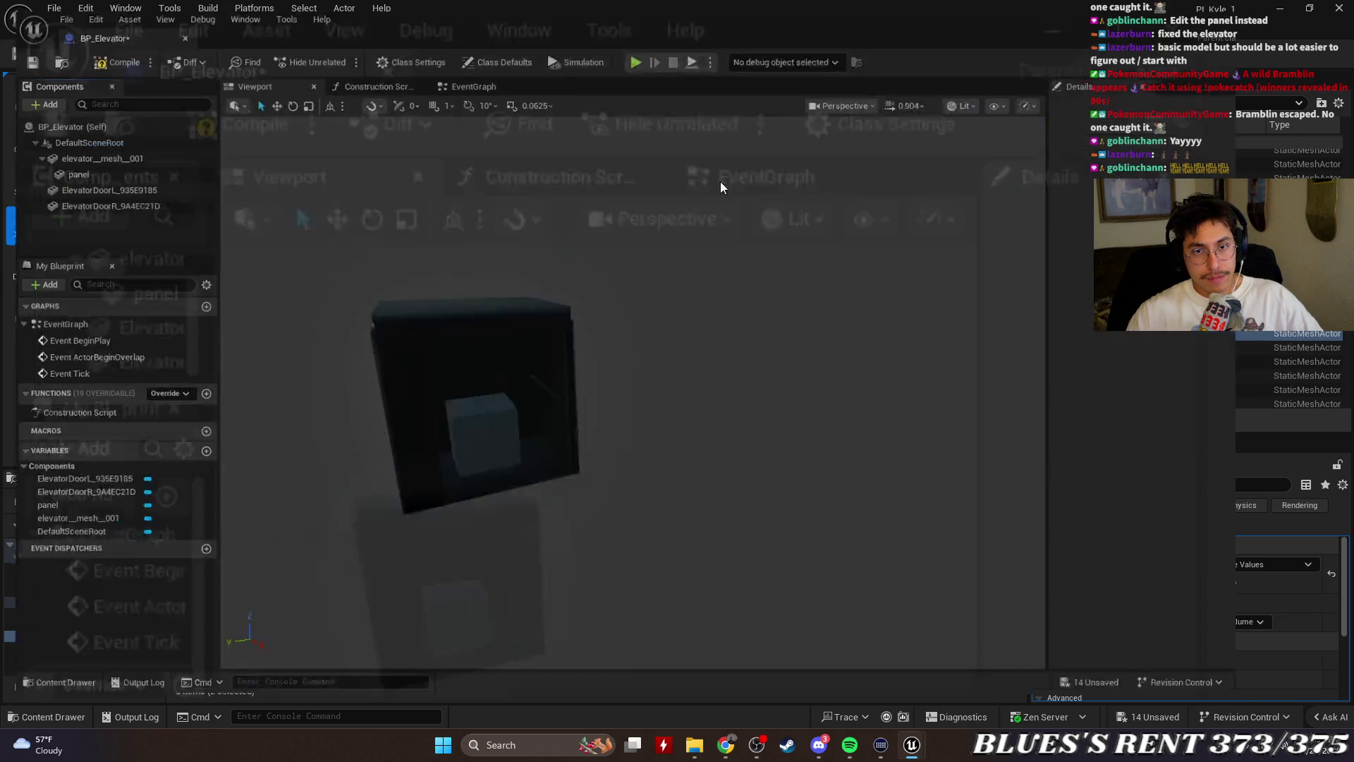
Set the ElevatorDoorL component's Static Mesh to ElevatorDoorR via an 'eleva' search, then close BP_Elevator
{"action": "left_click", "coordinate": [127, 194]}
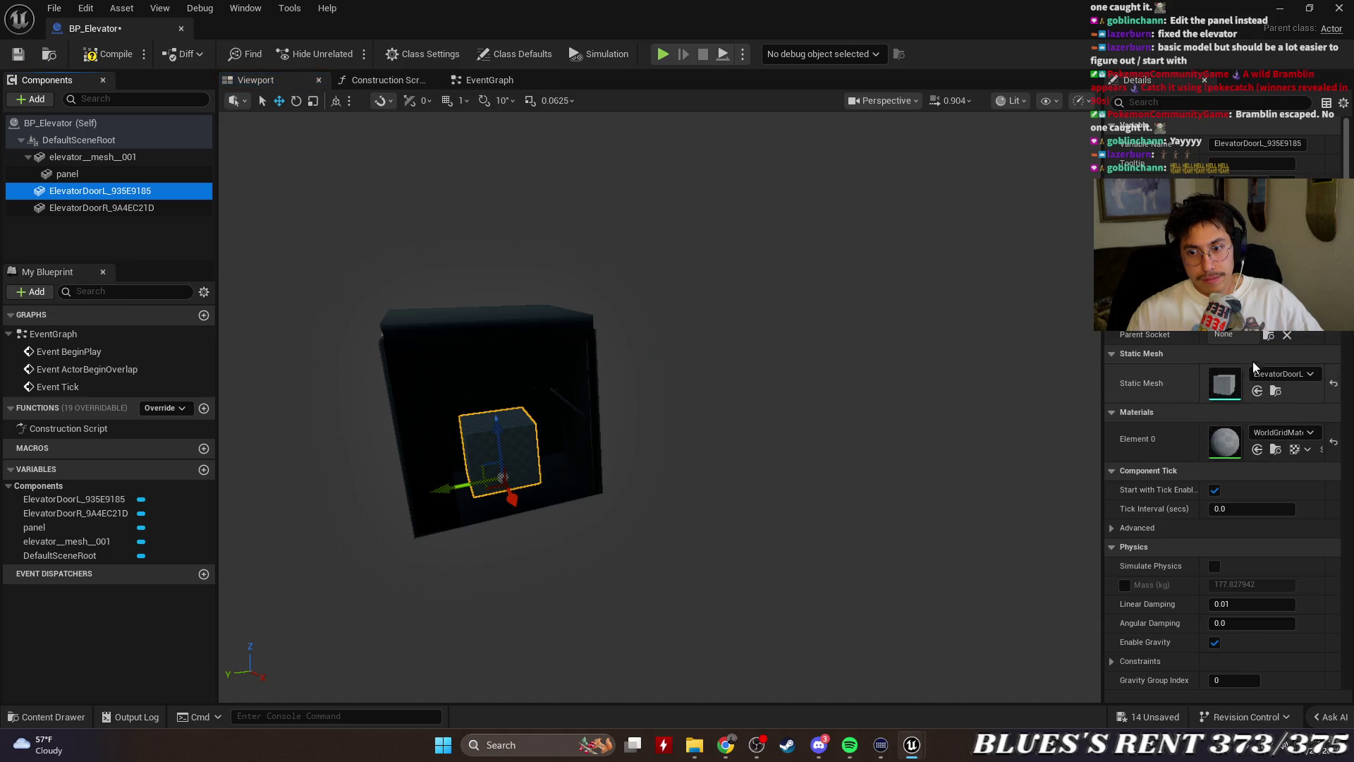
{"action": "left_click", "coordinate": [1280, 374]}
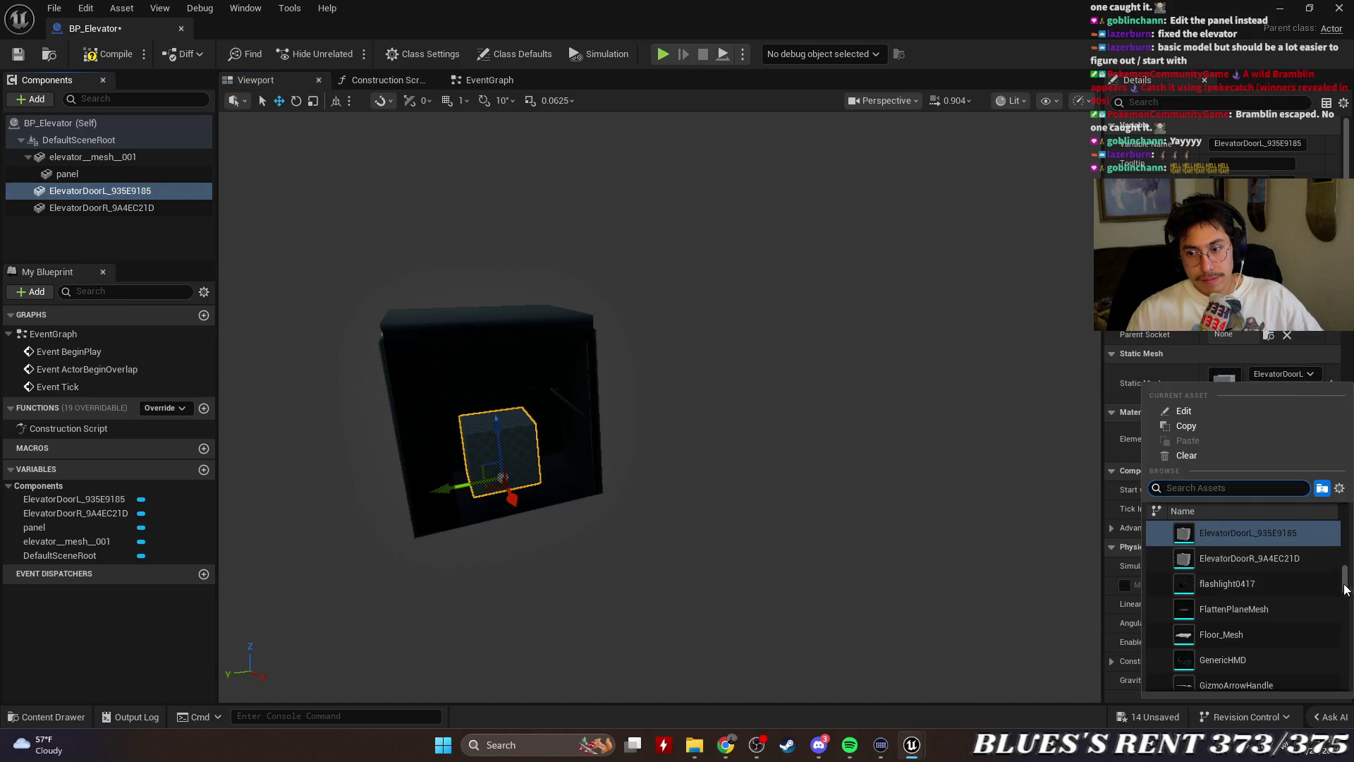
{"action": "scroll", "coordinate": [1346, 601], "scroll_direction": "up", "scroll_amount": 10}
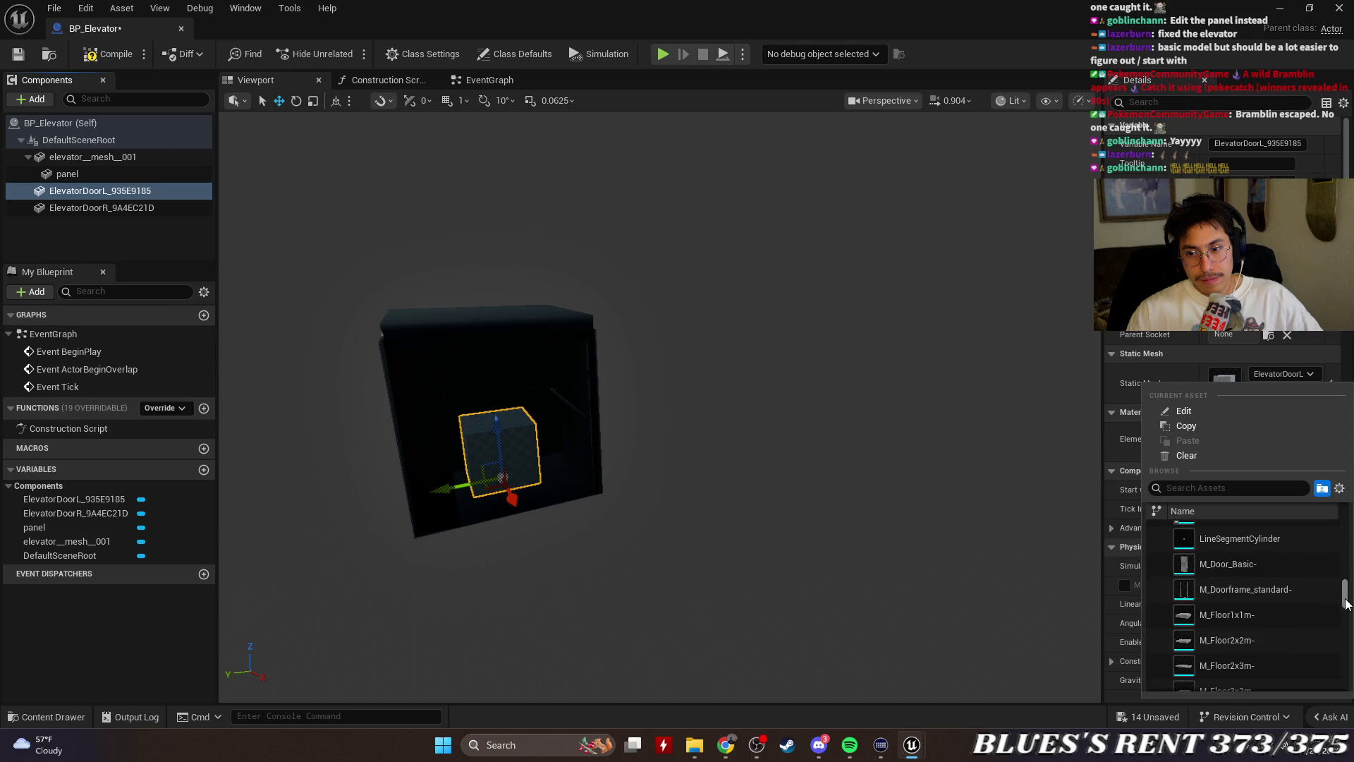
{"action": "left_click", "coordinate": [1255, 491]}
{"action": "type", "text": "eleva"}
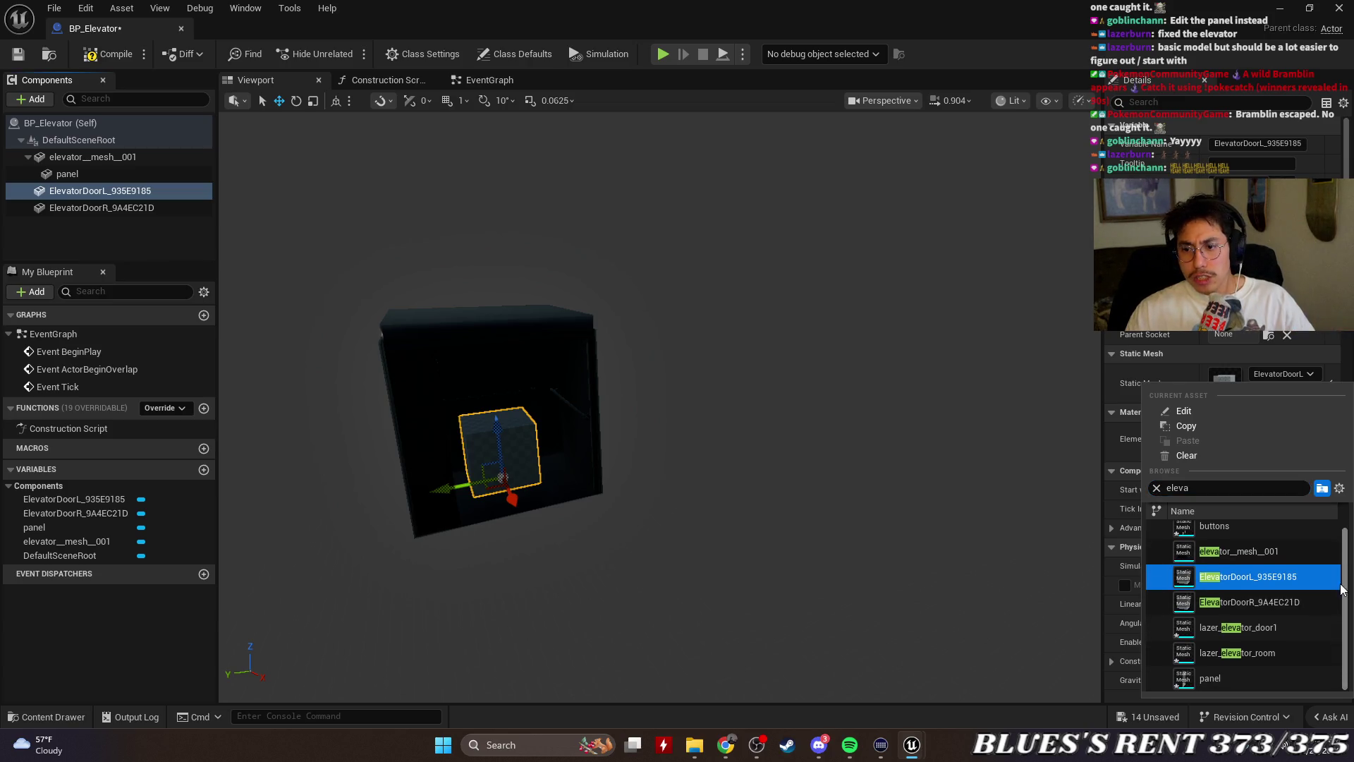
{"action": "left_click", "coordinate": [1256, 608]}
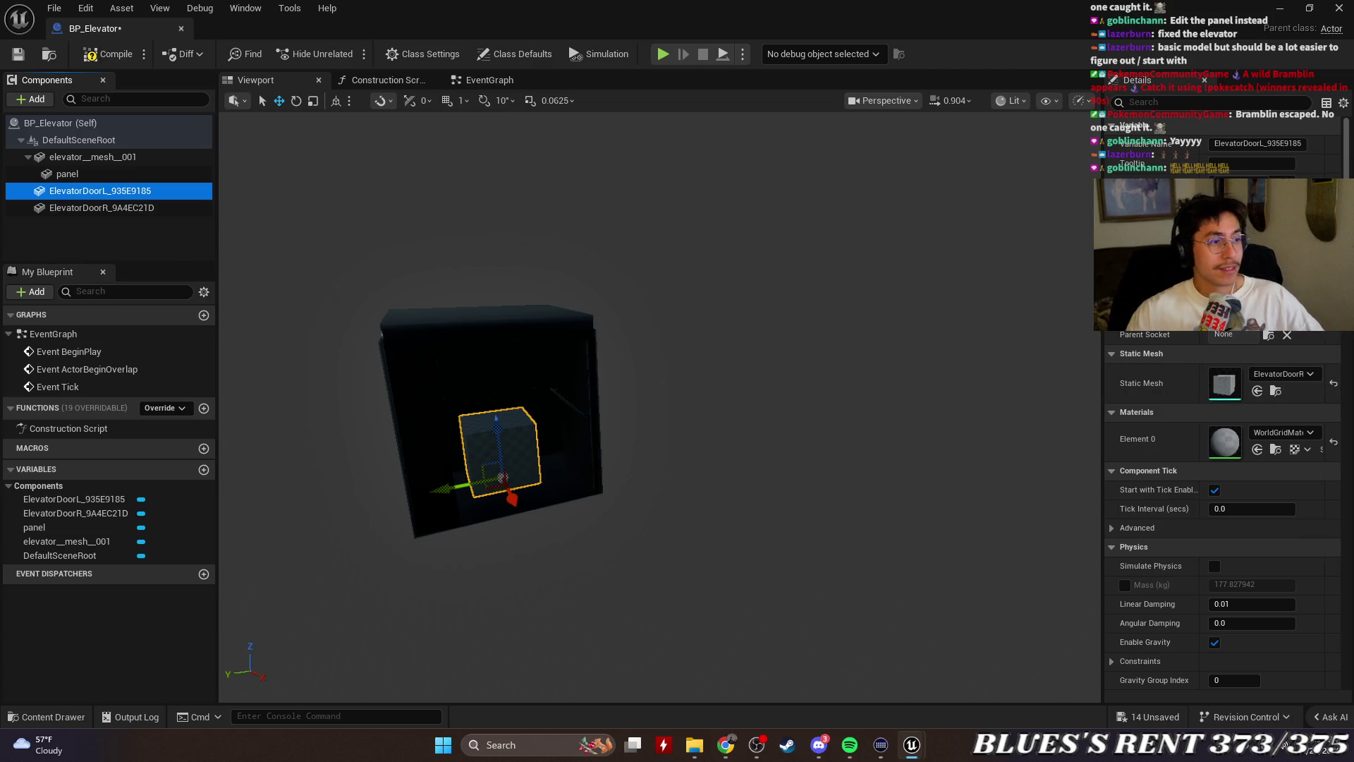
{"action": "left_click", "coordinate": [180, 29]}
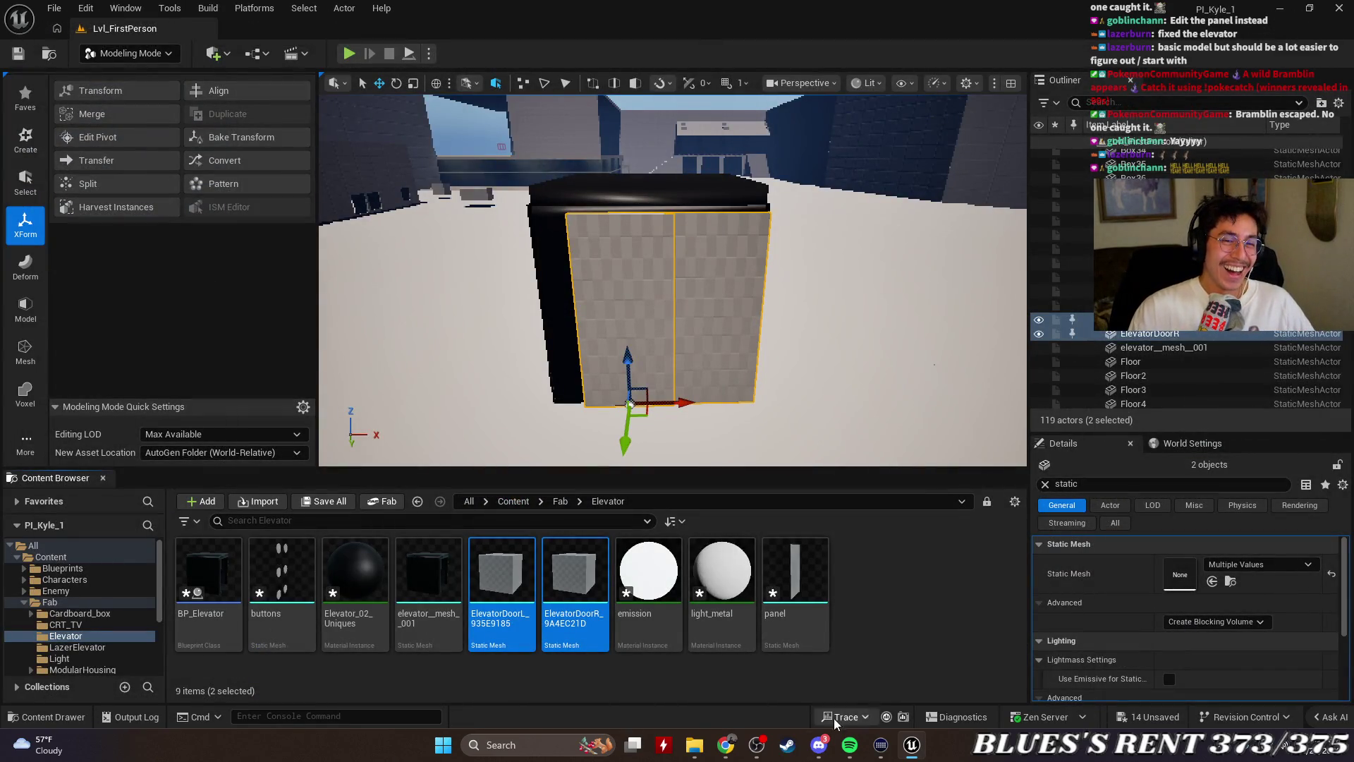
Delete both door components from BP_Elevator, then compile, save and close the blueprint
{"action": "double_click", "coordinate": [209, 578]}
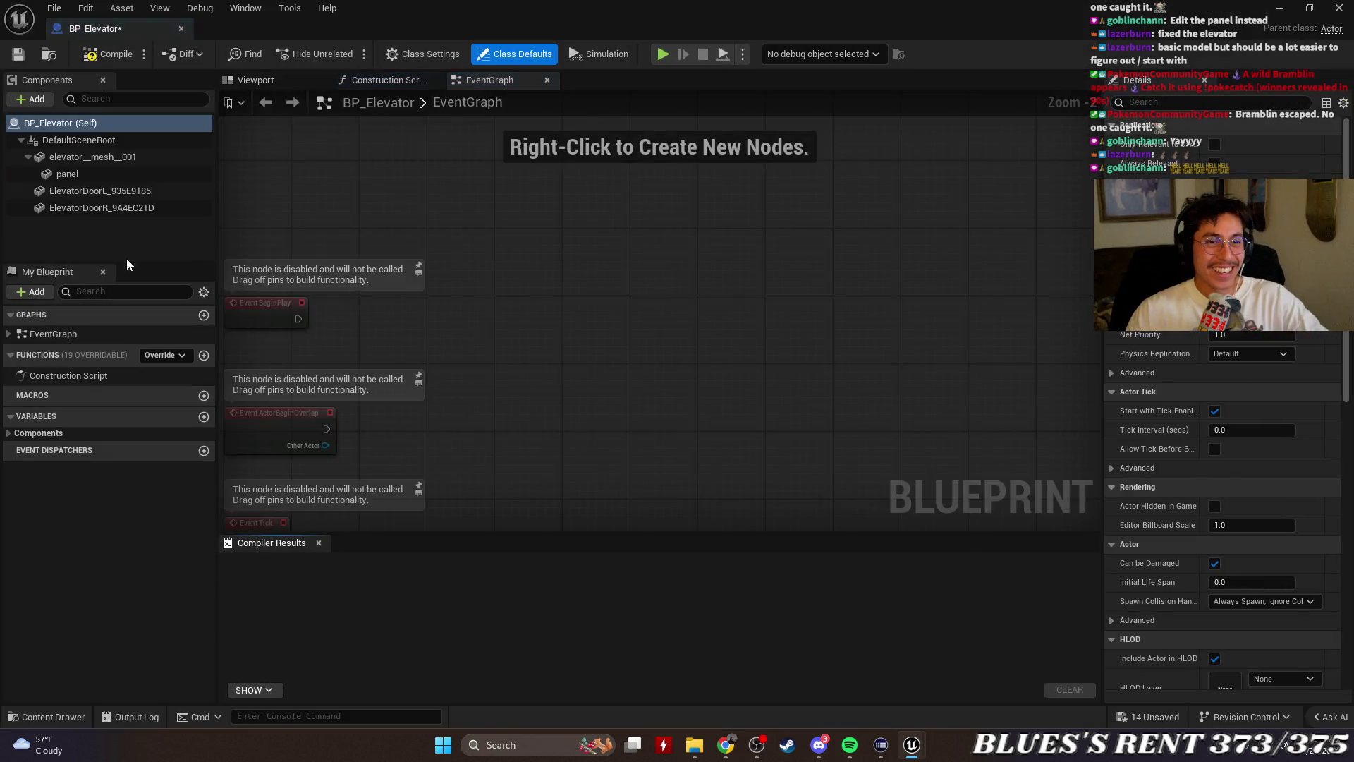
{"action": "left_click", "coordinate": [123, 207]}
{"action": "left_click", "coordinate": [124, 193], "text": "ctrl"}
{"action": "key", "text": "Delete"}
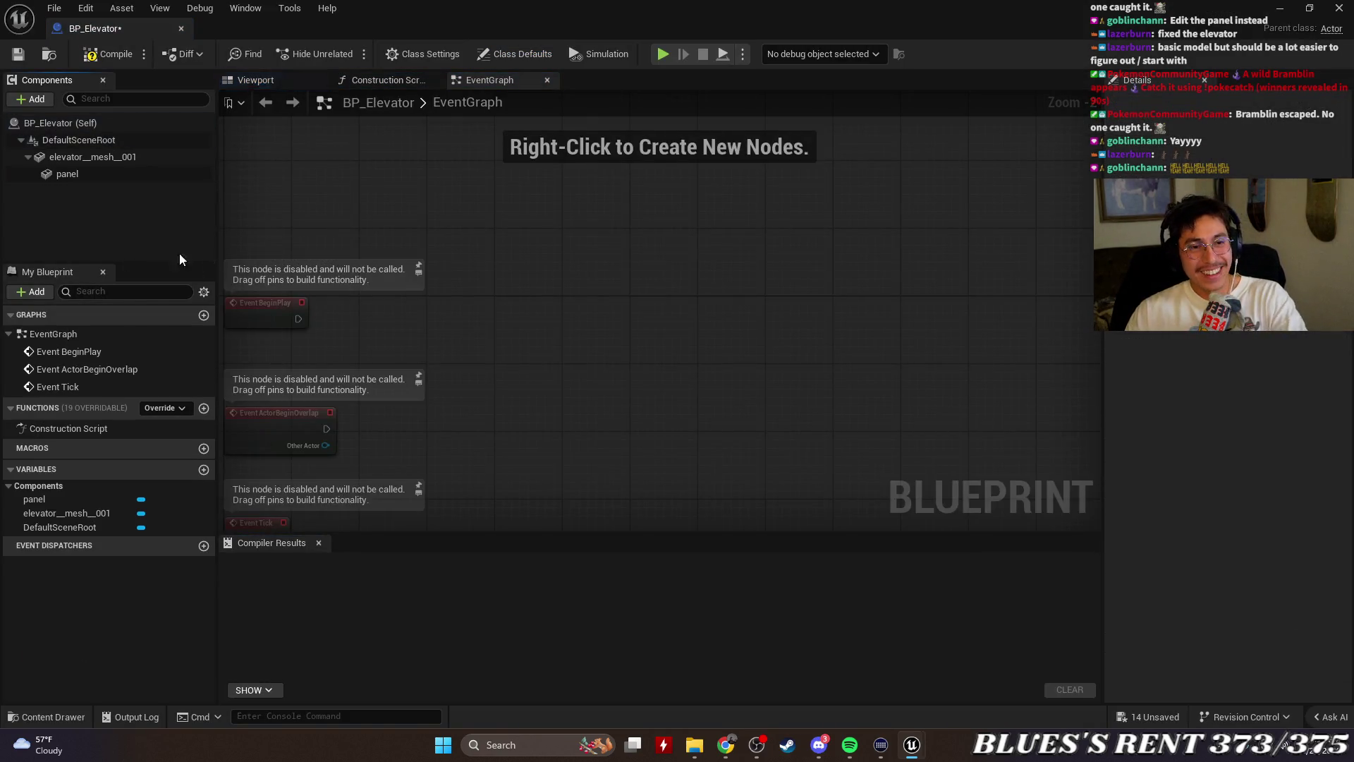
{"action": "left_click", "coordinate": [107, 54]}
{"action": "left_click", "coordinate": [18, 55]}
{"action": "left_click", "coordinate": [181, 30]}
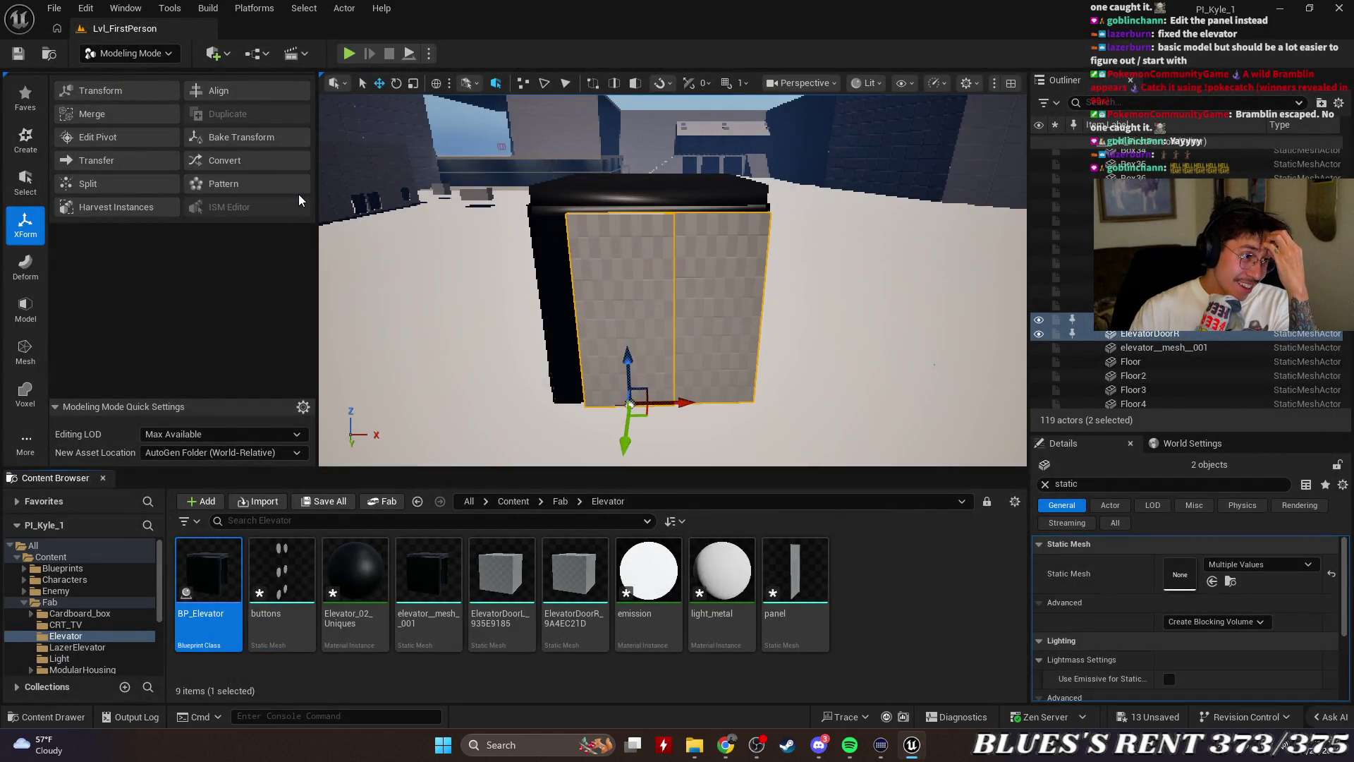
{"action": "key", "text": "alt+Tab"}
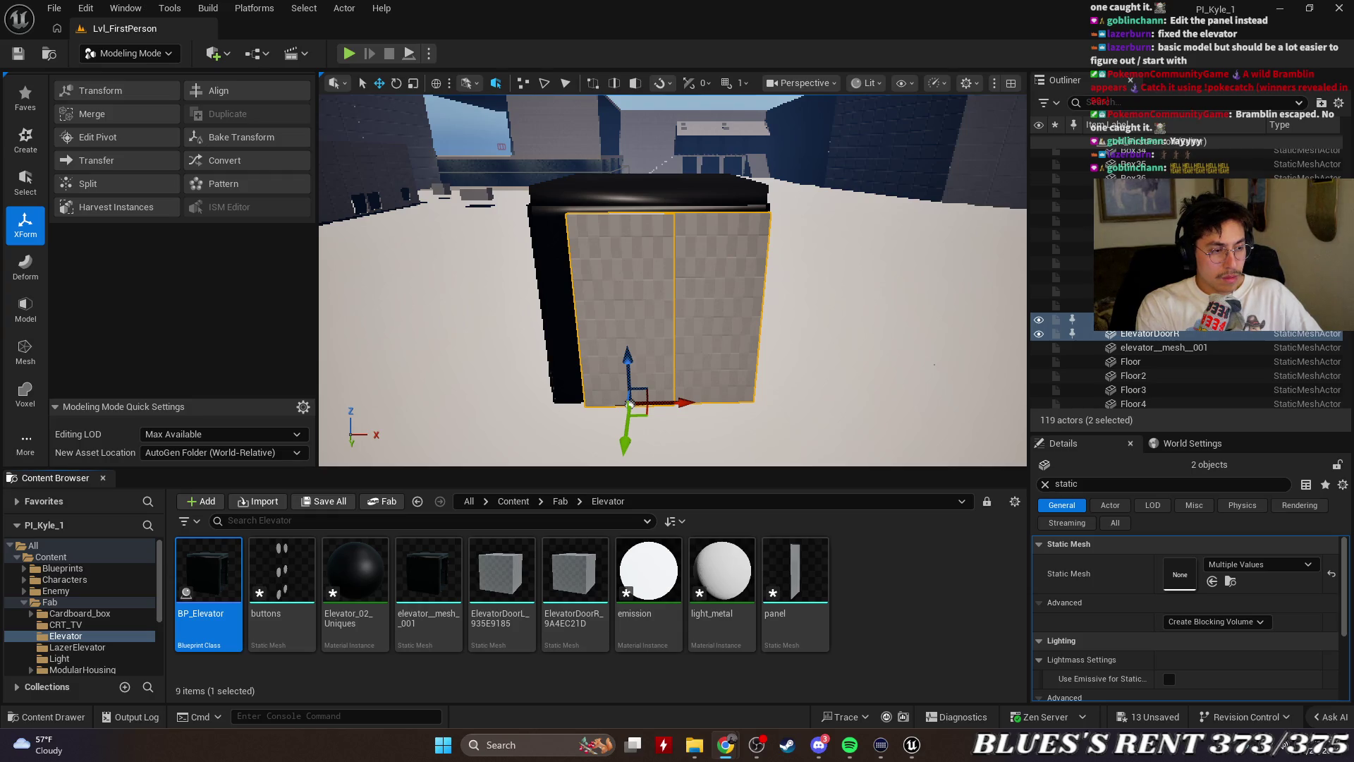
{"action": "key", "text": "XF86AudioNext"}
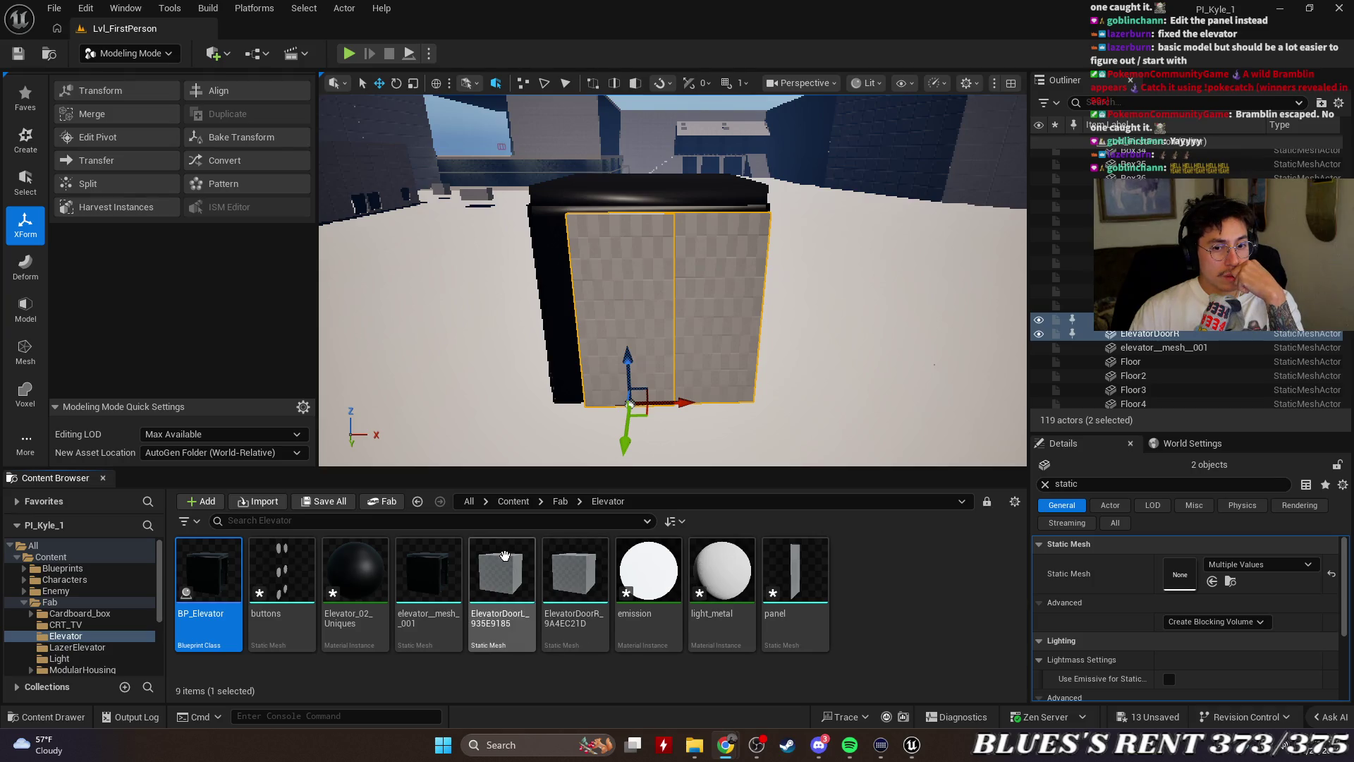
{"action": "double_click", "coordinate": [583, 551]}
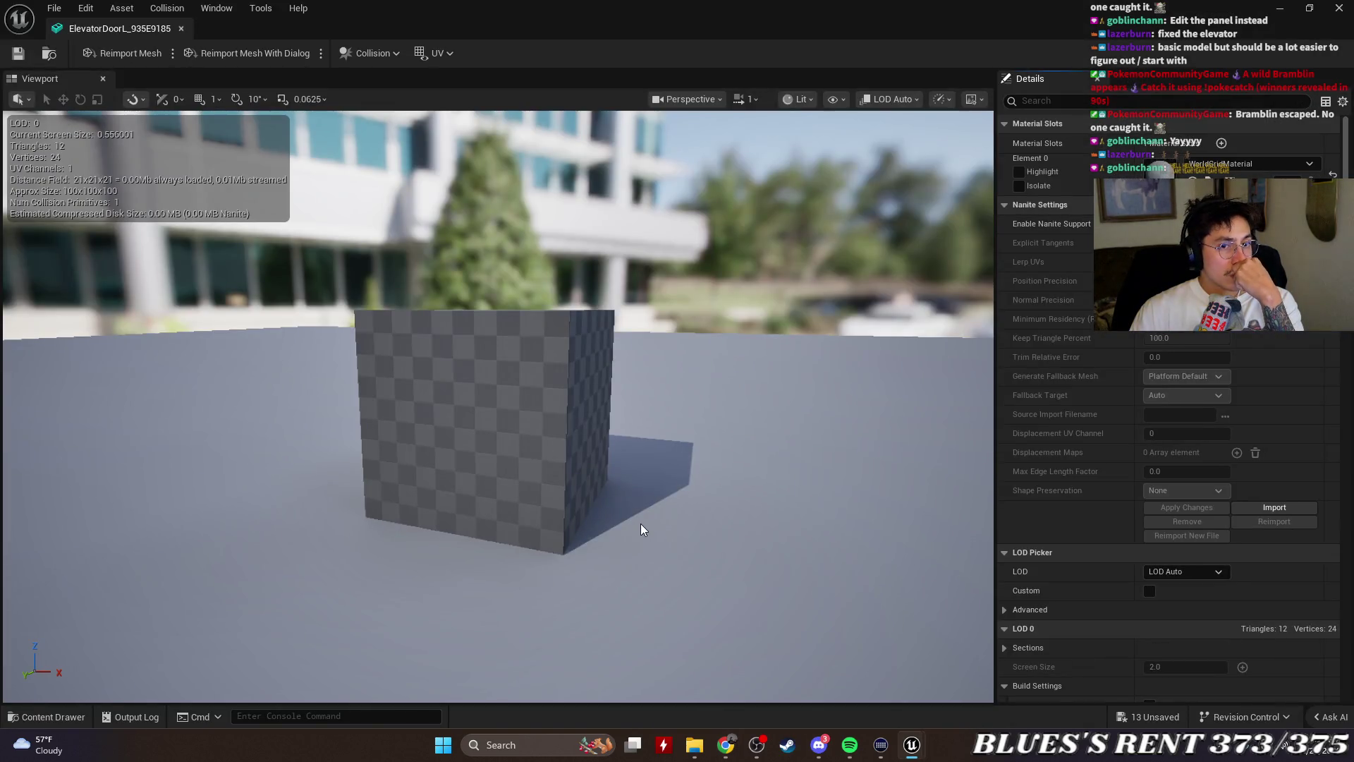
{"action": "scroll", "coordinate": [641, 524], "scroll_direction": "down", "scroll_amount": 5}
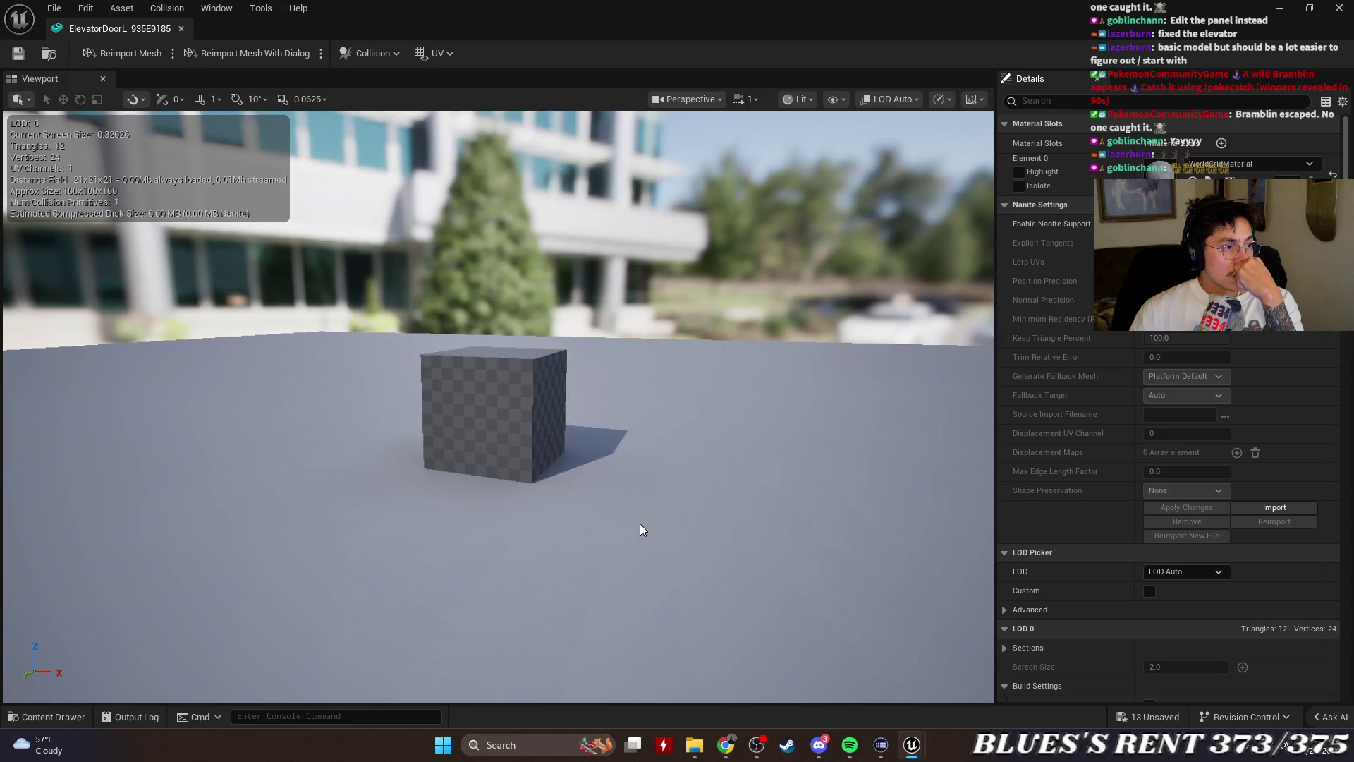
{"action": "mouse_move", "coordinate": [633, 502]}
{"action": "left_mouse_down"}
{"action": "mouse_move", "coordinate": [668, 528]}
{"action": "mouse_move", "coordinate": [656, 525]}
{"action": "left_mouse_up"}
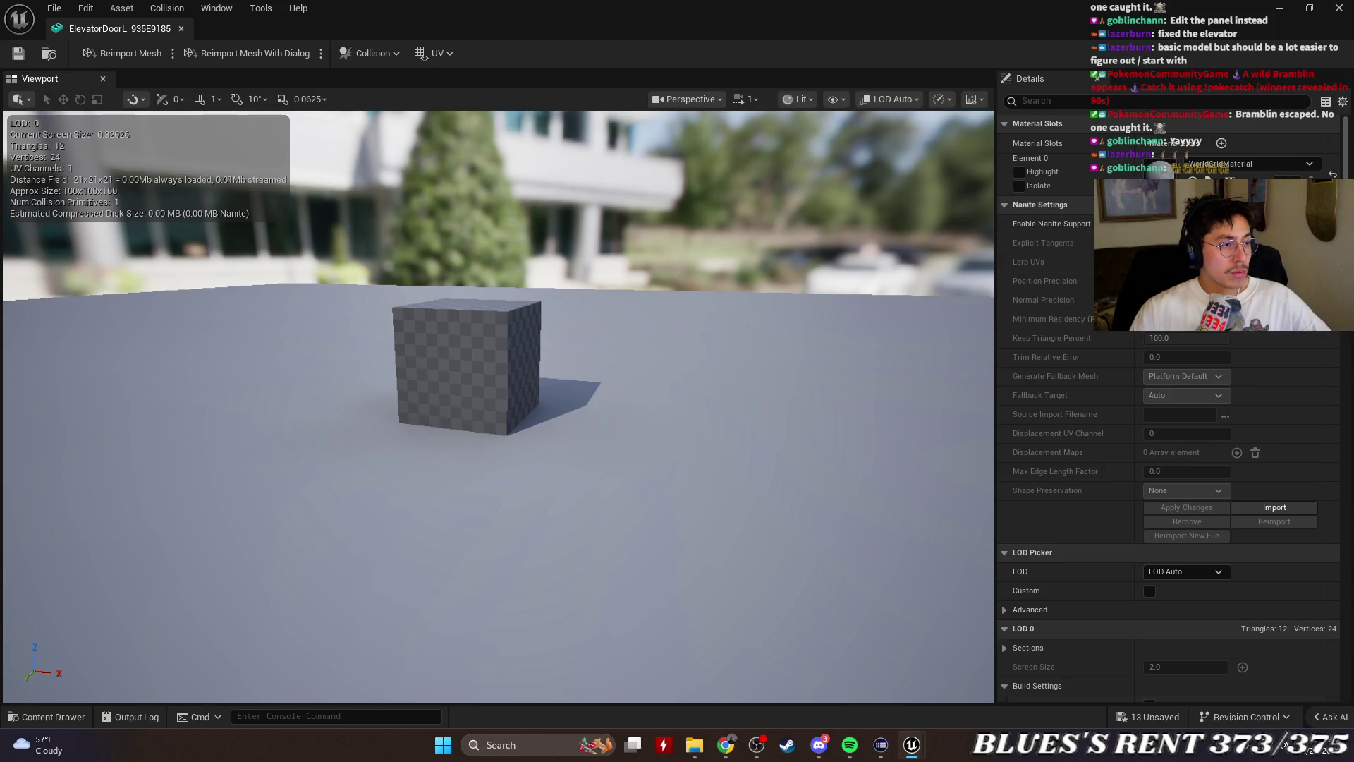
{"action": "mouse_move", "coordinate": [656, 526]}
{"action": "left_mouse_down"}
{"action": "mouse_move", "coordinate": [670, 521]}
{"action": "mouse_move", "coordinate": [670, 564]}
{"action": "mouse_move", "coordinate": [493, 442]}
{"action": "left_mouse_up"}
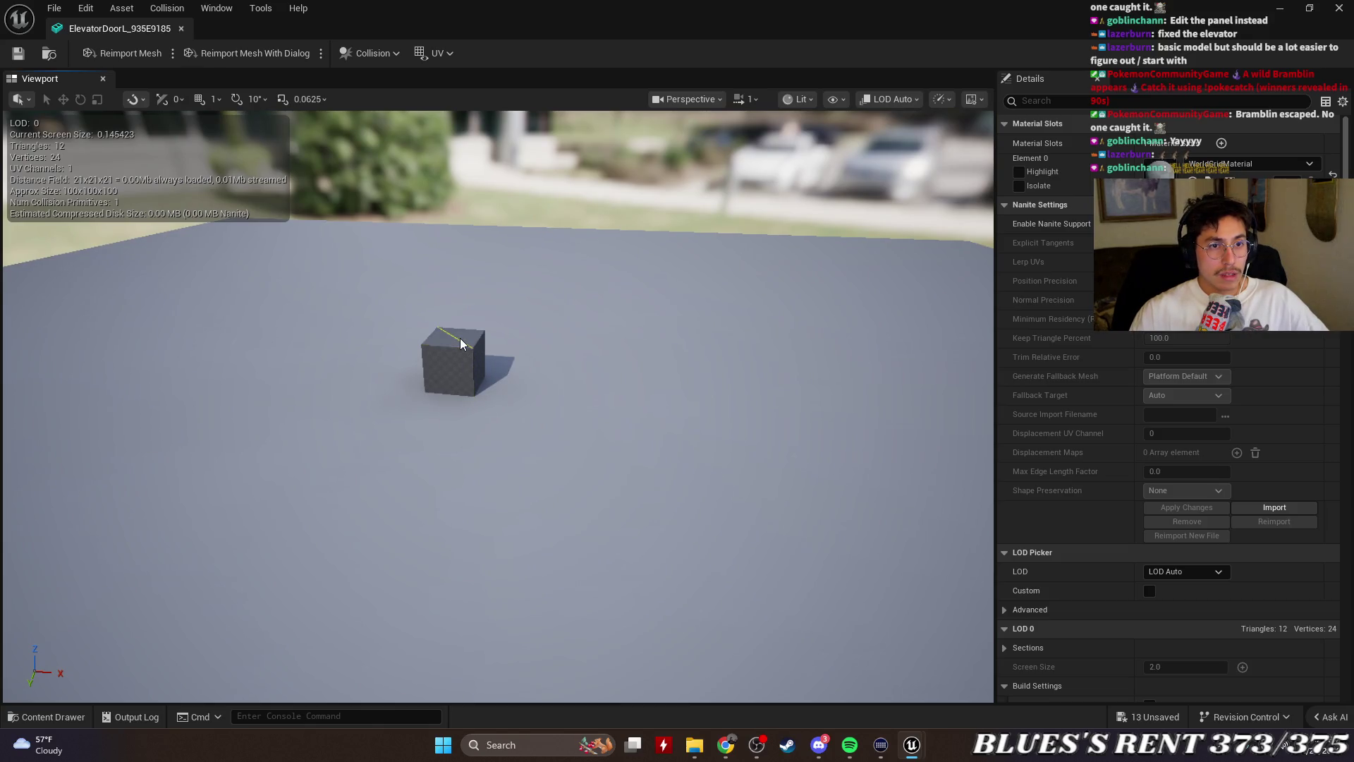
{"action": "left_click_drag", "start_coordinate": [461, 343], "coordinate": [527, 377]}
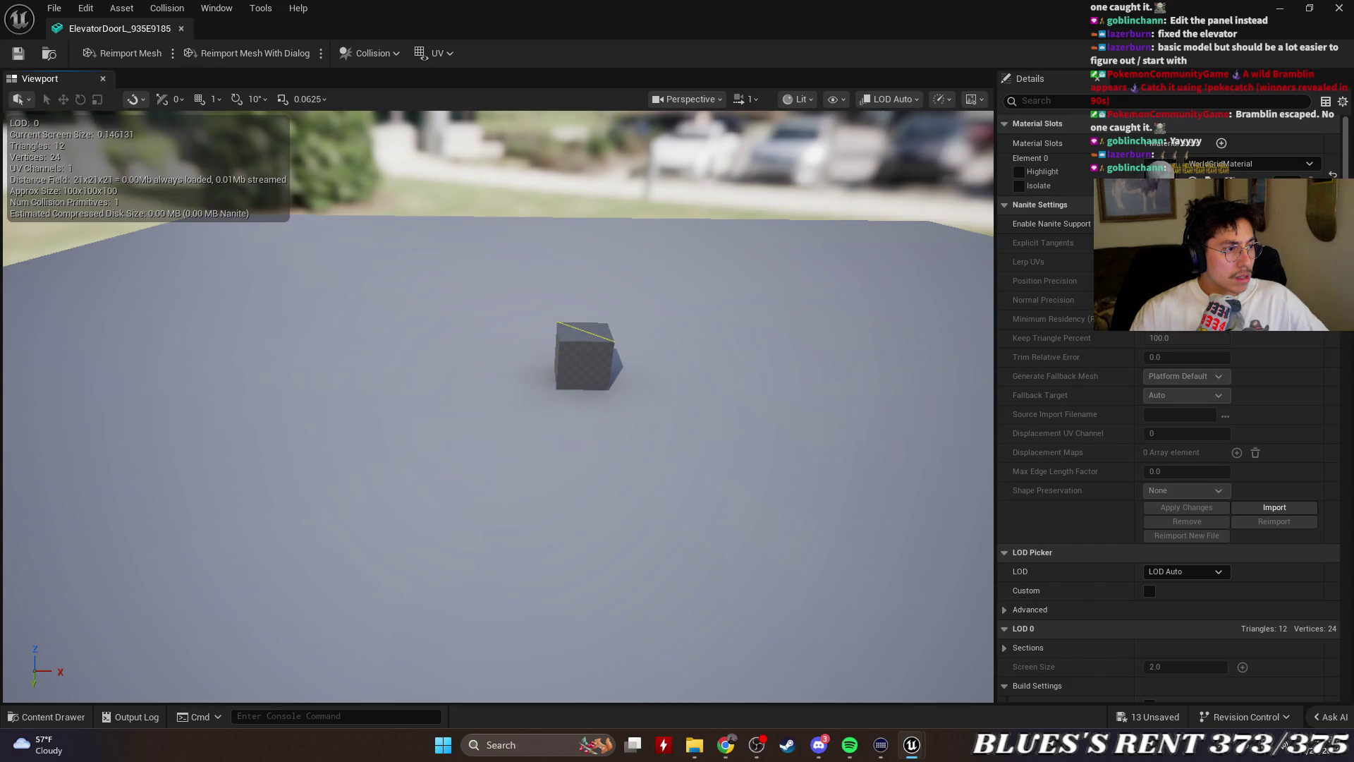
{"action": "left_click_drag", "start_coordinate": [60, 393], "coordinate": [134, 381]}
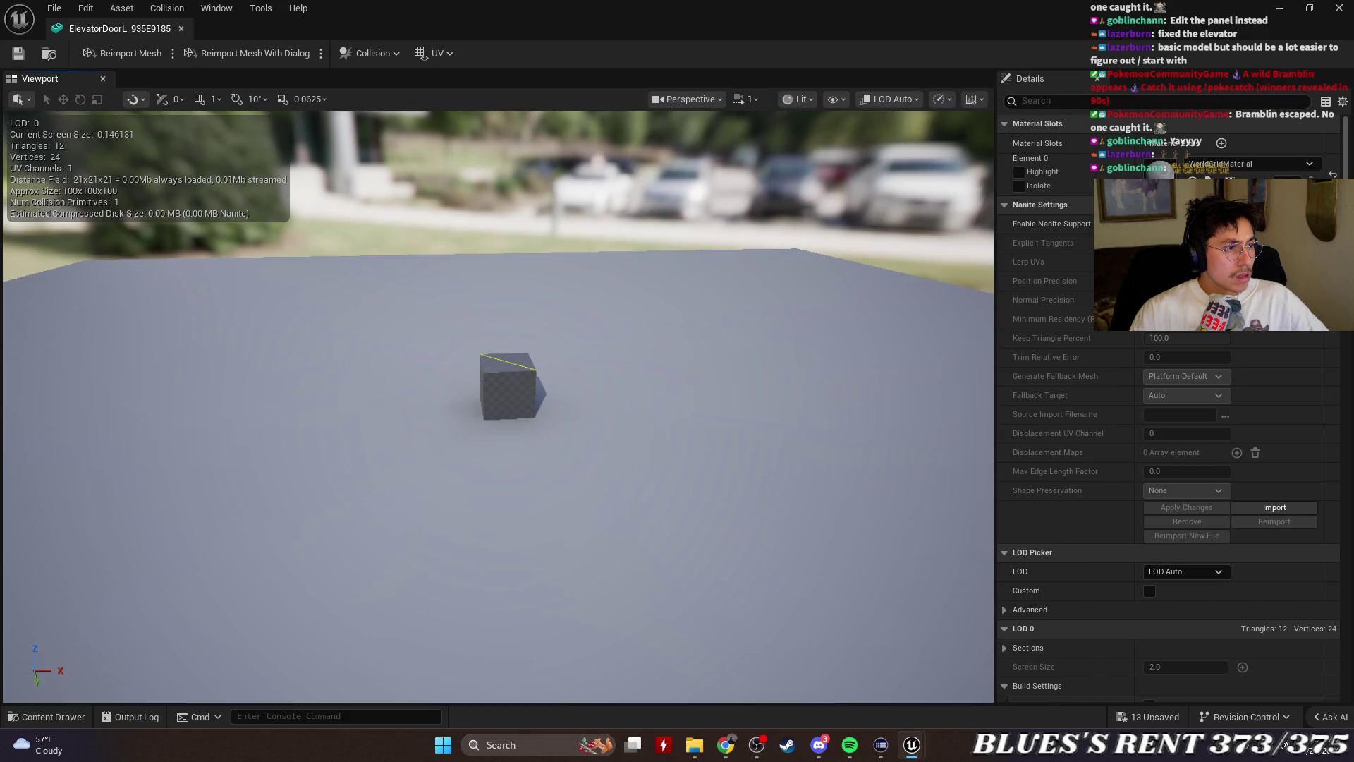
{"action": "left_click", "coordinate": [181, 28]}
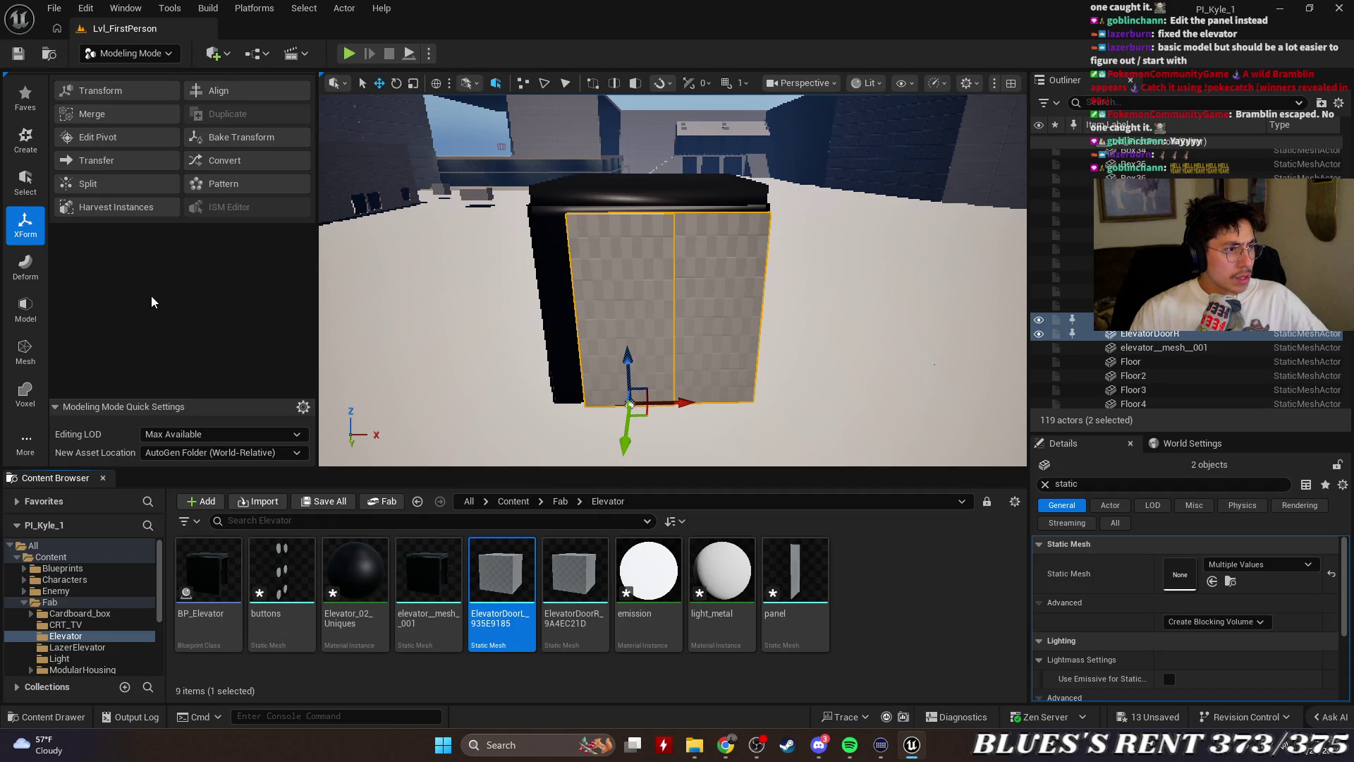
Filter ElevatorDoorL's details for 'transform', then close the editor, saving modified assets with Save Selected
{"action": "left_click", "coordinate": [1142, 319]}
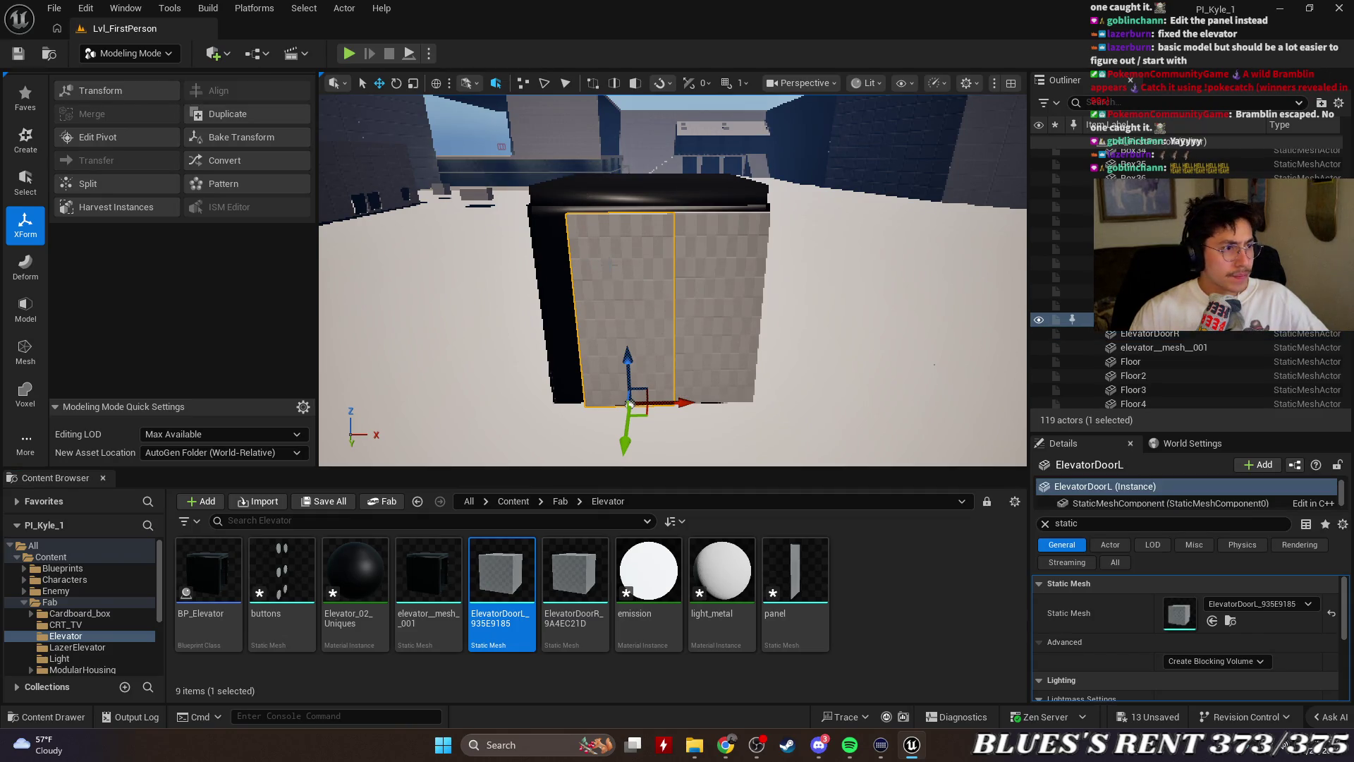
{"action": "left_click", "coordinate": [1133, 524]}
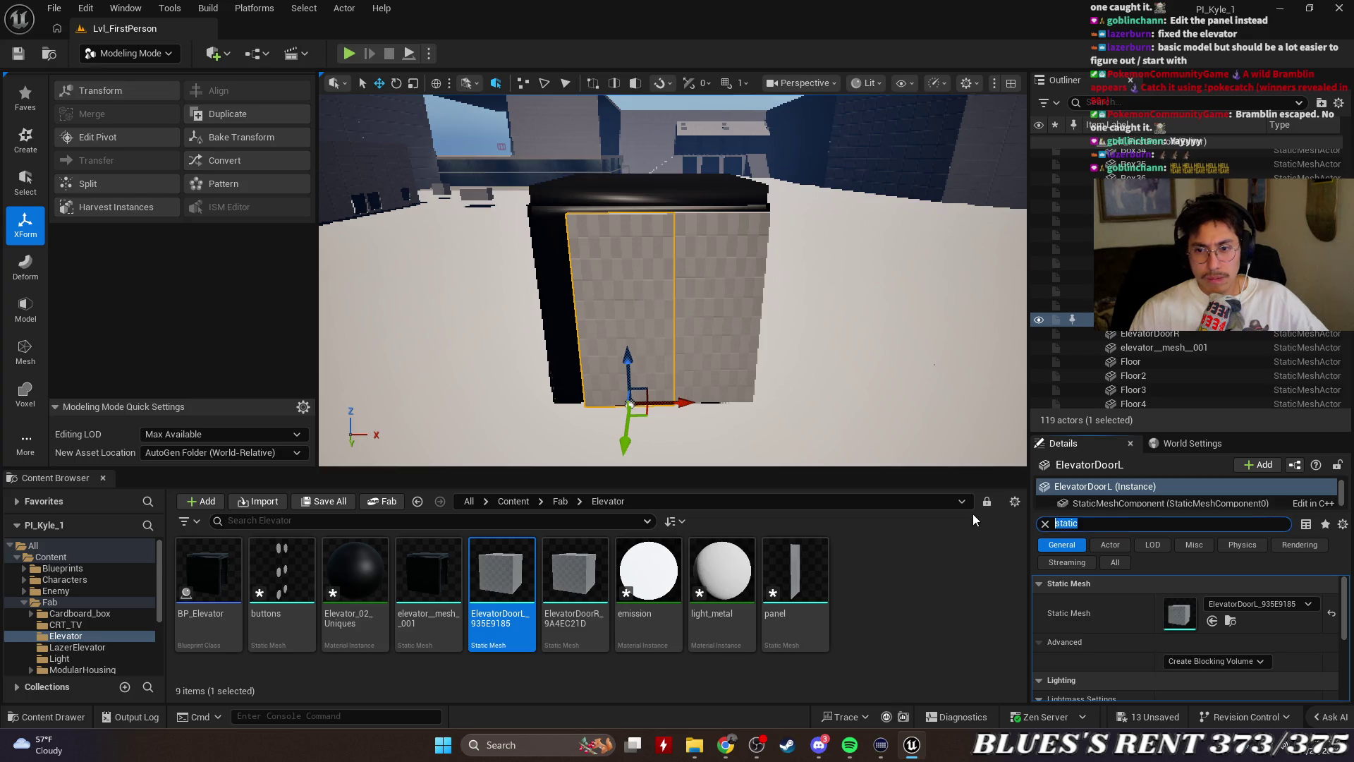
{"action": "type", "text": "trans"}
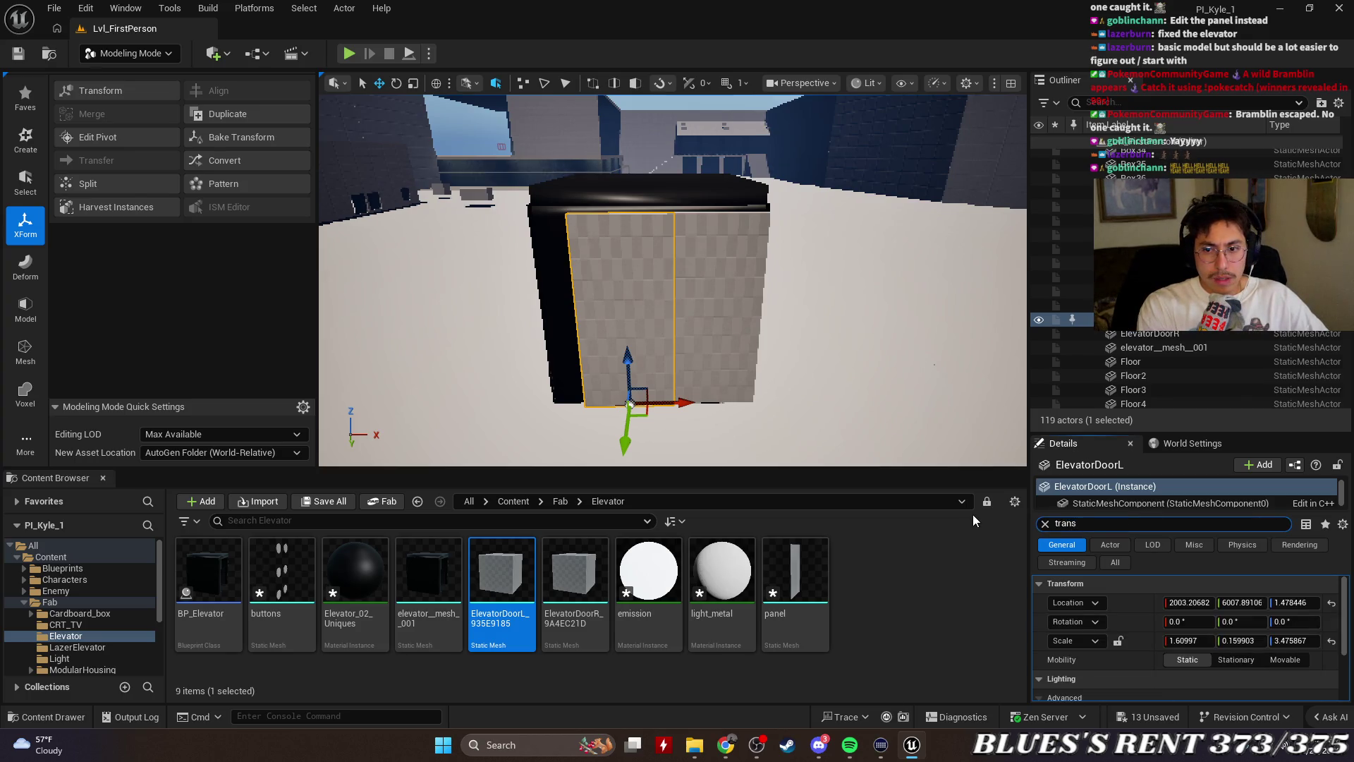
{"action": "type", "text": "form"}
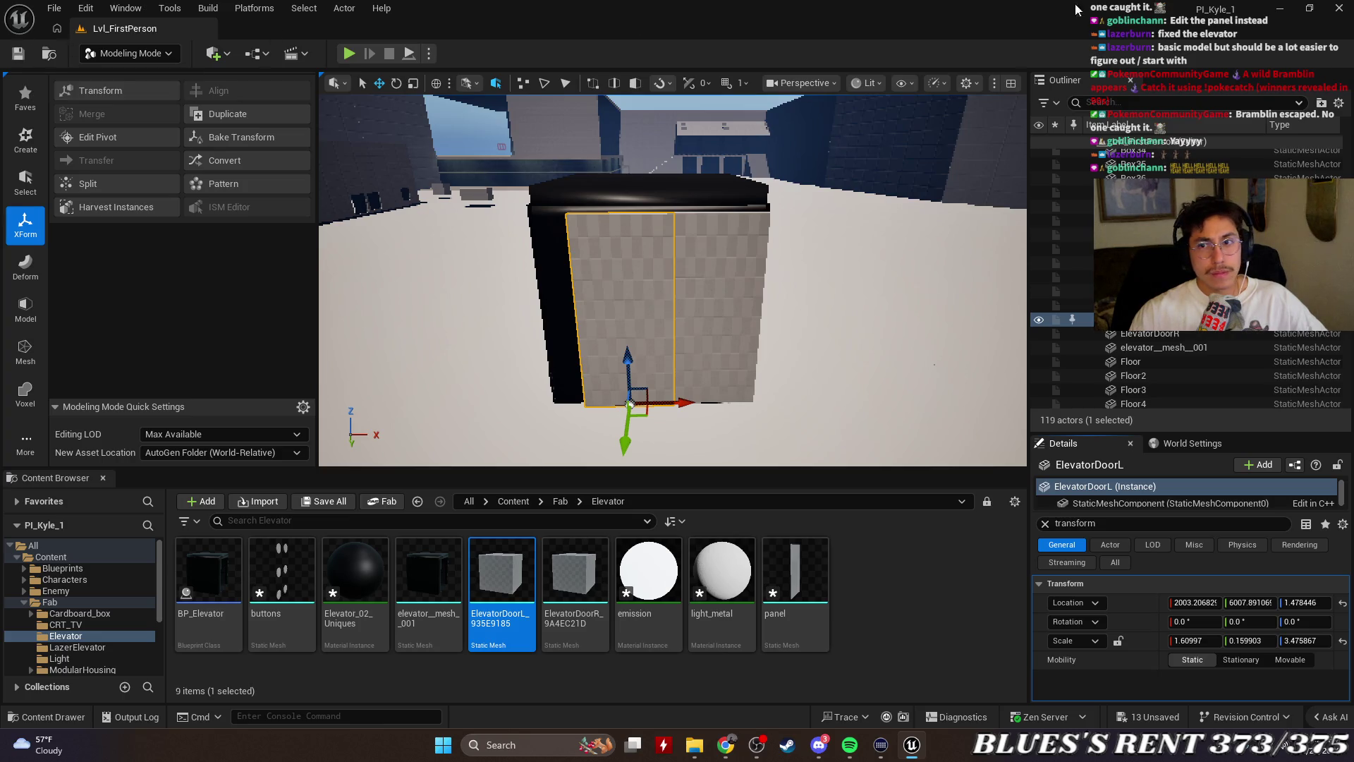
{"action": "key", "text": "ctrl+shift+s"}
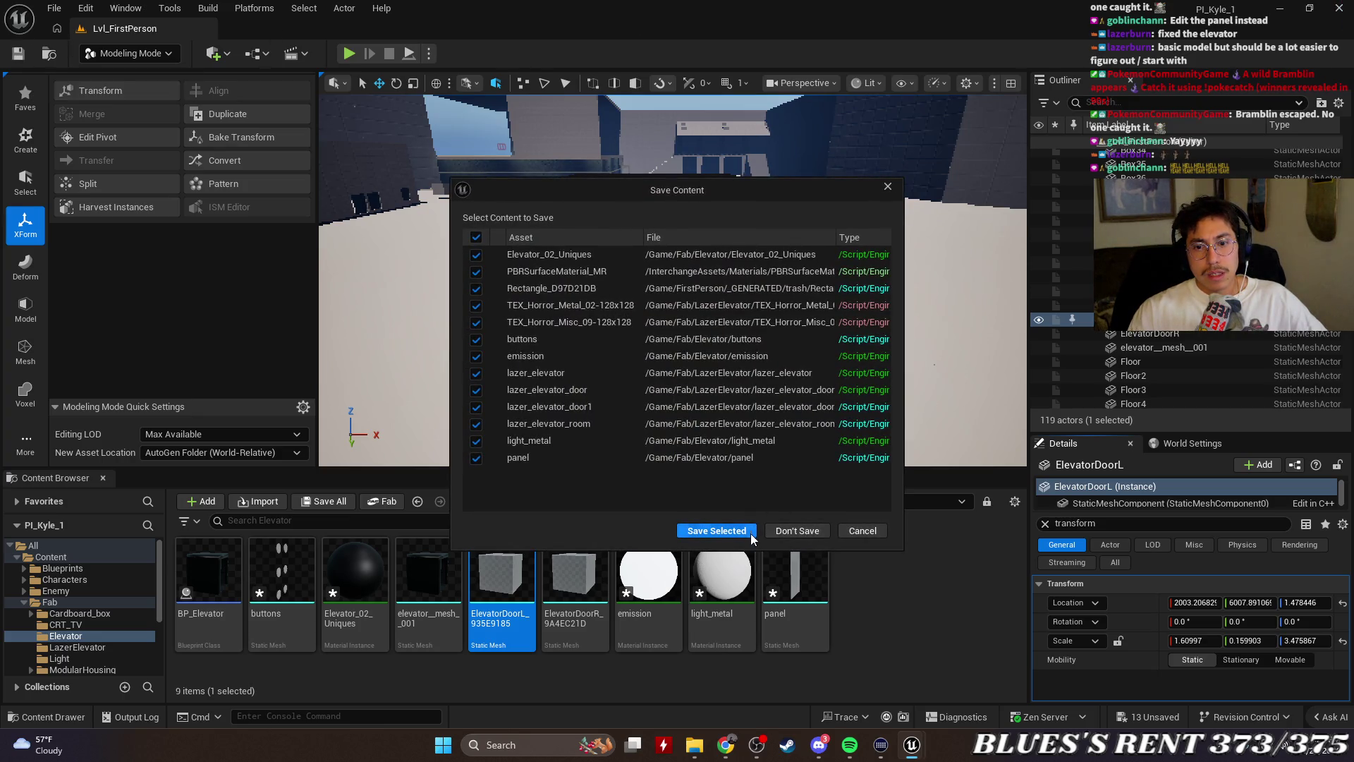
{"action": "left_click", "coordinate": [745, 532]}
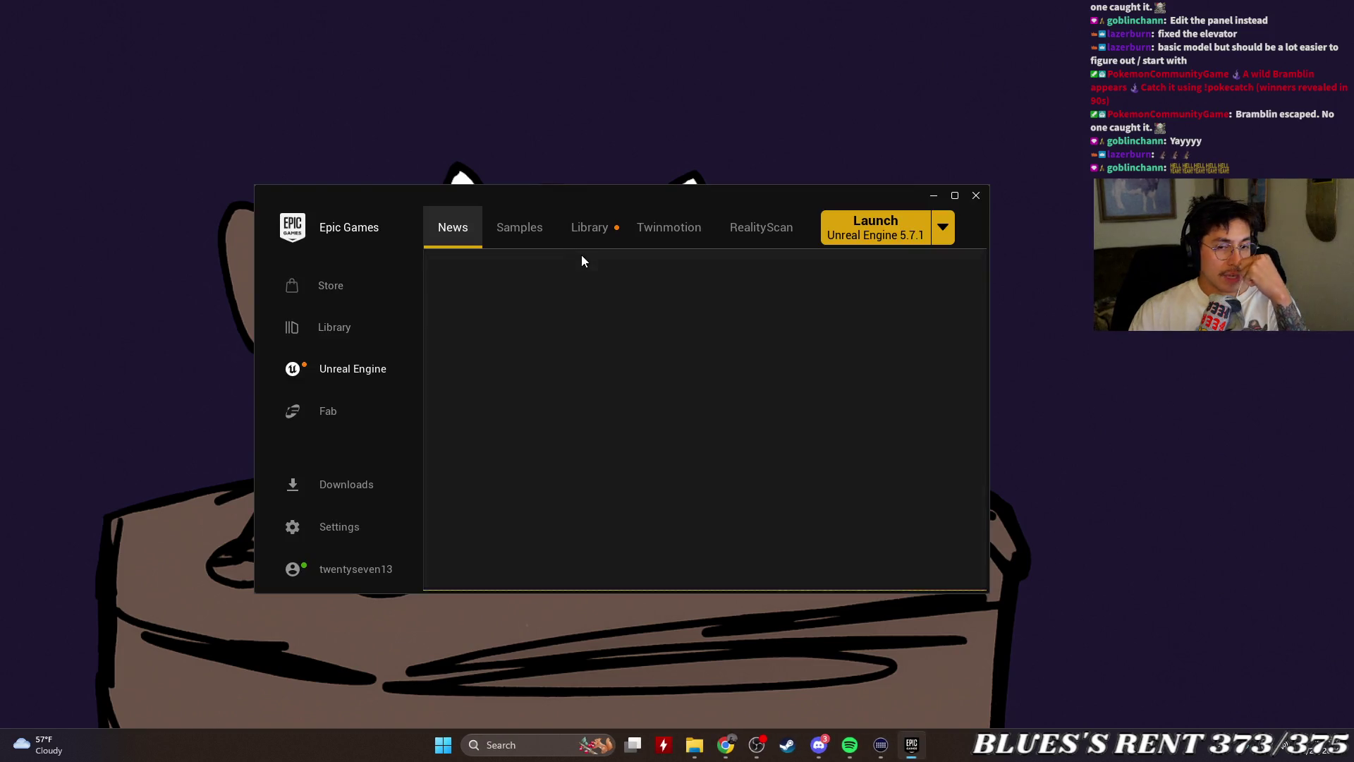
Relaunch Unreal Engine 5.7.1 from the Epic Games Launcher's Unreal Engine tab
{"action": "left_click", "coordinate": [857, 224]}
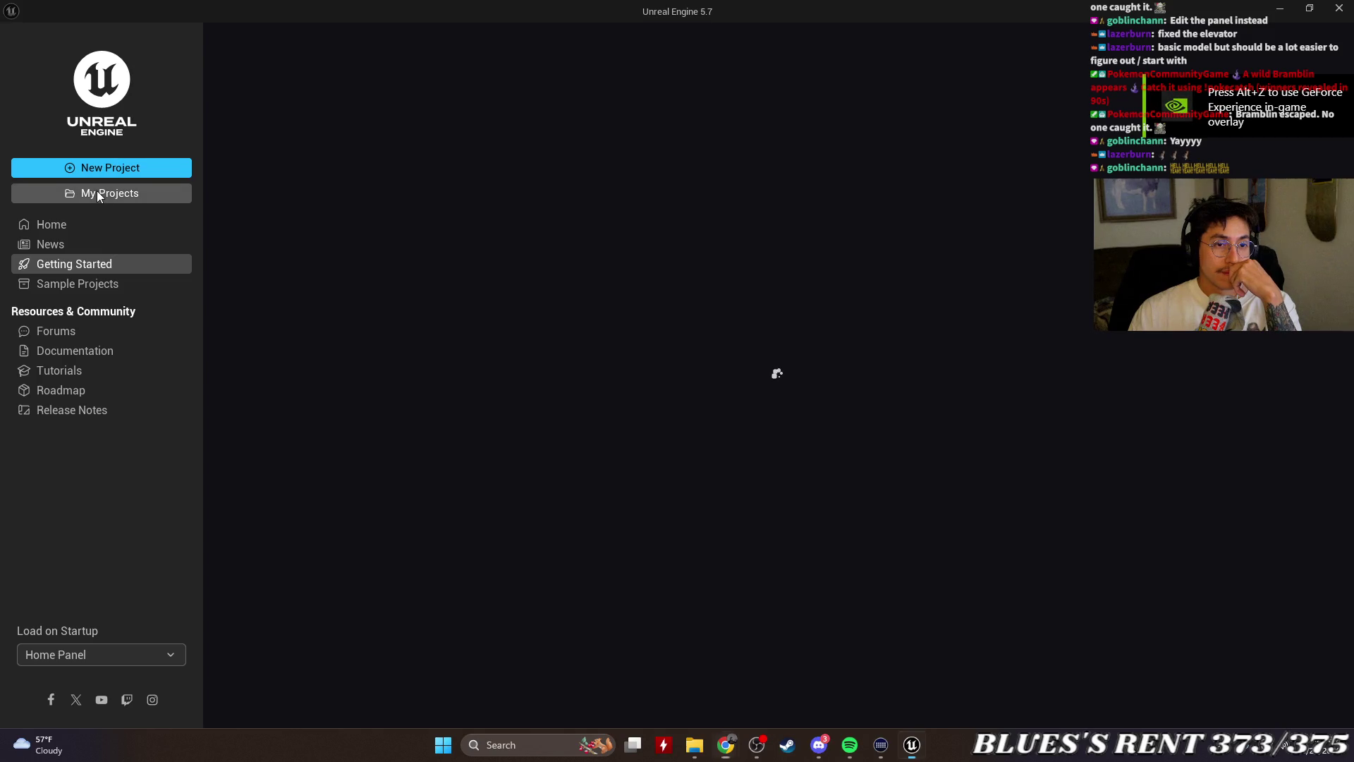
Open the PI_Kyle_1 elevator project from My Projects in the Project Browser
{"action": "left_click", "coordinate": [96, 191]}
{"action": "double_click", "coordinate": [312, 164]}
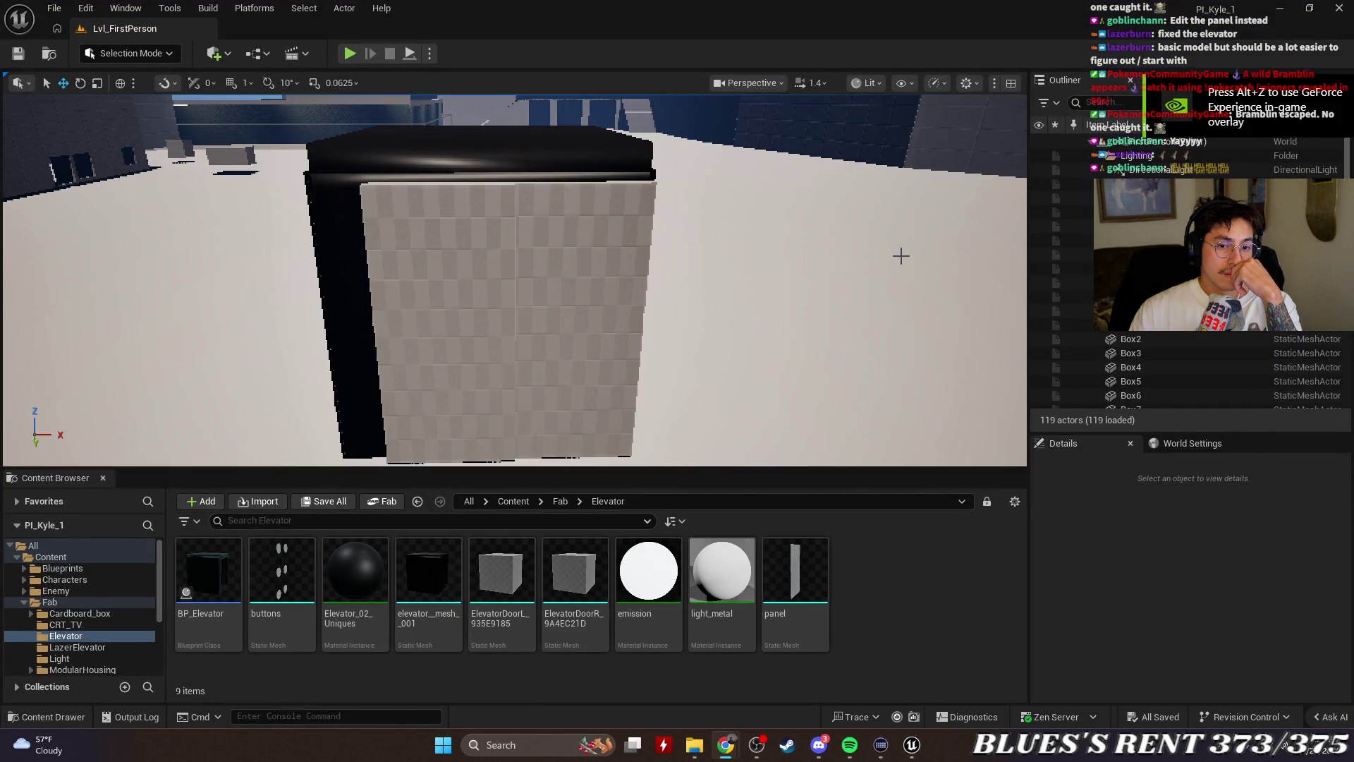
{"action": "left_click", "coordinate": [566, 555]}
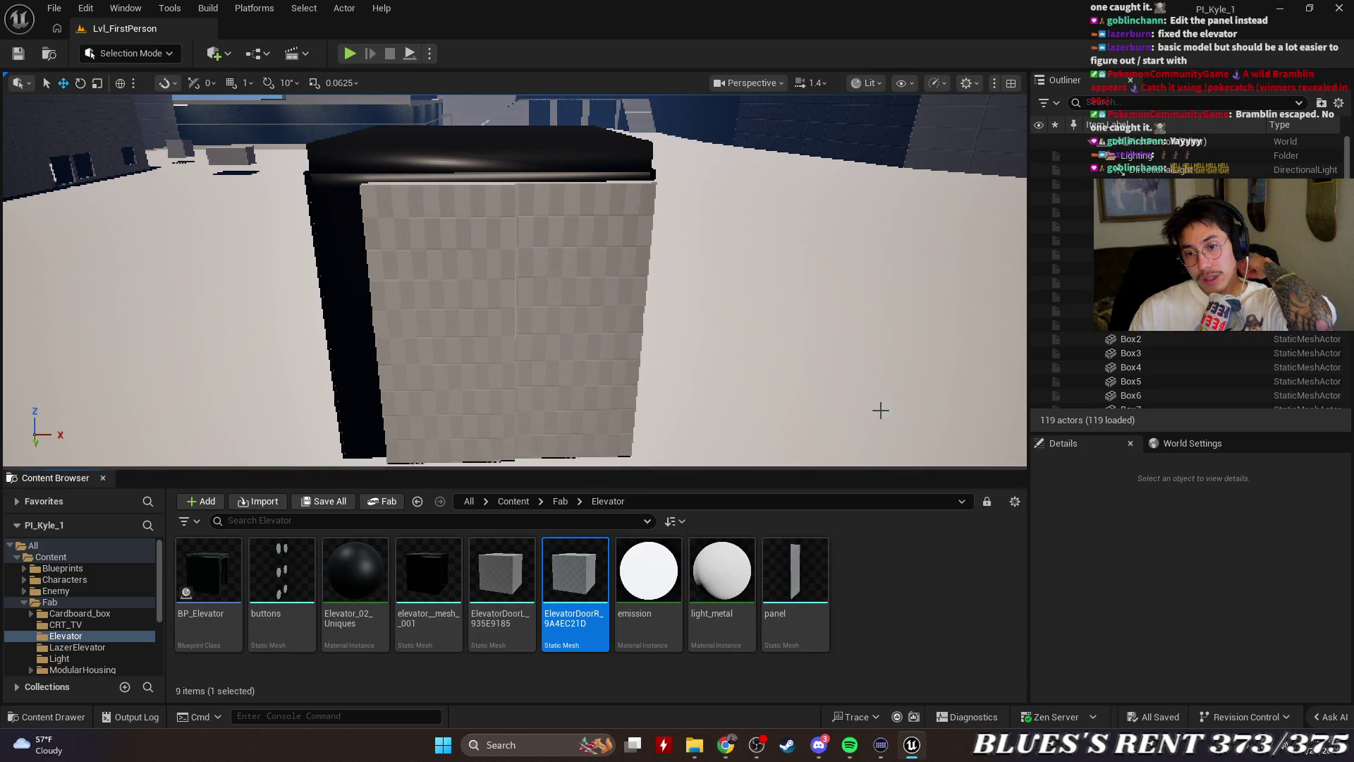
{"action": "mouse_move", "coordinate": [880, 409]}
{"action": "left_mouse_down"}
{"action": "mouse_move", "coordinate": [840, 371]}
{"action": "mouse_move", "coordinate": [793, 391]}
{"action": "left_mouse_up"}
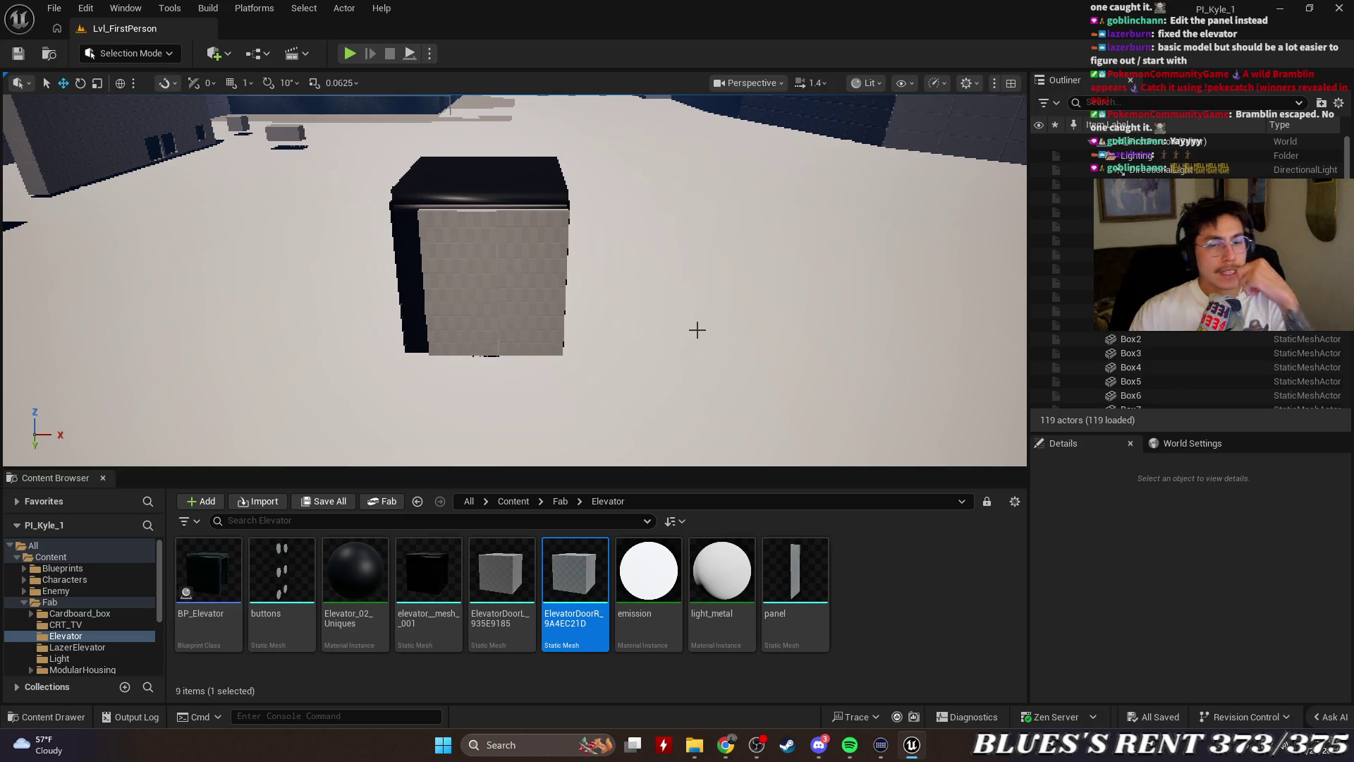
{"action": "left_click", "coordinate": [613, 325]}
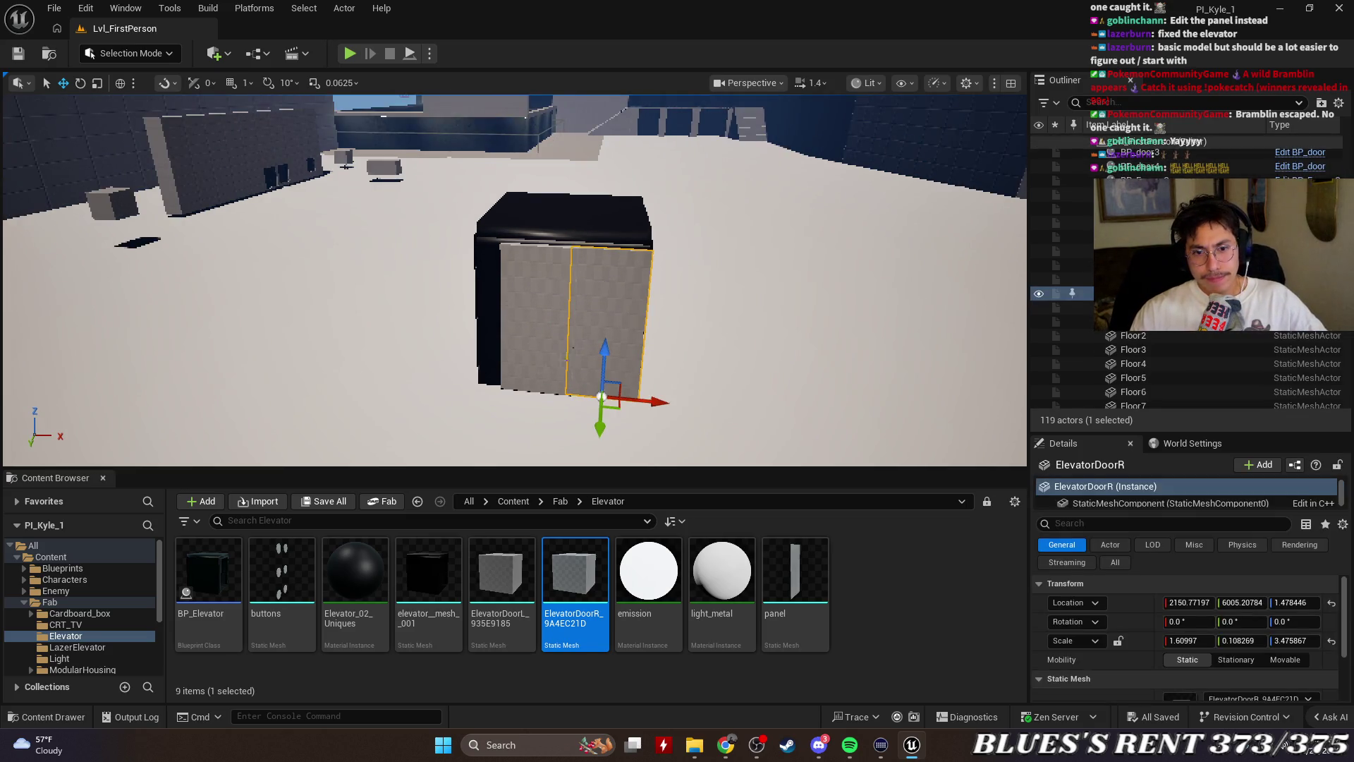
{"action": "left_click", "coordinate": [1142, 279]}
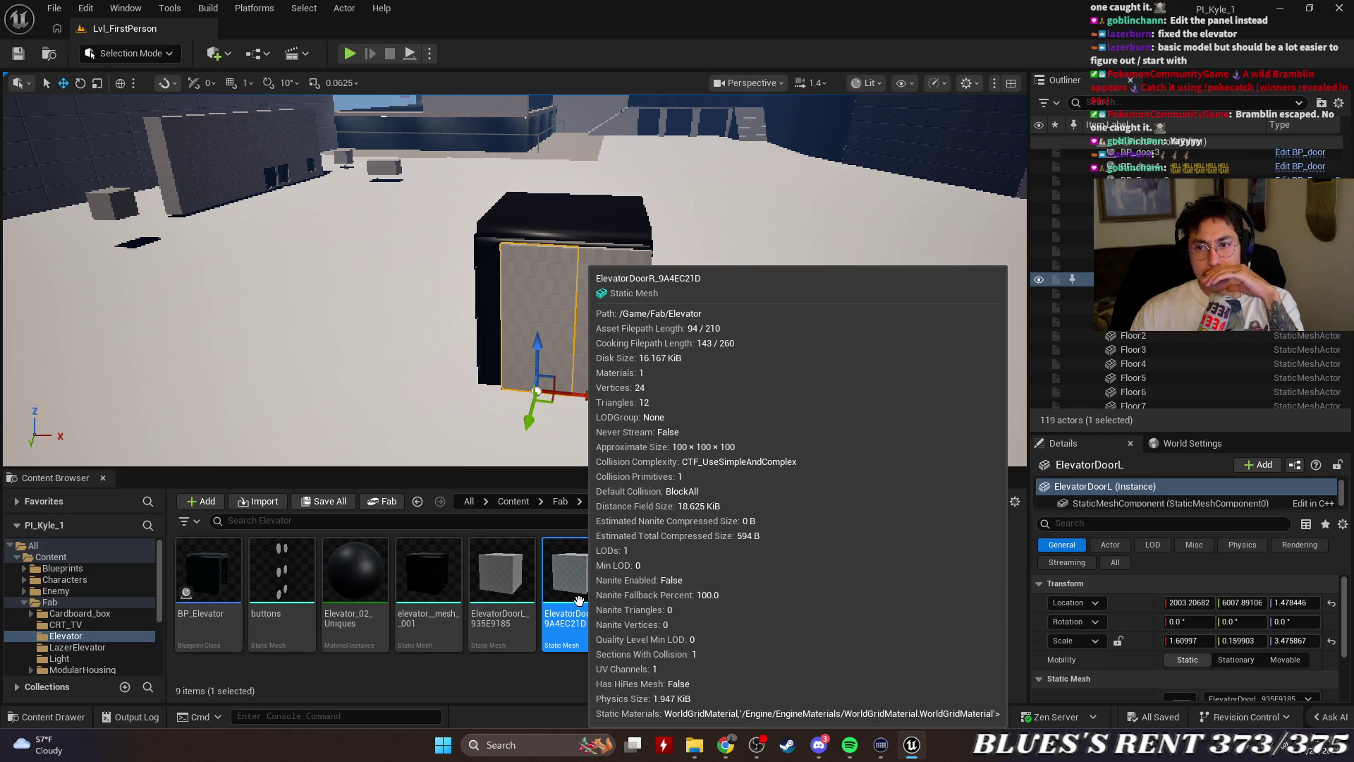
{"action": "right_click", "coordinate": [578, 615]}
{"action": "mouse_move", "coordinate": [689, 111]}
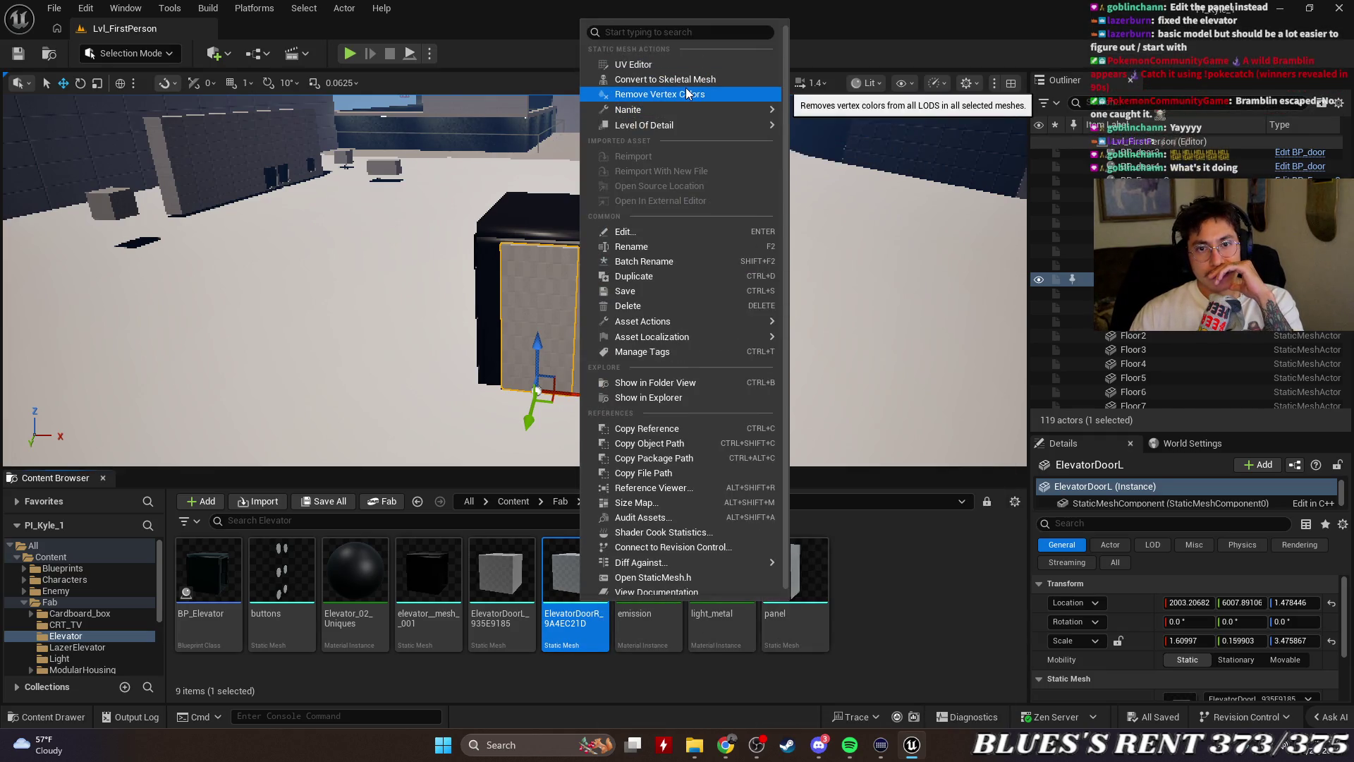
{"action": "left_click", "coordinate": [958, 633]}
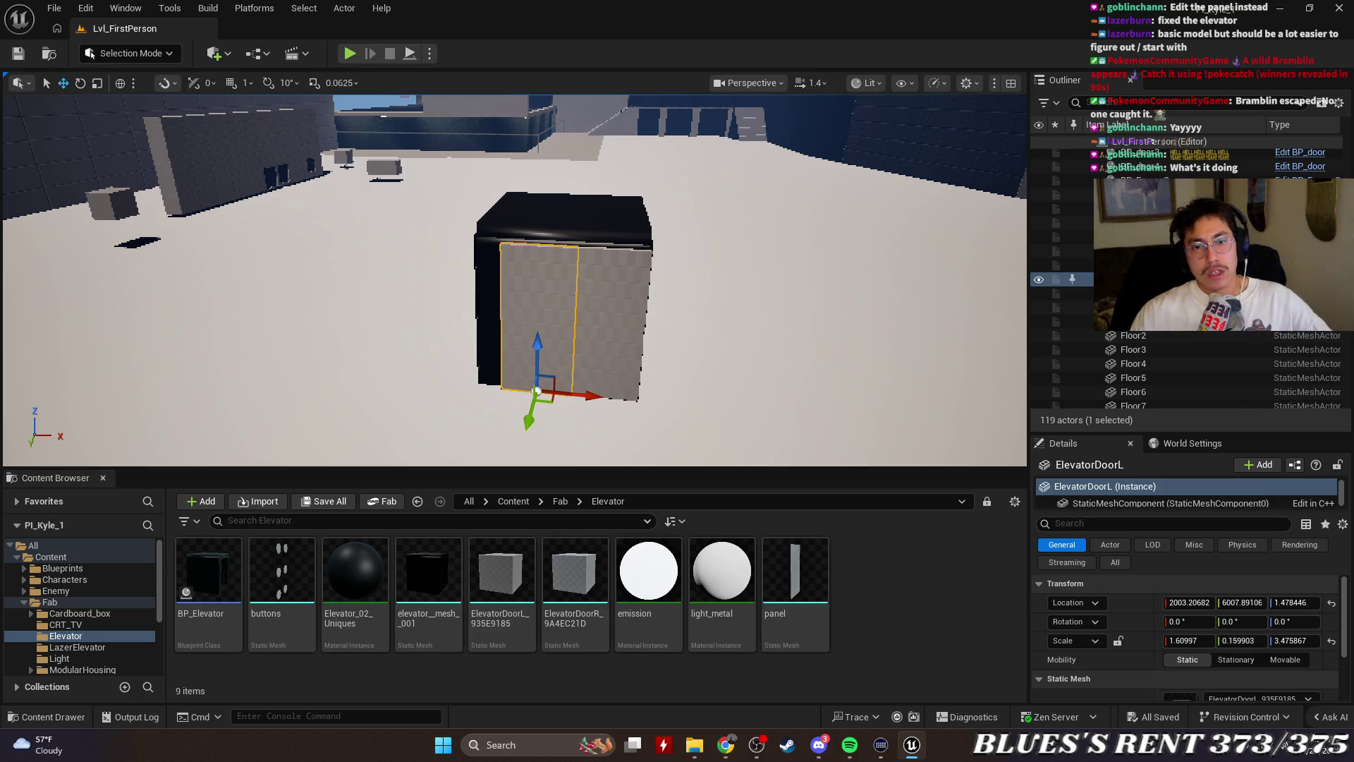
{"action": "scroll", "coordinate": [545, 349], "scroll_direction": "up", "scroll_amount": 2}
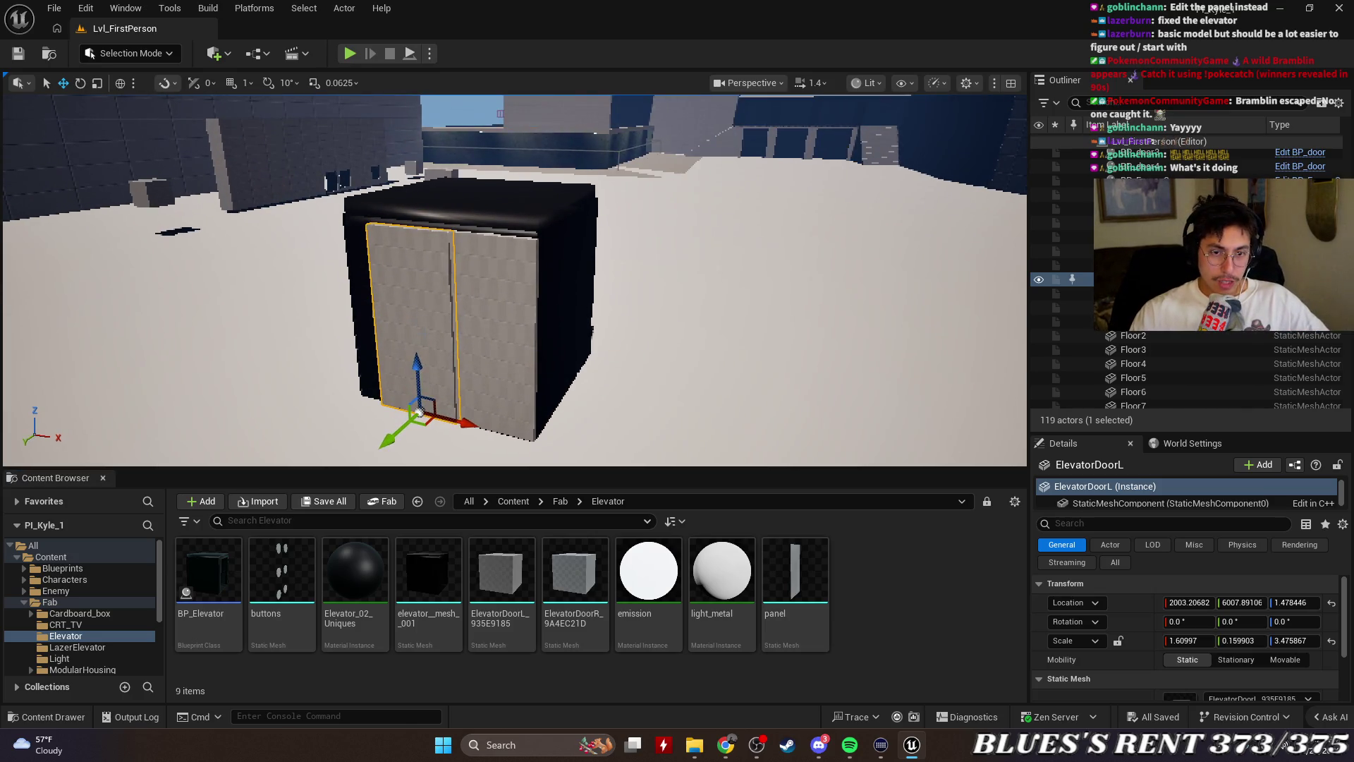
{"action": "left_click", "coordinate": [509, 319]}
{"action": "left_click", "coordinate": [443, 303], "text": "ctrl"}
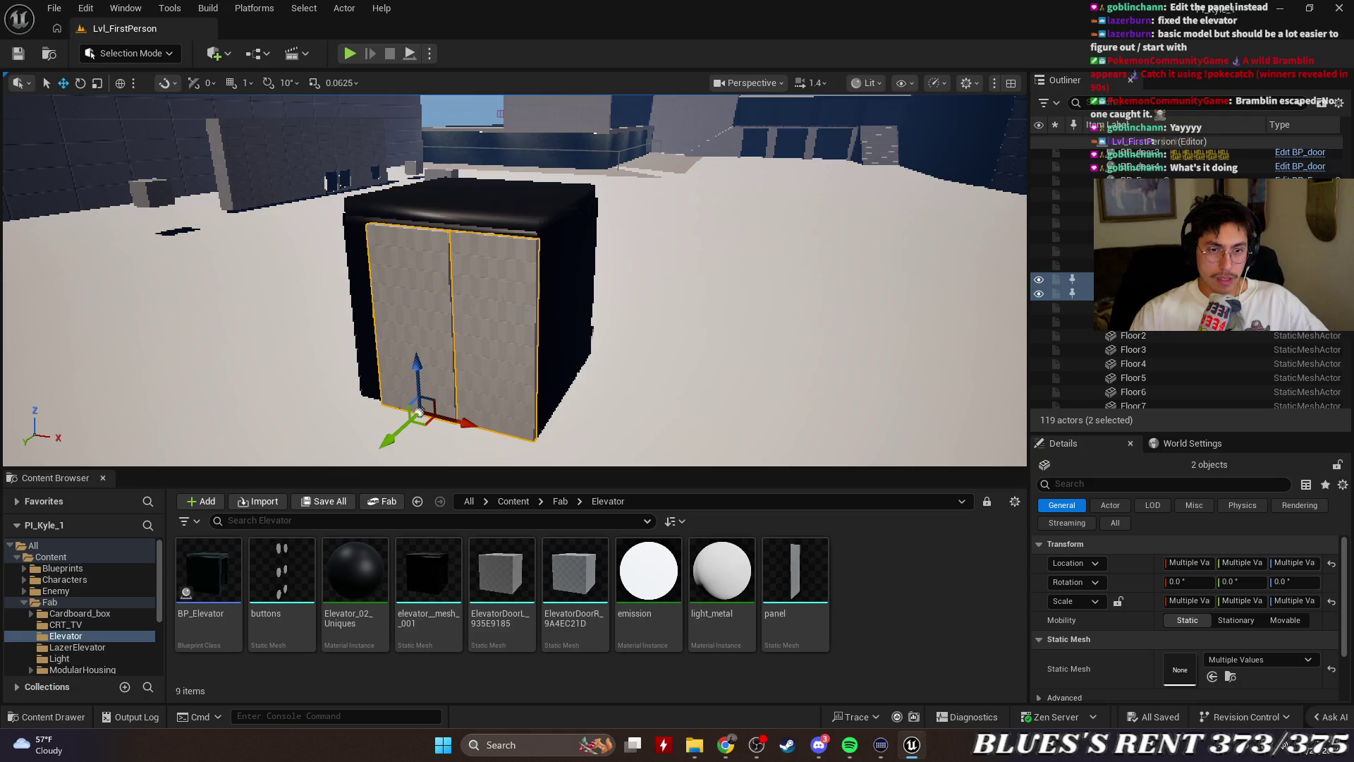
{"action": "scroll", "coordinate": [518, 409], "scroll_direction": "down", "scroll_amount": 5}
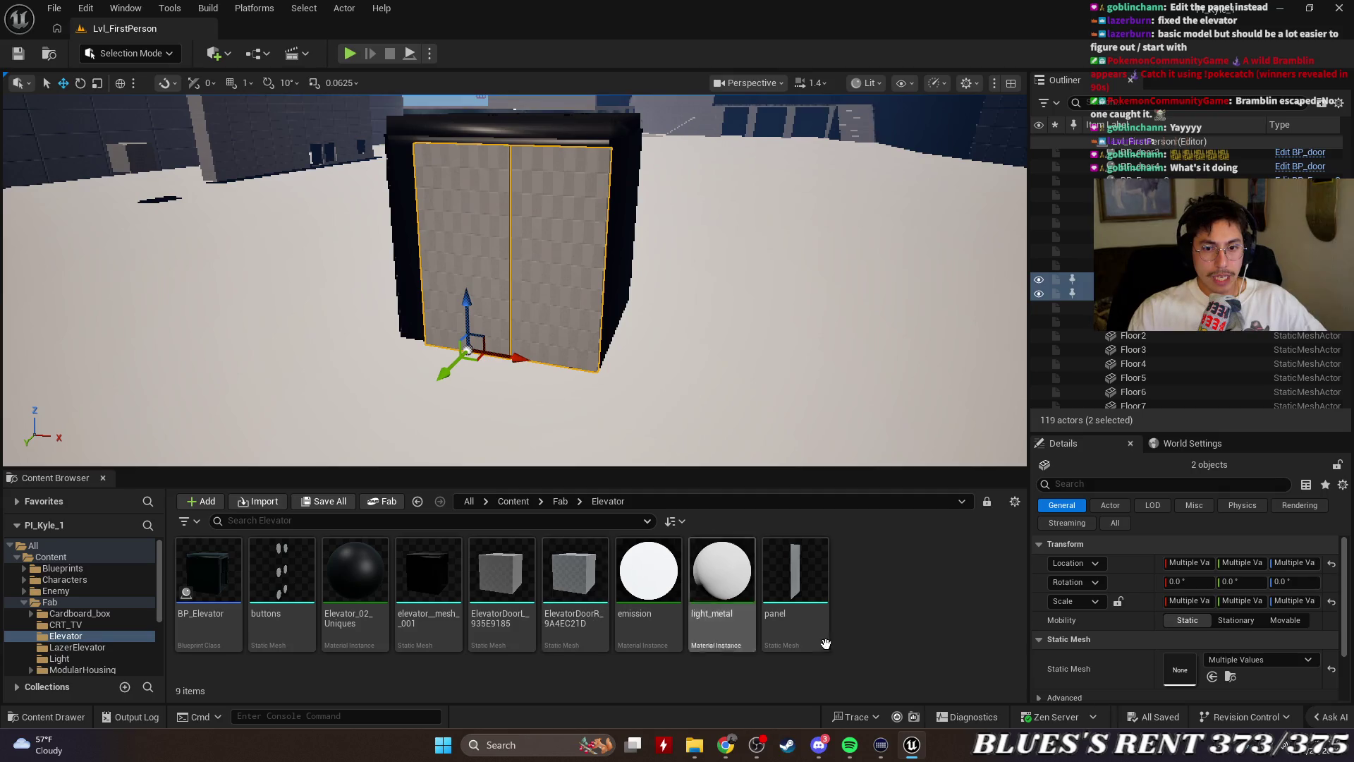
{"action": "left_click", "coordinate": [725, 348]}
{"action": "left_click", "coordinate": [557, 282]}
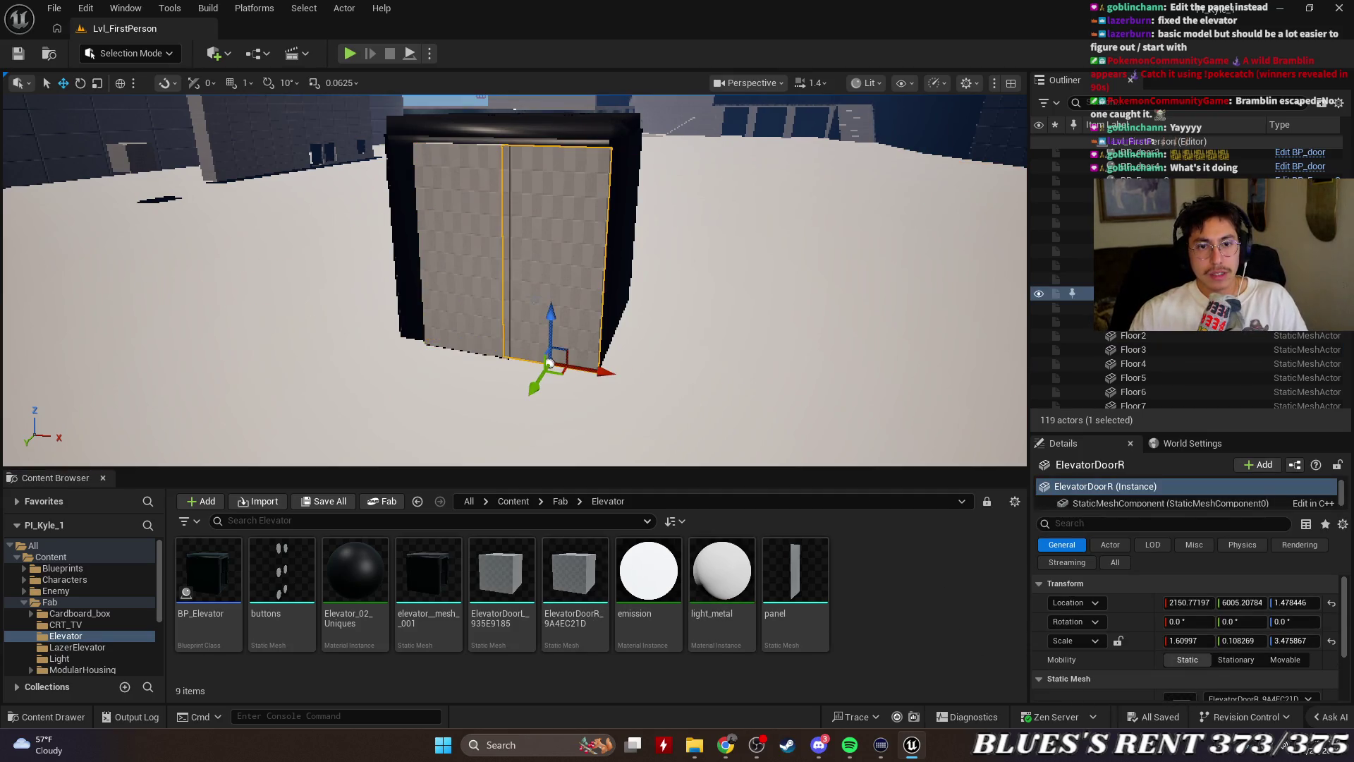
{"action": "left_click_drag", "start_coordinate": [501, 571], "coordinate": [712, 382]}
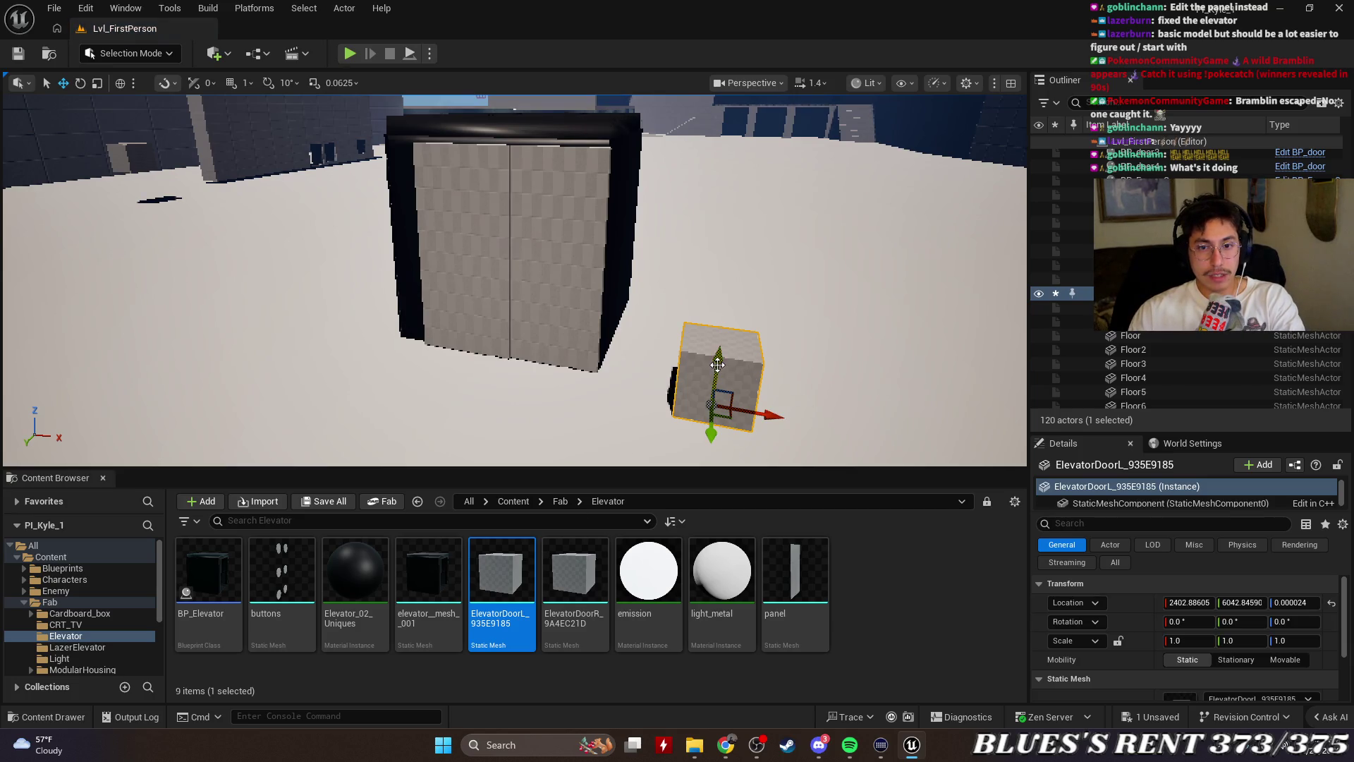
{"action": "key", "text": "ctrl+z"}
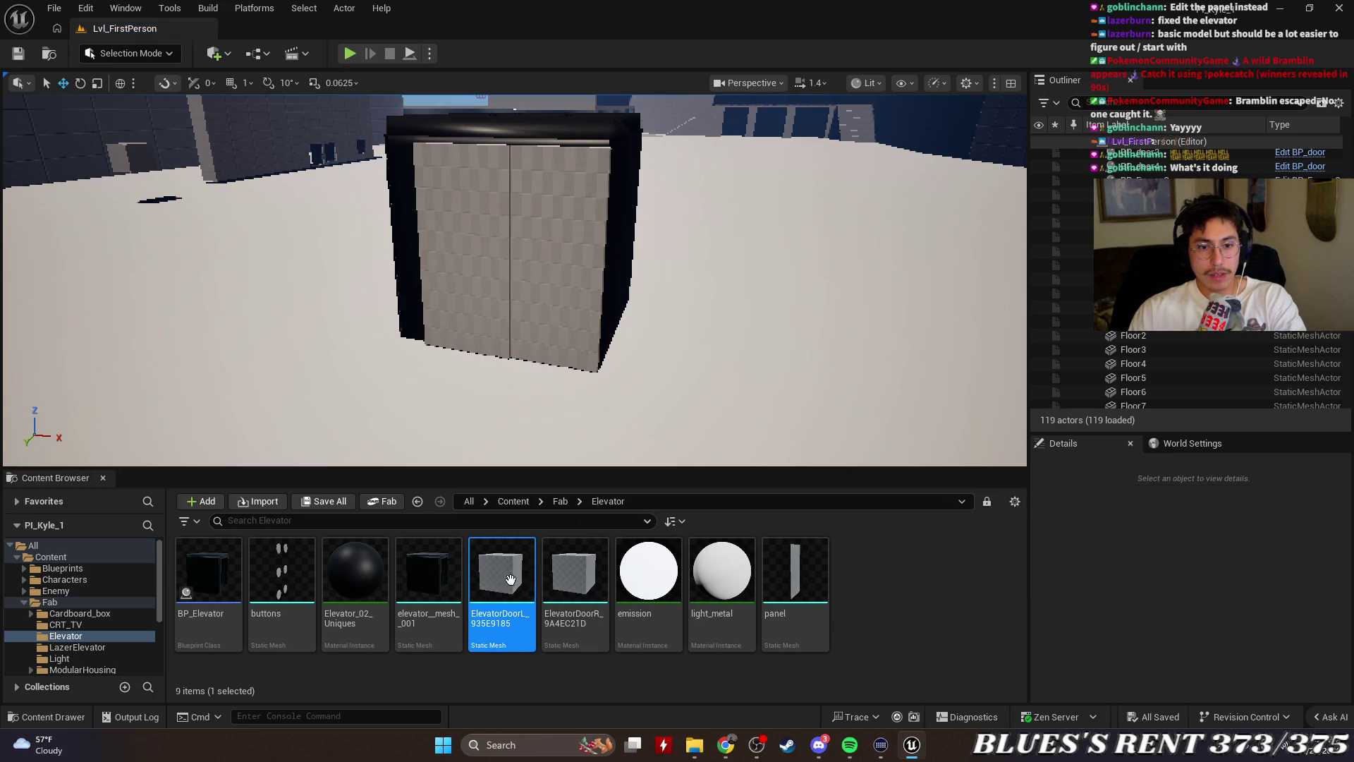
{"action": "left_click", "coordinate": [467, 350]}
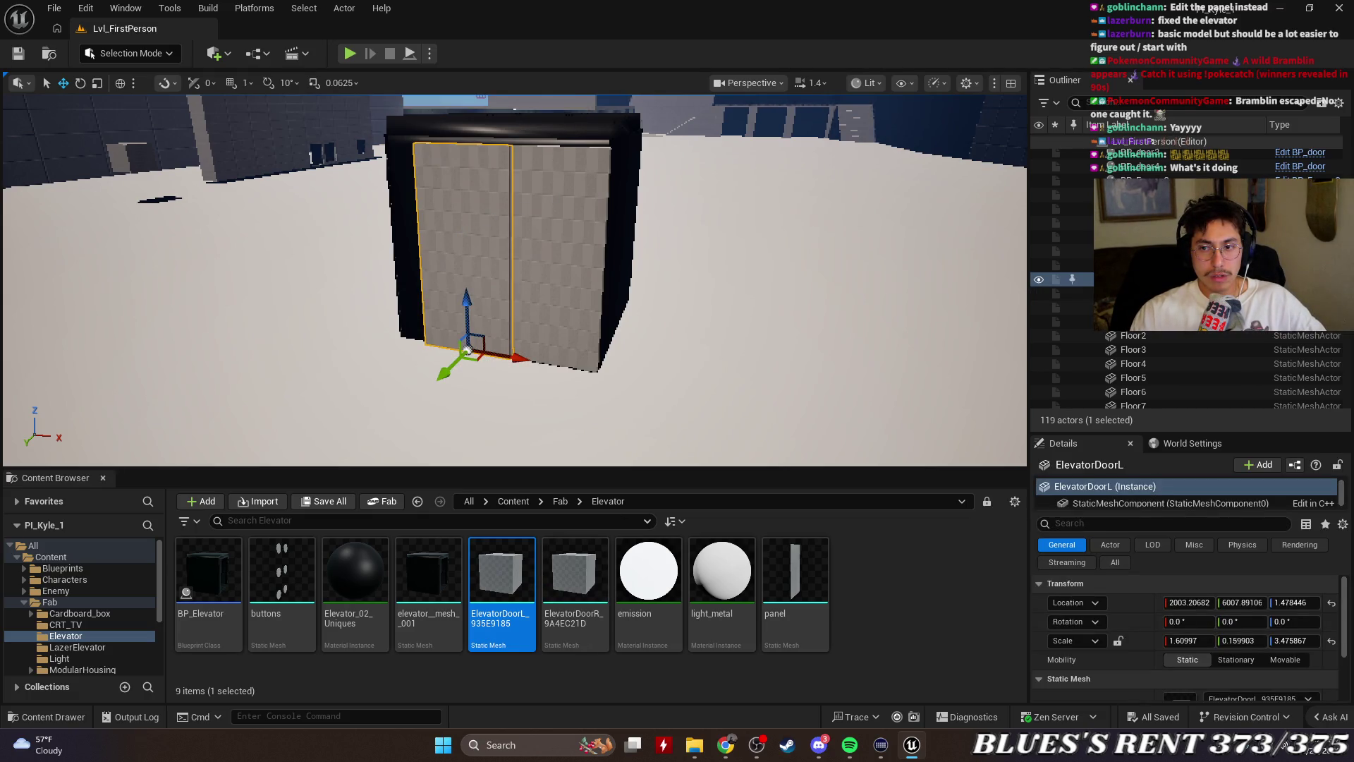
{"action": "right_click", "coordinate": [1164, 279]}
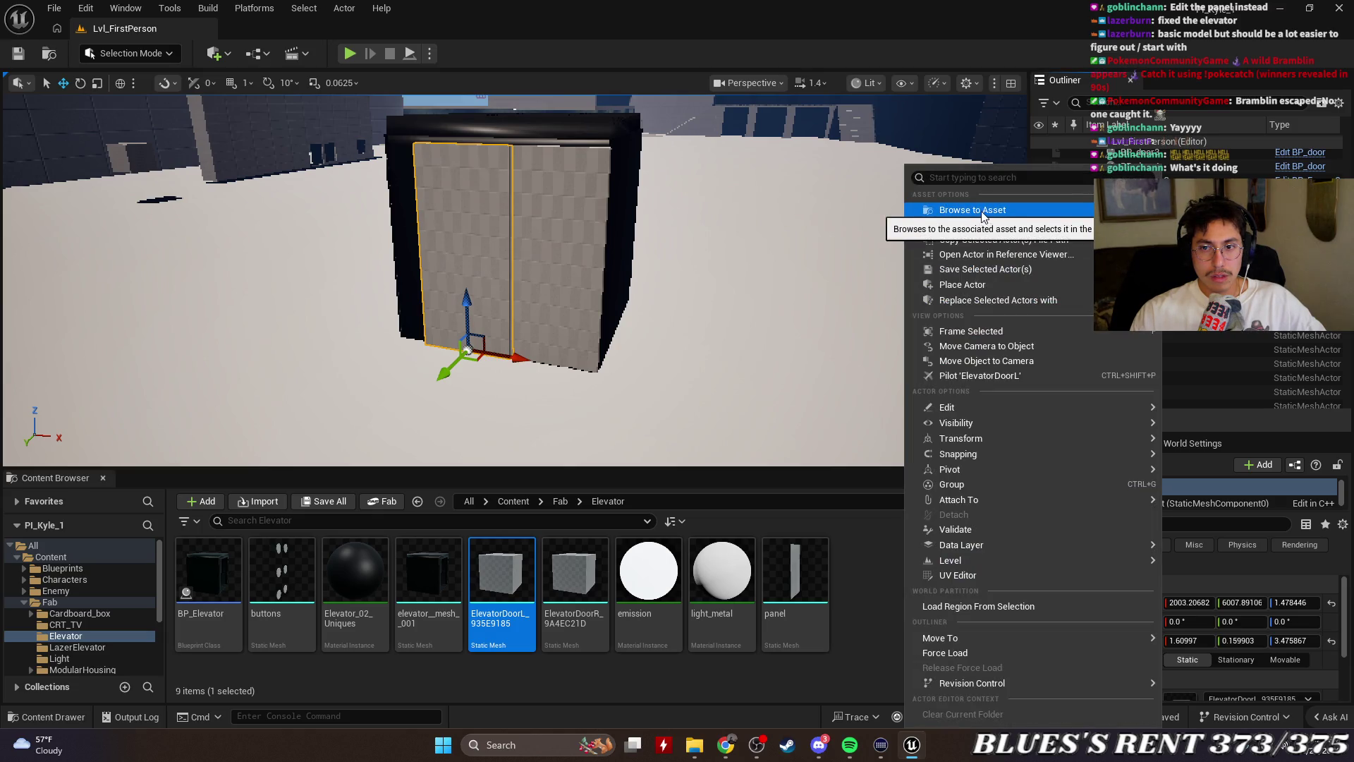
{"action": "left_click", "coordinate": [1026, 225]}
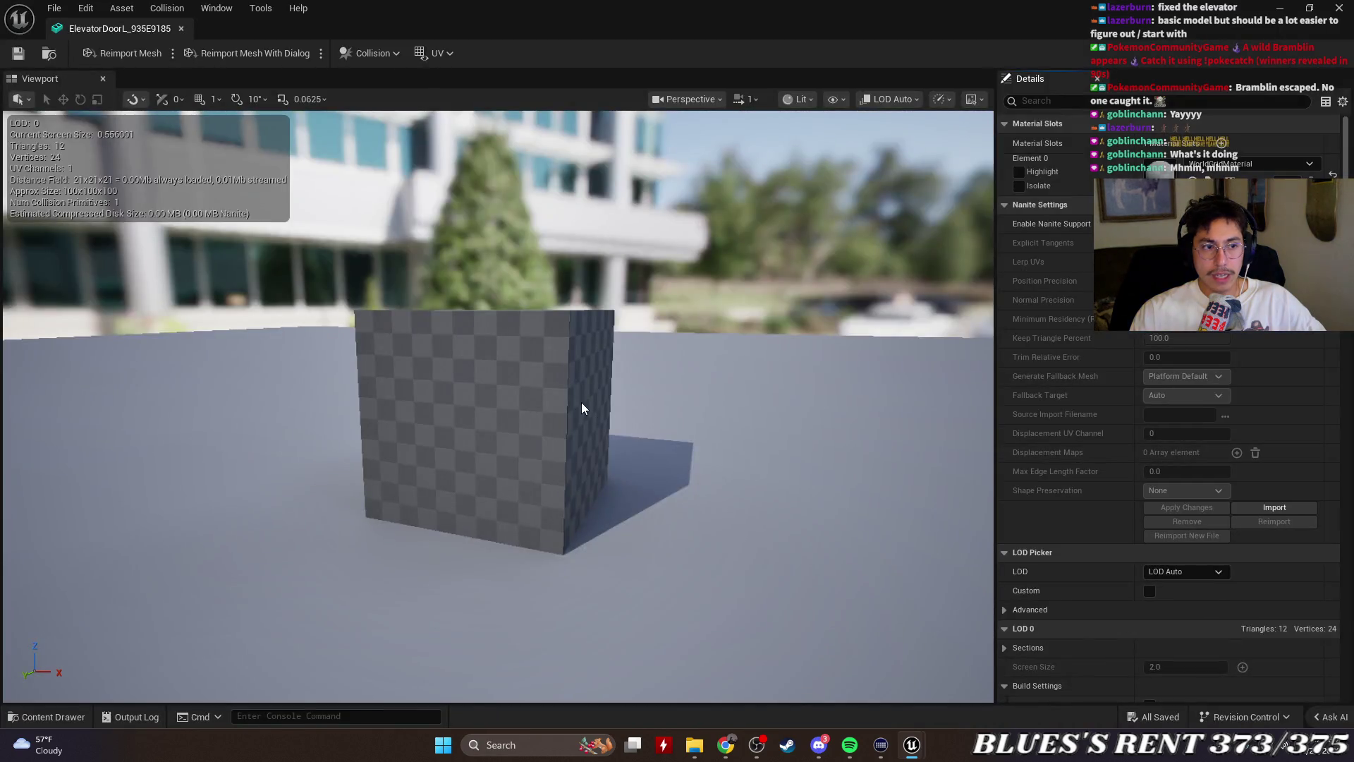
{"action": "left_click_drag", "start_coordinate": [581, 407], "coordinate": [536, 324]}
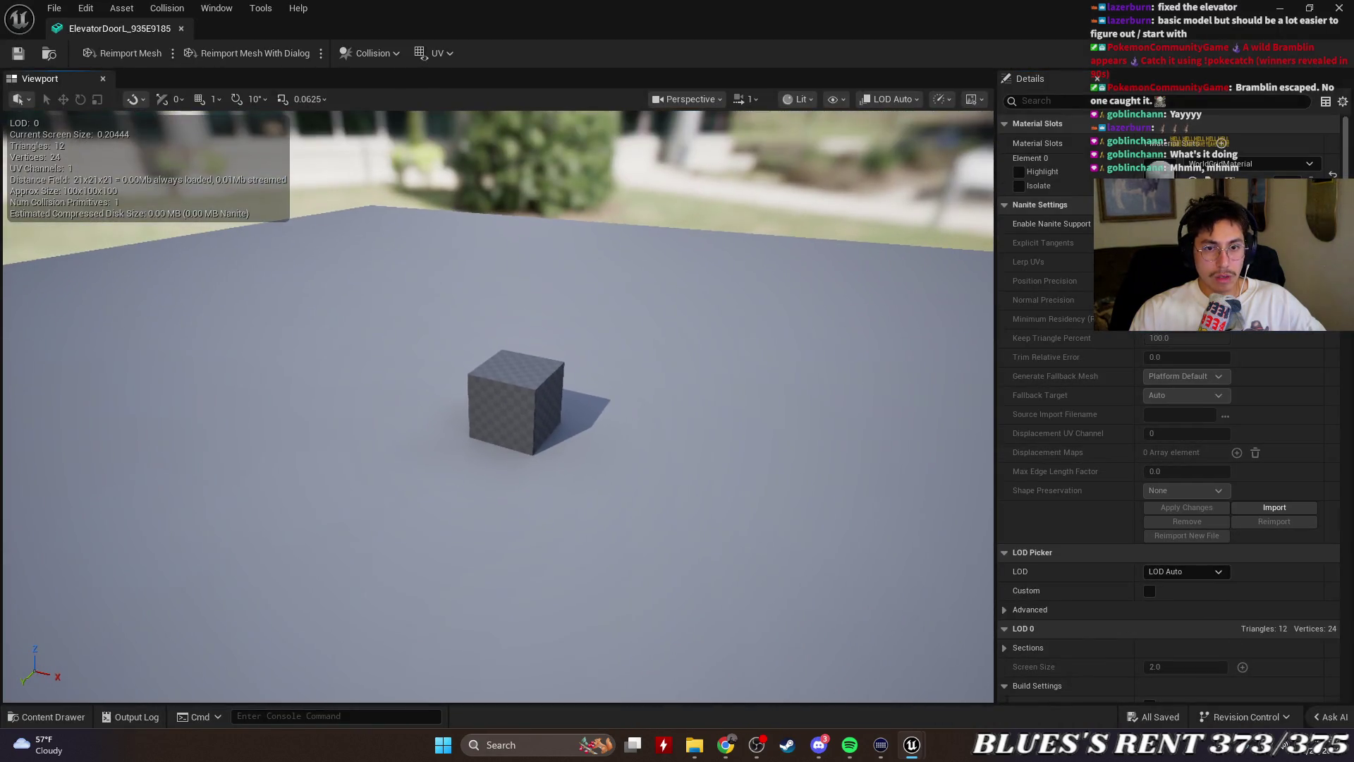
{"action": "left_click", "coordinate": [183, 29]}
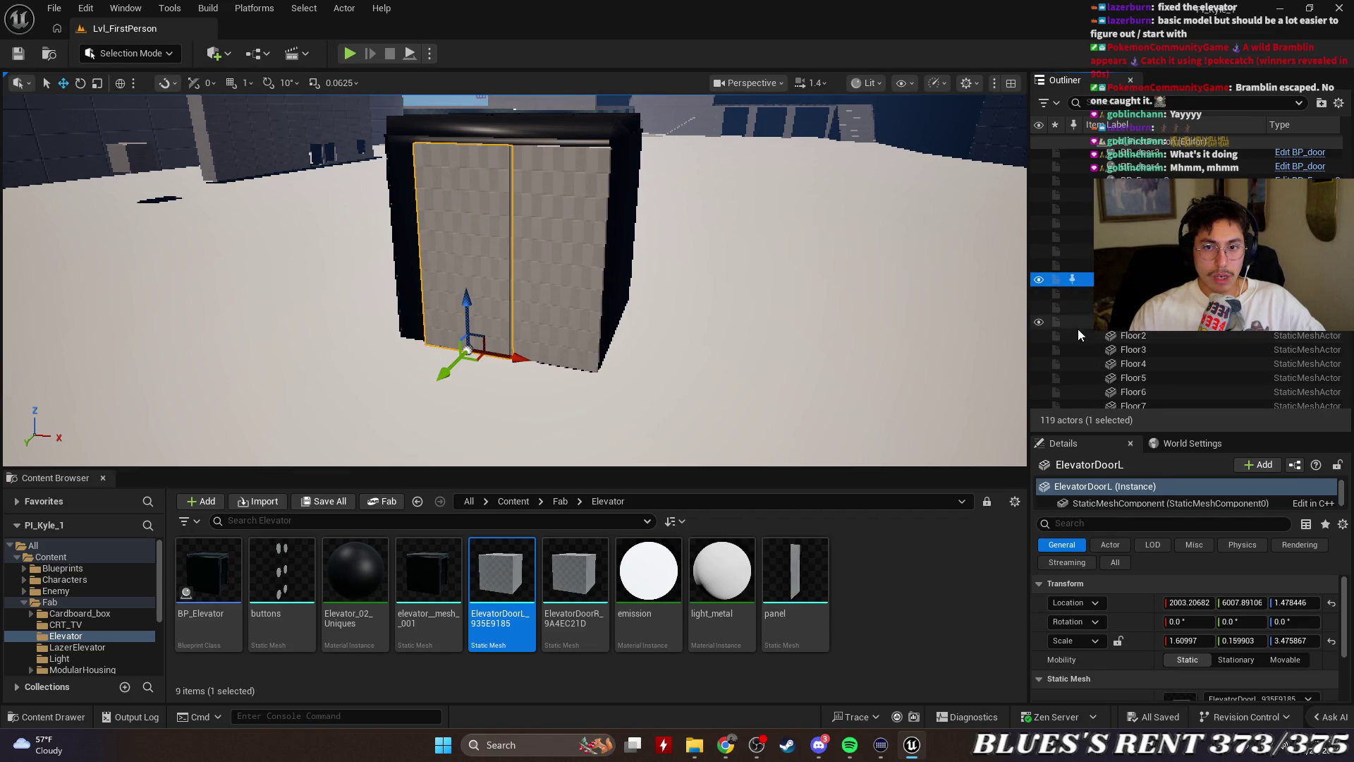
{"action": "key", "text": "f"}
{"action": "mouse_move", "coordinate": [853, 310]}
{"action": "left_mouse_down"}
{"action": "mouse_move", "coordinate": [889, 310]}
{"action": "mouse_move", "coordinate": [853, 310]}
{"action": "left_mouse_up"}
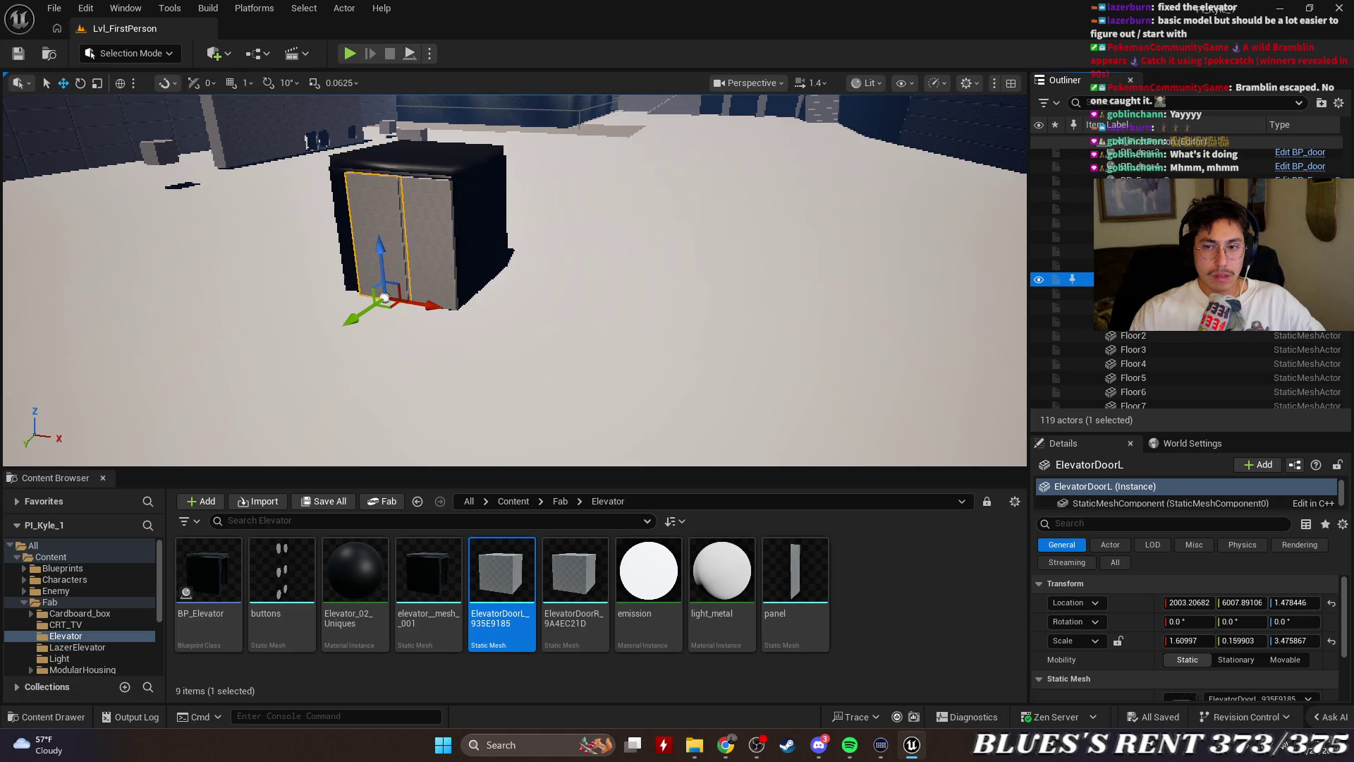
{"action": "right_click", "coordinate": [903, 280]}
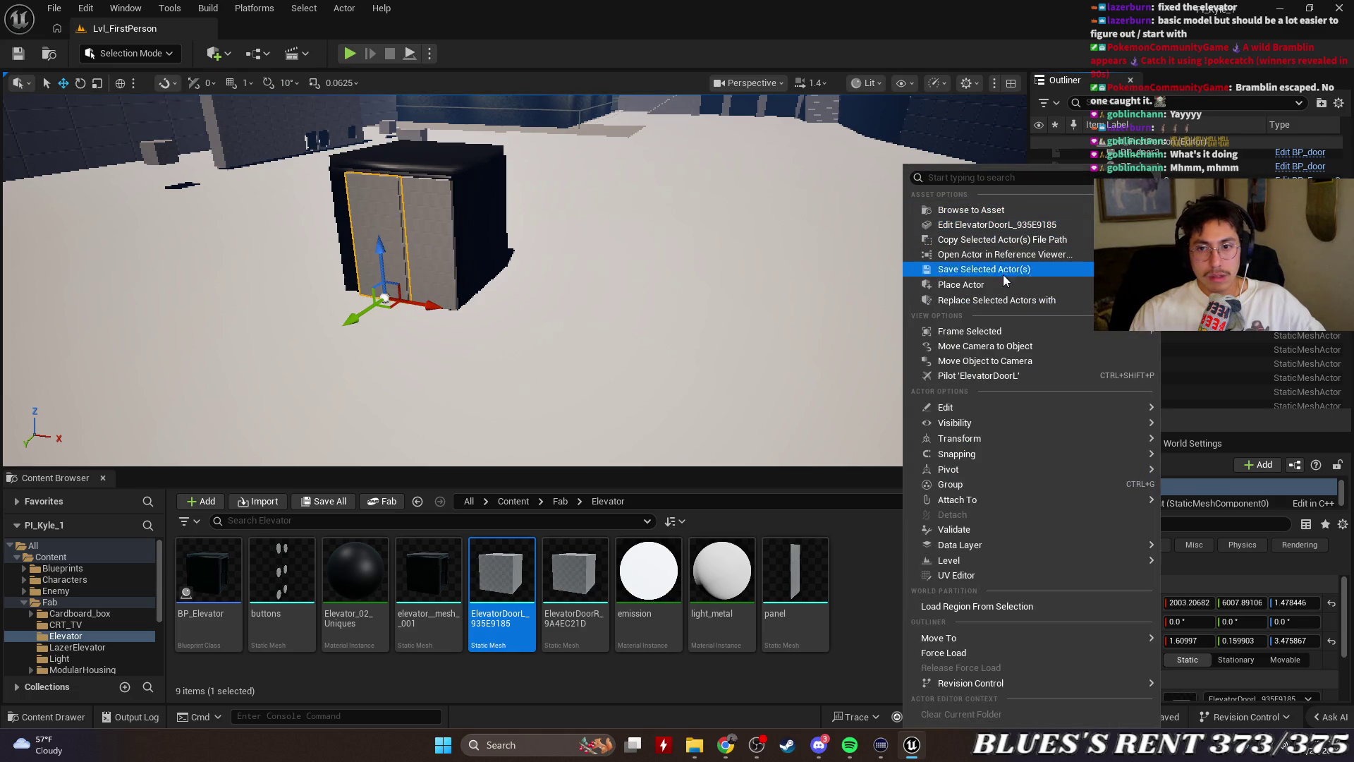
{"action": "mouse_move", "coordinate": [1034, 639]}
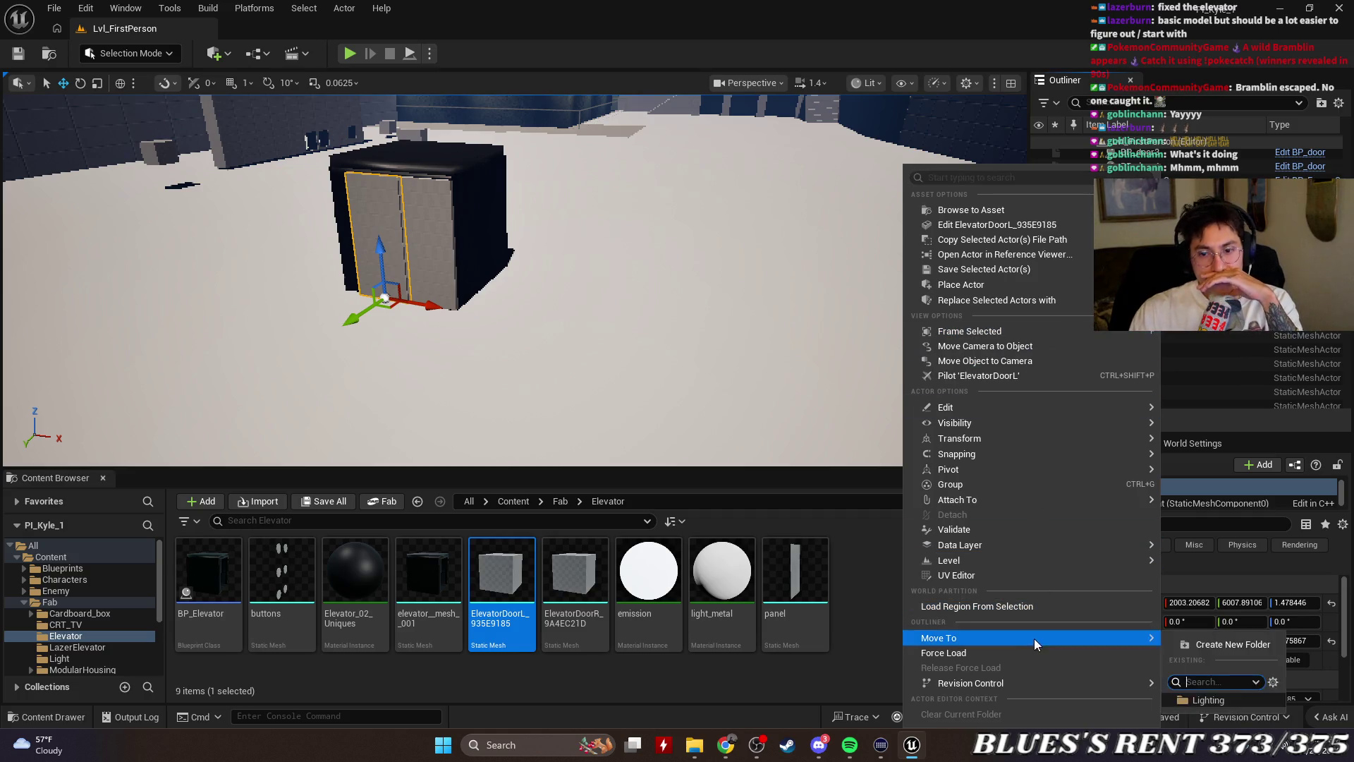
{"action": "left_click", "coordinate": [994, 212]}
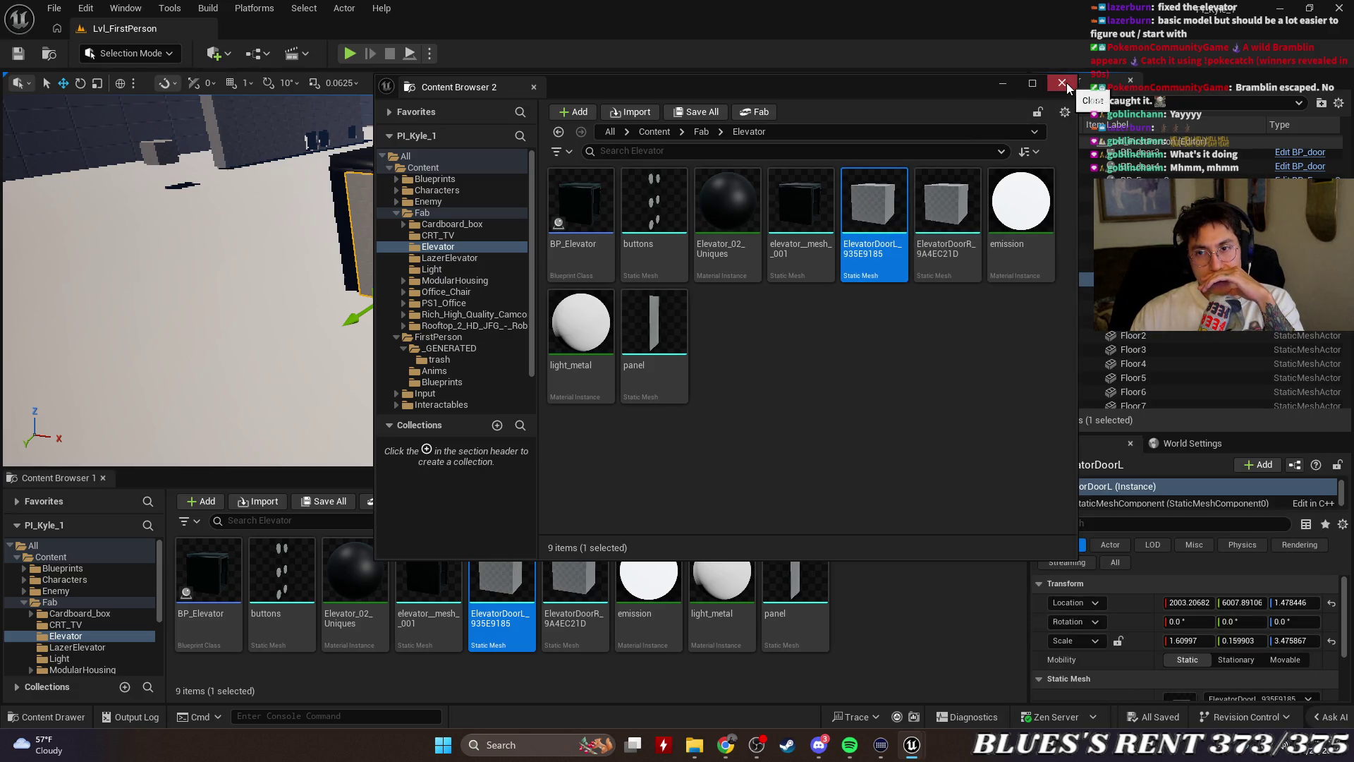
{"action": "left_click", "coordinate": [1062, 84]}
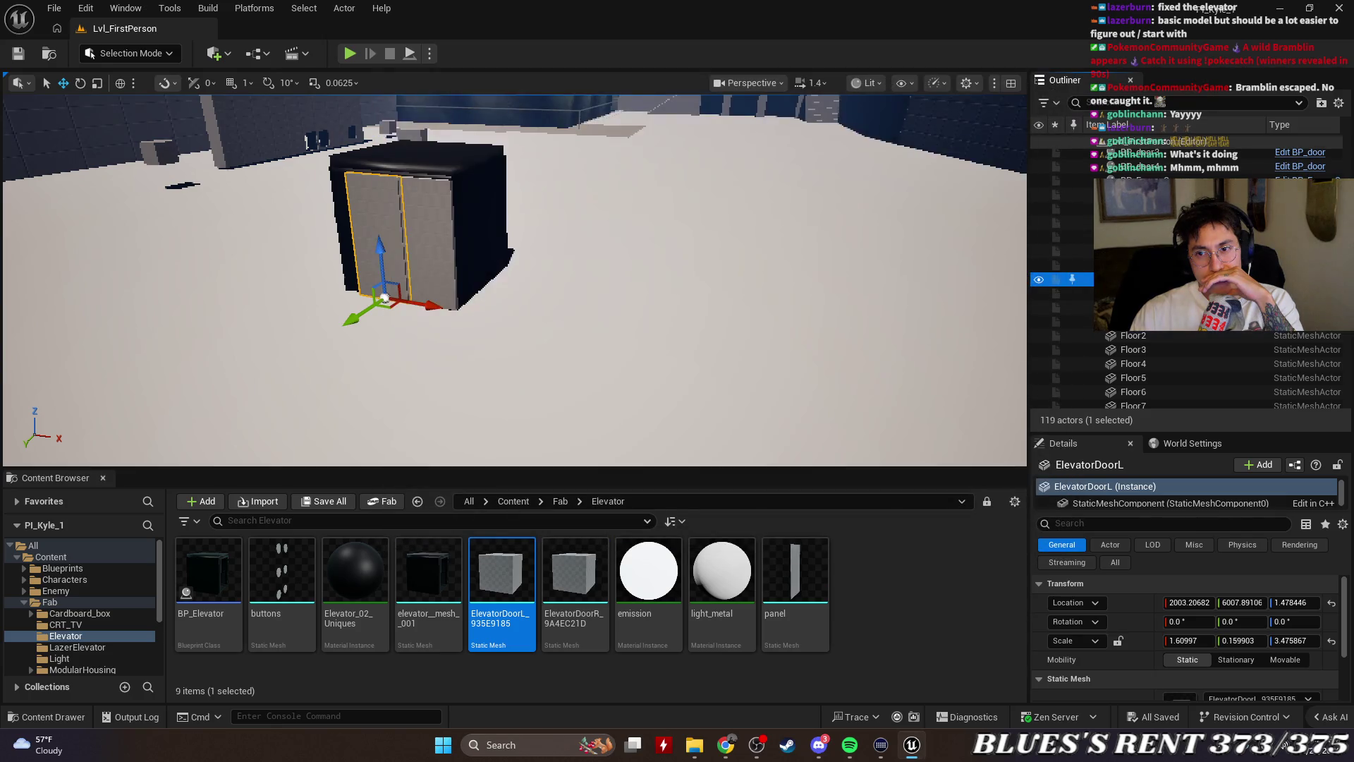
{"action": "right_click", "coordinate": [894, 165]}
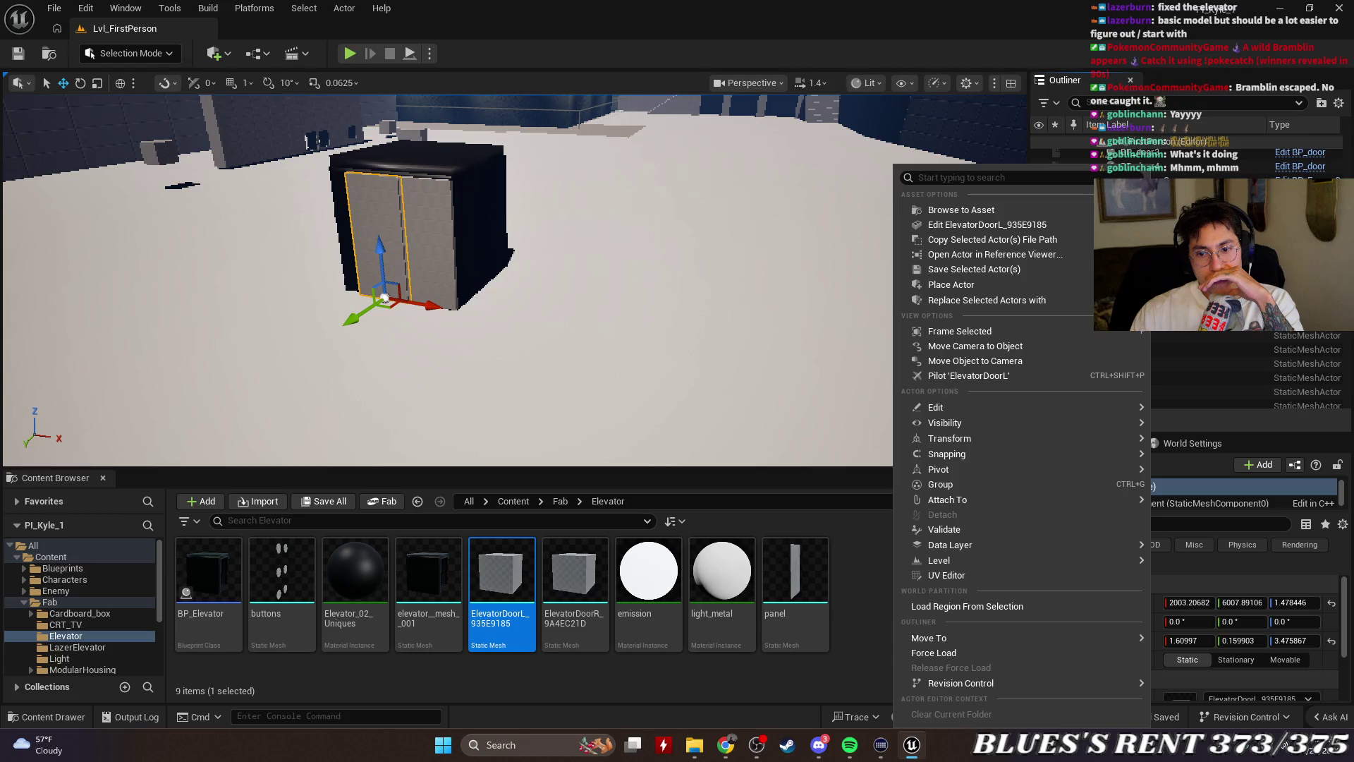
Force-delete the right door mesh asset from the Elevator folder
{"action": "left_click", "coordinate": [593, 383]}
{"action": "left_click", "coordinate": [574, 572]}
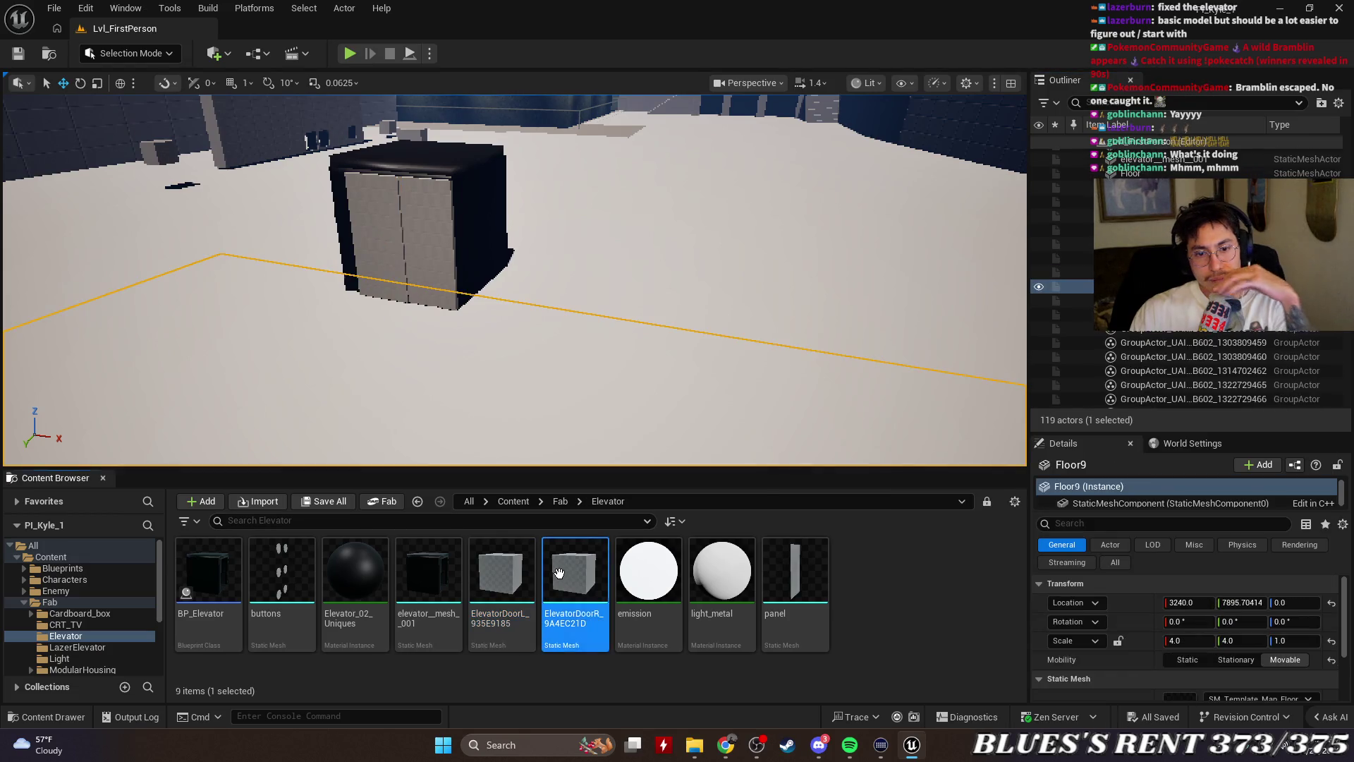
{"action": "key", "text": "Delete"}
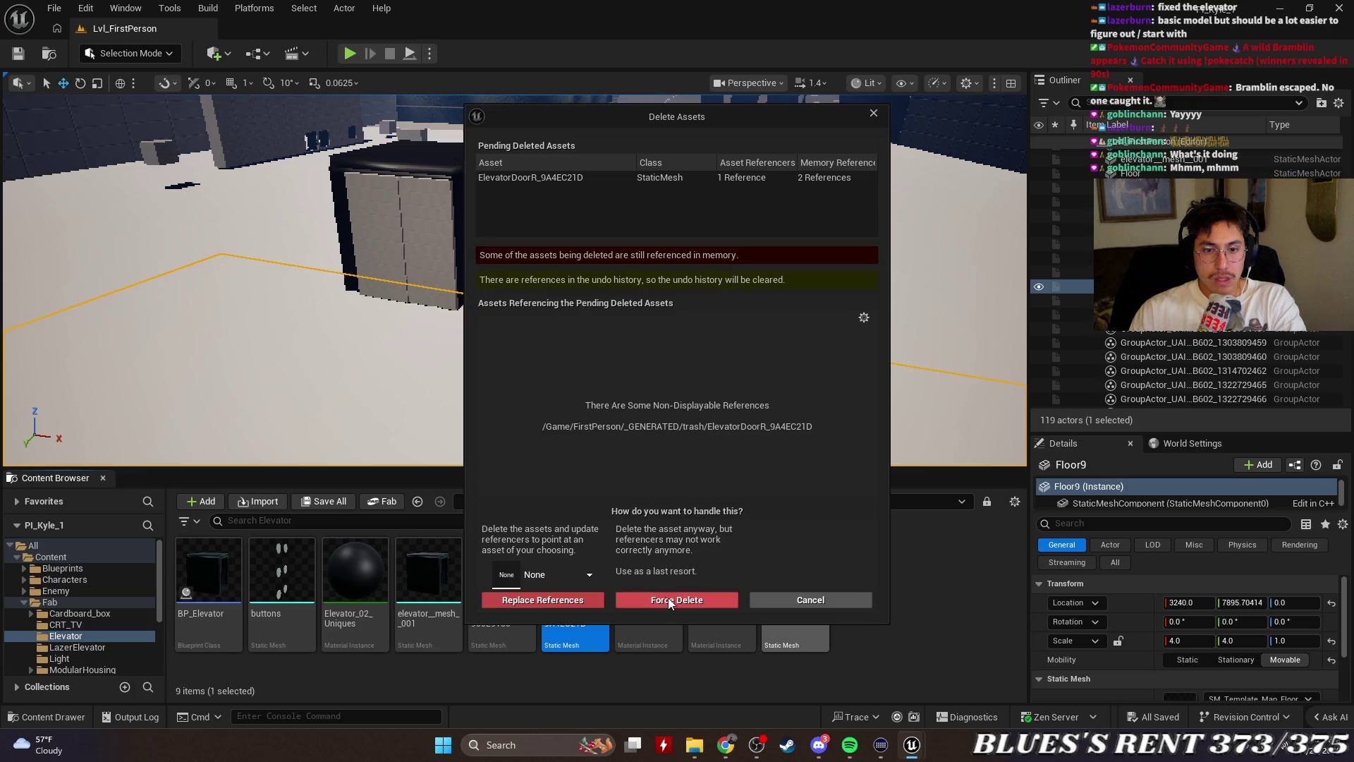
{"action": "left_click", "coordinate": [667, 598]}
Force-delete the ElevatorDoorL static mesh asset as well
{"action": "left_click", "coordinate": [501, 571]}
{"action": "key", "text": "Delete"}
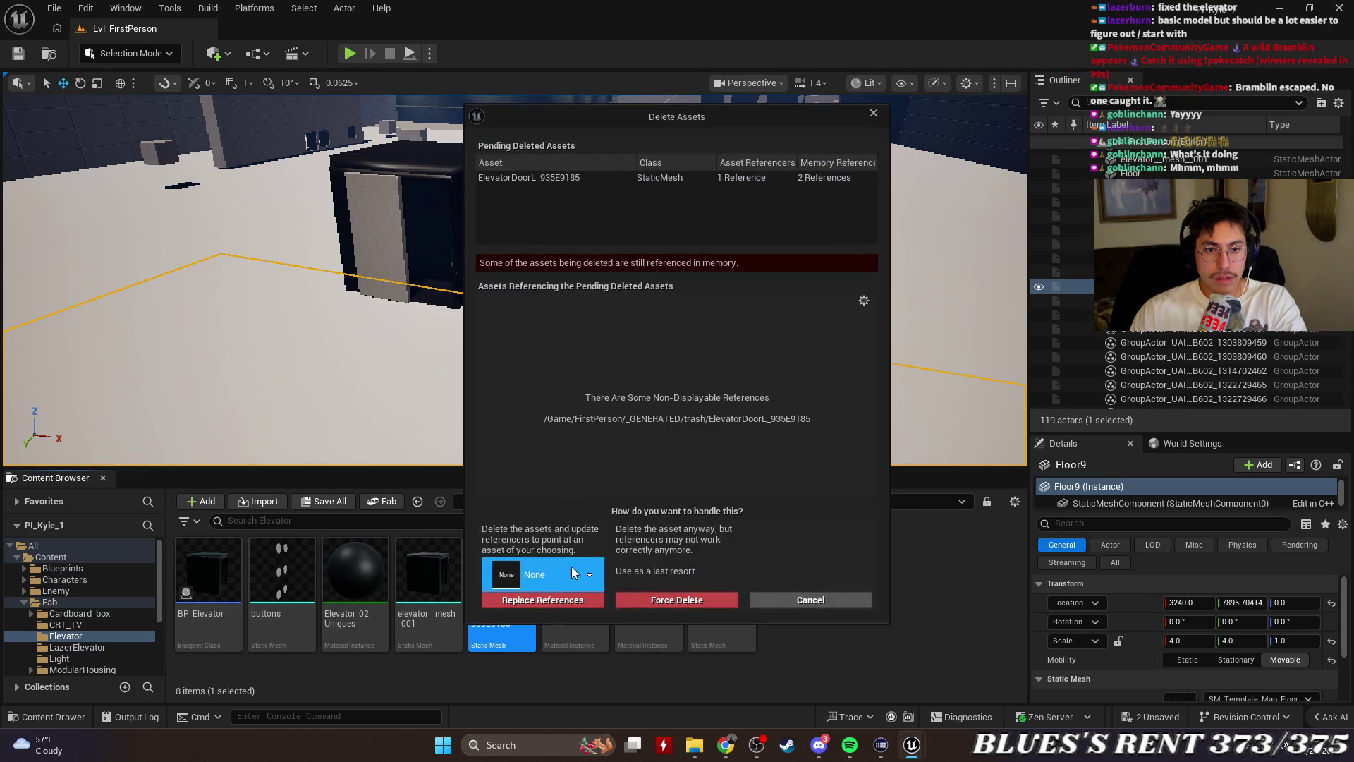
{"action": "left_click", "coordinate": [659, 599]}
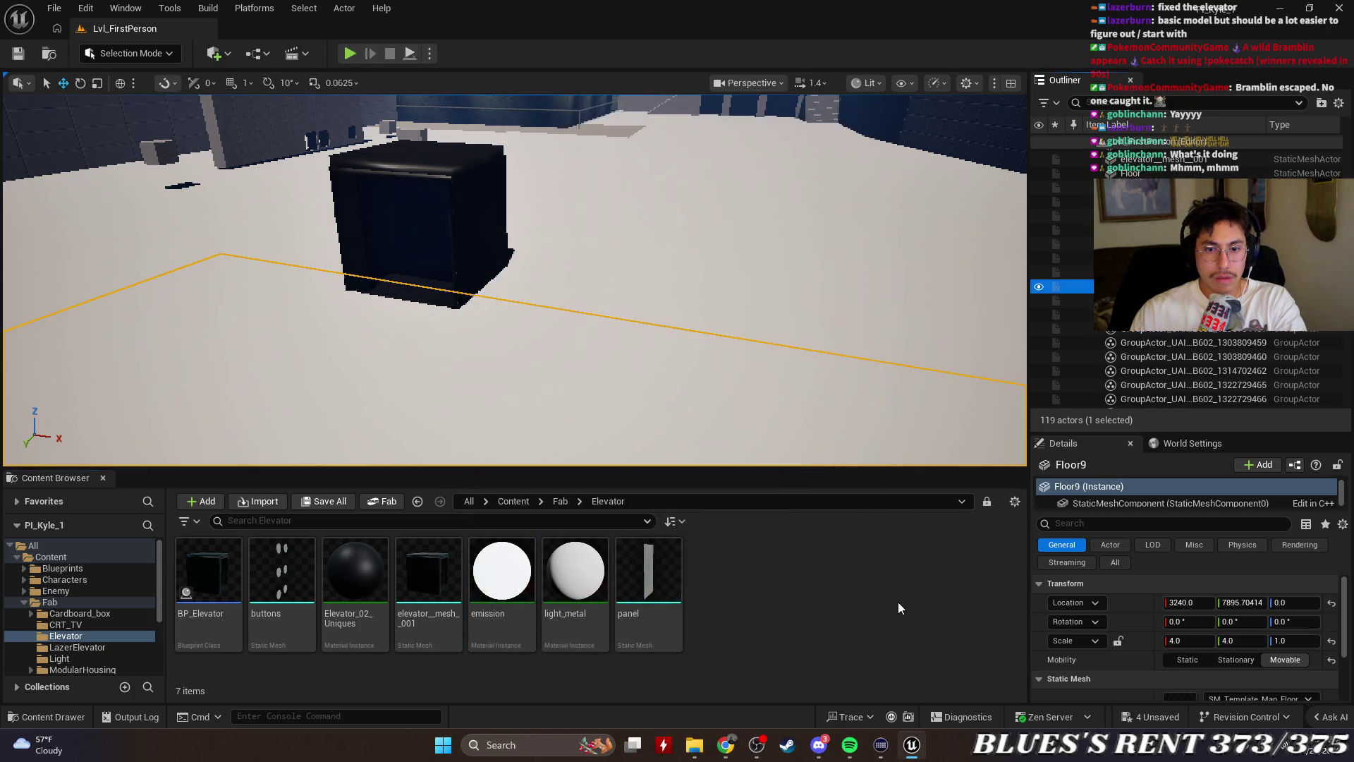
{"action": "key", "text": "s"}
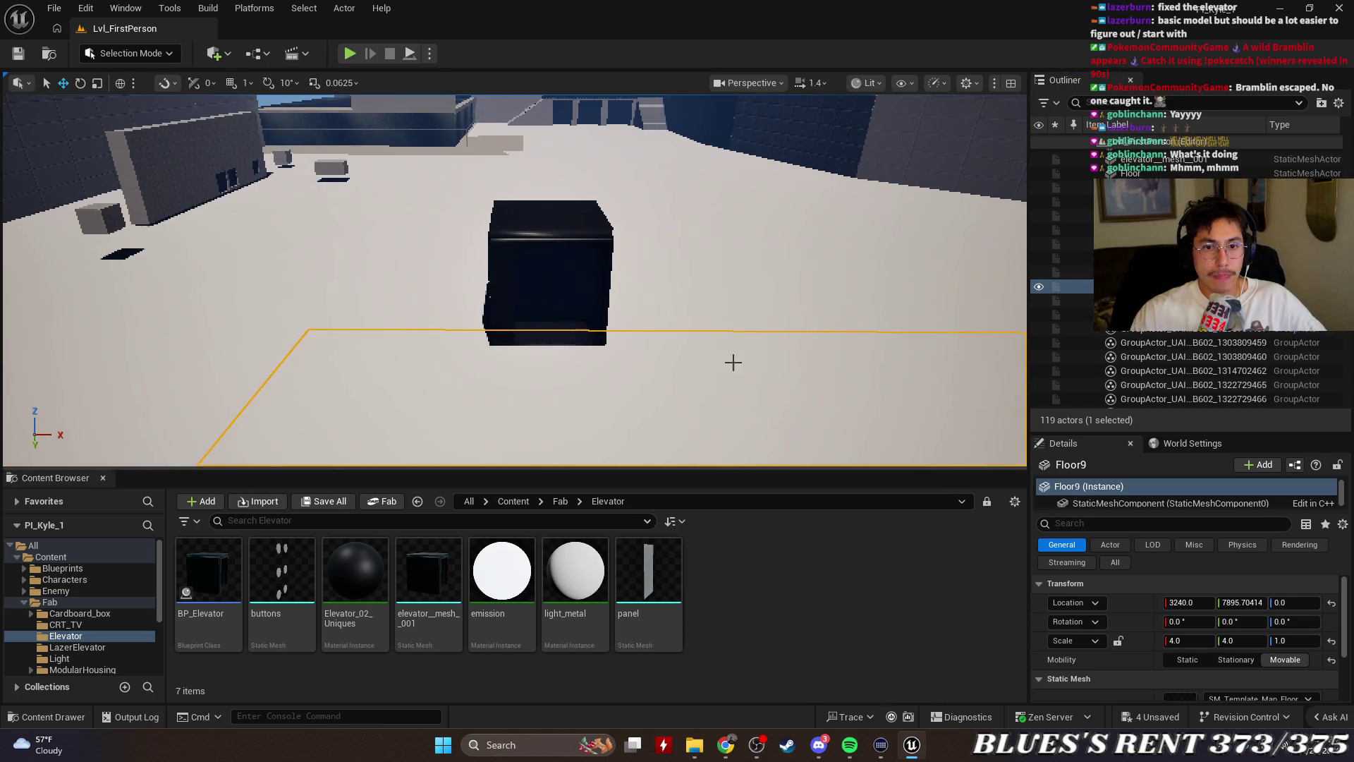
Switch the level editor from Selection to Modeling mode
{"action": "key", "text": "w"}
{"action": "left_click", "coordinate": [213, 56]}
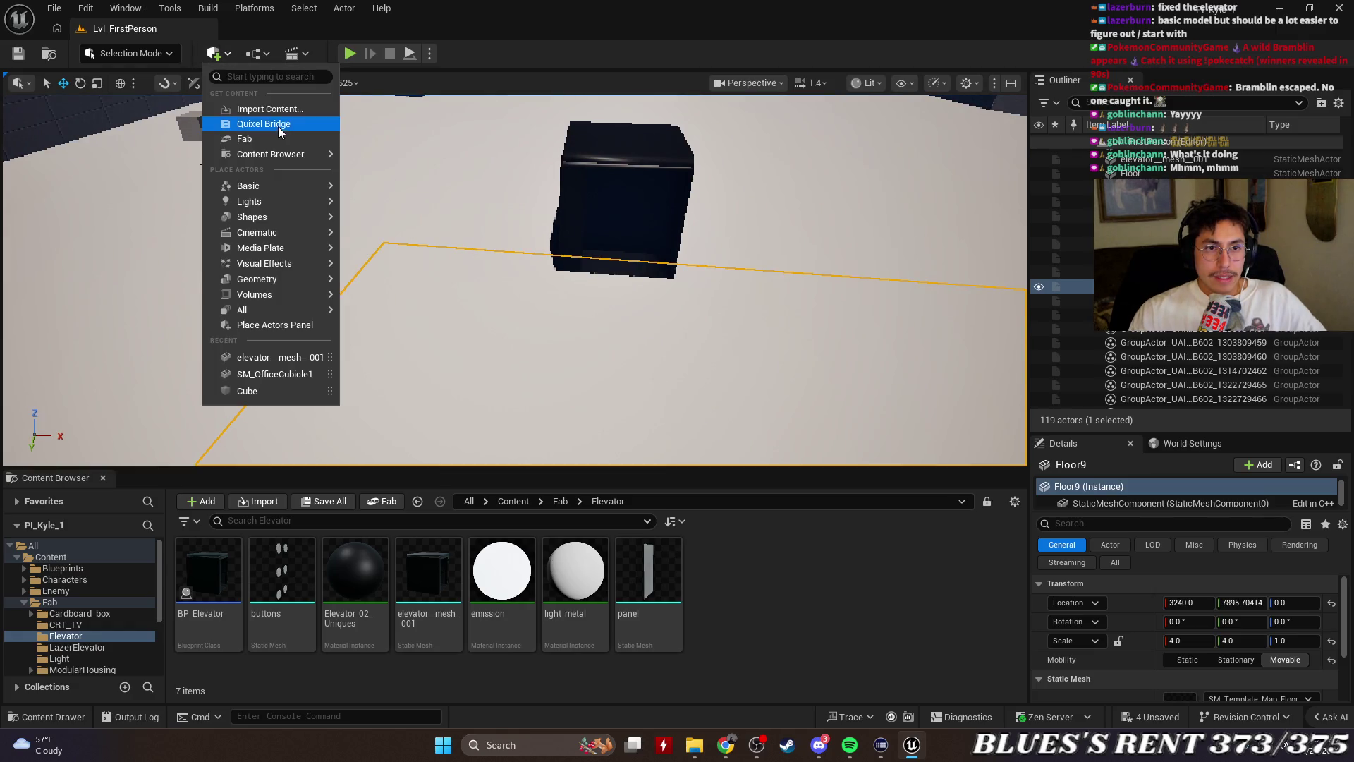
{"action": "mouse_move", "coordinate": [276, 263]}
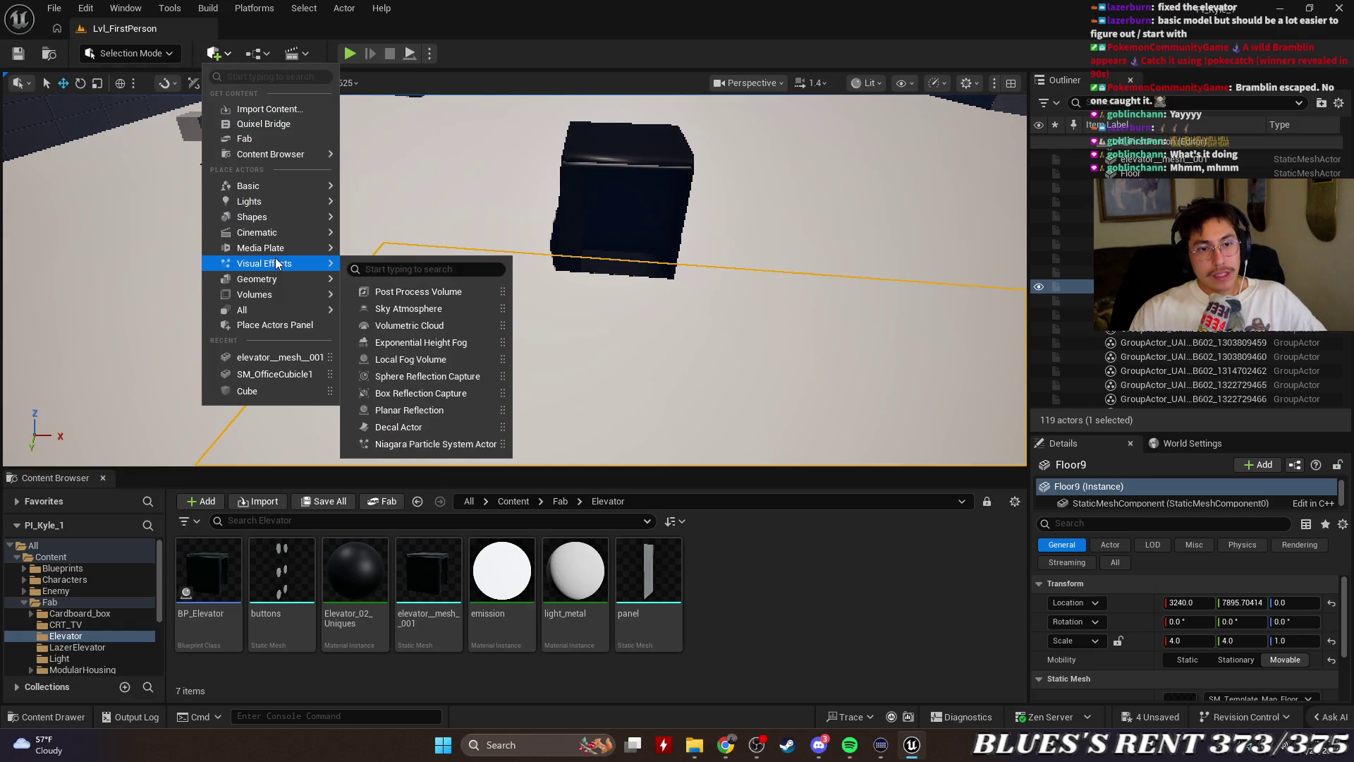
{"action": "left_click", "coordinate": [173, 54]}
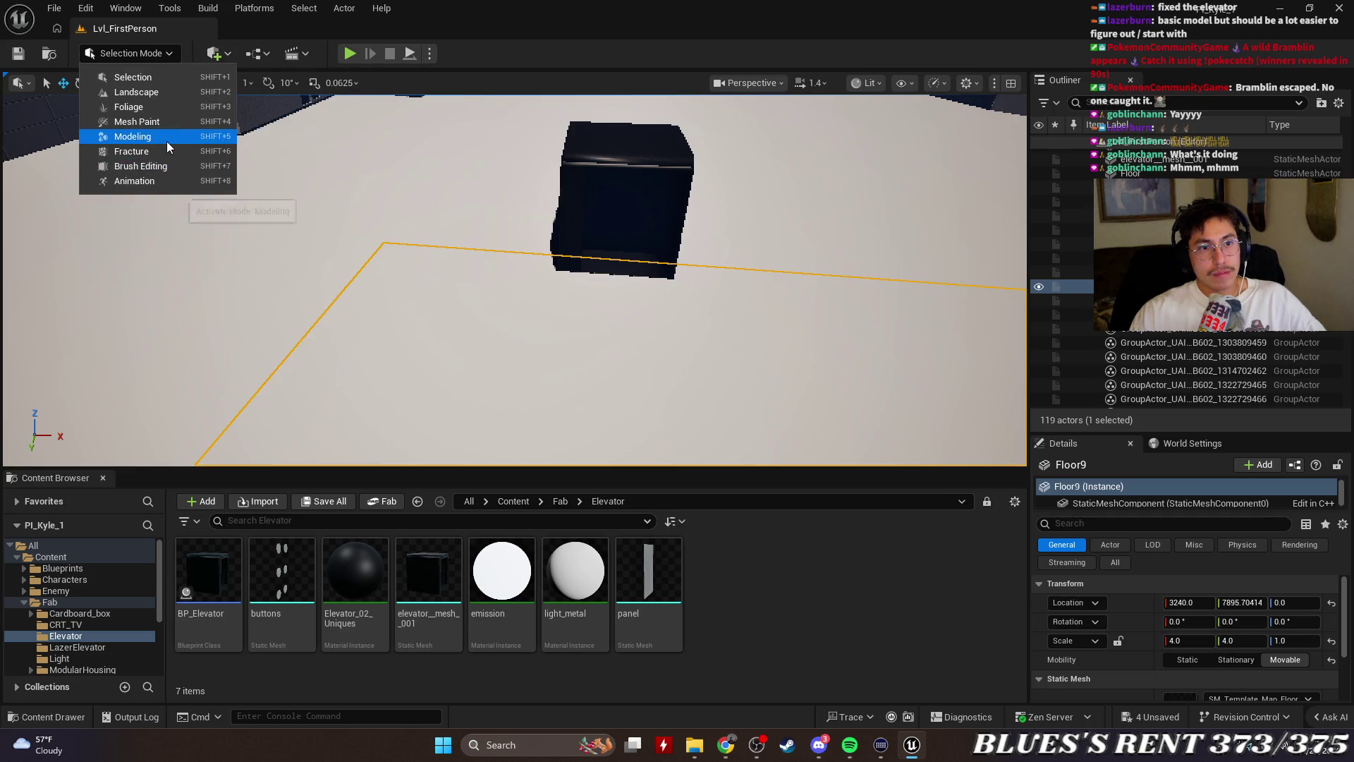
{"action": "left_click", "coordinate": [166, 141]}
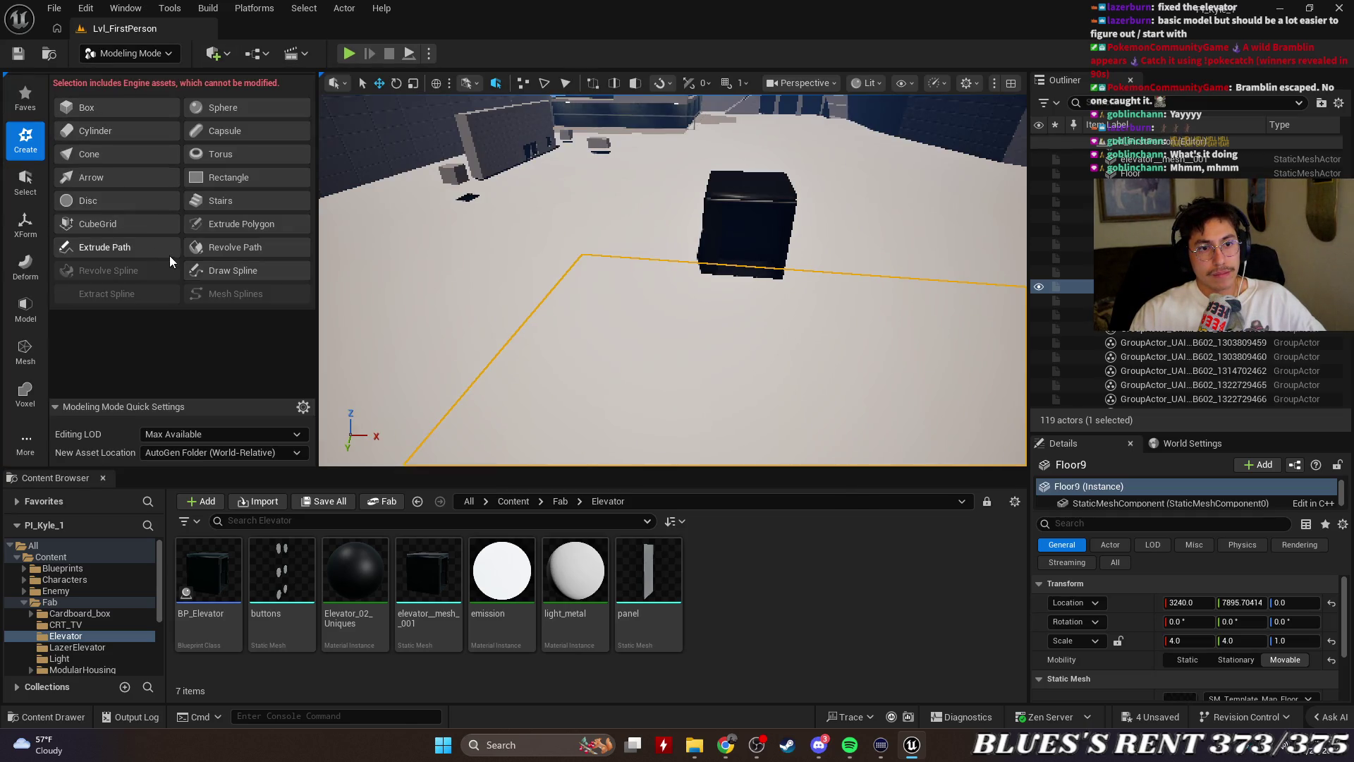
Browse the modeling tool categories, ending on the shape creation tools
{"action": "left_click", "coordinate": [31, 319]}
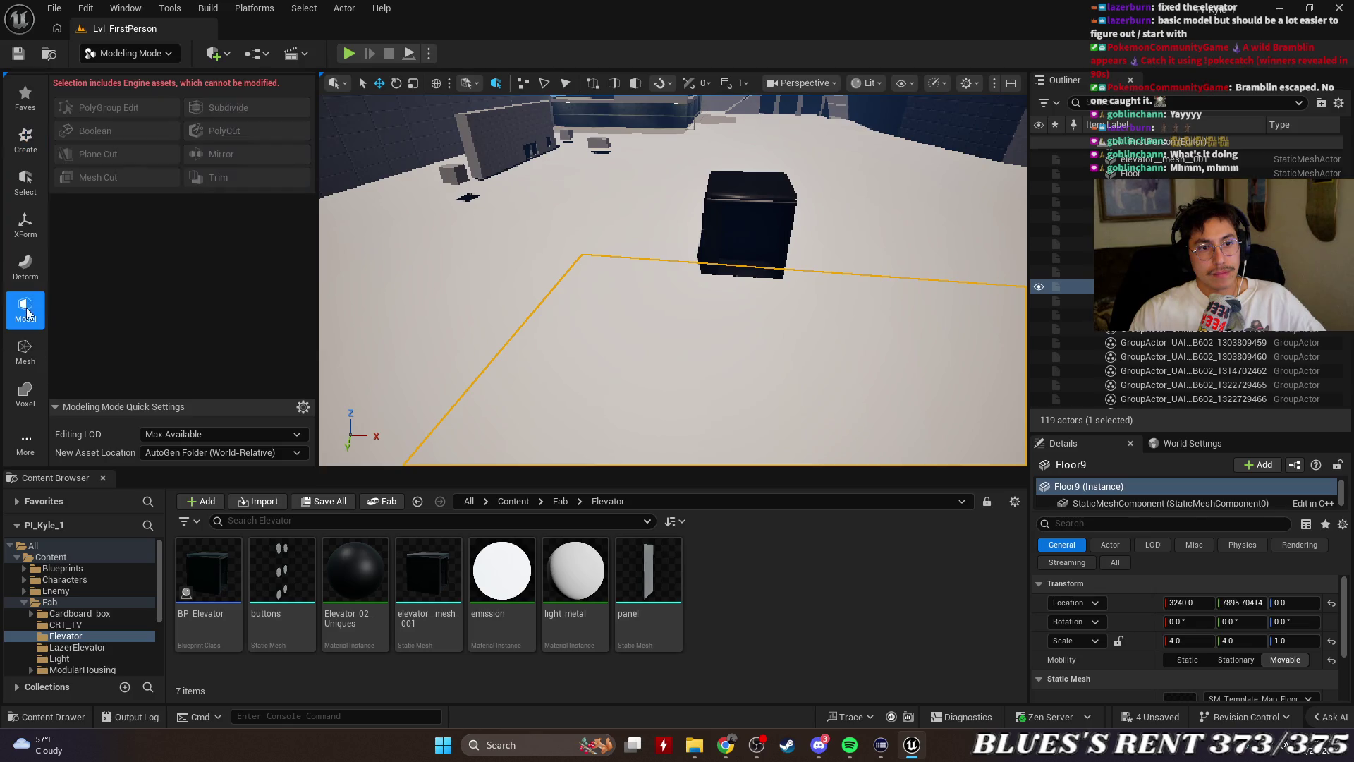
{"action": "left_click", "coordinate": [30, 351]}
{"action": "left_click", "coordinate": [26, 307]}
{"action": "left_click", "coordinate": [26, 264]}
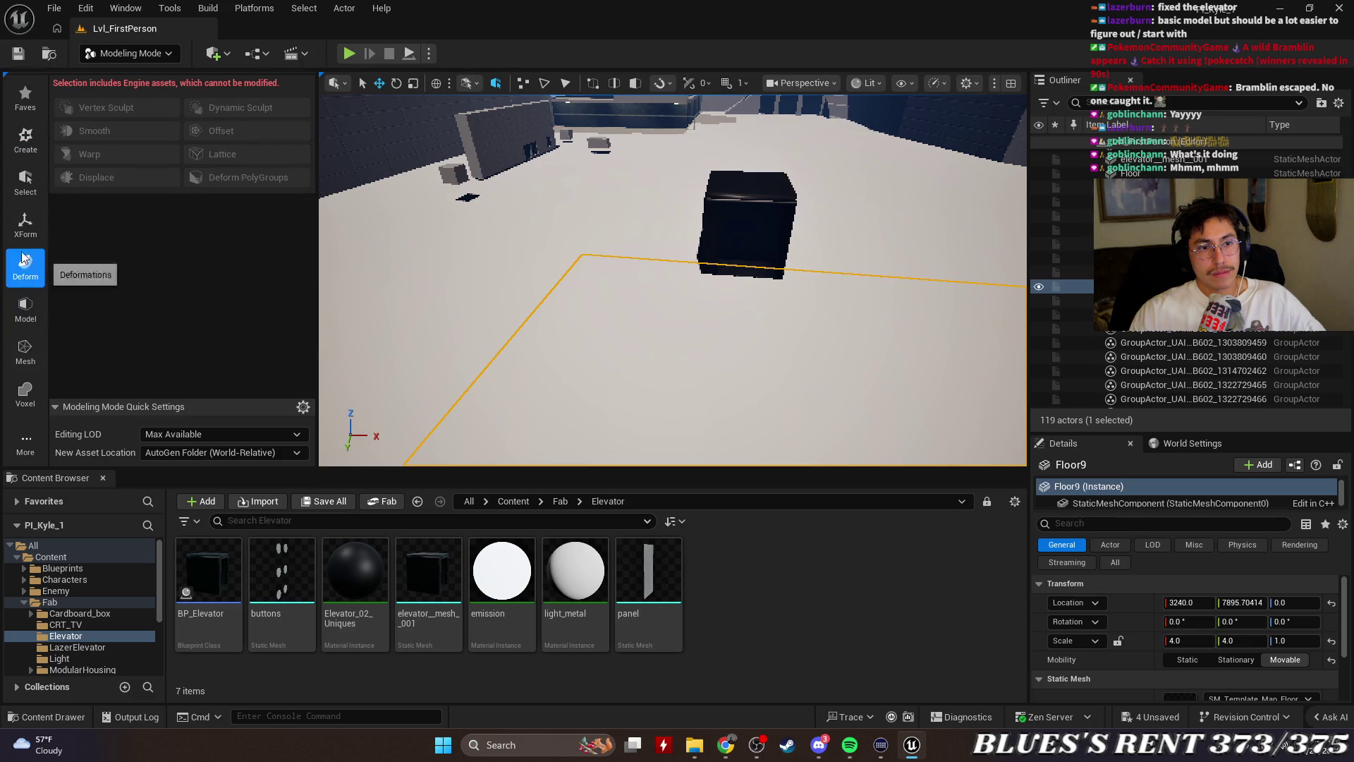
{"action": "left_click", "coordinate": [26, 224]}
{"action": "left_click", "coordinate": [26, 180]}
{"action": "left_click", "coordinate": [27, 226]}
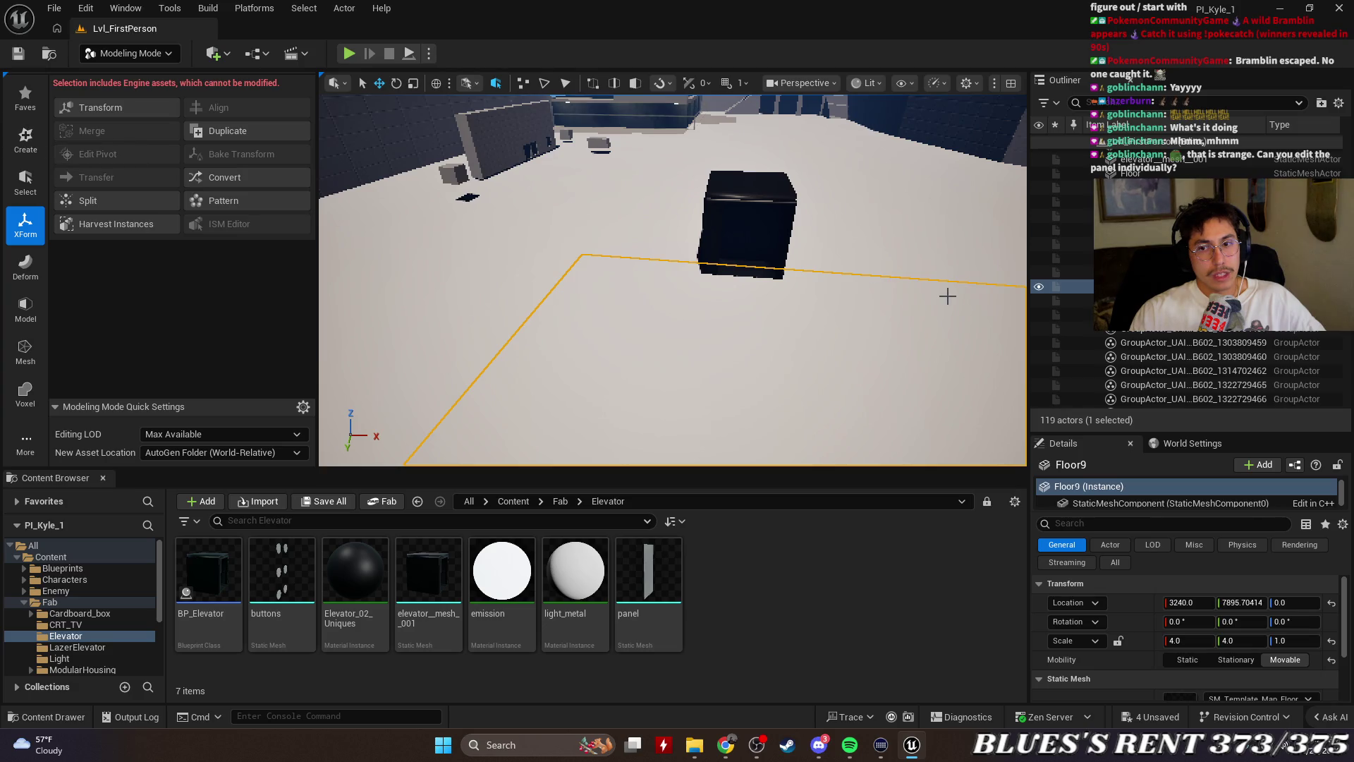
{"action": "mouse_move", "coordinate": [798, 320]}
{"action": "left_mouse_down"}
{"action": "mouse_move", "coordinate": [811, 315]}
{"action": "mouse_move", "coordinate": [798, 311]}
{"action": "left_mouse_up"}
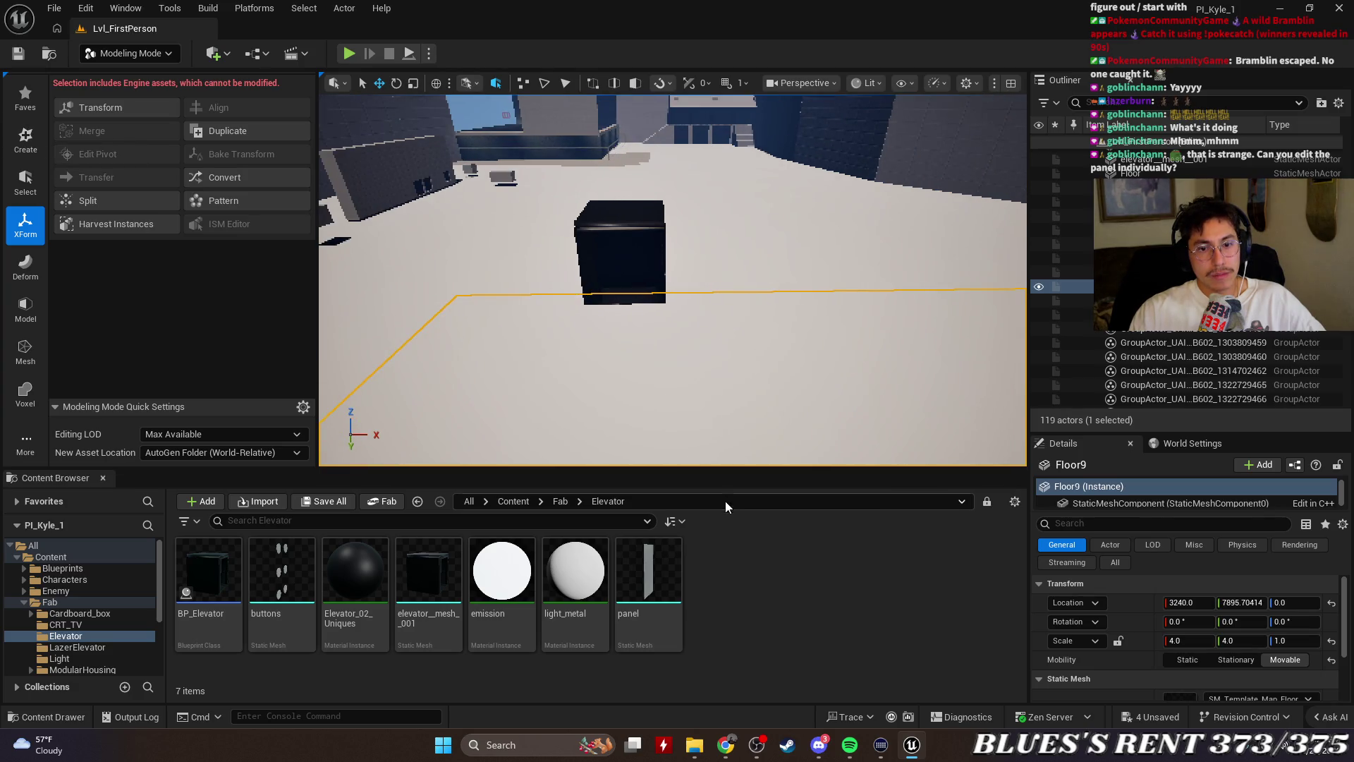
{"action": "left_click", "coordinate": [673, 570]}
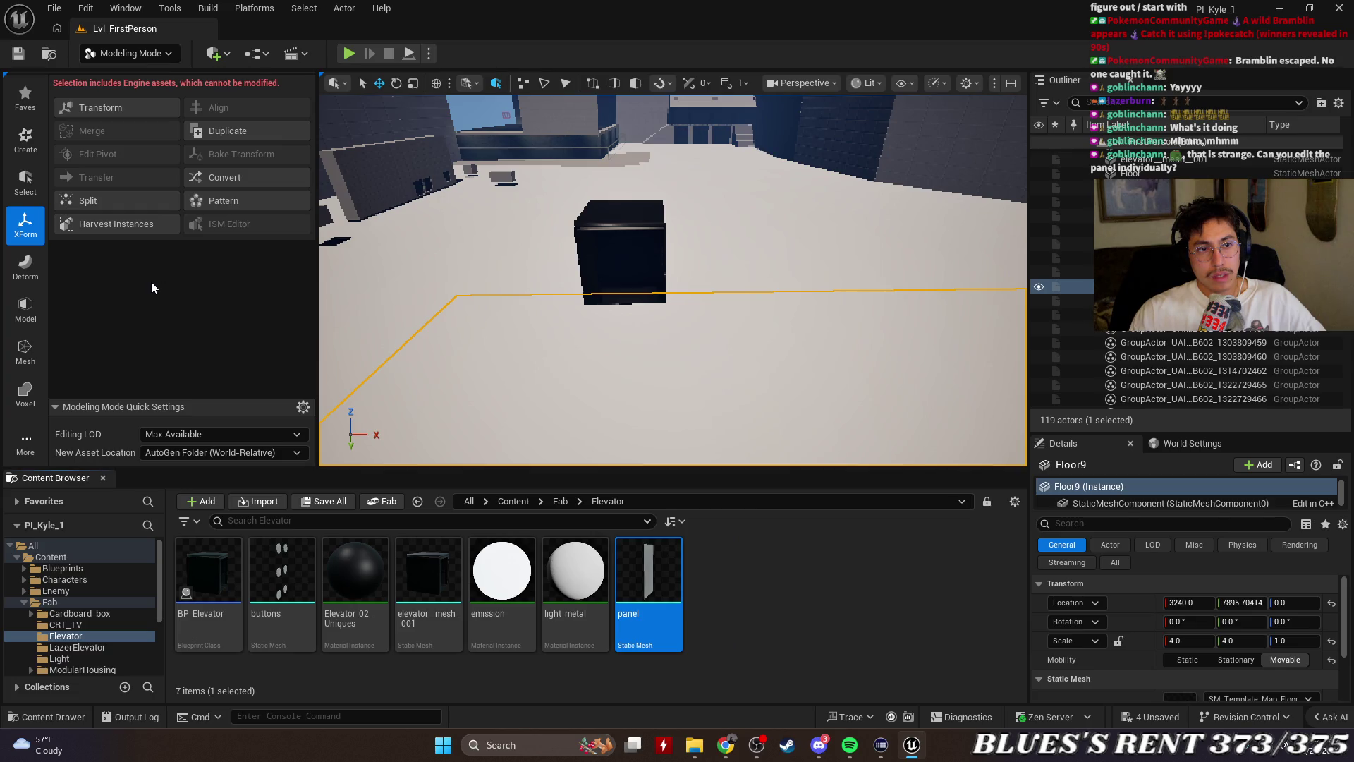
{"action": "left_click", "coordinate": [25, 182]}
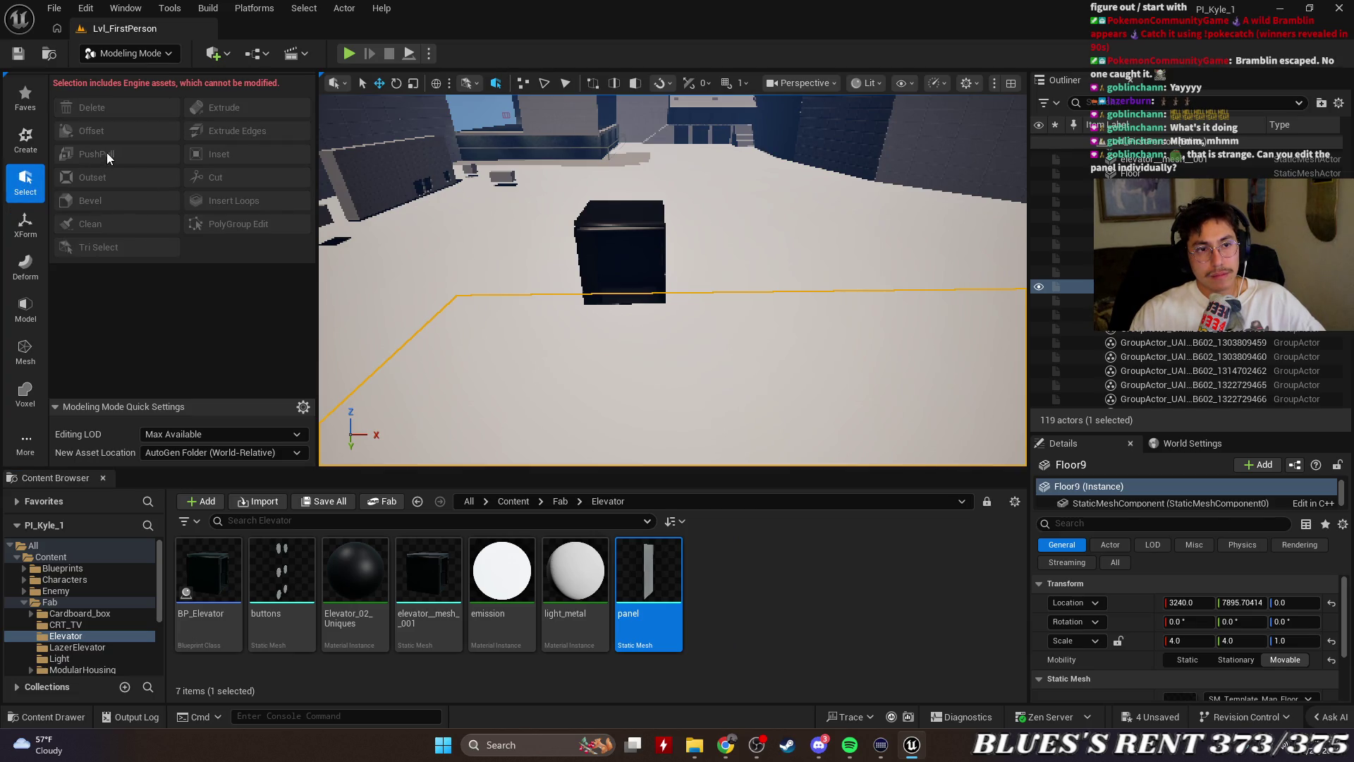
{"action": "left_click", "coordinate": [27, 149]}
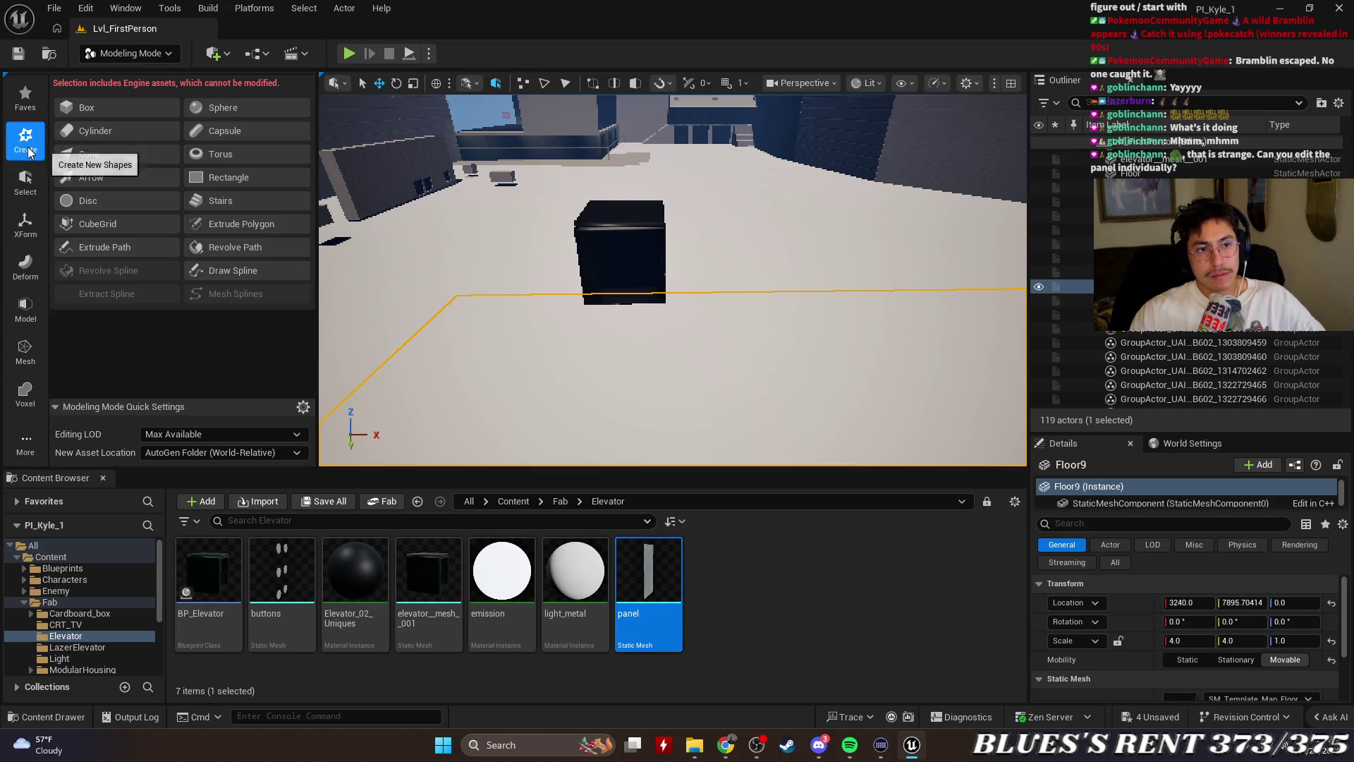
Create a new box and set it down on the floor
{"action": "left_click", "coordinate": [103, 109]}
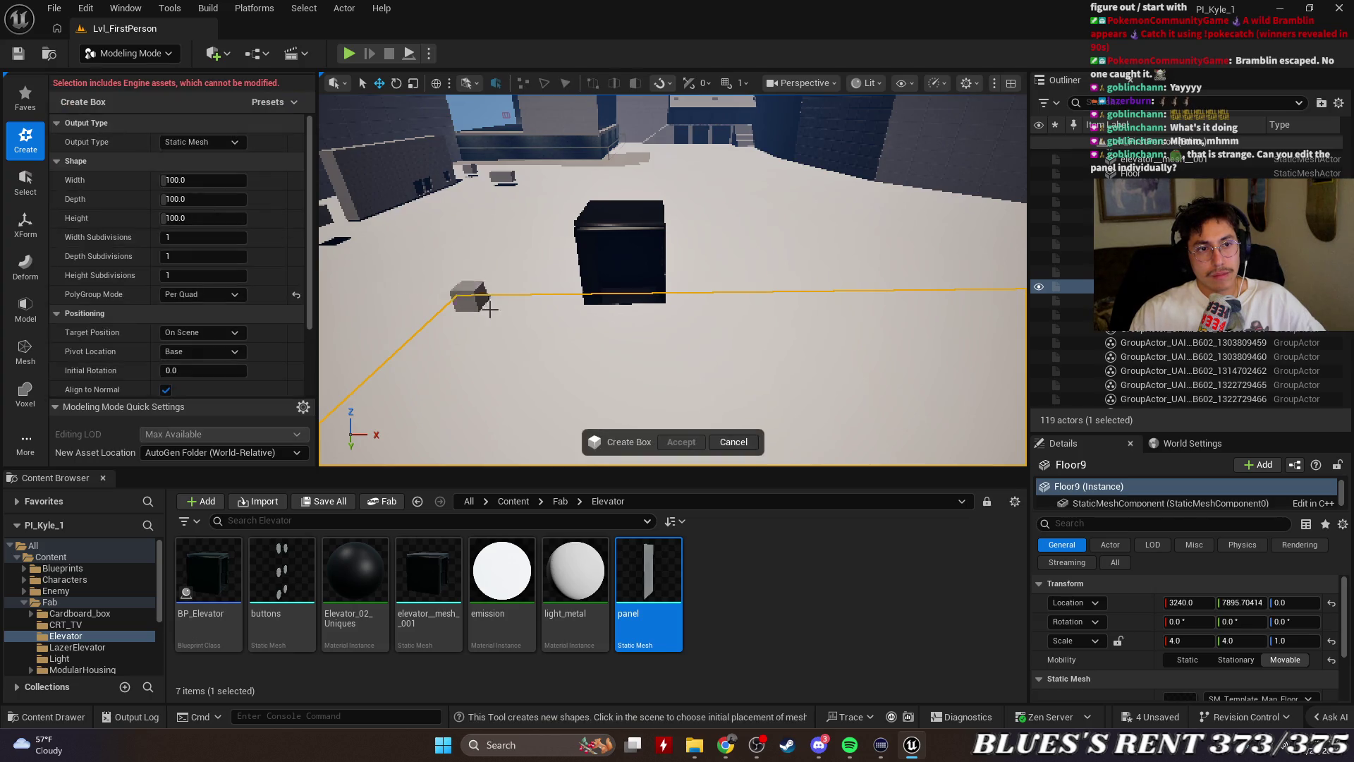
{"action": "left_click", "coordinate": [599, 350]}
{"action": "left_click", "coordinate": [599, 351]}
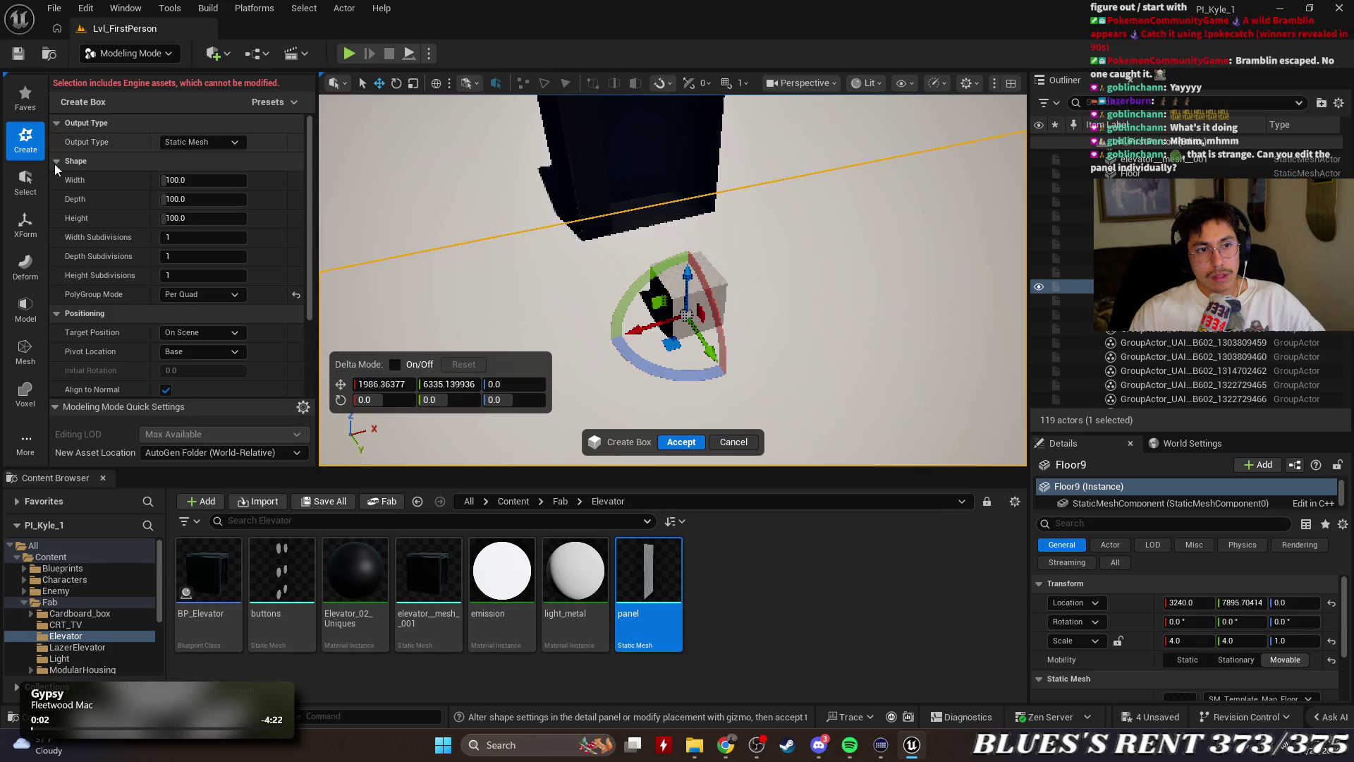
Convert the box into a Static Mesh using the transform tools
{"action": "left_click", "coordinate": [26, 225]}
{"action": "left_click", "coordinate": [28, 268]}
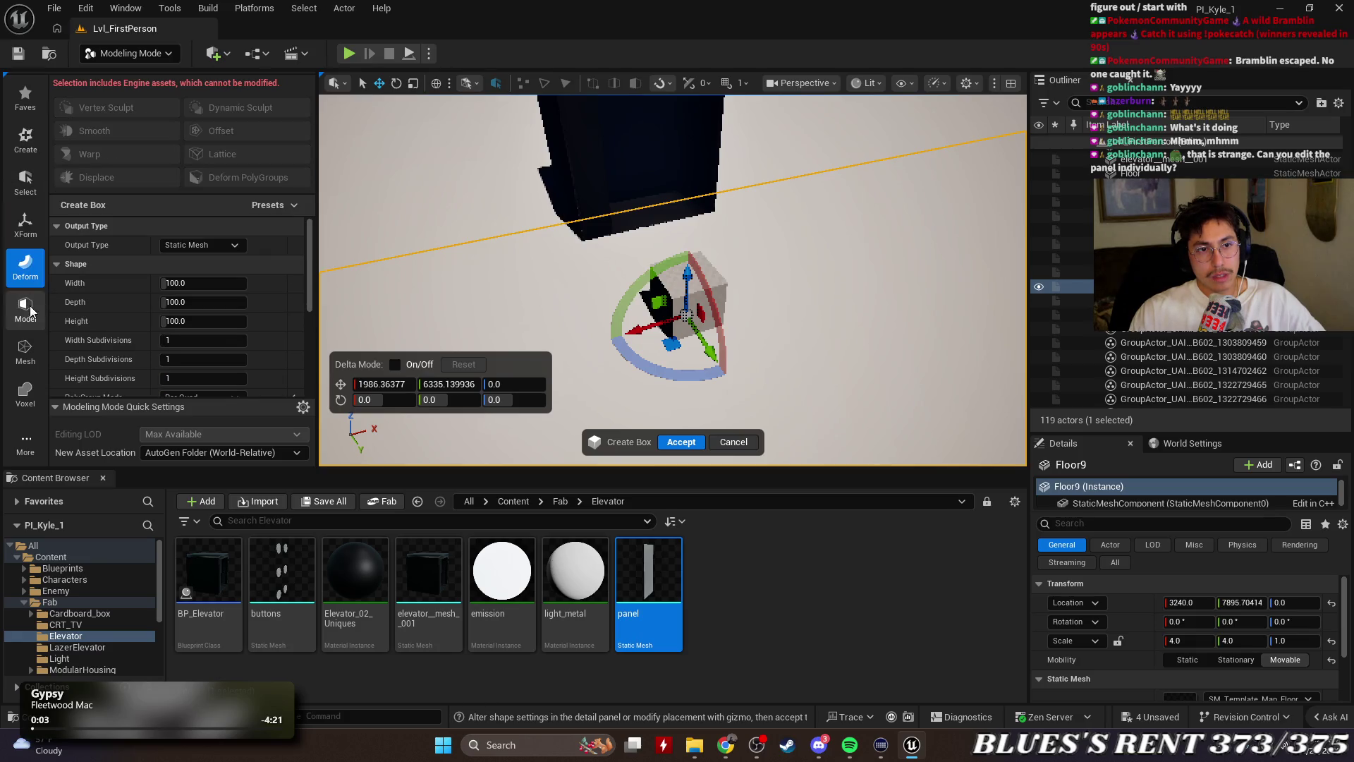
{"action": "left_click", "coordinate": [27, 236]}
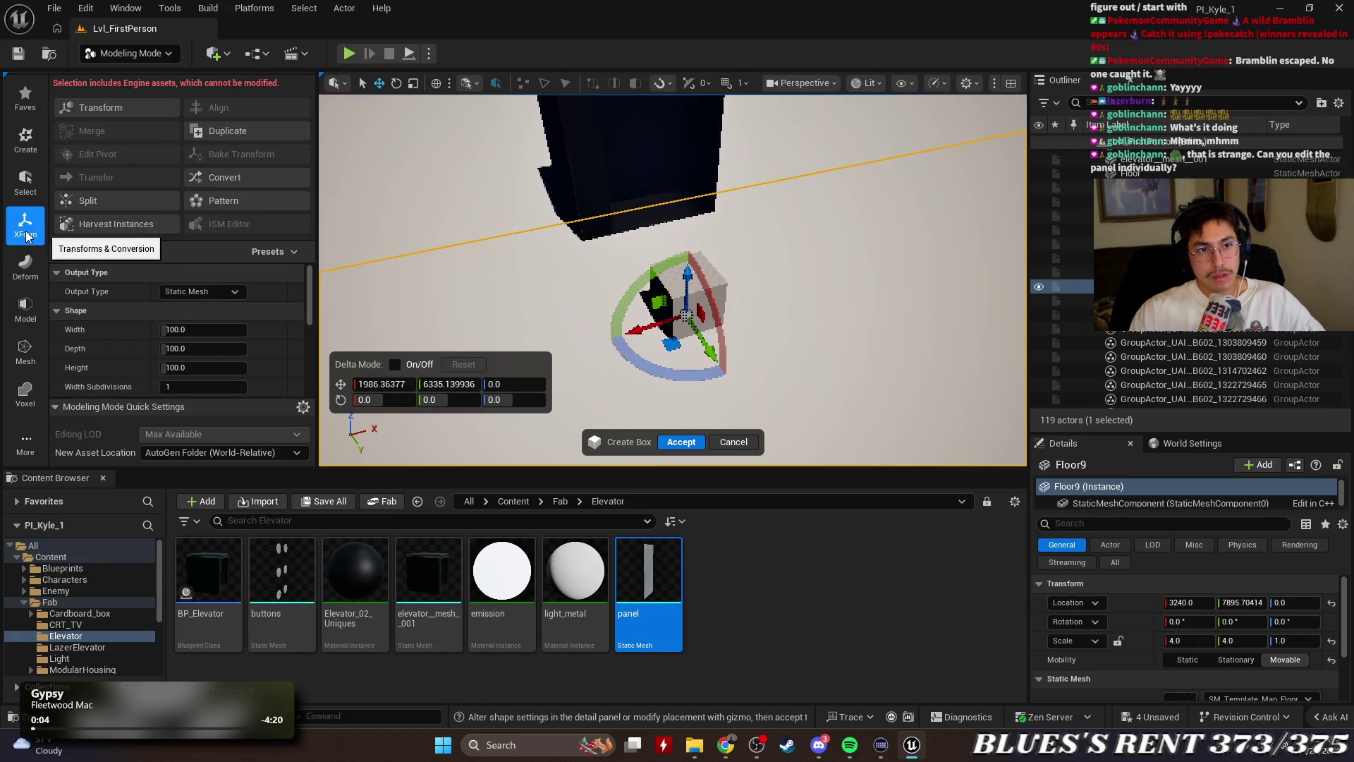
{"action": "left_click", "coordinate": [232, 179]}
{"action": "left_click", "coordinate": [219, 125]}
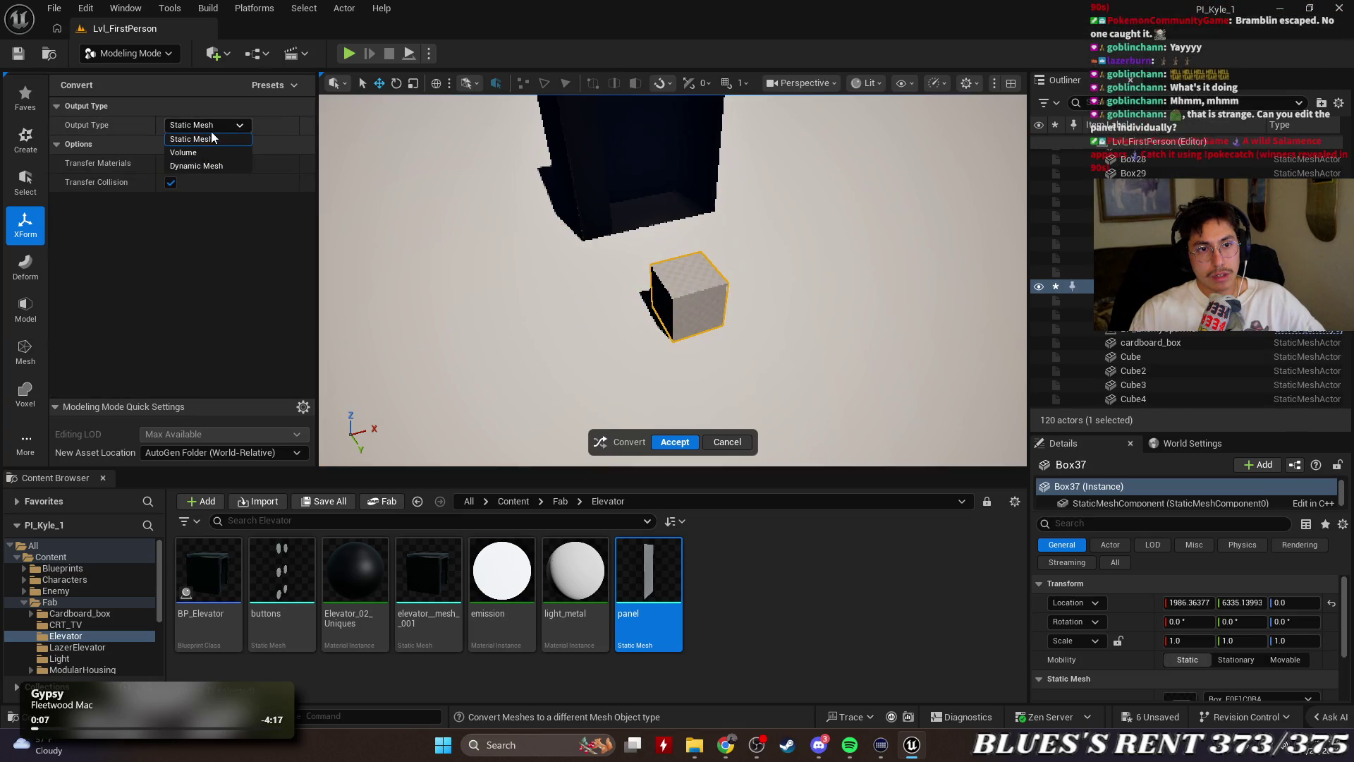
{"action": "left_click", "coordinate": [211, 137]}
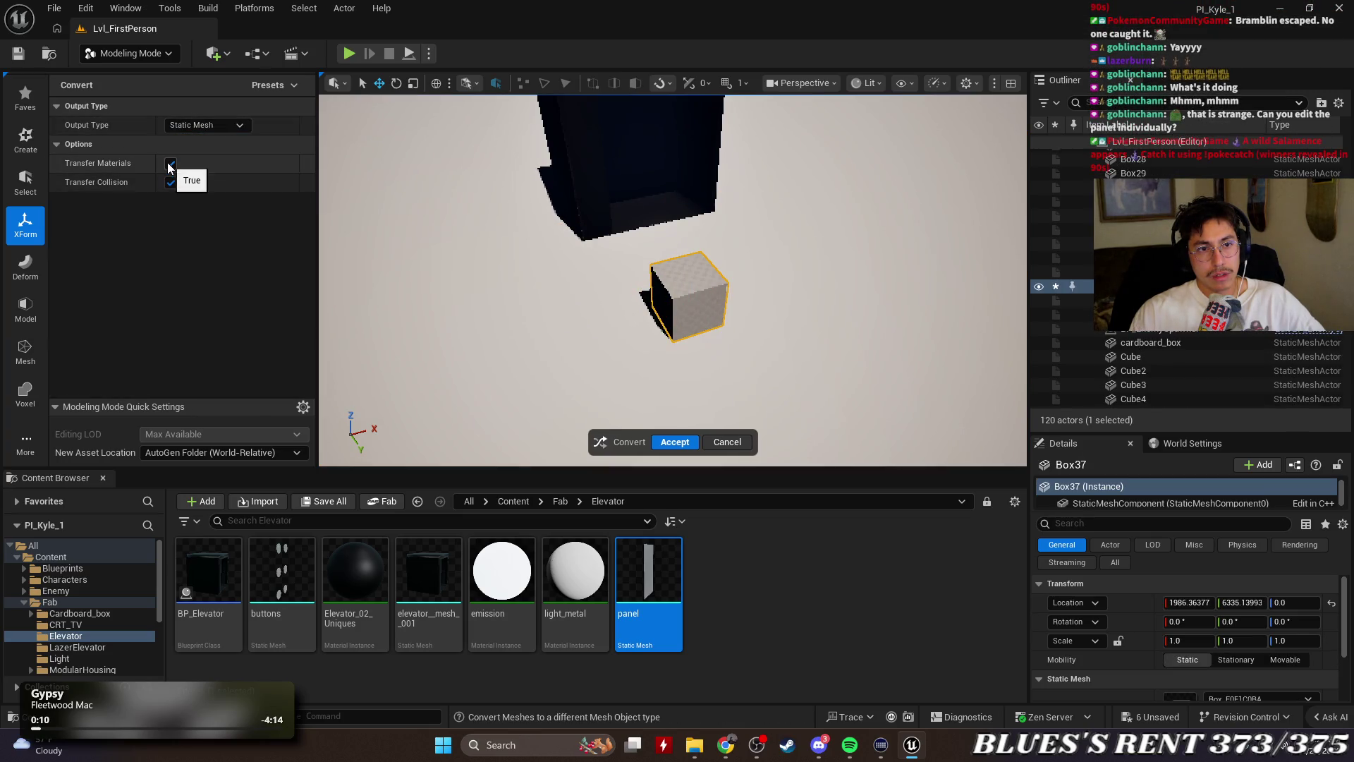
{"action": "left_click", "coordinate": [675, 442]}
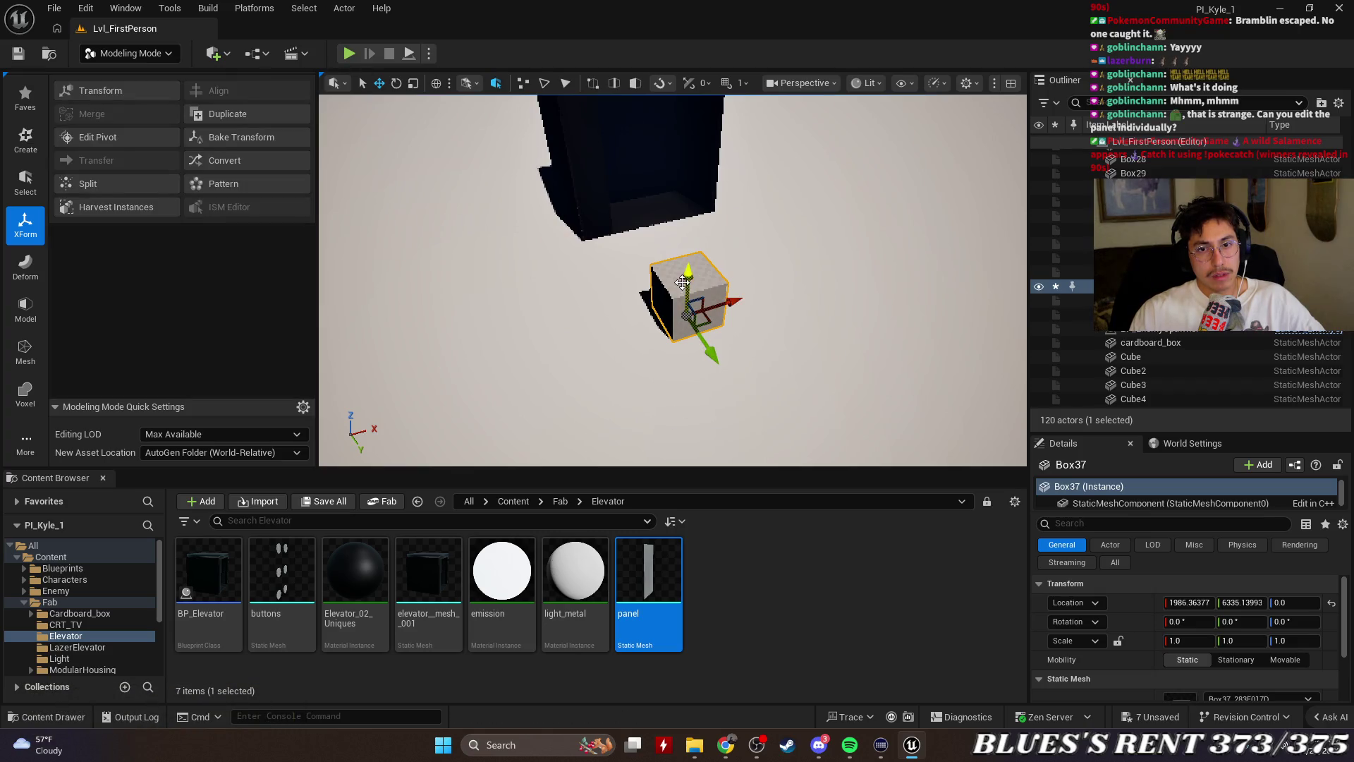
Scale the box to about 3.35 tall and 0.18 thin along Y
{"action": "key", "text": "e"}
{"action": "key", "text": "r"}
{"action": "left_click_drag", "start_coordinate": [691, 284], "coordinate": [691, 271]}
{"action": "left_click_drag", "start_coordinate": [687, 279], "coordinate": [688, 261]}
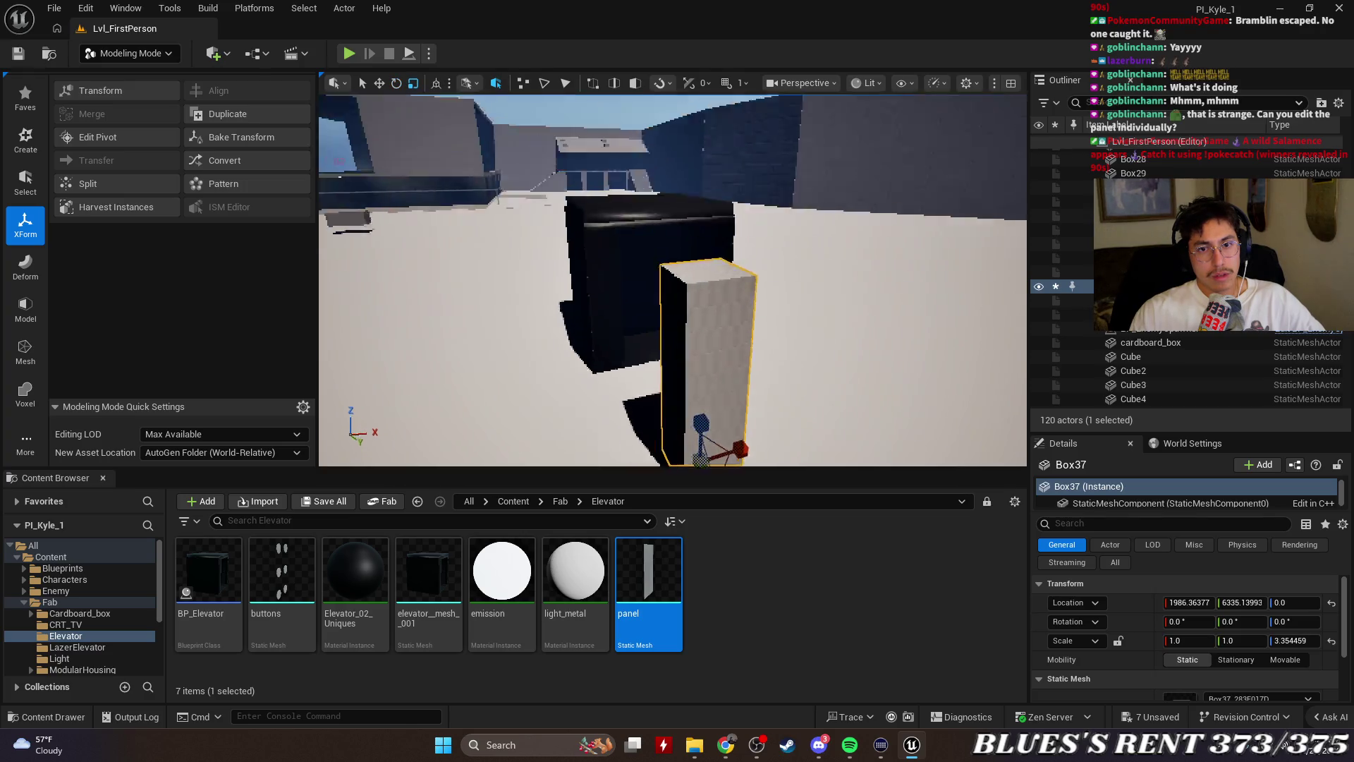
{"action": "left_click_drag", "start_coordinate": [724, 367], "coordinate": [649, 366]}
{"action": "mouse_move", "coordinate": [747, 358]}
{"action": "left_mouse_down"}
{"action": "mouse_move", "coordinate": [723, 345]}
{"action": "mouse_move", "coordinate": [733, 357]}
{"action": "mouse_move", "coordinate": [585, 352]}
{"action": "left_mouse_up"}
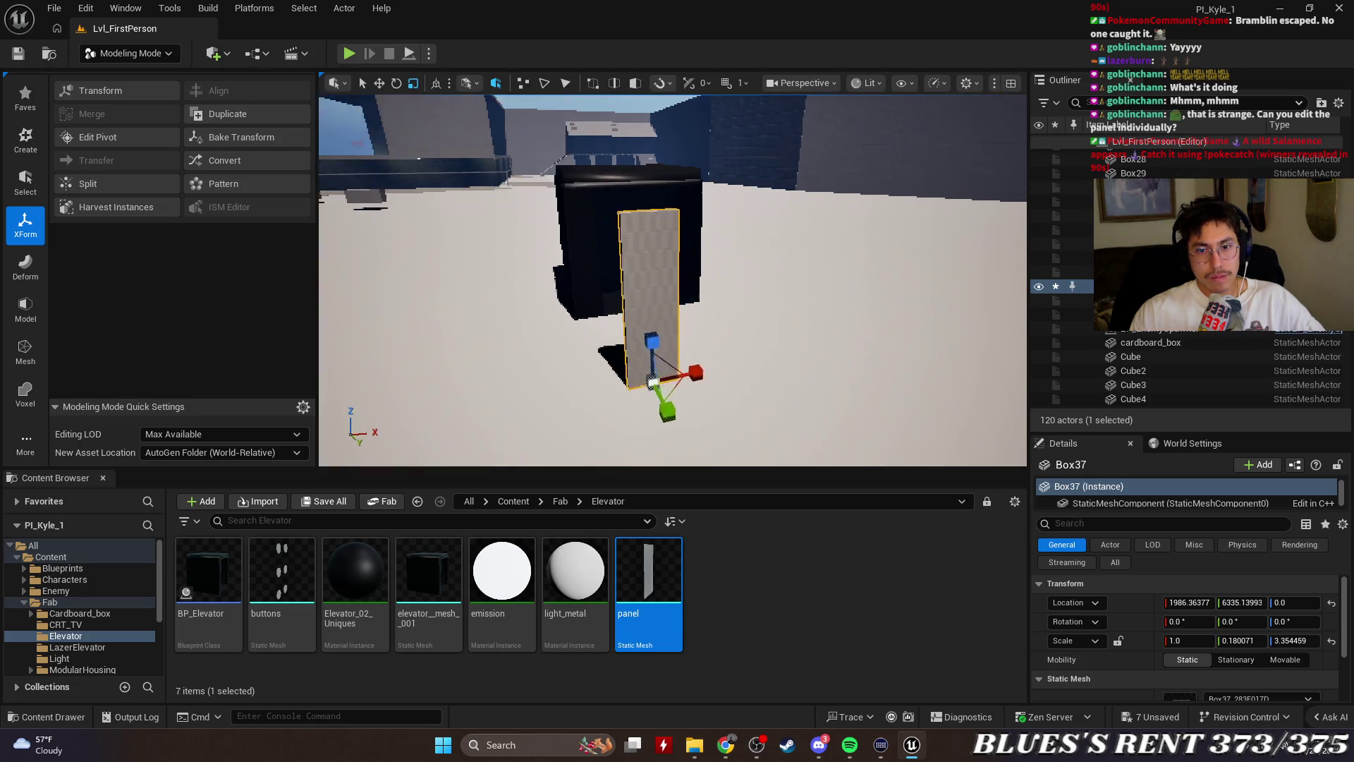
{"action": "key", "text": "f"}
{"action": "key", "text": "w"}
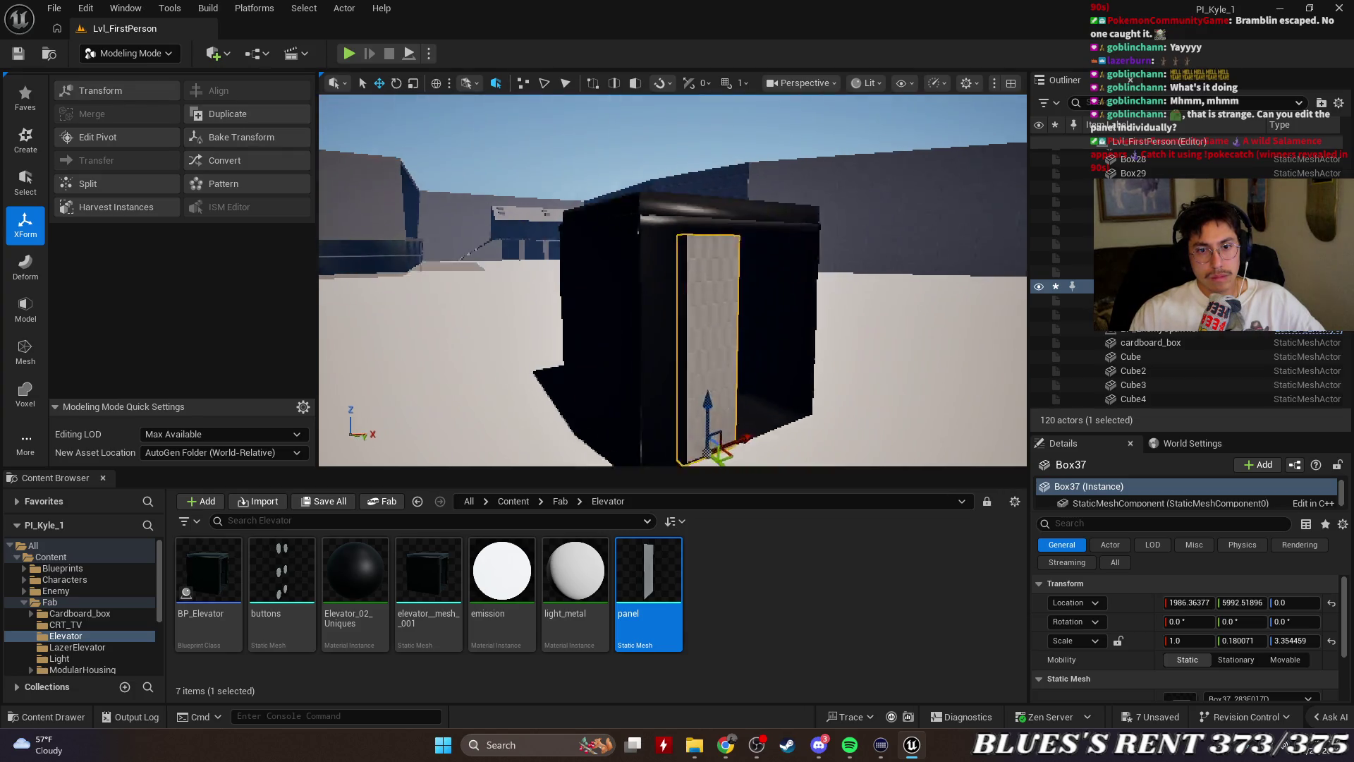
Widen the panel to 1.94 along X and move it flush against the elevator front
{"action": "key", "text": "e"}
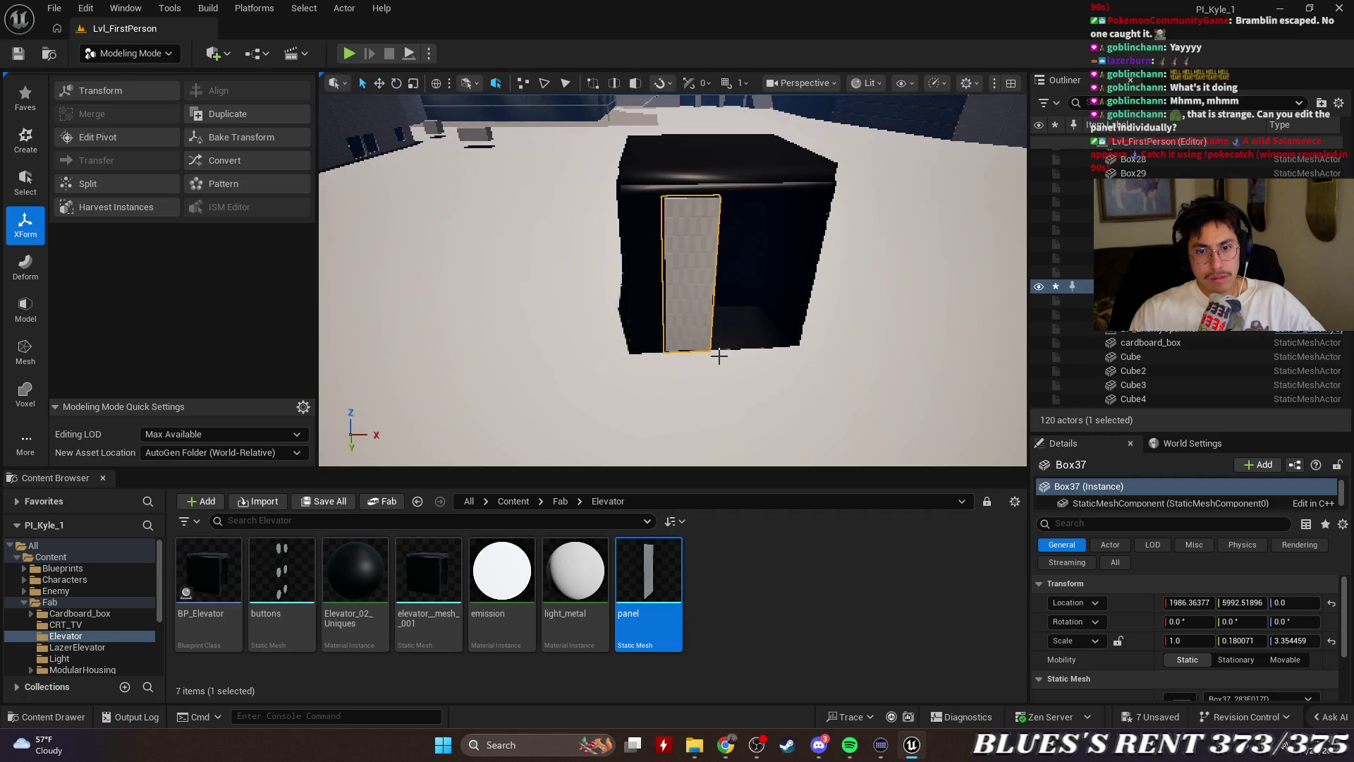
{"action": "left_click_drag", "start_coordinate": [723, 347], "coordinate": [758, 347]}
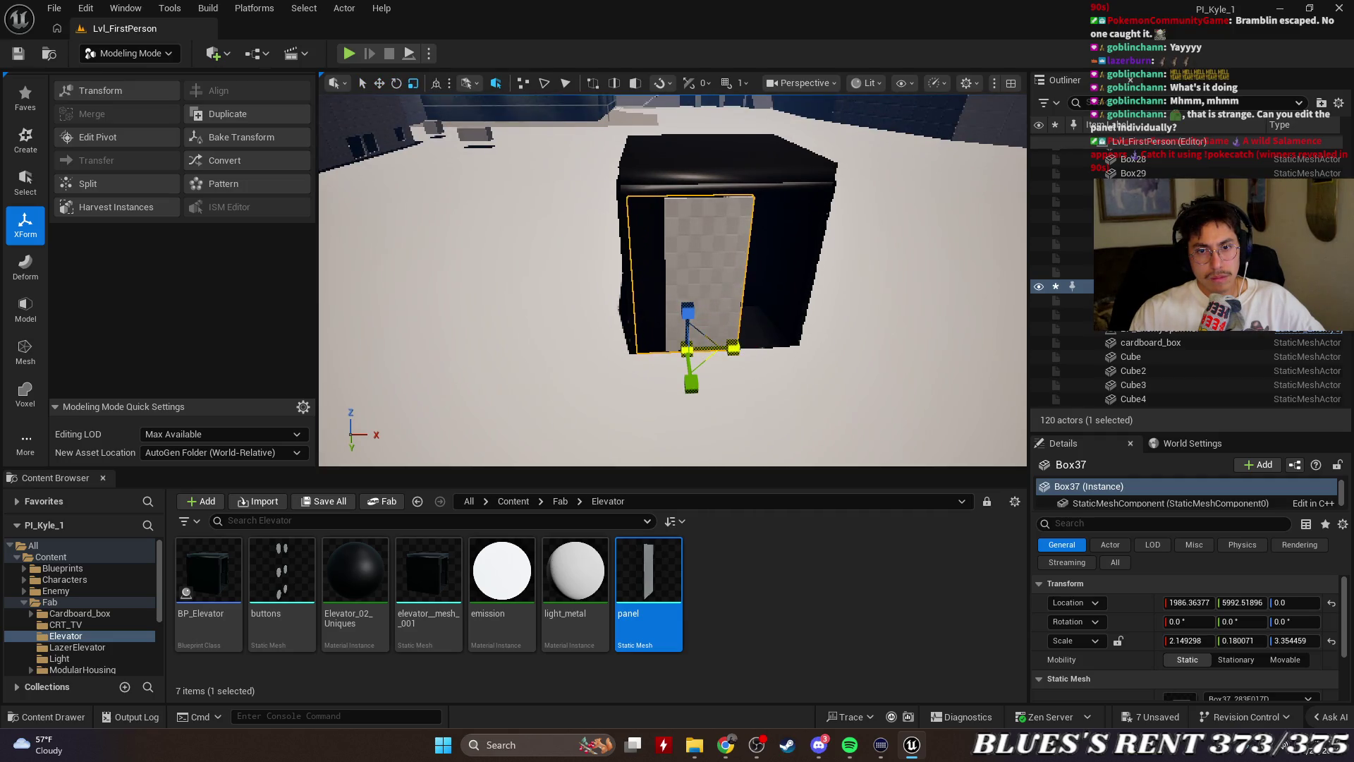
{"action": "key", "text": "w"}
{"action": "scroll", "coordinate": [740, 374], "scroll_direction": "up", "scroll_amount": 3}
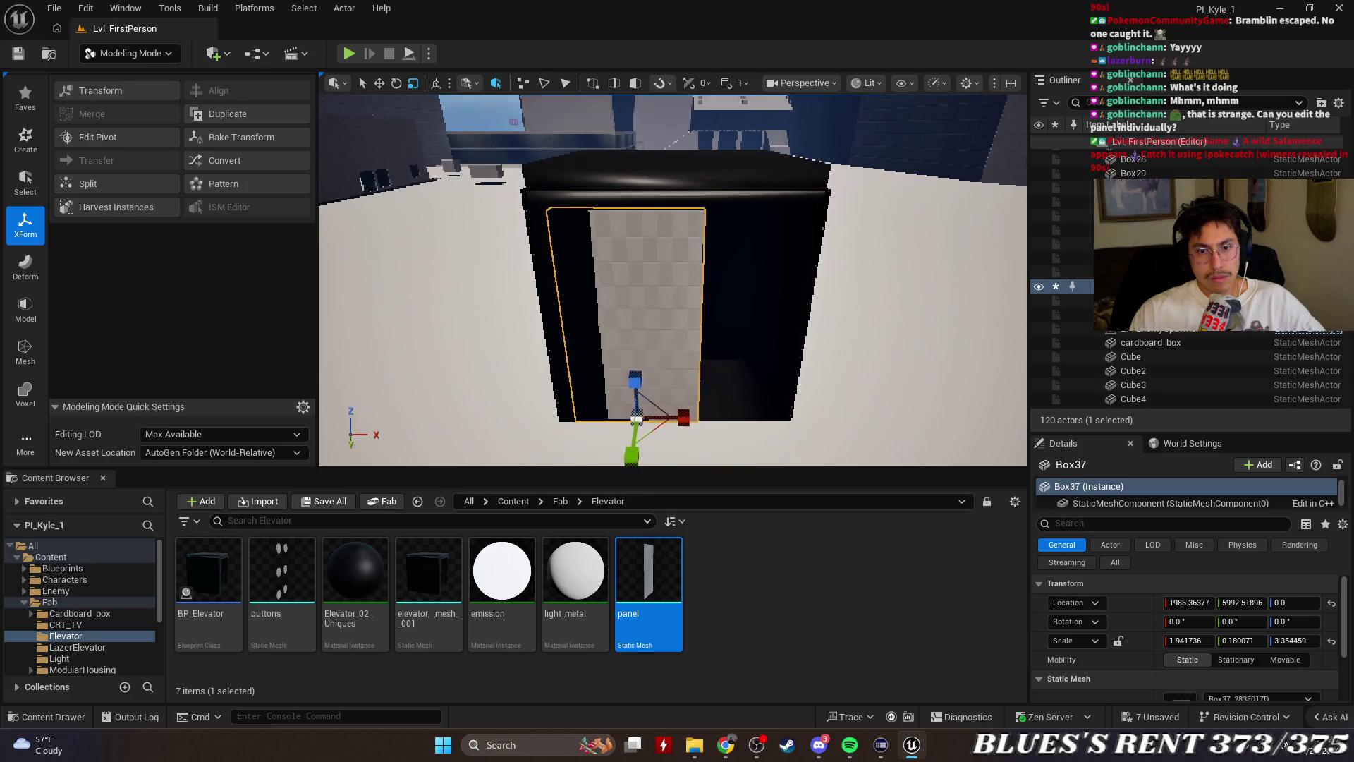
{"action": "mouse_move", "coordinate": [639, 450]}
{"action": "left_mouse_down"}
{"action": "mouse_move", "coordinate": [713, 438]}
{"action": "mouse_move", "coordinate": [684, 451]}
{"action": "left_mouse_up"}
{"action": "left_click_drag", "start_coordinate": [861, 381], "coordinate": [874, 376]}
{"action": "left_click", "coordinate": [796, 570]}
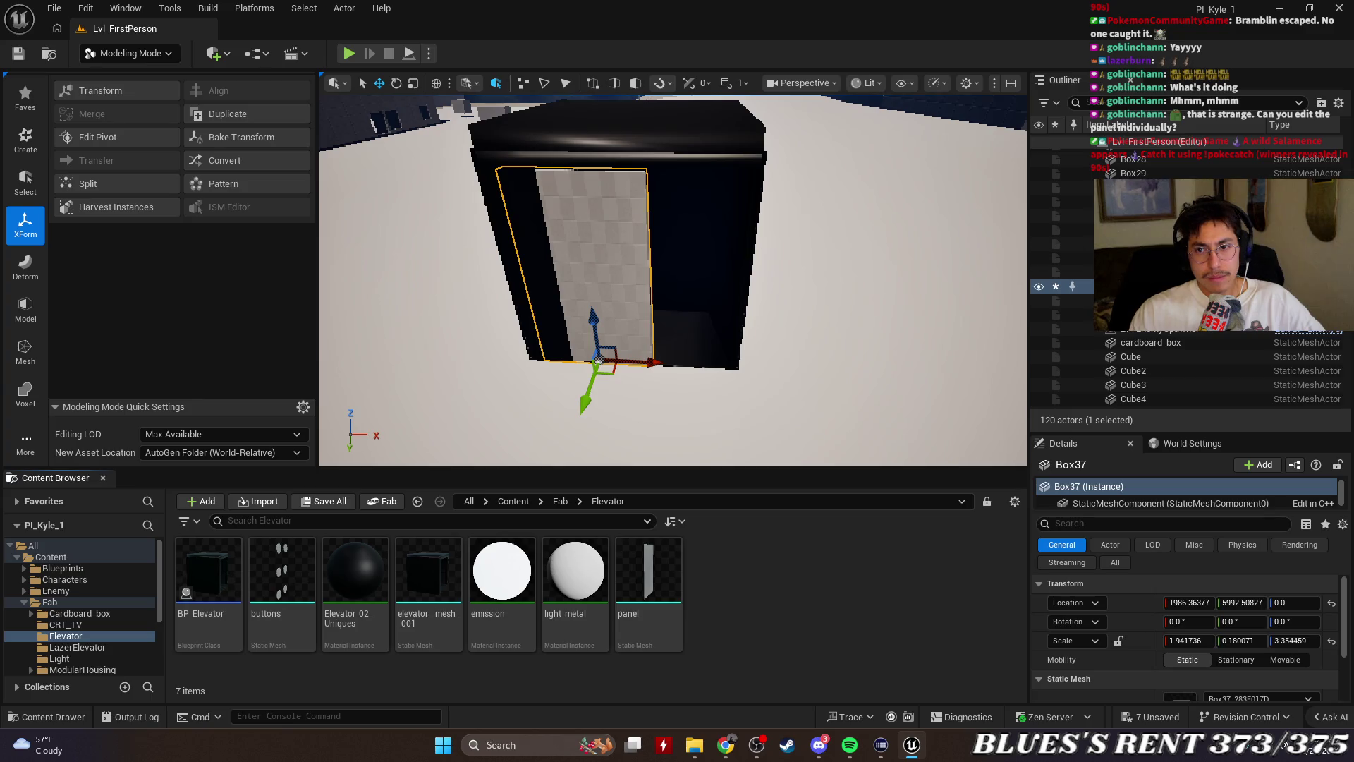
Open the Box37 mesh in the Static Mesh Editor, then close that editor
{"action": "right_click", "coordinate": [1061, 286]}
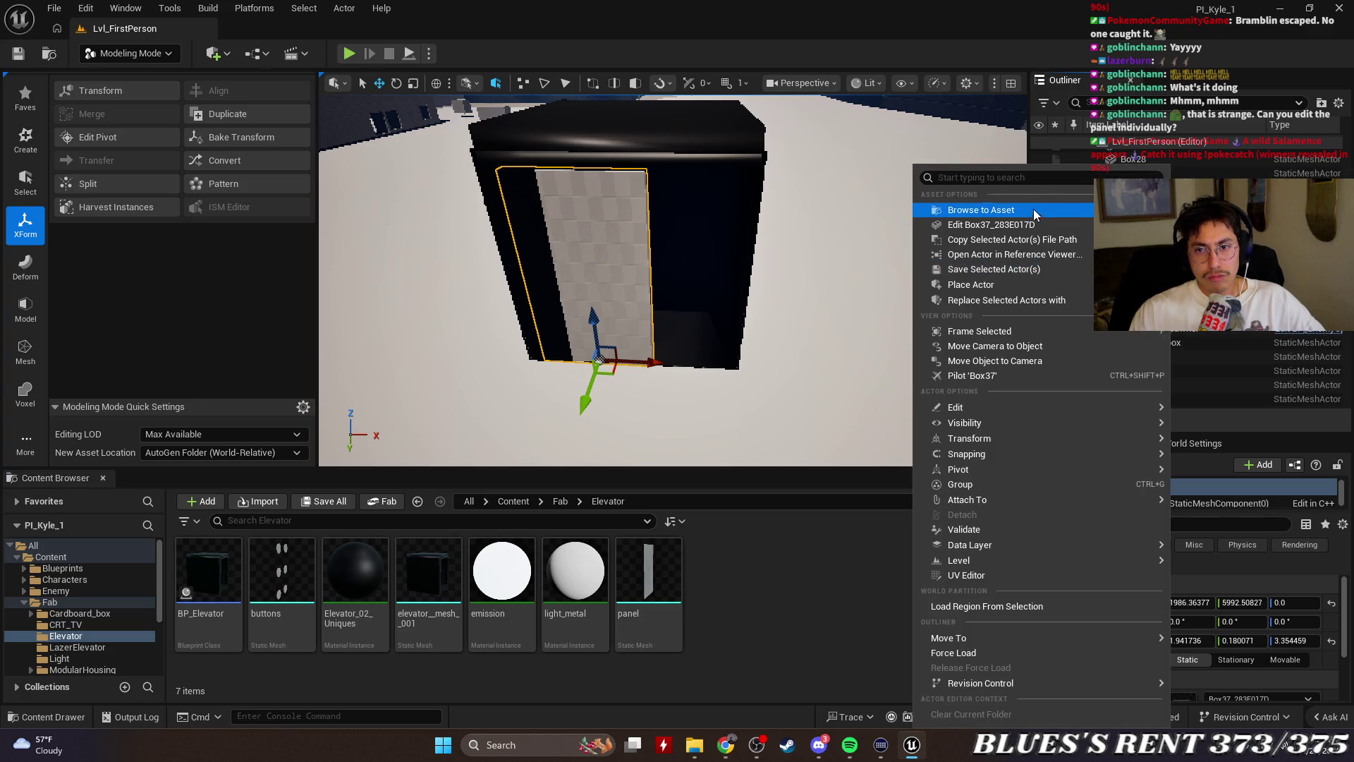
{"action": "left_click", "coordinate": [1047, 225]}
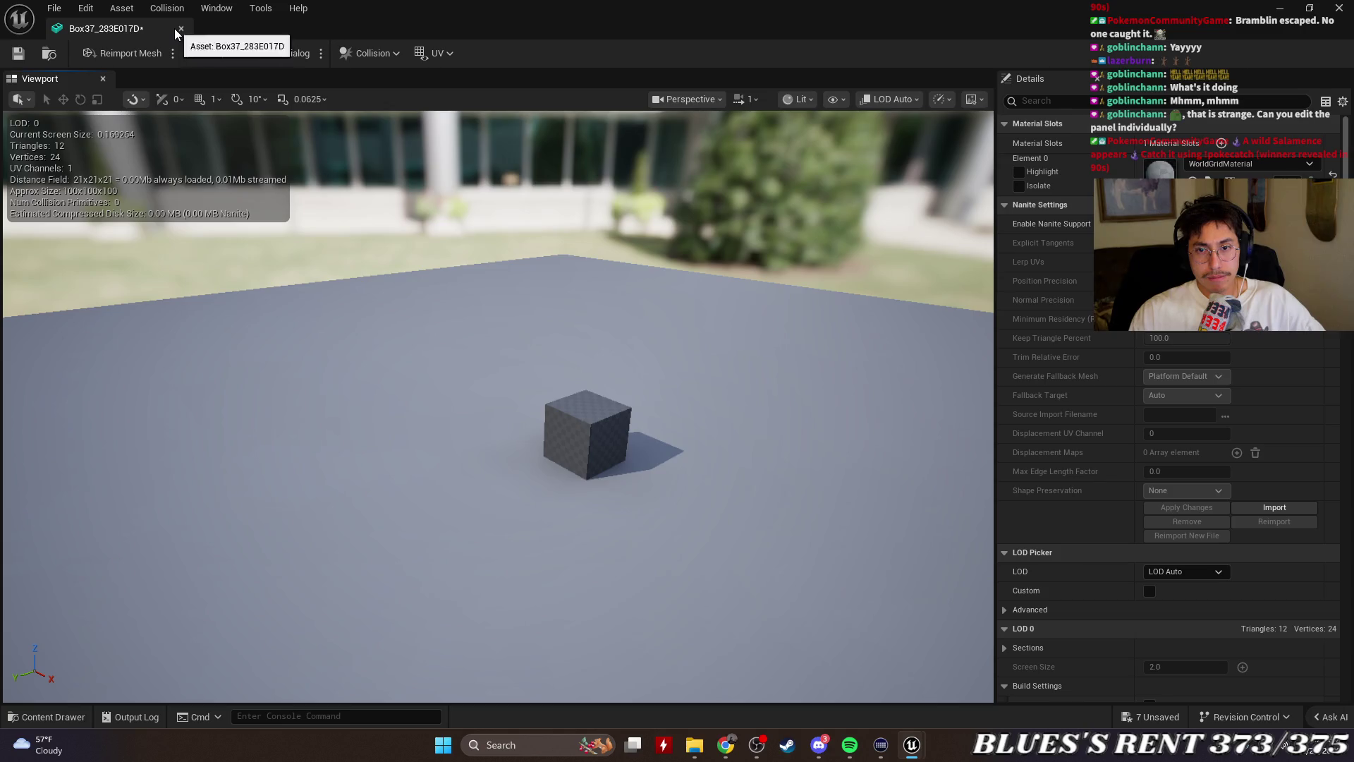
{"action": "left_click", "coordinate": [178, 28]}
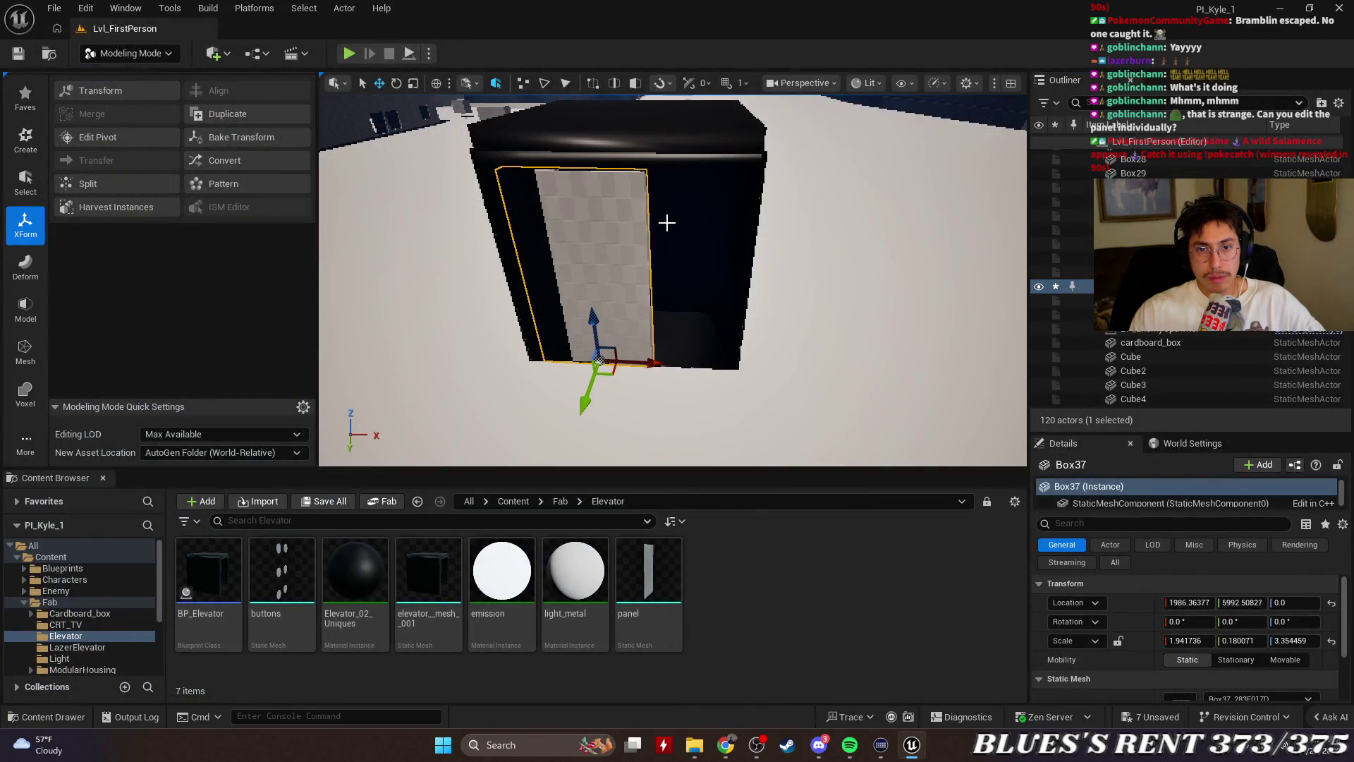
Select the Box37 door panel in the level and frame the view on it
{"action": "left_click", "coordinate": [964, 250]}
{"action": "left_click", "coordinate": [625, 258]}
{"action": "key", "text": "f"}
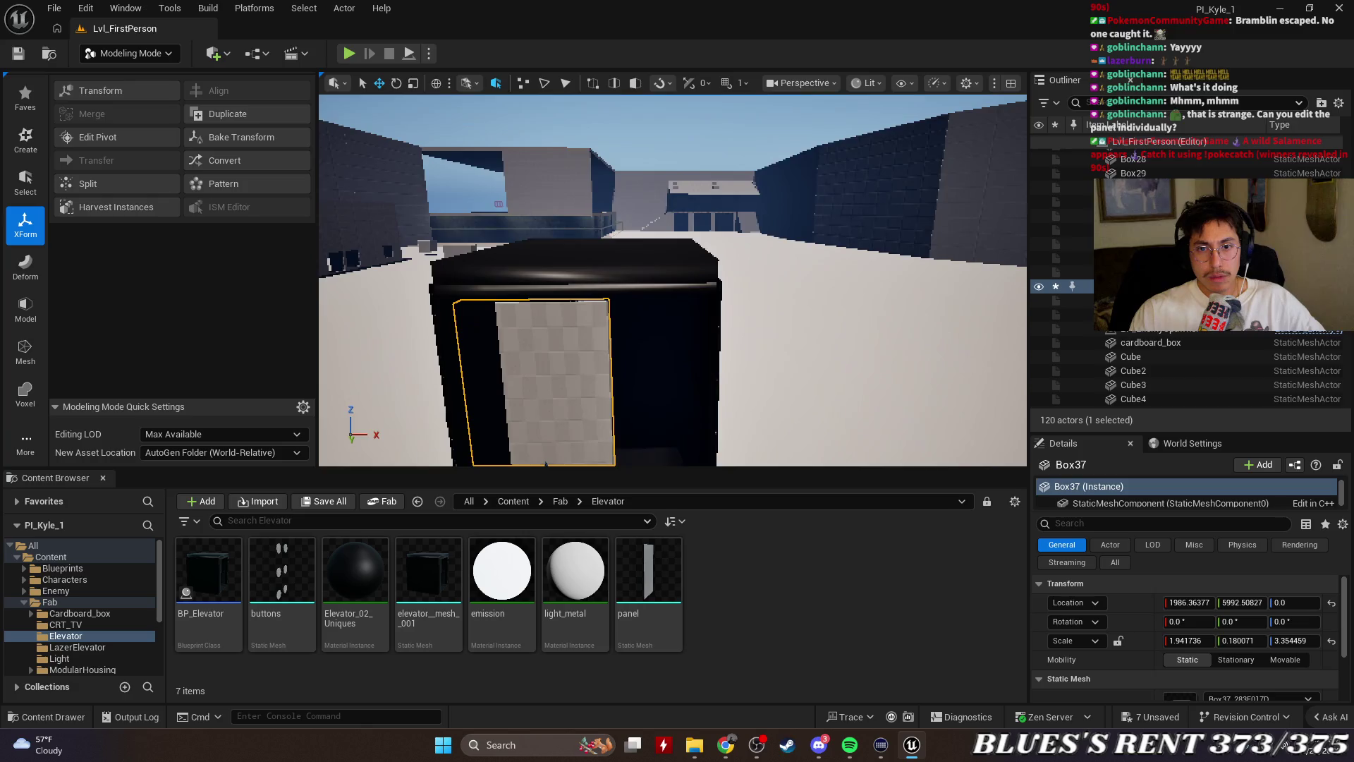
{"action": "scroll", "coordinate": [951, 224], "scroll_direction": "down", "scroll_amount": 3}
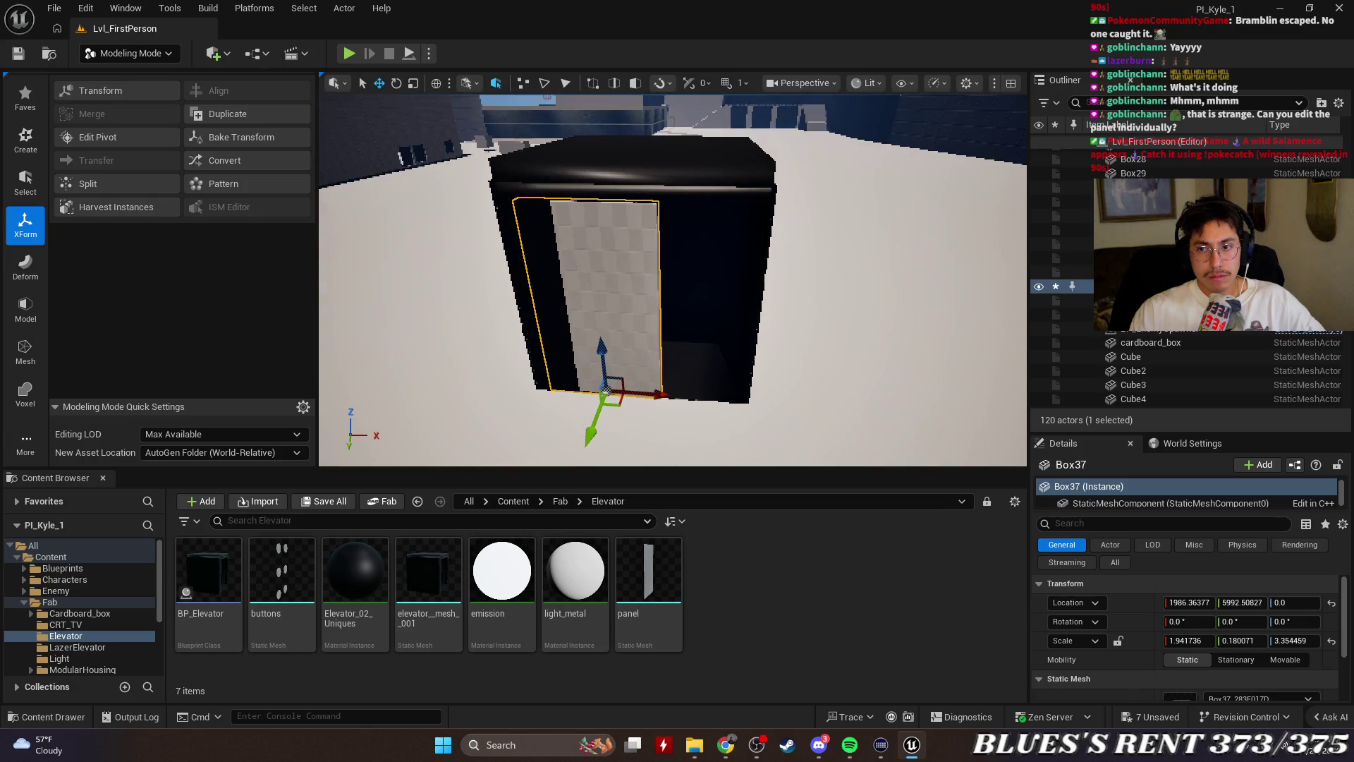
{"action": "right_click", "coordinate": [892, 166]}
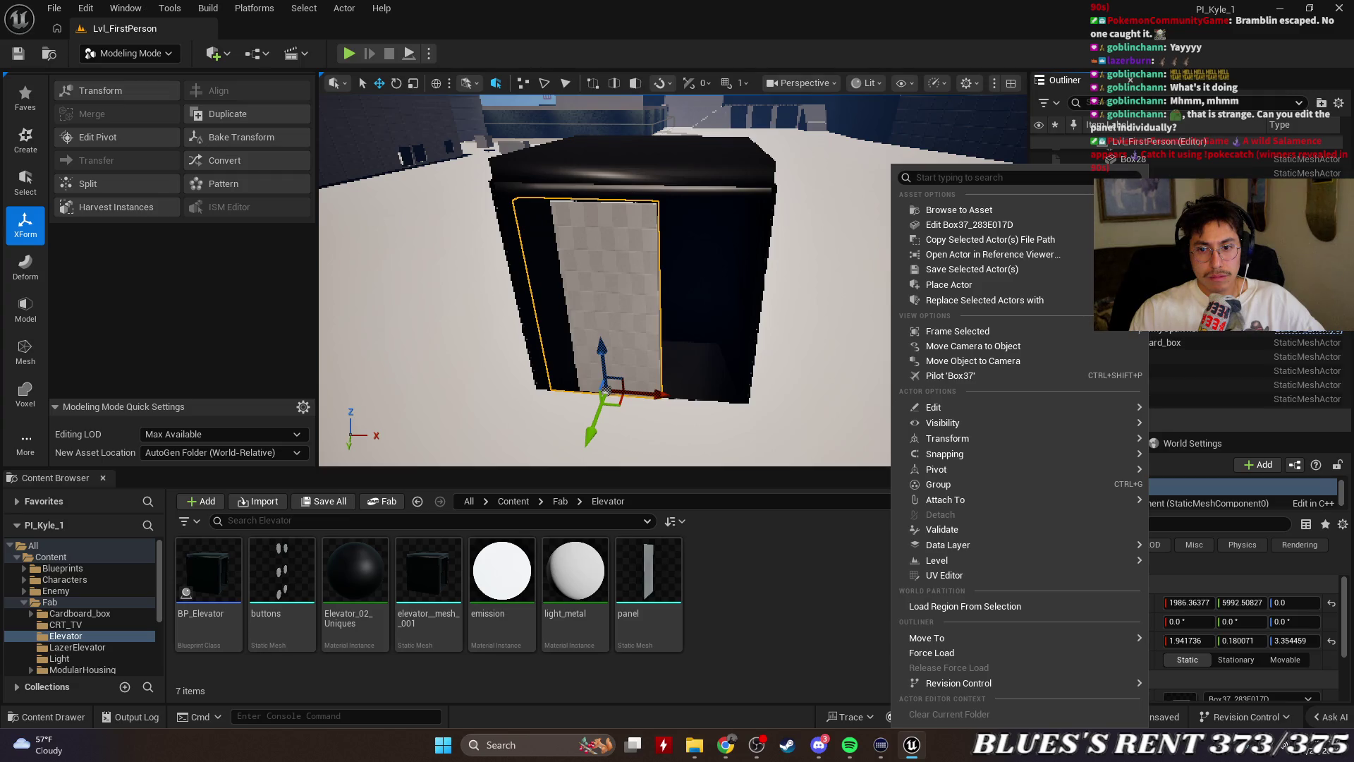
{"action": "left_click", "coordinate": [763, 611]}
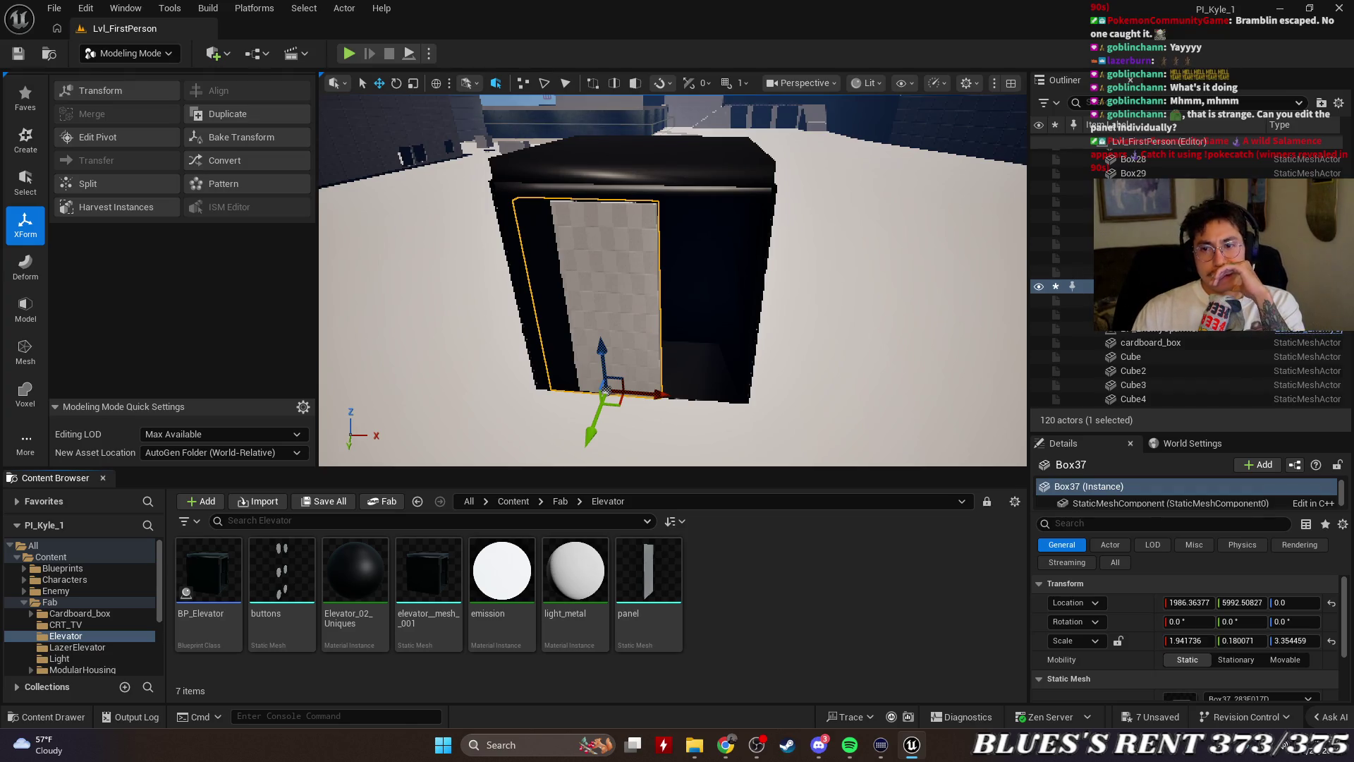
{"action": "left_click", "coordinate": [1129, 271]}
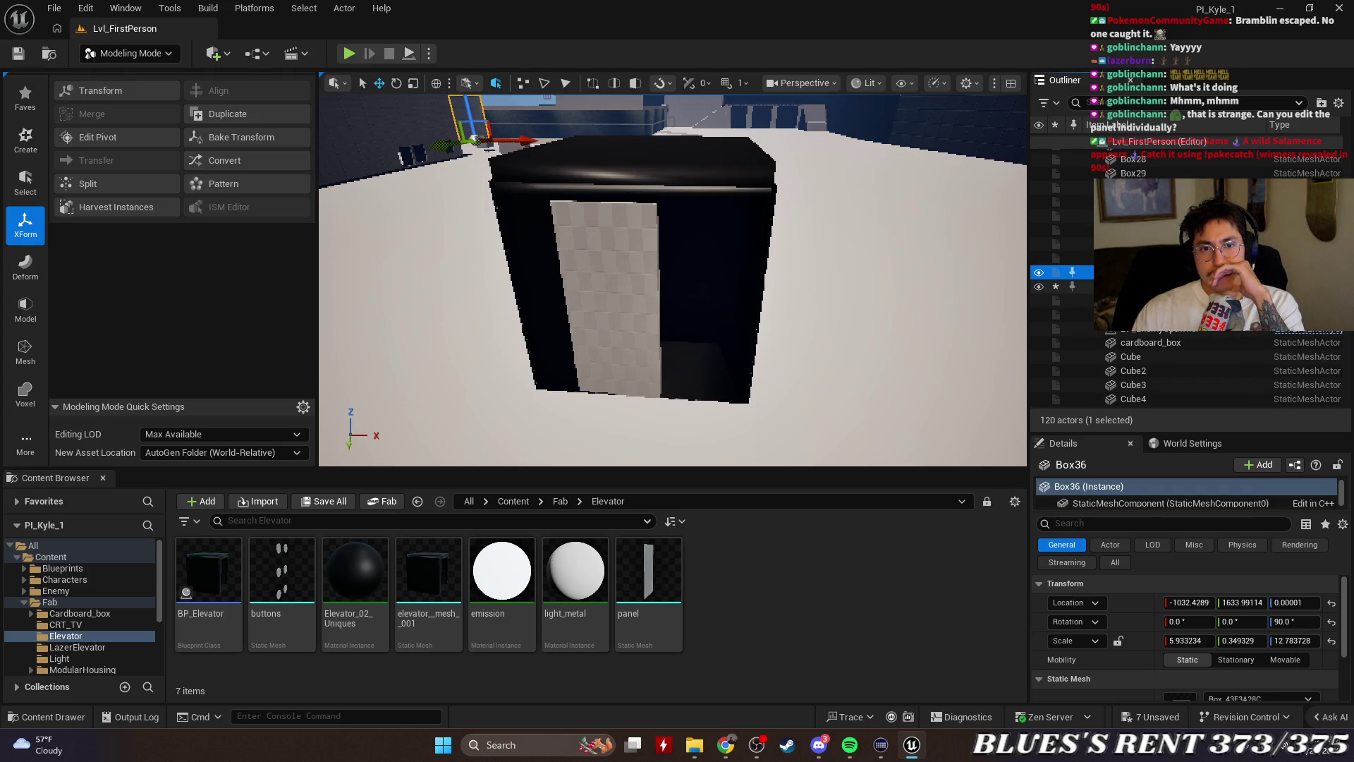
{"action": "left_click", "coordinate": [1128, 286]}
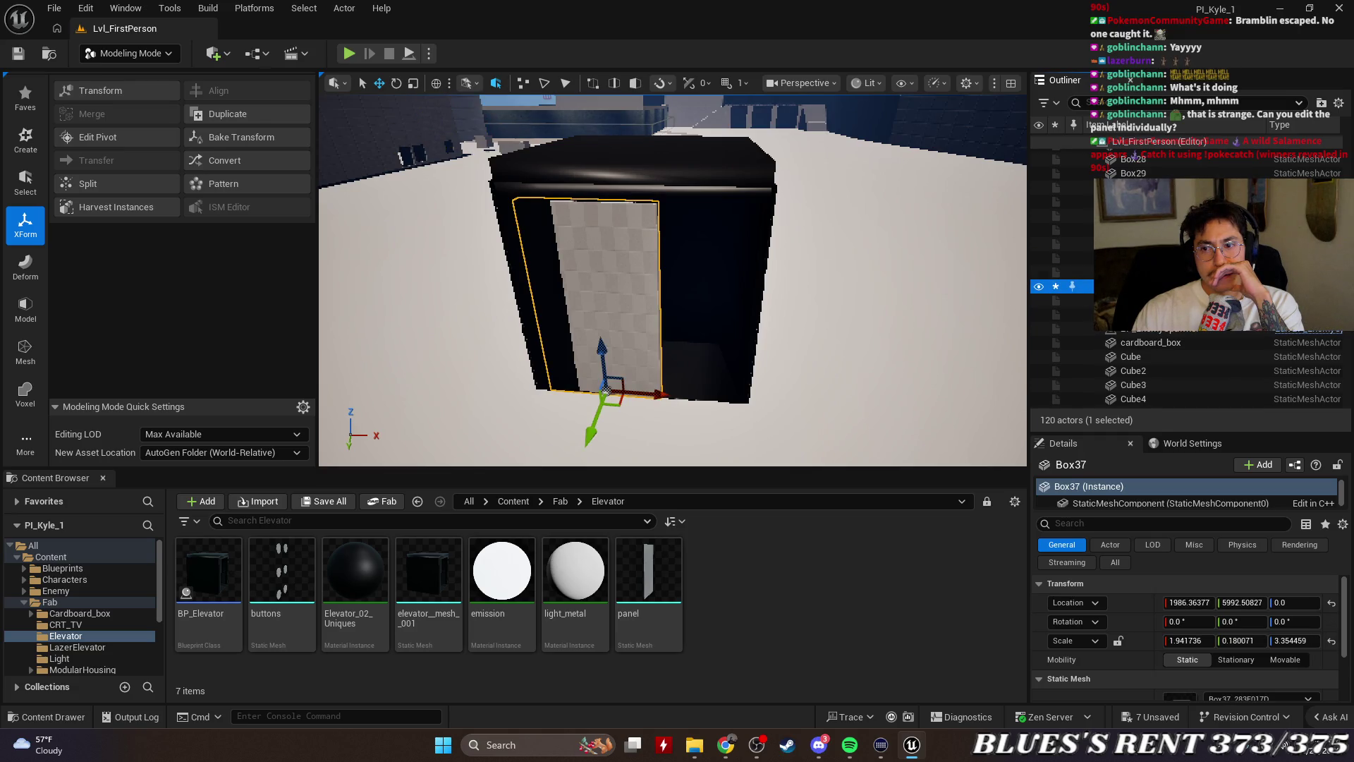
Enlarge the Details panel and browse the Static Mesh list, keeping Box37_283E017D
{"action": "left_click_drag", "start_coordinate": [1209, 431], "coordinate": [1209, 233]}
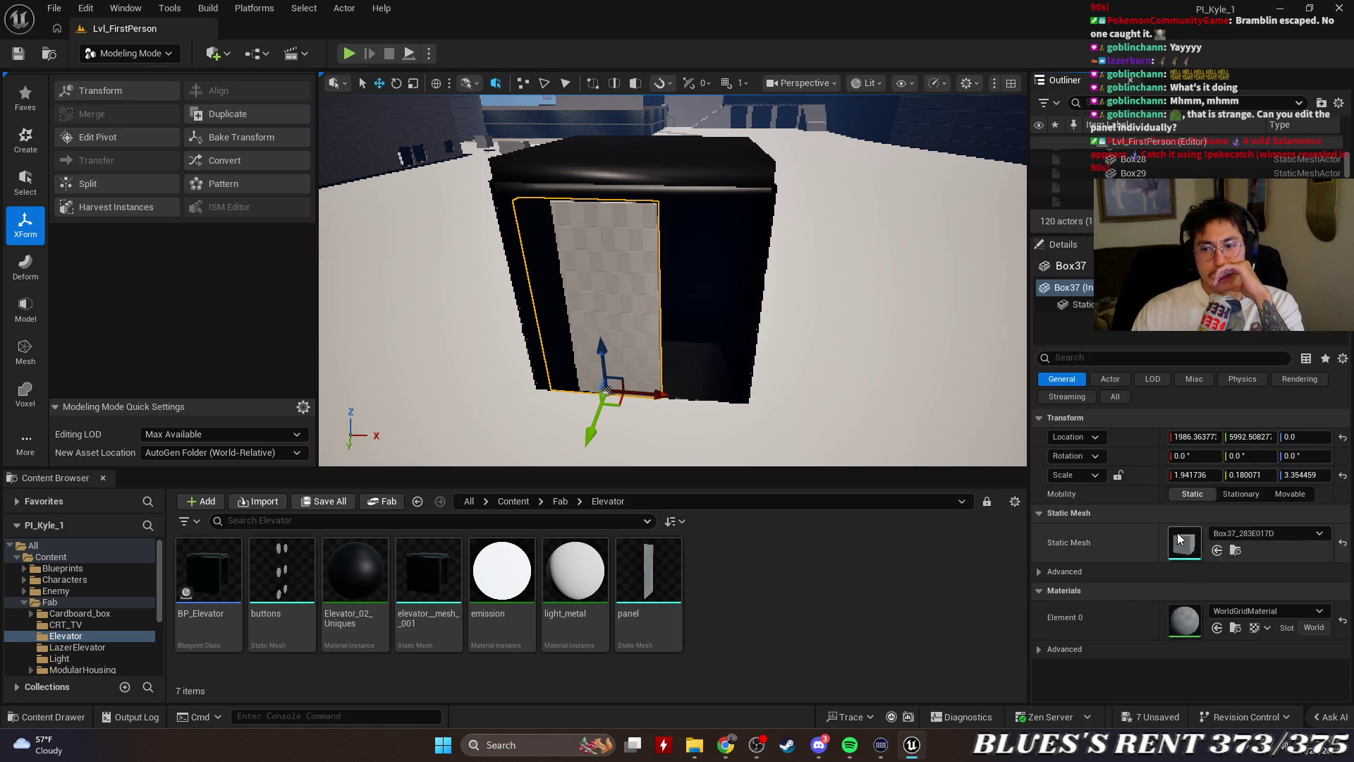
{"action": "left_click", "coordinate": [1262, 534]}
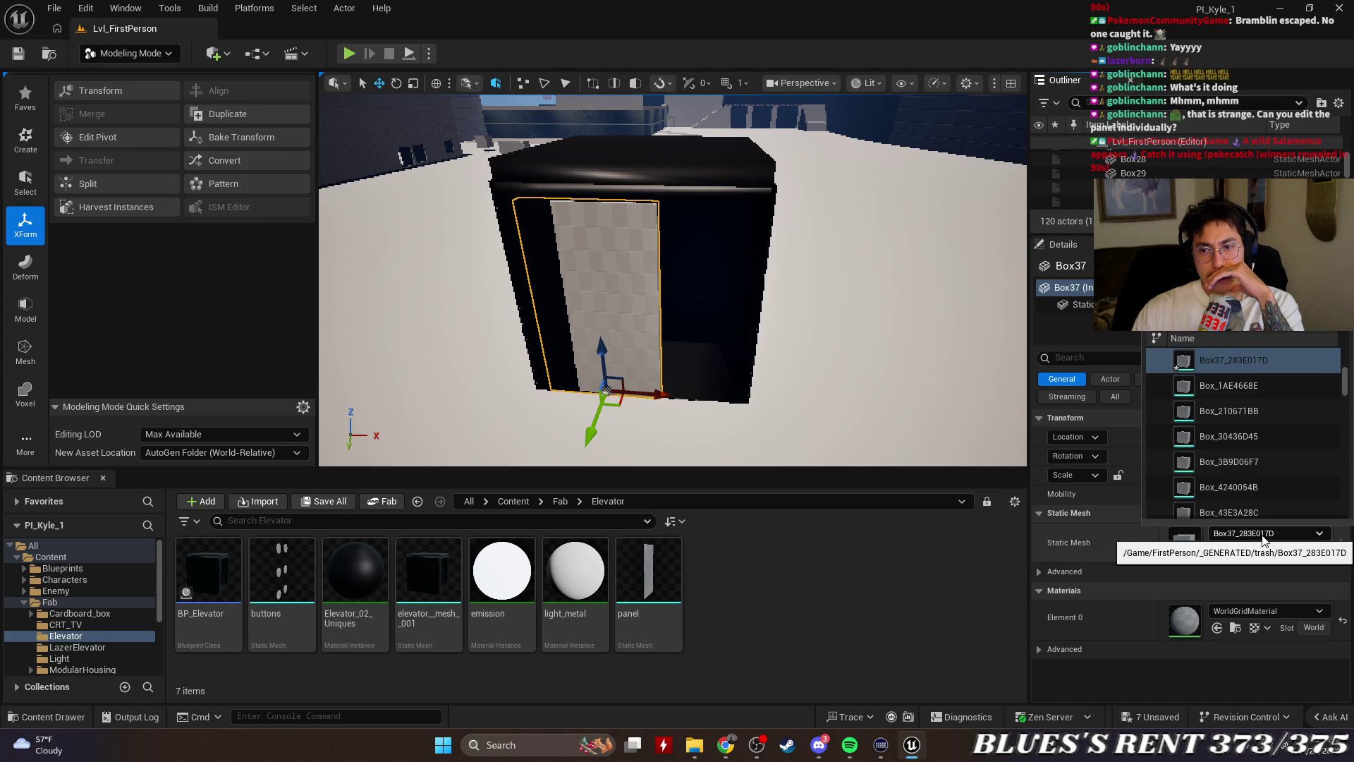
{"action": "scroll", "coordinate": [1300, 431], "scroll_direction": "down", "scroll_amount": 10}
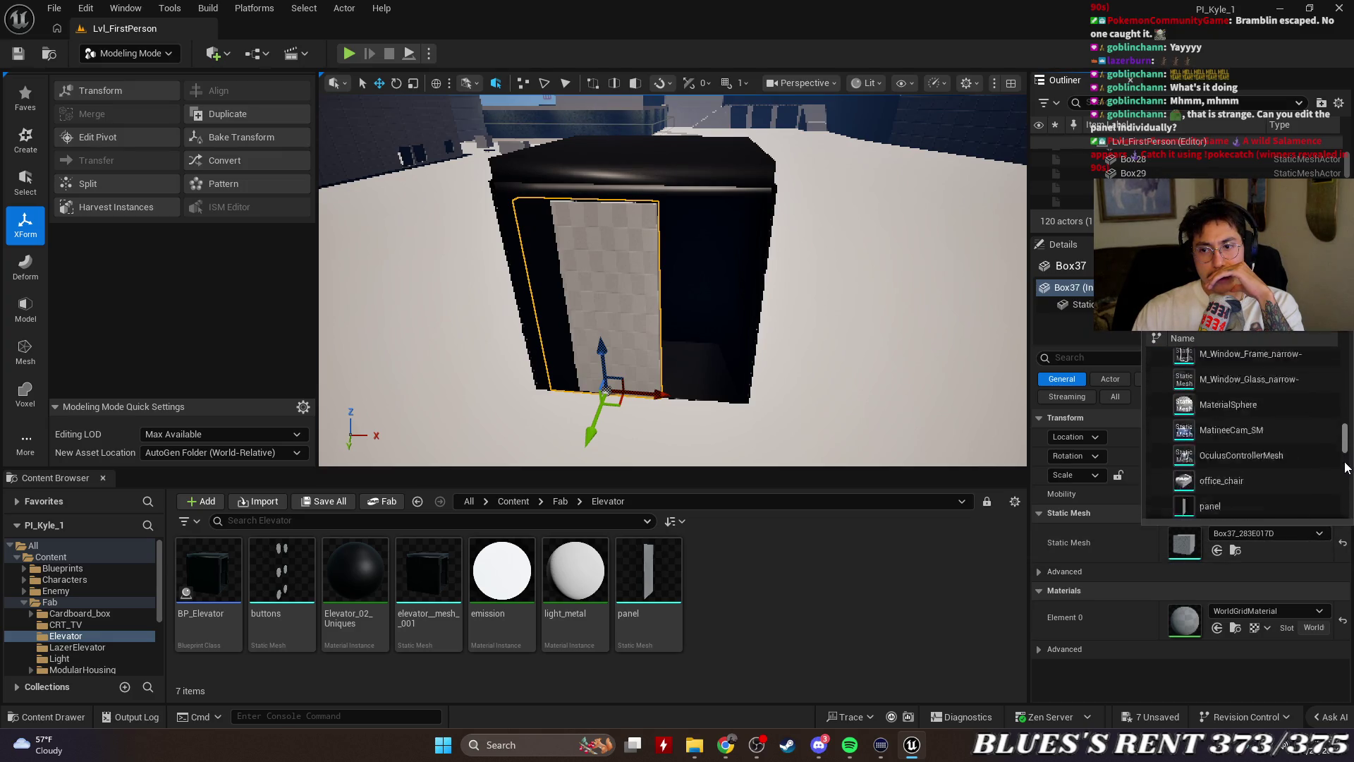
{"action": "scroll", "coordinate": [1244, 431], "scroll_direction": "up", "scroll_amount": 5}
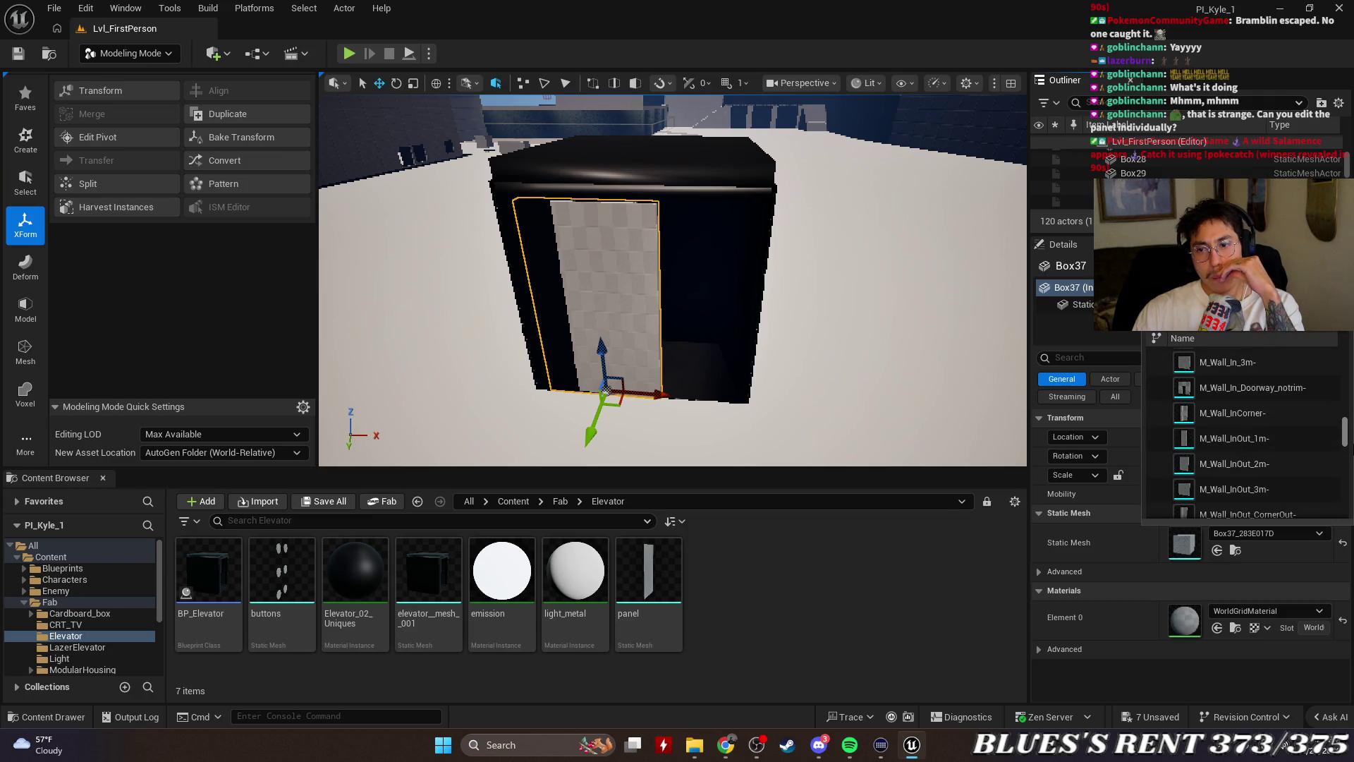
{"action": "scroll", "coordinate": [1244, 431], "scroll_direction": "up", "scroll_amount": 5}
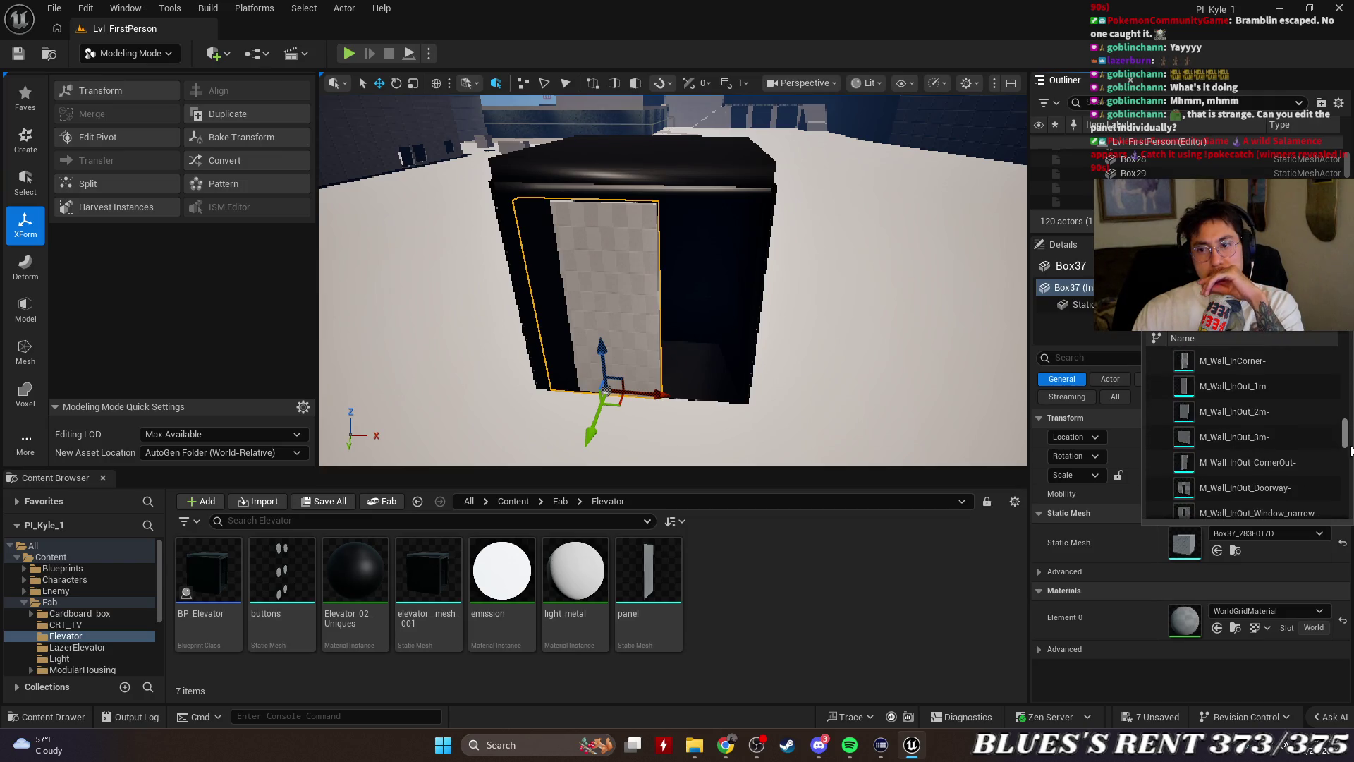
{"action": "scroll", "coordinate": [1245, 432], "scroll_direction": "up", "scroll_amount": 5}
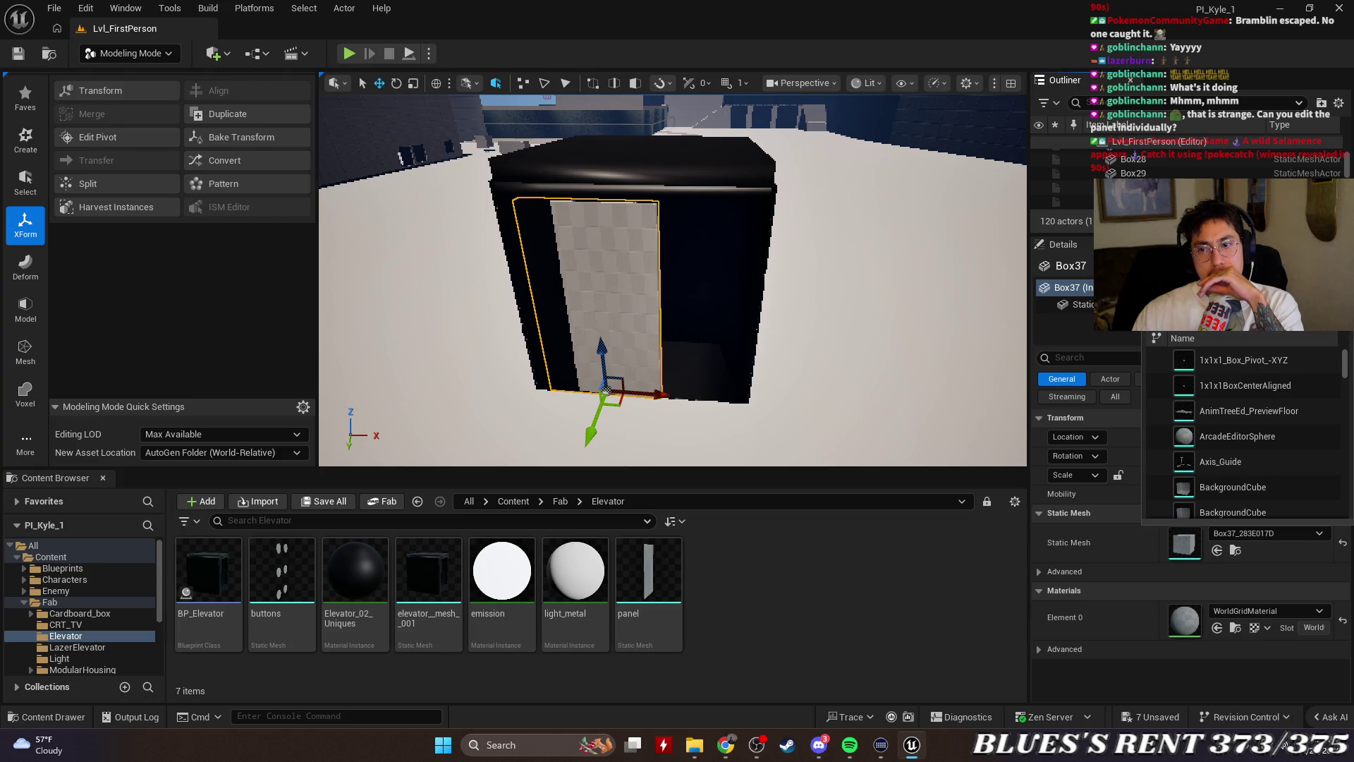
{"action": "scroll", "coordinate": [1242, 384], "scroll_direction": "down", "scroll_amount": 5}
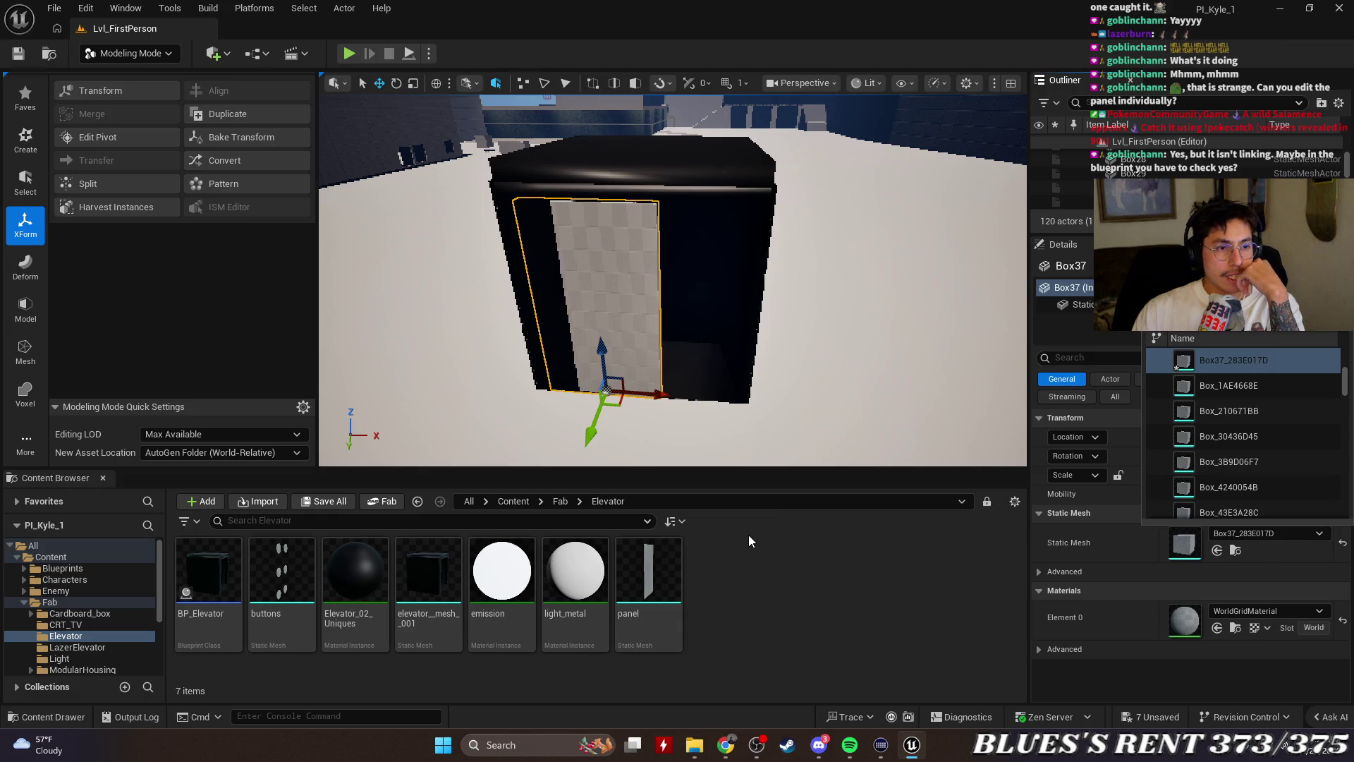
{"action": "left_click", "coordinate": [786, 604]}
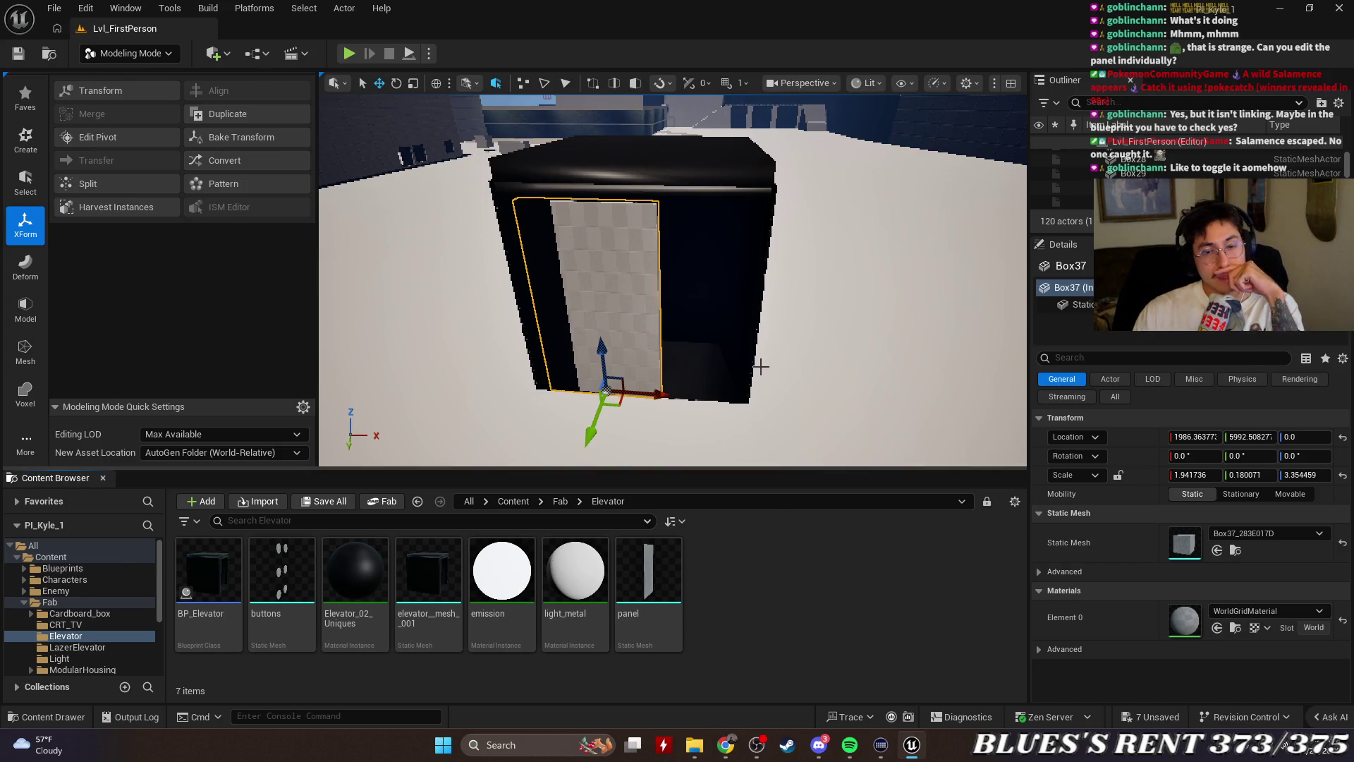
Stretch Box37 to Z scale 3.433765, then restore the Outliner/Details splitter
{"action": "mouse_move", "coordinate": [761, 366]}
{"action": "left_mouse_down"}
{"action": "mouse_move", "coordinate": [760, 310]}
{"action": "mouse_move", "coordinate": [726, 275]}
{"action": "mouse_move", "coordinate": [731, 368]}
{"action": "left_mouse_up"}
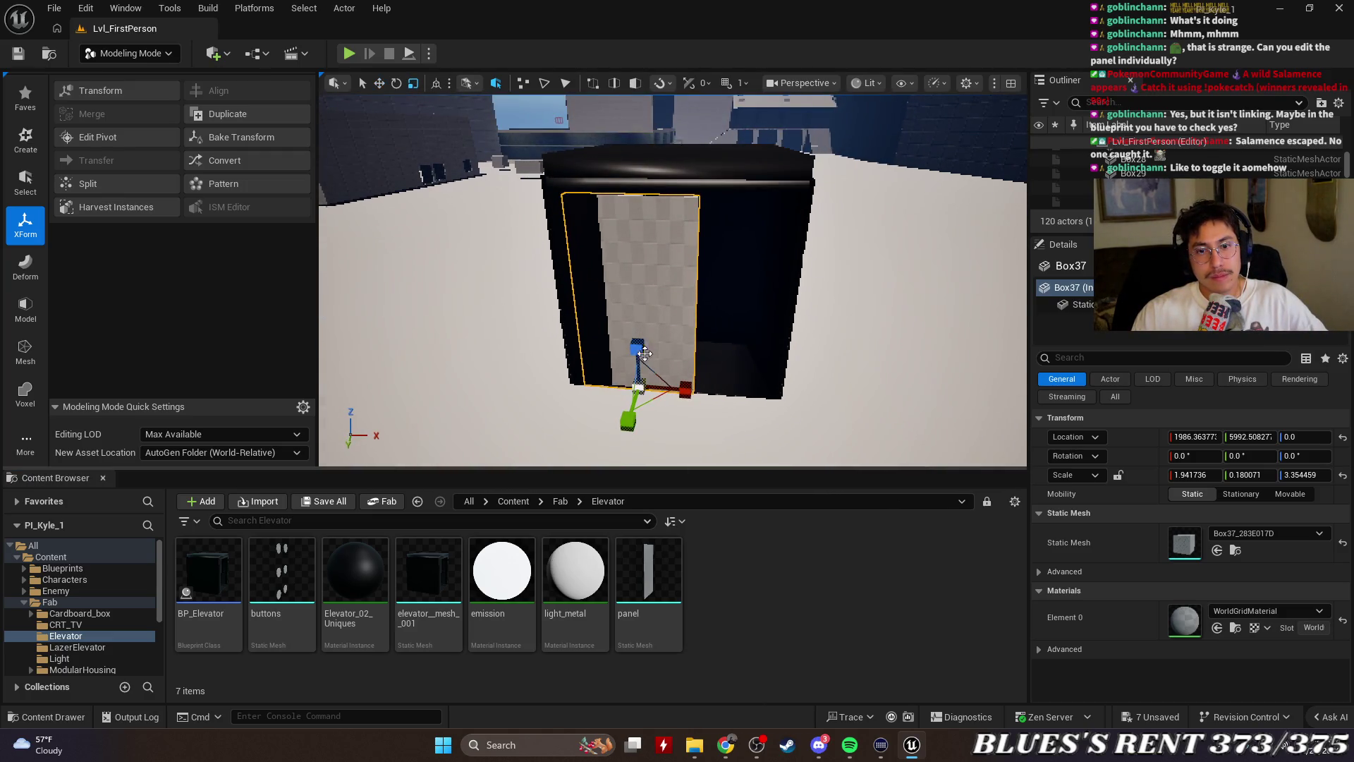
{"action": "left_click_drag", "start_coordinate": [637, 349], "coordinate": [638, 343]}
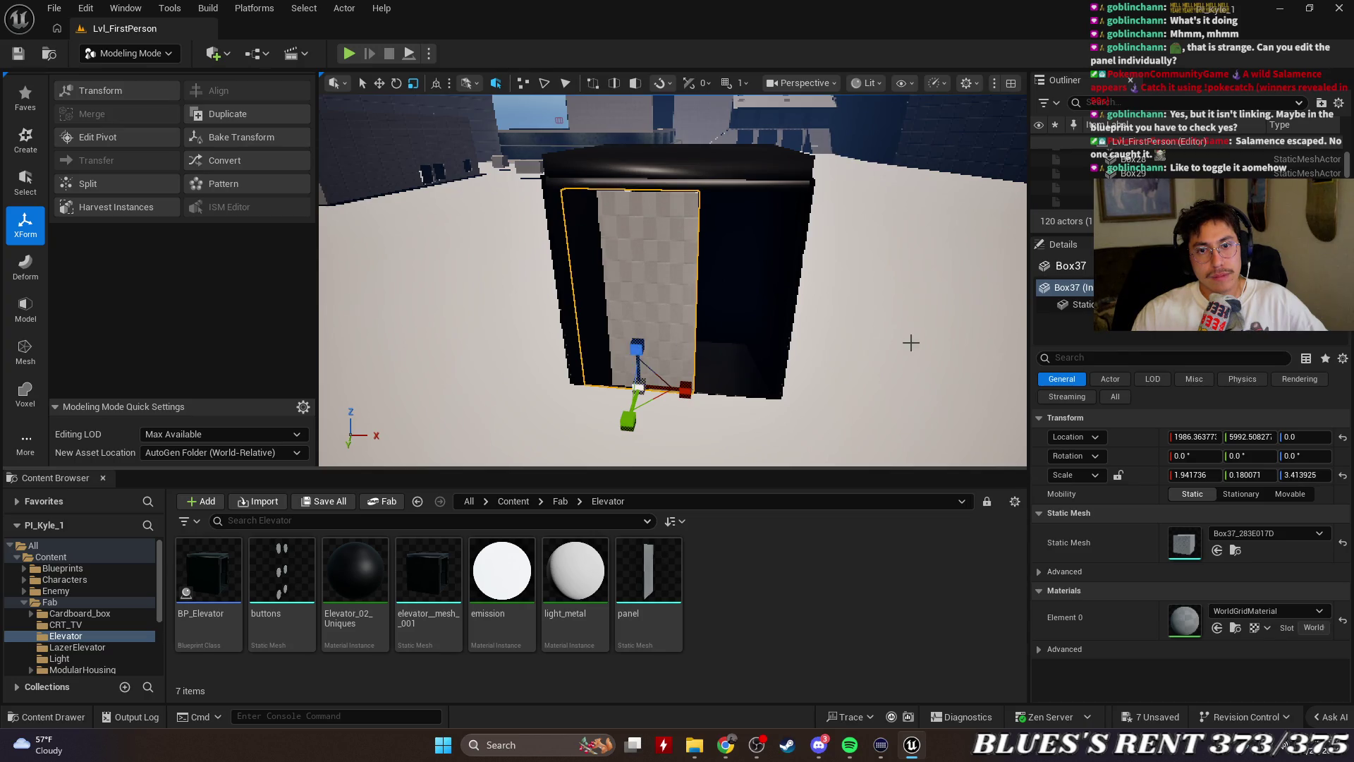
{"action": "left_click_drag", "start_coordinate": [910, 342], "coordinate": [668, 358]}
{"action": "left_click_drag", "start_coordinate": [849, 363], "coordinate": [910, 364]}
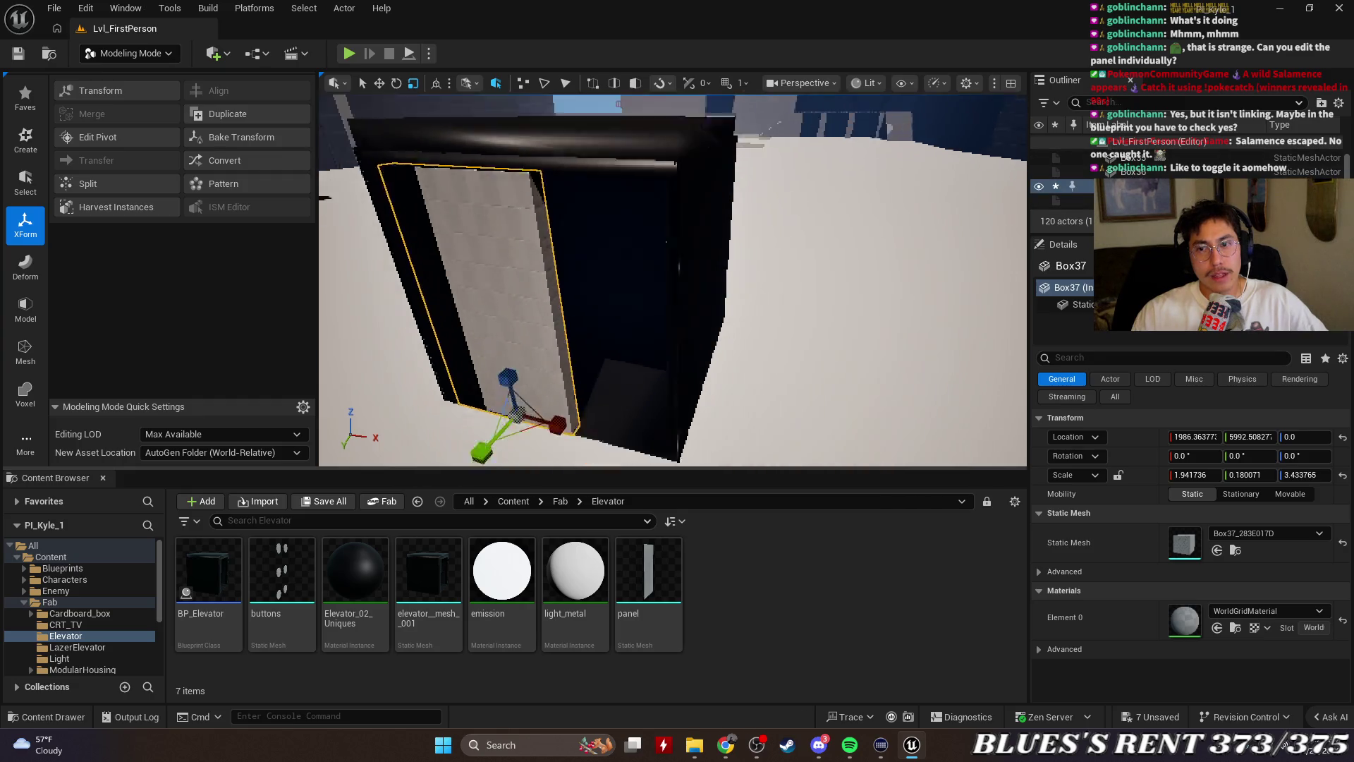
{"action": "scroll", "coordinate": [909, 364], "scroll_direction": "down", "scroll_amount": 3}
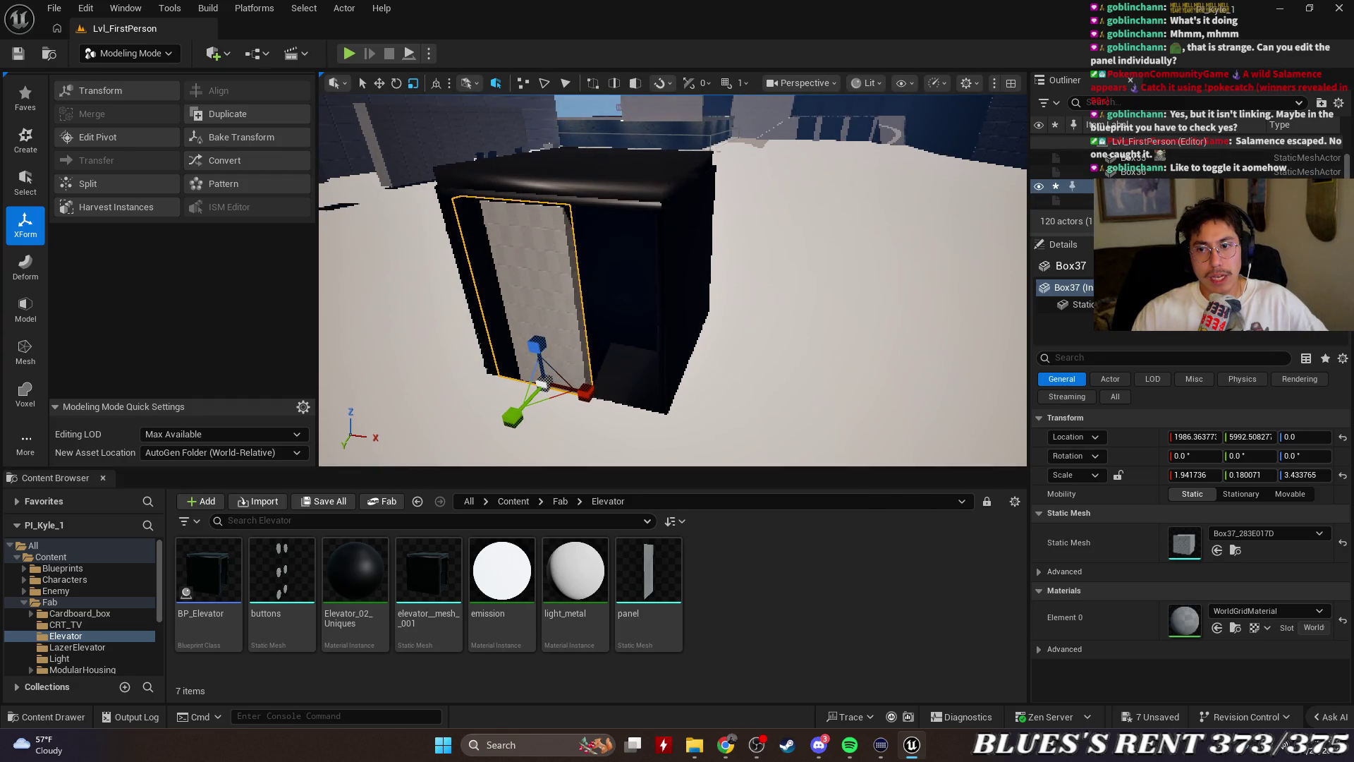
{"action": "left_click_drag", "start_coordinate": [1208, 233], "coordinate": [1208, 444]}
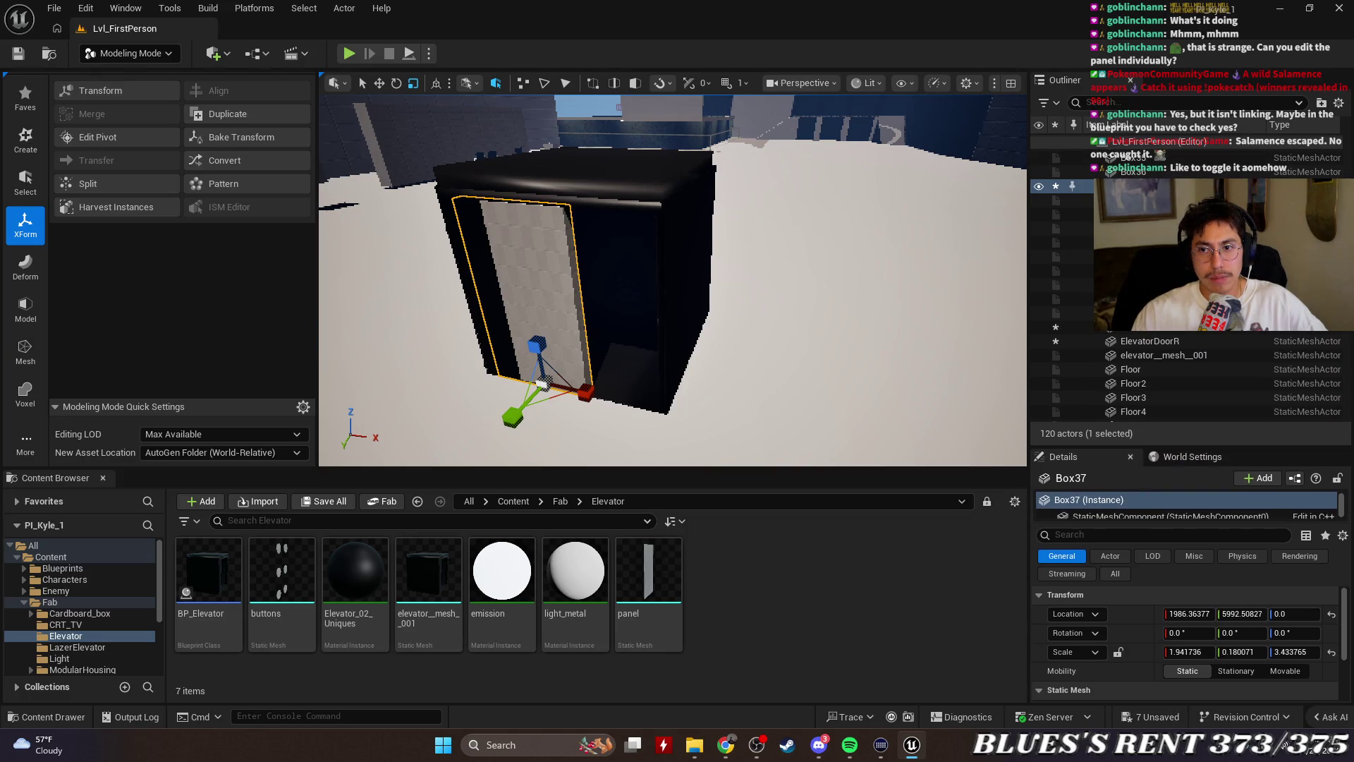
{"action": "right_click", "coordinate": [1132, 185]}
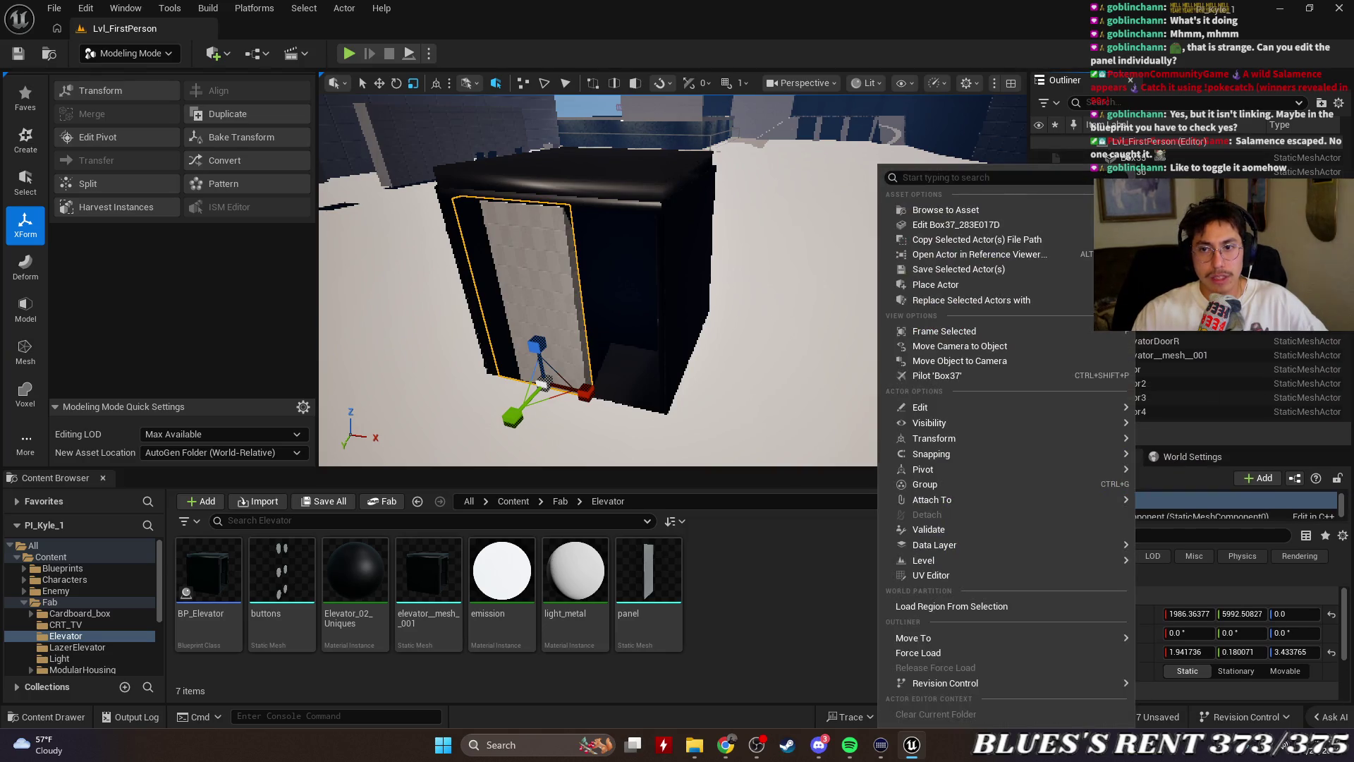
{"action": "left_click", "coordinate": [1062, 210]}
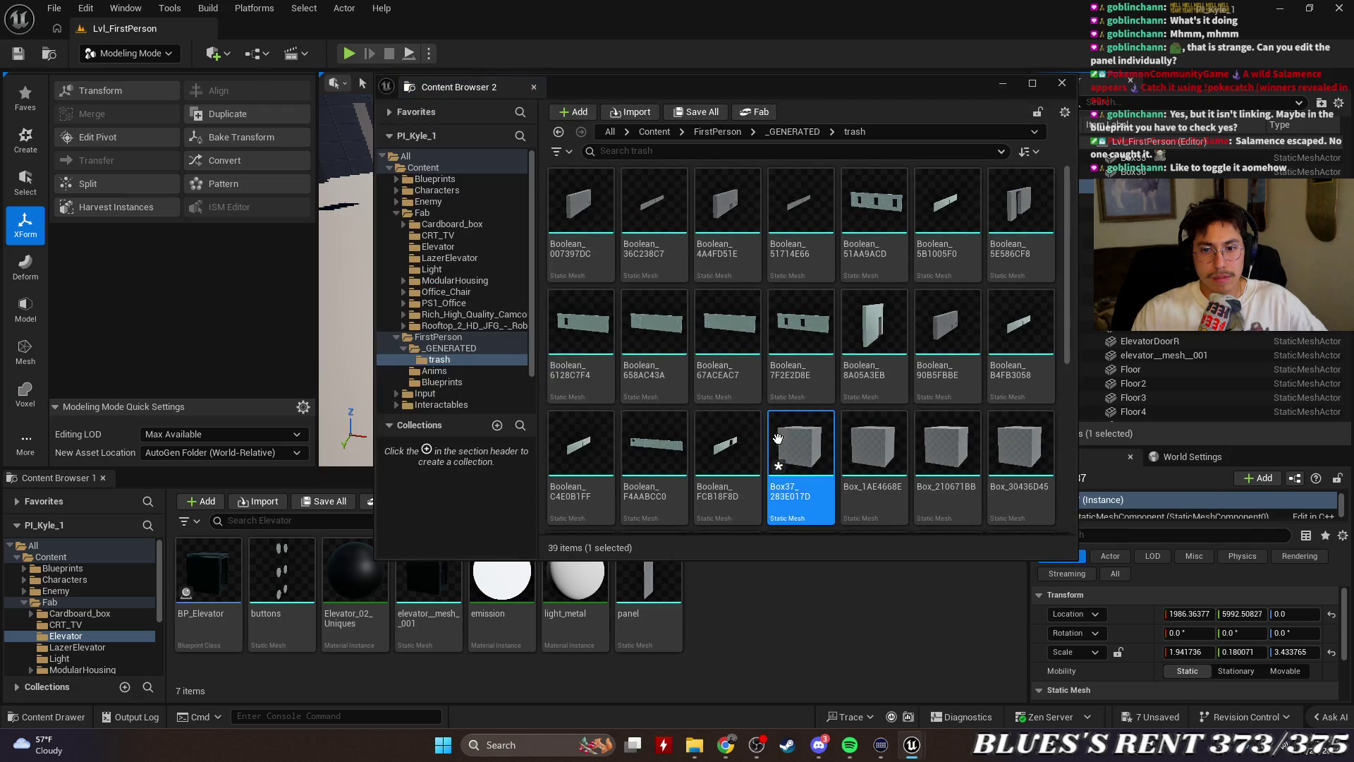
{"action": "left_click", "coordinate": [806, 320]}
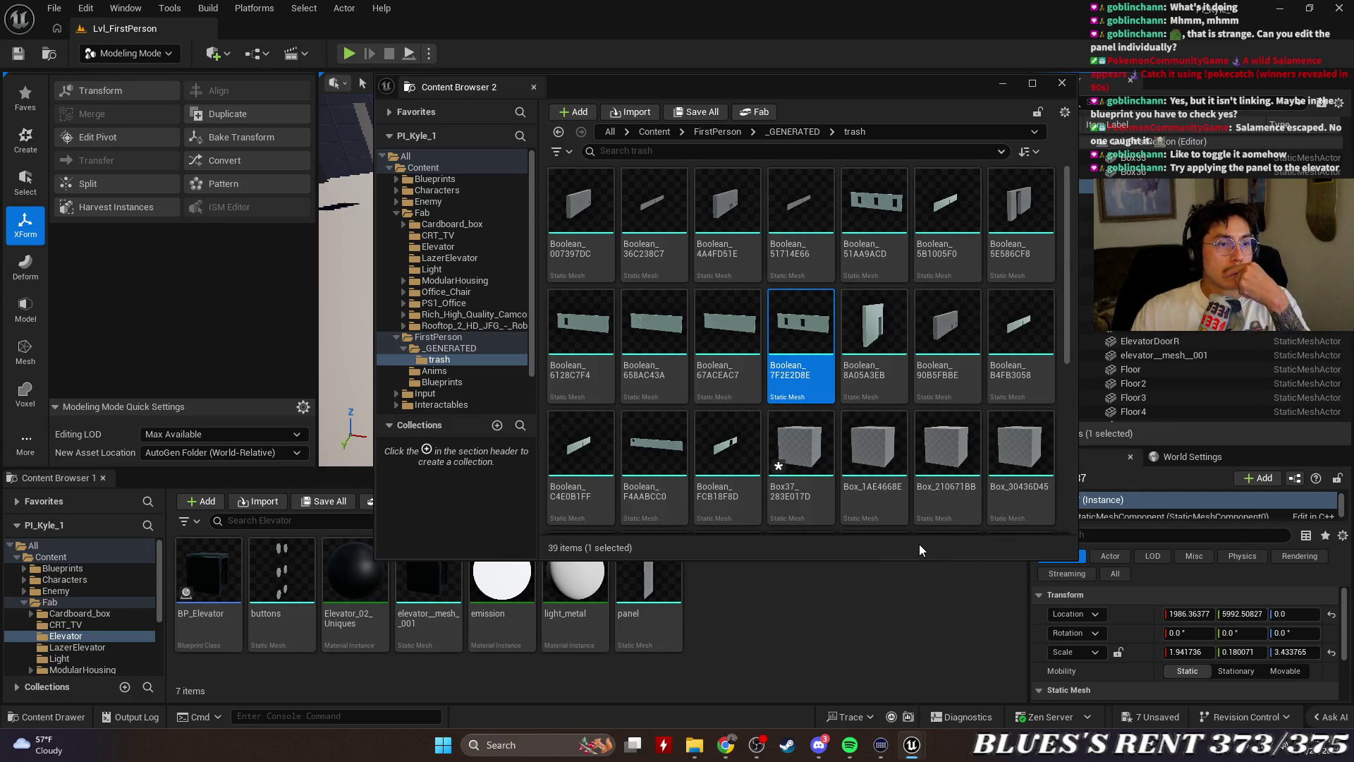
{"action": "left_click", "coordinate": [1061, 84]}
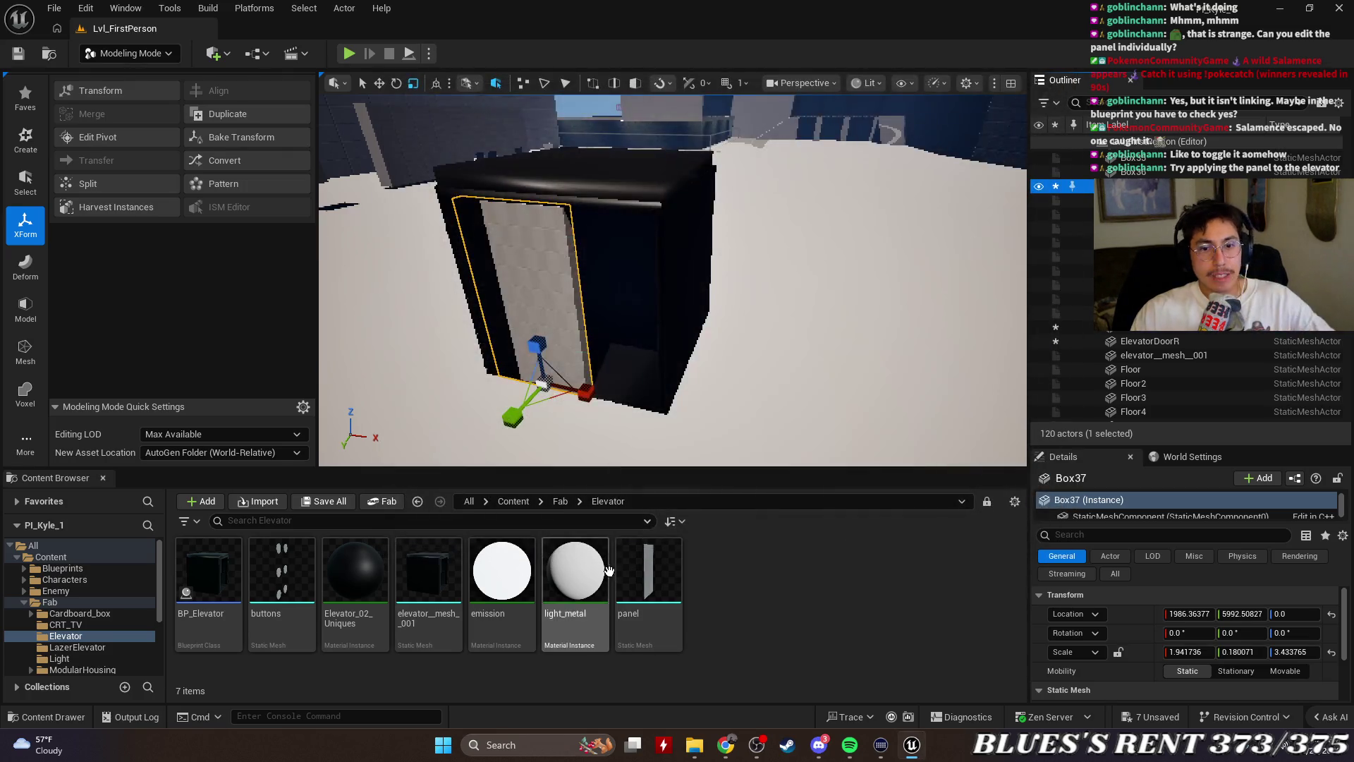
{"action": "left_click", "coordinate": [647, 585]}
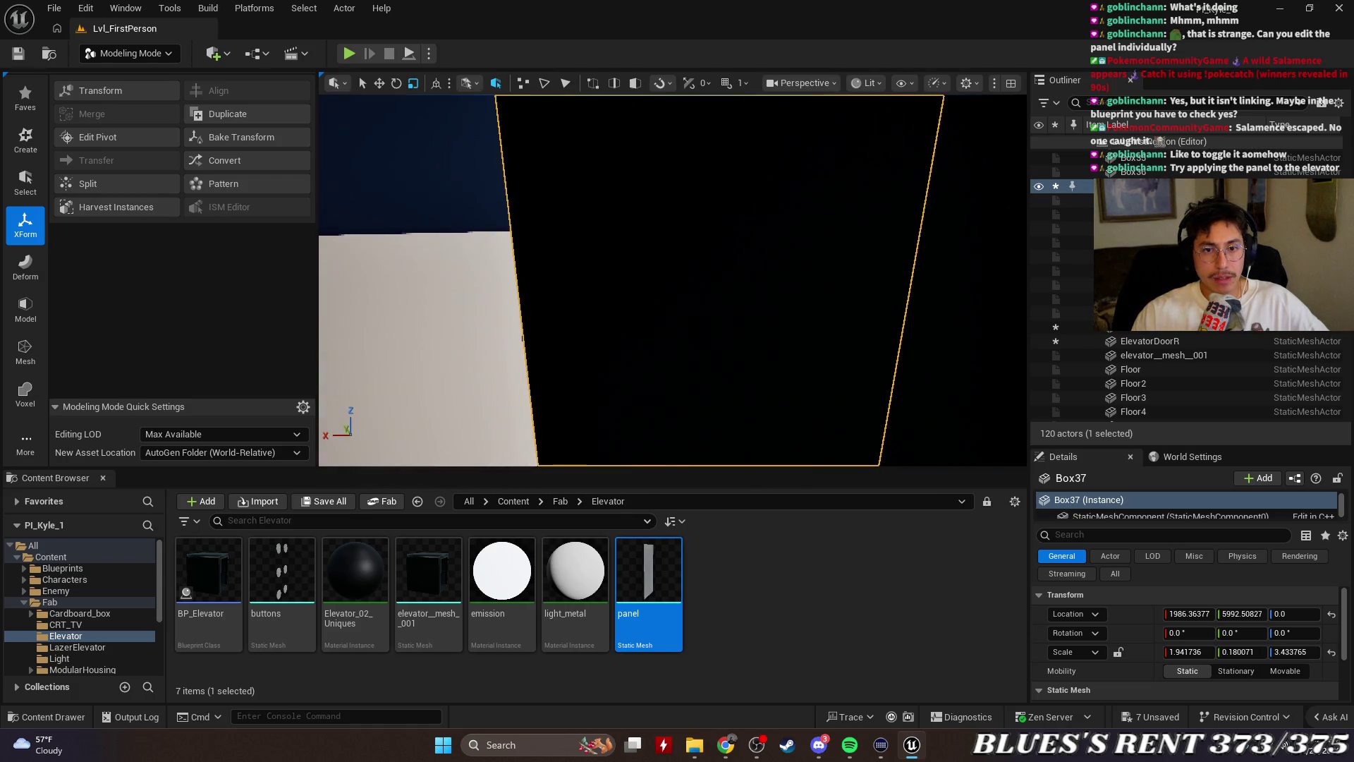
{"action": "mouse_move", "coordinate": [645, 581]}
{"action": "left_click_drag", "start_coordinate": [645, 581], "coordinate": [697, 451]}
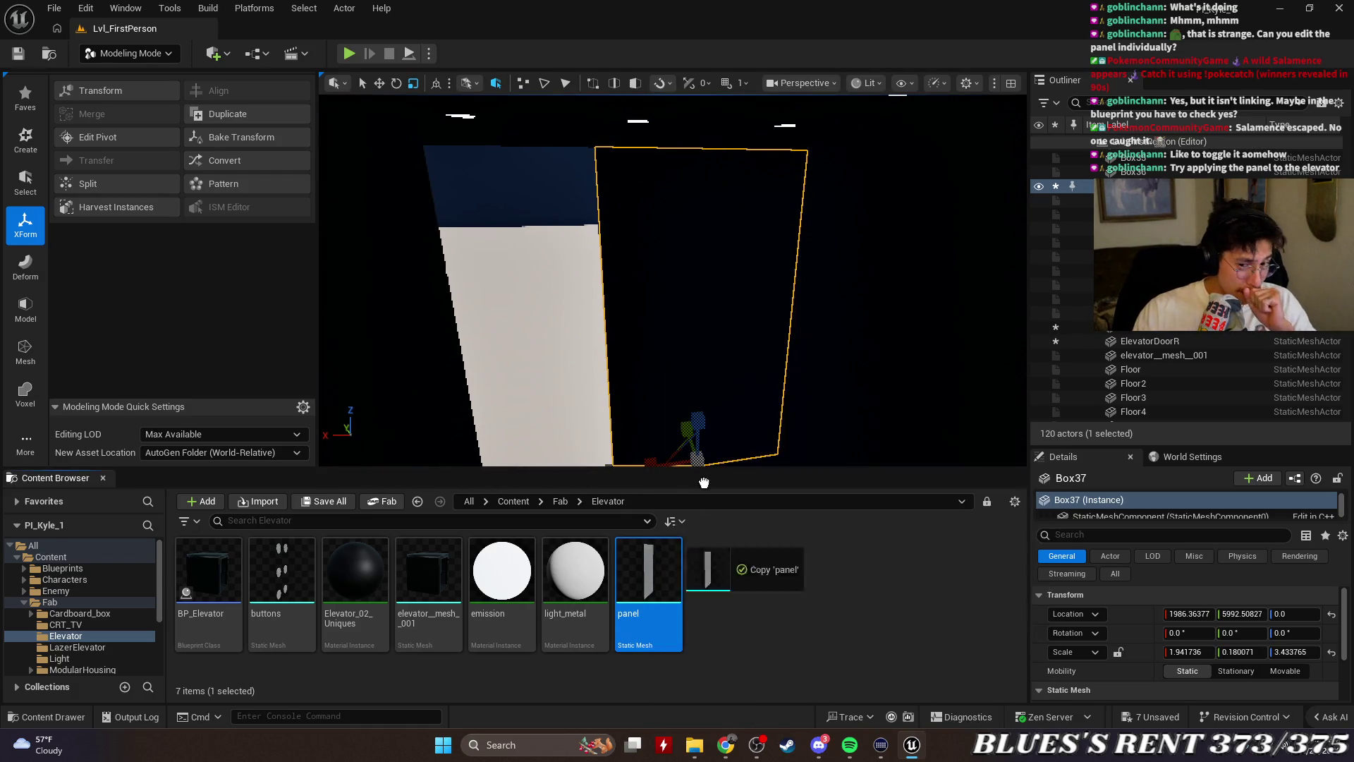
{"action": "mouse_move", "coordinate": [804, 347]}
{"action": "left_mouse_down"}
{"action": "mouse_move", "coordinate": [734, 433]}
{"action": "mouse_move", "coordinate": [677, 409]}
{"action": "left_mouse_up"}
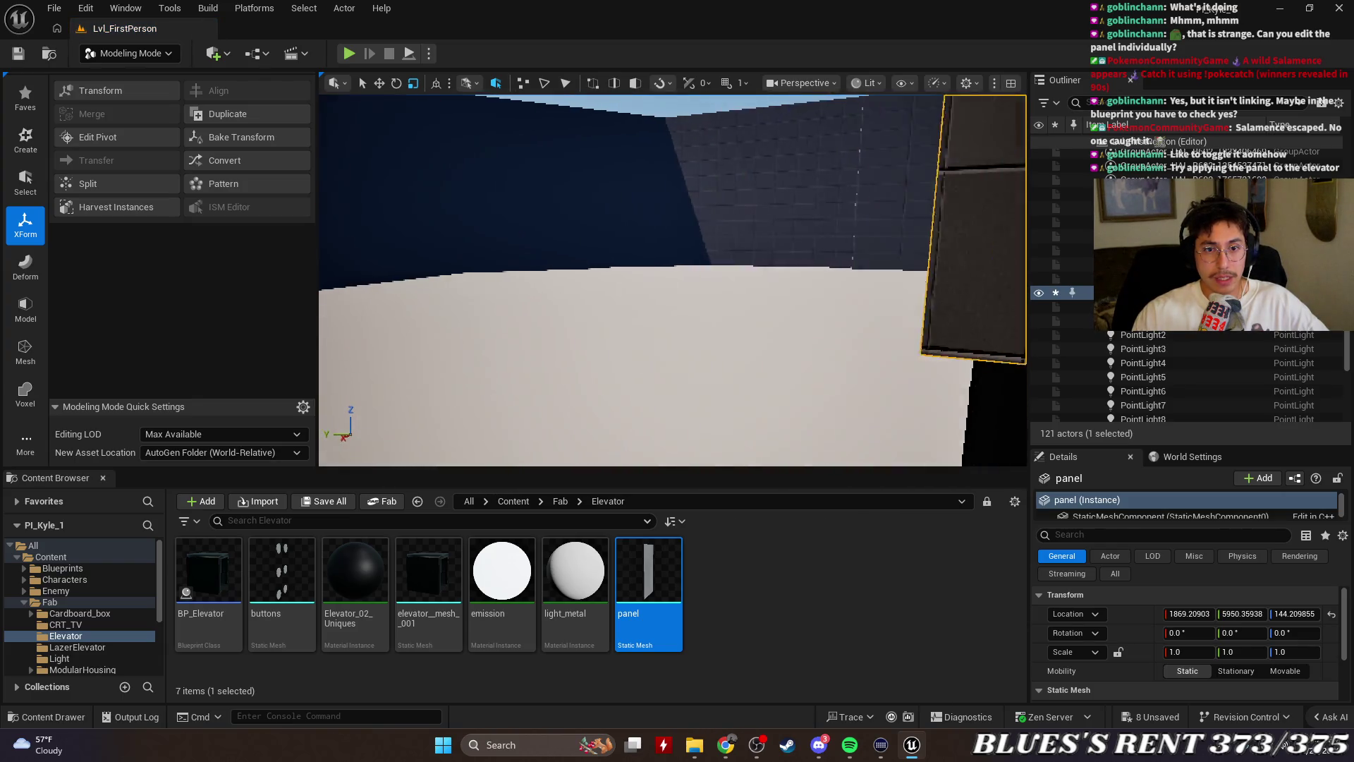
{"action": "scroll", "coordinate": [734, 428], "scroll_direction": "up", "scroll_amount": 3}
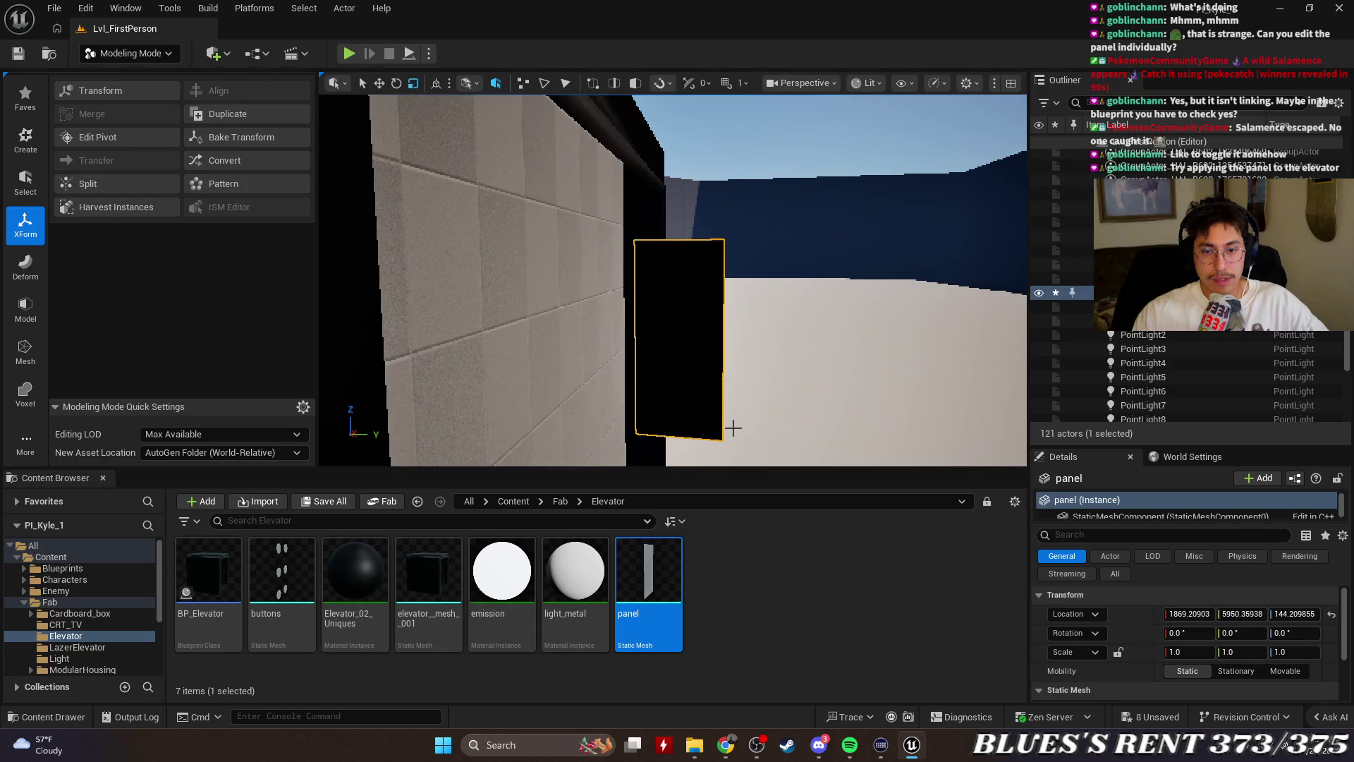
{"action": "key", "text": "Delete"}
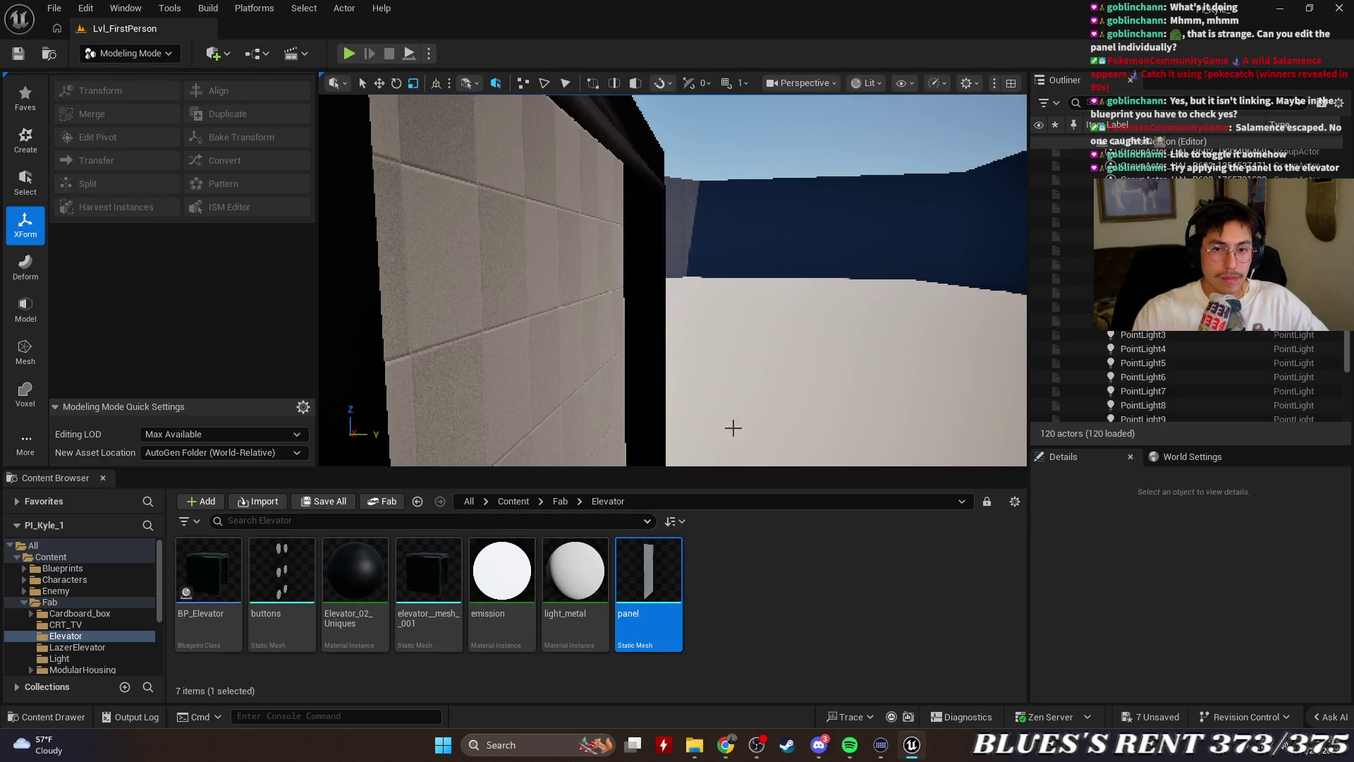
{"action": "mouse_move", "coordinate": [703, 394]}
{"action": "left_mouse_down"}
{"action": "mouse_move", "coordinate": [694, 367]}
{"action": "mouse_move", "coordinate": [709, 345]}
{"action": "left_mouse_up"}
{"action": "left_click_drag", "start_coordinate": [824, 445], "coordinate": [832, 408]}
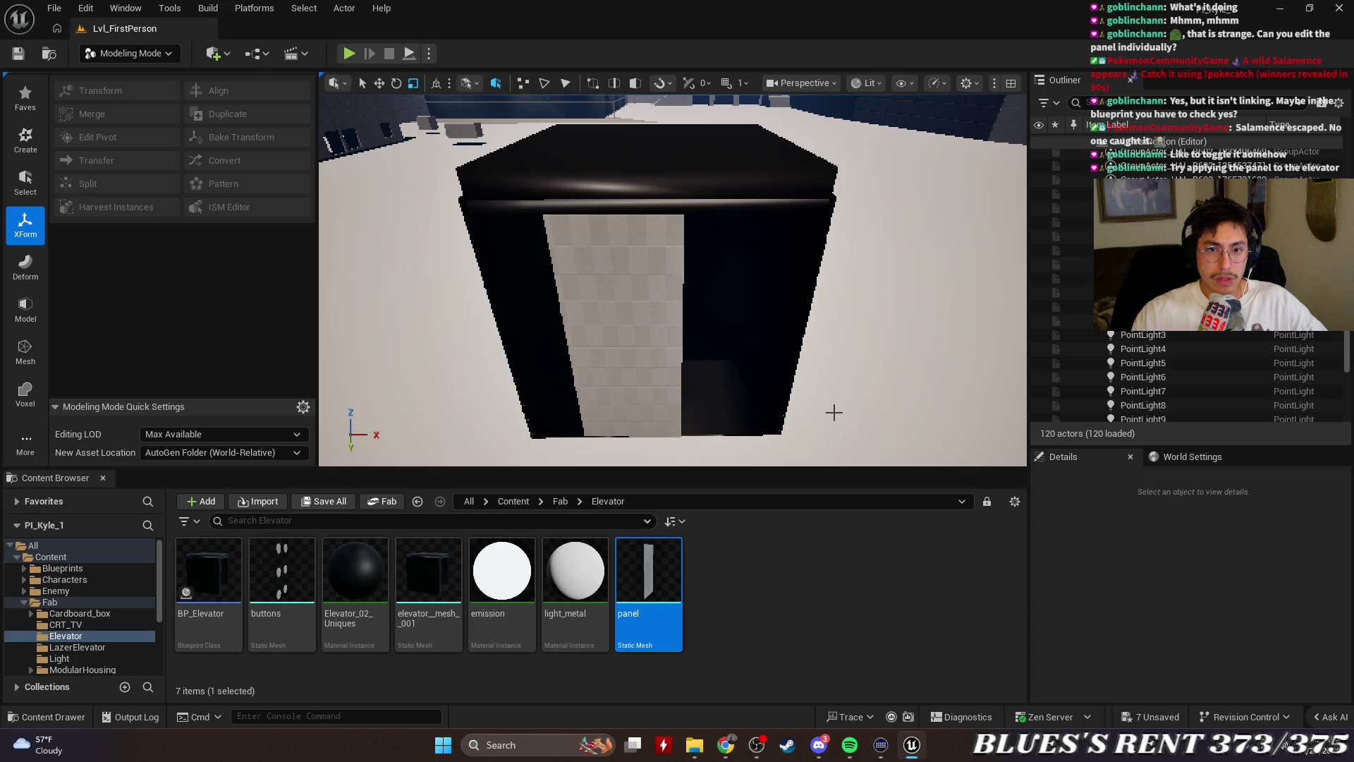
{"action": "left_click", "coordinate": [611, 359]}
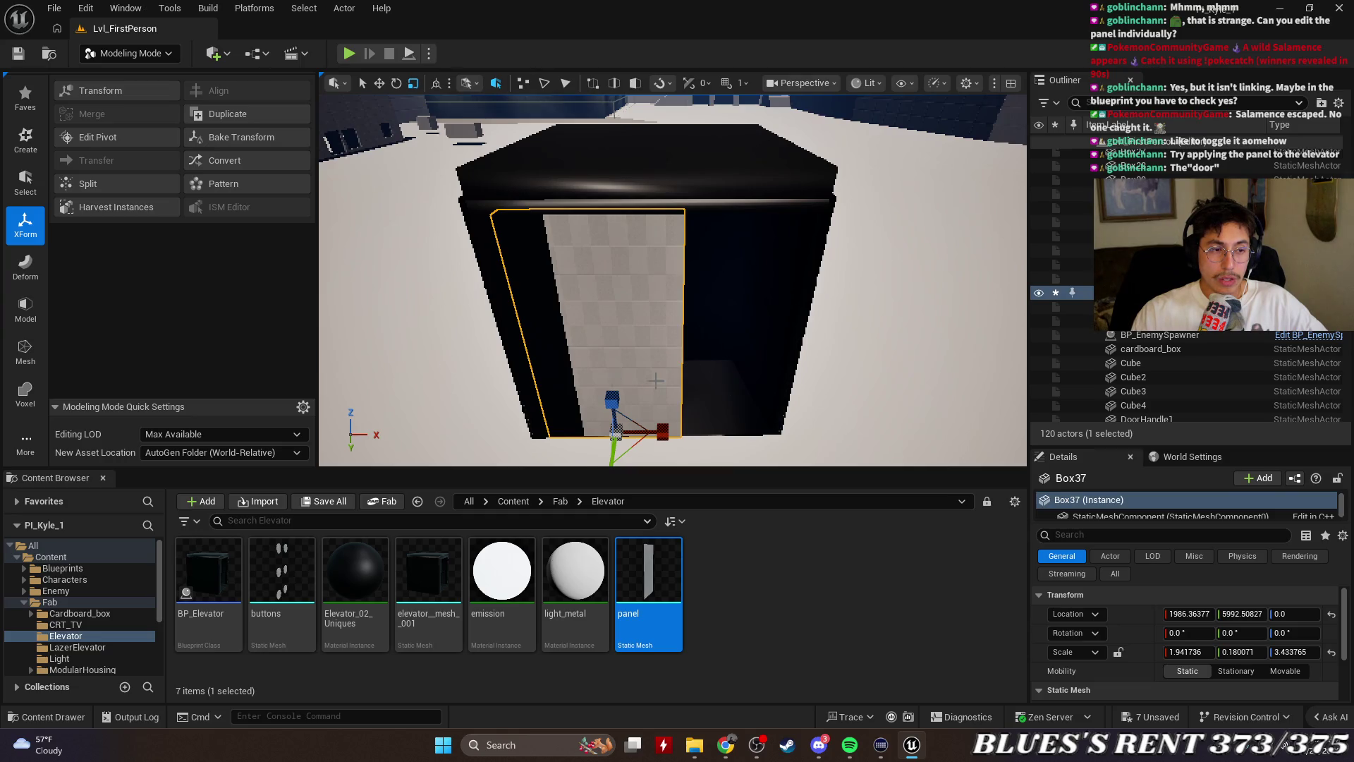
Add the dark elevator mesh to the selection alongside the Box37 door panel
{"action": "left_click_drag", "start_coordinate": [655, 381], "coordinate": [727, 354]}
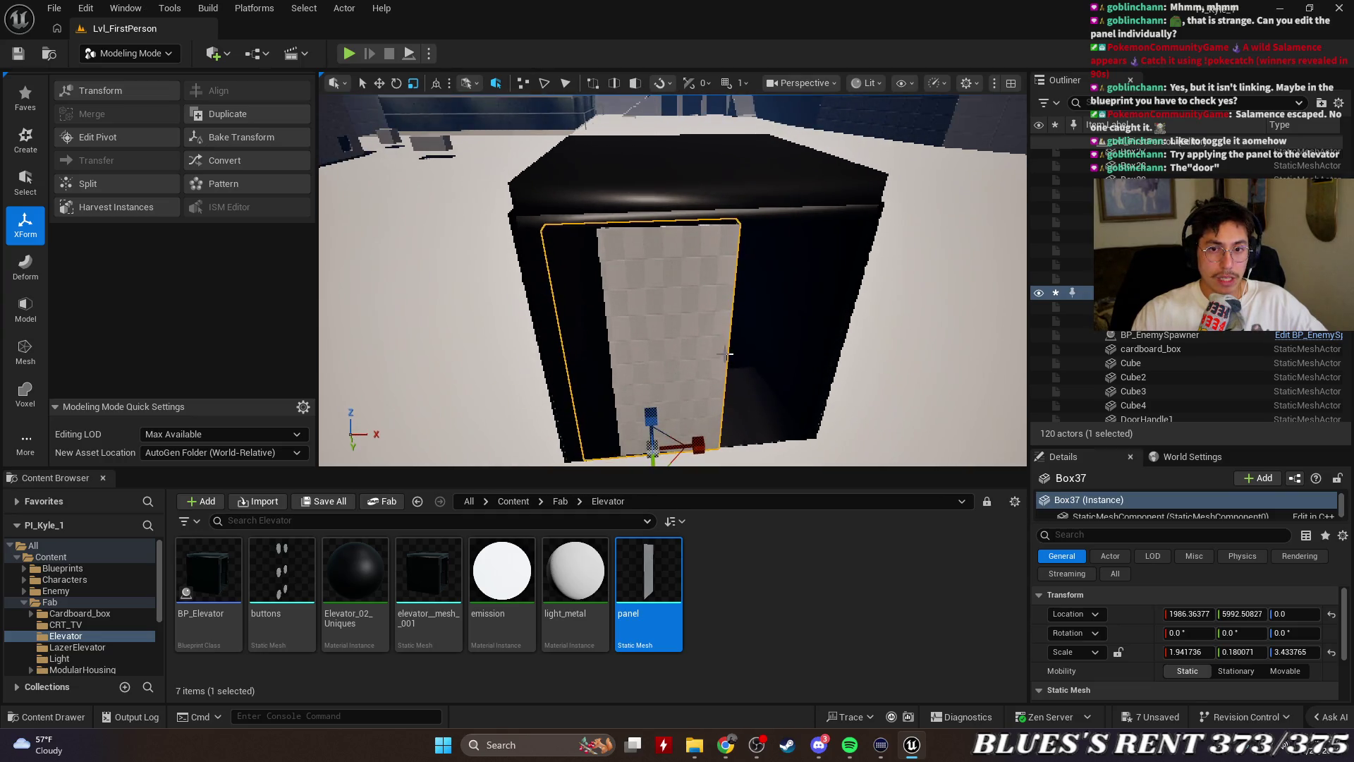
{"action": "left_click", "coordinate": [747, 611]}
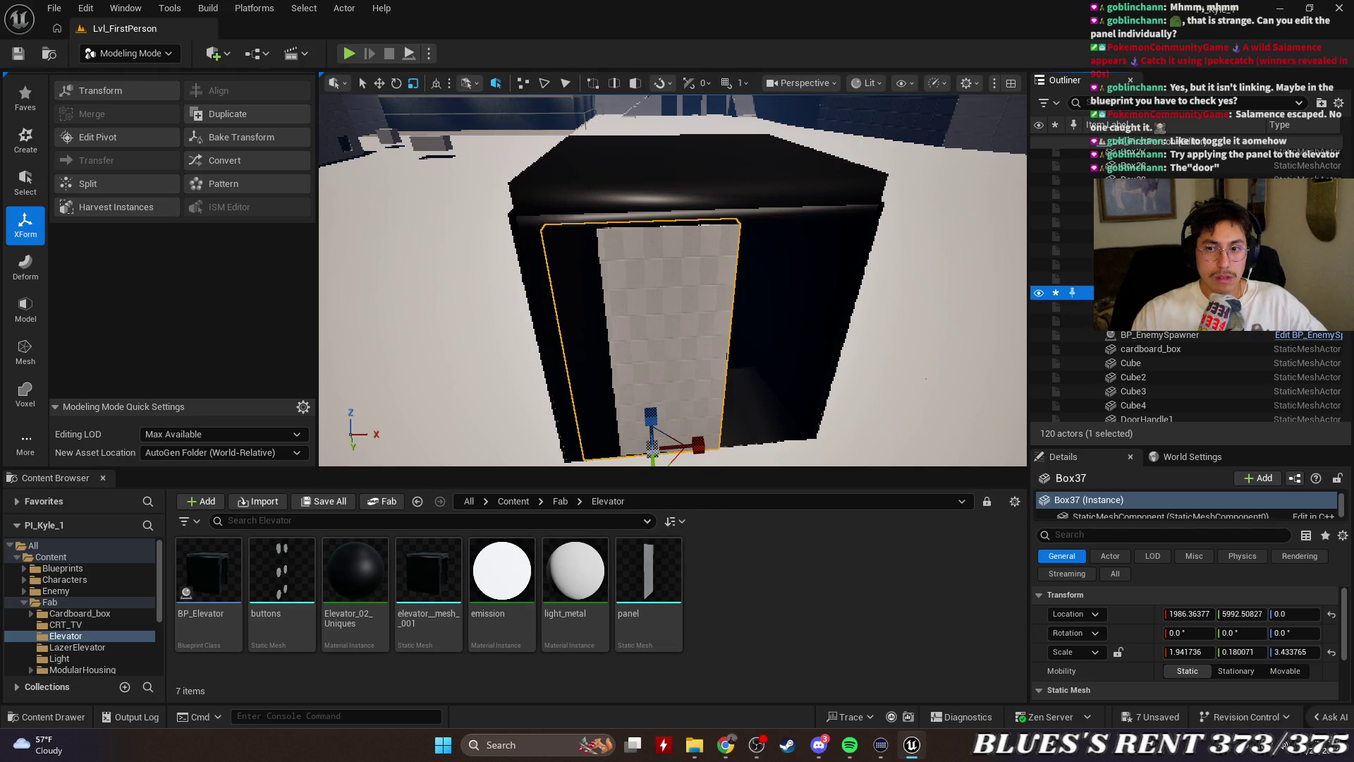
{"action": "left_click", "coordinate": [870, 237], "text": "ctrl"}
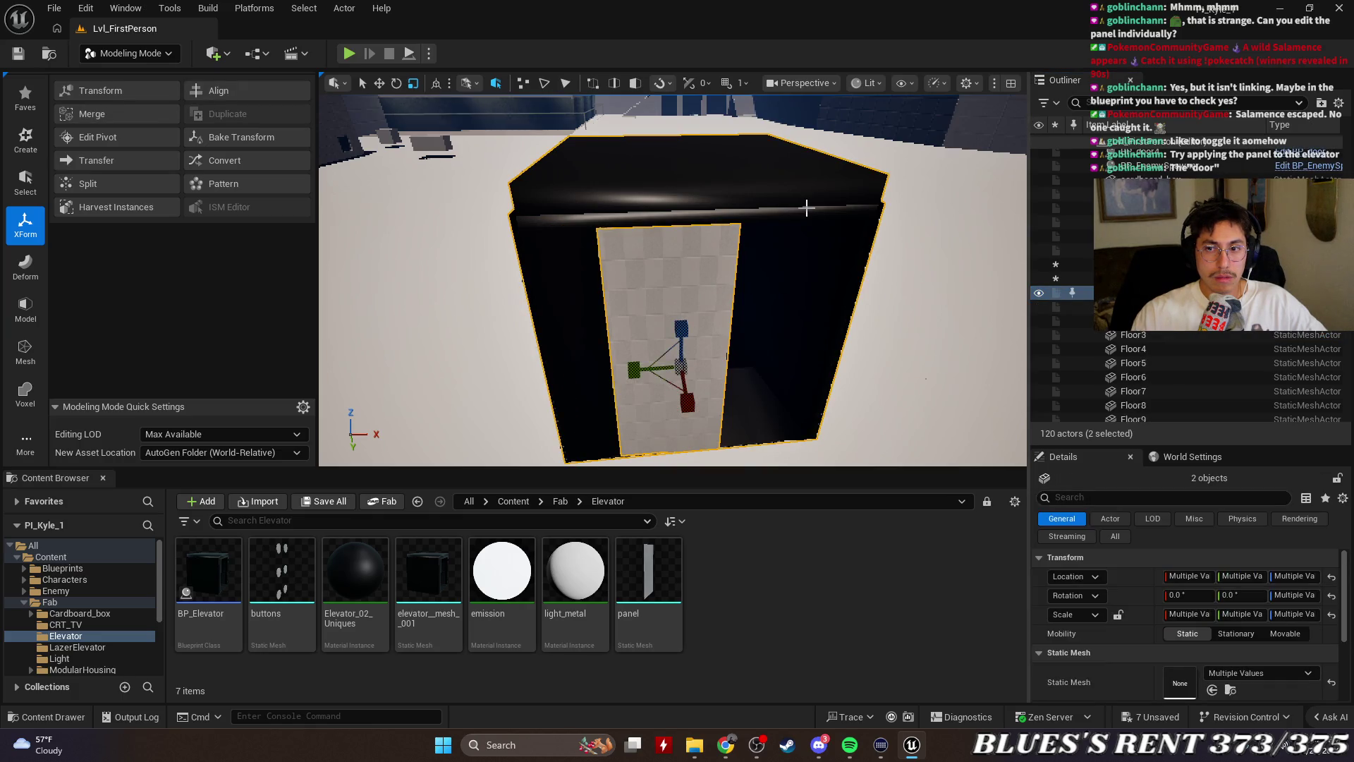
{"action": "scroll", "coordinate": [1180, 345], "scroll_direction": "up", "scroll_amount": 3}
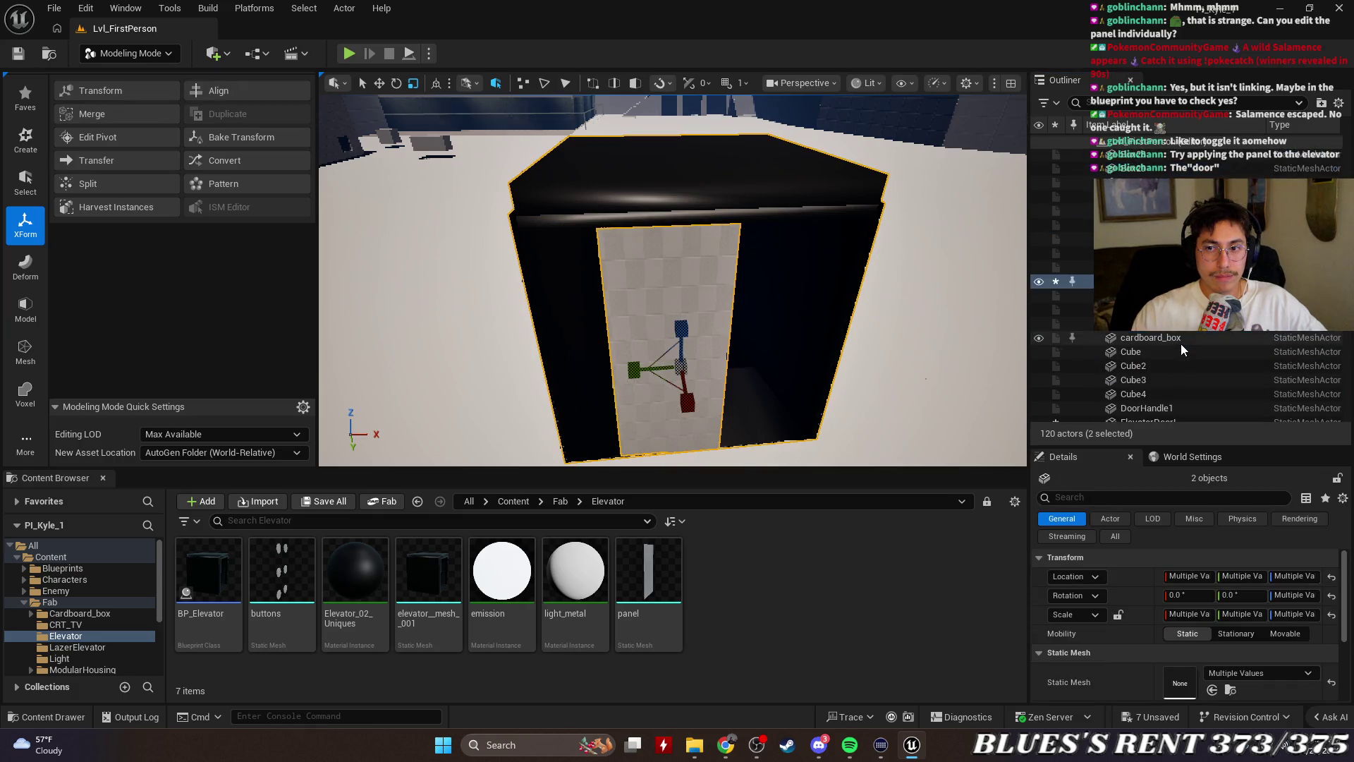
{"action": "scroll", "coordinate": [1180, 345], "scroll_direction": "down", "scroll_amount": 2}
{"action": "right_click", "coordinate": [1181, 359]}
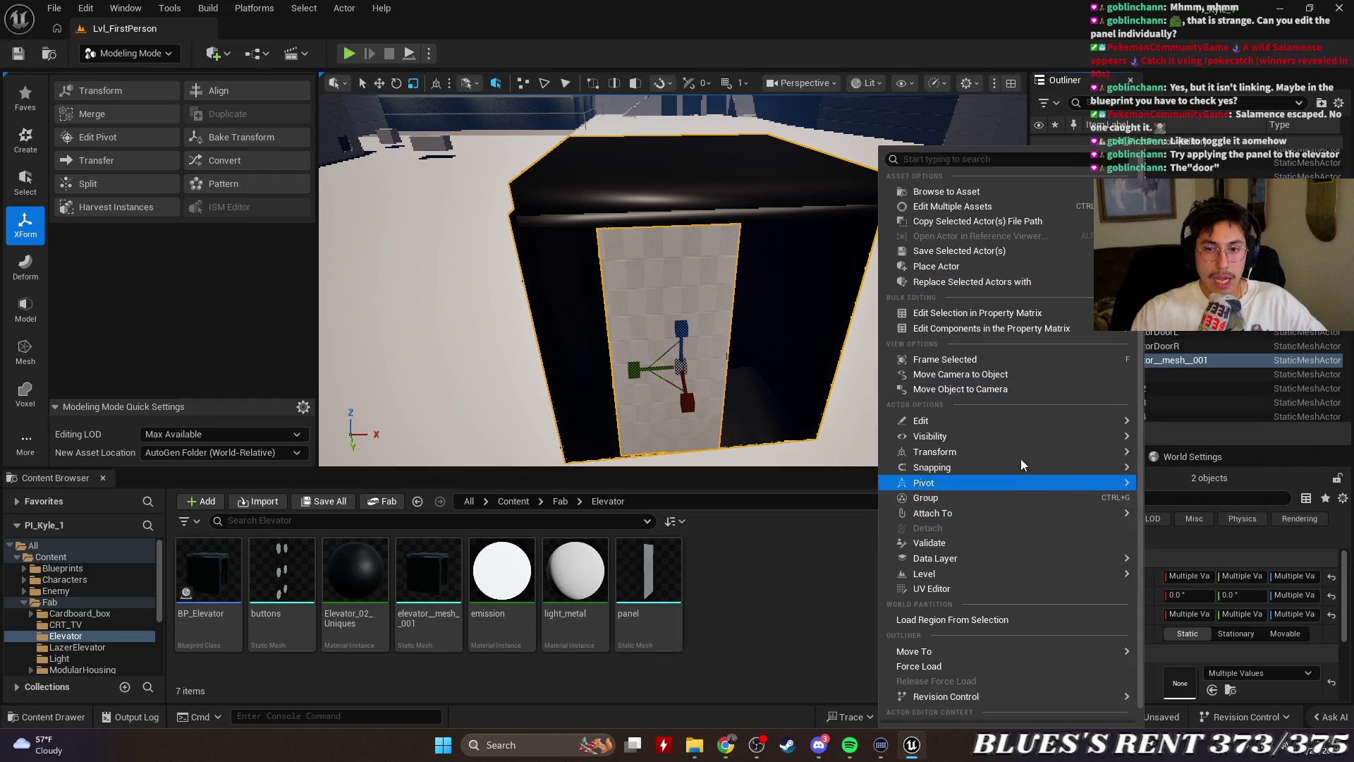
{"action": "left_click", "coordinate": [818, 620]}
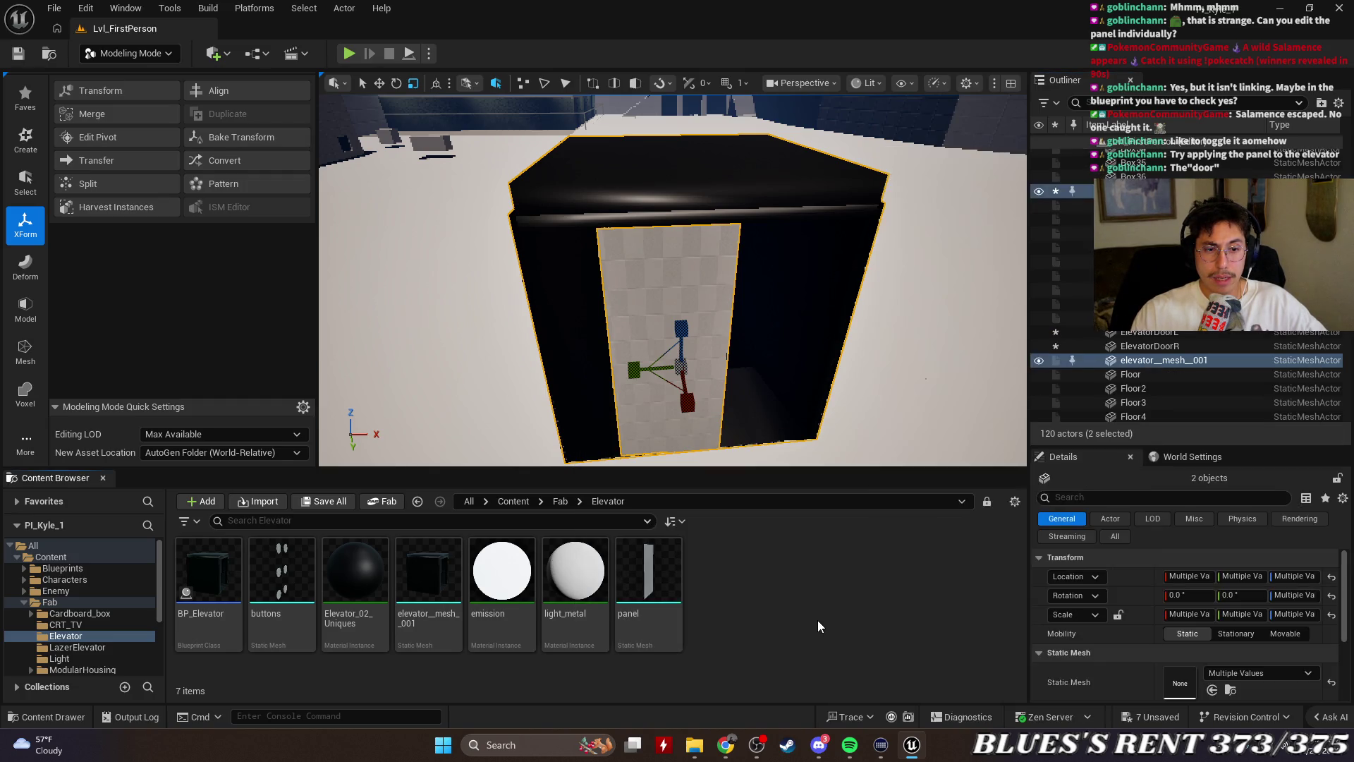
{"action": "scroll", "coordinate": [890, 410], "scroll_direction": "down", "scroll_amount": 5}
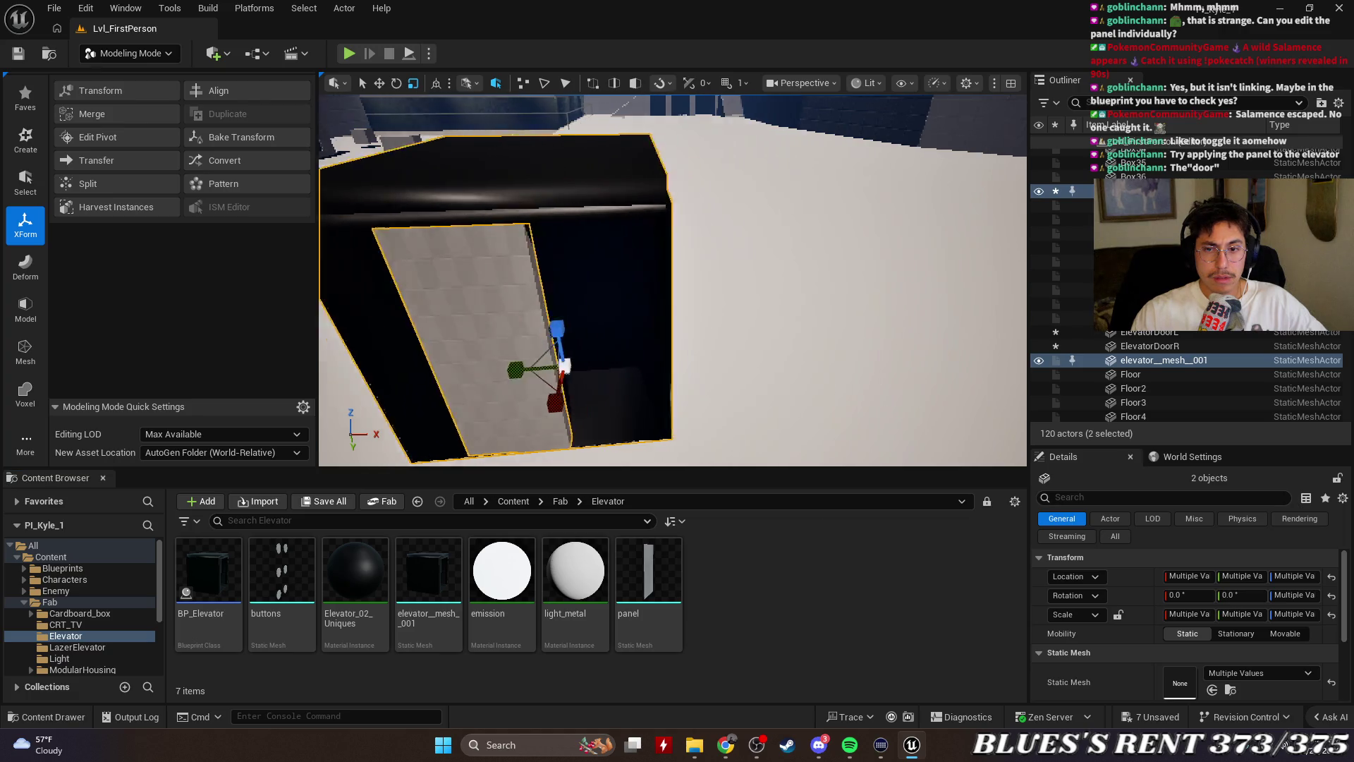
{"action": "scroll", "coordinate": [635, 275], "scroll_direction": "up", "scroll_amount": 2}
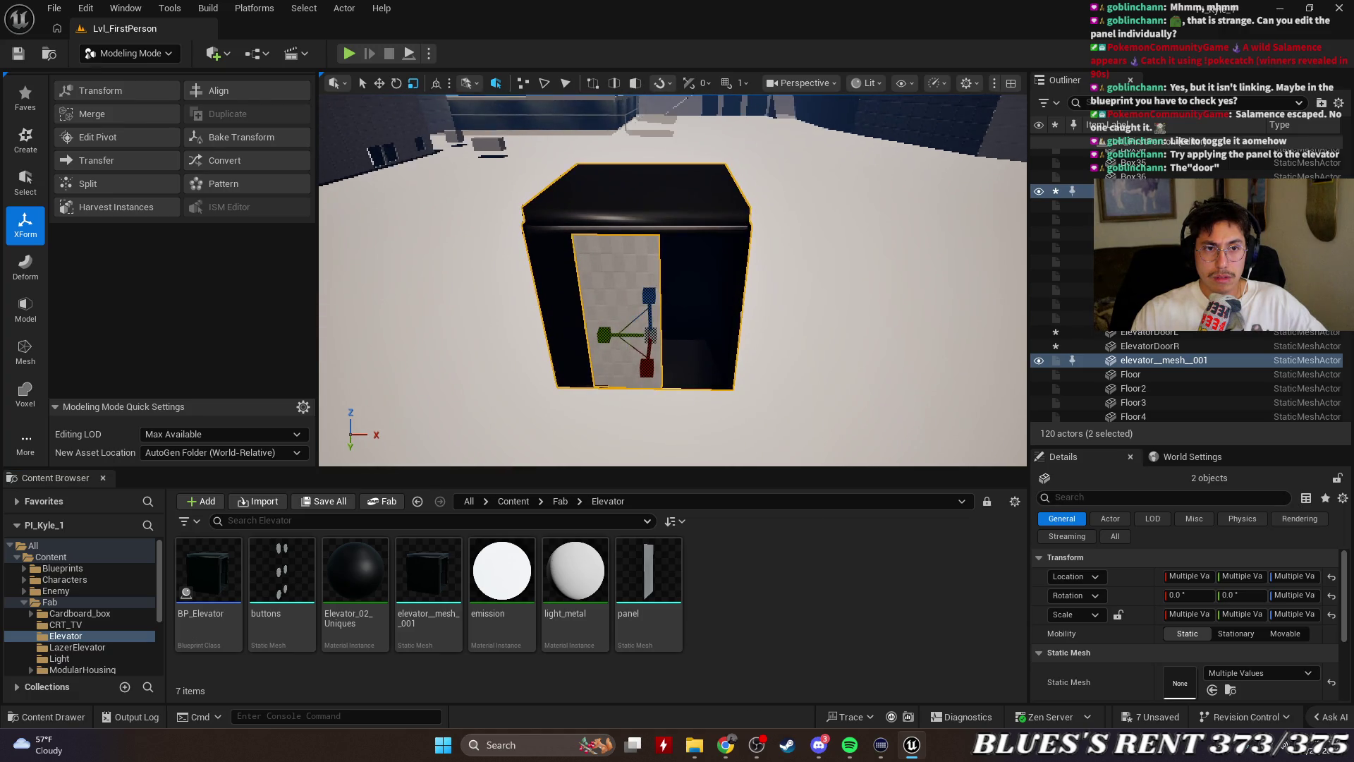
{"action": "right_click", "coordinate": [734, 638]}
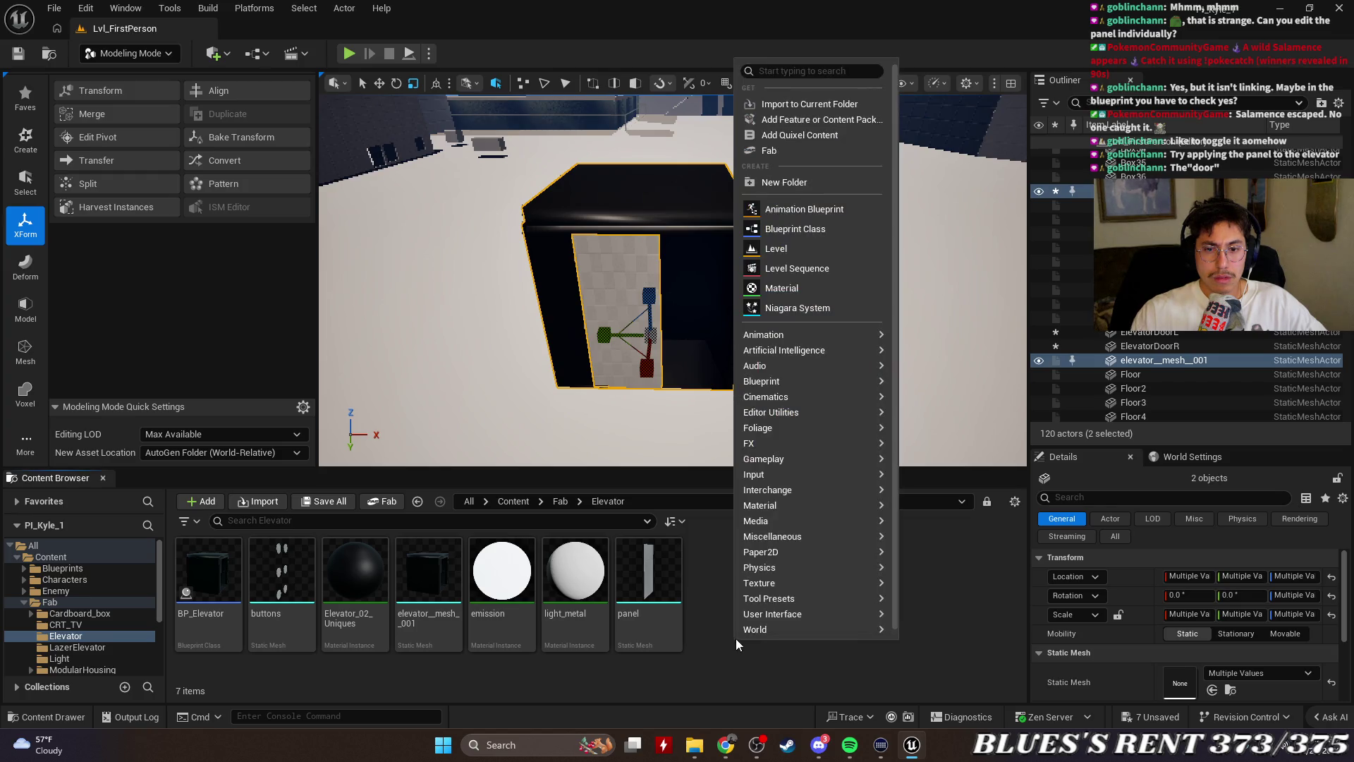
{"action": "mouse_move", "coordinate": [814, 373]}
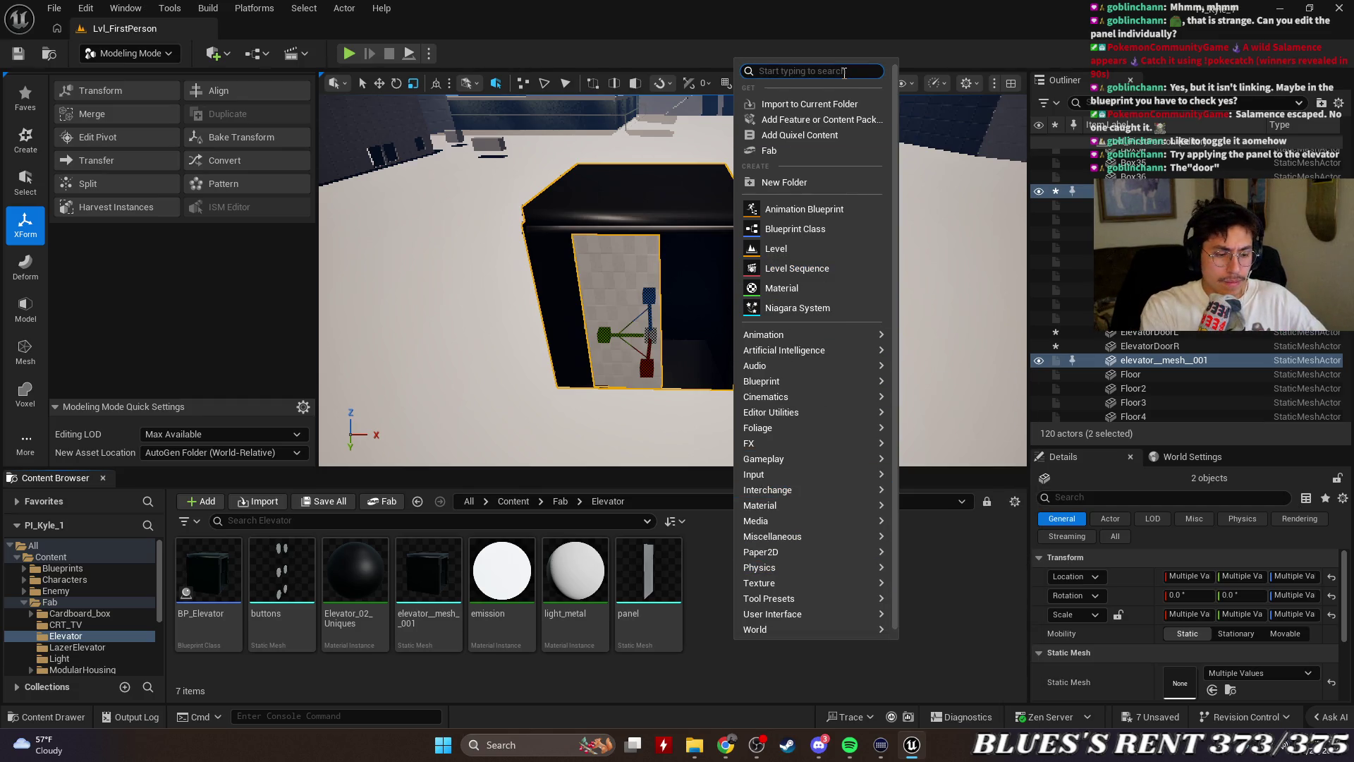
{"action": "type", "text": "STATIC"}
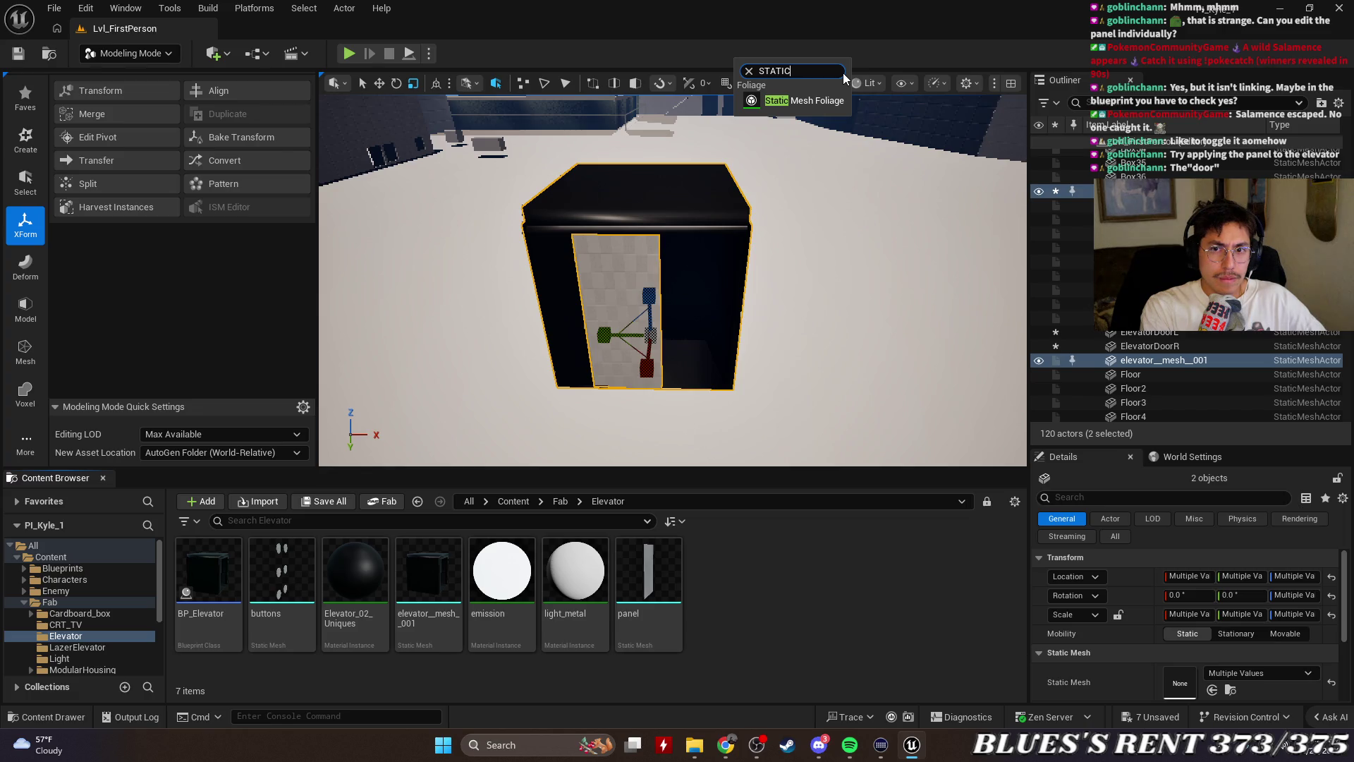
{"action": "key", "text": "BackSpace"}
{"action": "key", "text": "BackSpace"}
{"action": "key", "text": "BackSpace"}
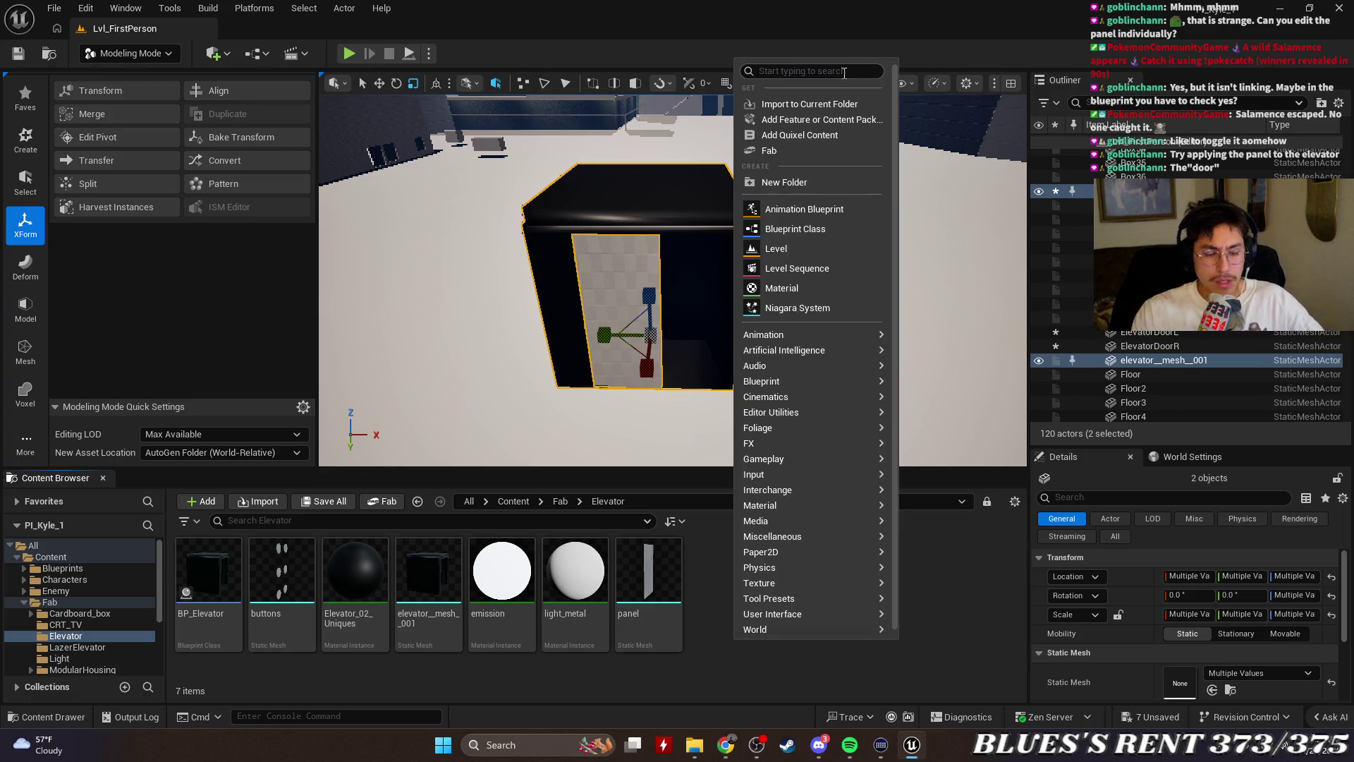
{"action": "type", "text": "STS"}
{"action": "key", "text": "BackSpace"}
{"action": "key", "text": "BackSpace"}
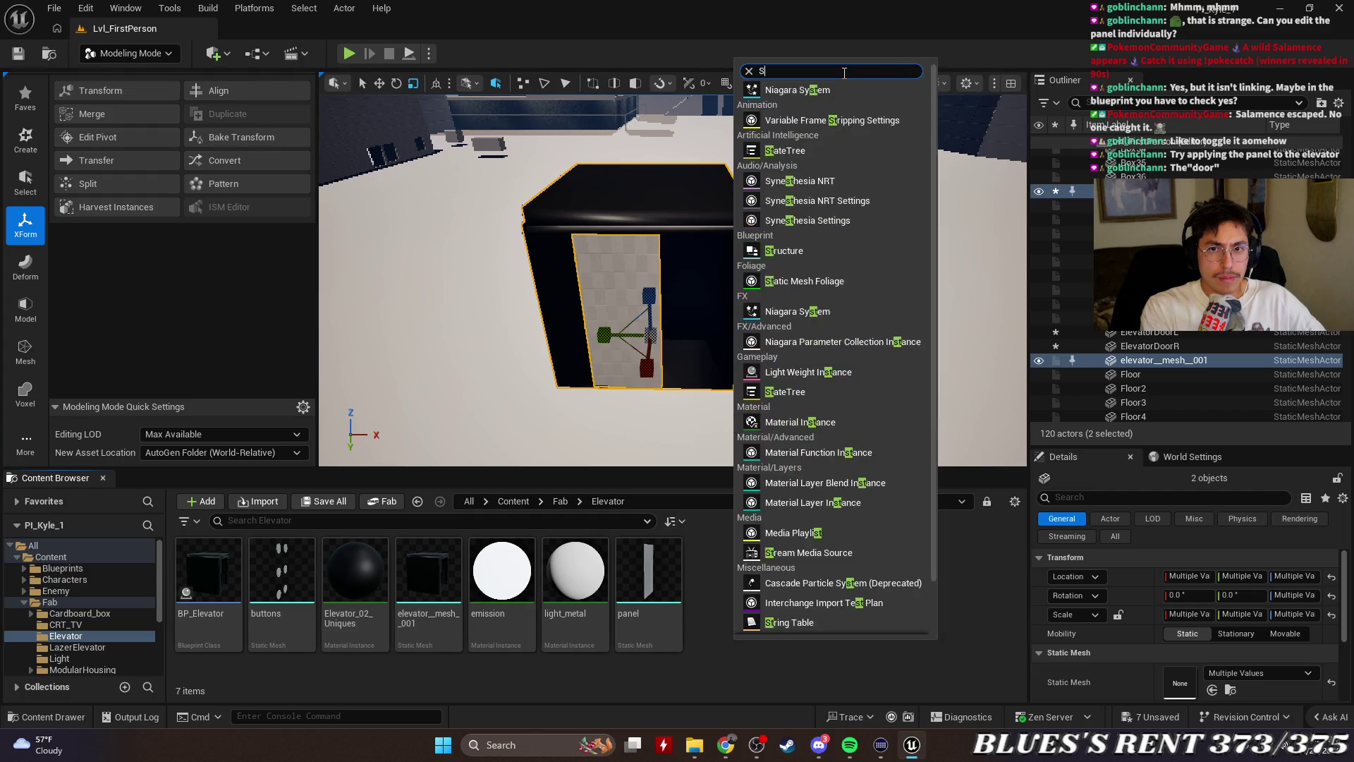
{"action": "type", "text": "a"}
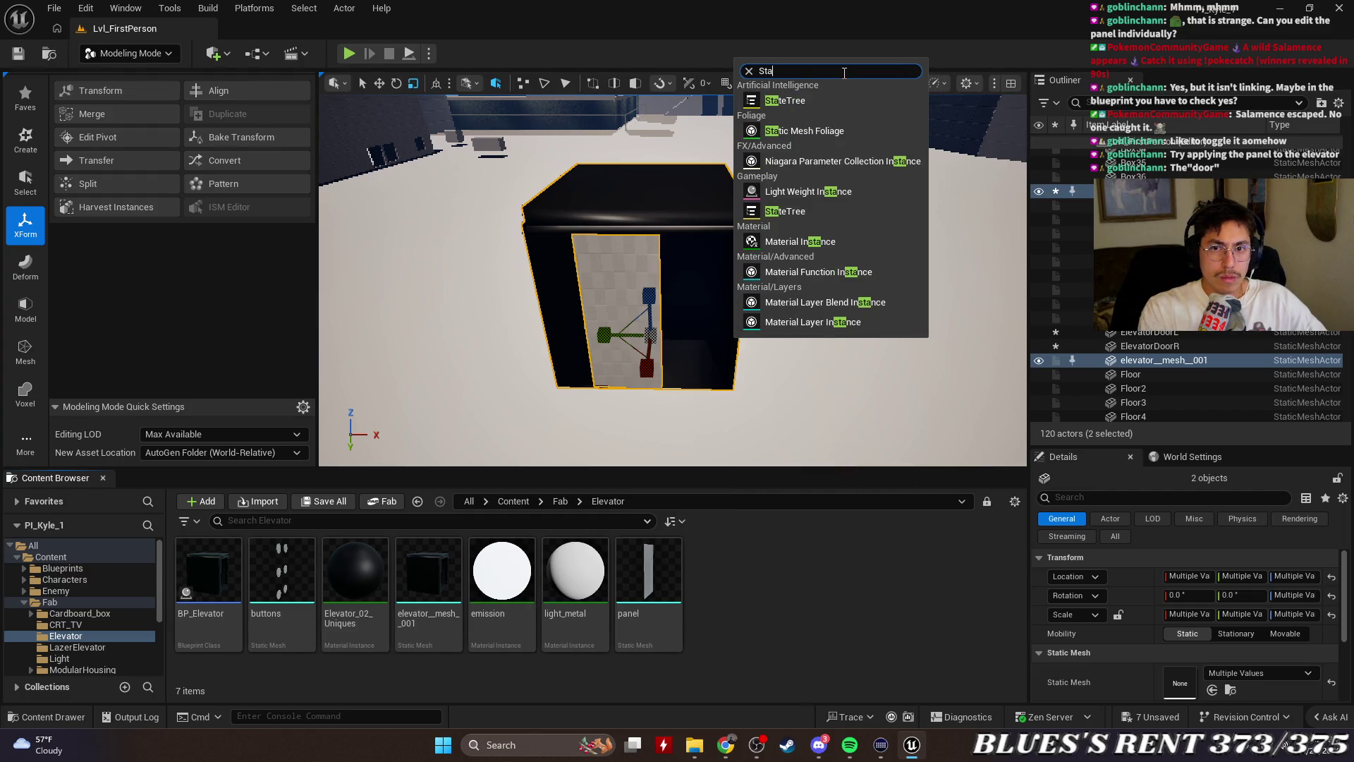
{"action": "key", "text": "BackSpace"}
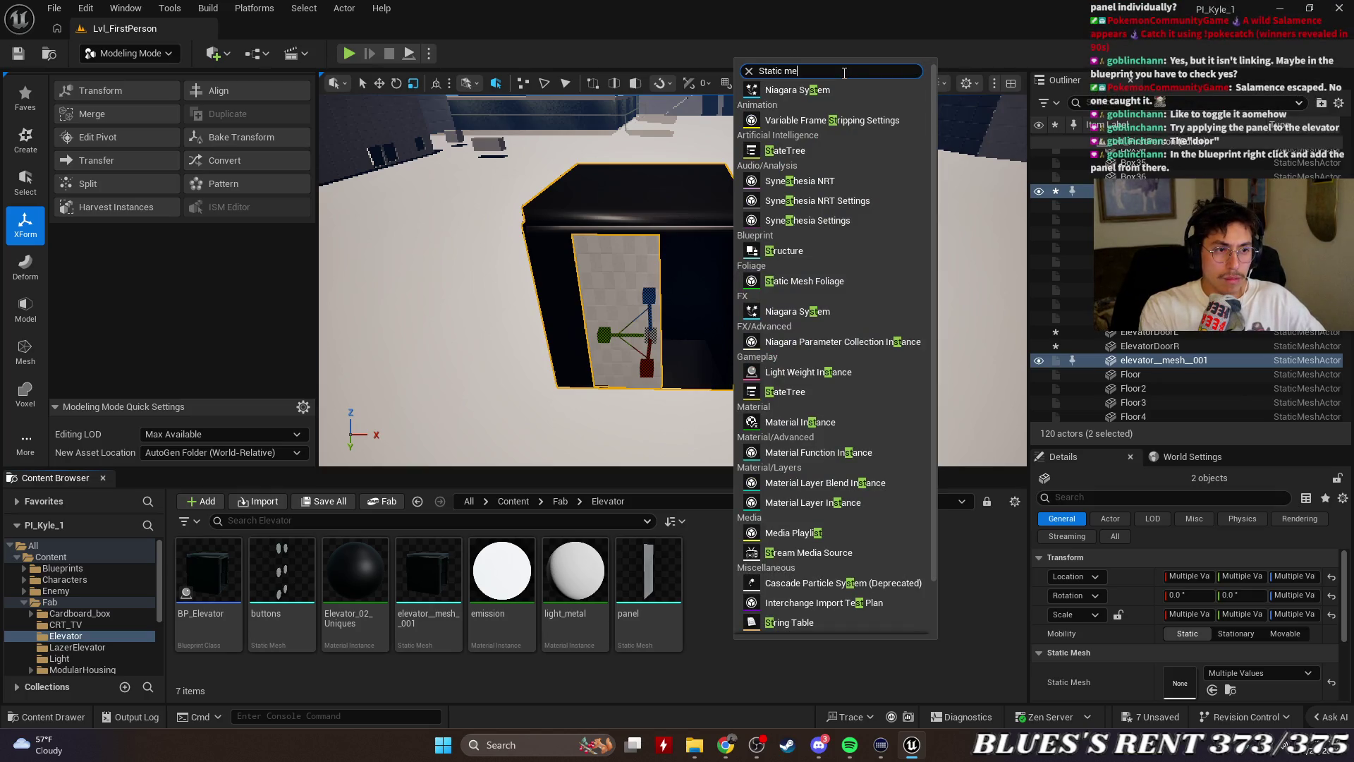
{"action": "type", "text": "s"}
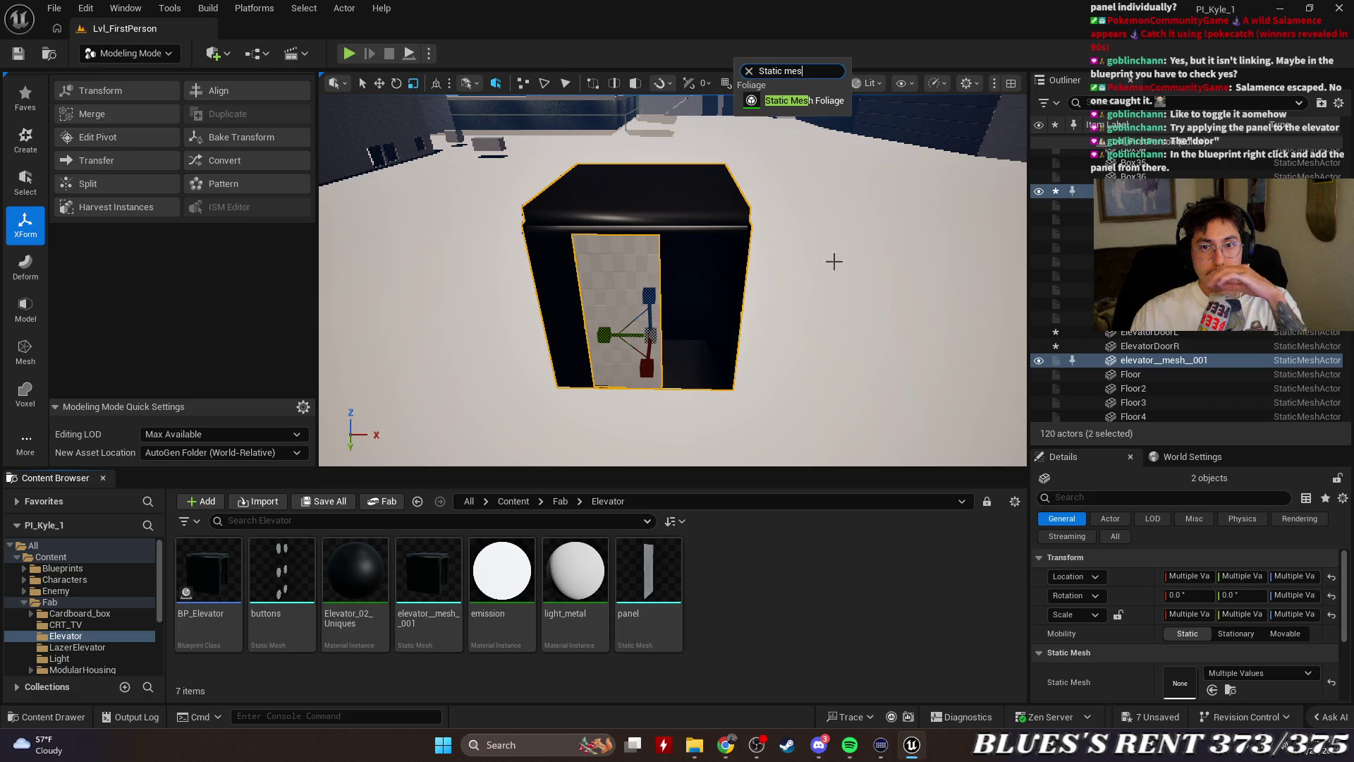
{"action": "left_click", "coordinate": [812, 543]}
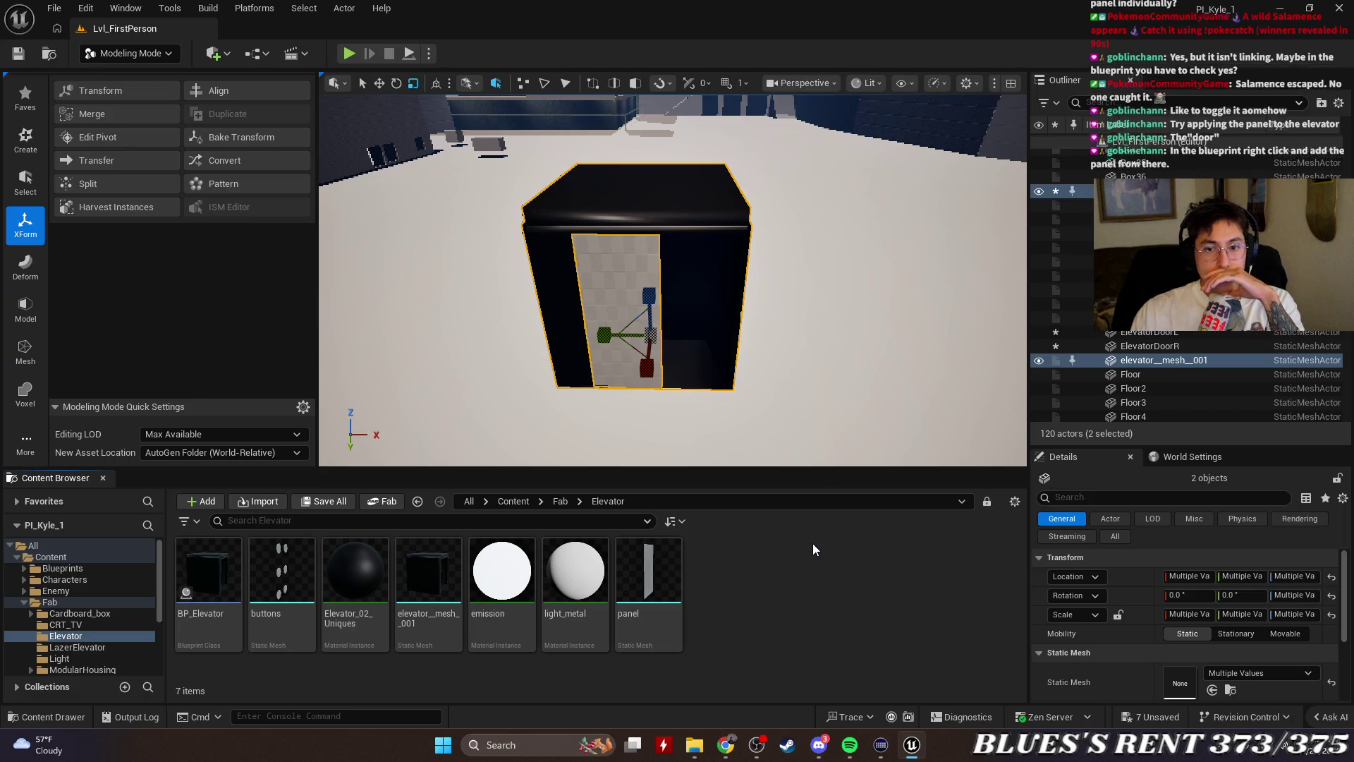
{"action": "right_click", "coordinate": [788, 607]}
{"action": "mouse_move", "coordinate": [783, 581]}
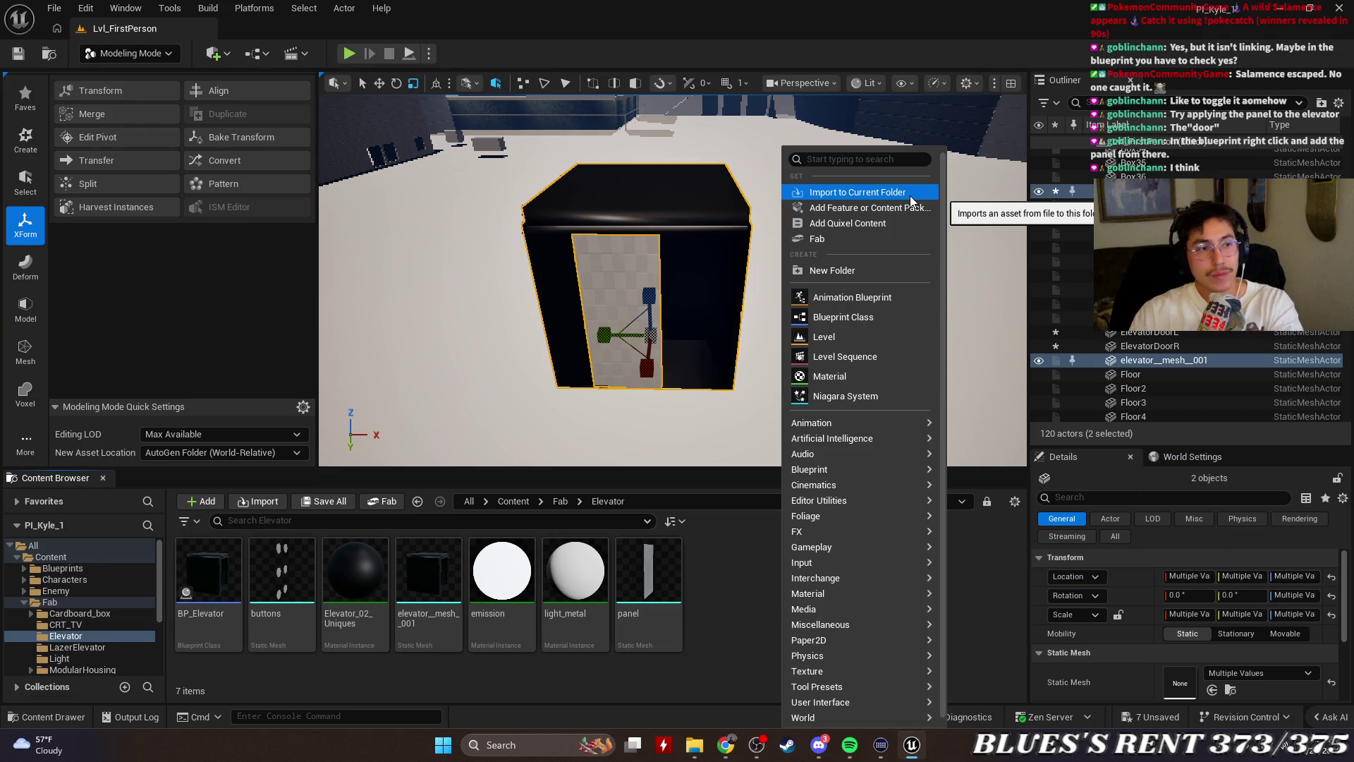
{"action": "mouse_move", "coordinate": [881, 443]}
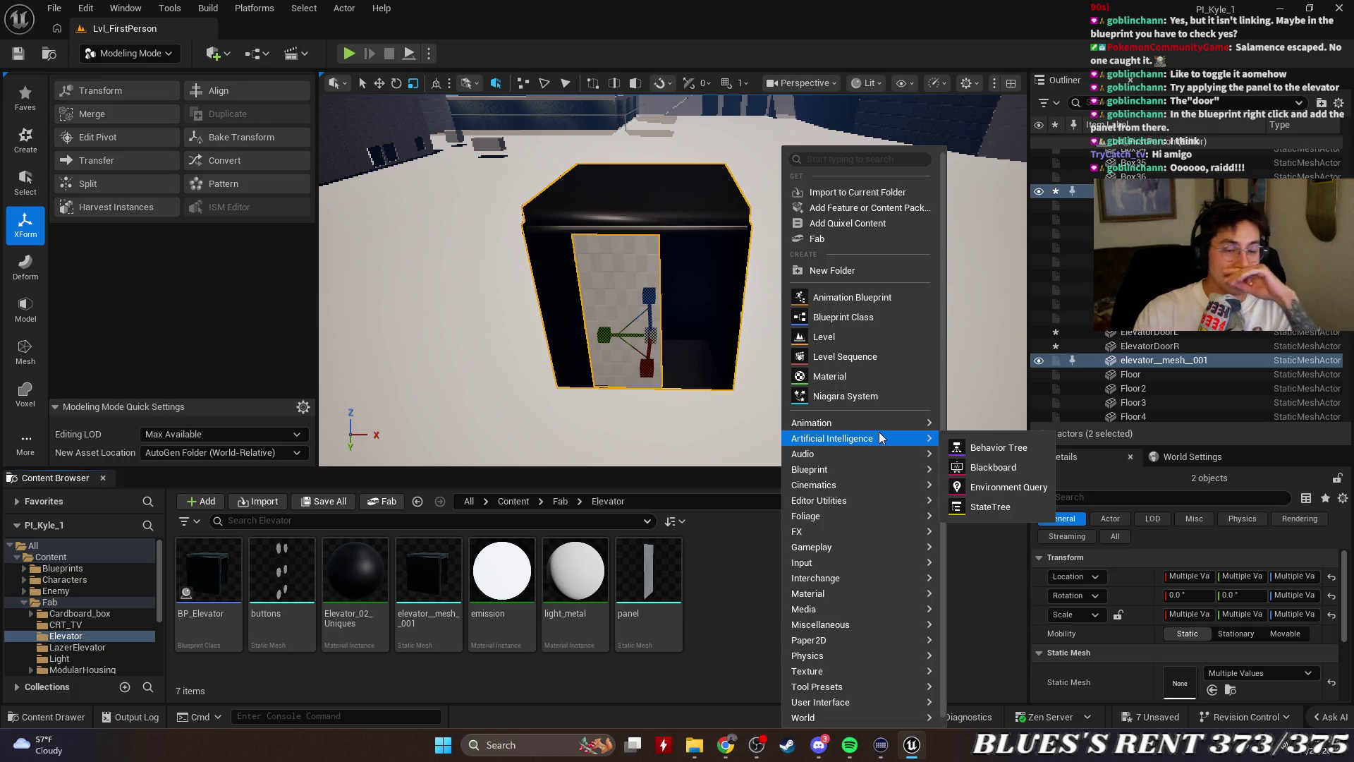
{"action": "key", "text": "alt+Tab"}
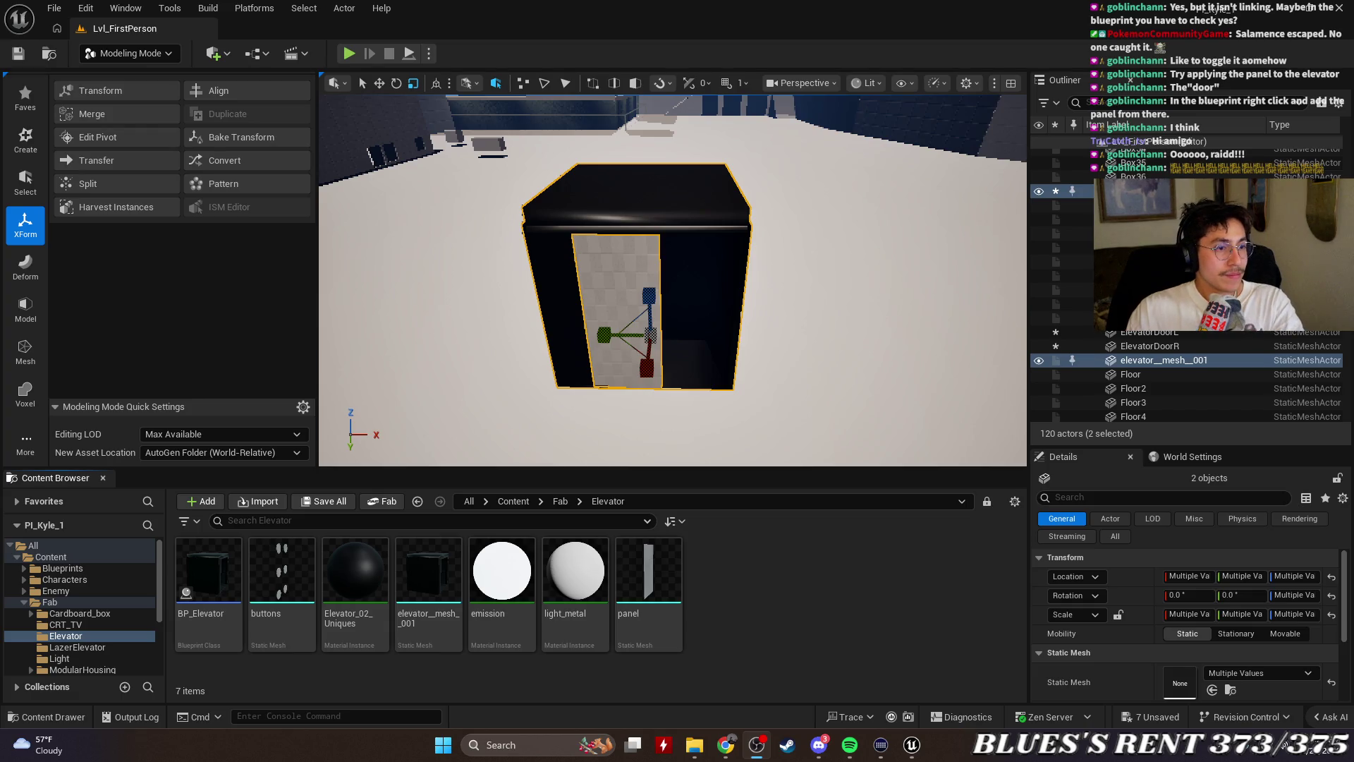
Move the view toward the elevator and select only Box37 in the Outliner
{"action": "key", "text": "alt+Tab"}
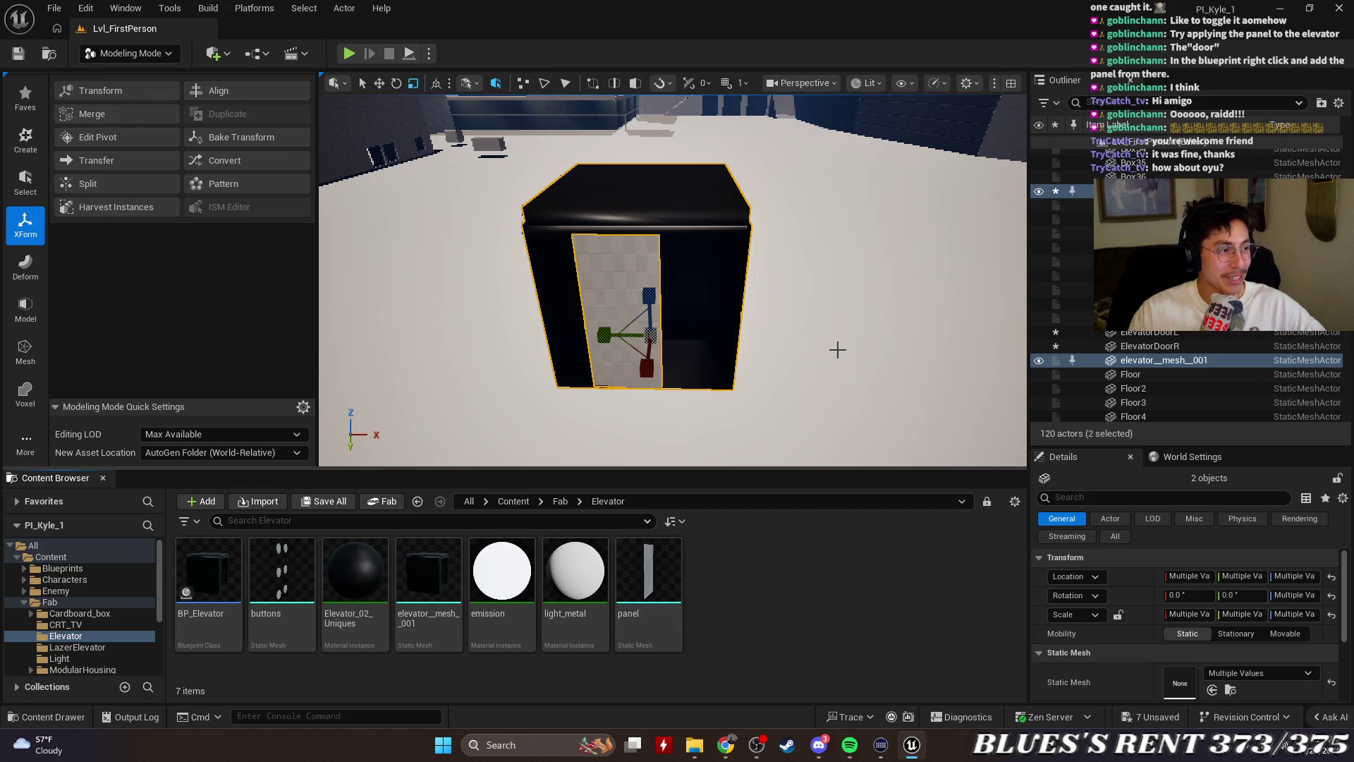
{"action": "mouse_move", "coordinate": [837, 349]}
{"action": "left_mouse_down"}
{"action": "mouse_move", "coordinate": [828, 289]}
{"action": "mouse_move", "coordinate": [831, 331]}
{"action": "left_mouse_up"}
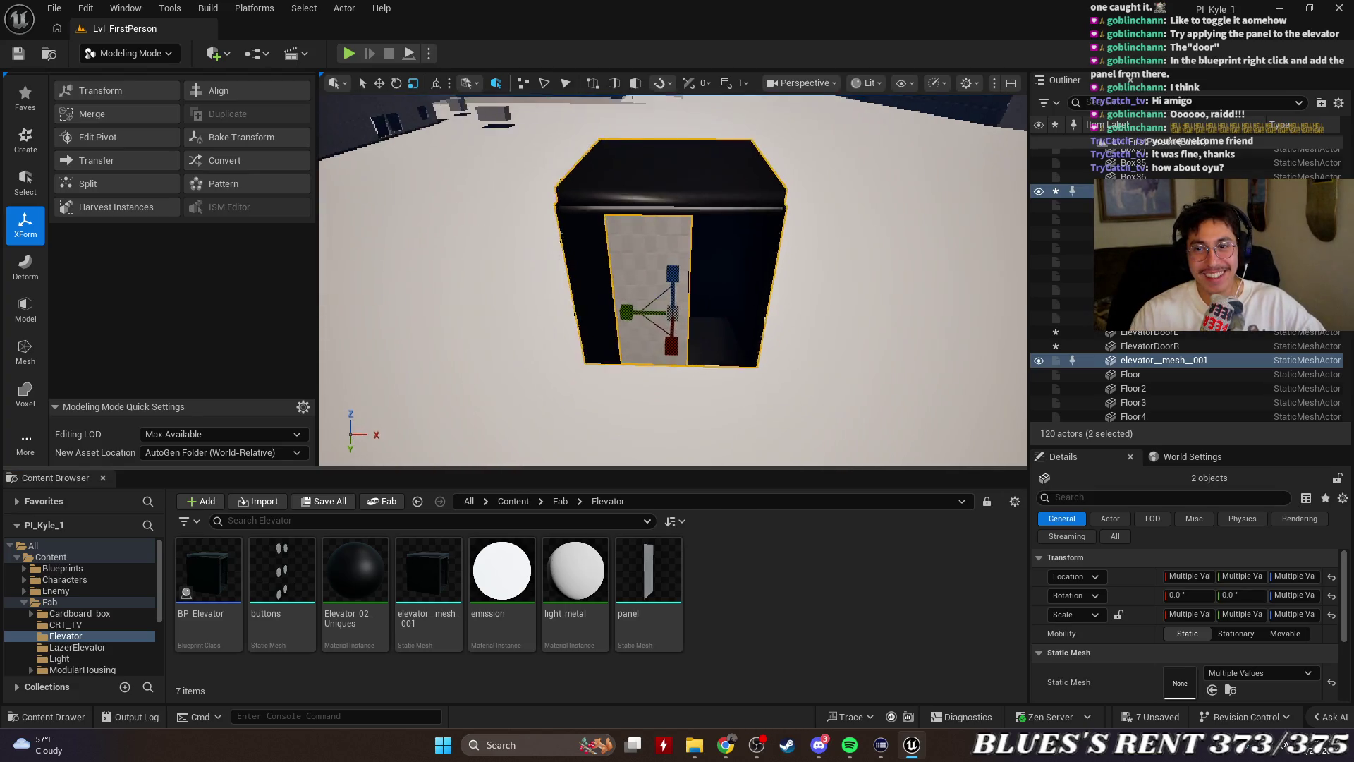
{"action": "left_click", "coordinate": [1175, 361]}
{"action": "left_click", "coordinate": [1164, 191]}
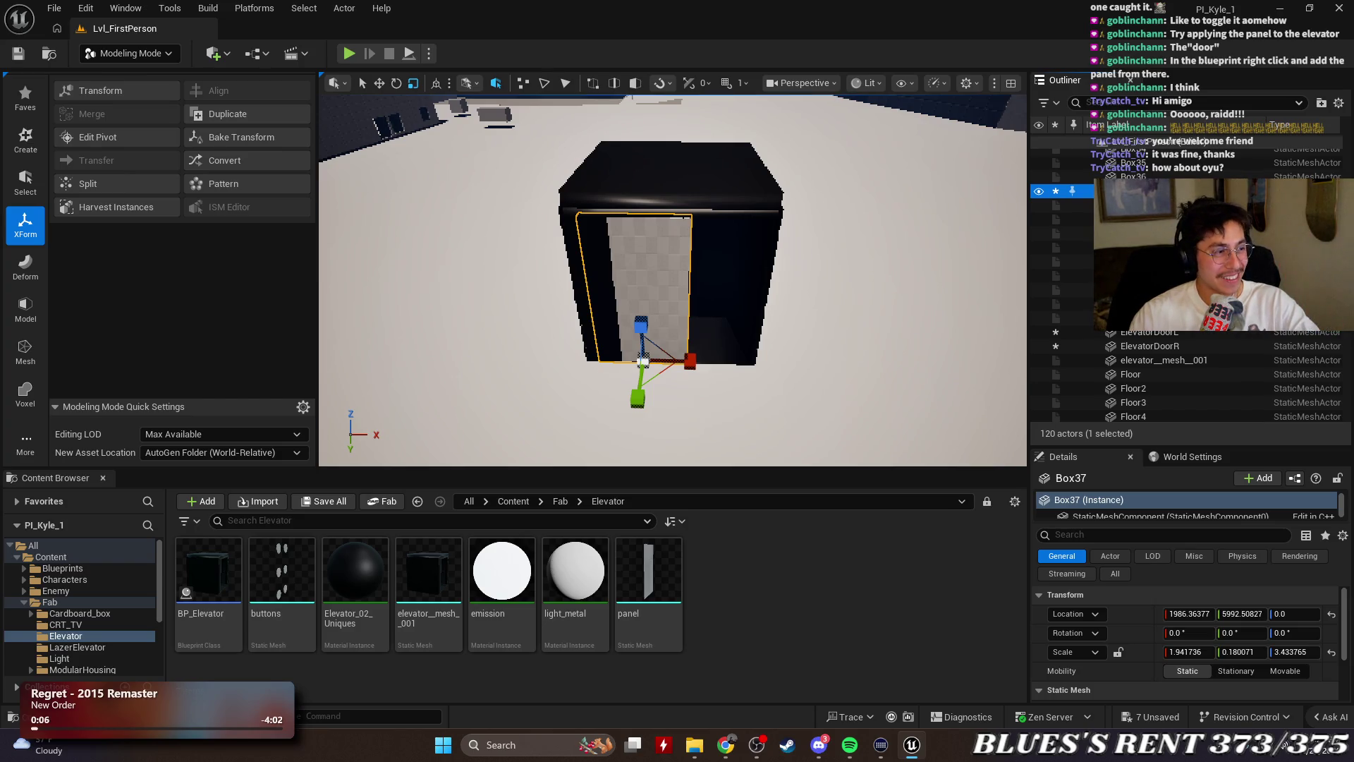
{"action": "right_click", "coordinate": [1156, 191]}
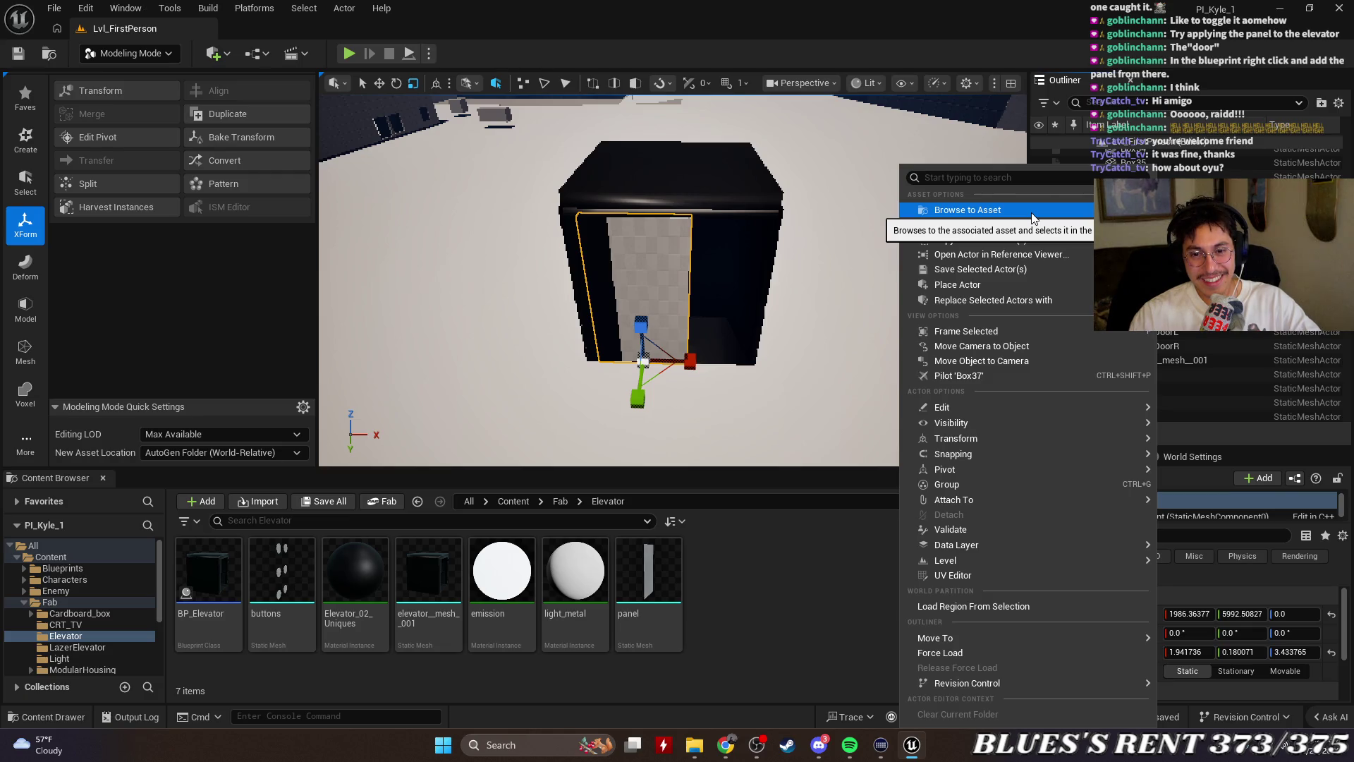
{"action": "left_click", "coordinate": [767, 616]}
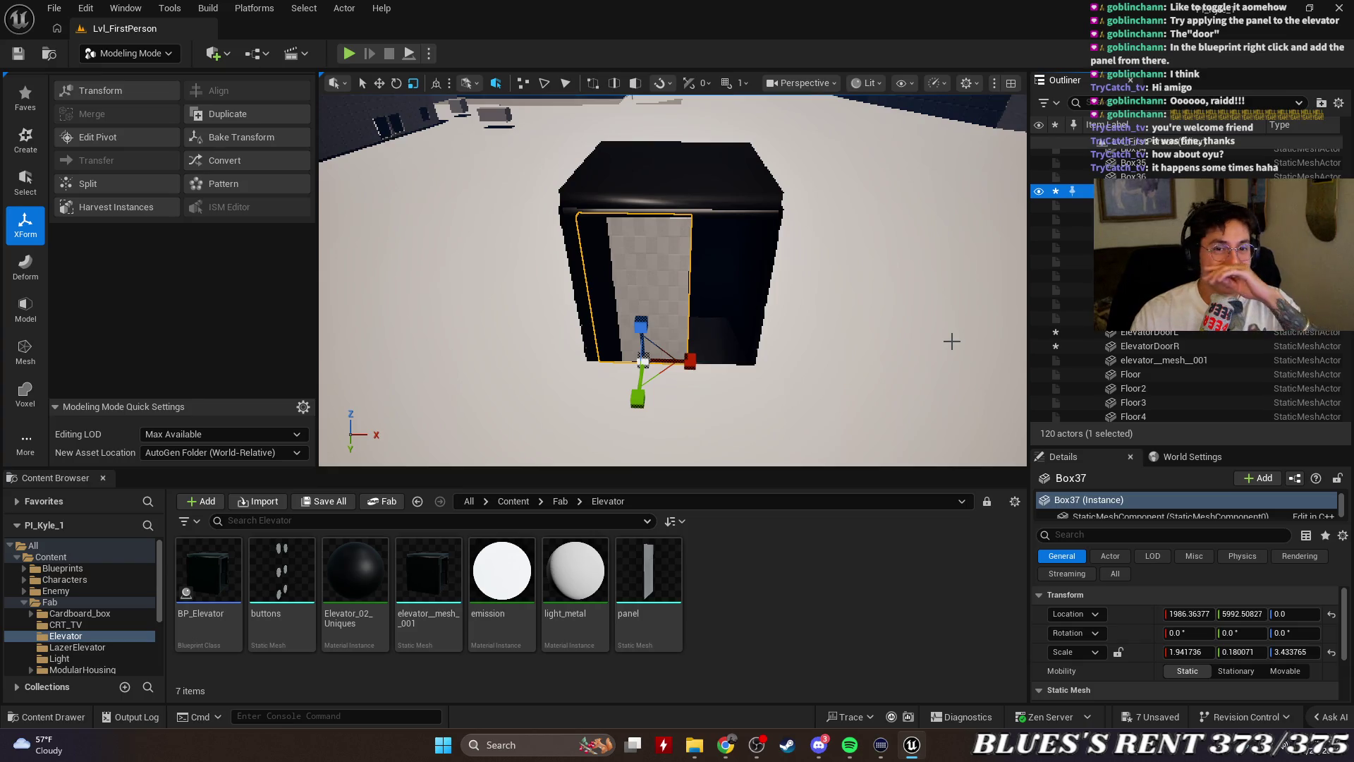
{"action": "right_click", "coordinate": [890, 331]}
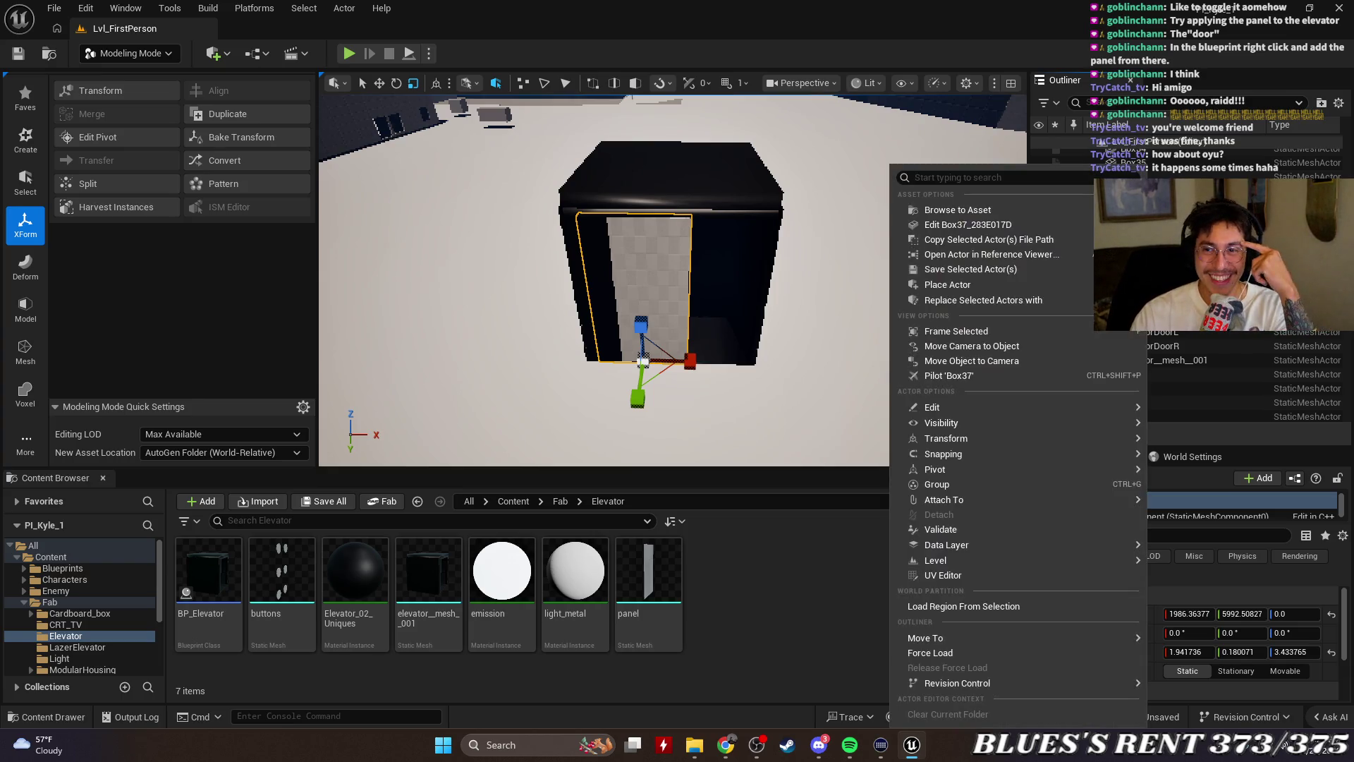
{"action": "mouse_move", "coordinate": [997, 303]}
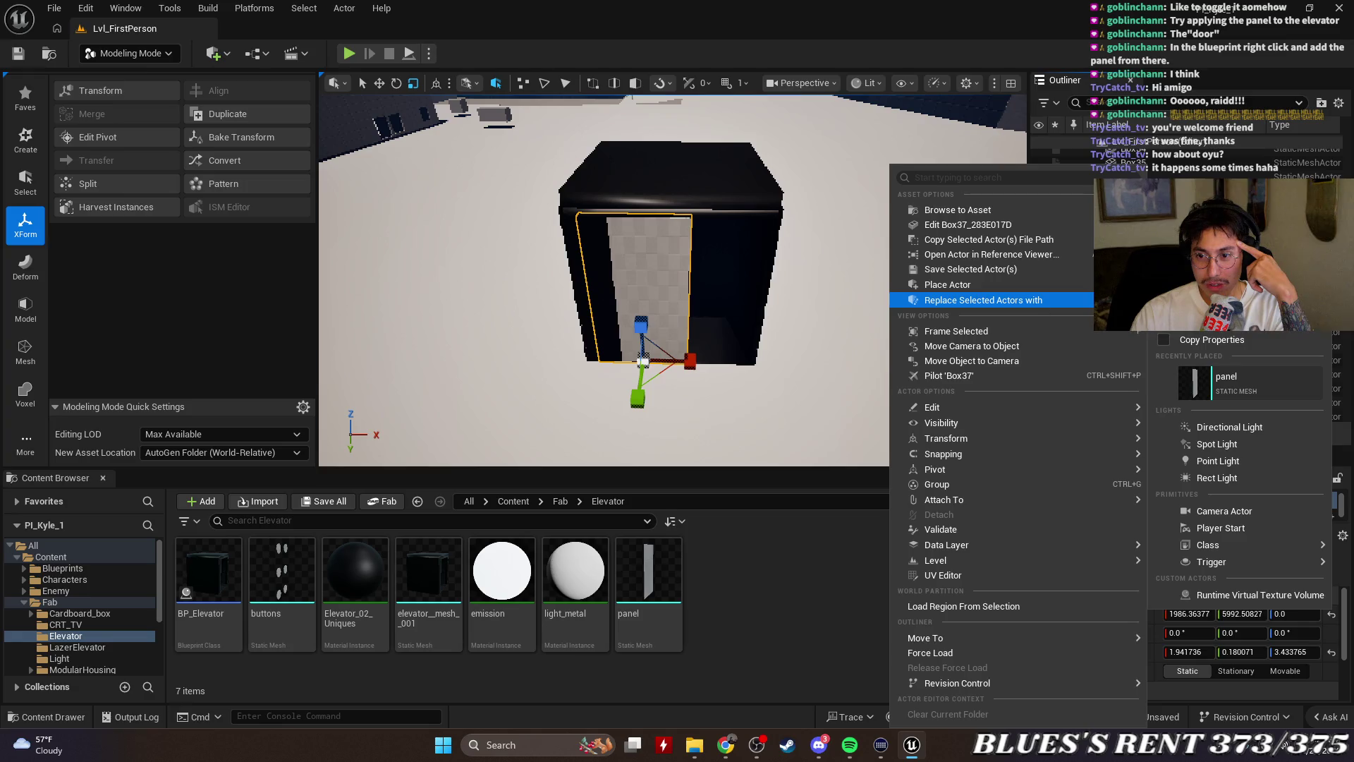
{"action": "mouse_move", "coordinate": [1198, 564]}
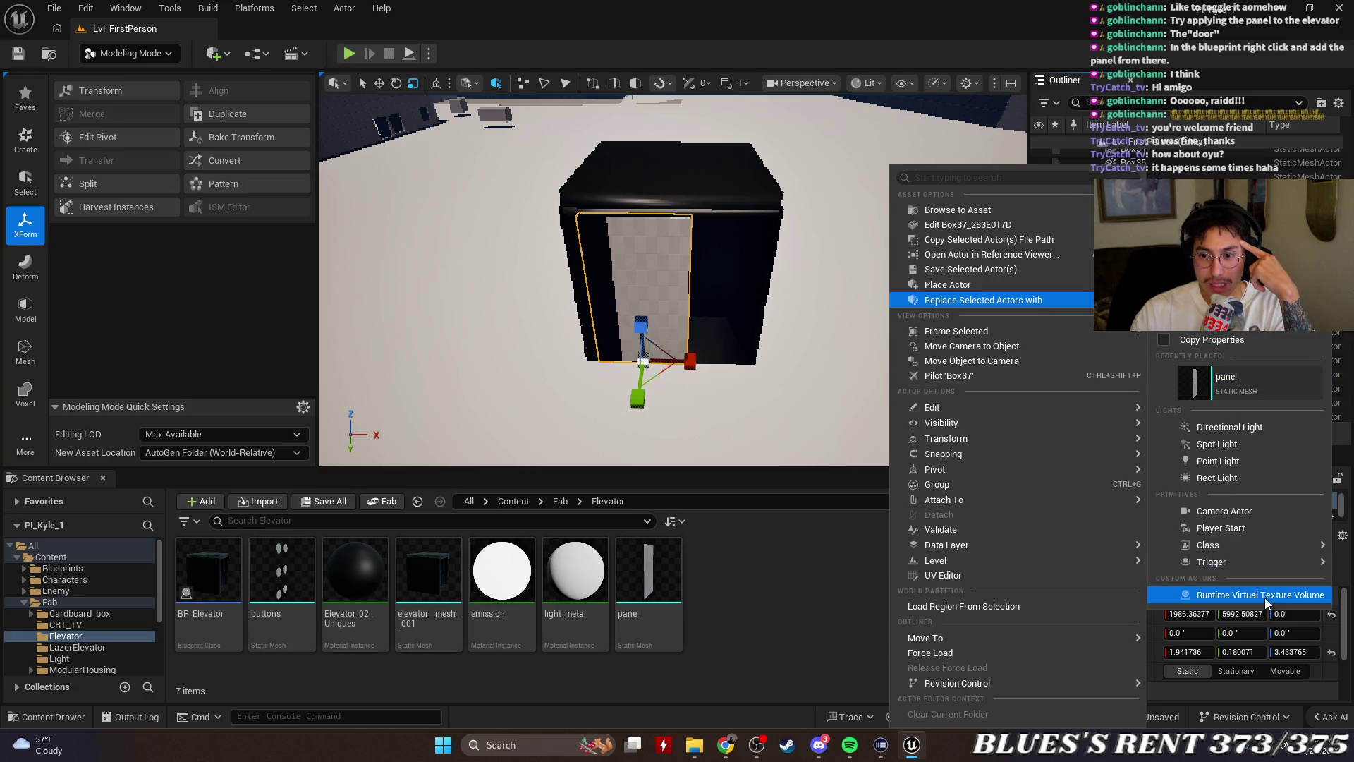
{"action": "mouse_move", "coordinate": [984, 561]}
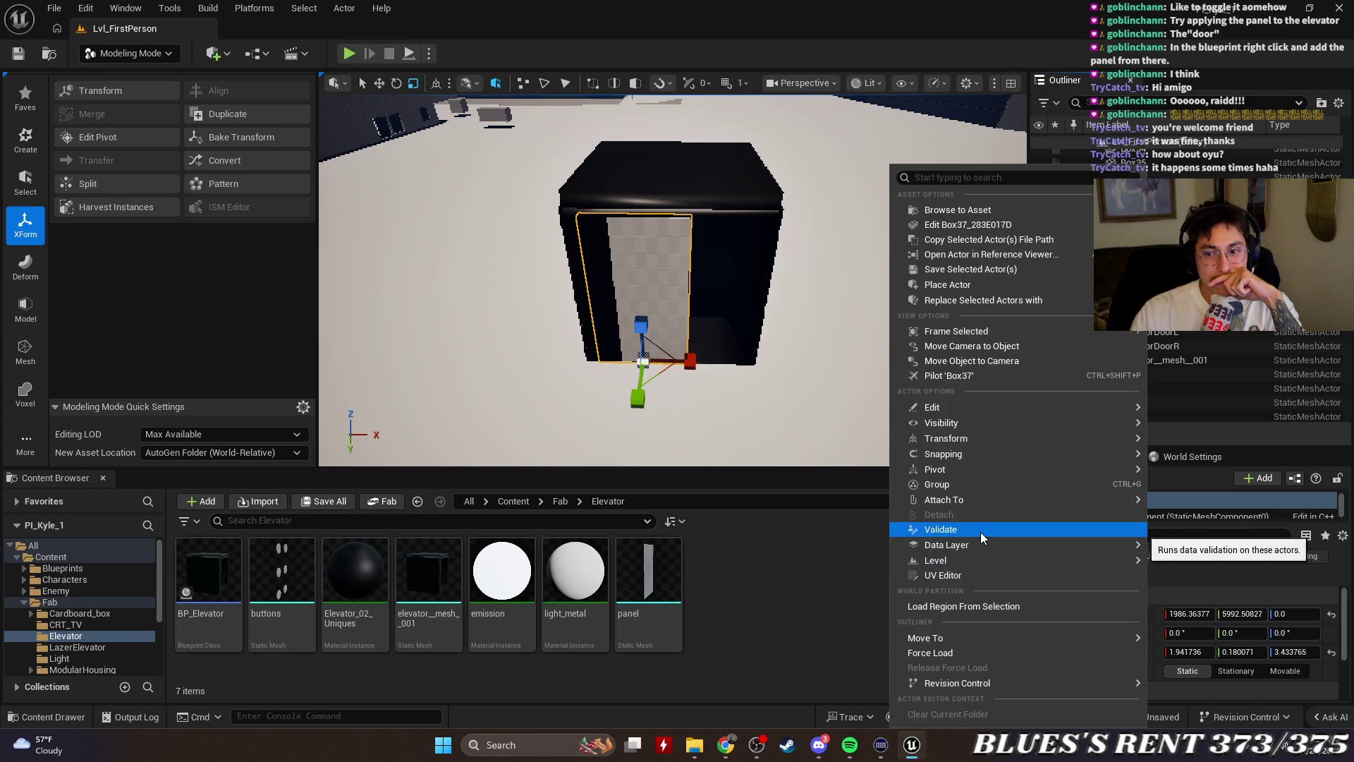
{"action": "mouse_move", "coordinate": [981, 468]}
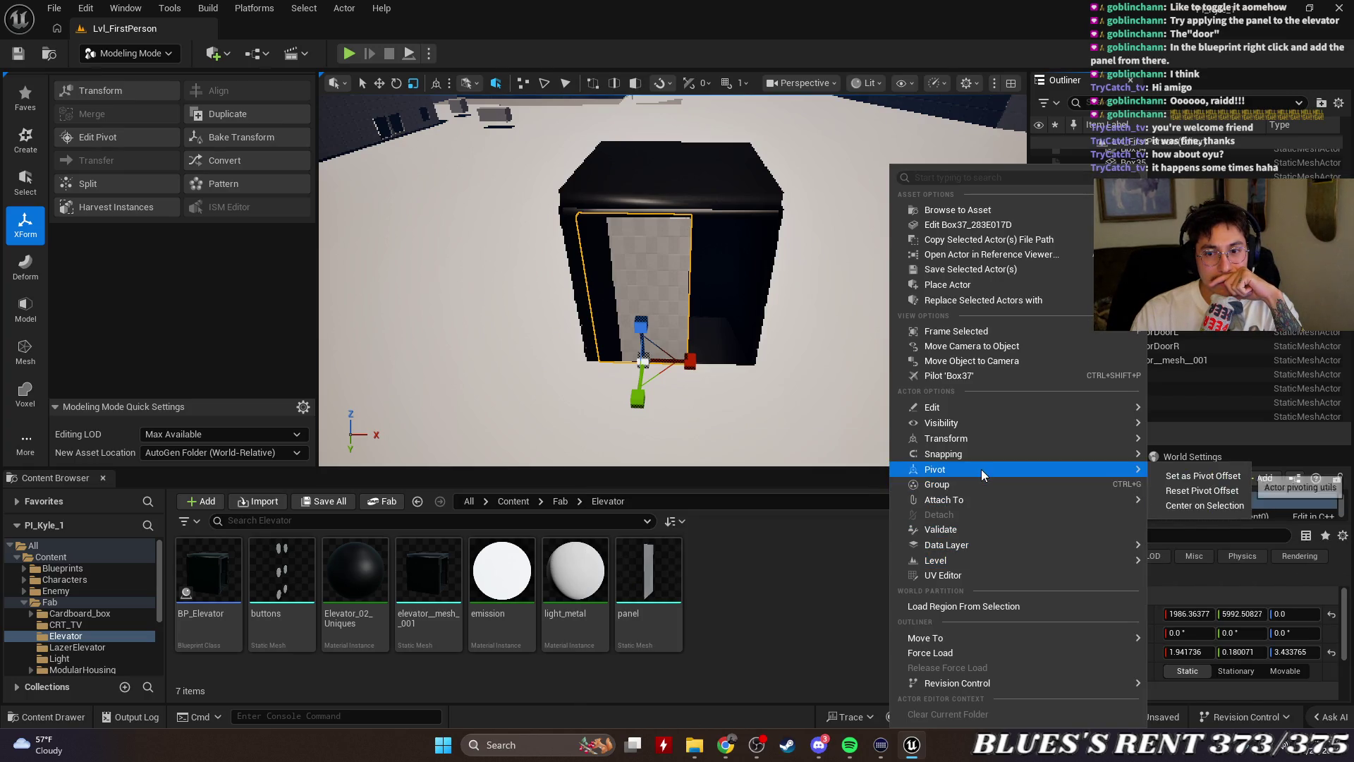
{"action": "mouse_move", "coordinate": [982, 437]}
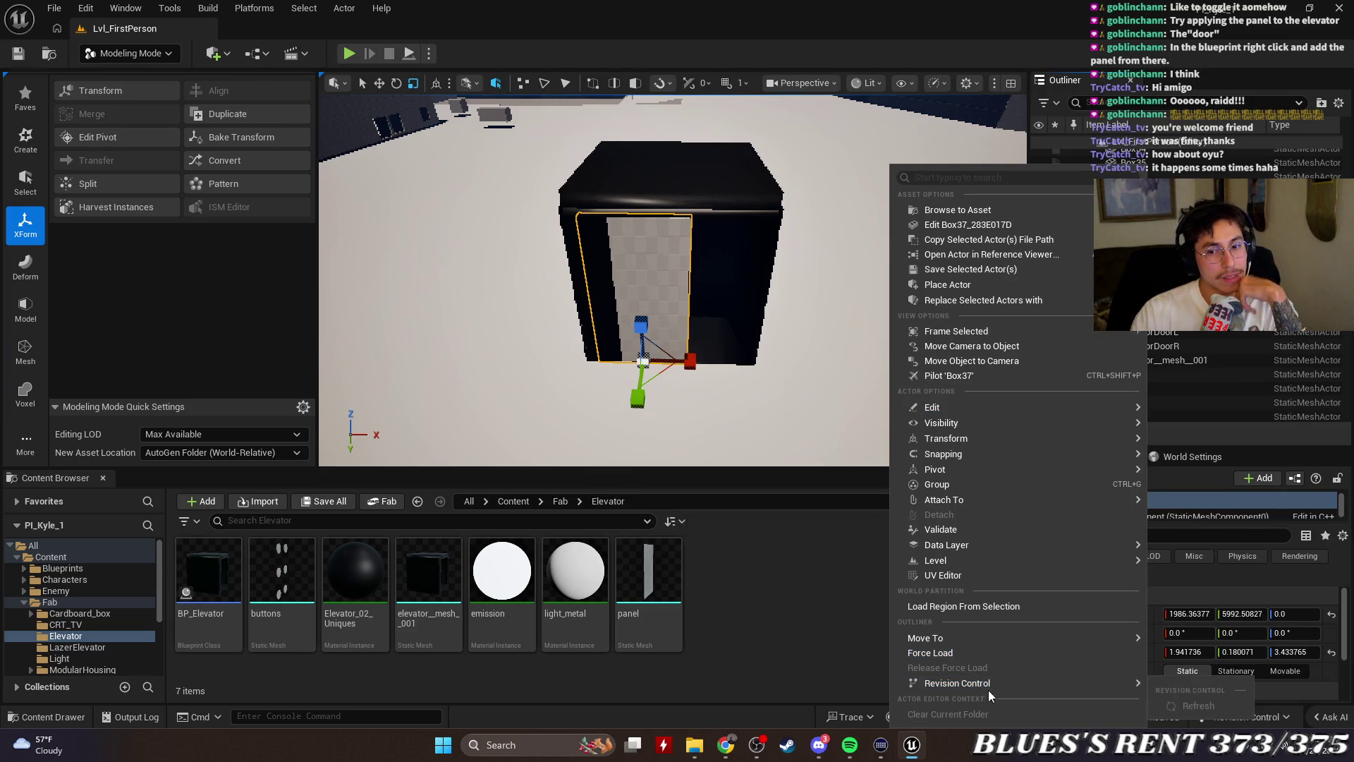
{"action": "left_click", "coordinate": [803, 576]}
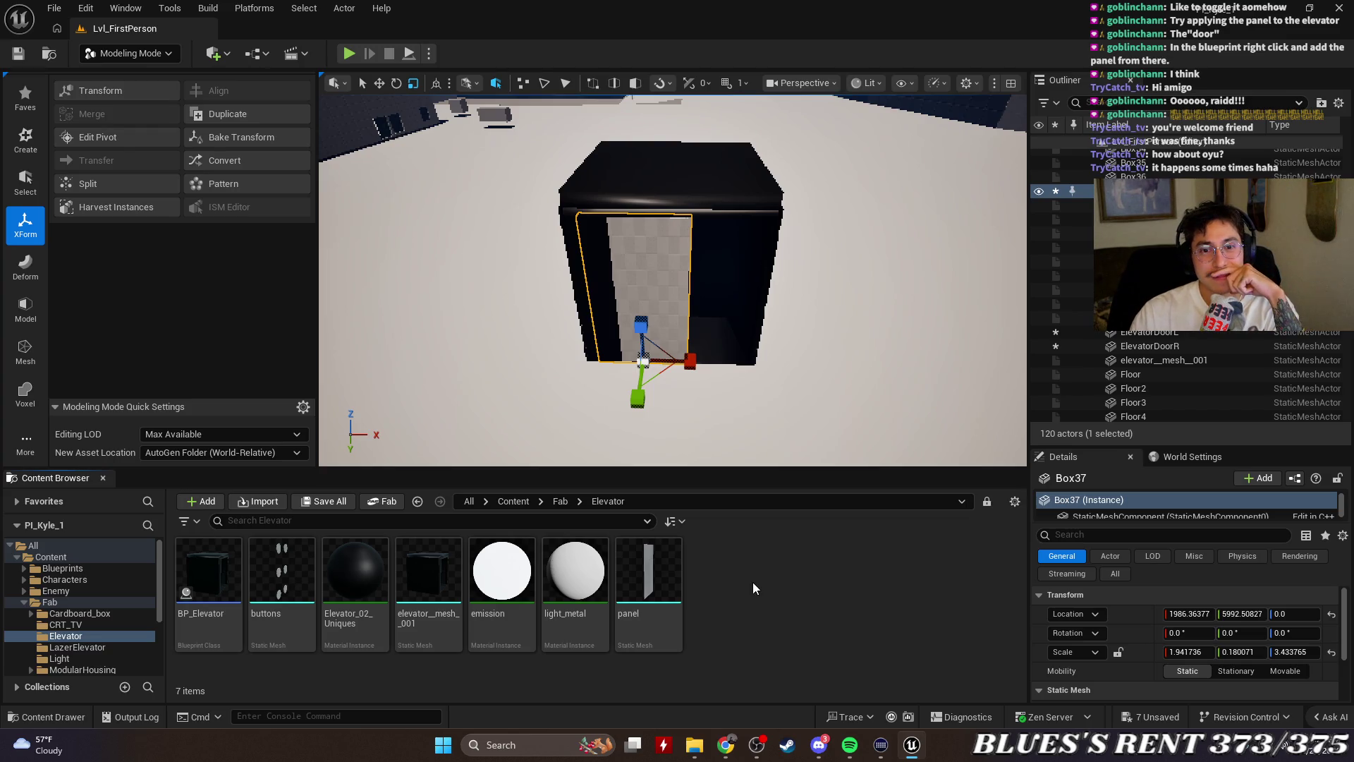
{"action": "right_click", "coordinate": [1131, 190]}
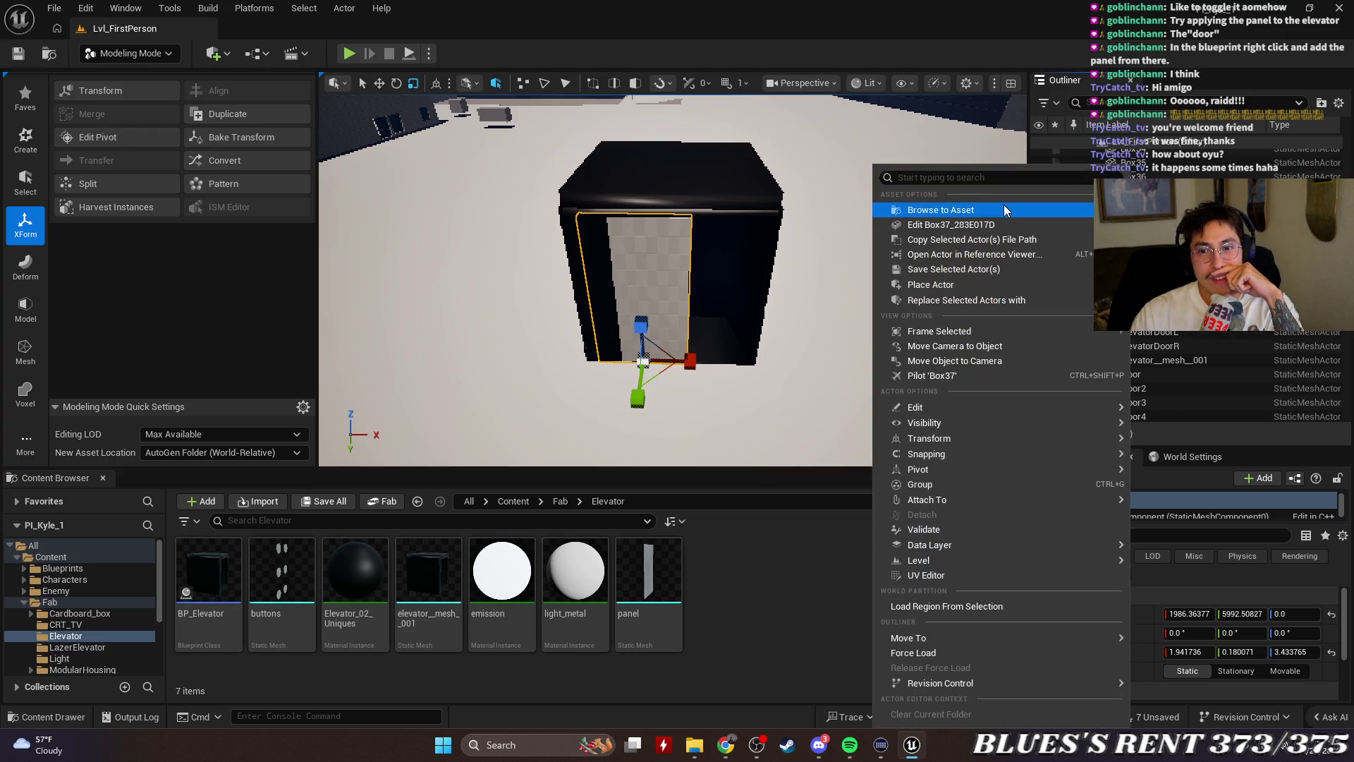
{"action": "left_click", "coordinate": [810, 518]}
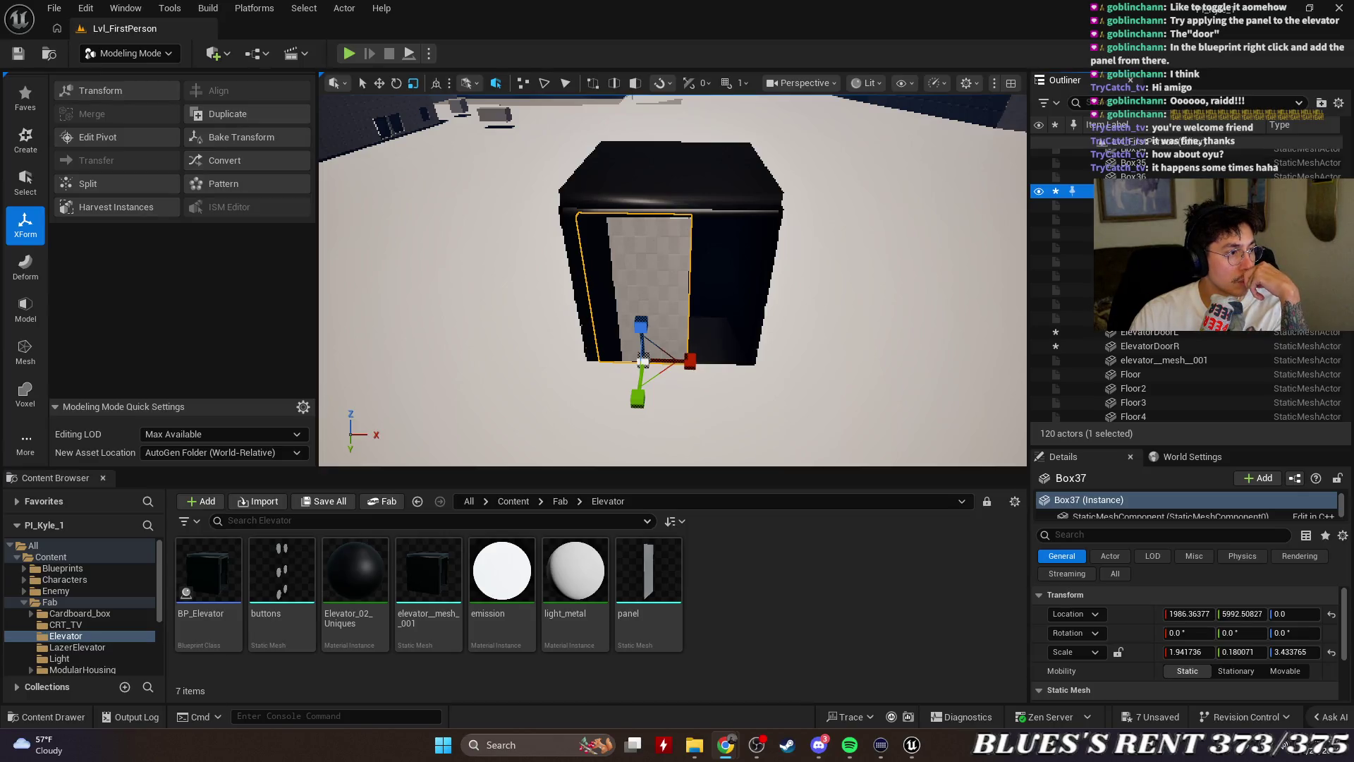
Convert the Box37 panel into the static mesh Box37_0580153B, saved in the current Elevator folder
{"action": "left_click", "coordinate": [227, 161]}
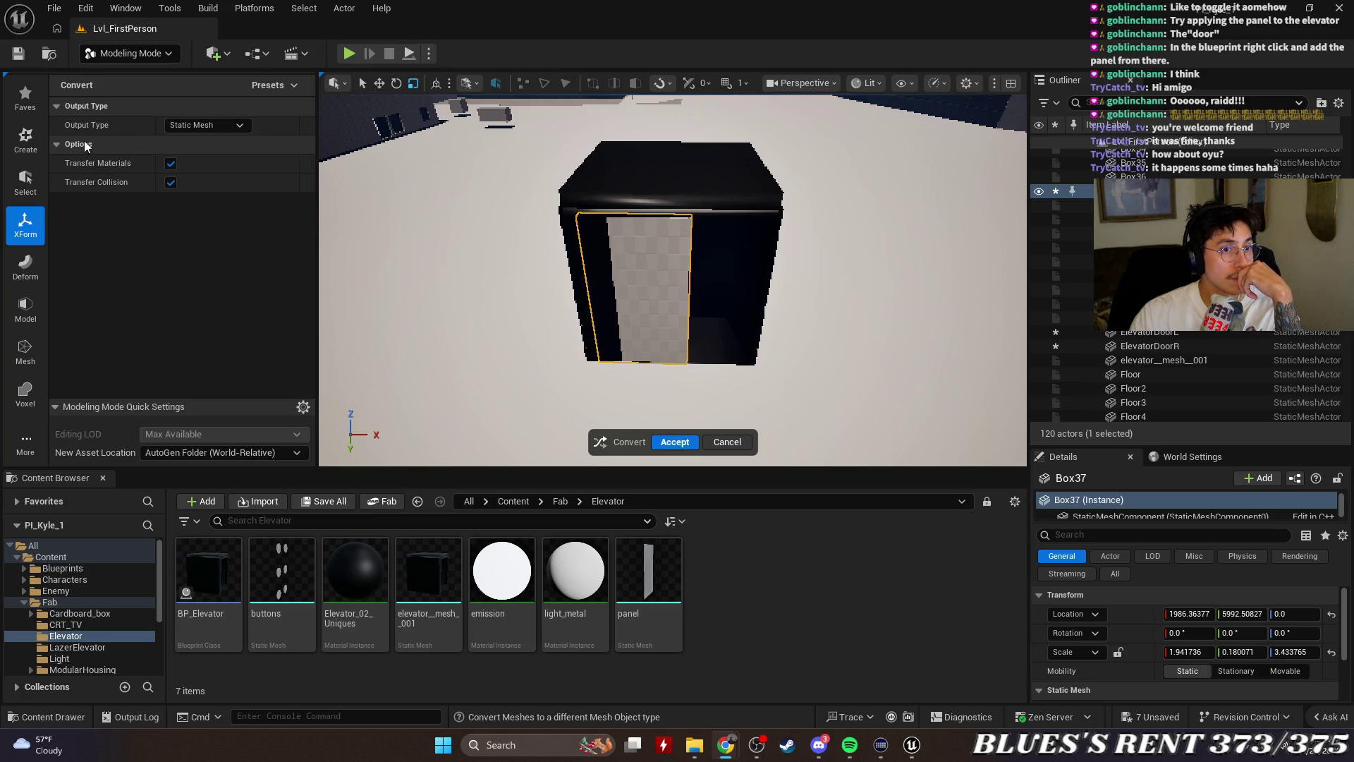
{"action": "left_click", "coordinate": [295, 89]}
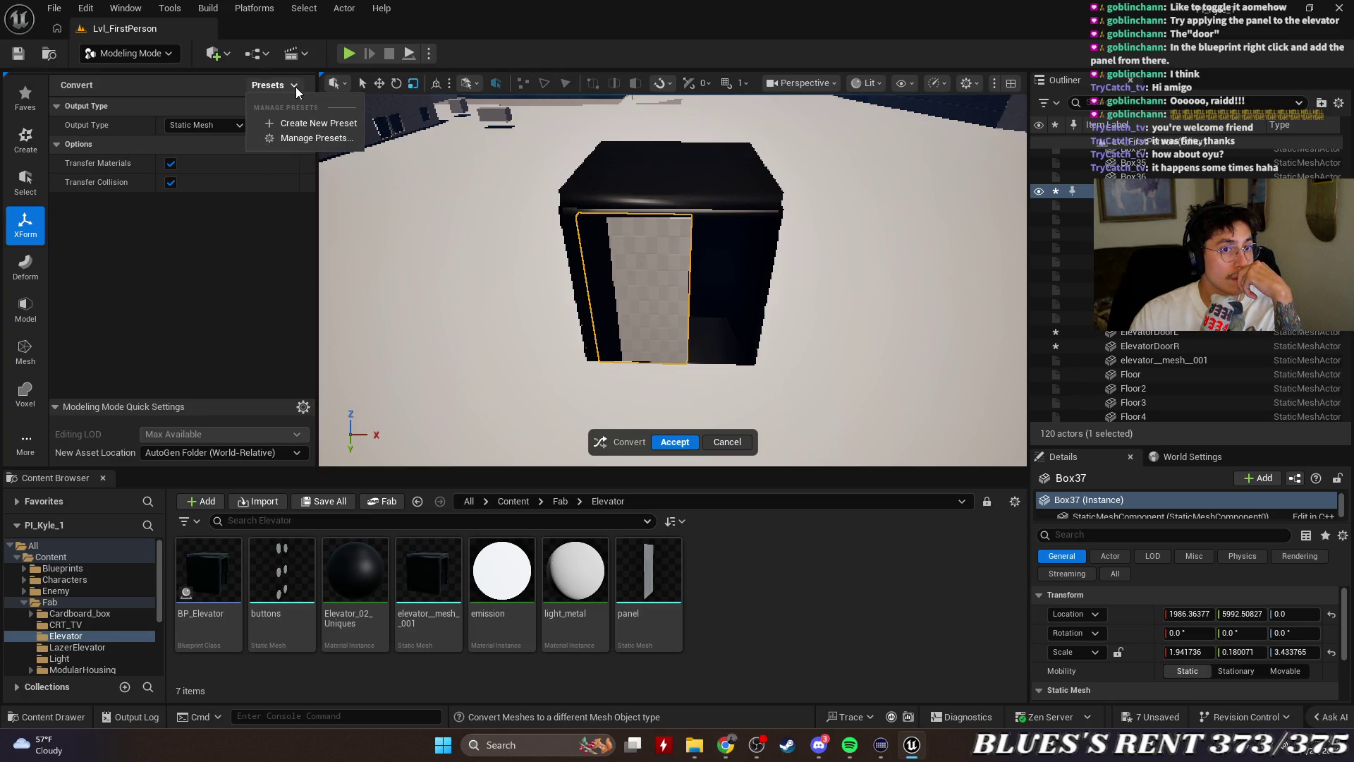
{"action": "left_click", "coordinate": [295, 87]}
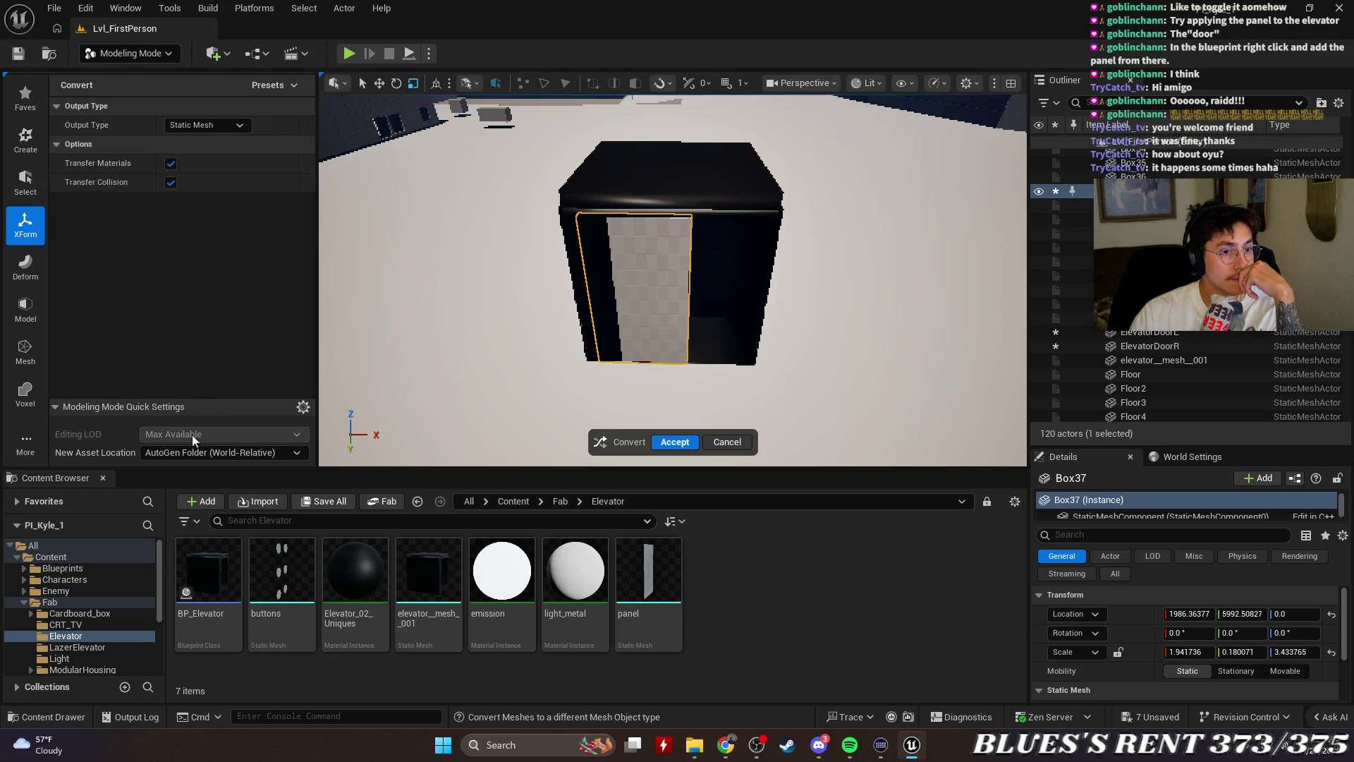
{"action": "left_click", "coordinate": [213, 453]}
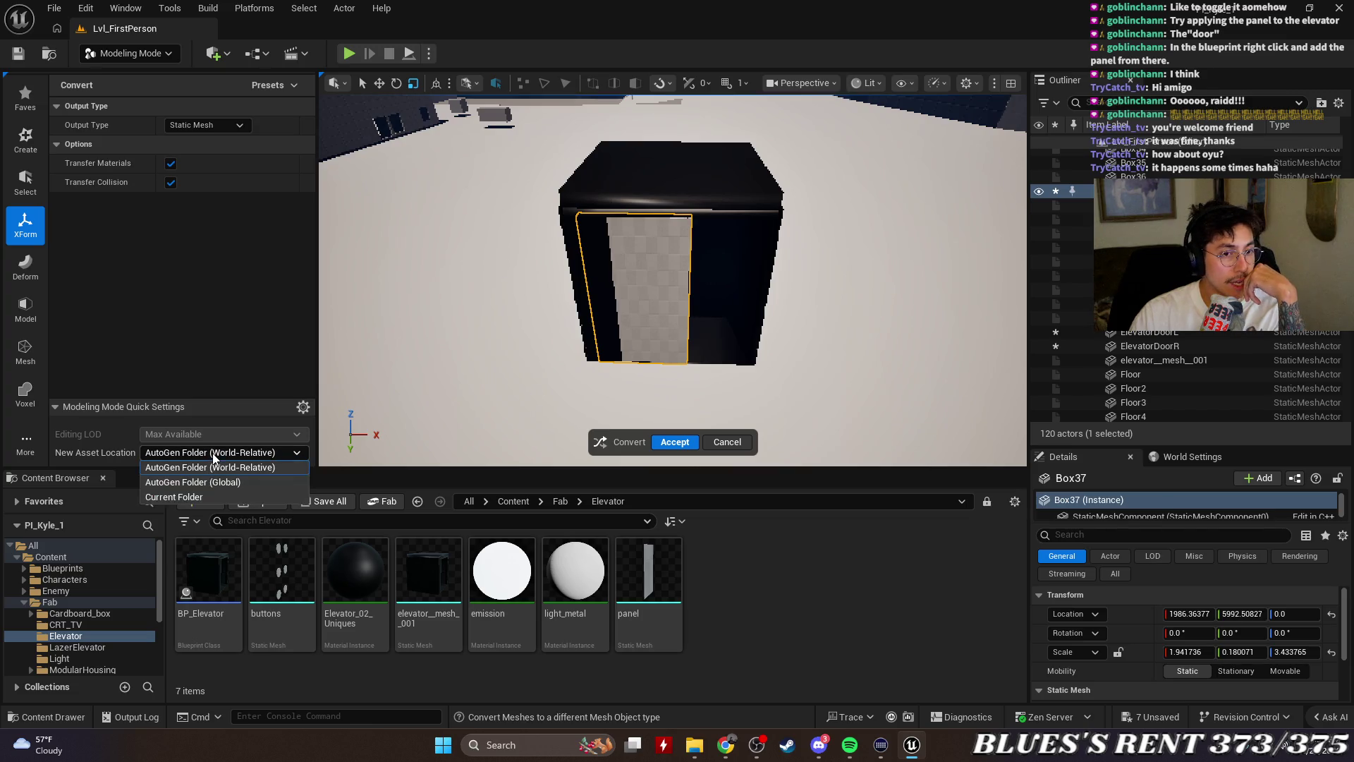
{"action": "left_click", "coordinate": [198, 496]}
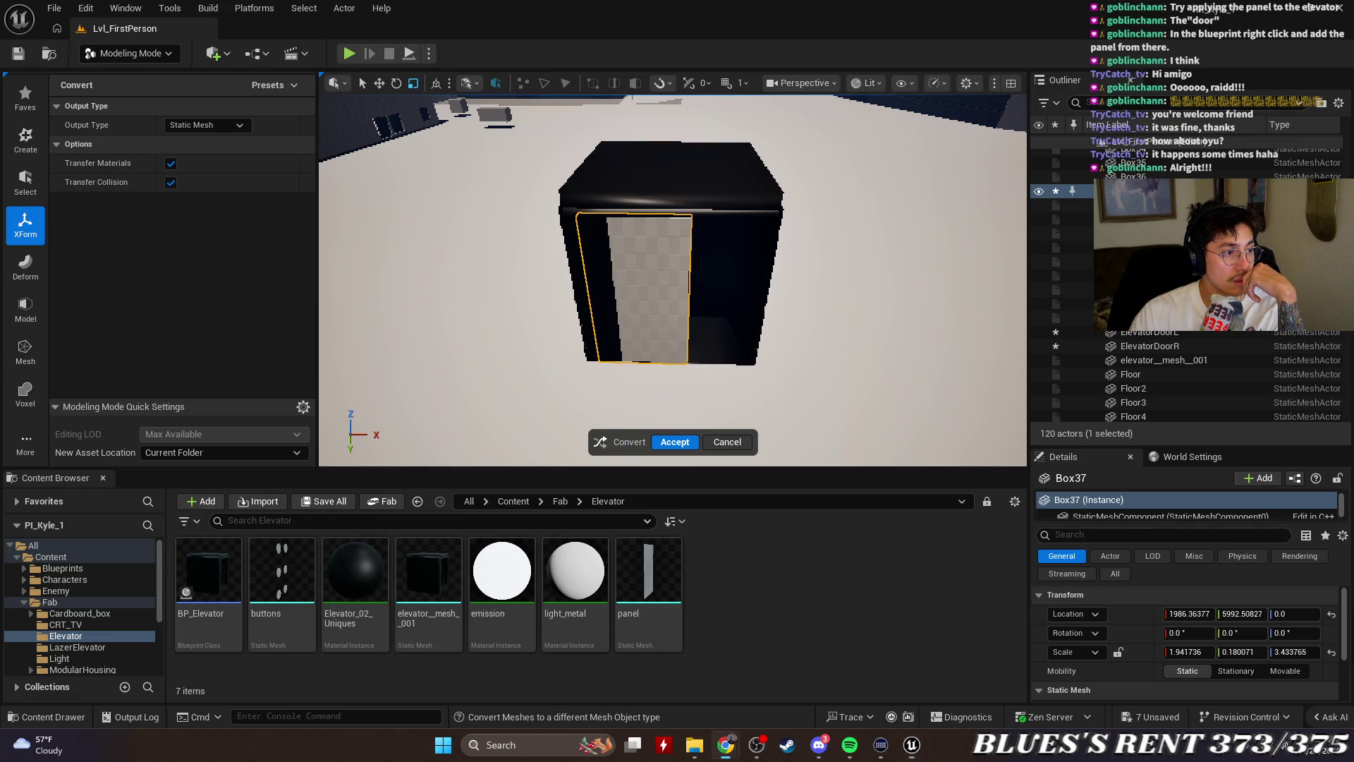
{"action": "left_click", "coordinate": [669, 441]}
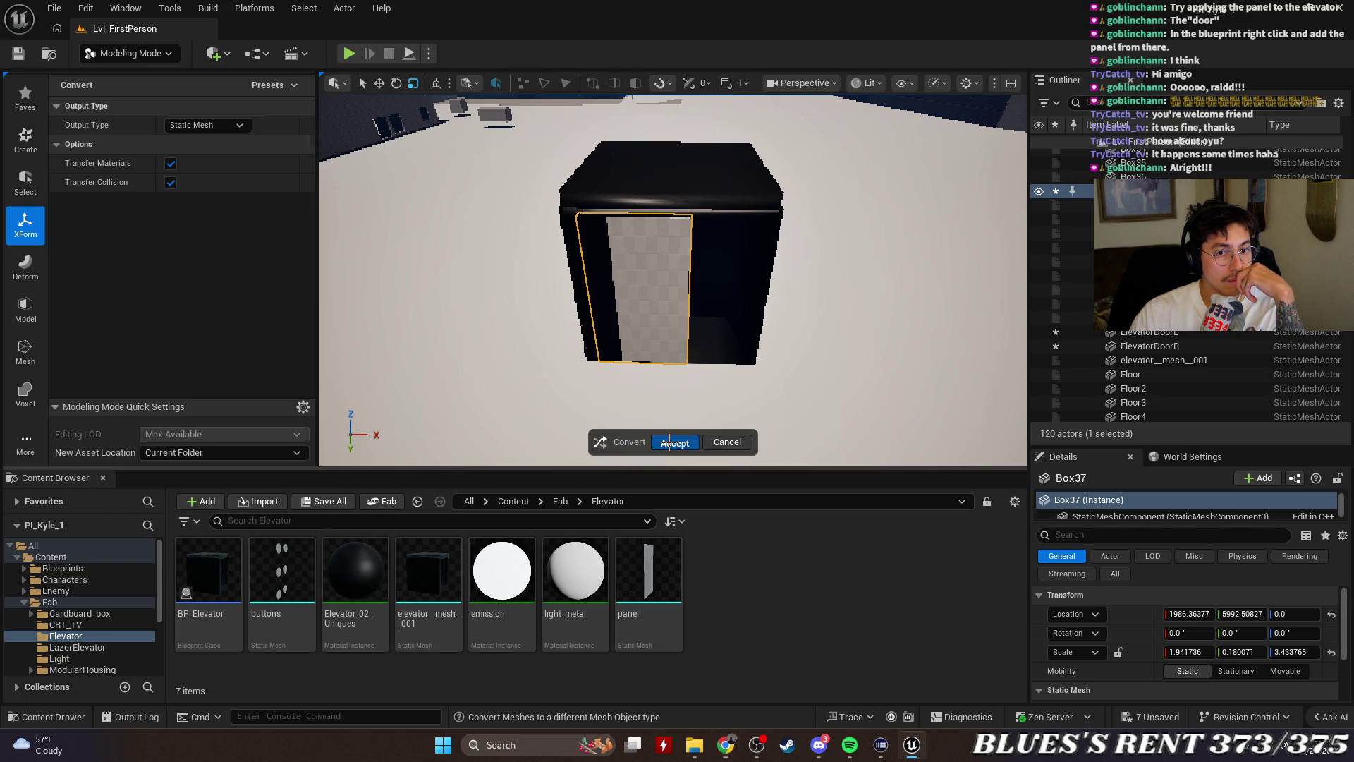
{"action": "left_click", "coordinate": [212, 571]}
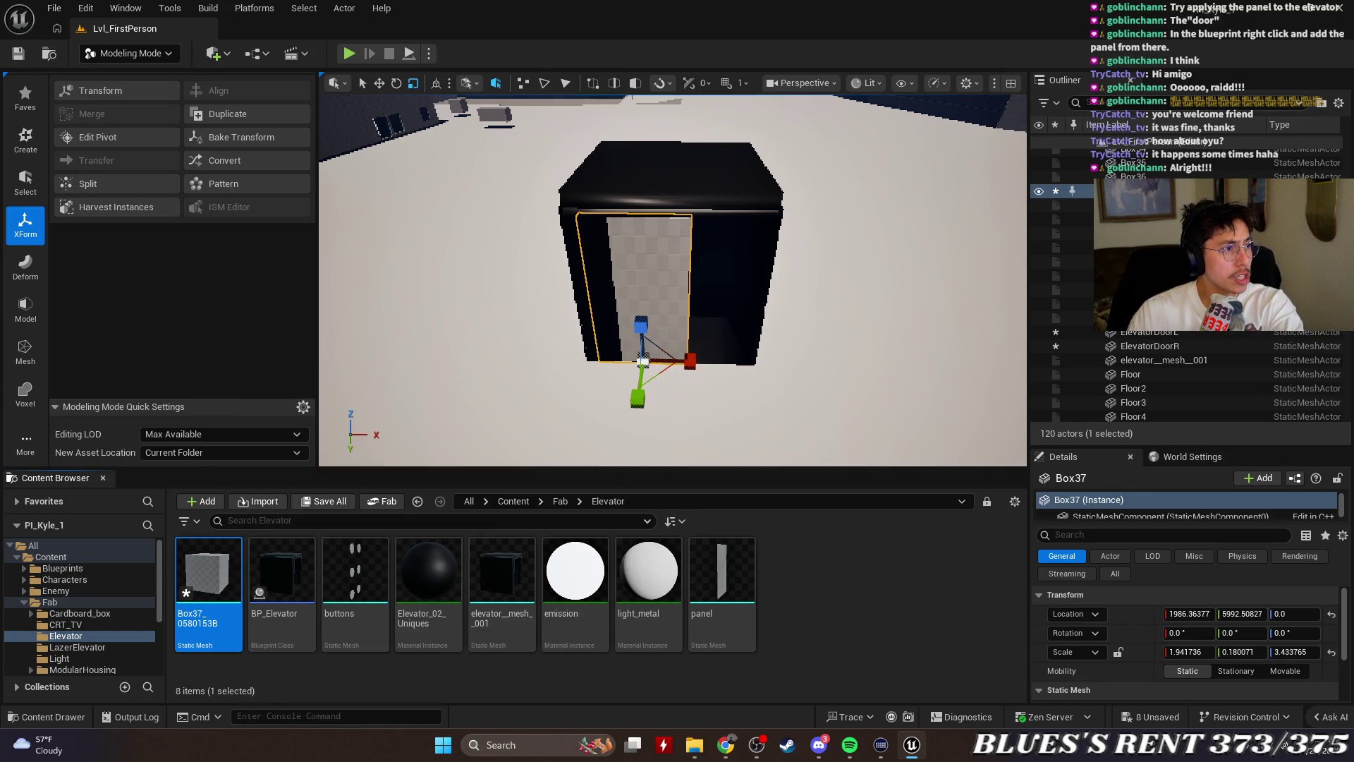
{"action": "key", "text": "alt+Tab"}
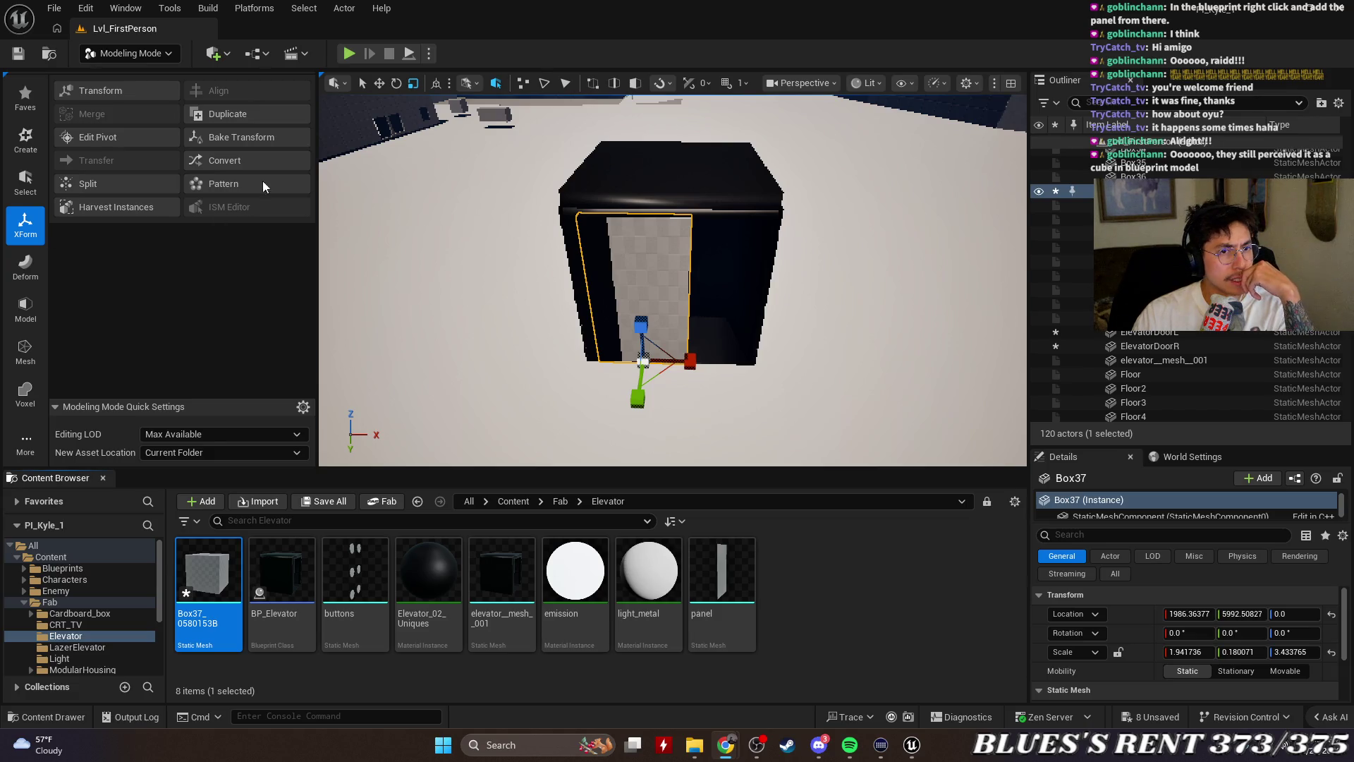
Bake the door panel's transform so its scale resets to 1.0
{"action": "left_click", "coordinate": [248, 134]}
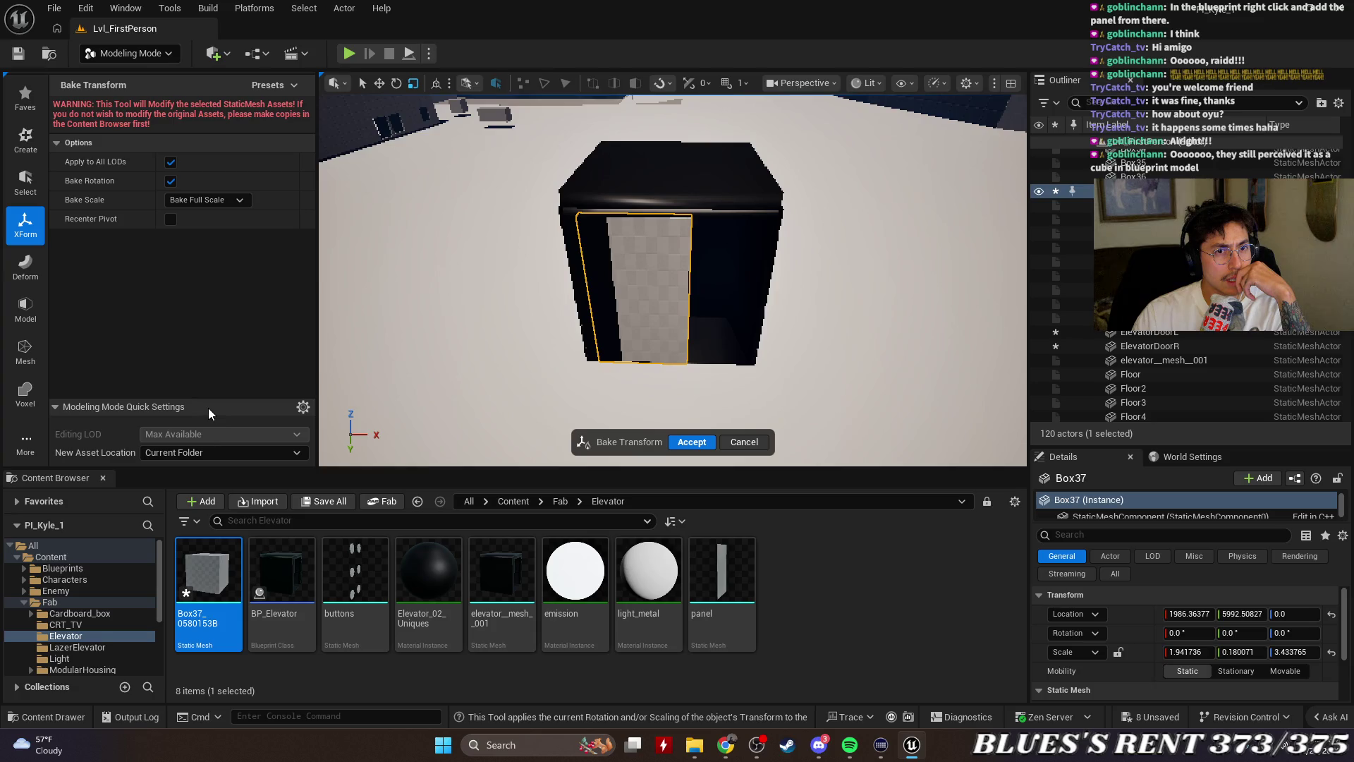
{"action": "left_click", "coordinate": [694, 442]}
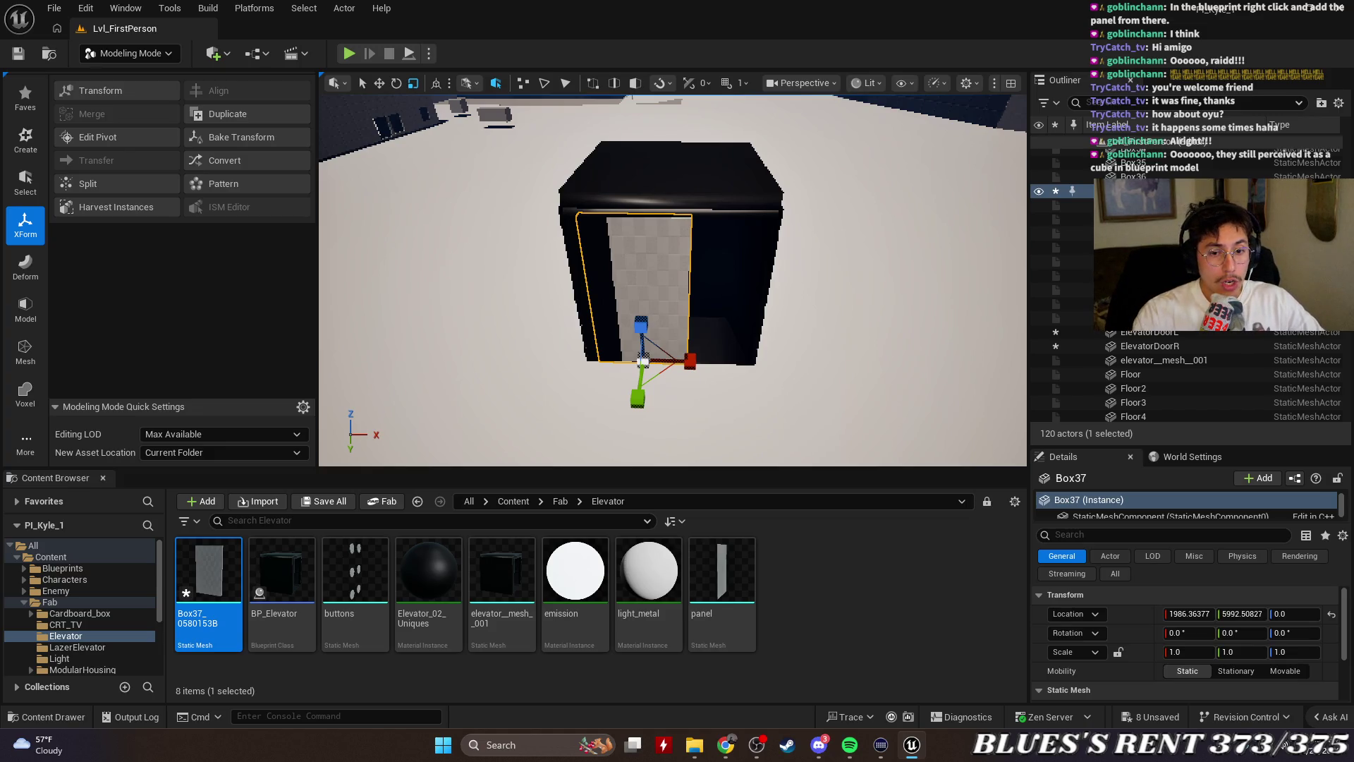
{"action": "left_click", "coordinate": [852, 576]}
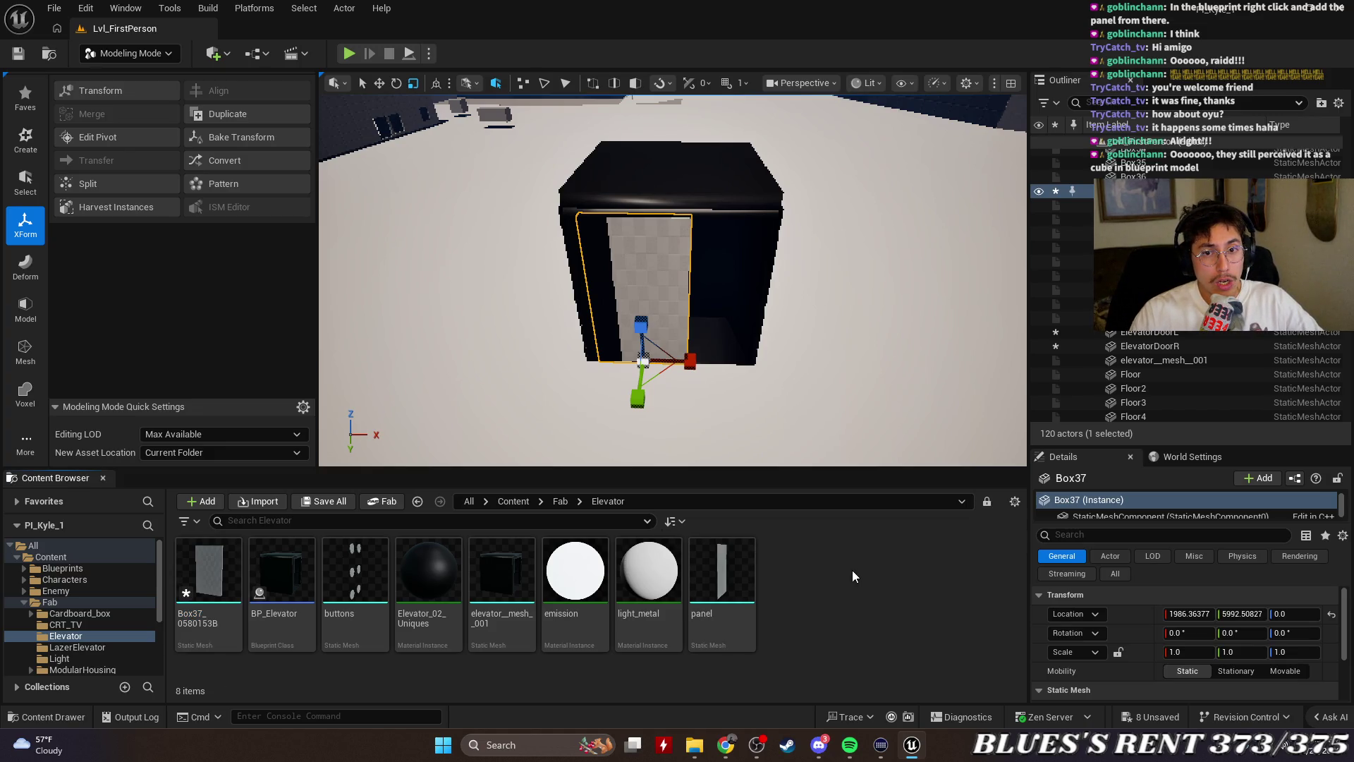
Duplicate the Box37_0580153B mesh as Box37_0580153B1 and open the copy
{"action": "left_click", "coordinate": [208, 571]}
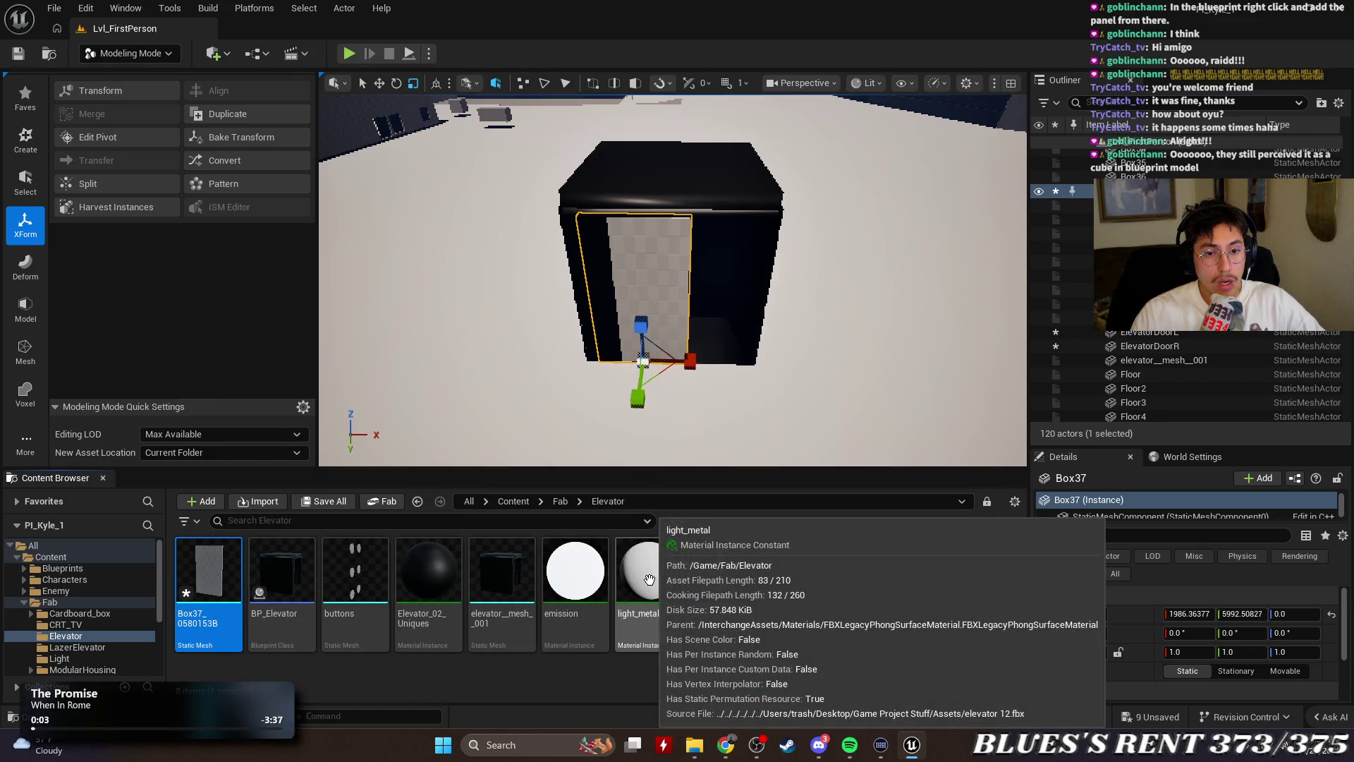
{"action": "key", "text": "ctrl+c"}
{"action": "key", "text": "ctrl+v"}
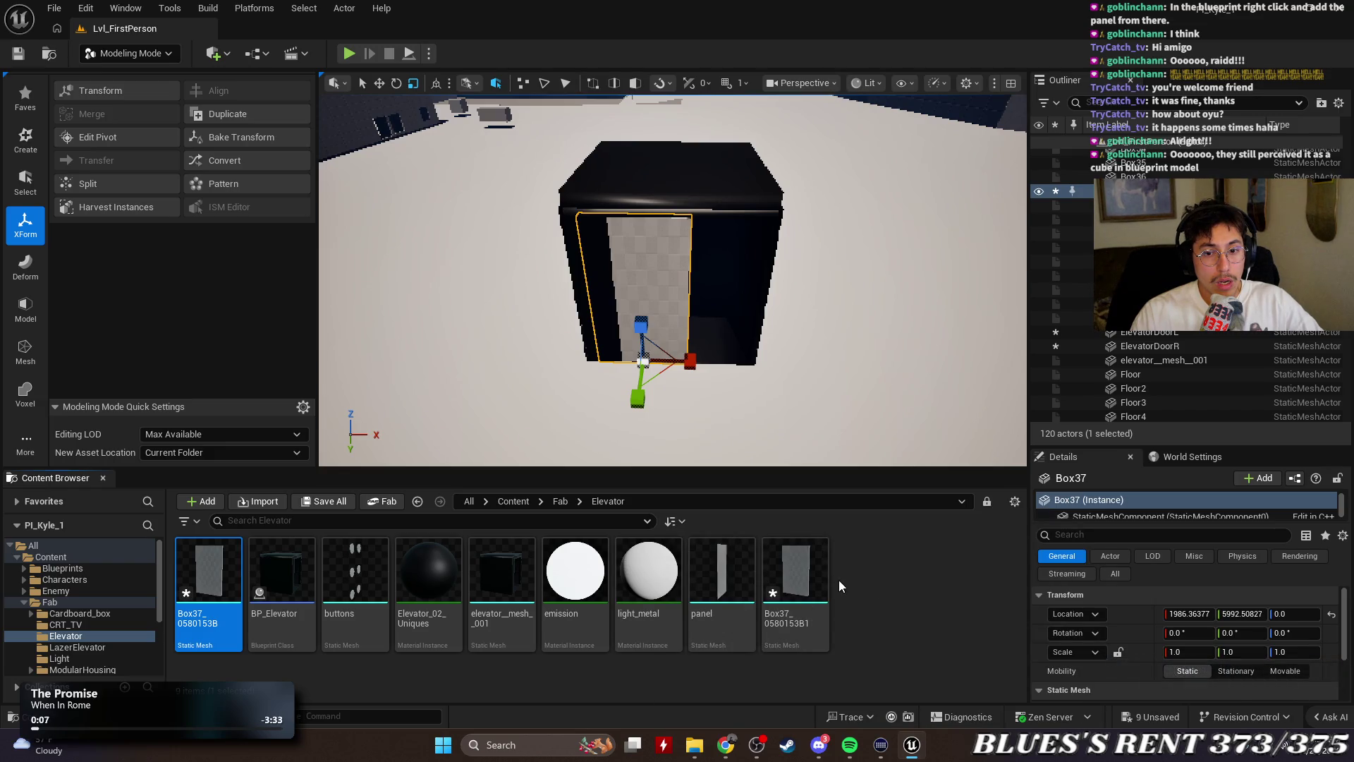
{"action": "left_click", "coordinate": [818, 577]}
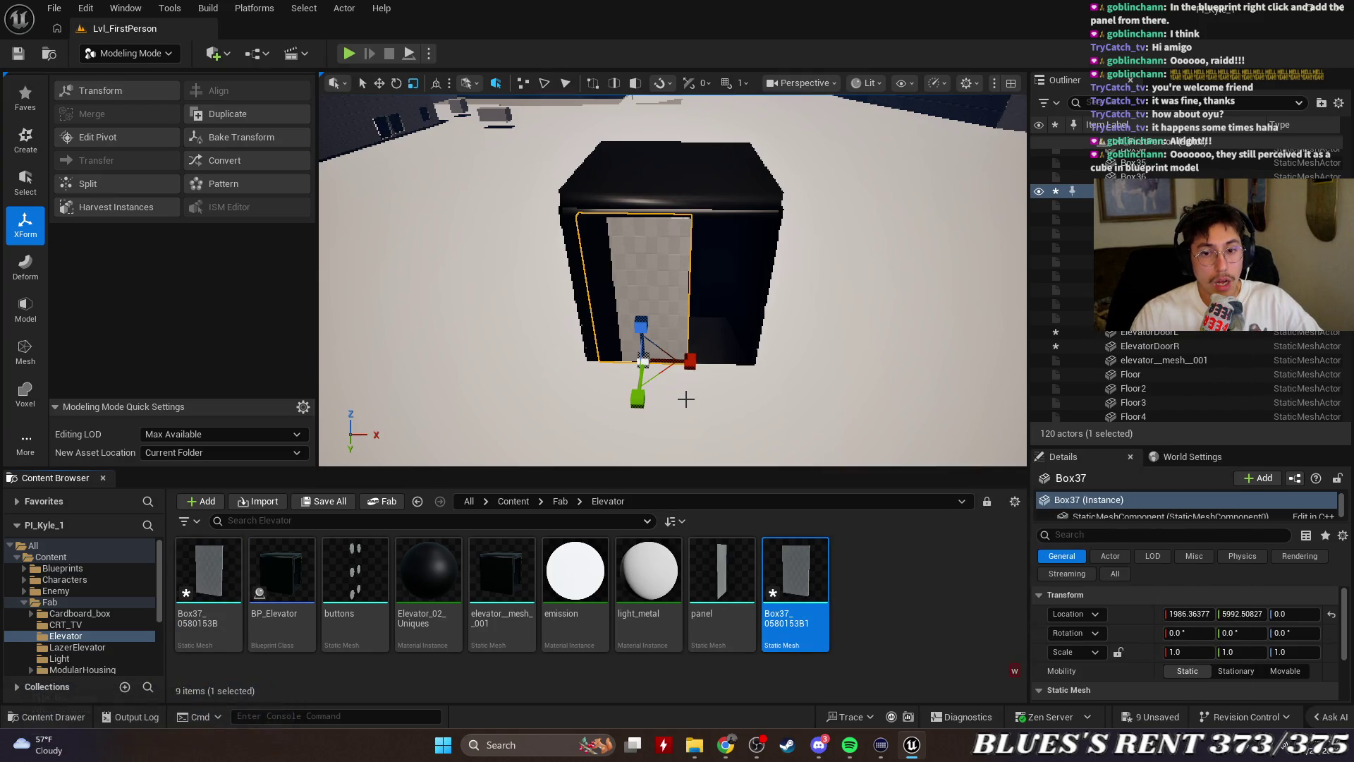
{"action": "key", "text": "Return"}
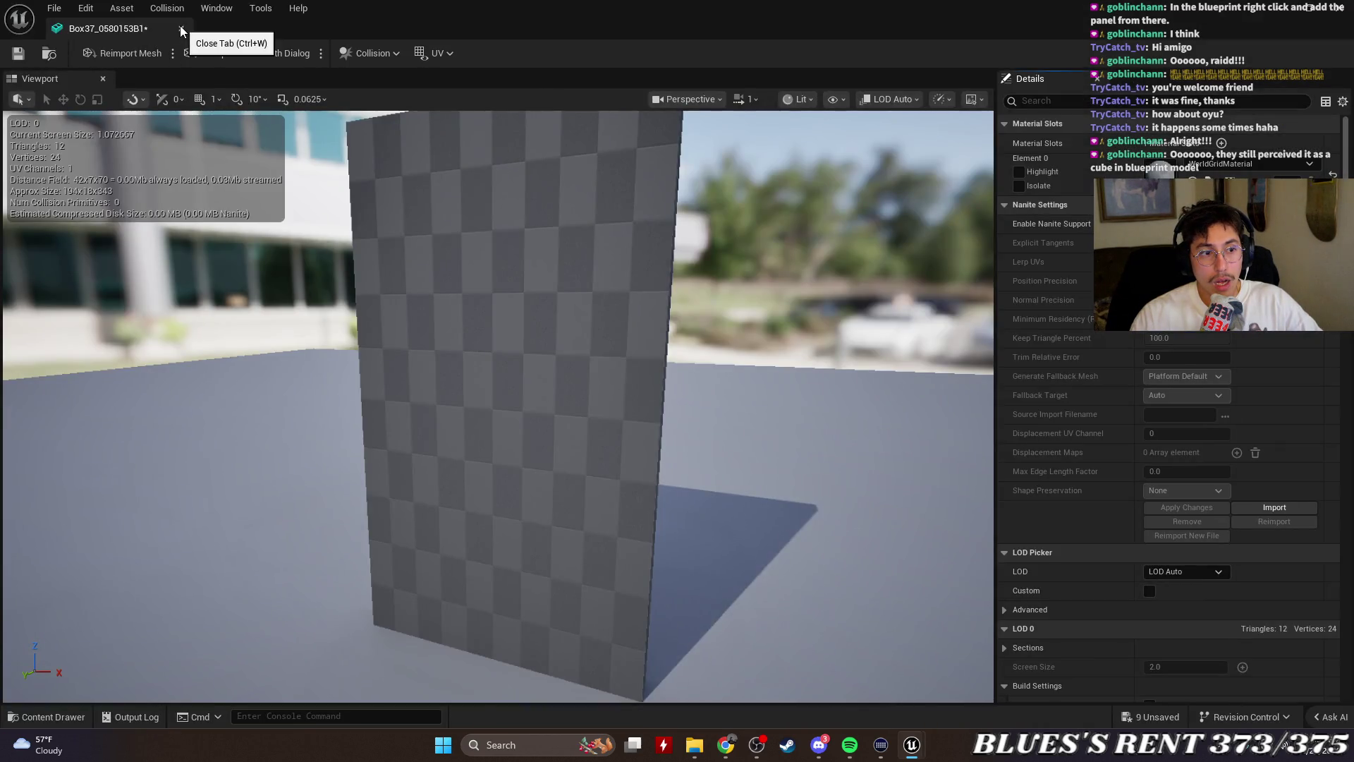
Close the mesh editor and switch to the Move tool, undoing two trial panel moves
{"action": "left_click", "coordinate": [182, 30]}
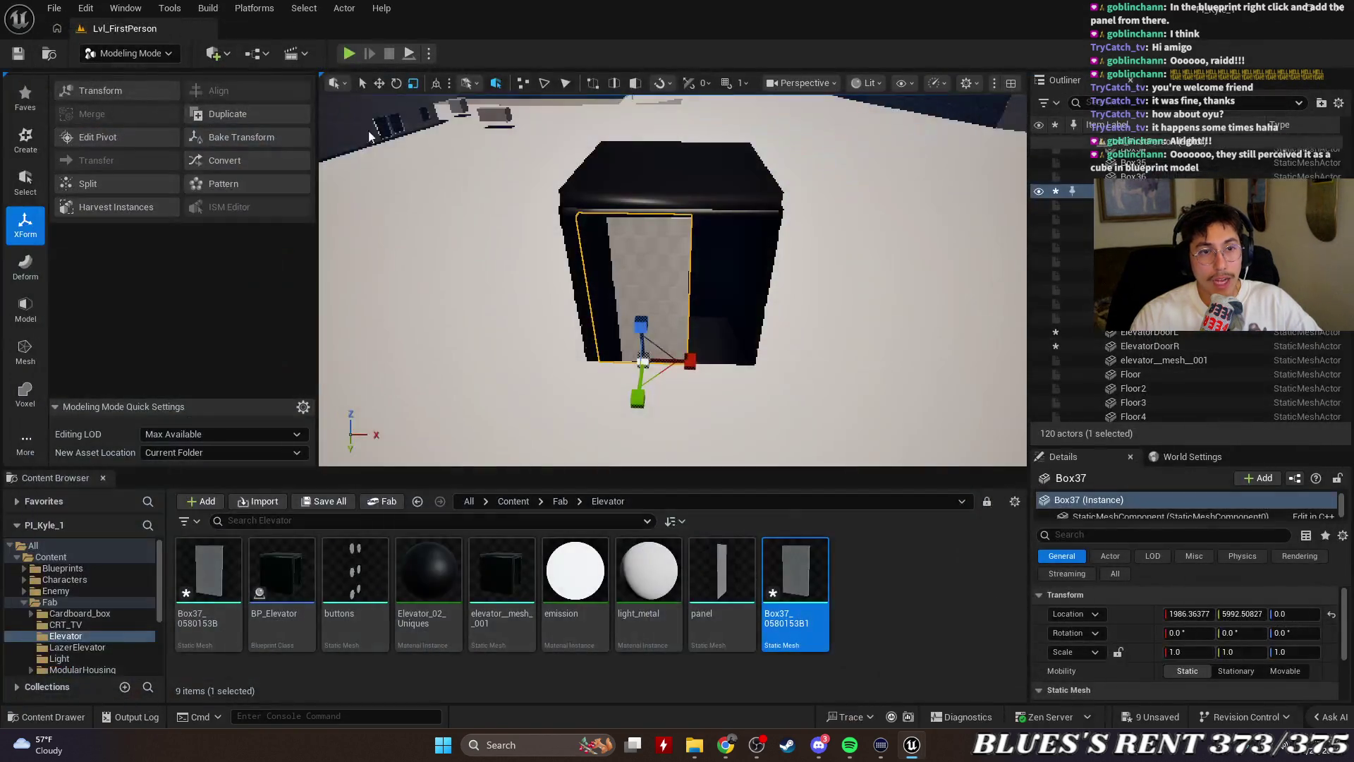
{"action": "key", "text": "w"}
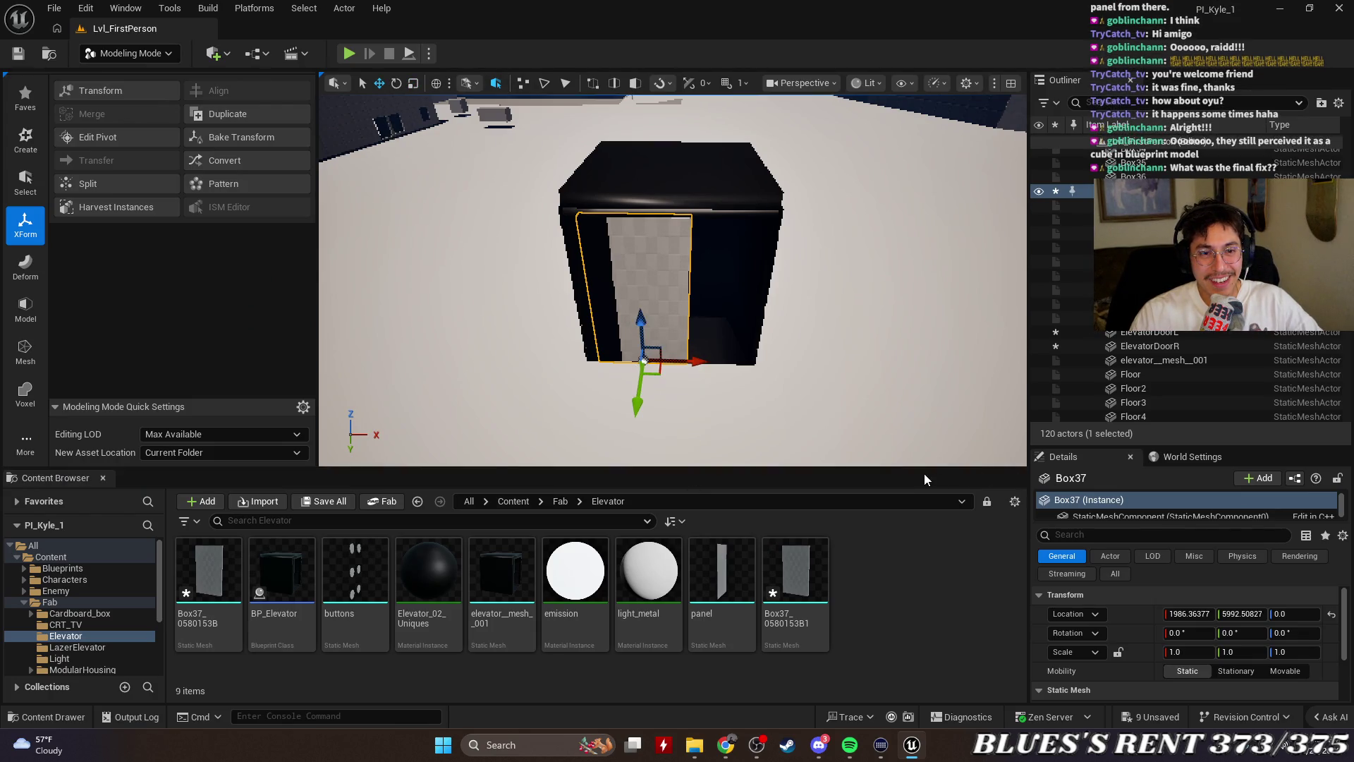
{"action": "left_click_drag", "start_coordinate": [924, 451], "coordinate": [847, 402]}
{"action": "left_click_drag", "start_coordinate": [844, 353], "coordinate": [843, 353]}
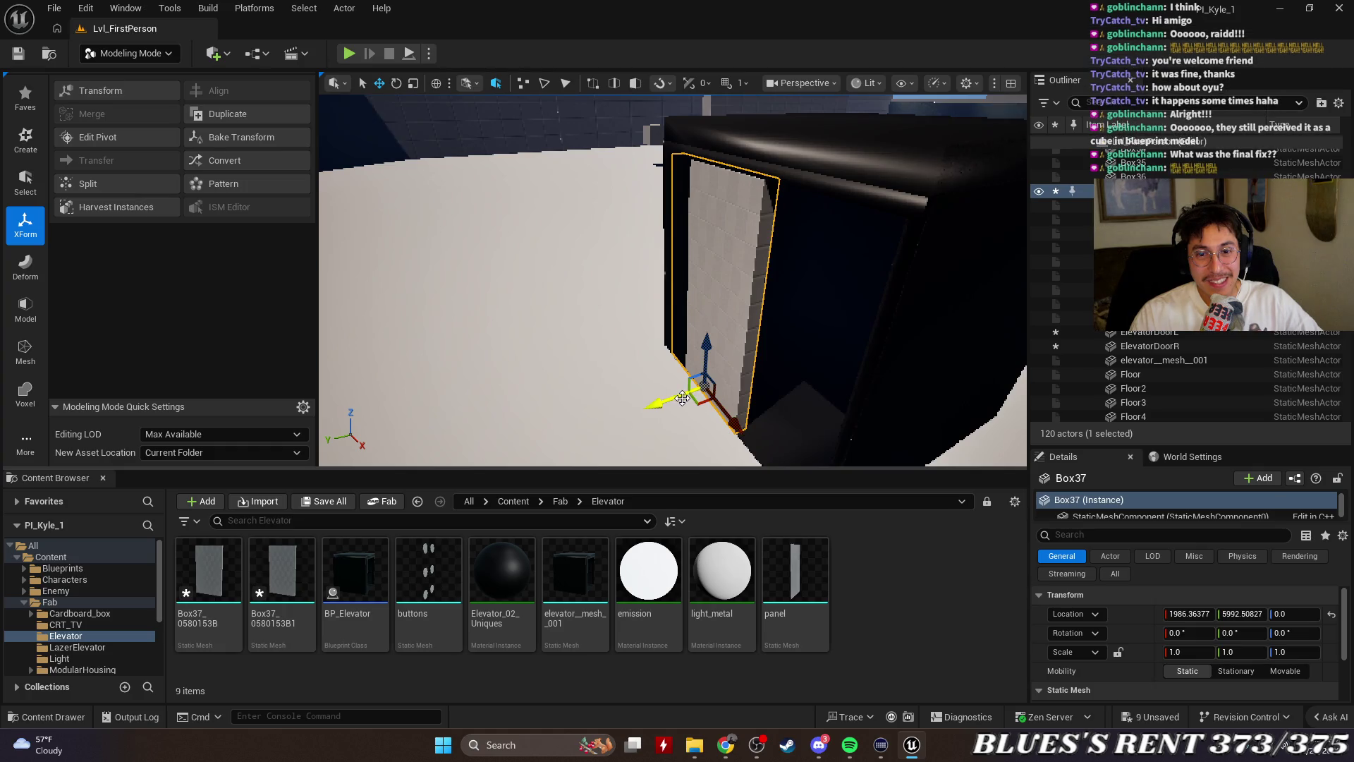
{"action": "left_click_drag", "start_coordinate": [684, 399], "coordinate": [667, 414]}
{"action": "key", "text": "ctrl+z"}
{"action": "left_click", "coordinate": [220, 568]}
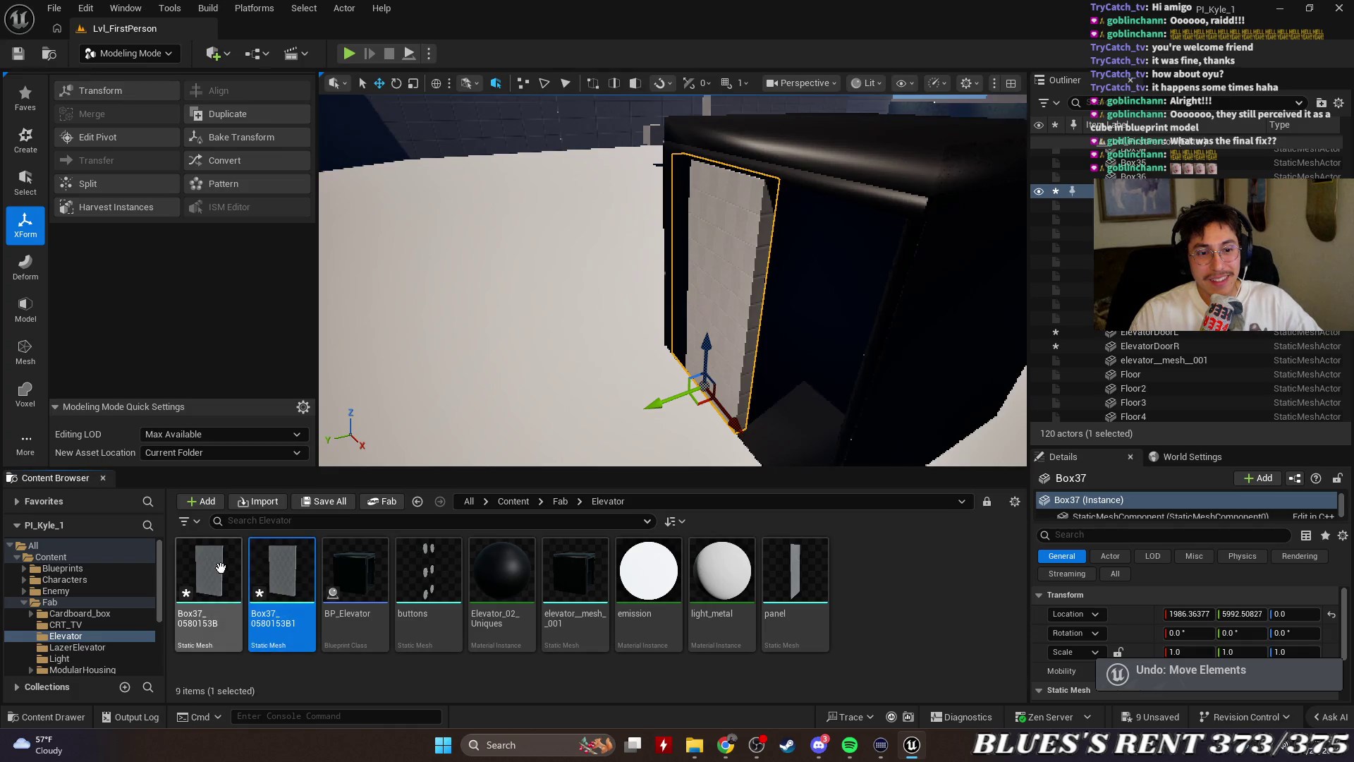
{"action": "mouse_move", "coordinate": [635, 282]}
{"action": "left_mouse_down"}
{"action": "mouse_move", "coordinate": [564, 285]}
{"action": "mouse_move", "coordinate": [509, 441]}
{"action": "left_mouse_up"}
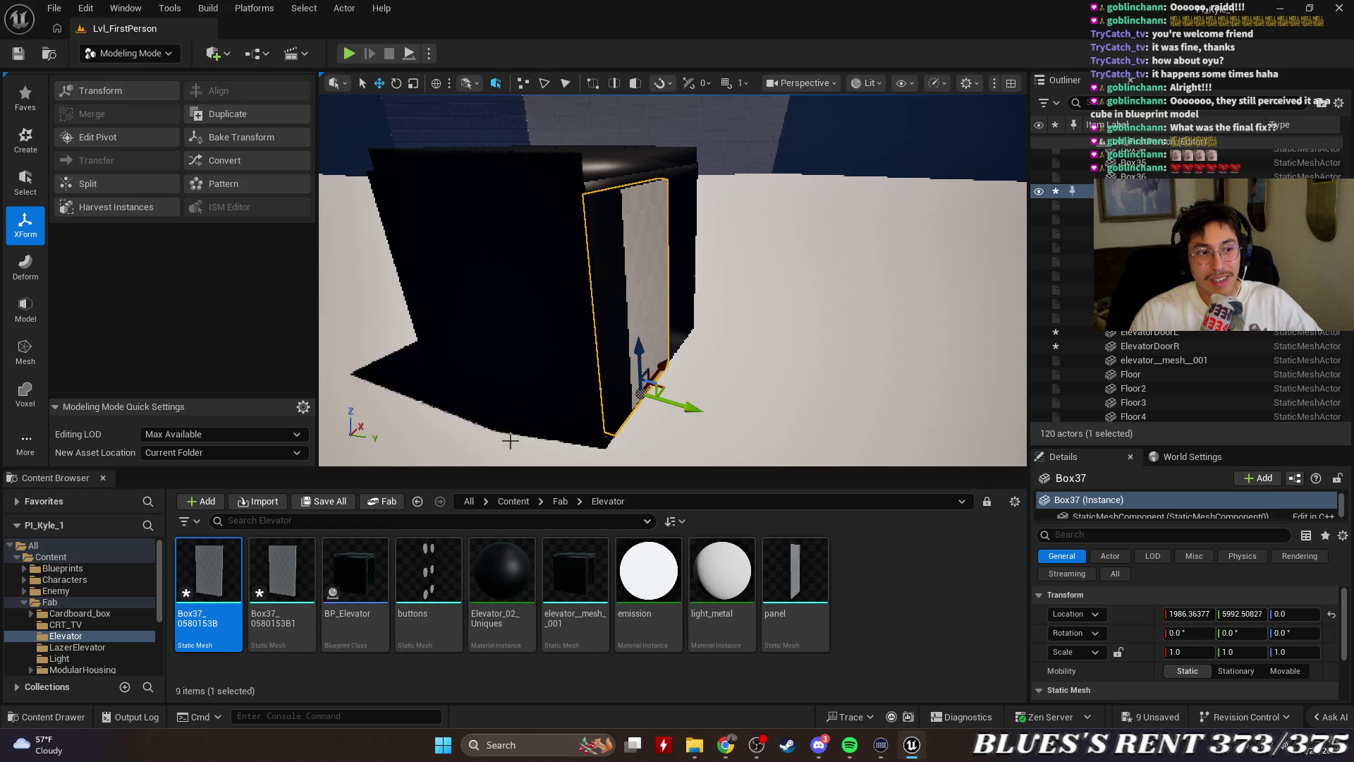
{"action": "left_click_drag", "start_coordinate": [682, 406], "coordinate": [804, 423]}
{"action": "key", "text": "ctrl+z"}
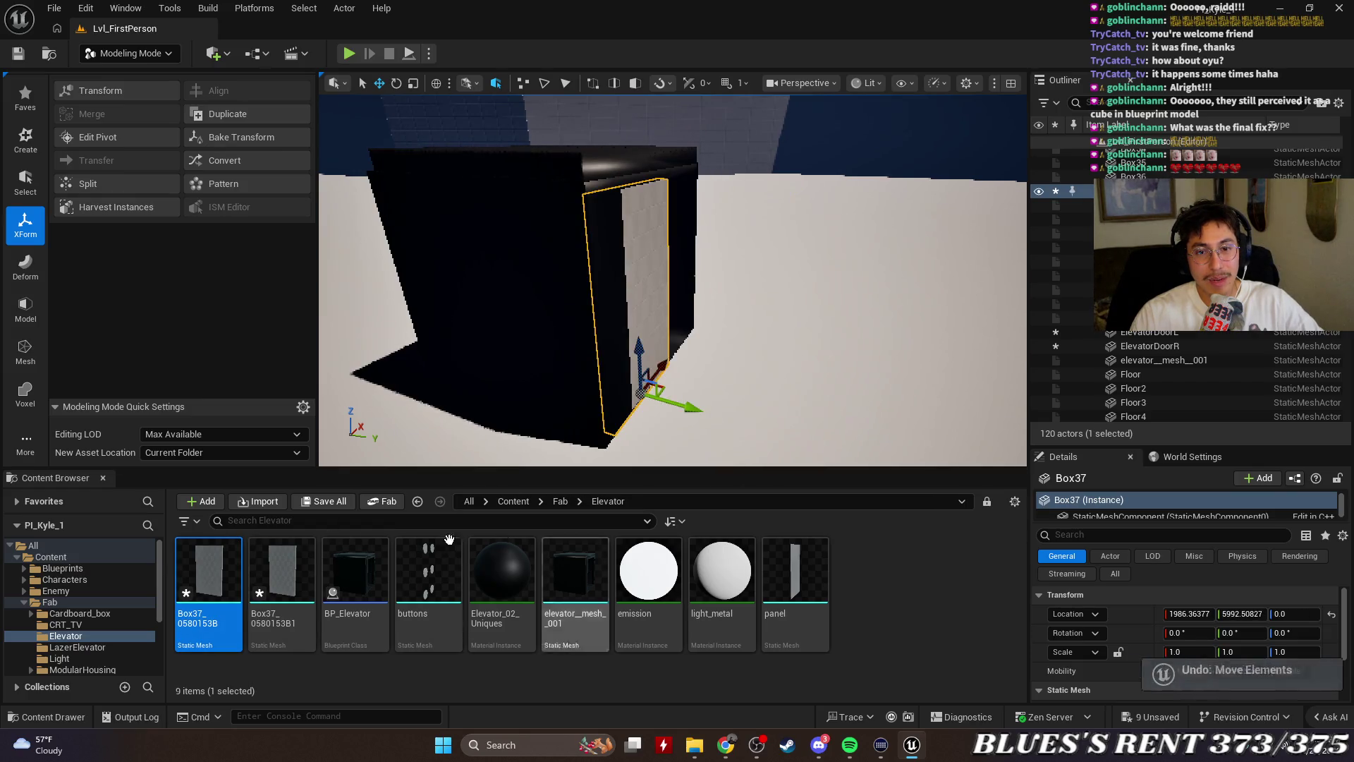
Place Box37_0580153B1 in the level and slide it along X onto the elevator front
{"action": "left_click", "coordinate": [283, 579]}
{"action": "left_click_drag", "start_coordinate": [282, 578], "coordinate": [675, 337]}
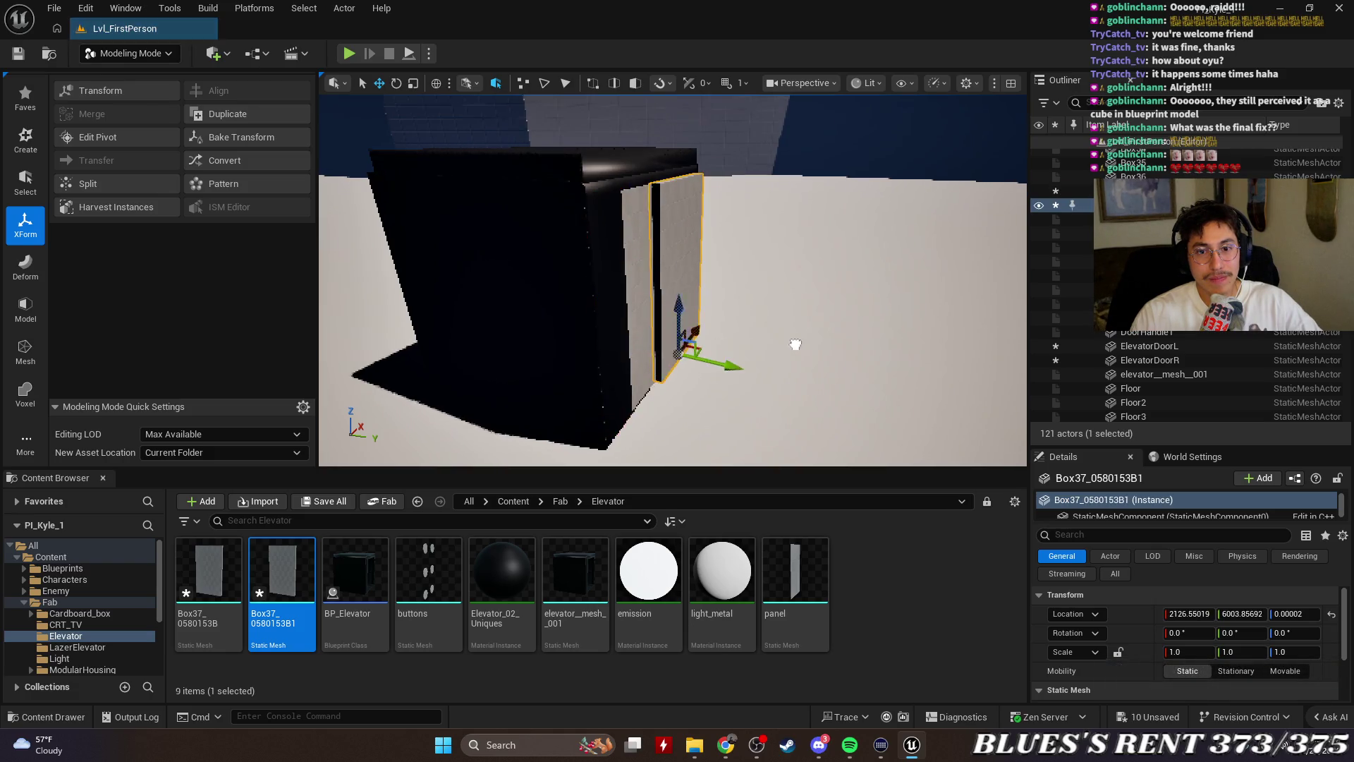
{"action": "mouse_move", "coordinate": [678, 329]}
{"action": "left_mouse_down"}
{"action": "mouse_move", "coordinate": [966, 344]}
{"action": "mouse_move", "coordinate": [917, 353]}
{"action": "left_mouse_up"}
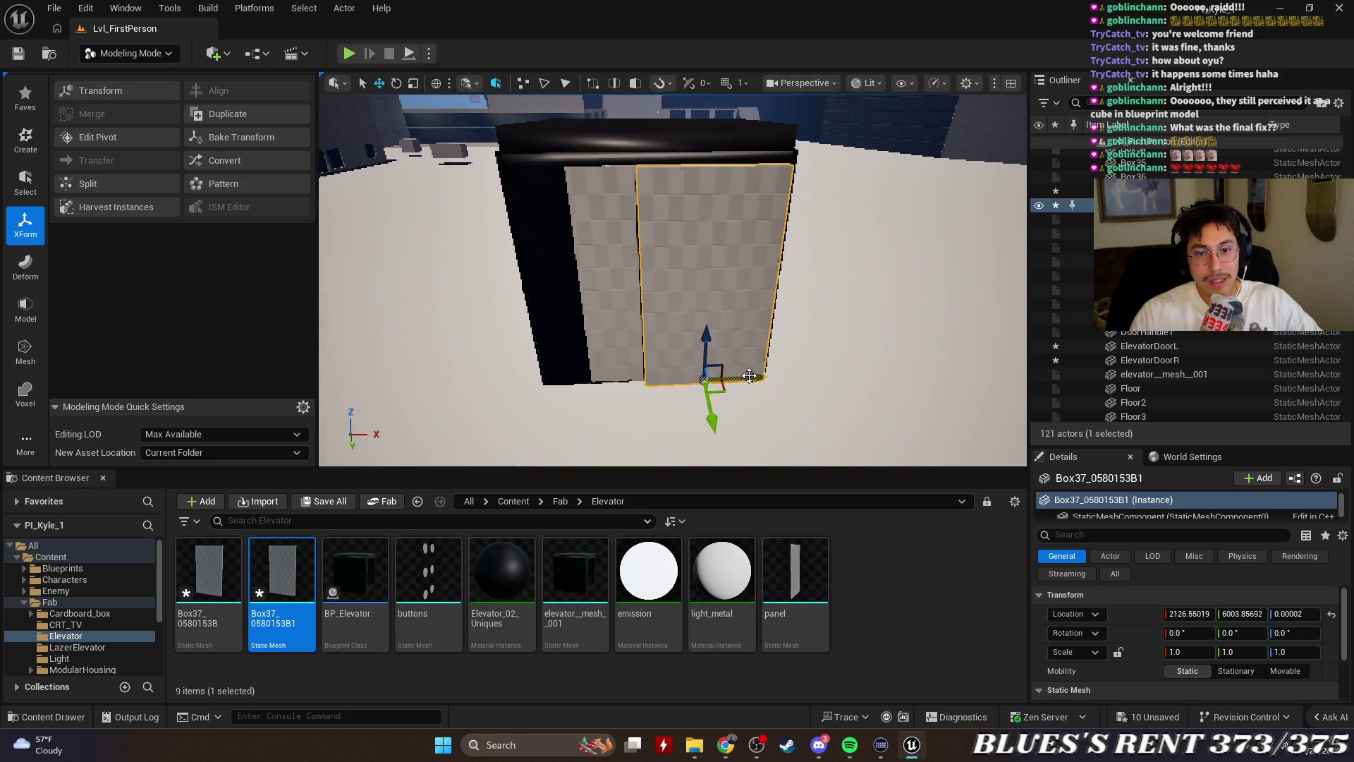
{"action": "left_click_drag", "start_coordinate": [734, 447], "coordinate": [635, 395]}
{"action": "mouse_move", "coordinate": [867, 371]}
{"action": "left_mouse_down"}
{"action": "mouse_move", "coordinate": [804, 282]}
{"action": "mouse_move", "coordinate": [726, 286]}
{"action": "left_mouse_up"}
Move the original Box37 panel along X to X 2119.37, beside the new panel
{"action": "left_click", "coordinate": [677, 402]}
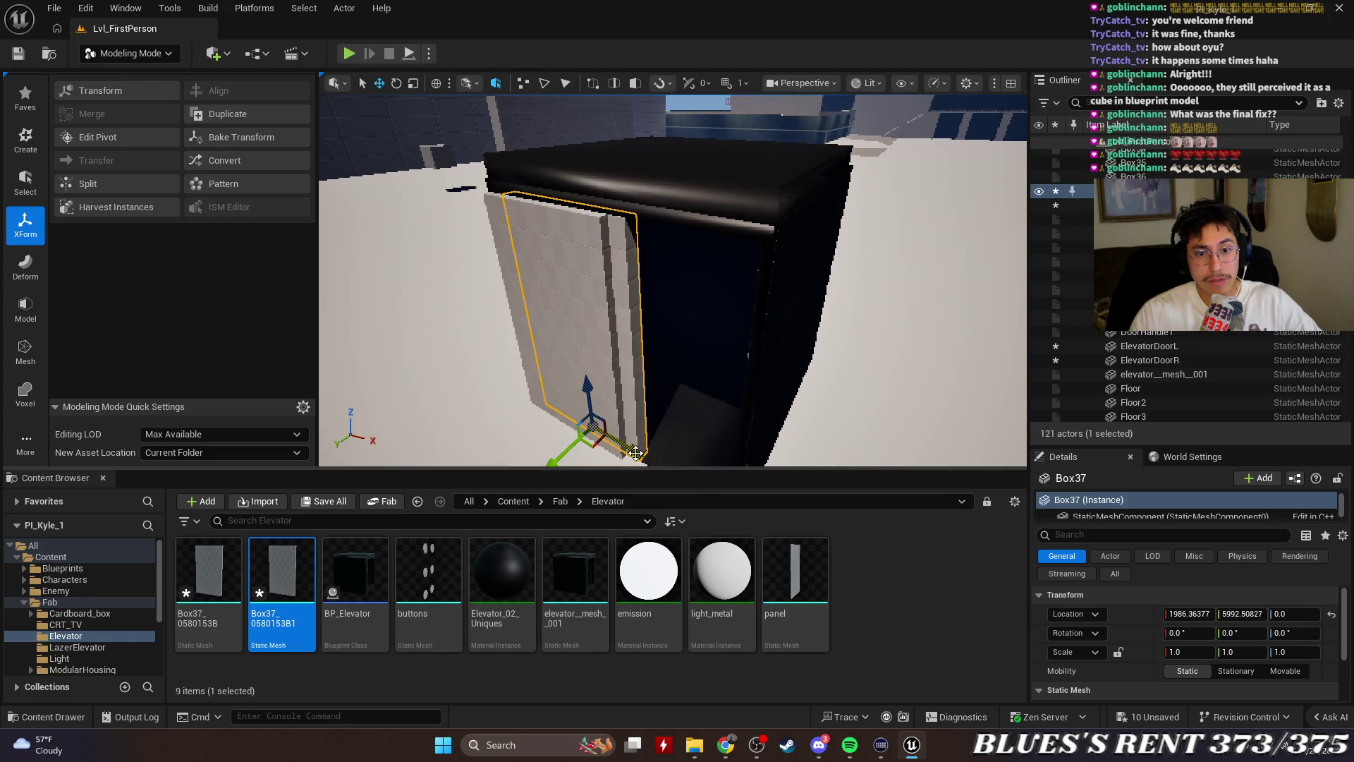
{"action": "left_click_drag", "start_coordinate": [636, 452], "coordinate": [729, 455]}
{"action": "scroll", "coordinate": [728, 455], "scroll_direction": "down", "scroll_amount": 5}
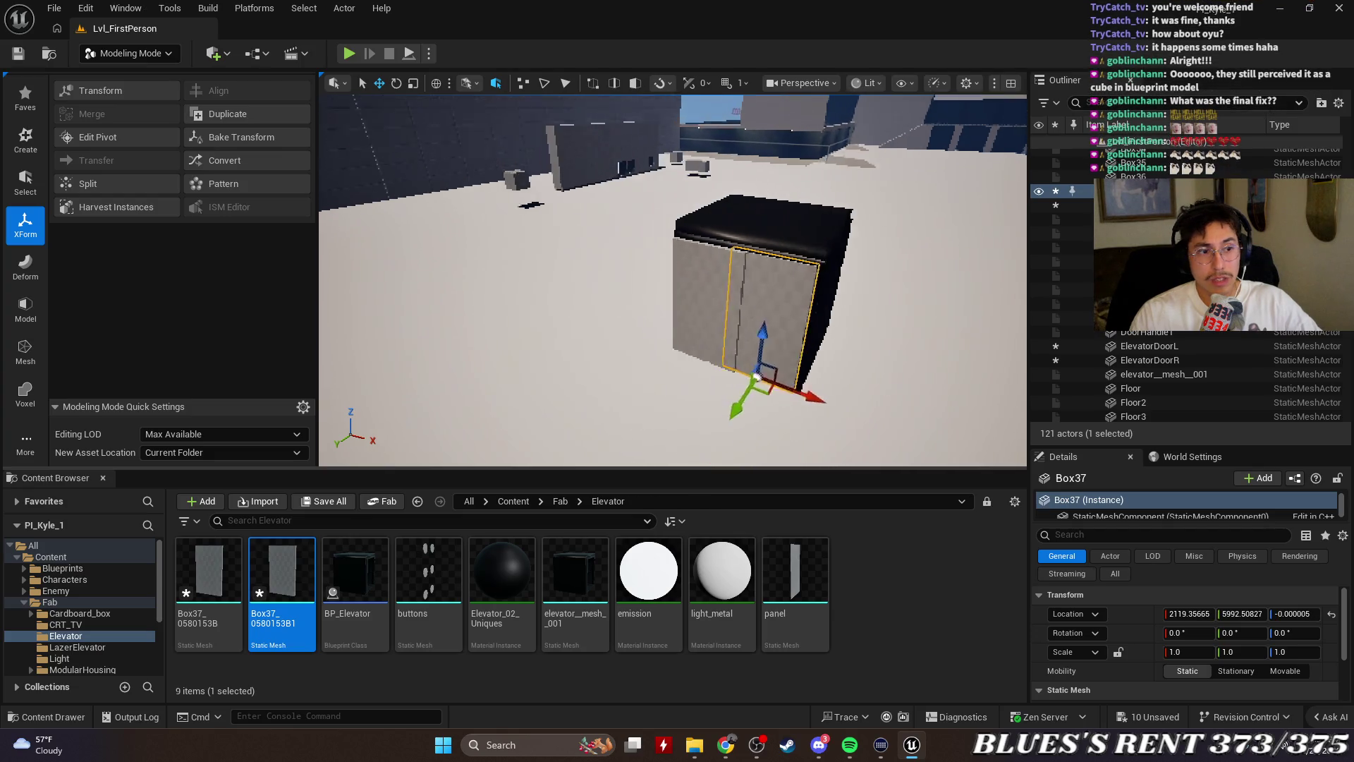
{"action": "left_click_drag", "start_coordinate": [917, 390], "coordinate": [945, 390]}
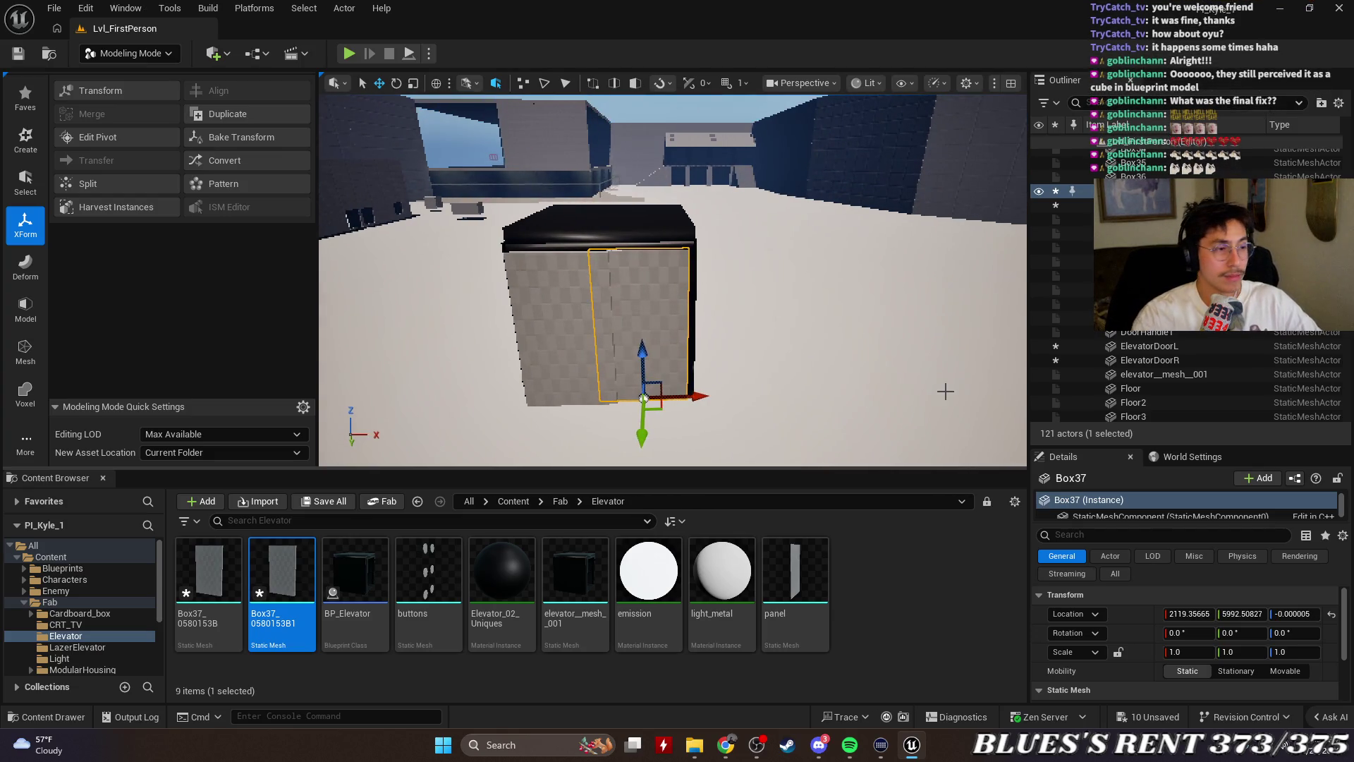
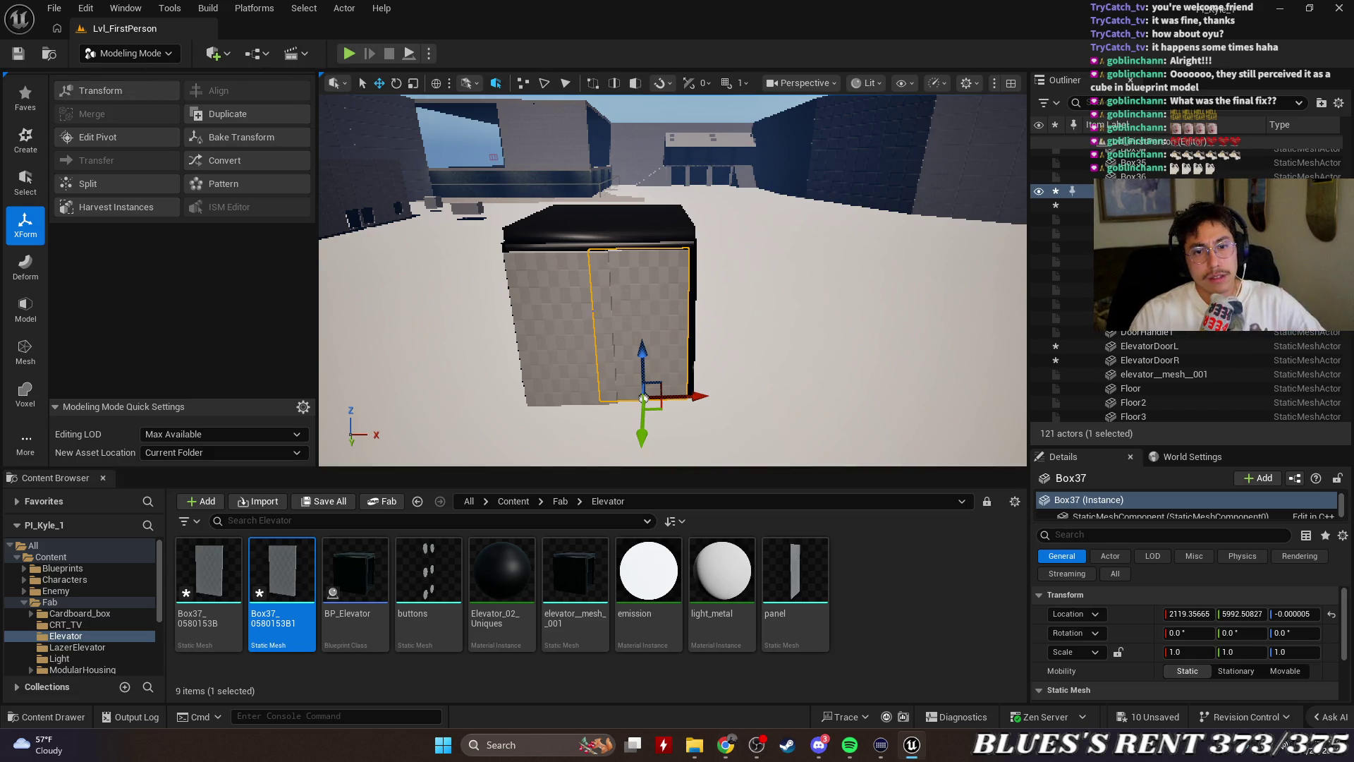
Select and frame the two Box37 panels in the level viewport
{"action": "mouse_move", "coordinate": [644, 398]}
{"action": "left_mouse_down"}
{"action": "mouse_move", "coordinate": [646, 268]}
{"action": "mouse_move", "coordinate": [646, 318]}
{"action": "mouse_move", "coordinate": [691, 325]}
{"action": "mouse_move", "coordinate": [652, 342]}
{"action": "mouse_move", "coordinate": [684, 339]}
{"action": "mouse_move", "coordinate": [688, 388]}
{"action": "mouse_move", "coordinate": [688, 353]}
{"action": "mouse_move", "coordinate": [674, 385]}
{"action": "mouse_move", "coordinate": [673, 318]}
{"action": "left_mouse_up"}
{"action": "left_click", "coordinate": [559, 263], "text": "ctrl"}
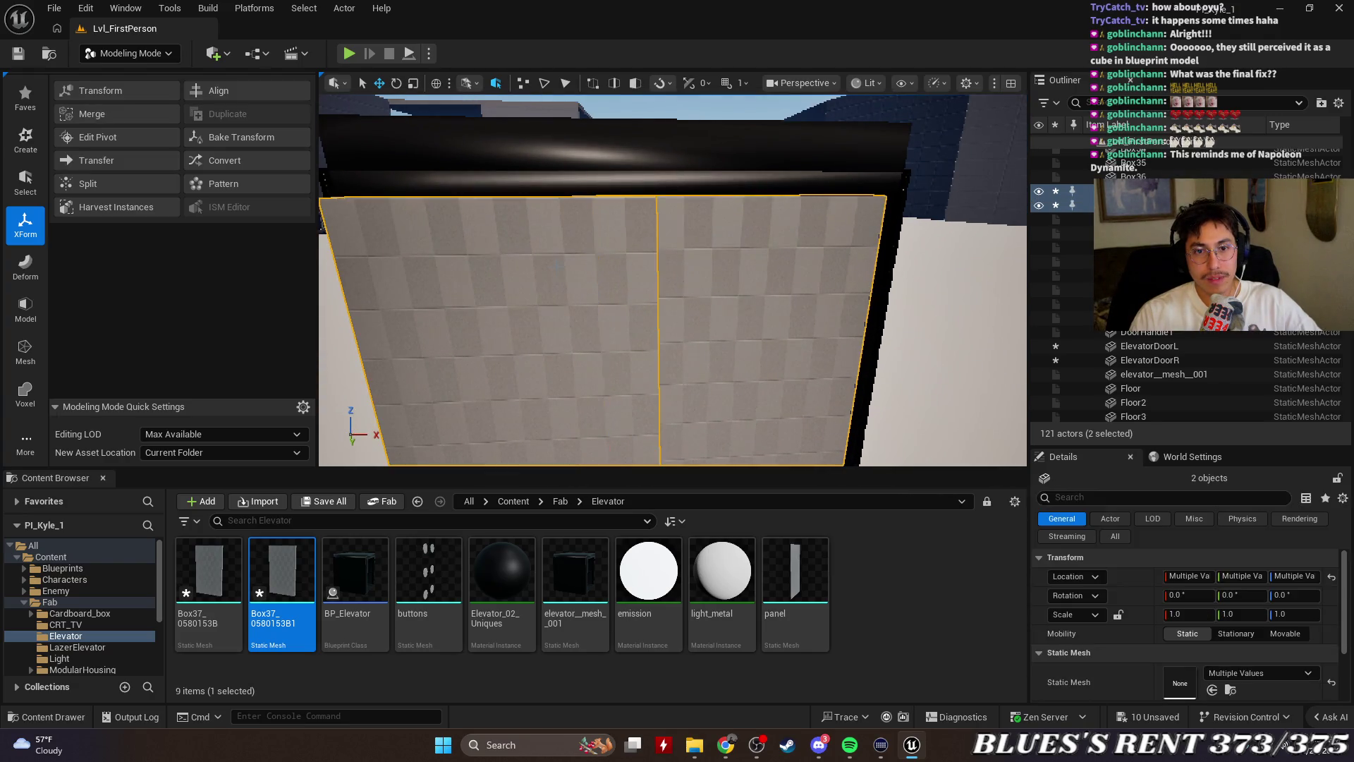
{"action": "key", "text": "f"}
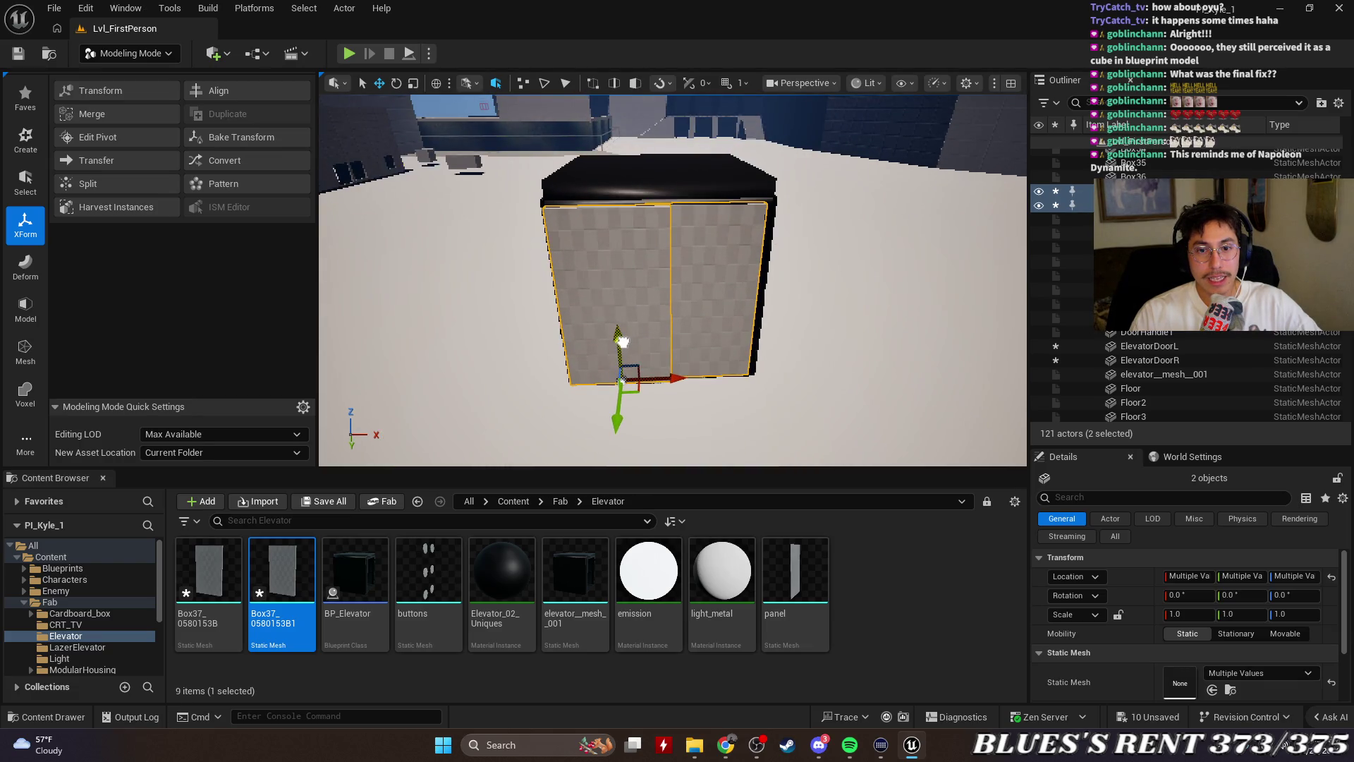
{"action": "left_click_drag", "start_coordinate": [622, 343], "coordinate": [622, 343]}
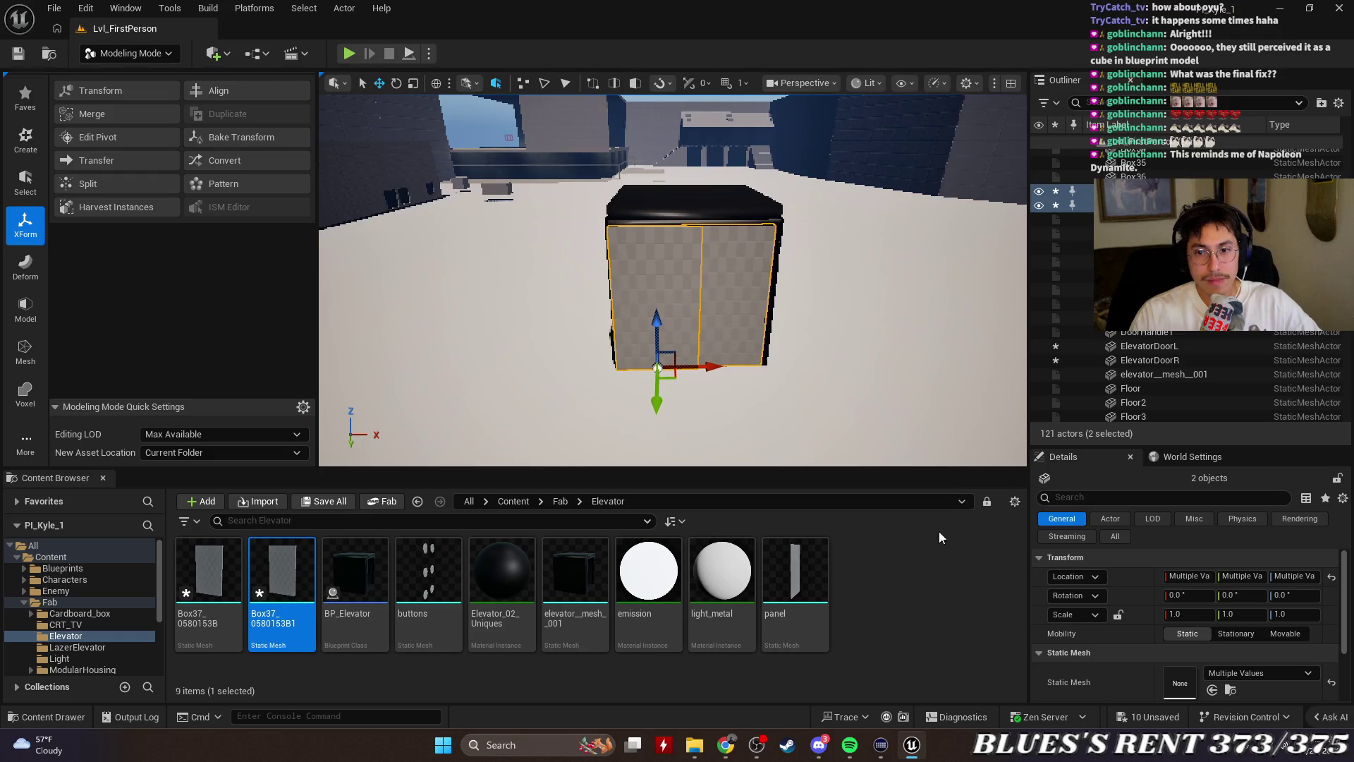
{"action": "left_click", "coordinate": [938, 531]}
{"action": "left_click", "coordinate": [705, 423]}
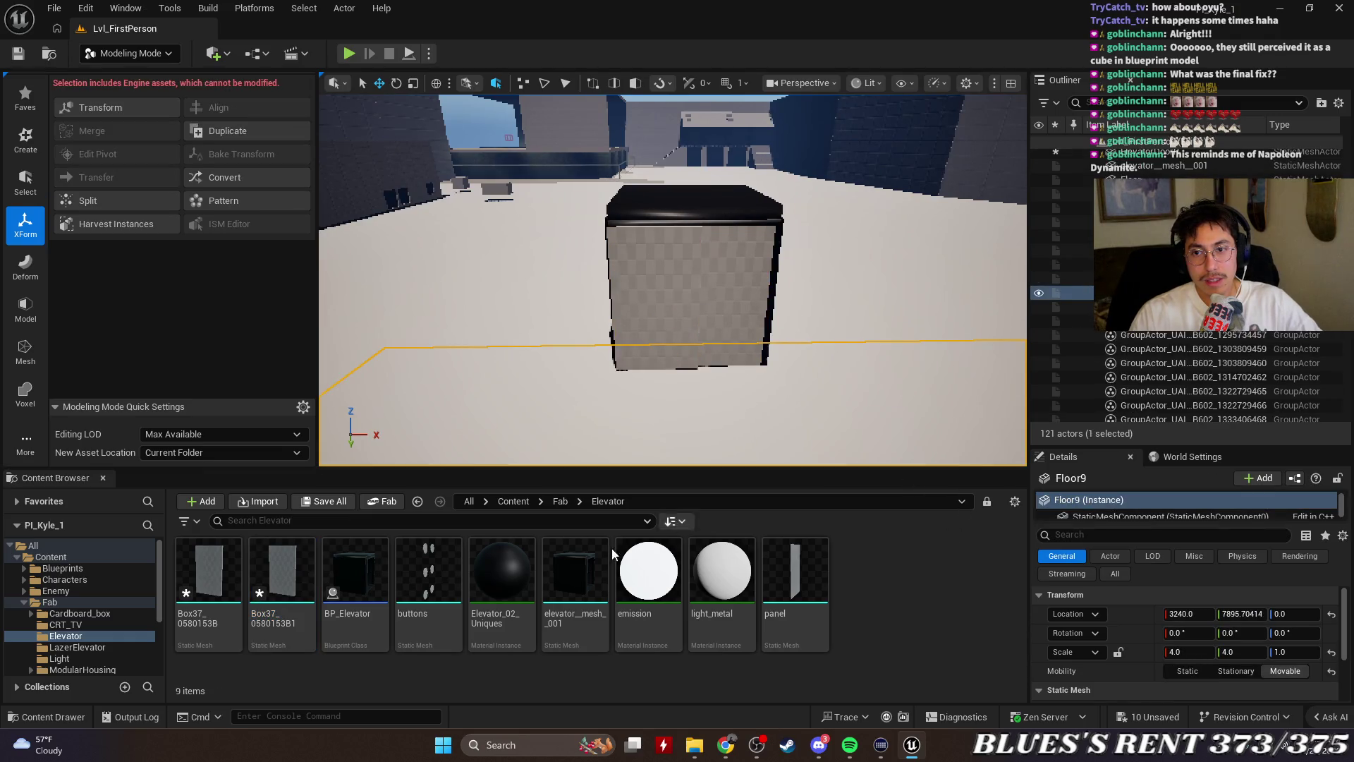
Open BP_Elevator in an enlarged floating editor showing its Viewport
{"action": "double_click", "coordinate": [355, 572]}
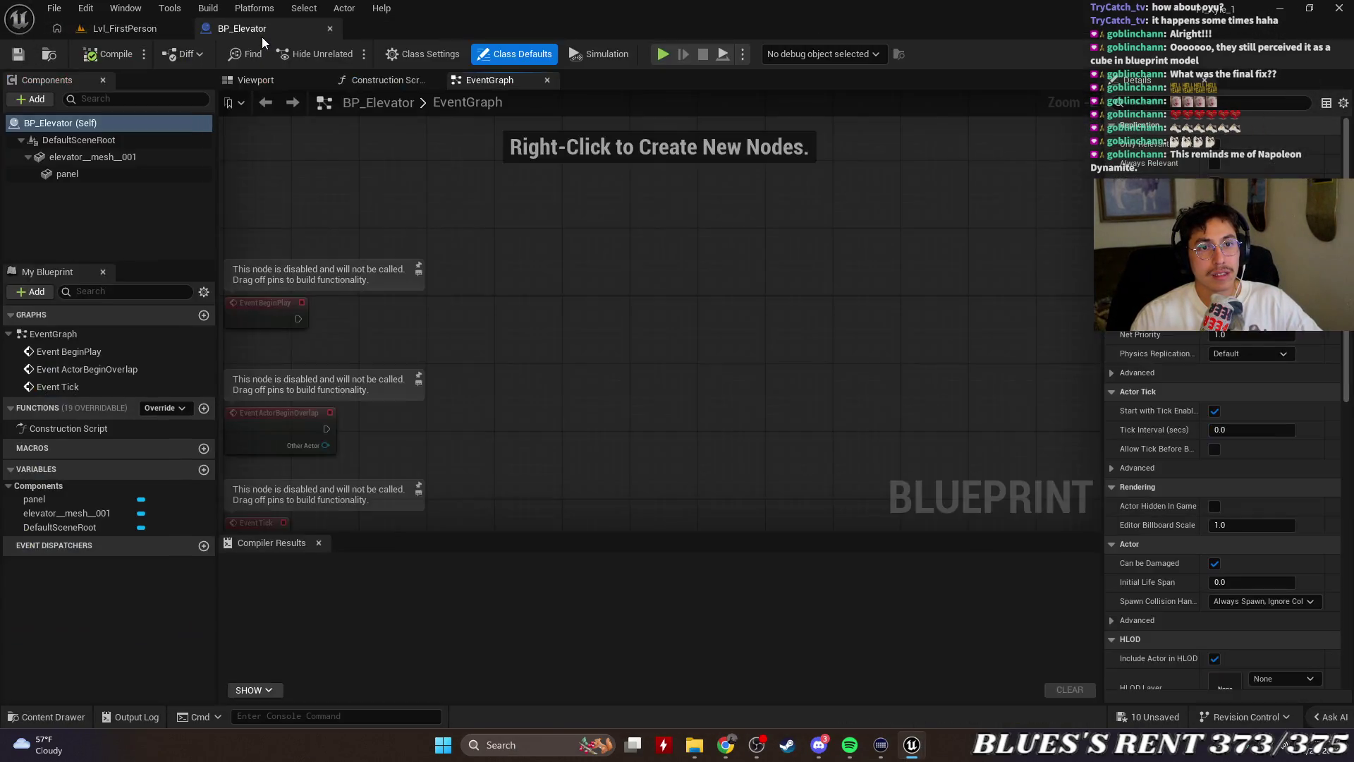
{"action": "left_click_drag", "start_coordinate": [261, 37], "coordinate": [212, 136]}
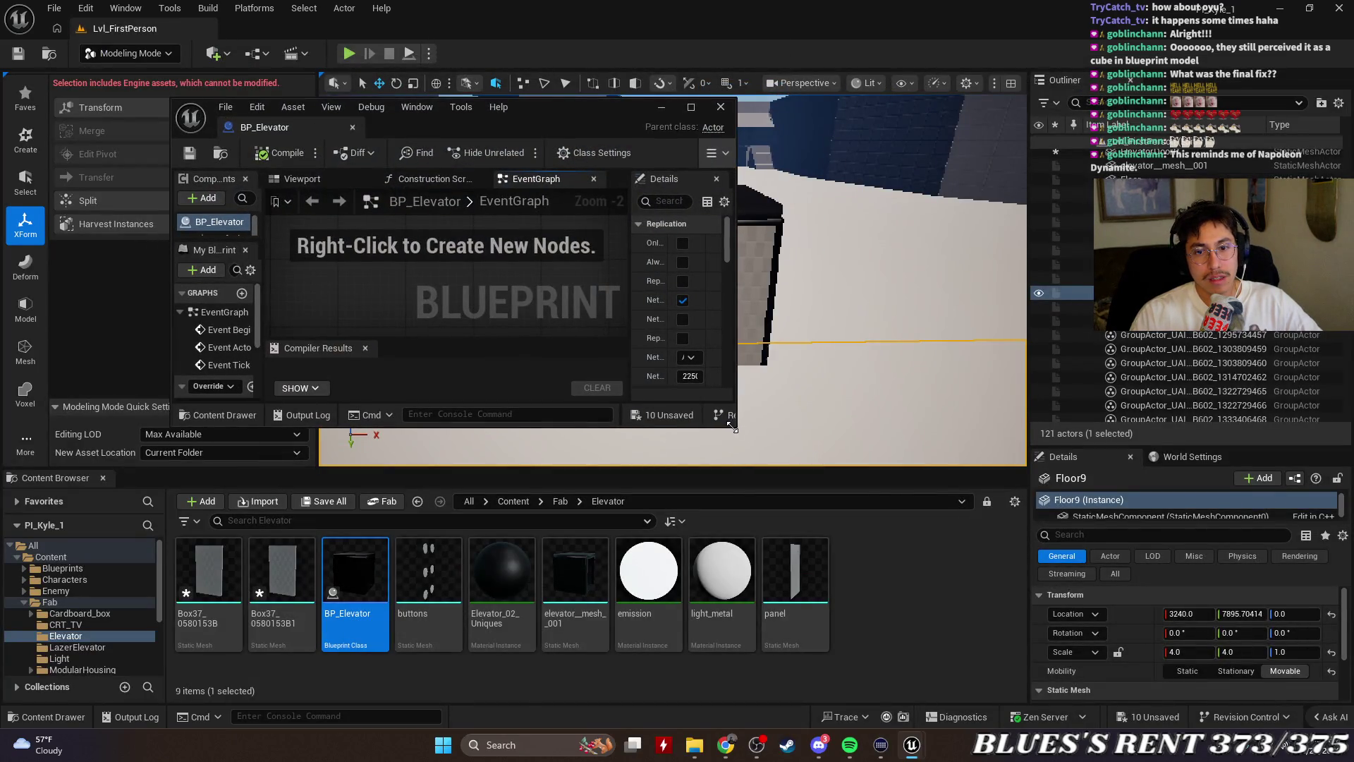
{"action": "mouse_move", "coordinate": [731, 425]}
{"action": "left_mouse_down"}
{"action": "mouse_move", "coordinate": [887, 518]}
{"action": "mouse_move", "coordinate": [986, 555]}
{"action": "left_mouse_up"}
{"action": "left_click", "coordinate": [341, 179]}
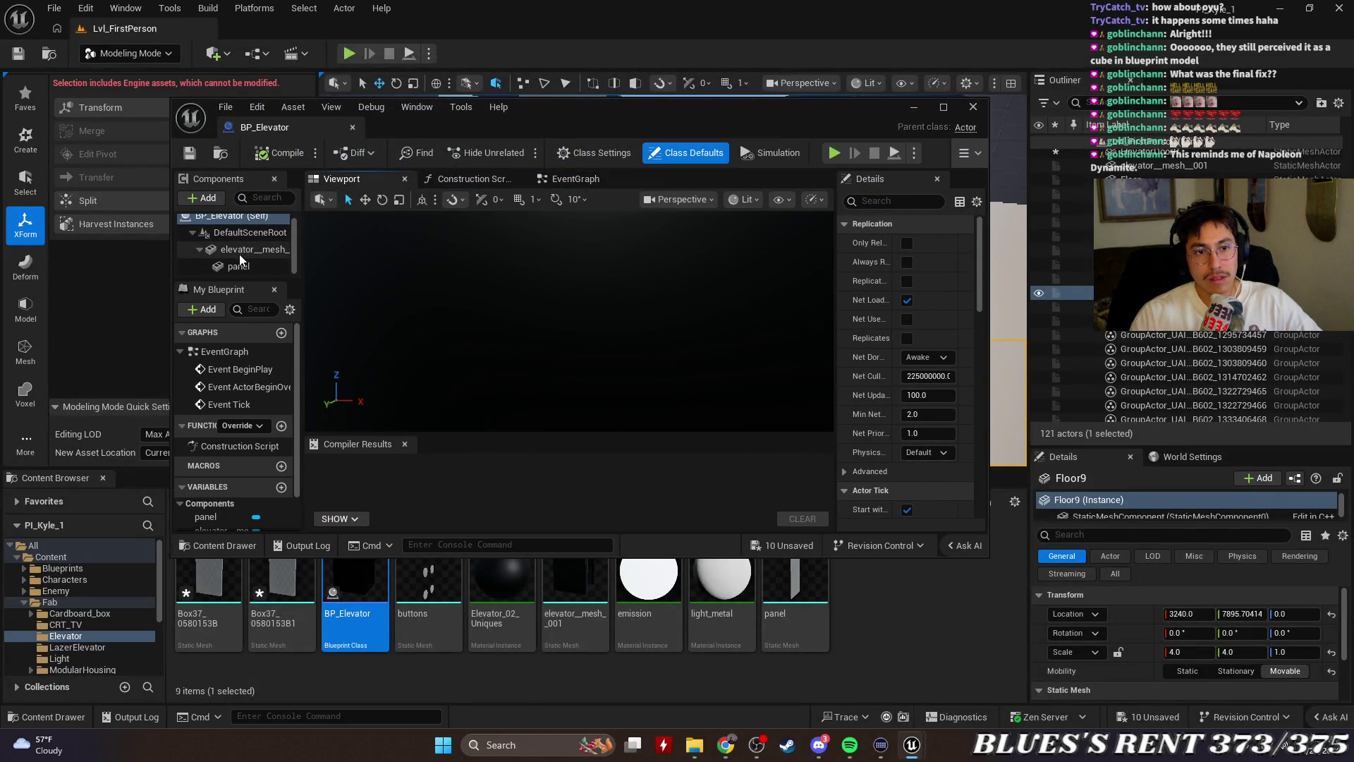
Drop Box37_0580153B and Box37_0580153B1 beneath the panel component, then maximize the editor
{"action": "left_click", "coordinate": [290, 266]}
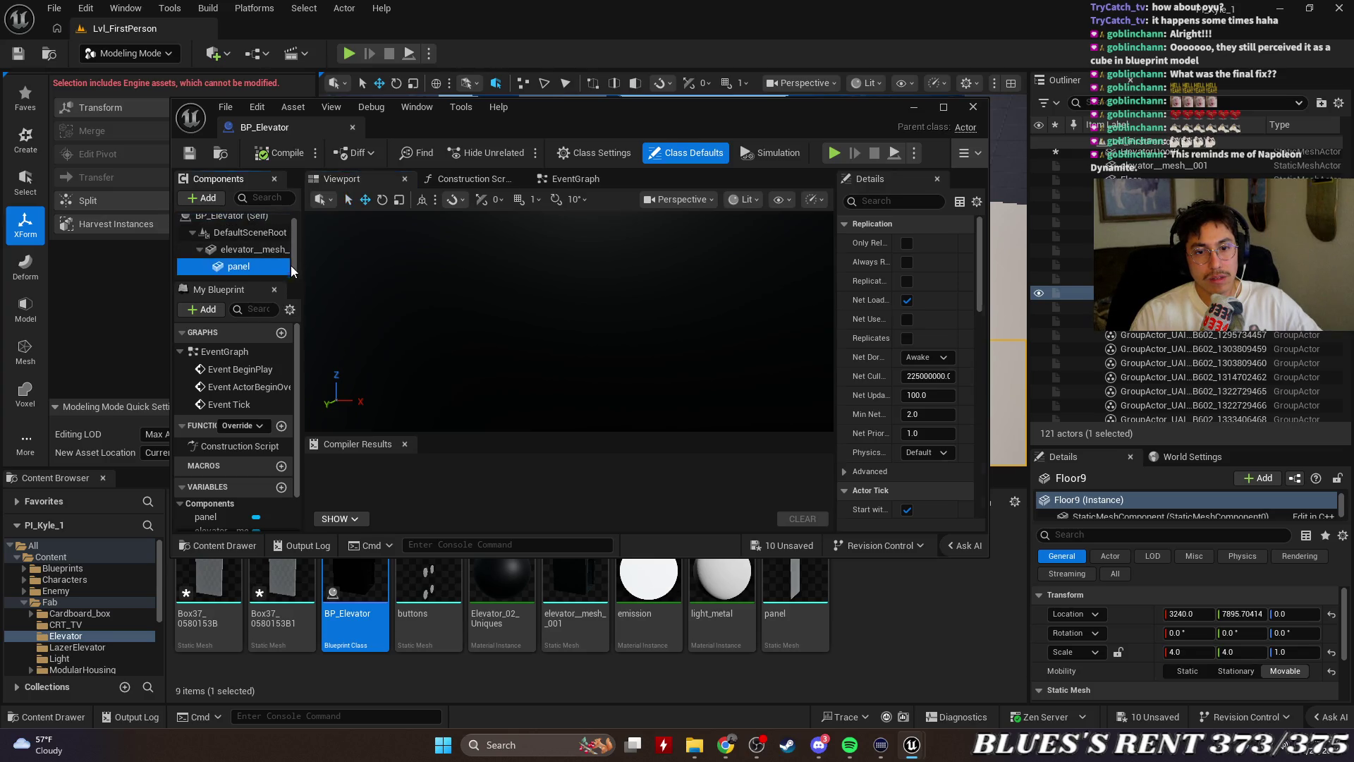
{"action": "left_click", "coordinate": [270, 570]}
{"action": "left_click", "coordinate": [214, 582], "text": "ctrl"}
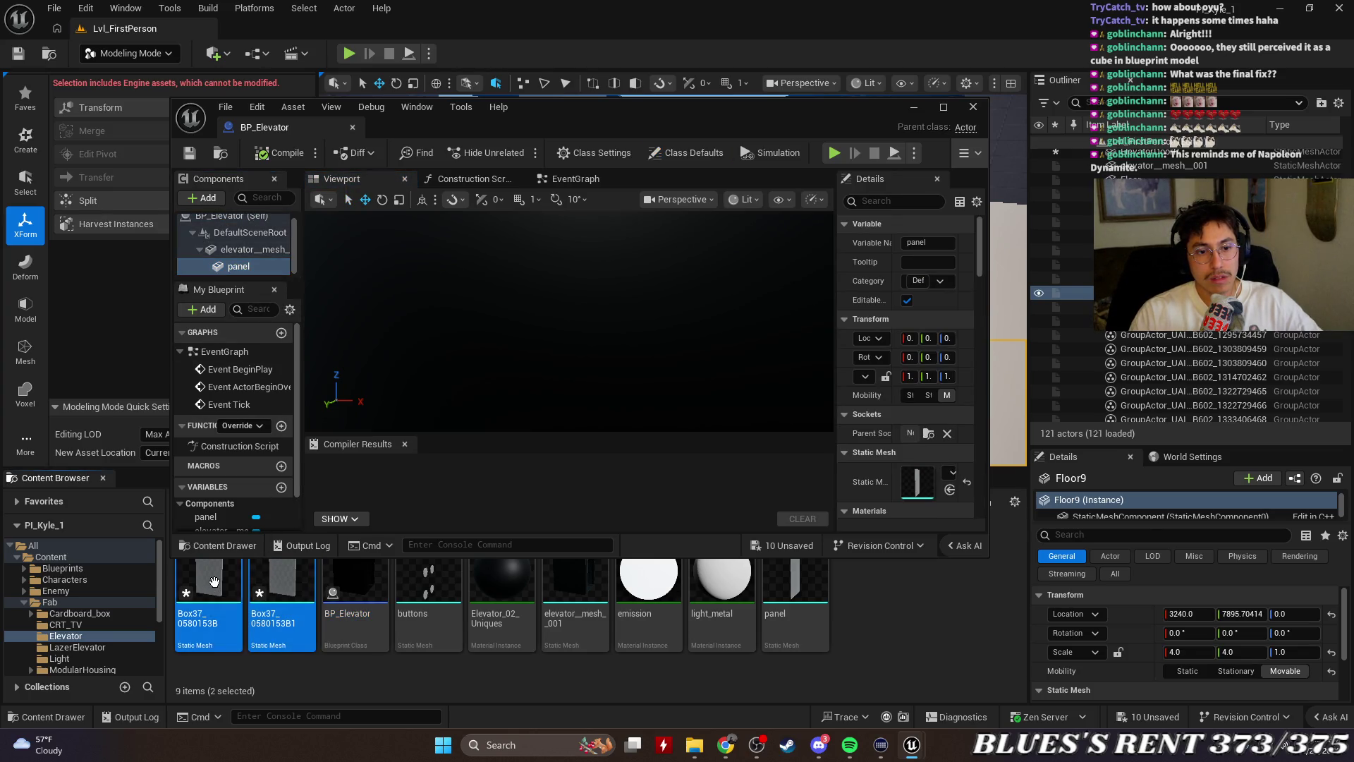
{"action": "left_click_drag", "start_coordinate": [214, 581], "coordinate": [262, 266]}
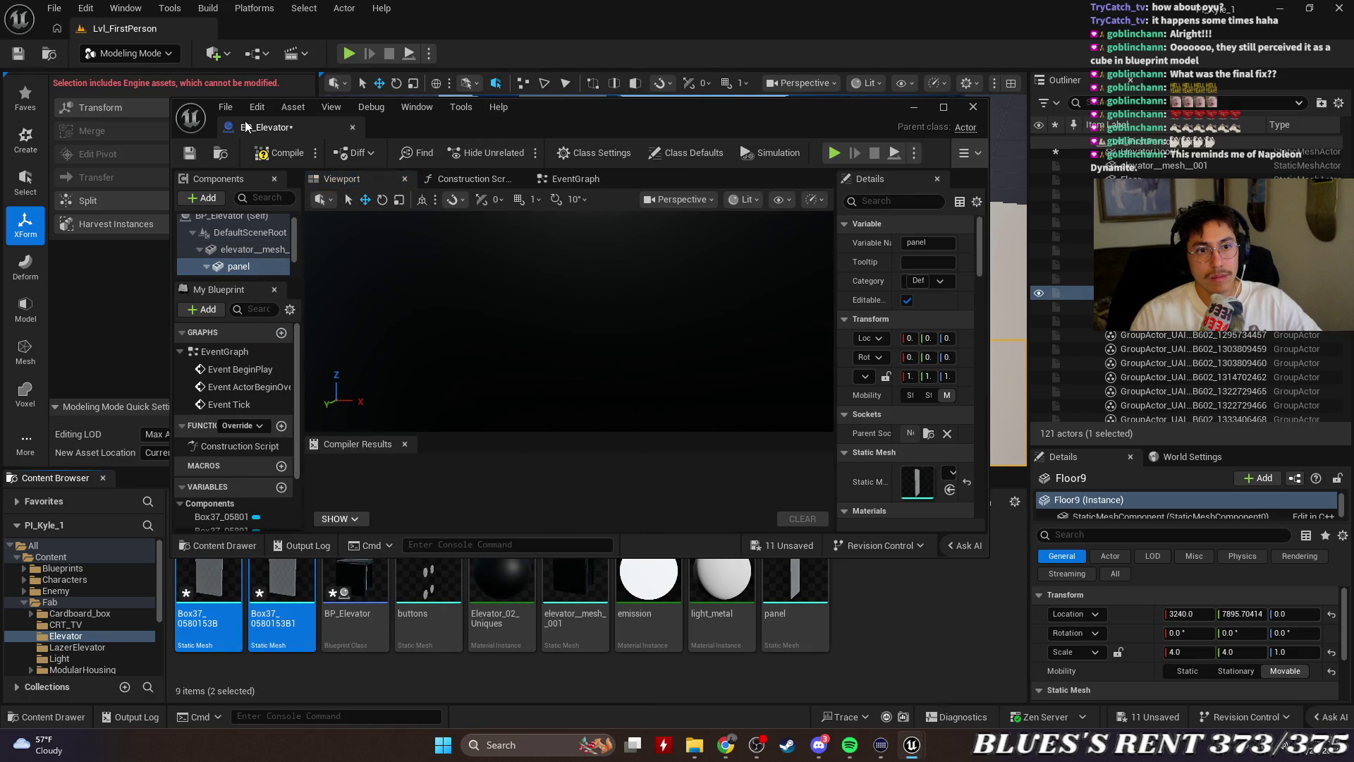
{"action": "double_click", "coordinate": [691, 105]}
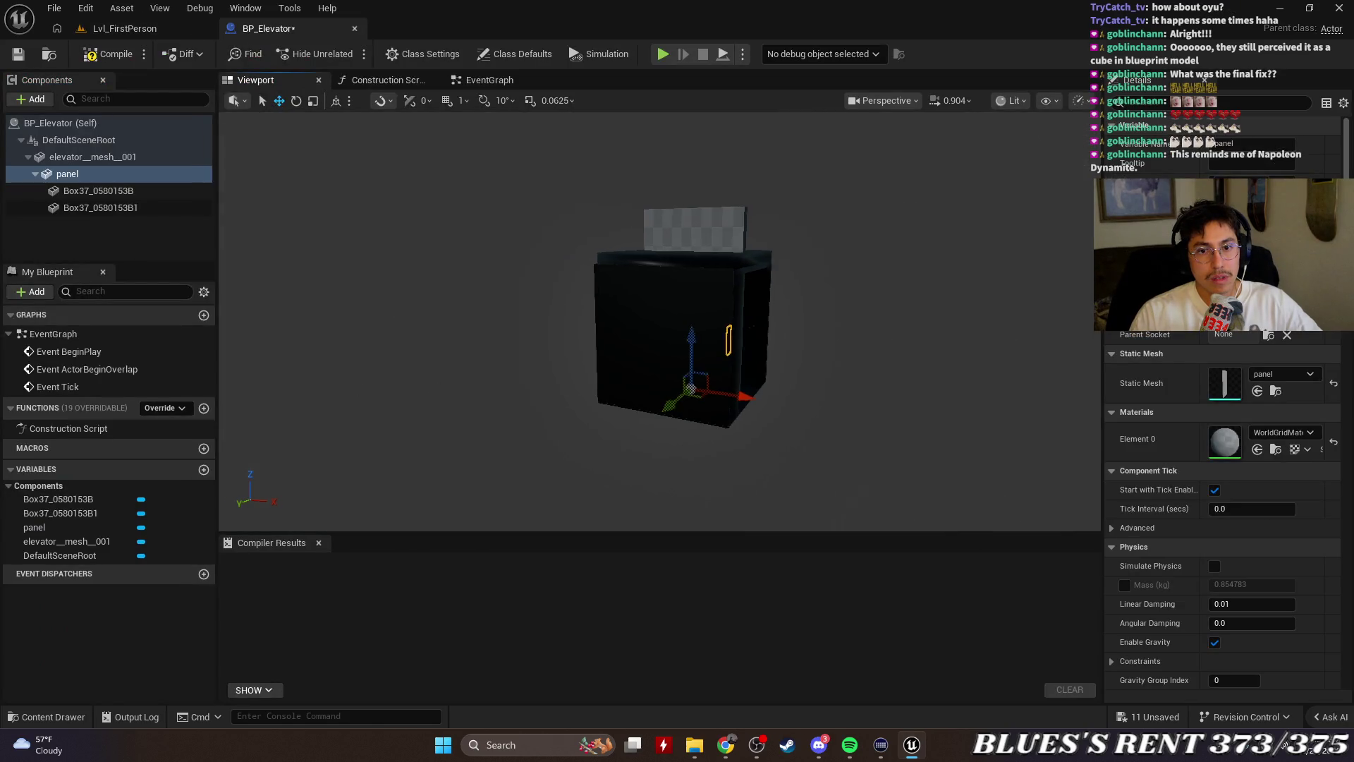
Delete the panel component from BP_Elevator via its context menu
{"action": "left_click_drag", "start_coordinate": [388, 392], "coordinate": [383, 200]}
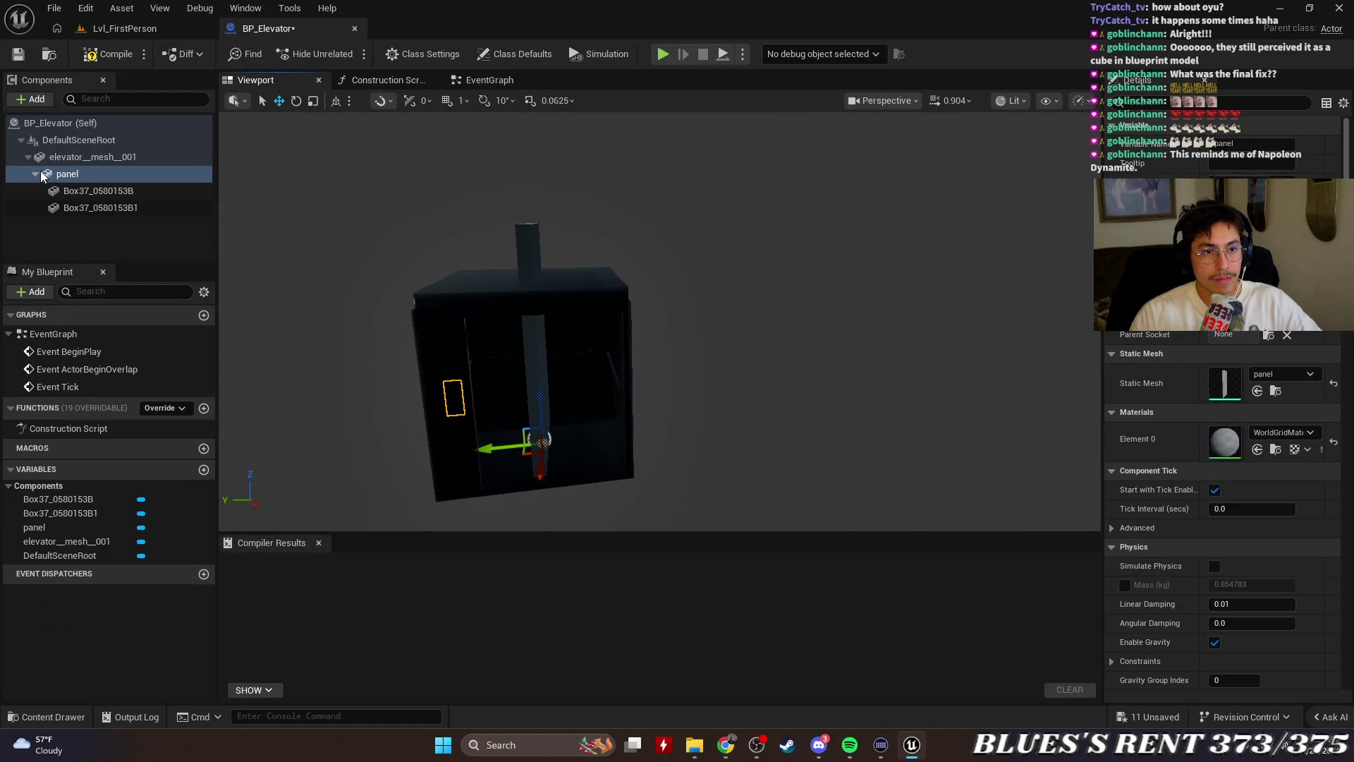
{"action": "key", "text": "Escape"}
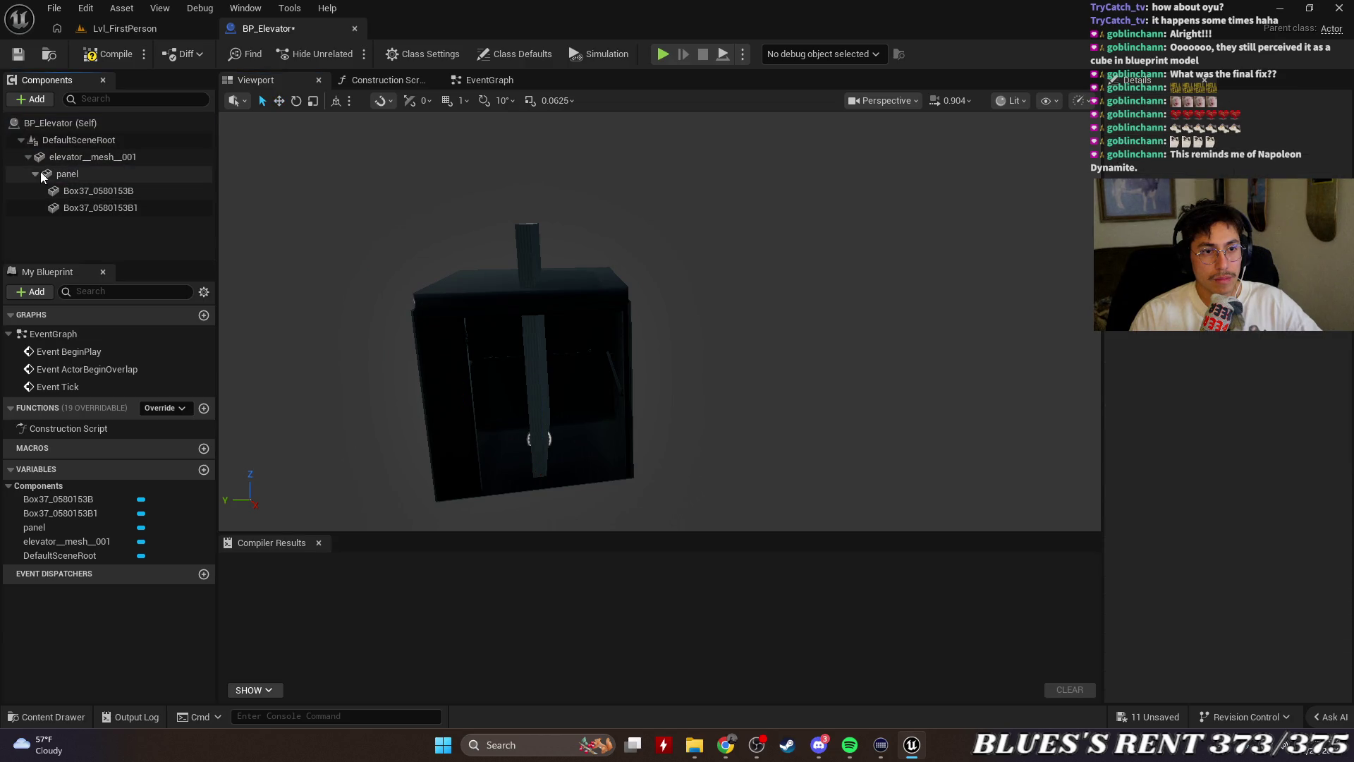
{"action": "left_click", "coordinate": [57, 174]}
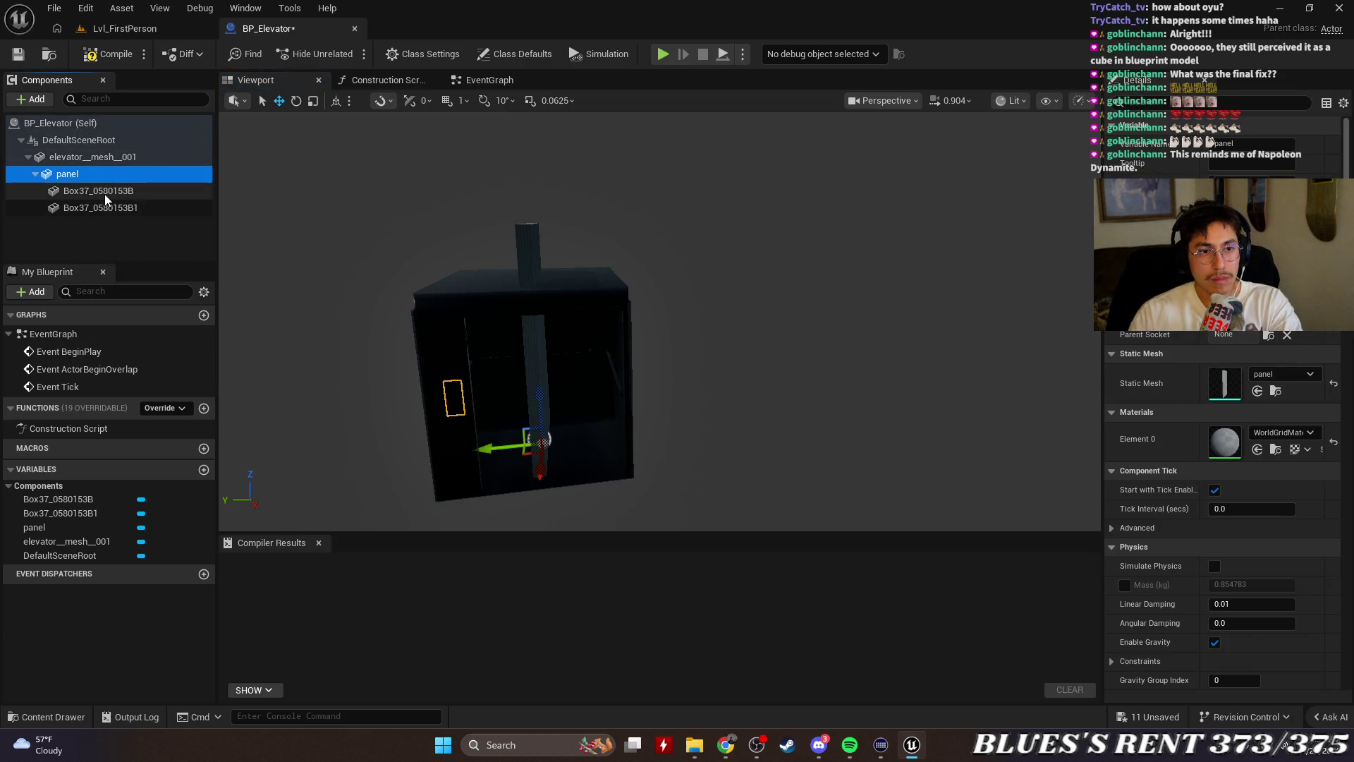
{"action": "right_click", "coordinate": [86, 176]}
{"action": "mouse_move", "coordinate": [151, 226]}
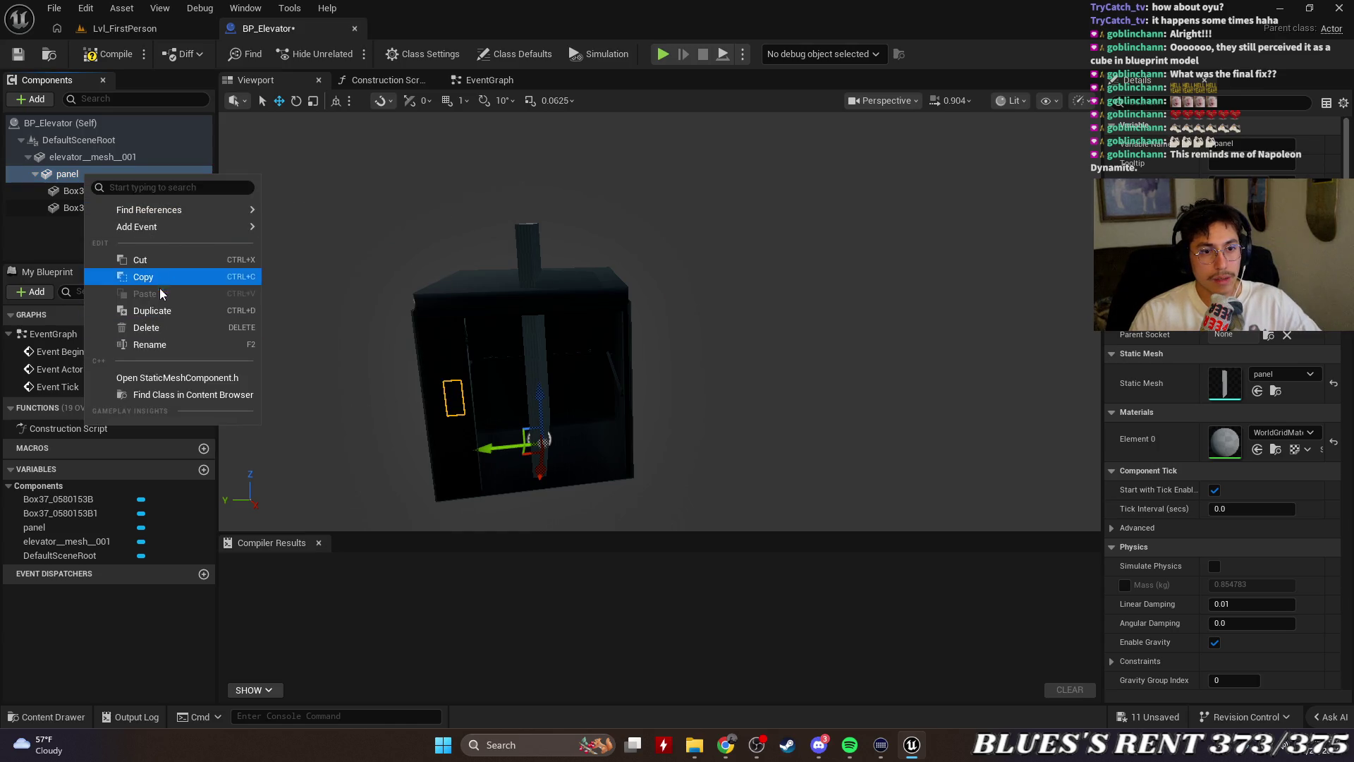
{"action": "left_click", "coordinate": [147, 328]}
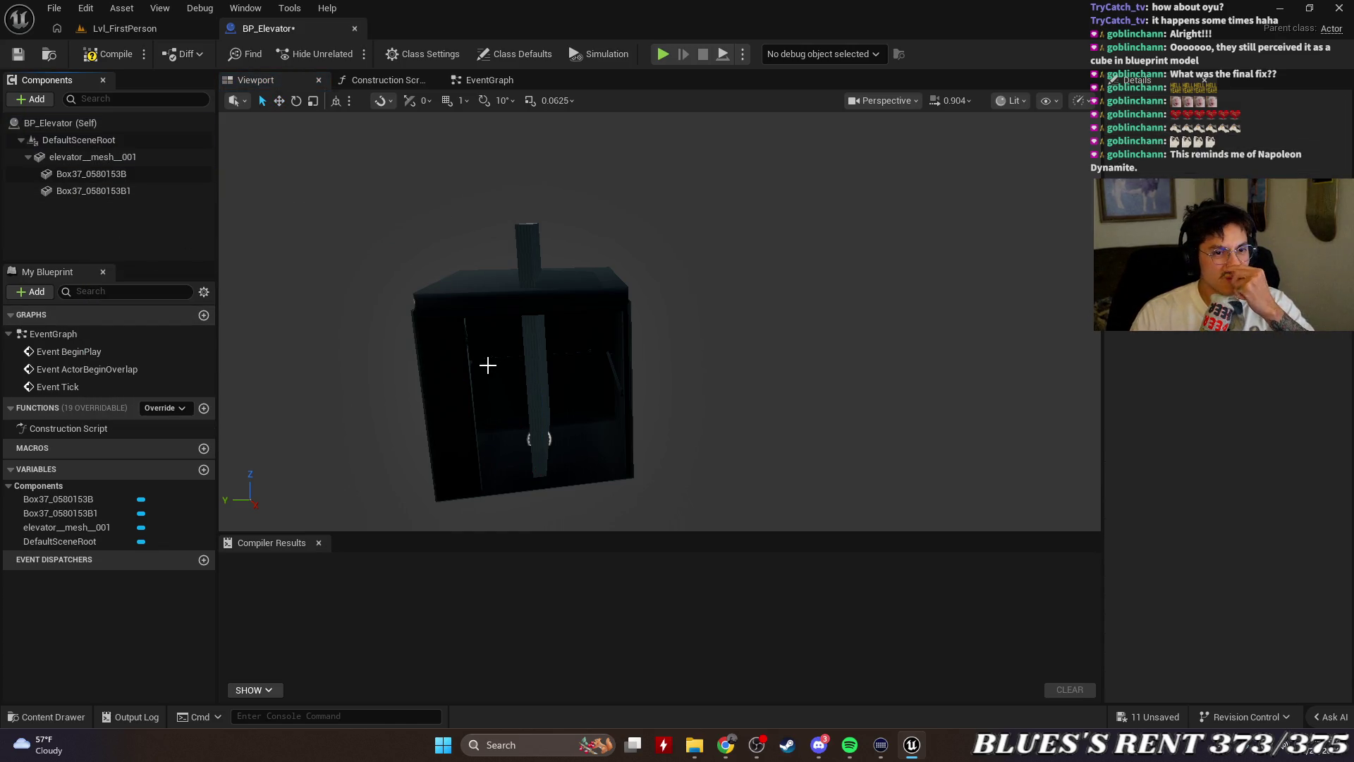
Inspect the elevator cube and Box37 pole from several angles in the Blueprint viewport
{"action": "left_click", "coordinate": [543, 382]}
{"action": "left_click_drag", "start_coordinate": [544, 381], "coordinate": [621, 384]}
{"action": "left_click", "coordinate": [124, 158]}
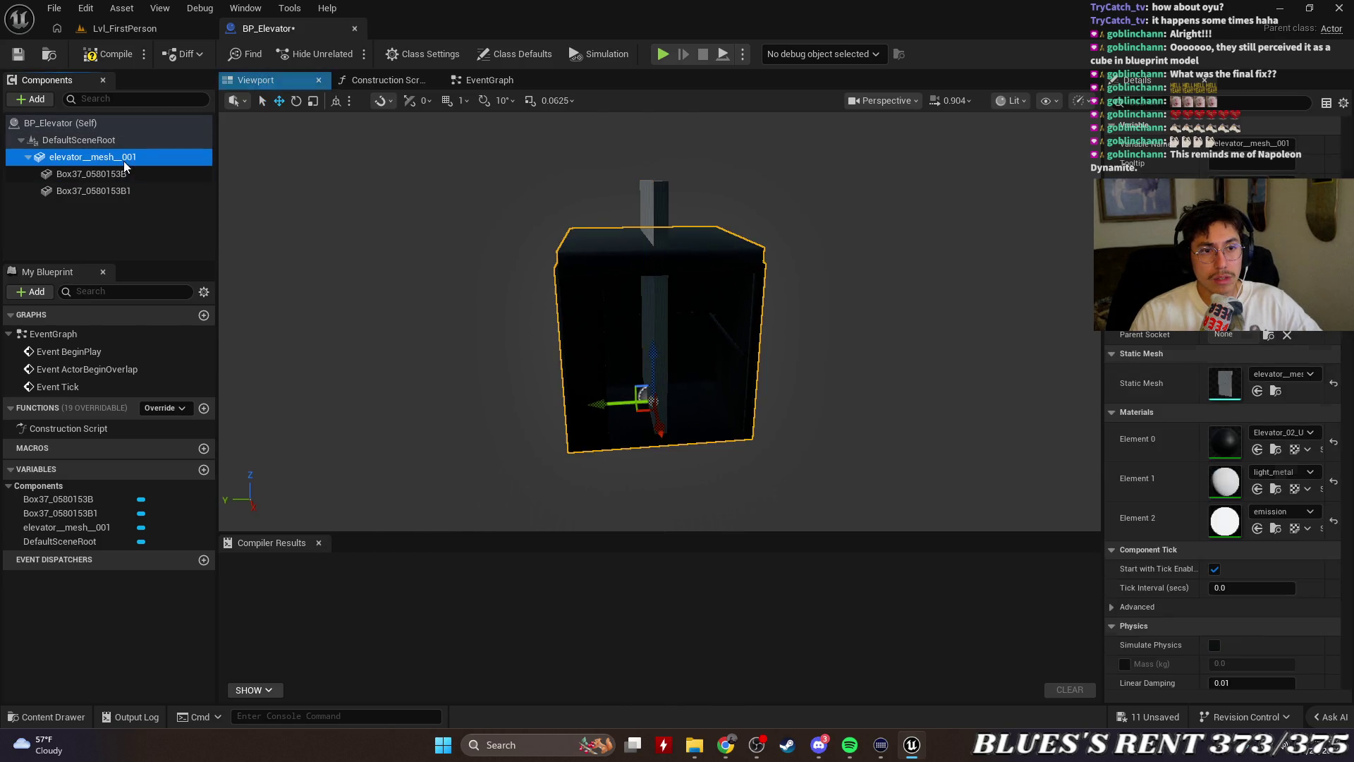
{"action": "left_click_drag", "start_coordinate": [413, 336], "coordinate": [437, 337]}
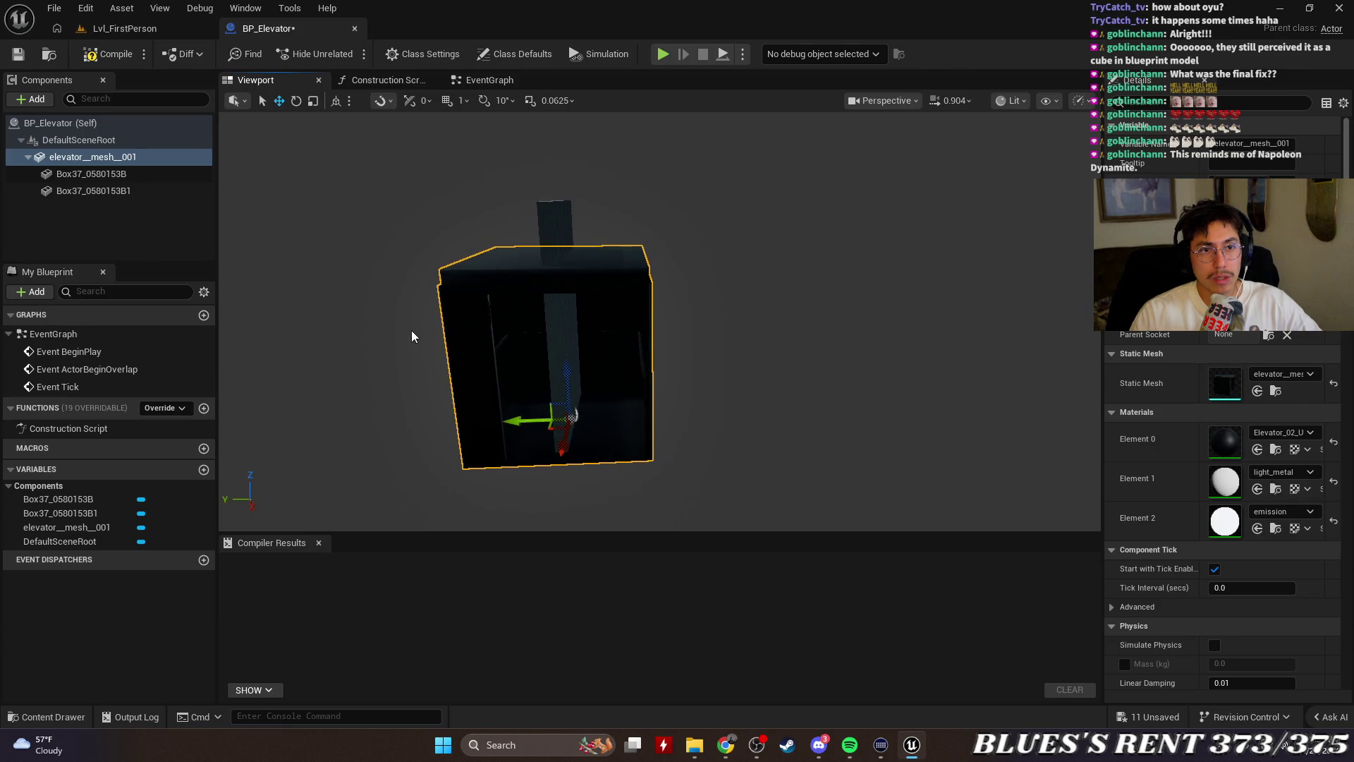
{"action": "left_click", "coordinate": [137, 30]}
{"action": "left_click", "coordinate": [322, 29]}
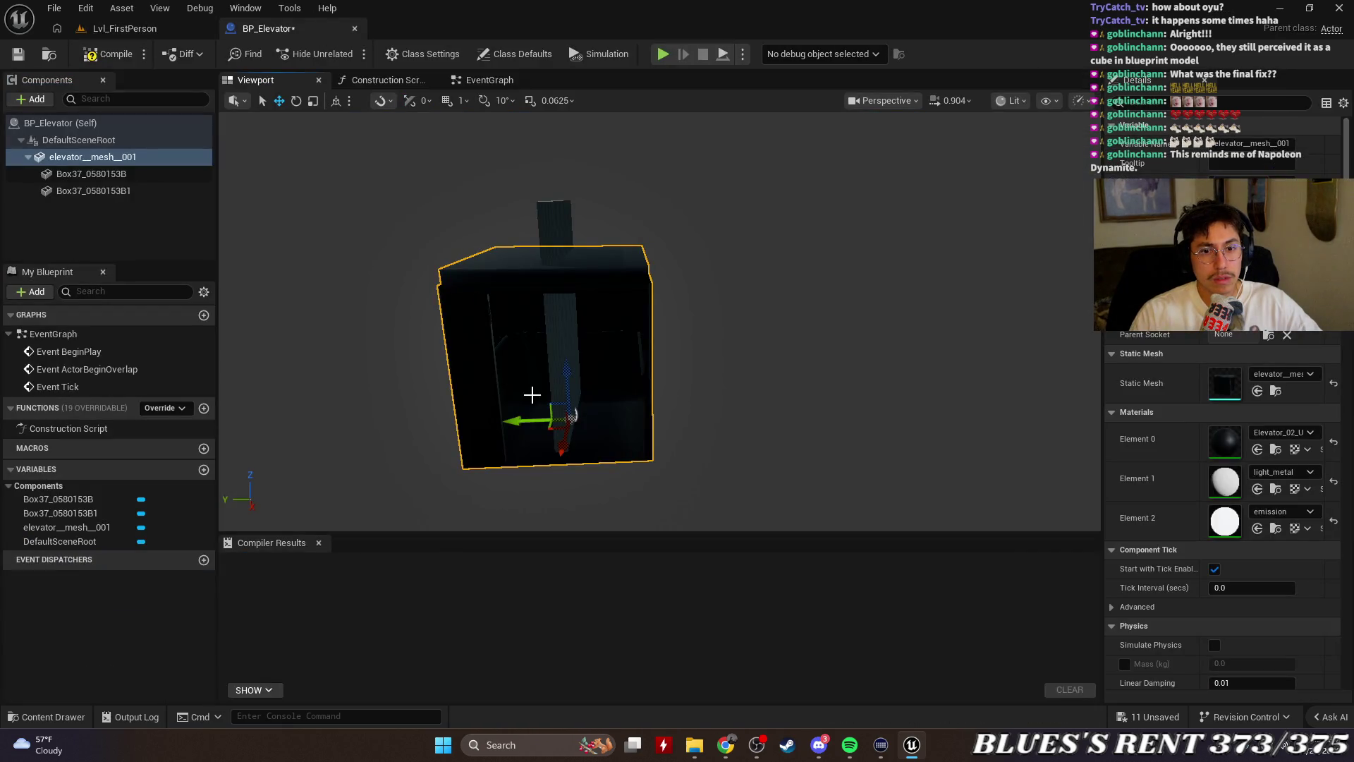
{"action": "left_click", "coordinate": [569, 419]}
{"action": "key", "text": "e"}
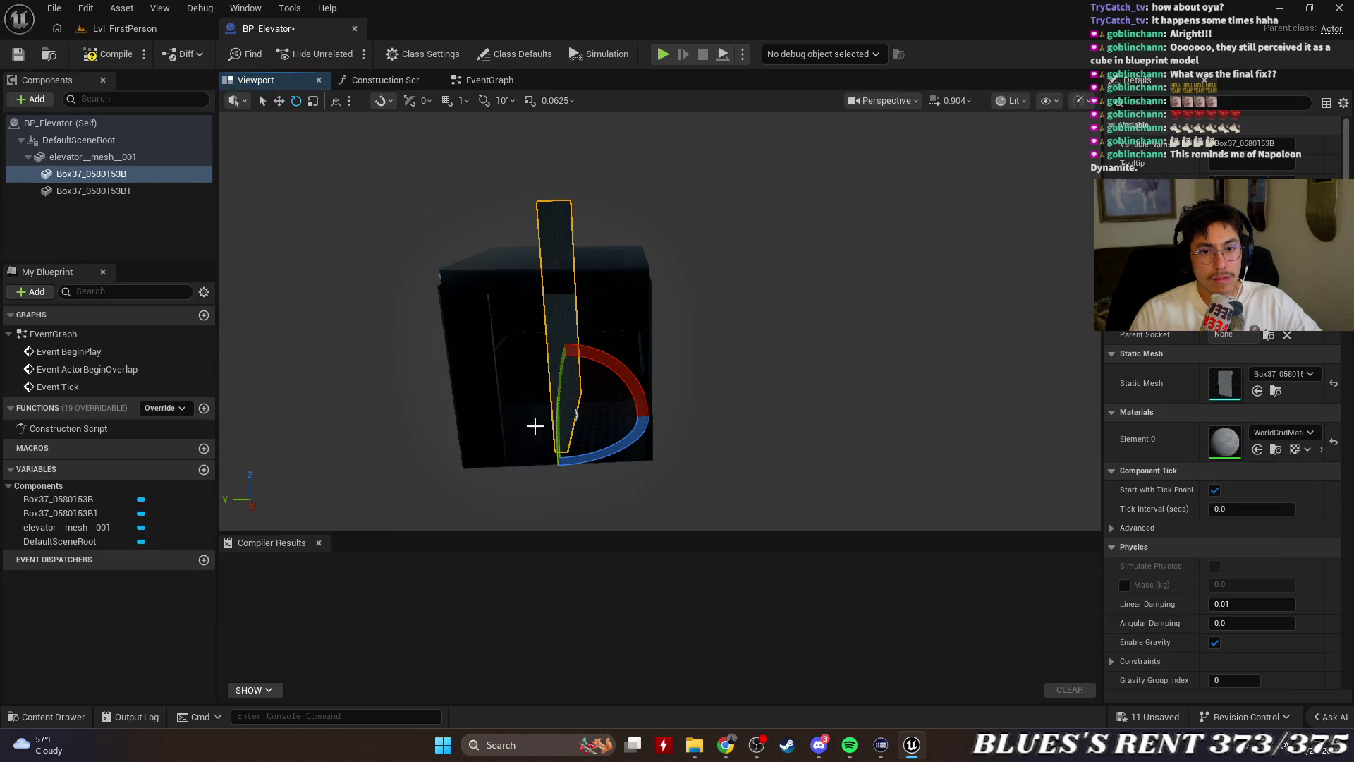
{"action": "left_click", "coordinate": [500, 406]}
Try scaling the elevator cube, then undo the resize
{"action": "left_click", "coordinate": [92, 157]}
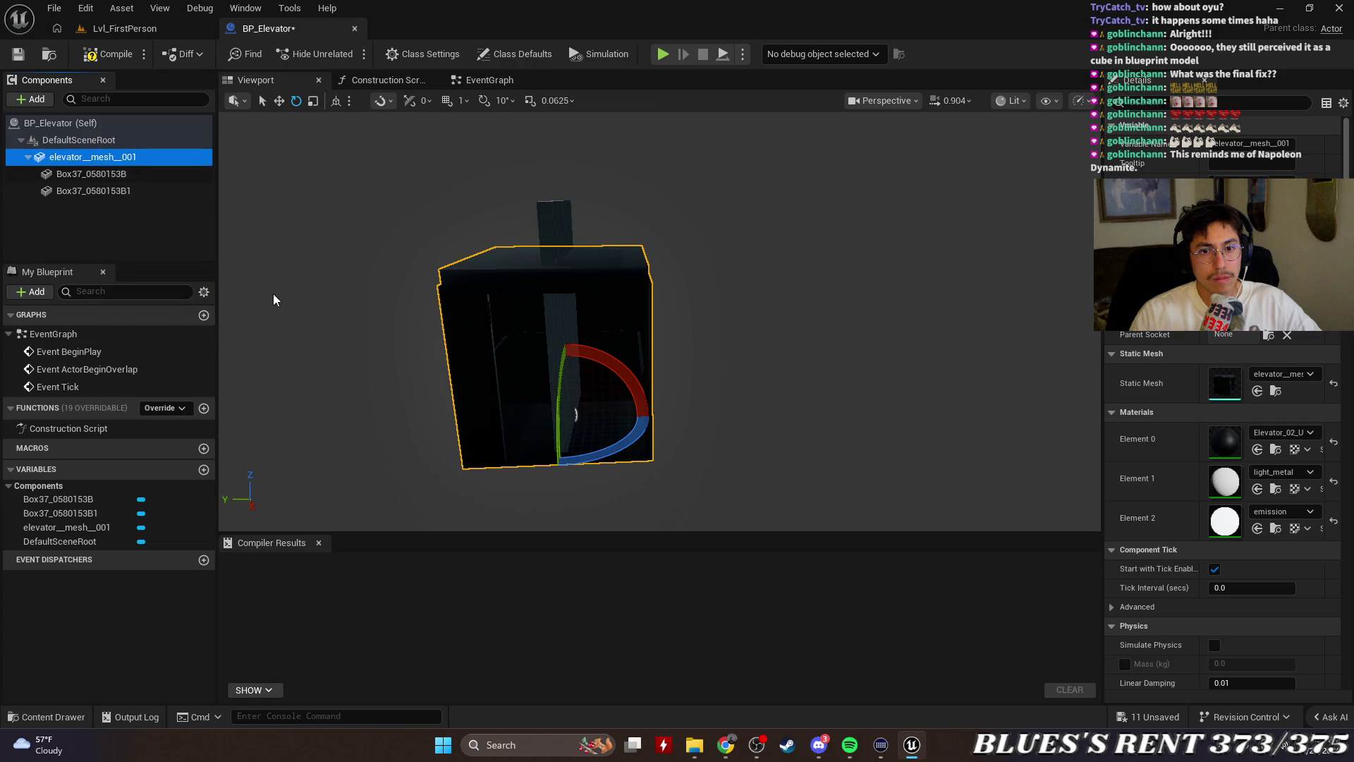
{"action": "left_click", "coordinate": [575, 416]}
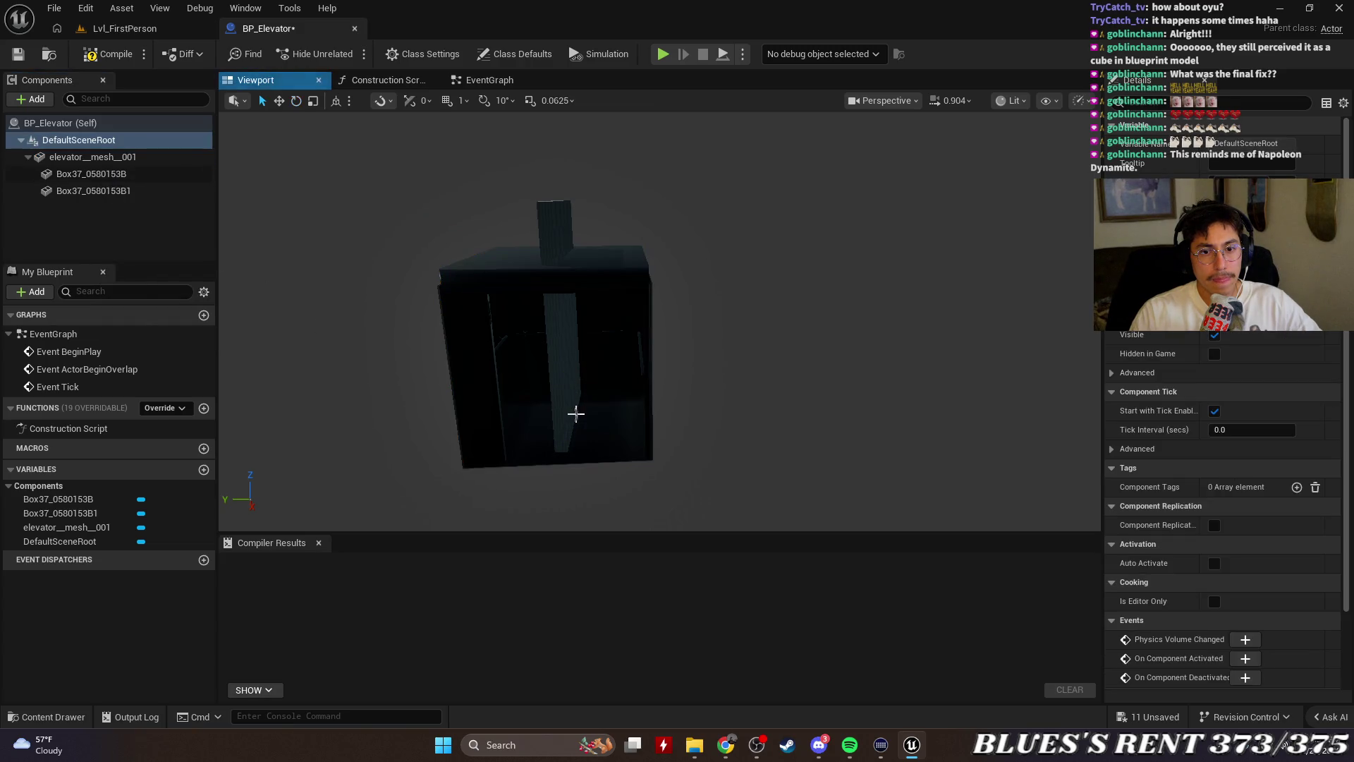
{"action": "left_click", "coordinate": [636, 391]}
{"action": "key", "text": "r"}
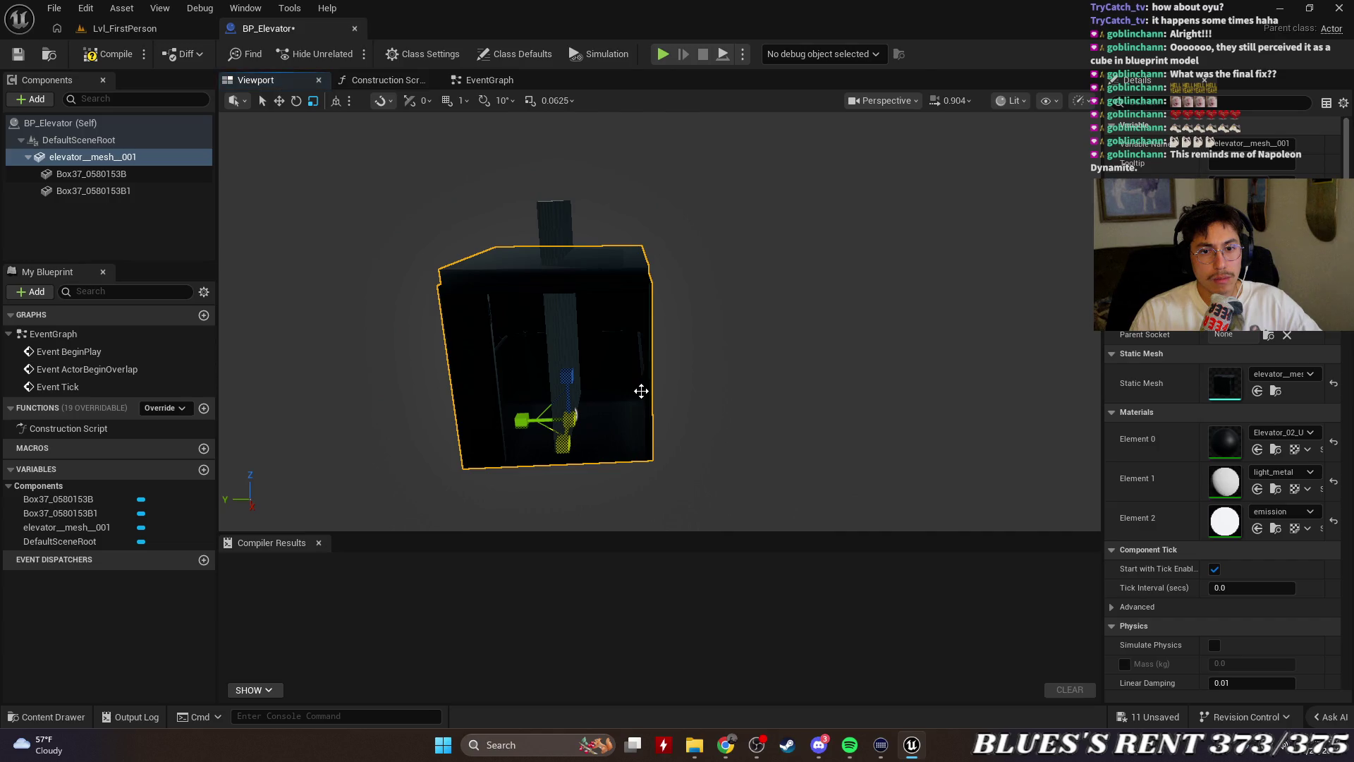
{"action": "left_click_drag", "start_coordinate": [573, 417], "coordinate": [566, 420]}
{"action": "key", "text": "ctrl+z"}
{"action": "key", "text": "ctrl+z"}
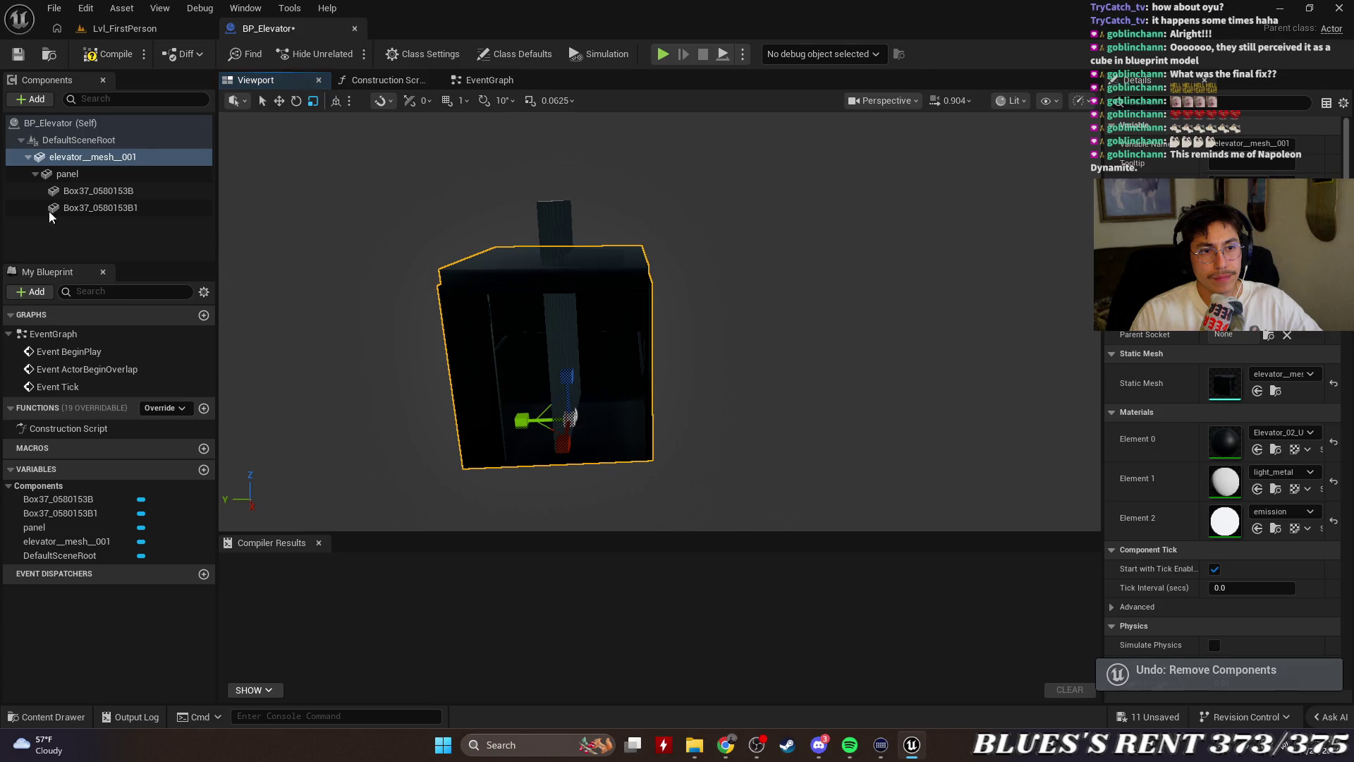
Delete the restored panel component again, undoing a stray change afterwards
{"action": "left_click", "coordinate": [79, 175]}
{"action": "key", "text": "Delete"}
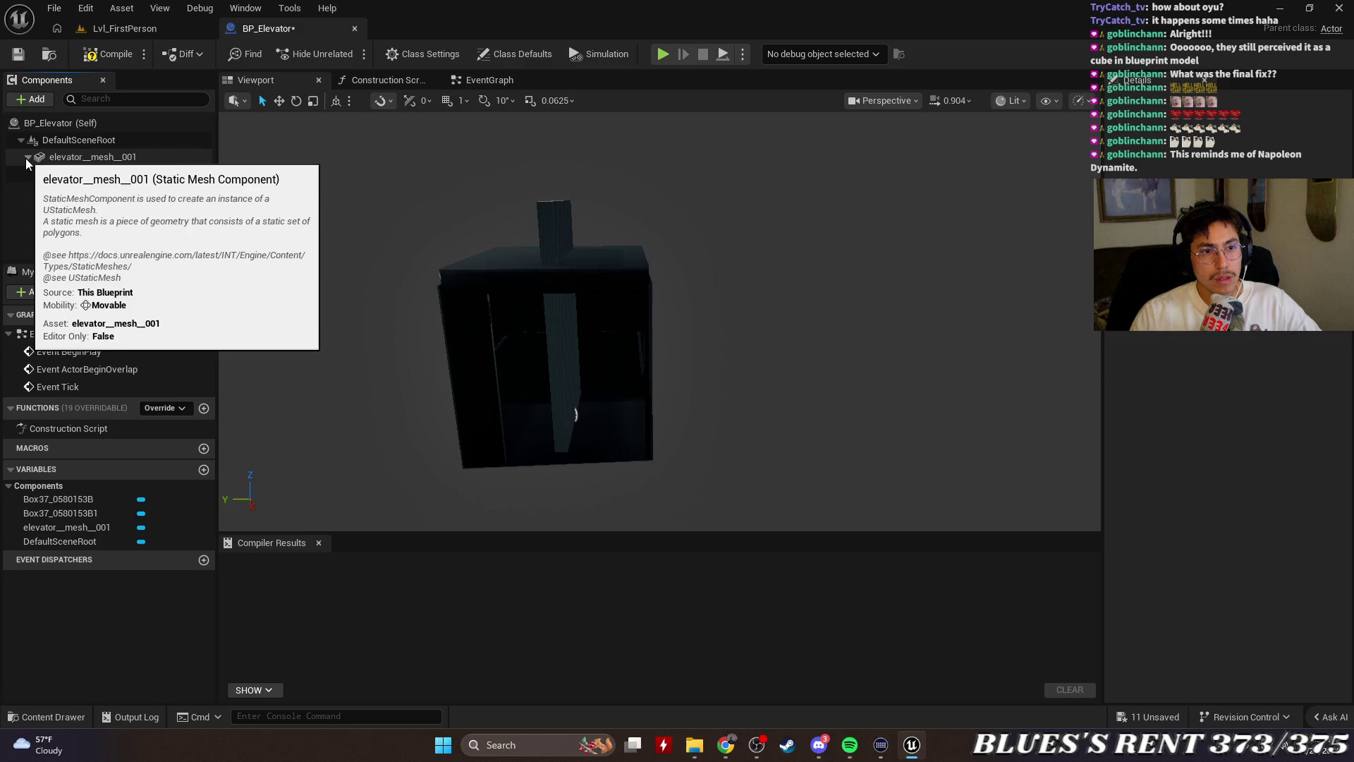
{"action": "left_click", "coordinate": [575, 414]}
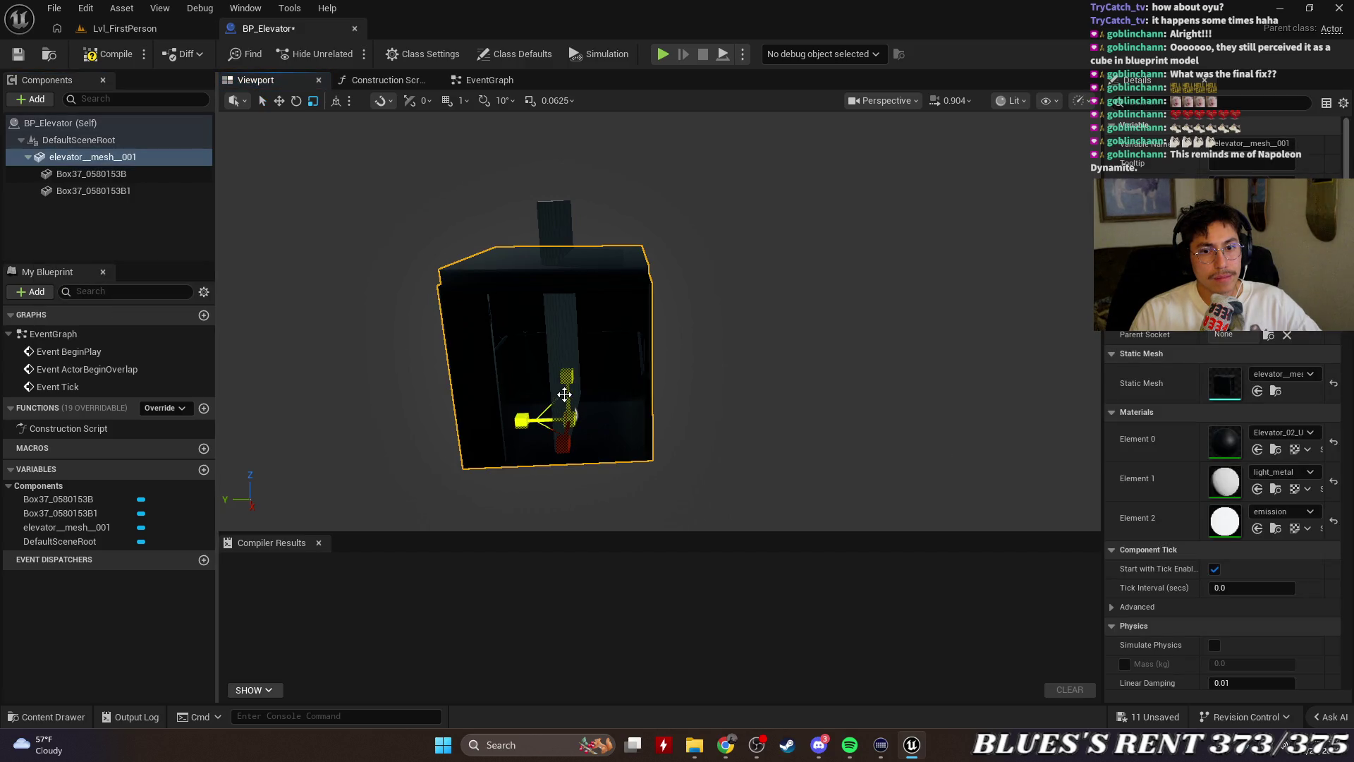
{"action": "key", "text": "ctrl+z"}
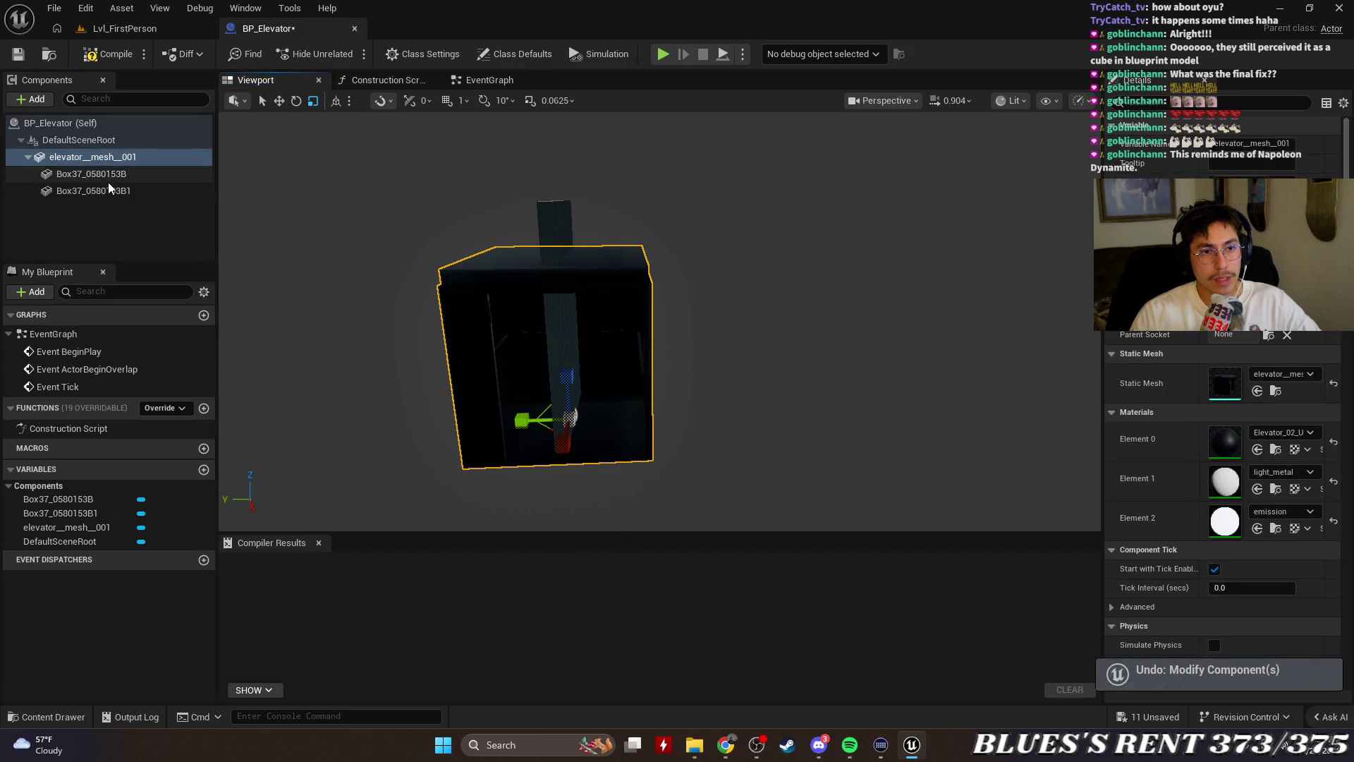
{"action": "left_click", "coordinate": [106, 202]}
Delete both Box37 components and drag elevator__mesh__001 onto DefaultSceneRoot as root
{"action": "left_click", "coordinate": [90, 158]}
{"action": "left_click", "coordinate": [103, 206]}
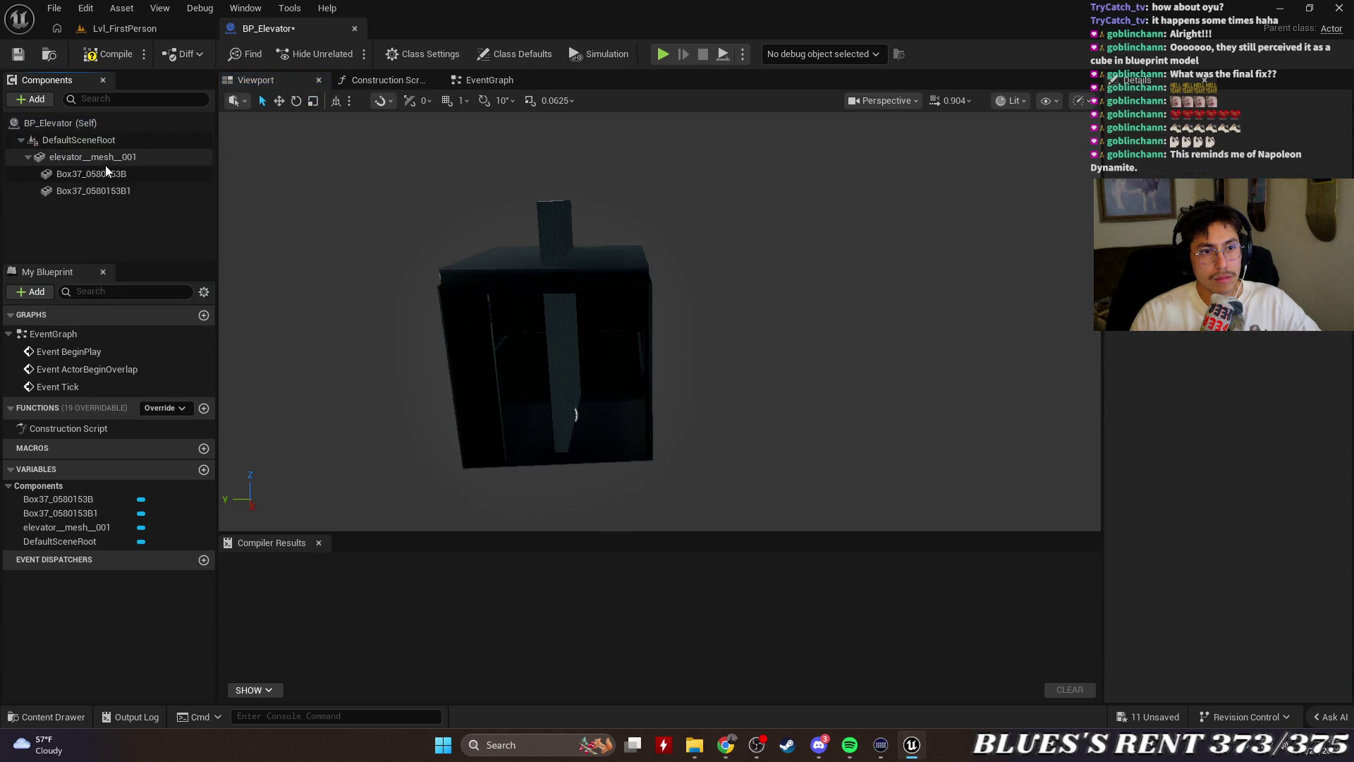
{"action": "left_click", "coordinate": [99, 177]}
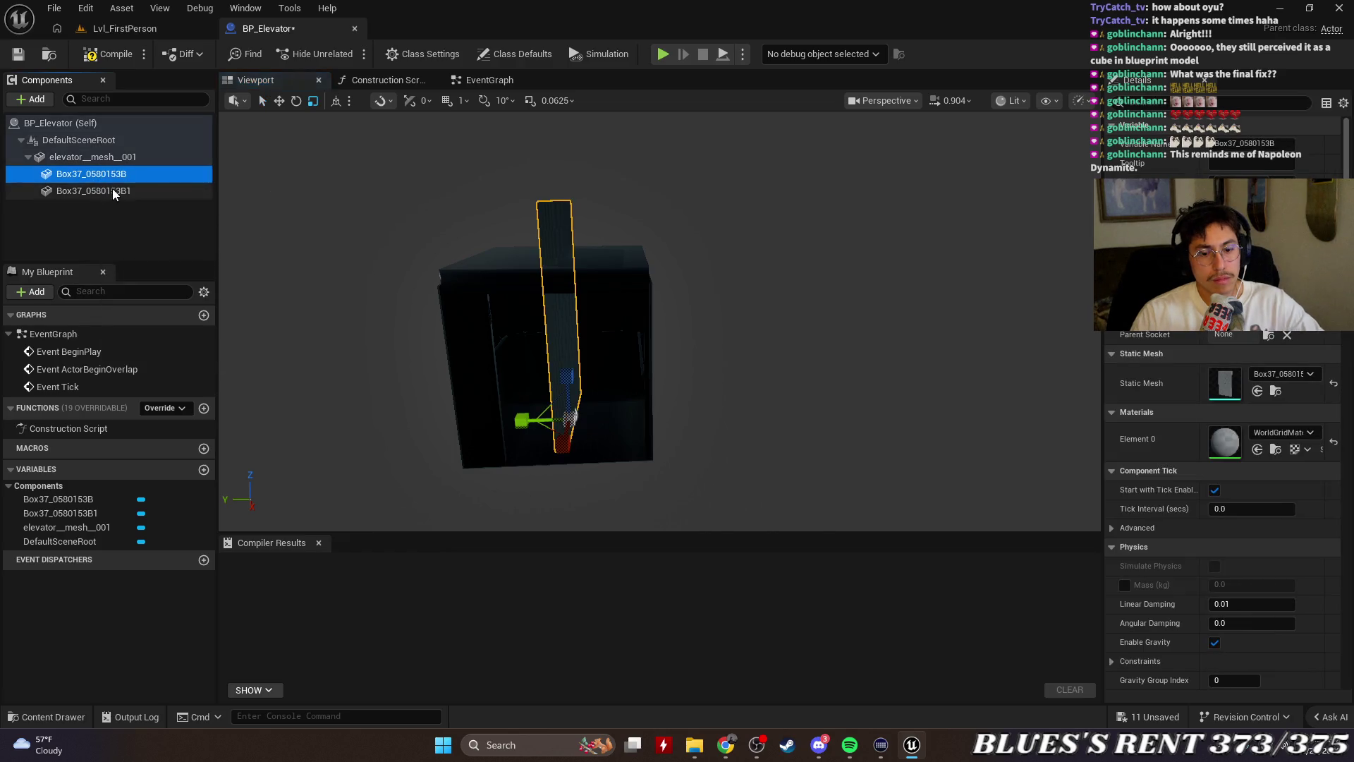
{"action": "key", "text": "Delete"}
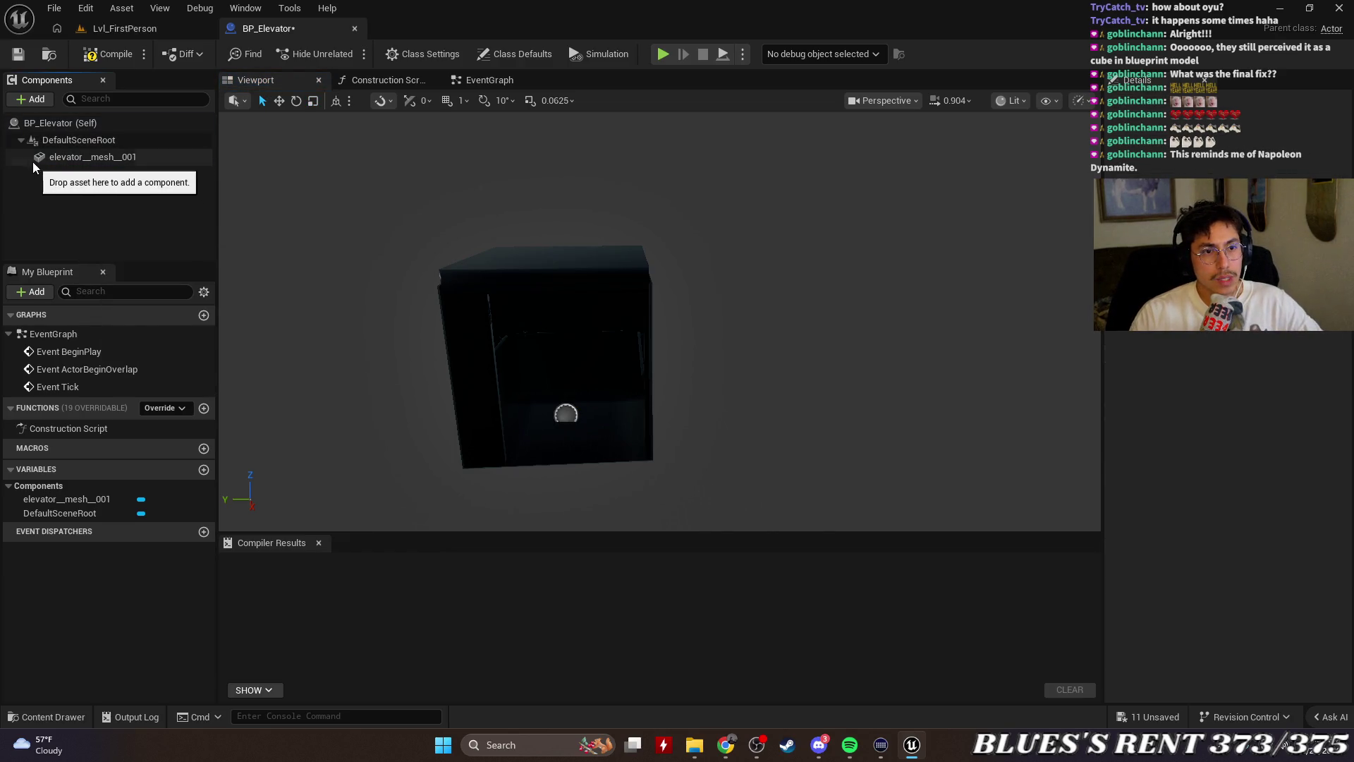
{"action": "left_click_drag", "start_coordinate": [74, 158], "coordinate": [67, 141]}
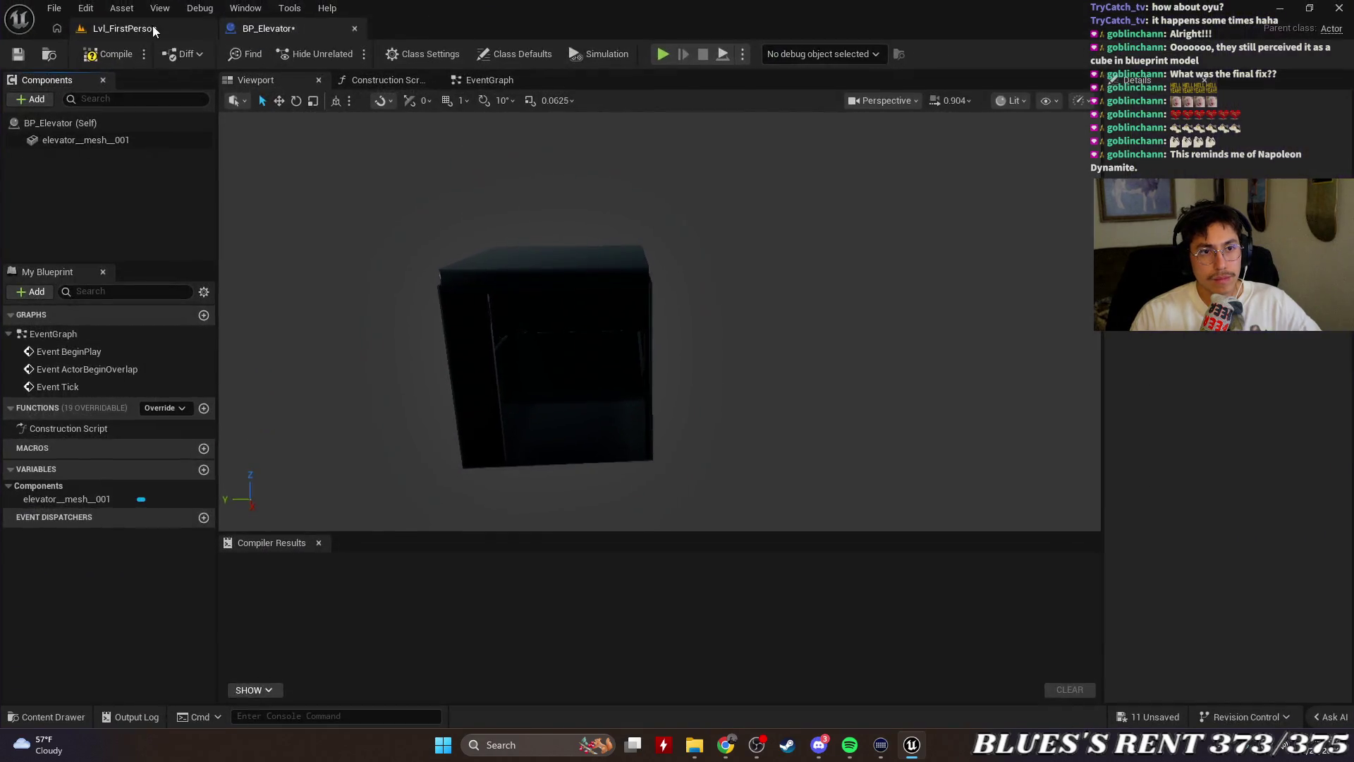
{"action": "left_click", "coordinate": [152, 28]}
Add the two Box37 meshes as components and paste duplicates of them
{"action": "mouse_move", "coordinate": [306, 25]}
{"action": "left_mouse_down"}
{"action": "mouse_move", "coordinate": [252, 61]}
{"action": "mouse_move", "coordinate": [272, 74]}
{"action": "left_mouse_up"}
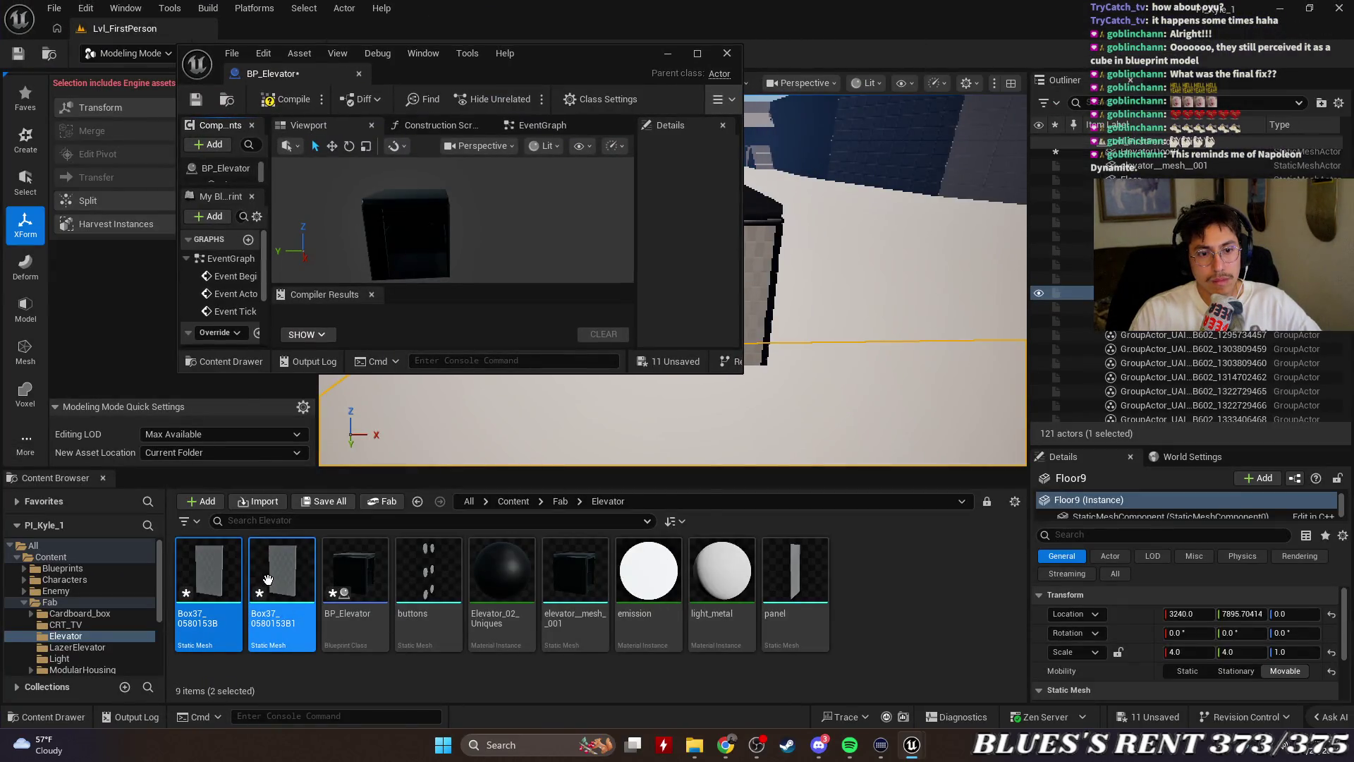
{"action": "mouse_move", "coordinate": [268, 579]}
{"action": "left_mouse_down"}
{"action": "mouse_move", "coordinate": [332, 455]}
{"action": "mouse_move", "coordinate": [286, 217]}
{"action": "mouse_move", "coordinate": [224, 171]}
{"action": "left_mouse_up"}
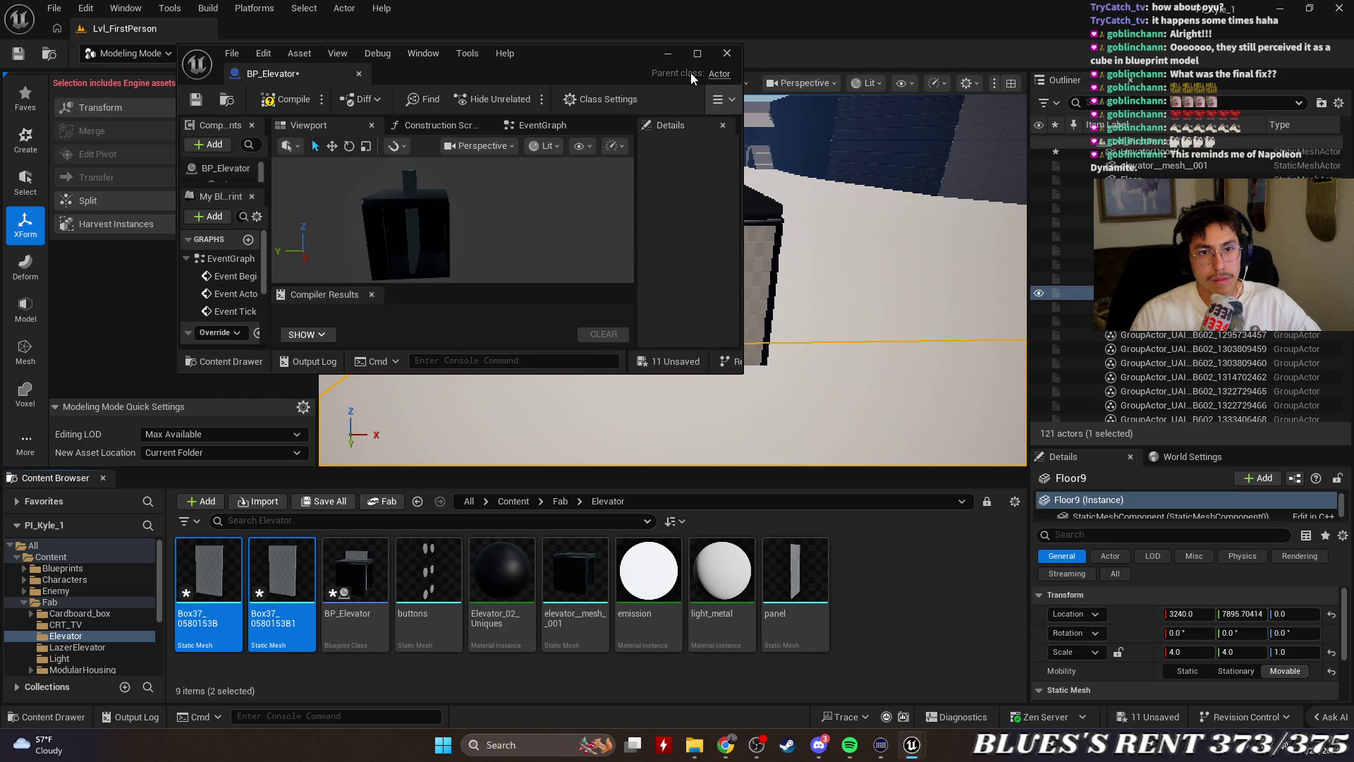
{"action": "left_click", "coordinate": [701, 53]}
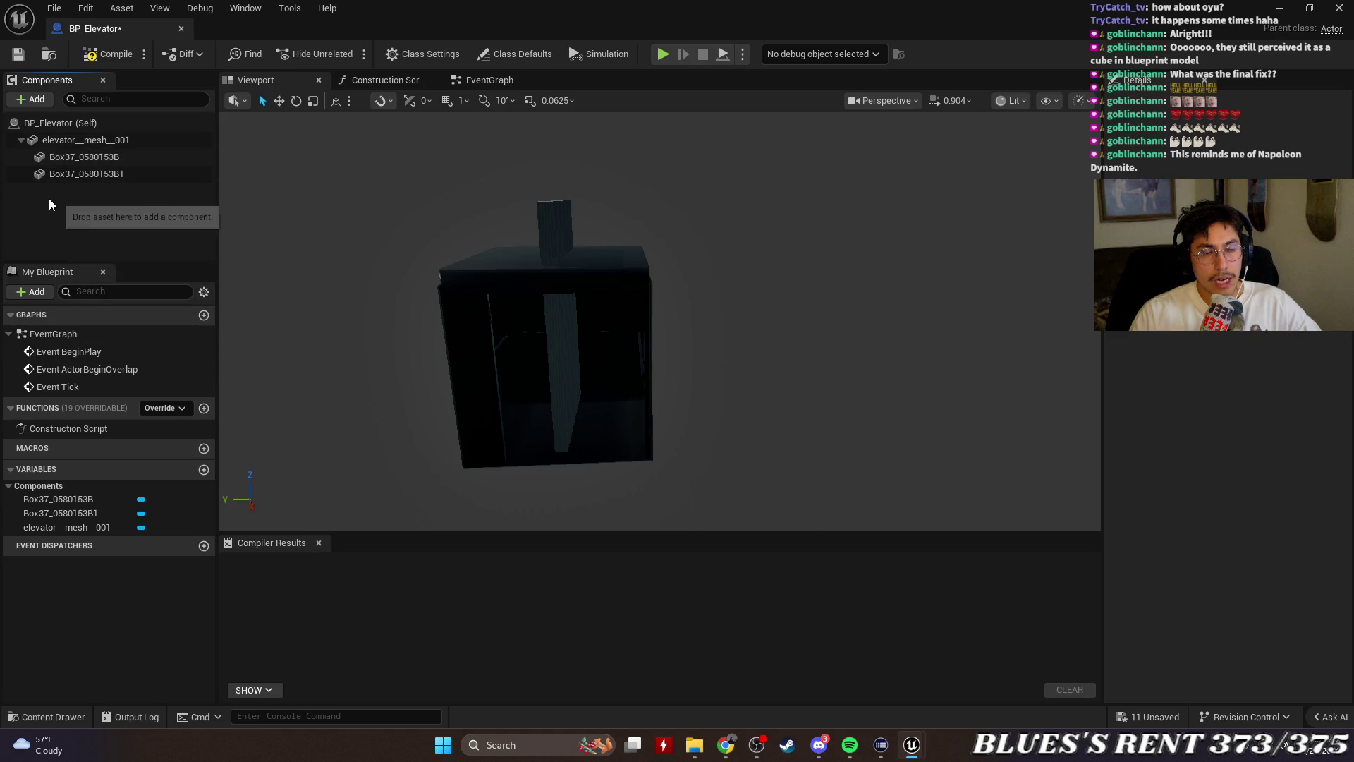
{"action": "left_click", "coordinate": [28, 98]}
{"action": "type", "text": "mesh"}
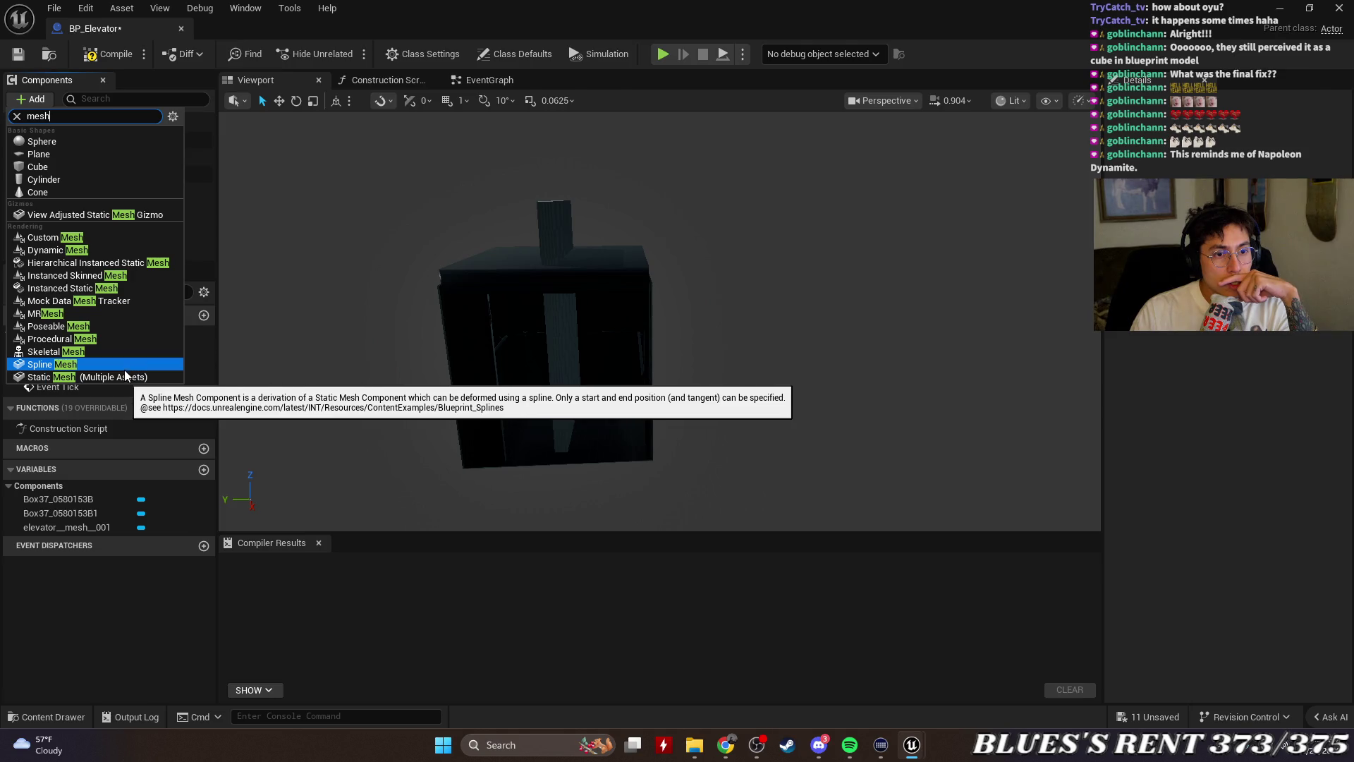
{"action": "key", "text": "Escape"}
{"action": "key", "text": "ctrl+v"}
{"action": "left_click", "coordinate": [92, 244]}
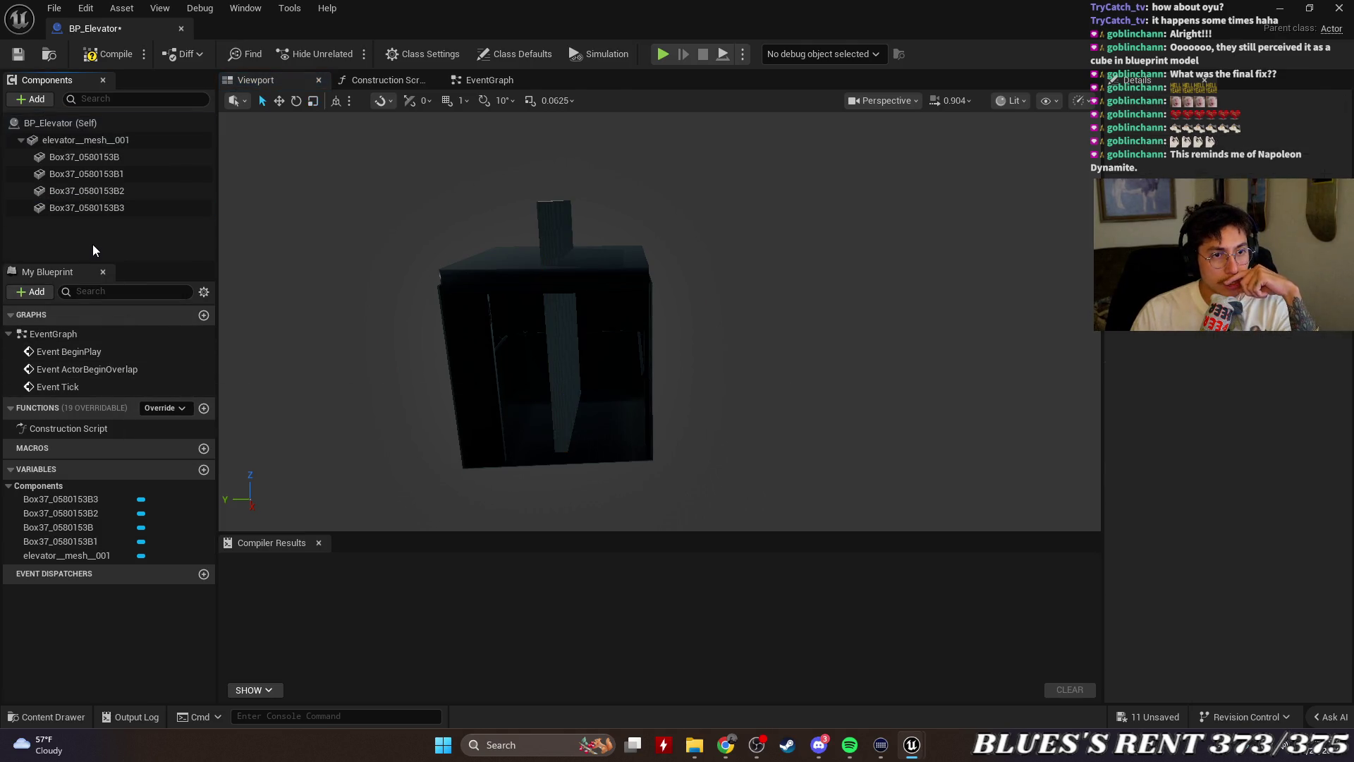
Delete Box37_0580153B3, B2, B1, B and the elevator mesh components
{"action": "left_click", "coordinate": [96, 209]}
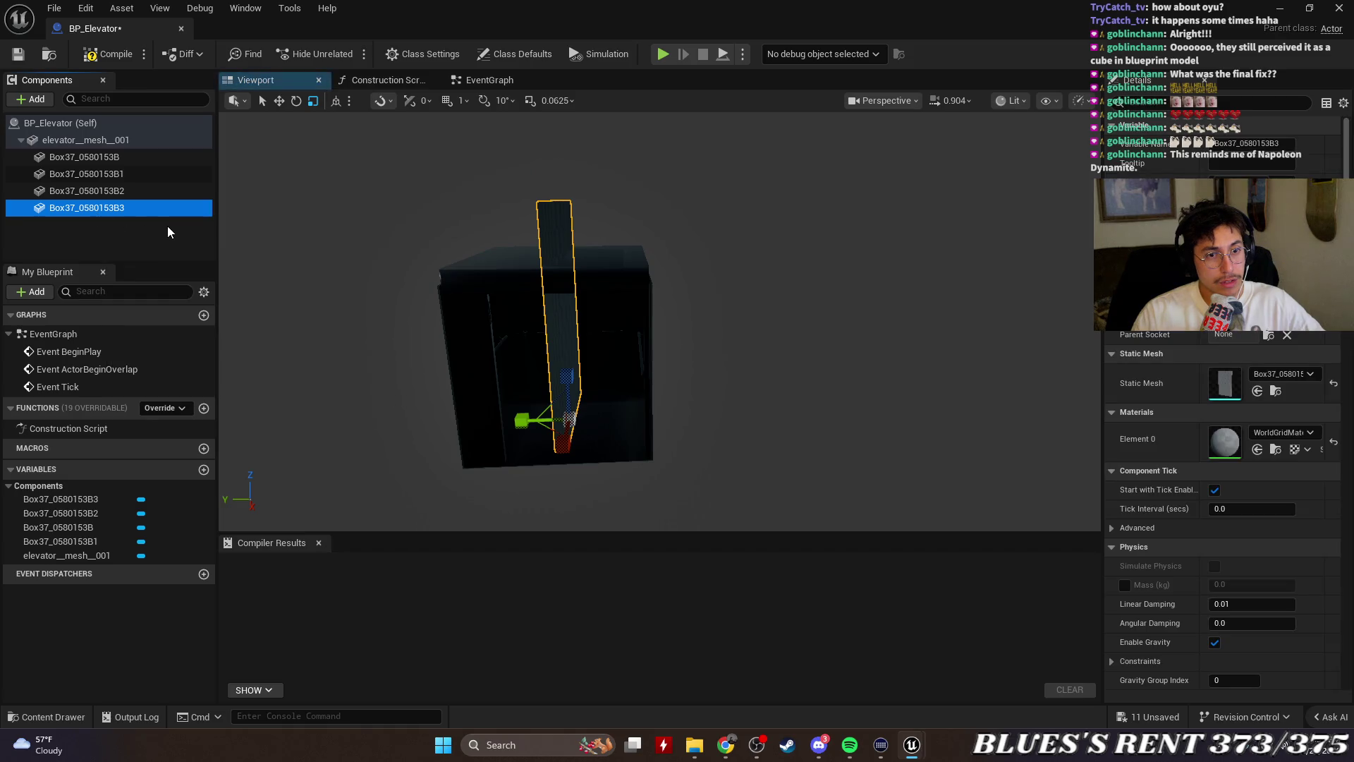
{"action": "key", "text": "Delete"}
{"action": "left_click", "coordinate": [111, 191]}
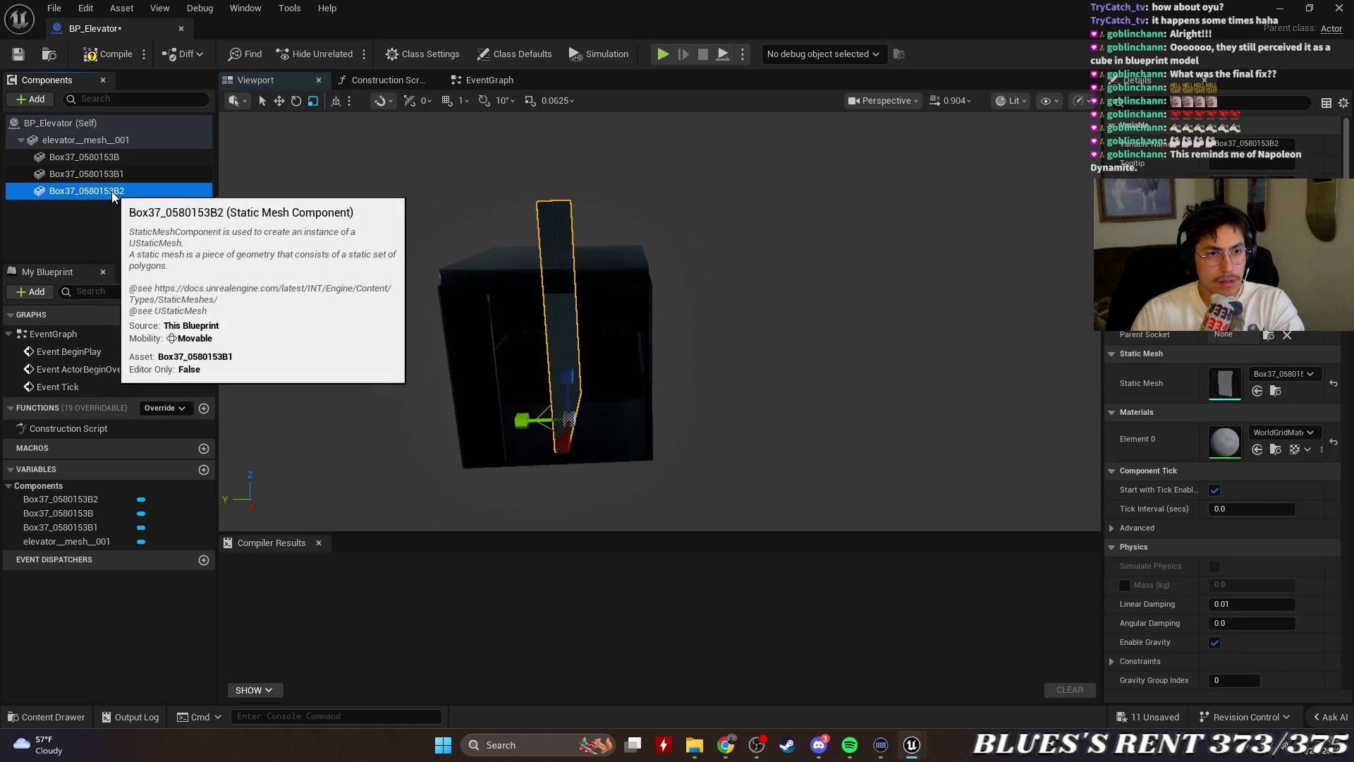
{"action": "key", "text": "Delete"}
{"action": "left_click", "coordinate": [112, 179]}
{"action": "key", "text": "Delete"}
{"action": "left_click", "coordinate": [117, 158]}
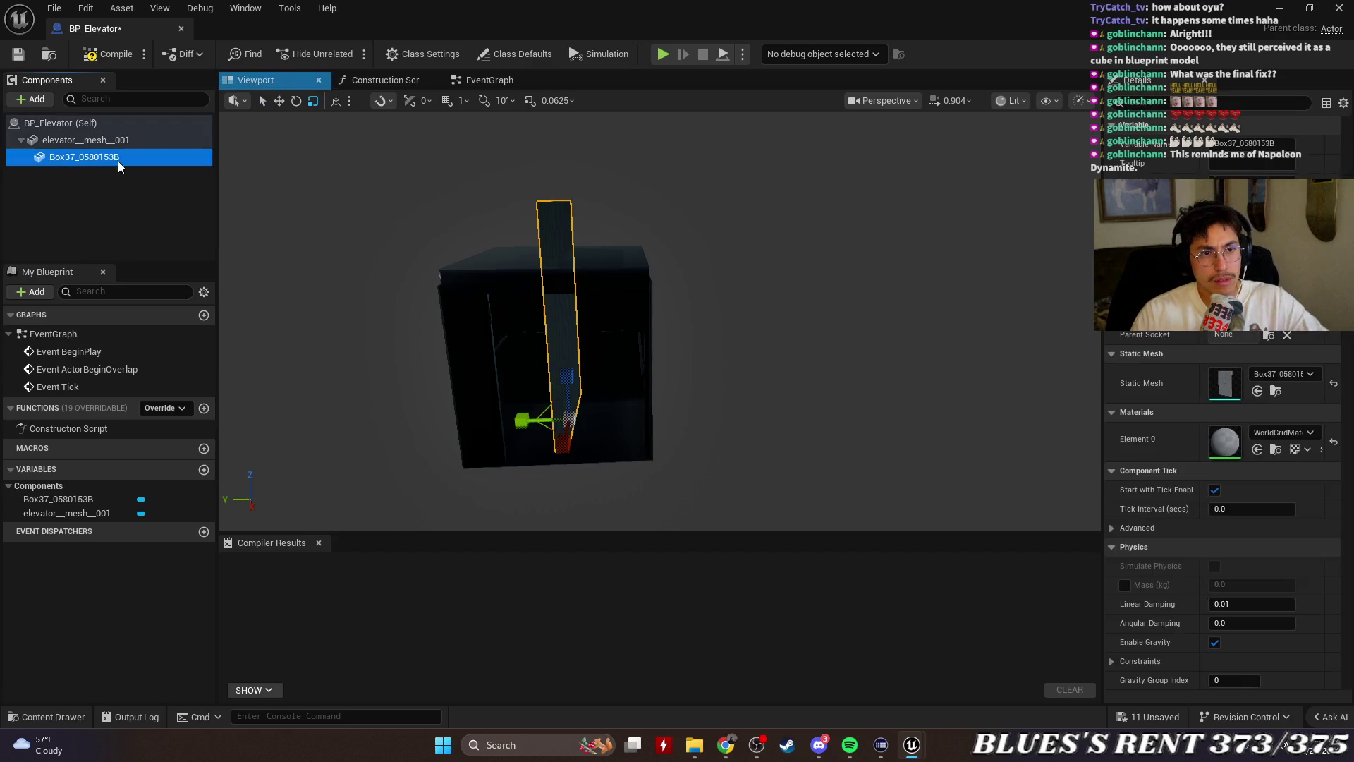
{"action": "key", "text": "Delete"}
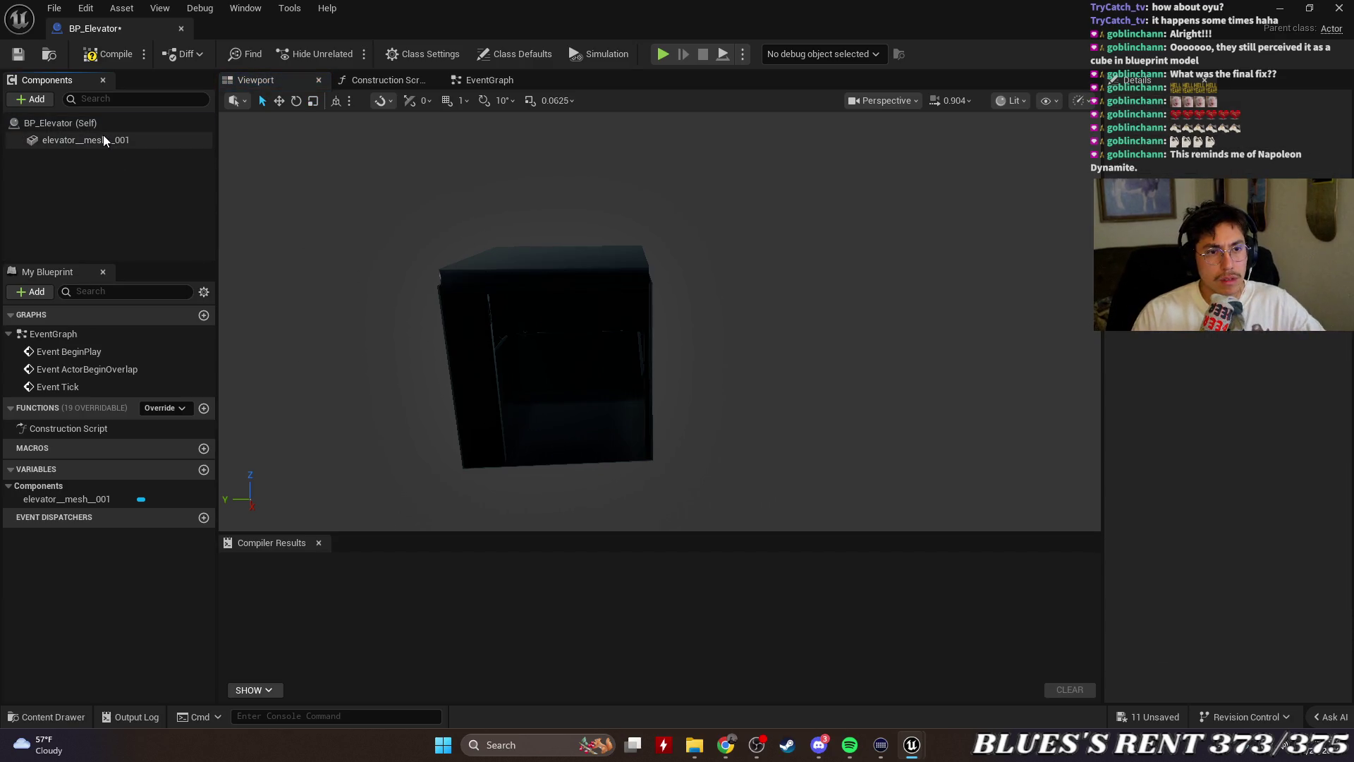
{"action": "left_click", "coordinate": [103, 141]}
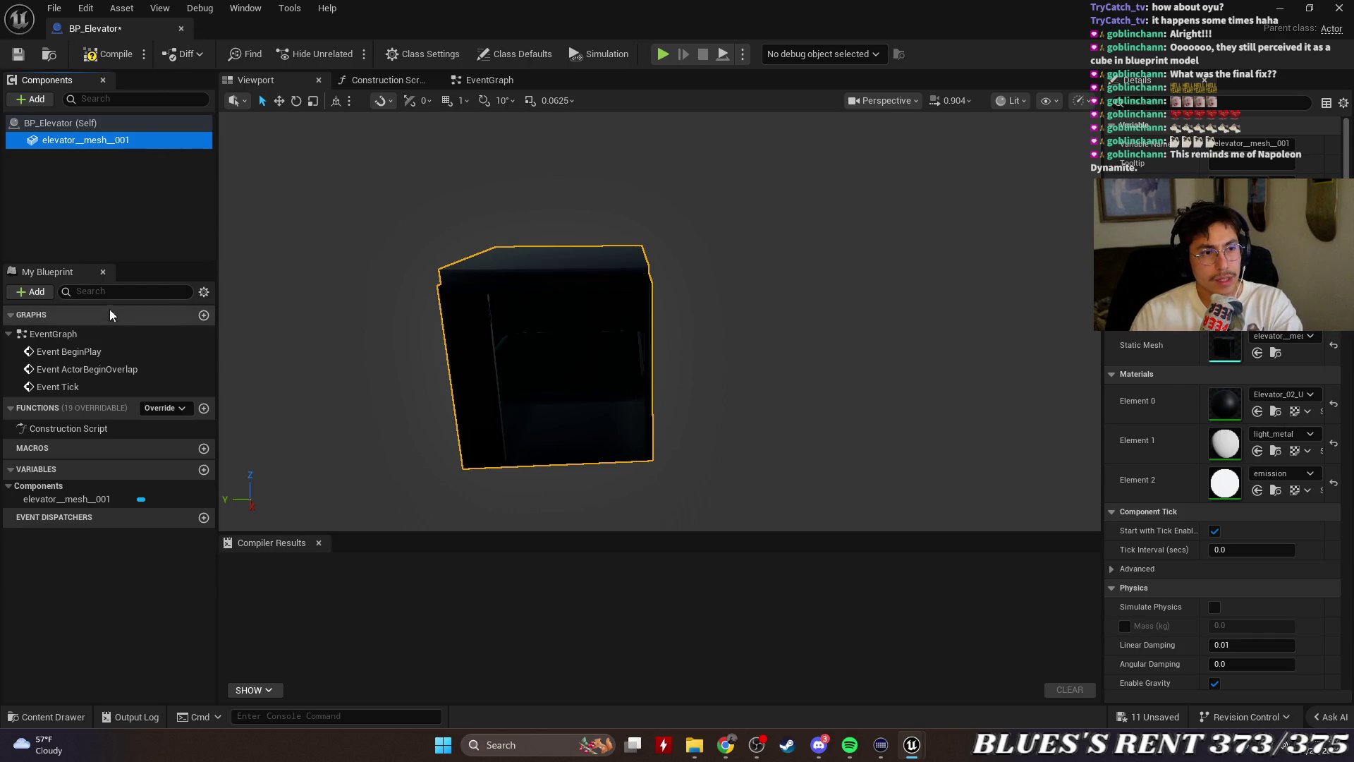
{"action": "key", "text": "Delete"}
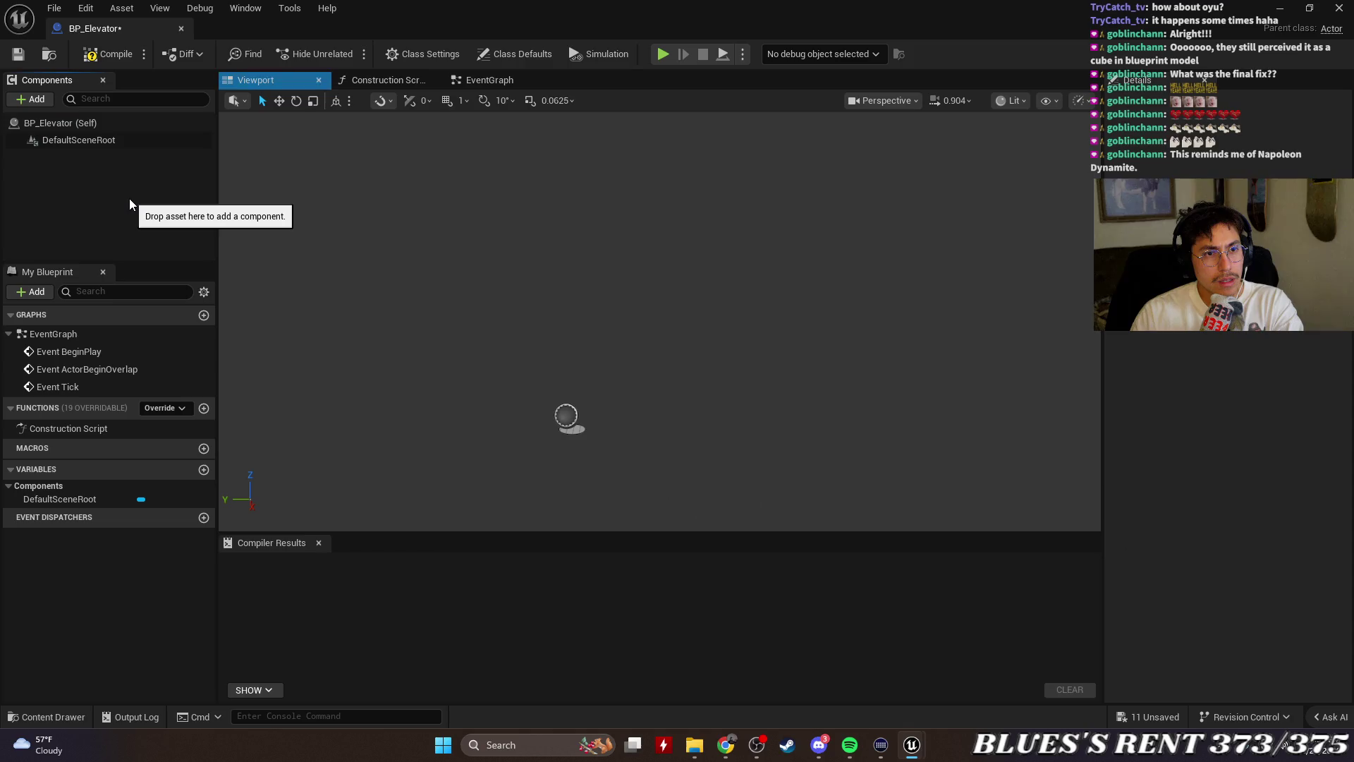
{"action": "left_click", "coordinate": [109, 141]}
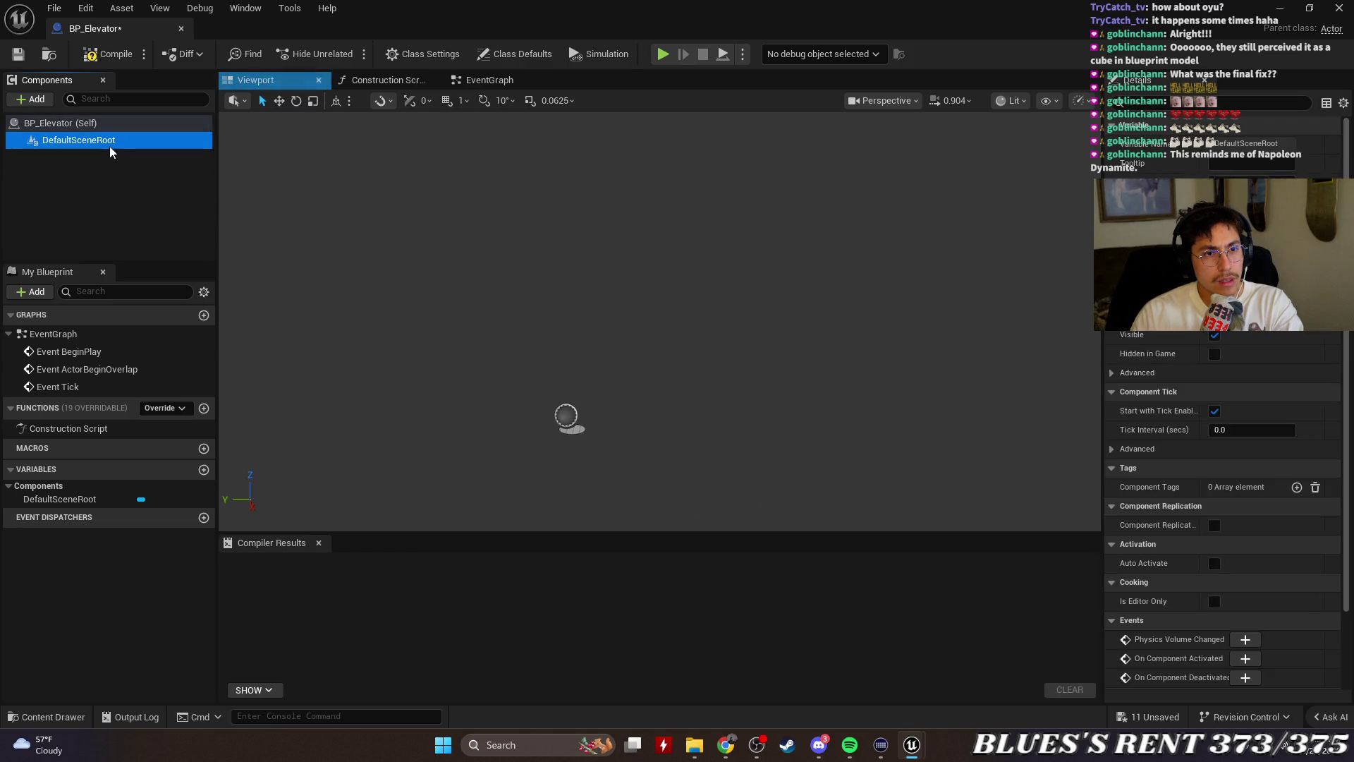
Restore BP_Elevator to a larger floating window and bring the level view forward
{"action": "double_click", "coordinate": [240, 31]}
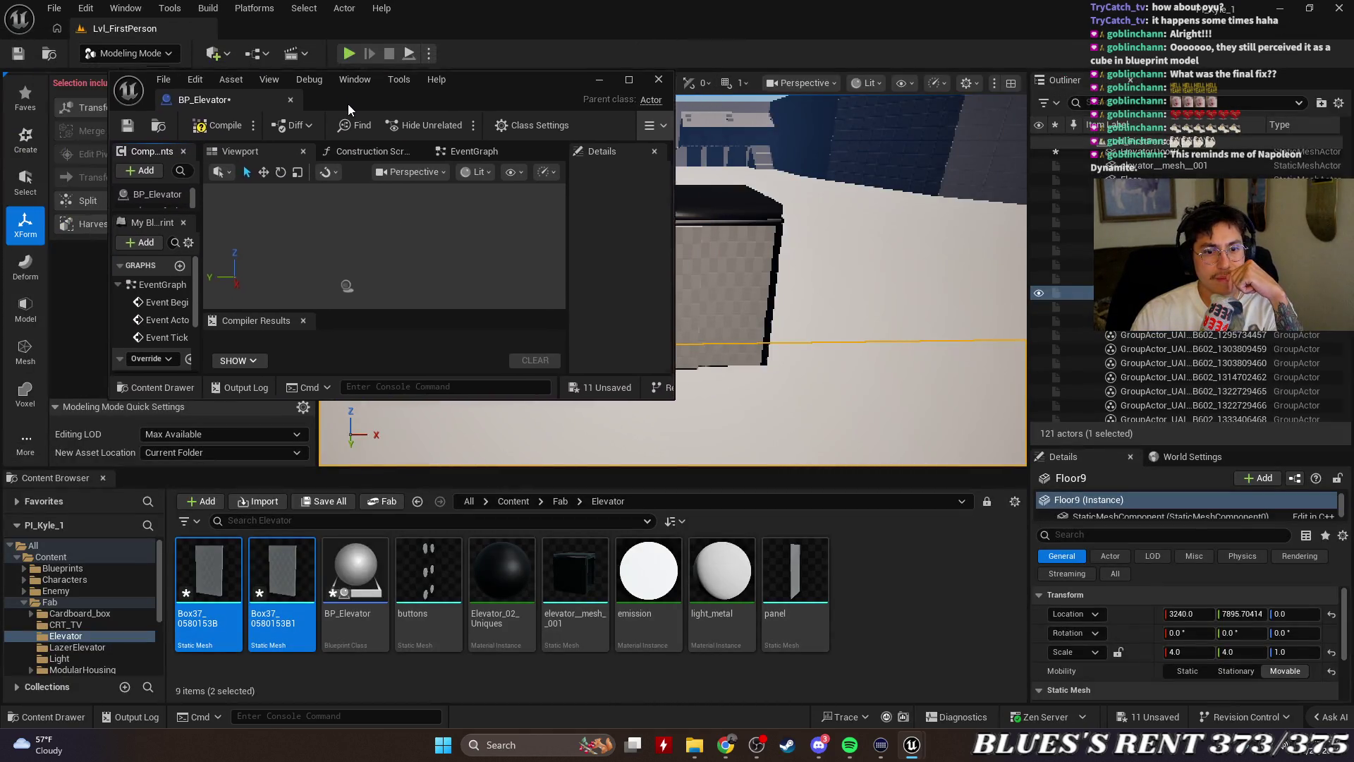
{"action": "left_click_drag", "start_coordinate": [348, 103], "coordinate": [607, 107]}
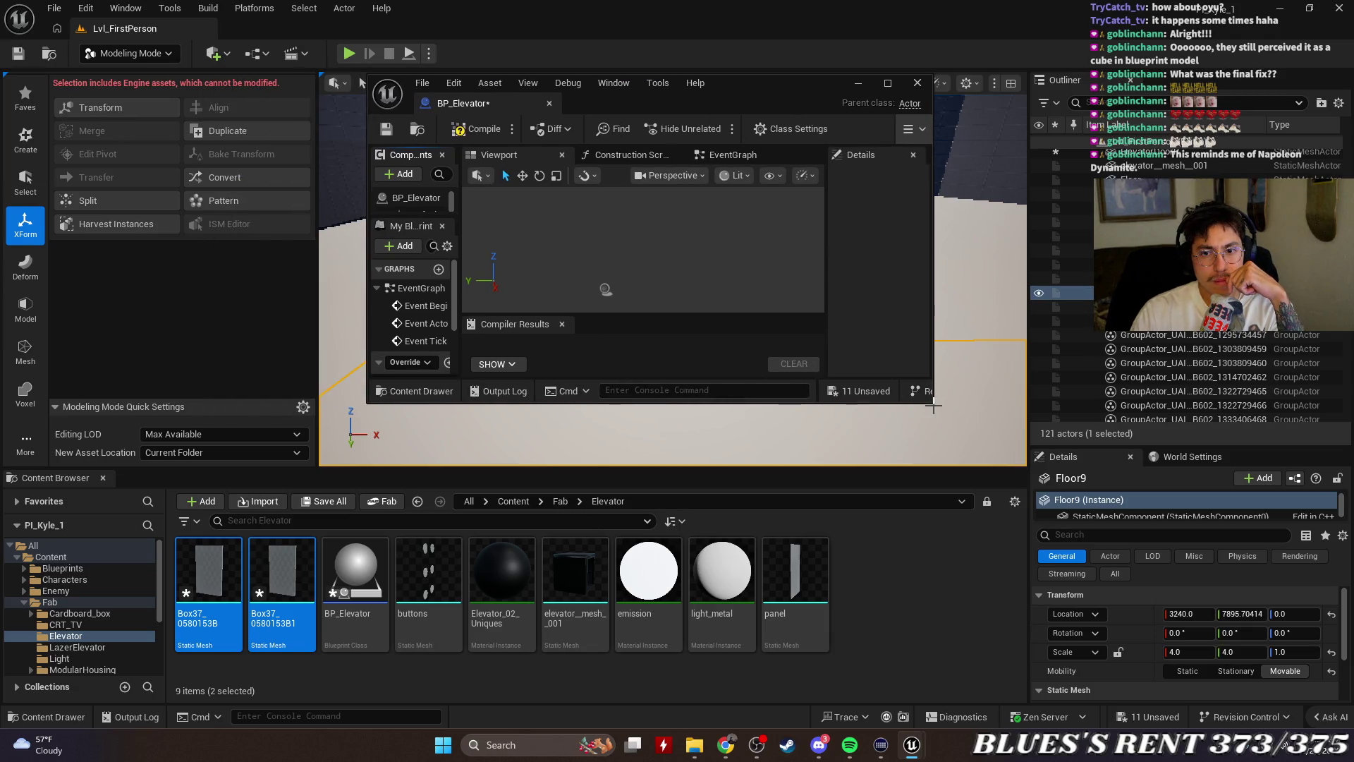
{"action": "left_click_drag", "start_coordinate": [933, 404], "coordinate": [1134, 598]}
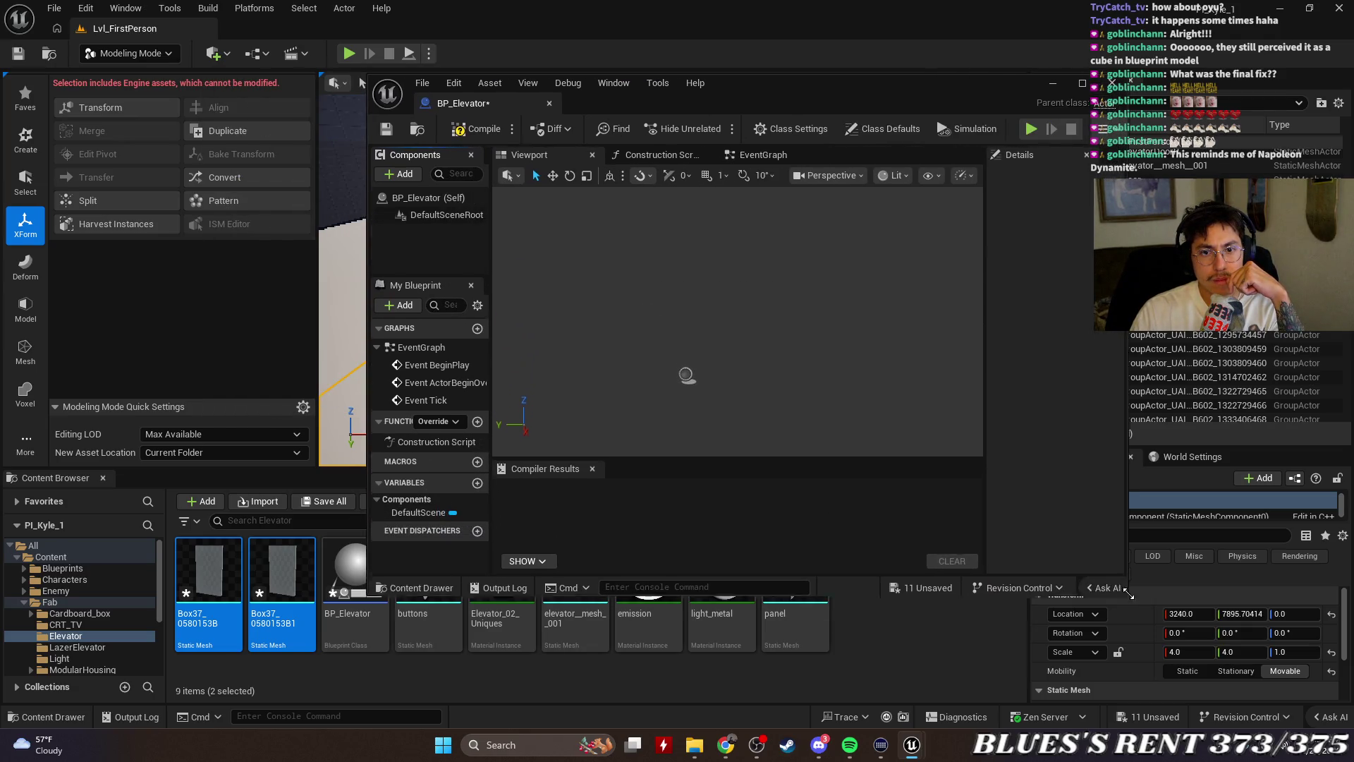
{"action": "left_click", "coordinate": [1060, 82]}
Bake the elevator cube's rotation and 1.43 scale into its mesh, then reopen BP_Elevator
{"action": "left_click", "coordinate": [669, 210]}
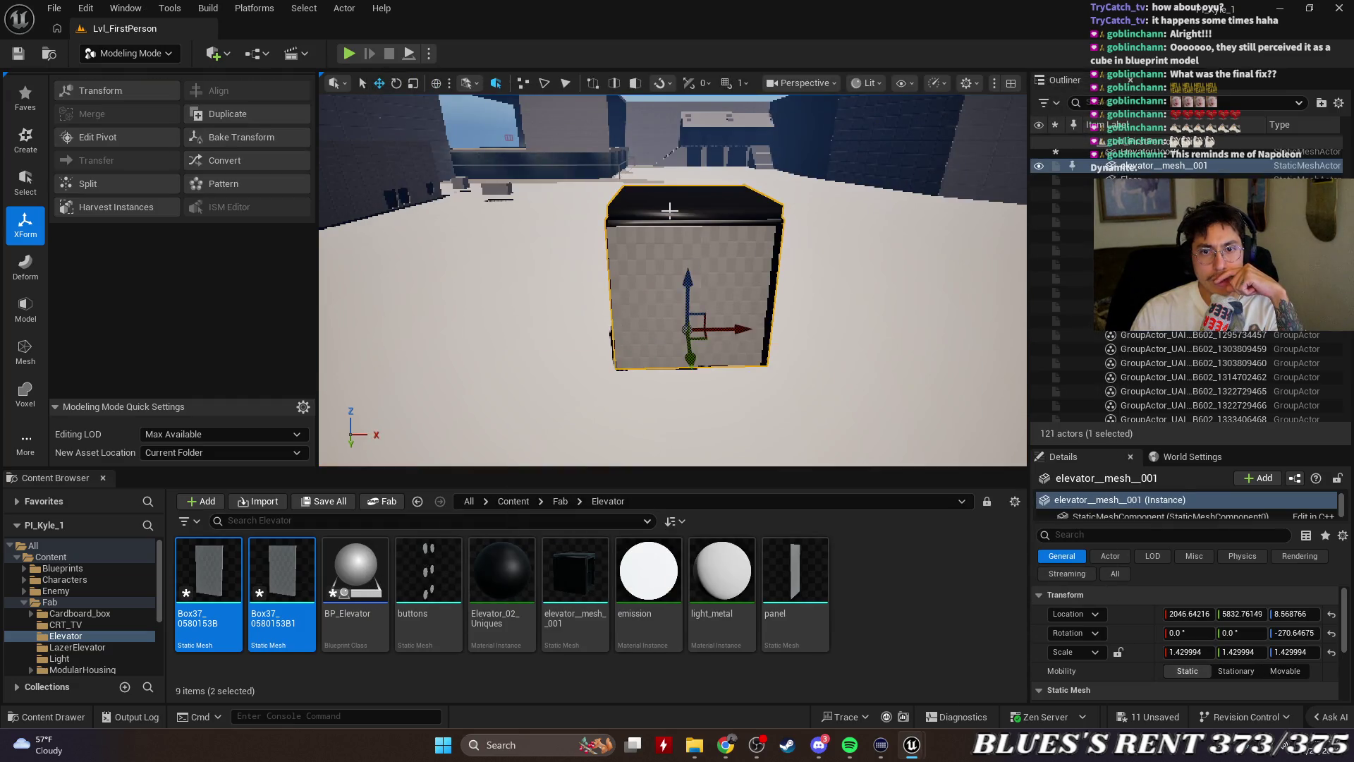
{"action": "left_click", "coordinate": [273, 133]}
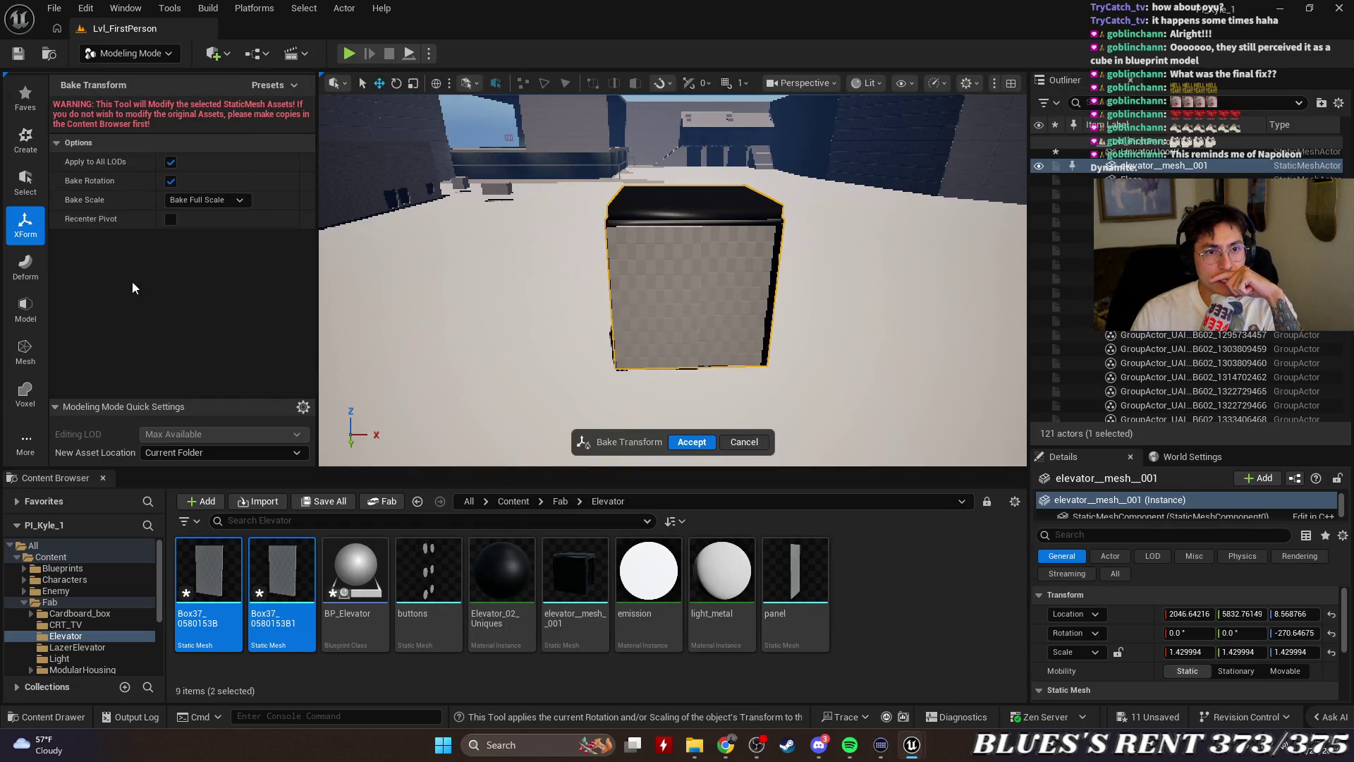
{"action": "left_click", "coordinate": [699, 443]}
{"action": "left_click", "coordinate": [896, 567]}
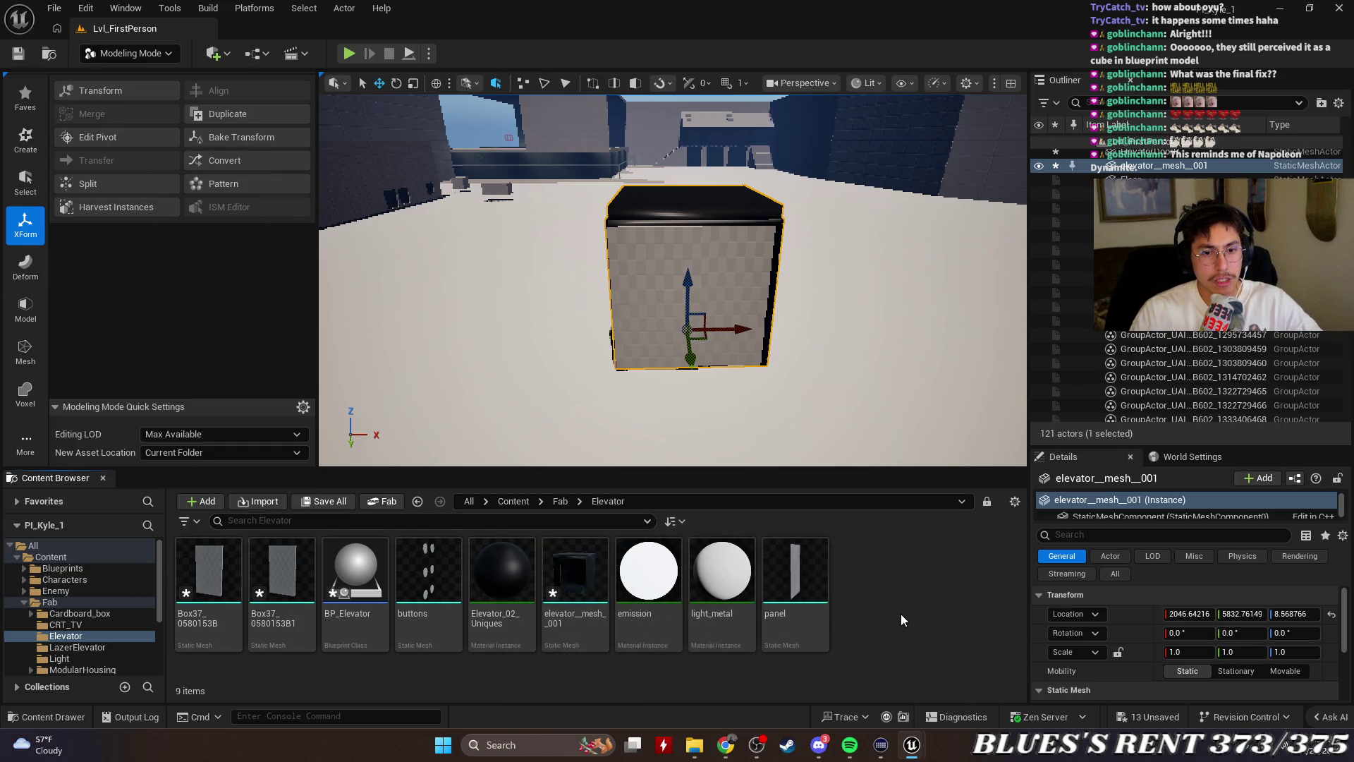
{"action": "double_click", "coordinate": [355, 571]}
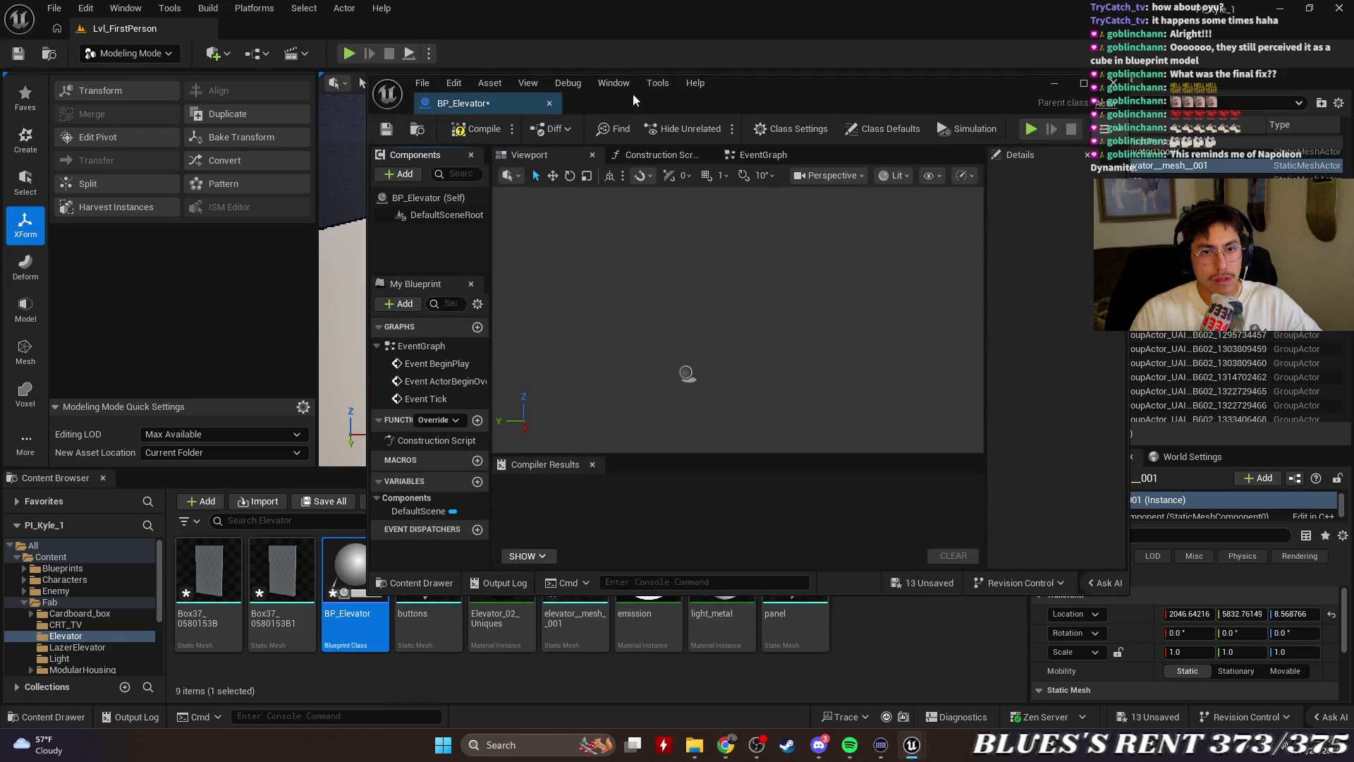
Add elevator__mesh__001 and both Box37 meshes as BP_Elevator components
{"action": "left_click", "coordinate": [575, 627]}
{"action": "left_click", "coordinate": [212, 589], "text": "ctrl"}
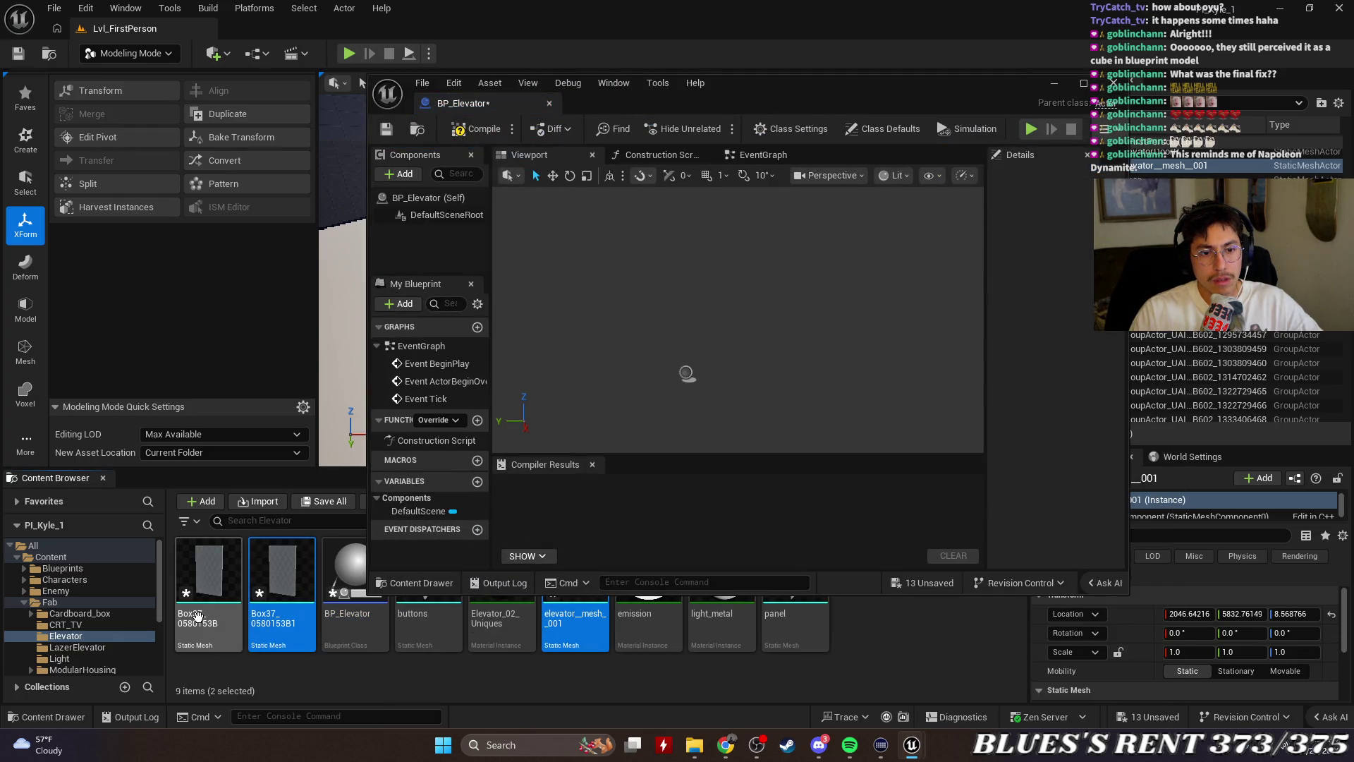
{"action": "left_click", "coordinate": [287, 591], "text": "ctrl"}
{"action": "mouse_move", "coordinate": [287, 591]}
{"action": "left_mouse_down"}
{"action": "mouse_move", "coordinate": [469, 247]}
{"action": "mouse_move", "coordinate": [459, 235]}
{"action": "left_mouse_up"}
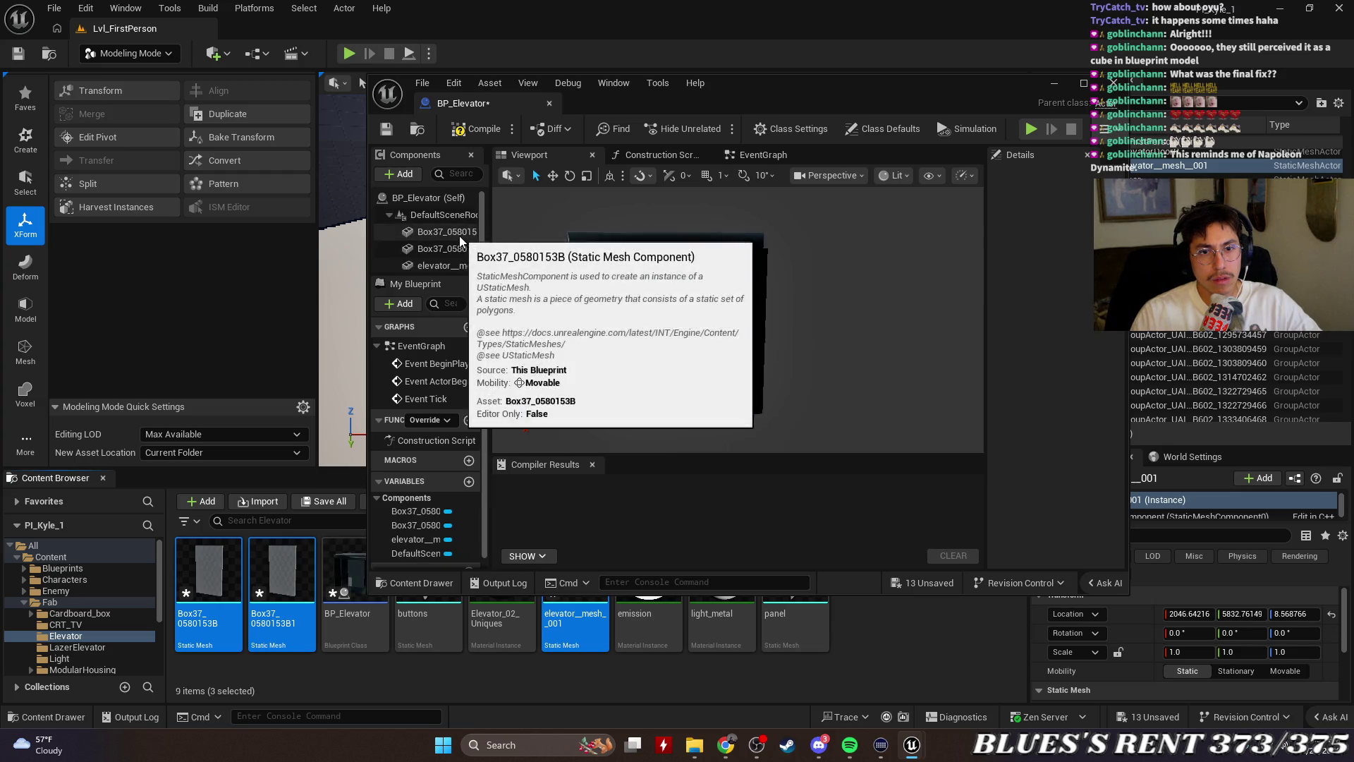
Slide the first Box37 panel forward along Y onto the cube
{"action": "mouse_move", "coordinate": [705, 317]}
{"action": "left_mouse_down"}
{"action": "mouse_move", "coordinate": [663, 303]}
{"action": "mouse_move", "coordinate": [717, 294]}
{"action": "left_mouse_up"}
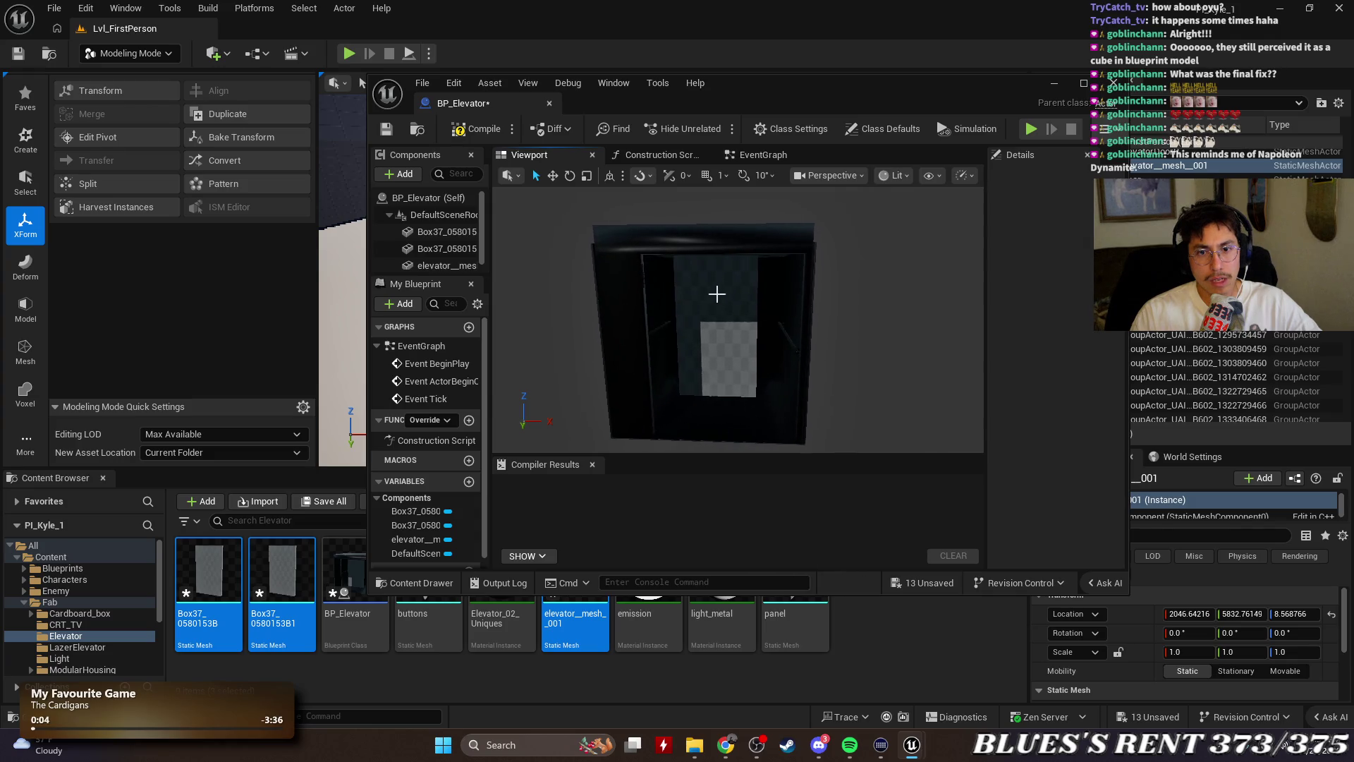
{"action": "left_click", "coordinate": [717, 293]}
{"action": "left_click_drag", "start_coordinate": [804, 376], "coordinate": [795, 409]}
{"action": "key", "text": "e"}
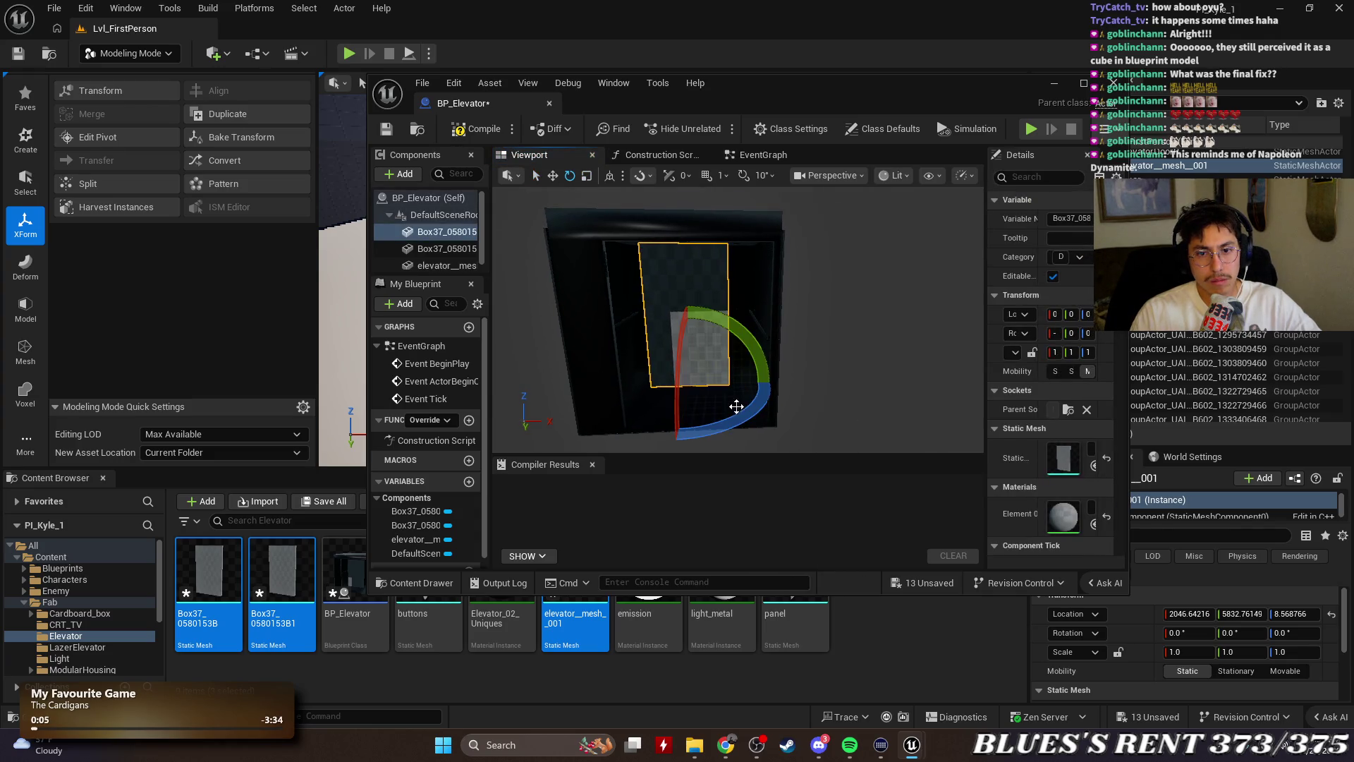
{"action": "key", "text": "q"}
{"action": "mouse_move", "coordinate": [690, 384]}
{"action": "left_mouse_down"}
{"action": "mouse_move", "coordinate": [680, 421]}
{"action": "mouse_move", "coordinate": [710, 339]}
{"action": "left_mouse_up"}
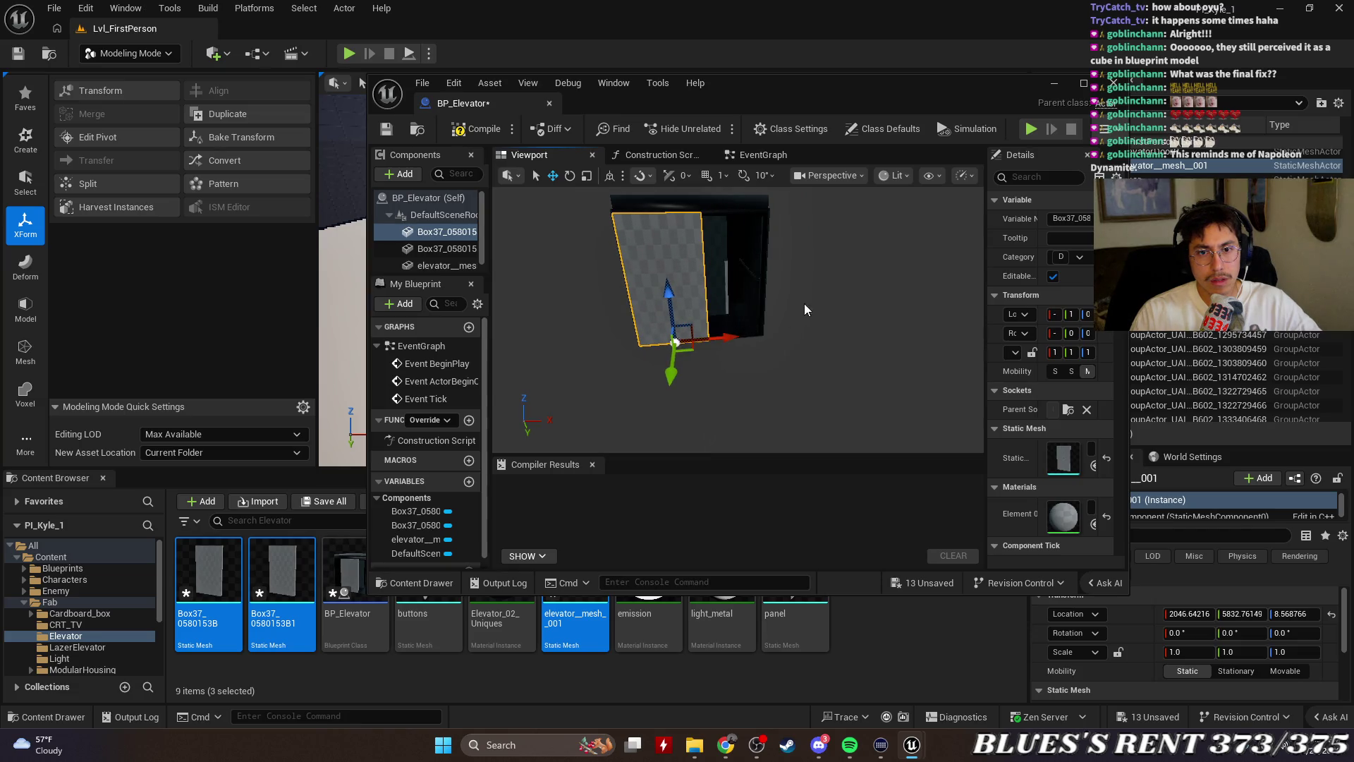
Slide the second Box37 panel sideways along its axis
{"action": "left_click_drag", "start_coordinate": [805, 309], "coordinate": [755, 318]}
{"action": "left_click", "coordinate": [747, 319]}
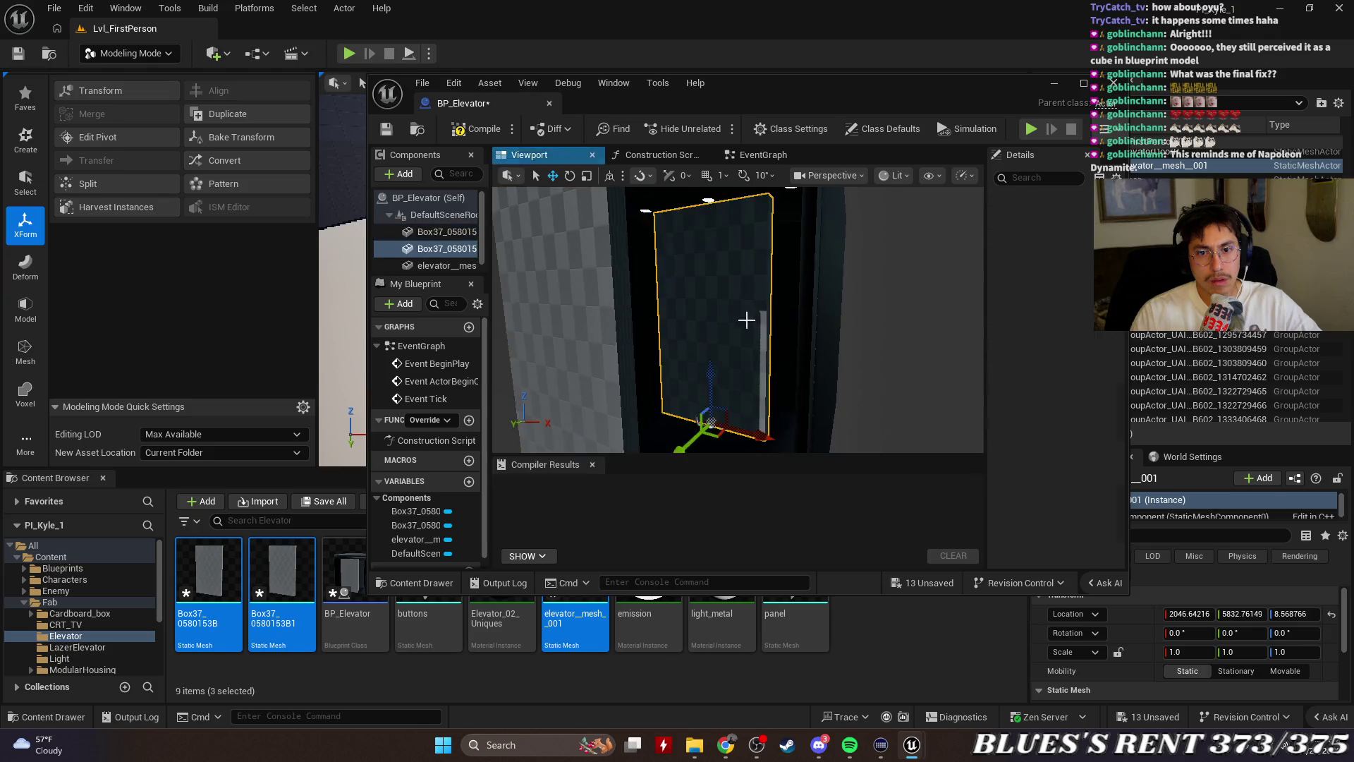
{"action": "key", "text": "f"}
{"action": "mouse_move", "coordinate": [705, 384]}
{"action": "left_mouse_down"}
{"action": "mouse_move", "coordinate": [670, 412]}
{"action": "mouse_move", "coordinate": [741, 391]}
{"action": "left_mouse_up"}
{"action": "key", "text": "f"}
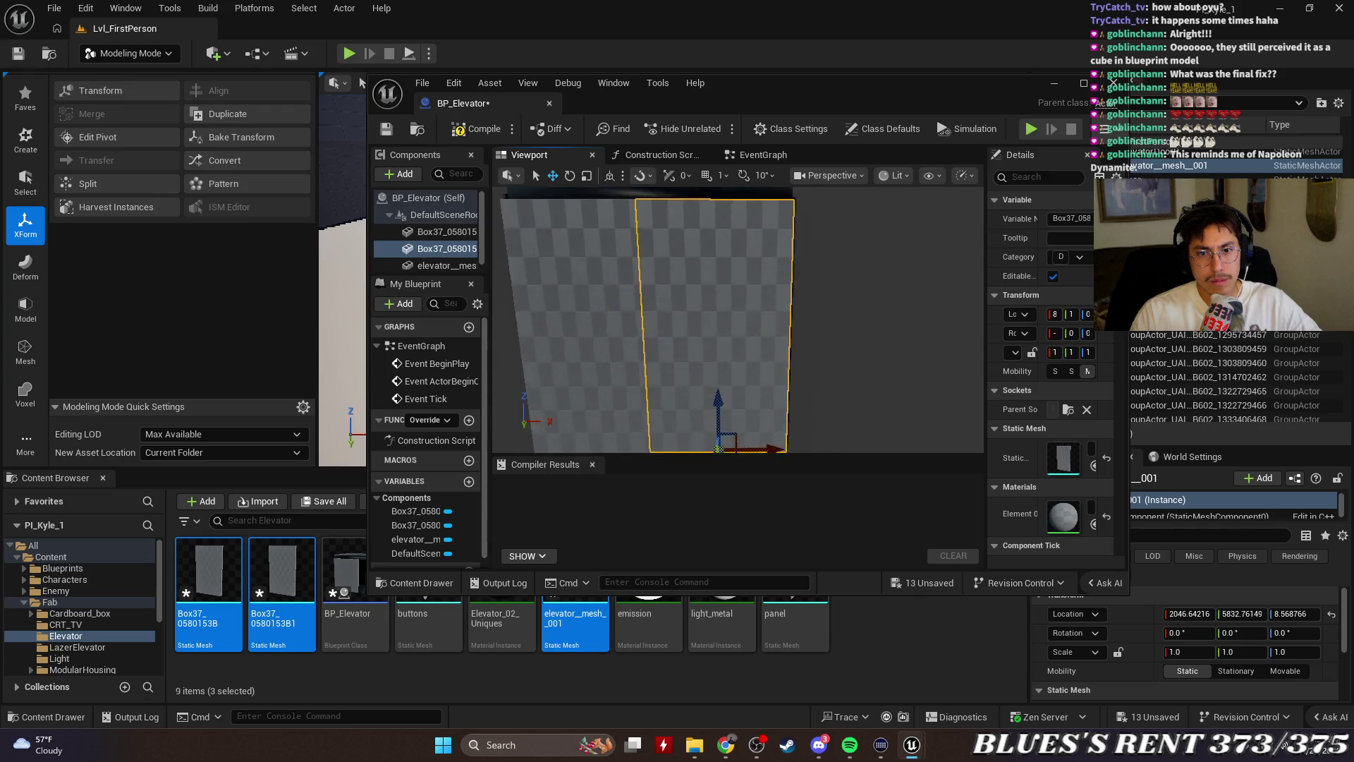
{"action": "left_click_drag", "start_coordinate": [734, 317], "coordinate": [913, 317]}
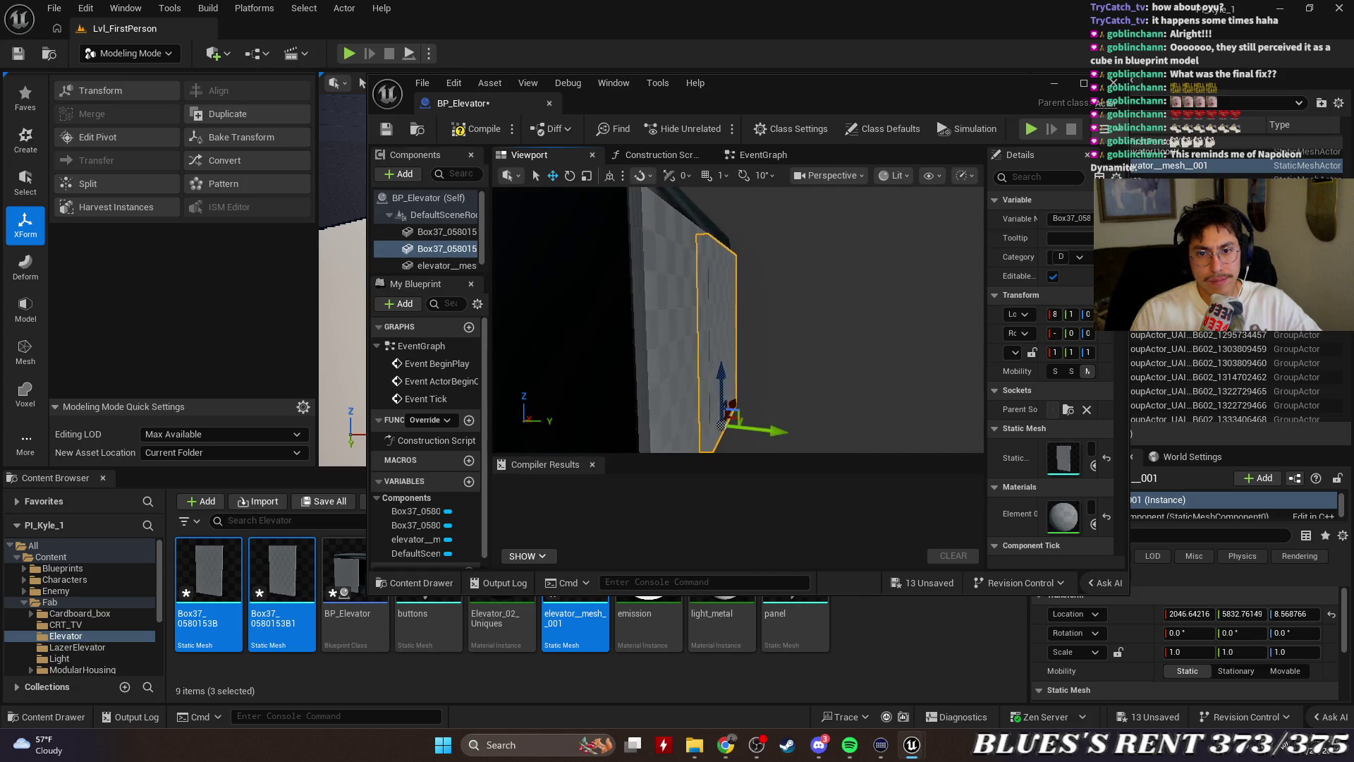
Nudge the dark door panel slightly sideways and dock BP_Elevator into the main window
{"action": "left_click", "coordinate": [686, 384]}
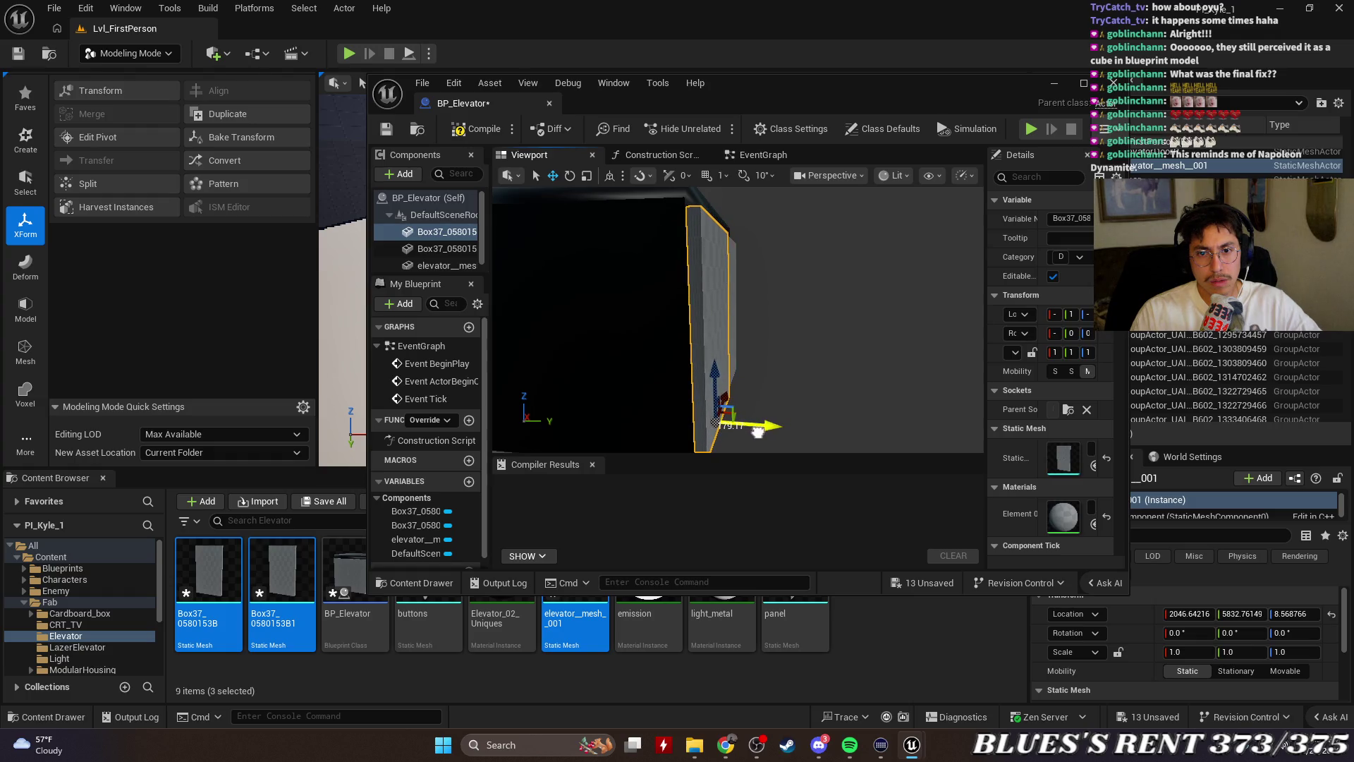
{"action": "left_click_drag", "start_coordinate": [737, 317], "coordinate": [494, 309]}
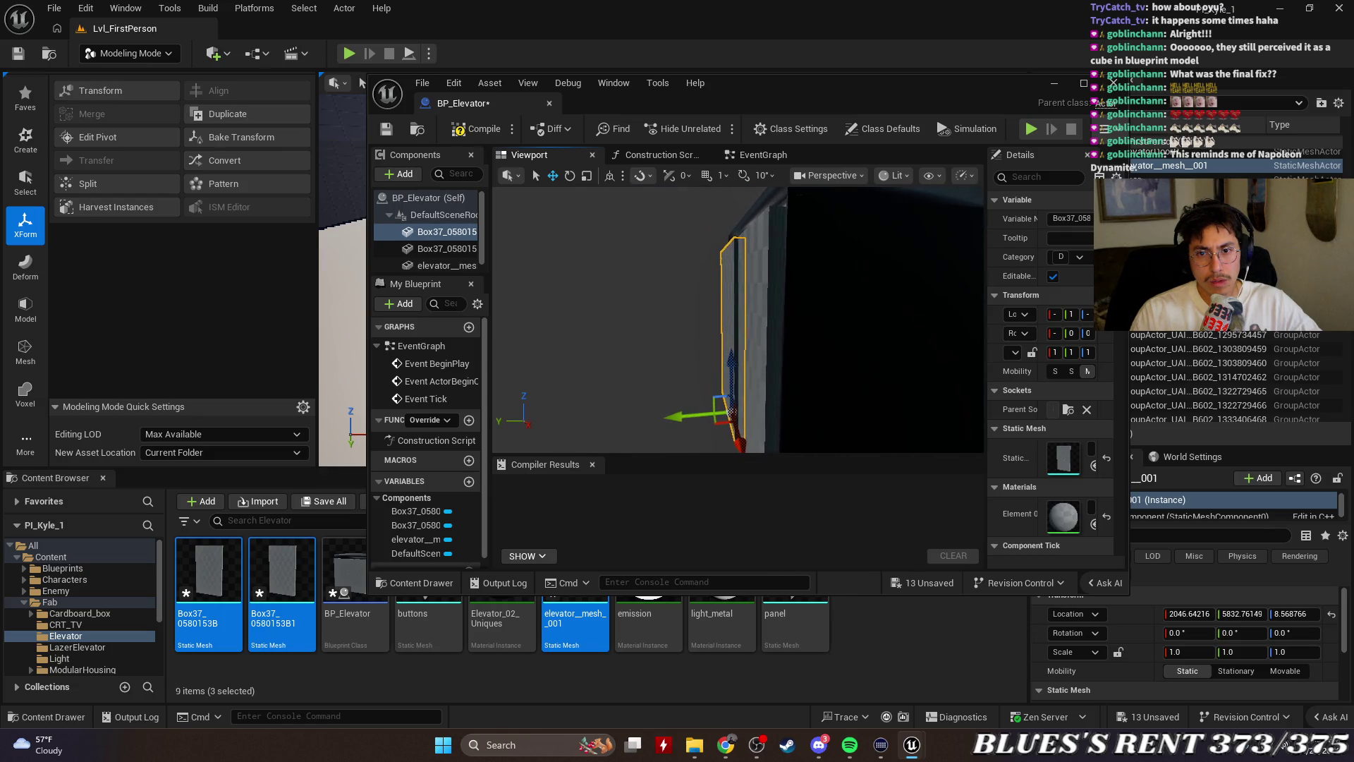
{"action": "left_click", "coordinate": [769, 363]}
{"action": "left_click_drag", "start_coordinate": [823, 393], "coordinate": [816, 409]}
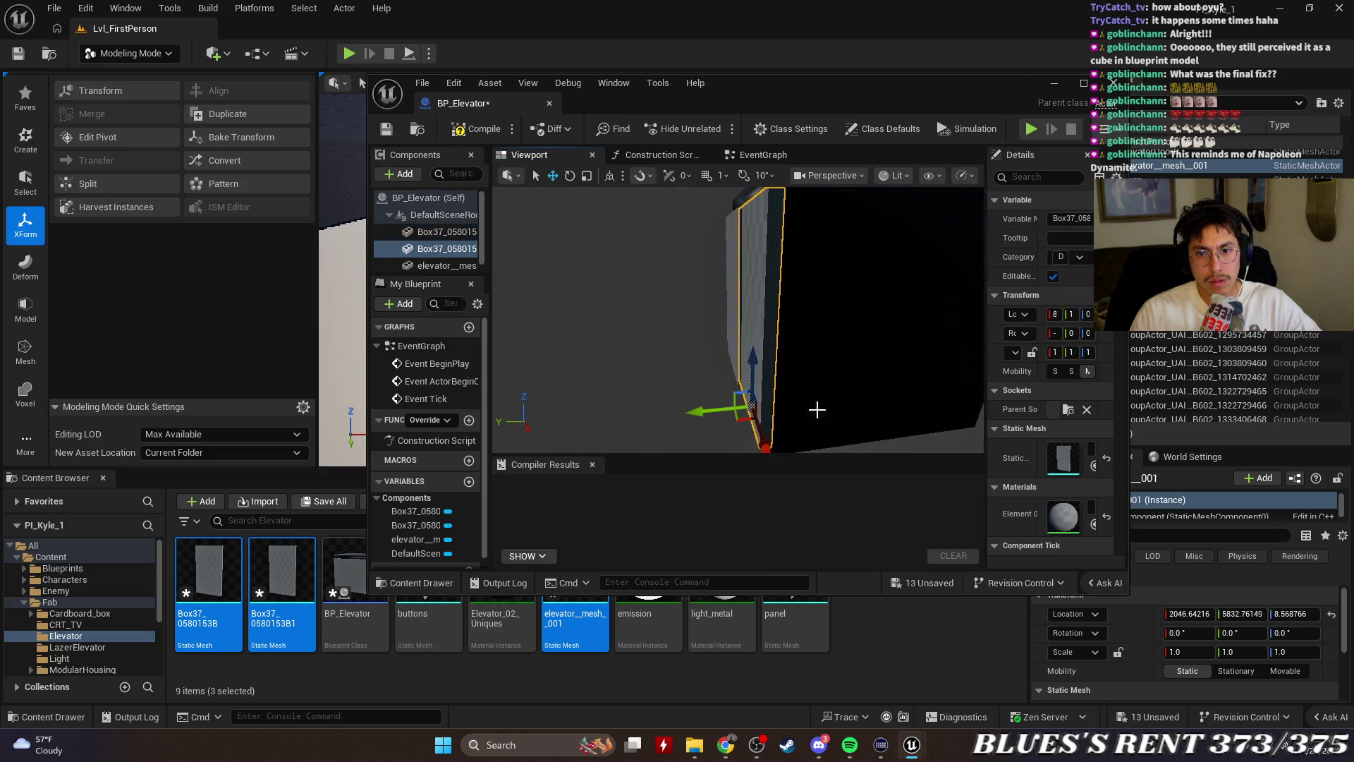
{"action": "left_click_drag", "start_coordinate": [711, 409], "coordinate": [714, 408]}
{"action": "left_click_drag", "start_coordinate": [818, 395], "coordinate": [748, 388]}
{"action": "mouse_move", "coordinate": [462, 103]}
{"action": "left_mouse_down"}
{"action": "mouse_move", "coordinate": [430, 70]}
{"action": "mouse_move", "coordinate": [272, 28]}
{"action": "left_mouse_up"}
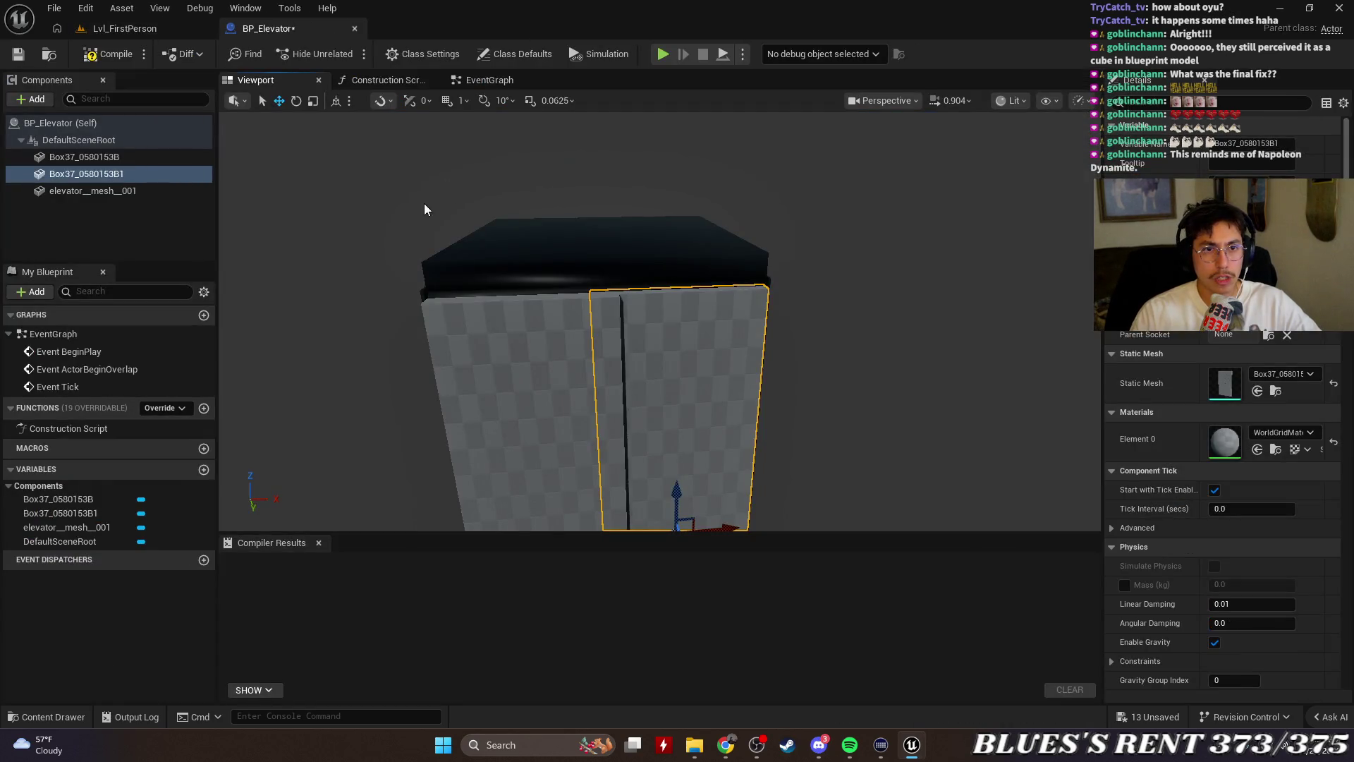
Compile BP_Elevator and make elevator__mesh__001 the root component
{"action": "left_click_drag", "start_coordinate": [424, 203], "coordinate": [417, 217]}
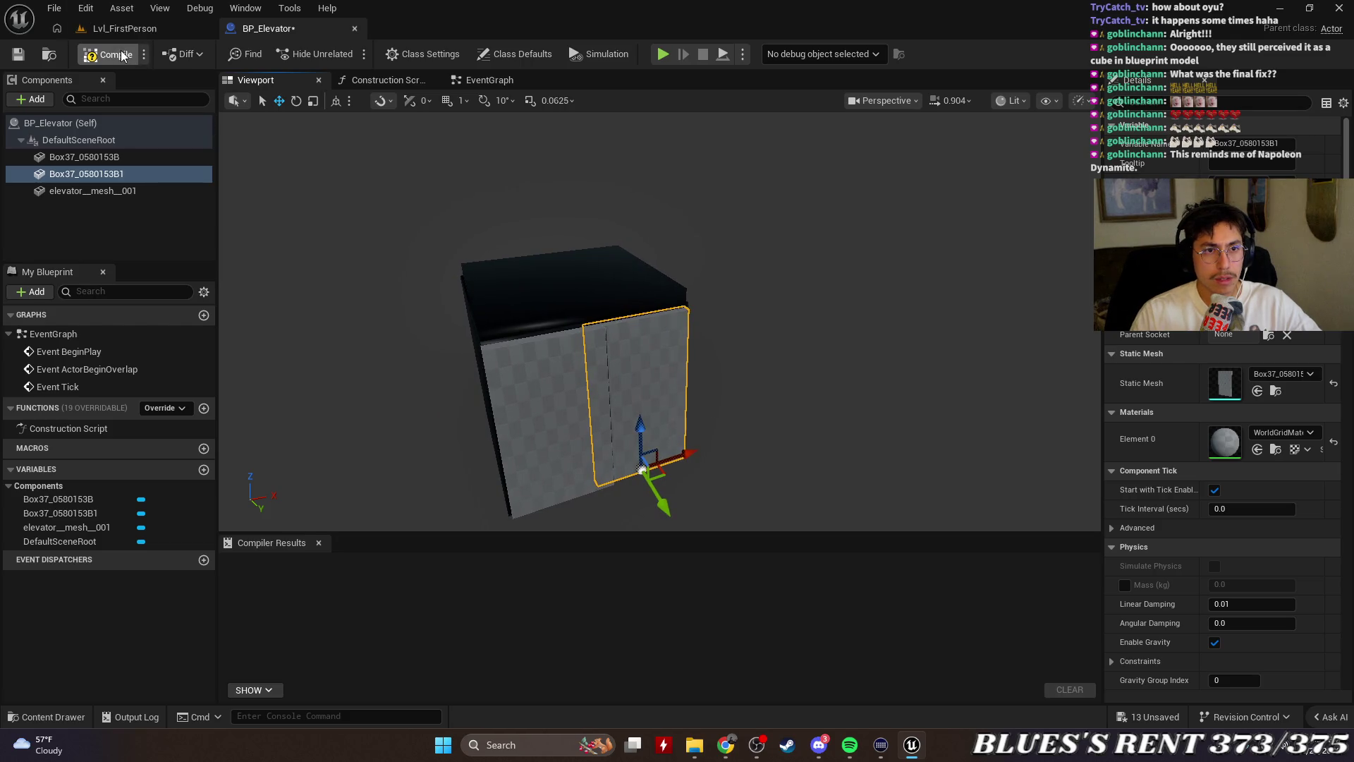
{"action": "left_click", "coordinate": [120, 52]}
{"action": "left_click_drag", "start_coordinate": [437, 317], "coordinate": [536, 293]}
{"action": "left_click", "coordinate": [91, 190]}
{"action": "left_click", "coordinate": [84, 157]}
{"action": "left_click_drag", "start_coordinate": [96, 191], "coordinate": [96, 145]}
Rename the two door panel components DoorL and DoorR
{"action": "left_click", "coordinate": [106, 158]}
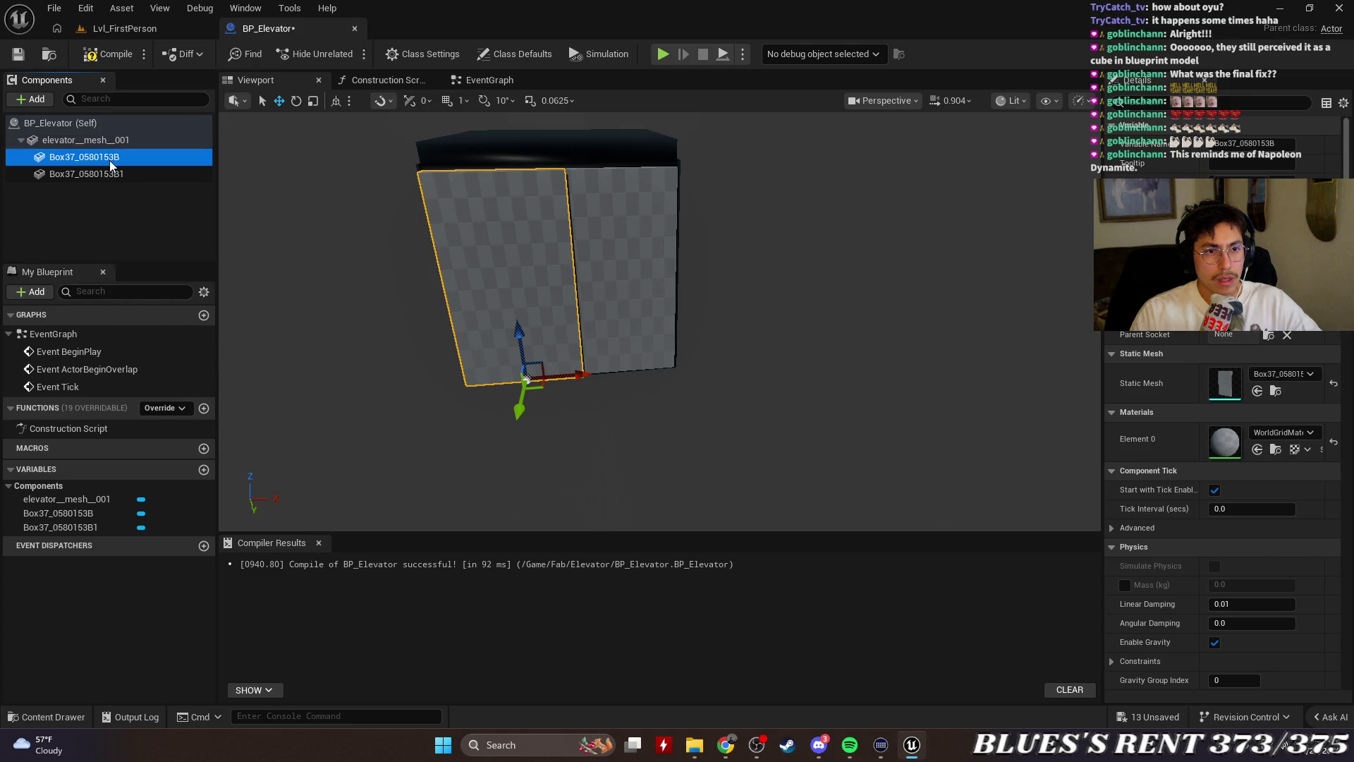
{"action": "right_click", "coordinate": [110, 164]}
{"action": "left_click", "coordinate": [209, 325]}
{"action": "type", "text": "DoorL"}
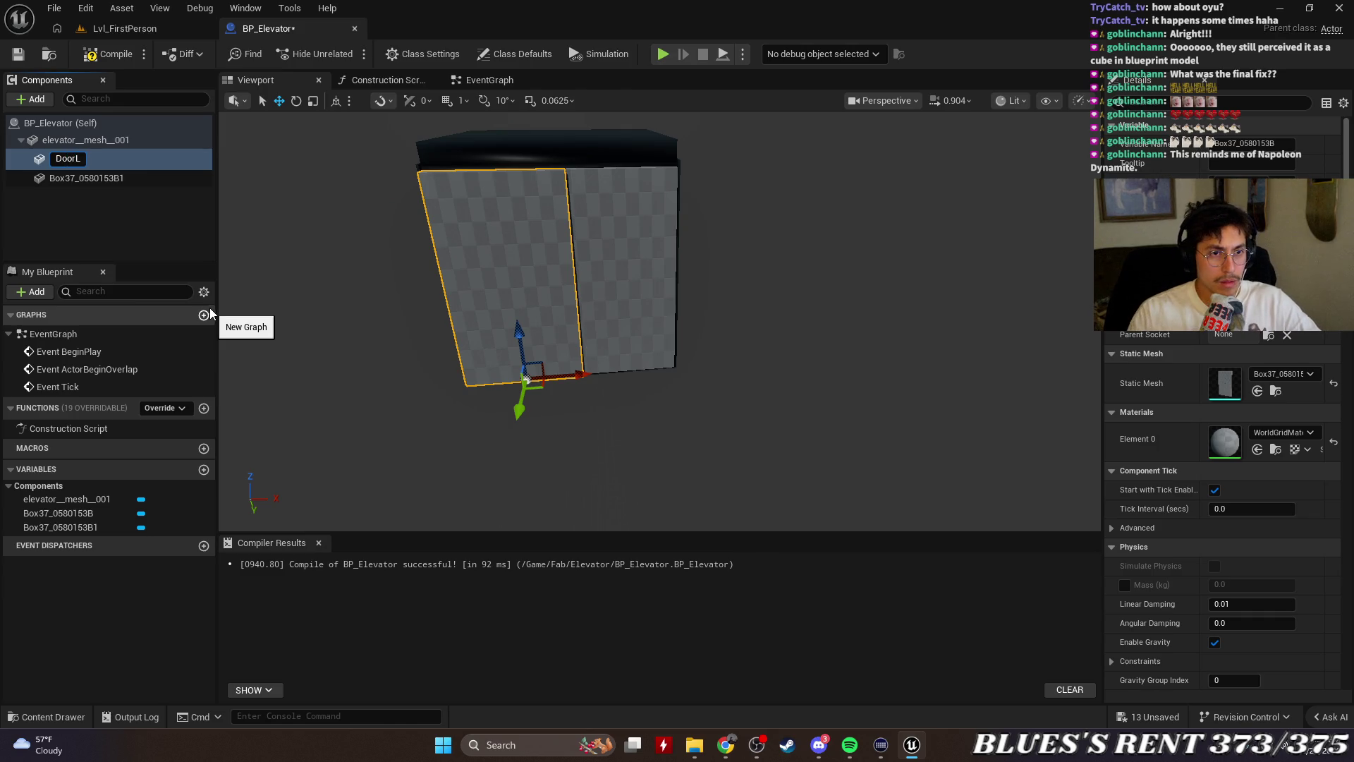
{"action": "left_click", "coordinate": [104, 199]}
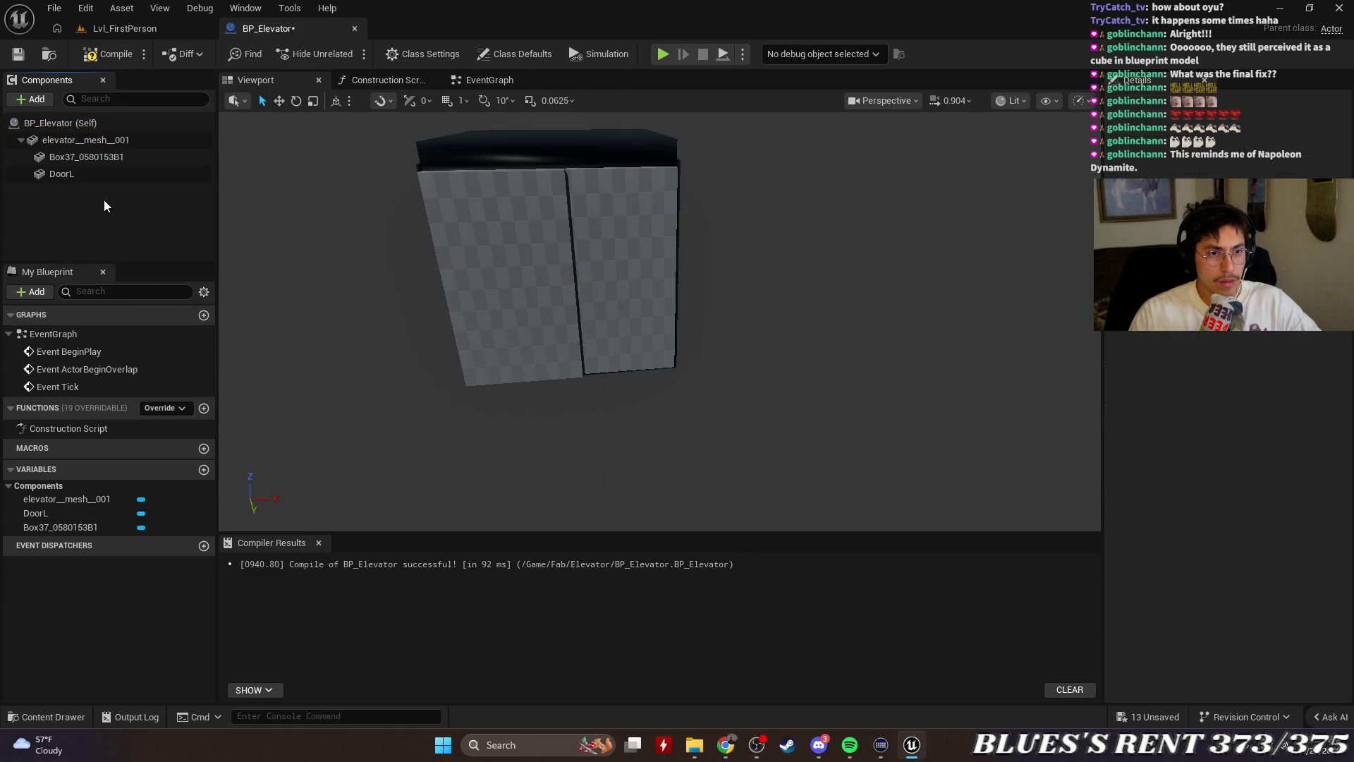
{"action": "left_click", "coordinate": [94, 156]}
{"action": "right_click", "coordinate": [95, 157]}
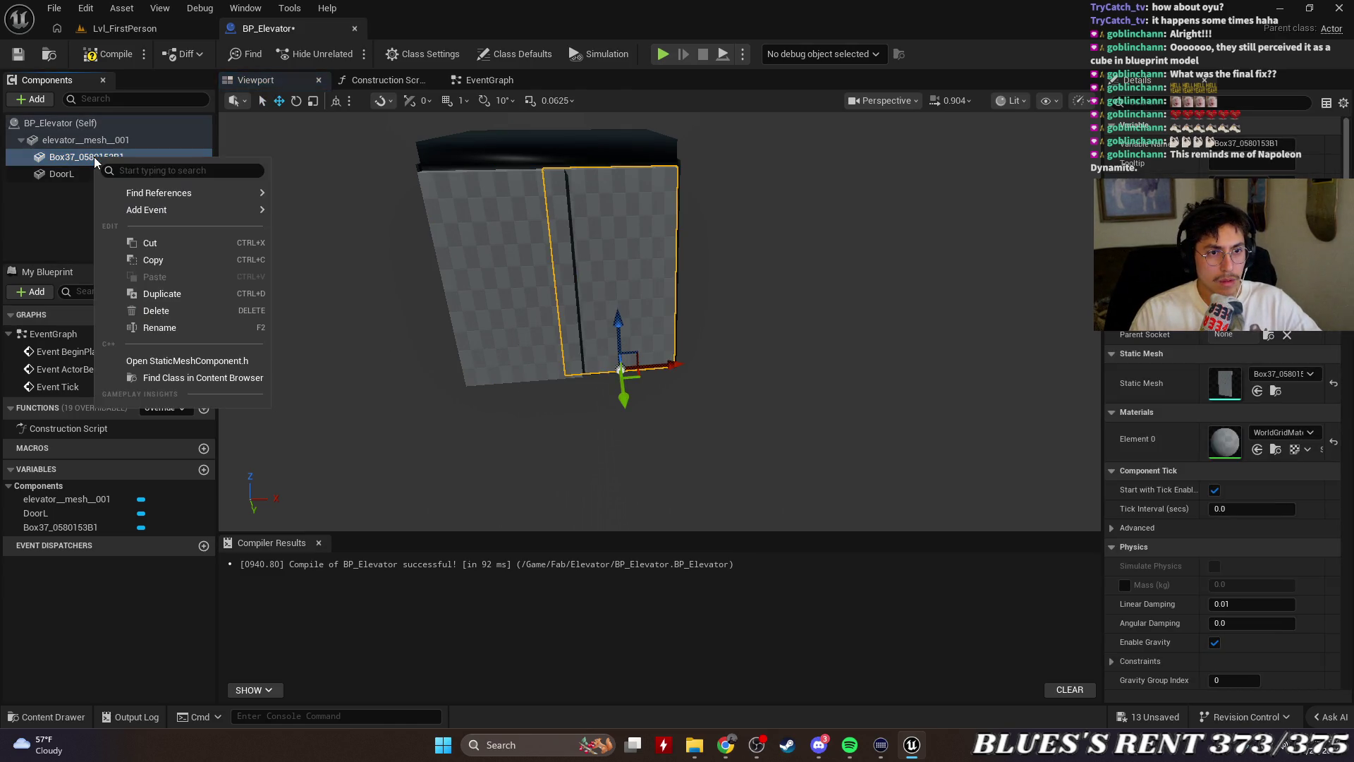
{"action": "left_click", "coordinate": [168, 328]}
{"action": "type", "text": "DoorR"}
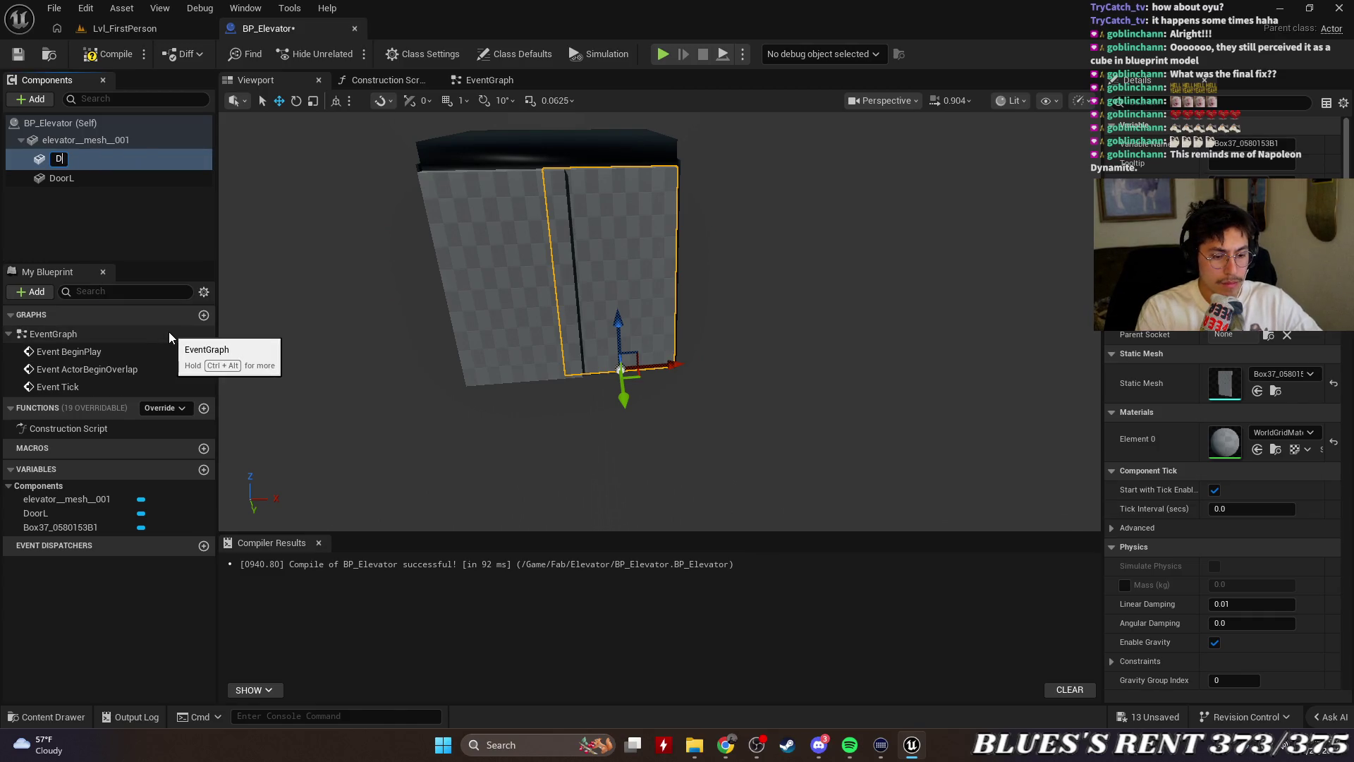
{"action": "key", "text": "Return"}
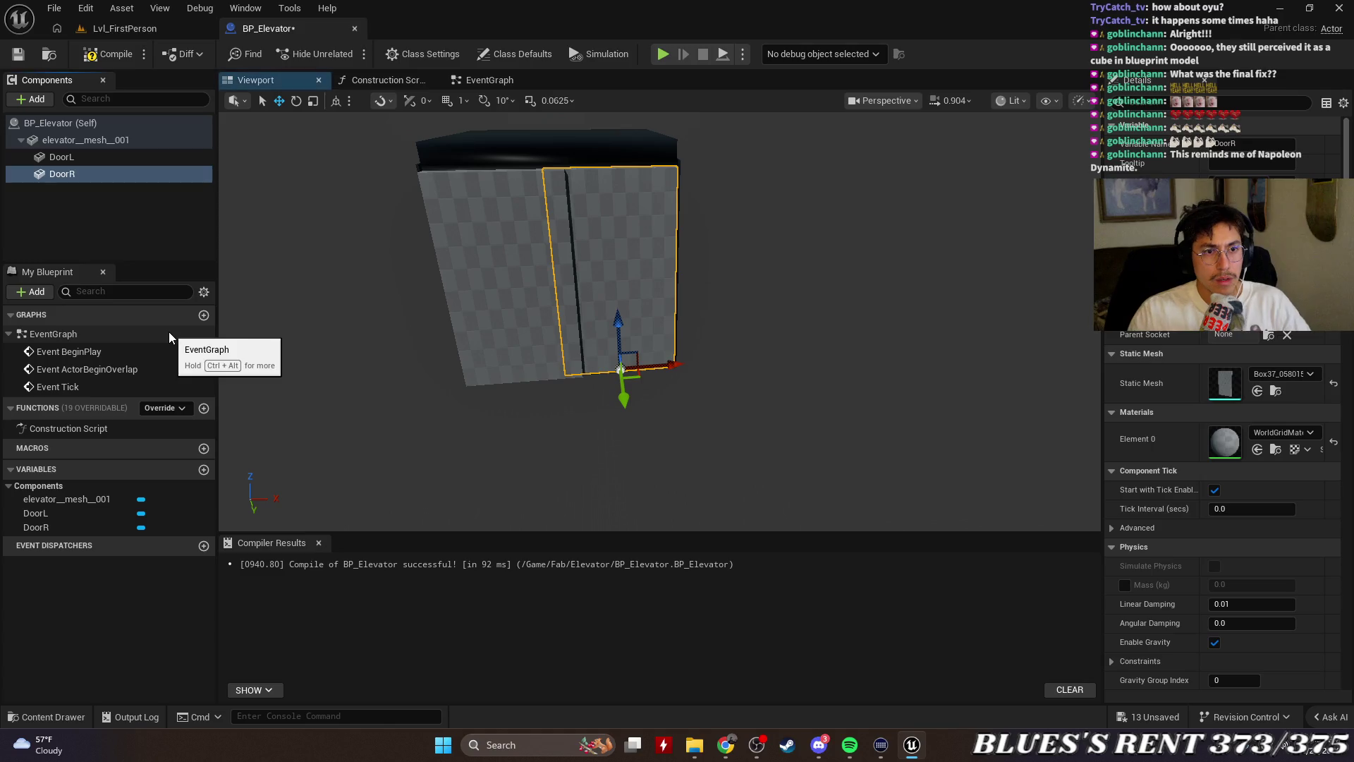
{"action": "left_click", "coordinate": [71, 201]}
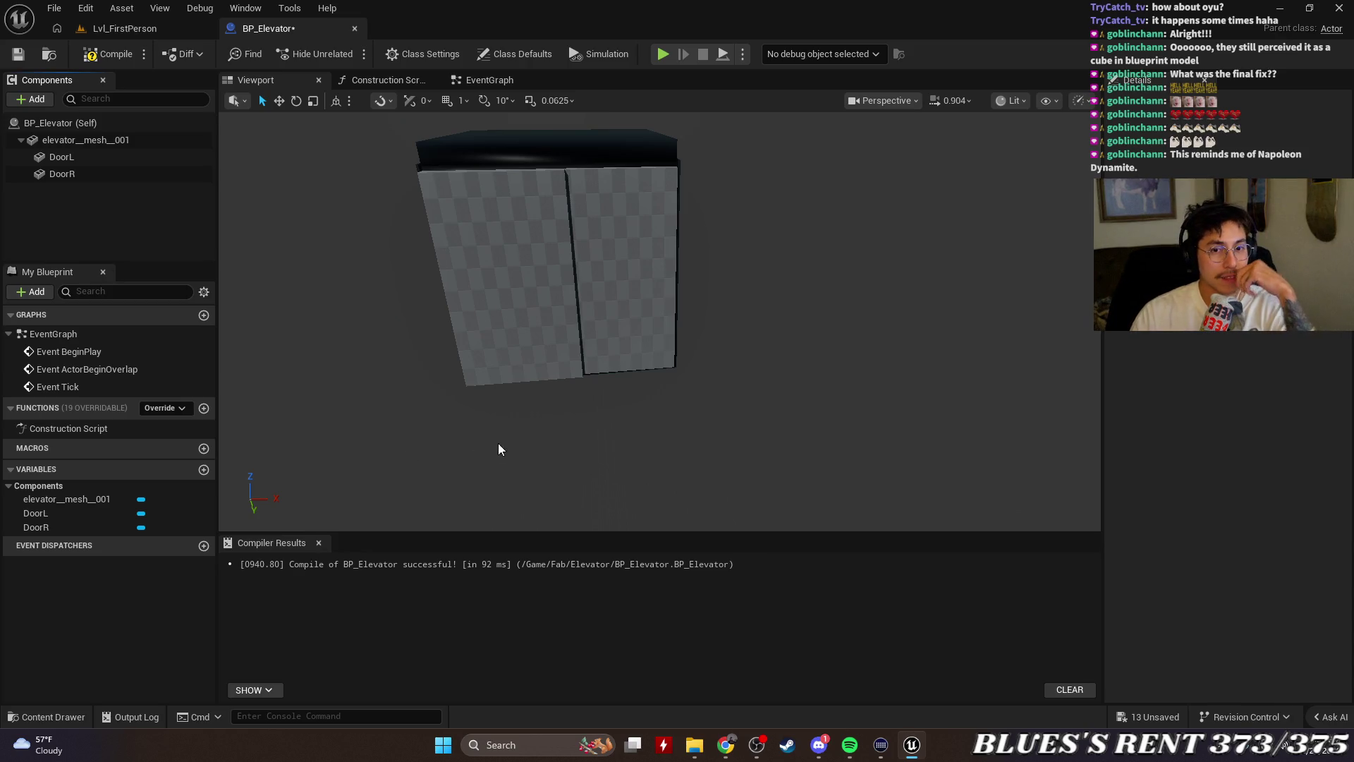
Nudge DoorL slightly along Y and frame the elevator door
{"action": "mouse_move", "coordinate": [499, 444]}
{"action": "left_mouse_down"}
{"action": "mouse_move", "coordinate": [437, 395]}
{"action": "mouse_move", "coordinate": [501, 380]}
{"action": "mouse_move", "coordinate": [689, 432]}
{"action": "left_mouse_up"}
{"action": "left_click", "coordinate": [679, 437]}
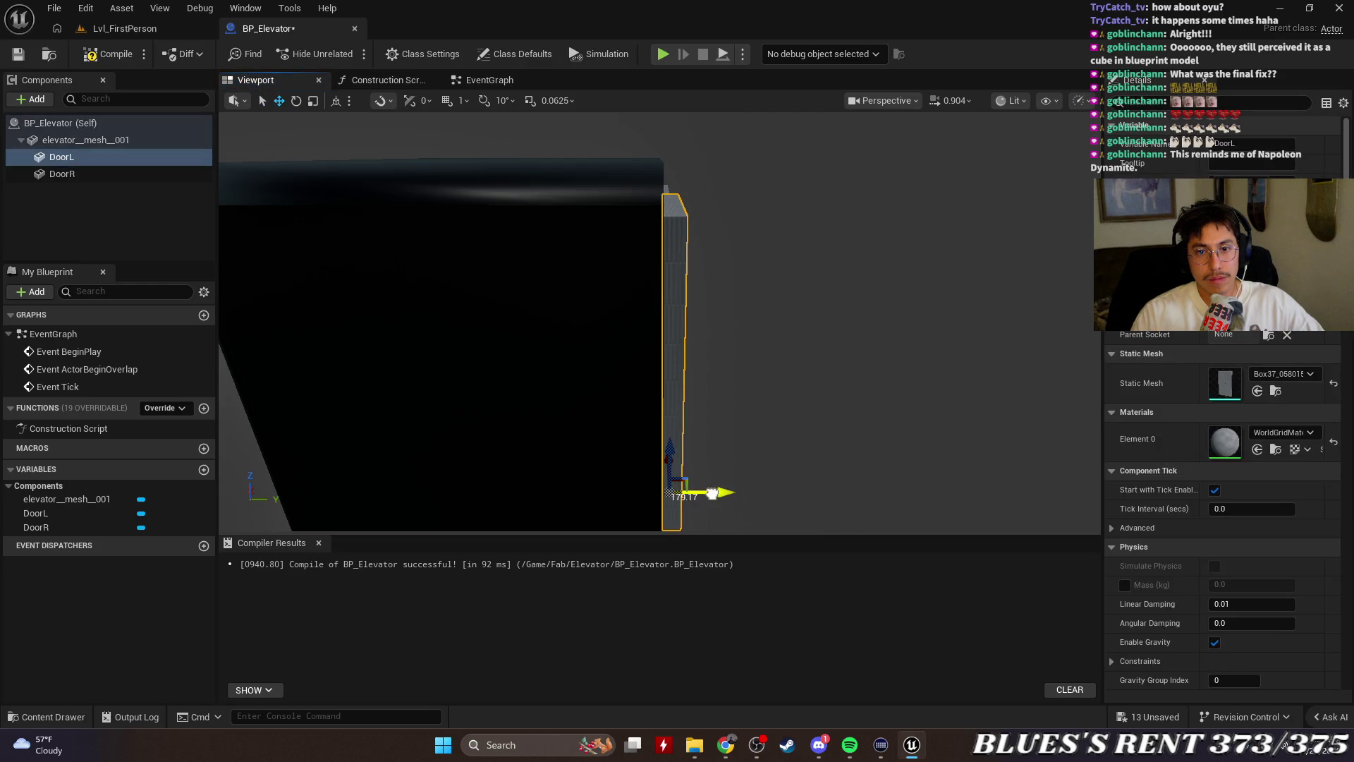
{"action": "left_click_drag", "start_coordinate": [712, 492], "coordinate": [709, 493]}
{"action": "key", "text": "f"}
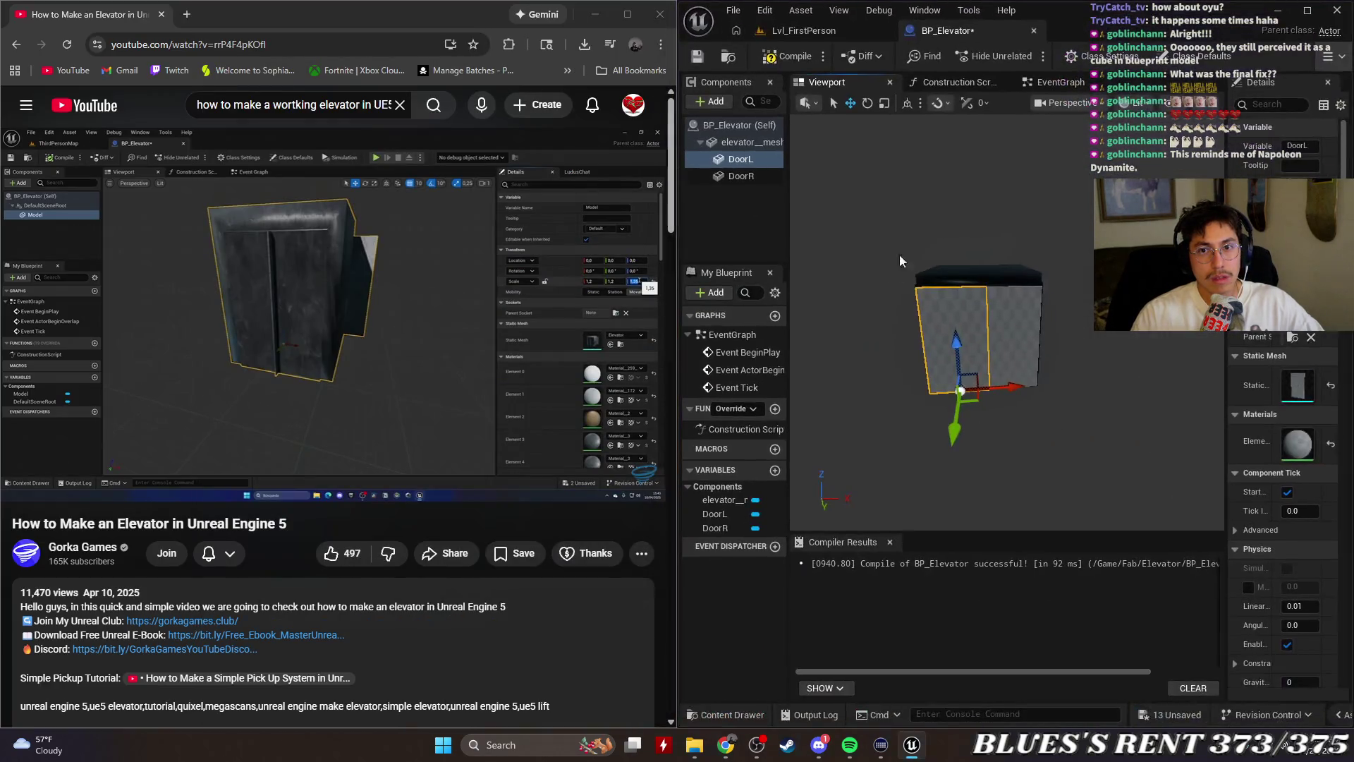
Pause the tutorial video and select the DoorR panel in the elevator view
{"action": "left_click", "coordinate": [385, 275]}
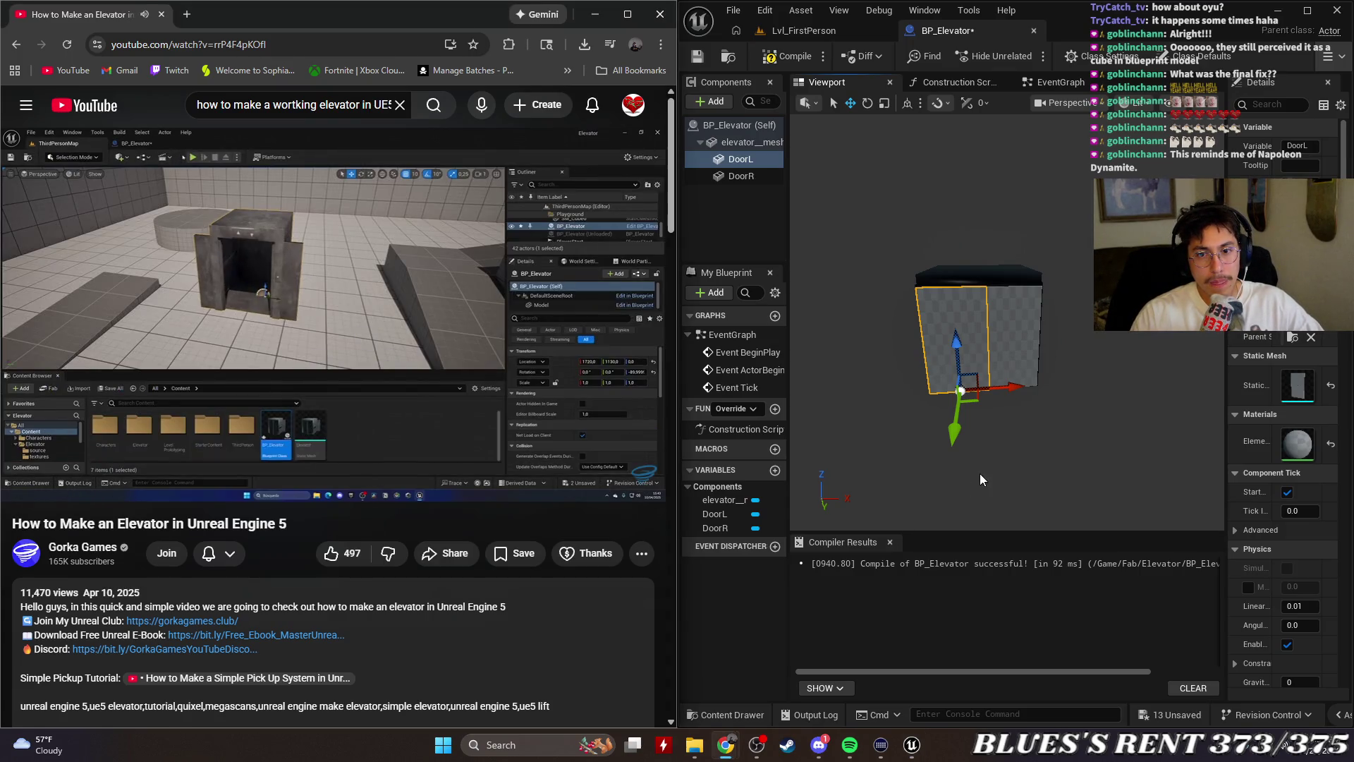
{"action": "mouse_move", "coordinate": [979, 473]}
{"action": "left_mouse_down"}
{"action": "mouse_move", "coordinate": [1030, 469]}
{"action": "mouse_move", "coordinate": [1040, 444]}
{"action": "left_mouse_up"}
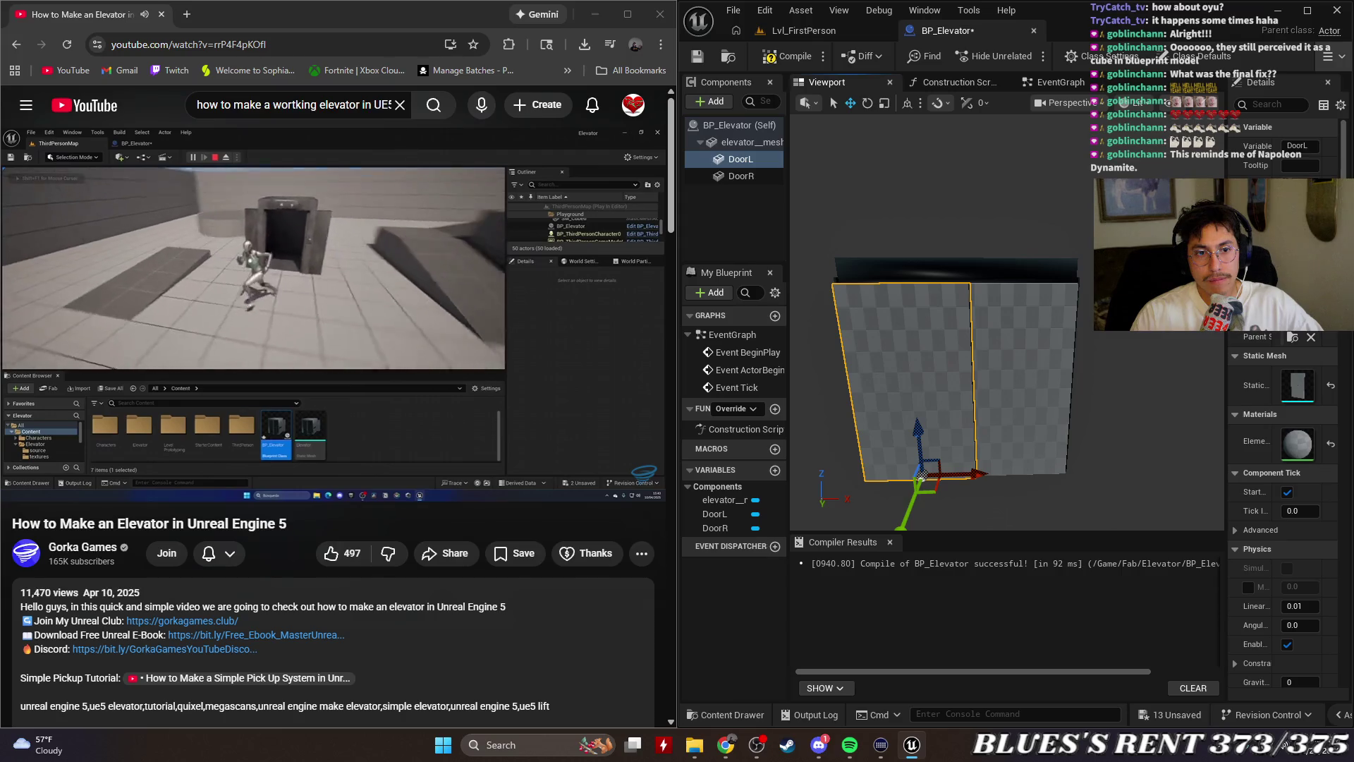
{"action": "left_click", "coordinate": [1049, 402]}
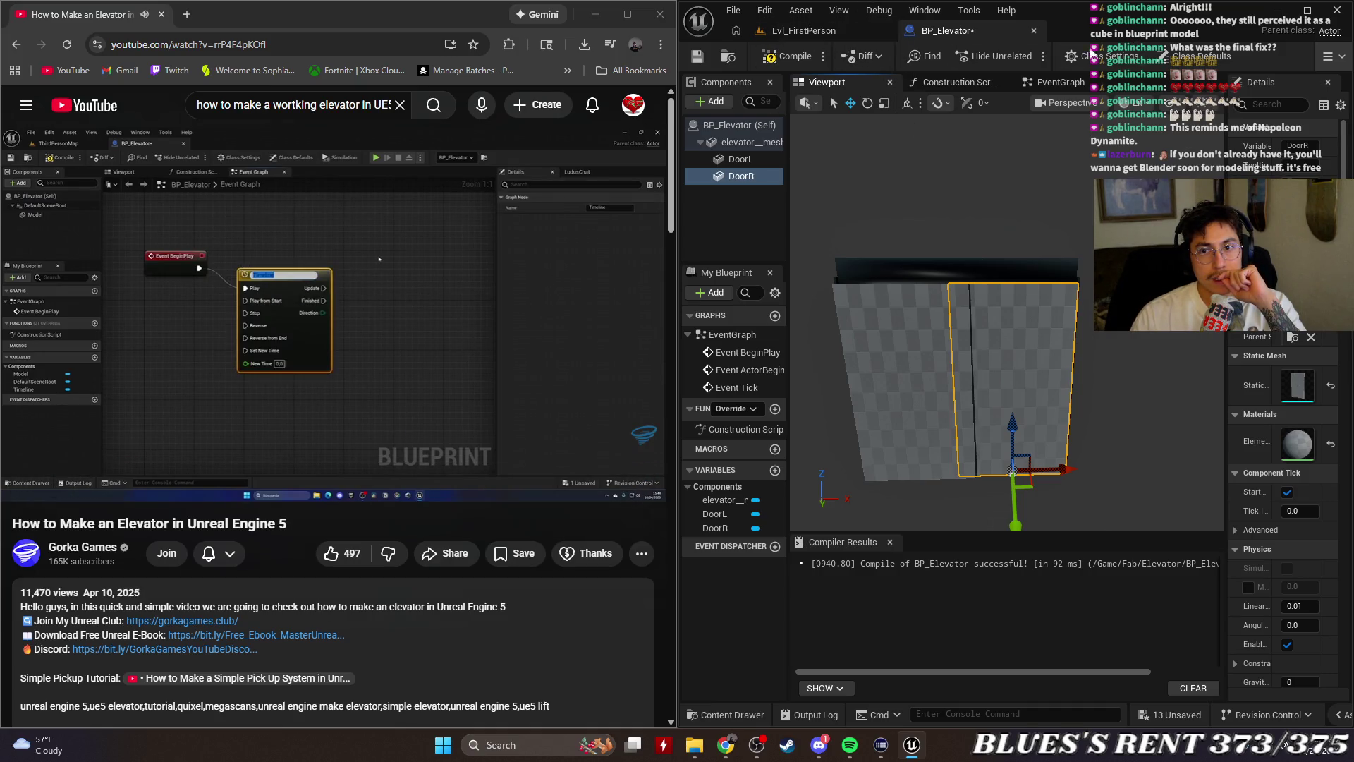
Delete the disabled overlap and Tick event nodes from the EventGraph
{"action": "left_click", "coordinate": [1046, 83]}
{"action": "left_click_drag", "start_coordinate": [1069, 337], "coordinate": [1157, 232]}
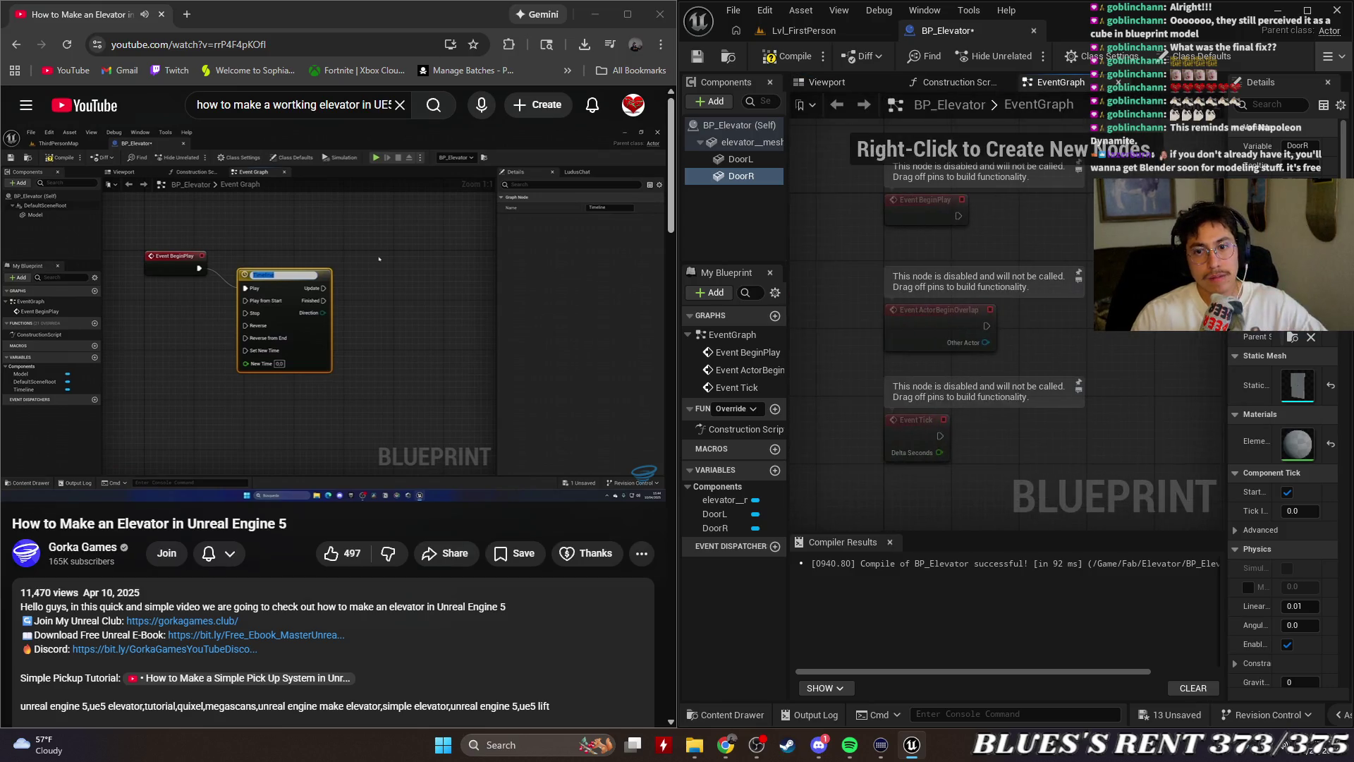
{"action": "left_click_drag", "start_coordinate": [1103, 443], "coordinate": [909, 293]}
{"action": "key", "text": "Delete"}
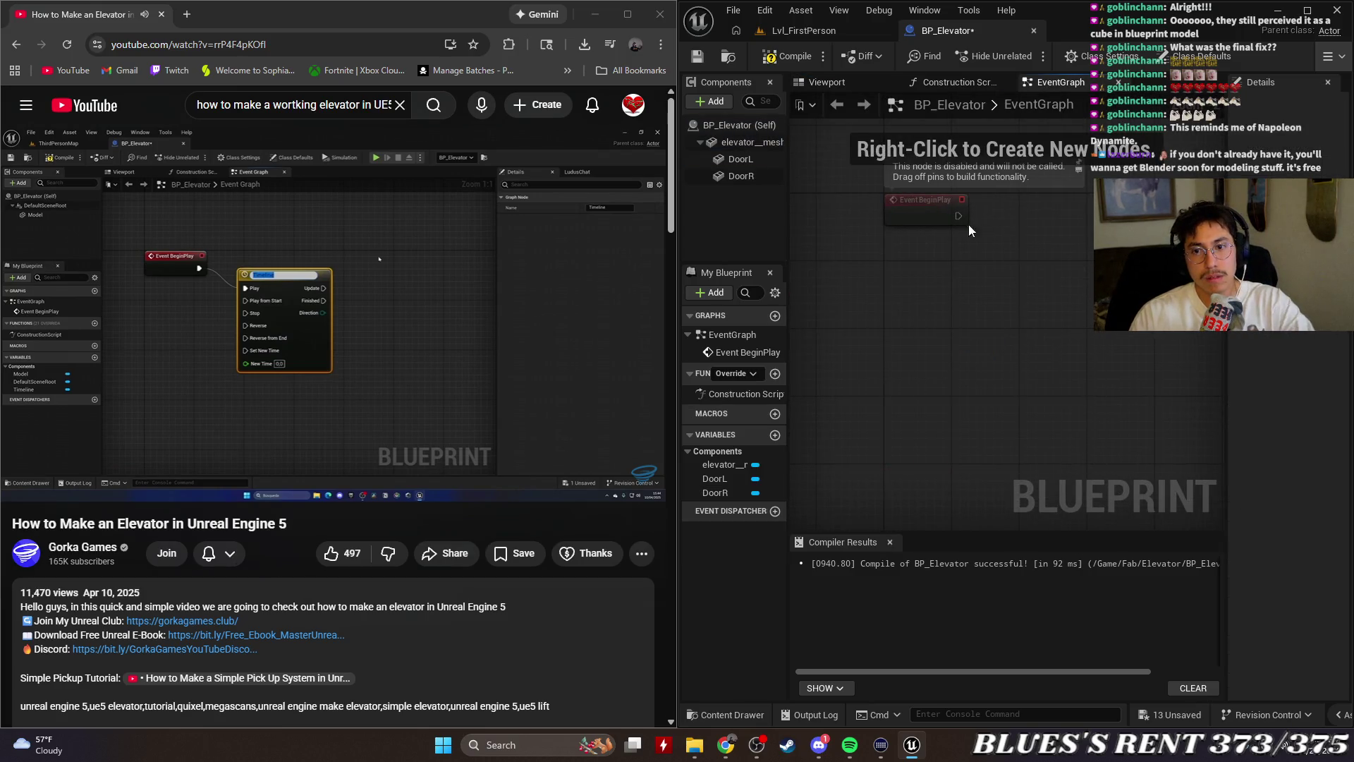
Add a Timeline named ElevatorUp off Event BeginPlay and open it
{"action": "left_click_drag", "start_coordinate": [1036, 220], "coordinate": [1035, 220]}
{"action": "type", "text": "timline"}
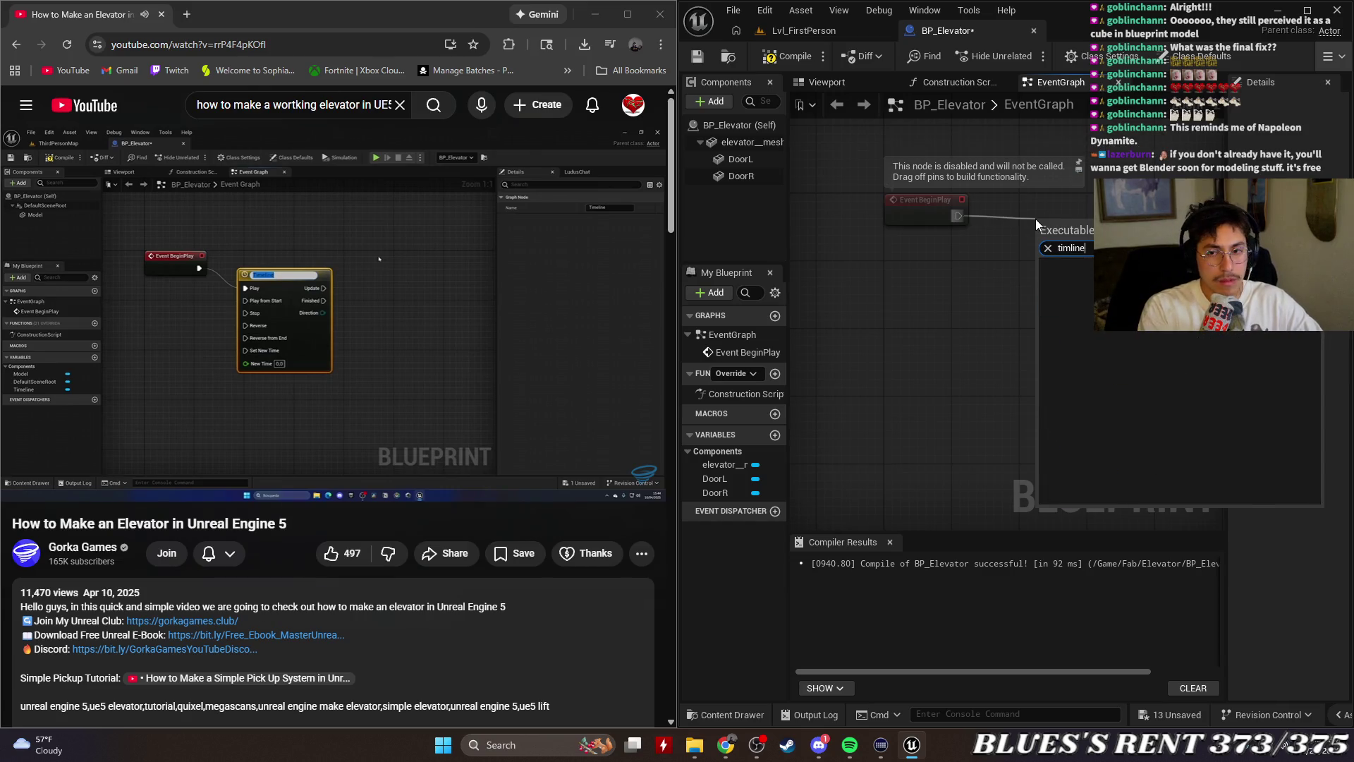
{"action": "key", "text": "BackSpace"}
{"action": "key", "text": "BackSpace"}
{"action": "key", "text": "BackSpace"}
{"action": "type", "text": "eline"}
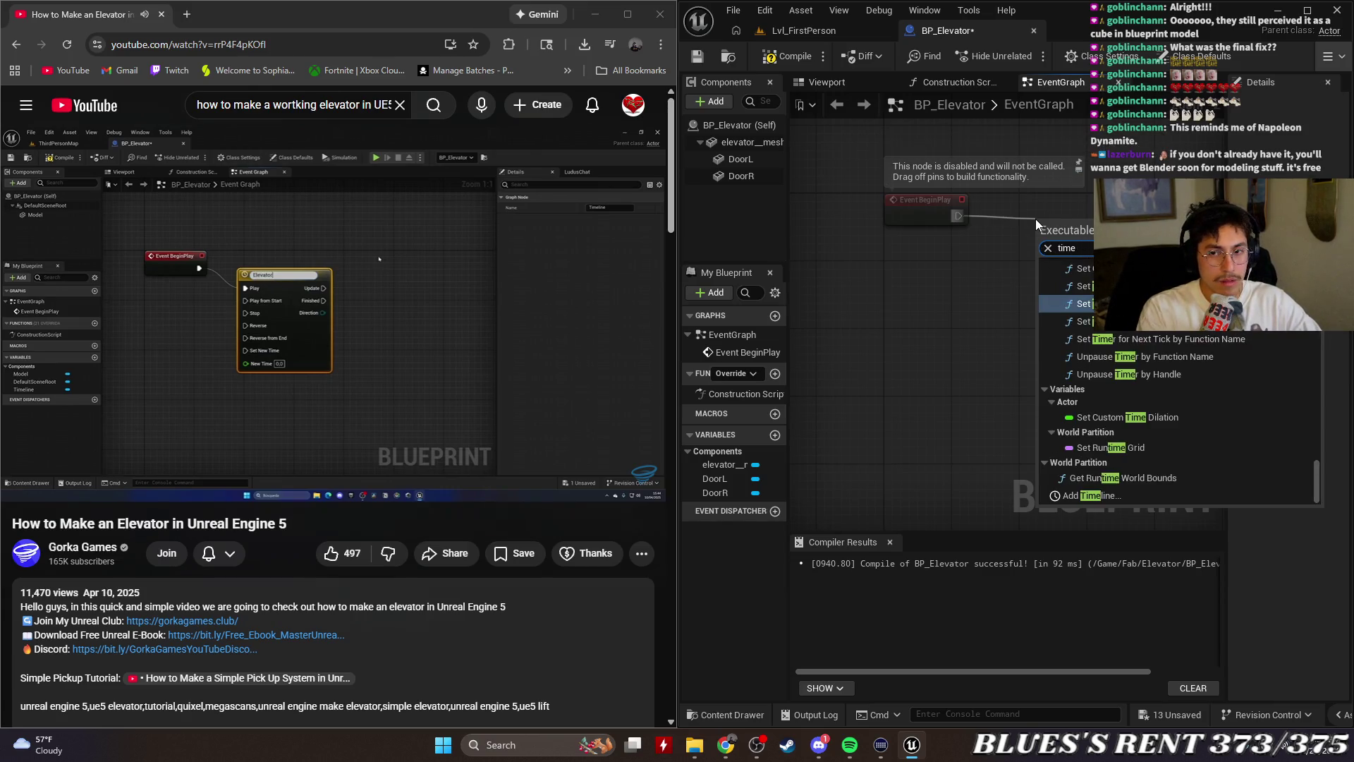
{"action": "key", "text": "Return"}
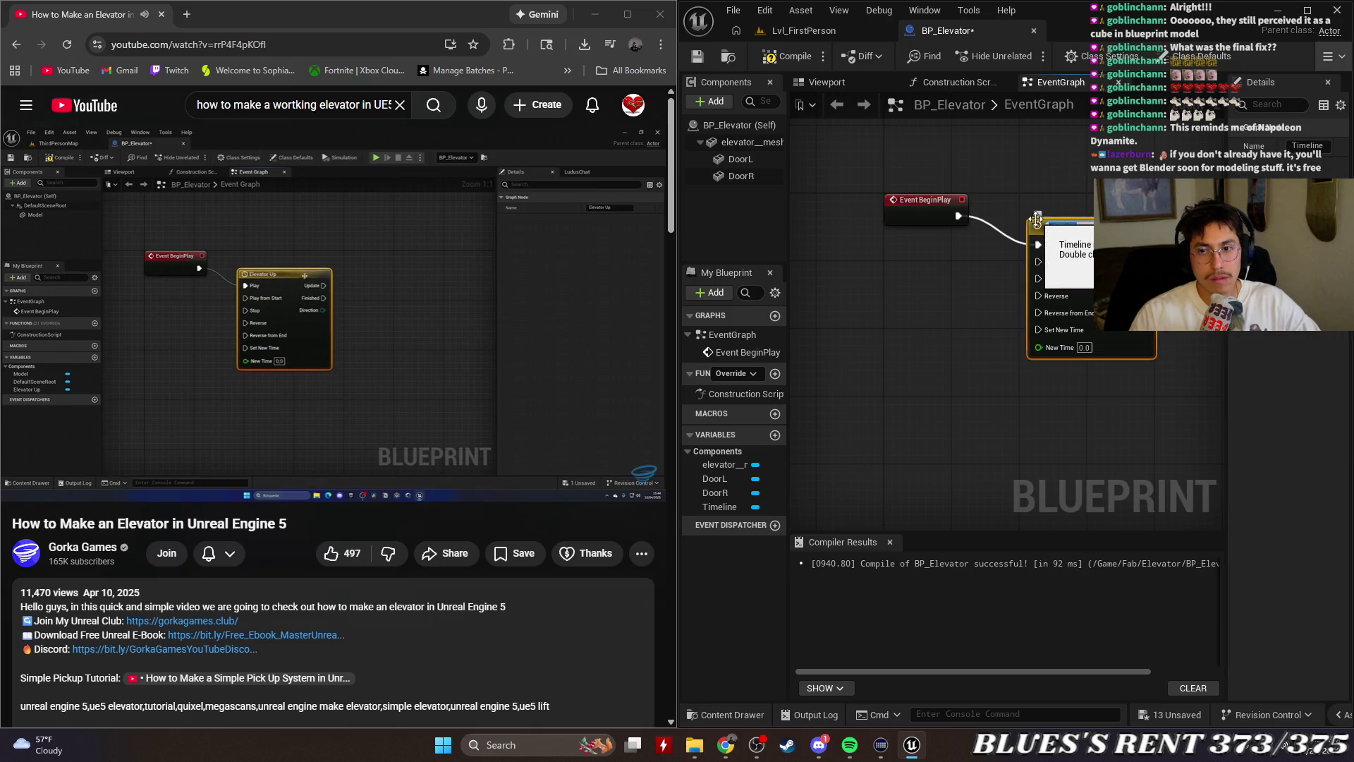
{"action": "type", "text": "ElevatorUp"}
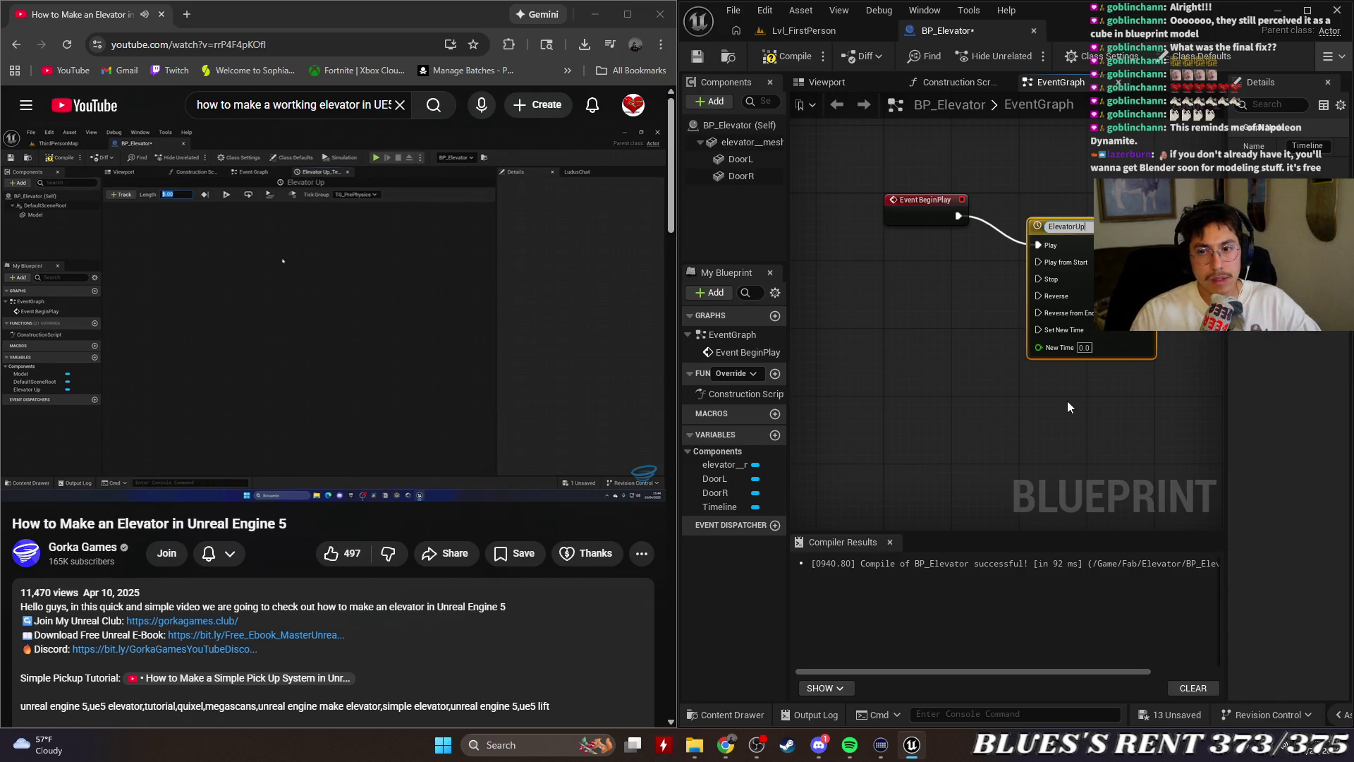
{"action": "left_click", "coordinate": [1084, 391]}
{"action": "left_click_drag", "start_coordinate": [1061, 225], "coordinate": [1062, 199]}
{"action": "double_click", "coordinate": [1055, 200]}
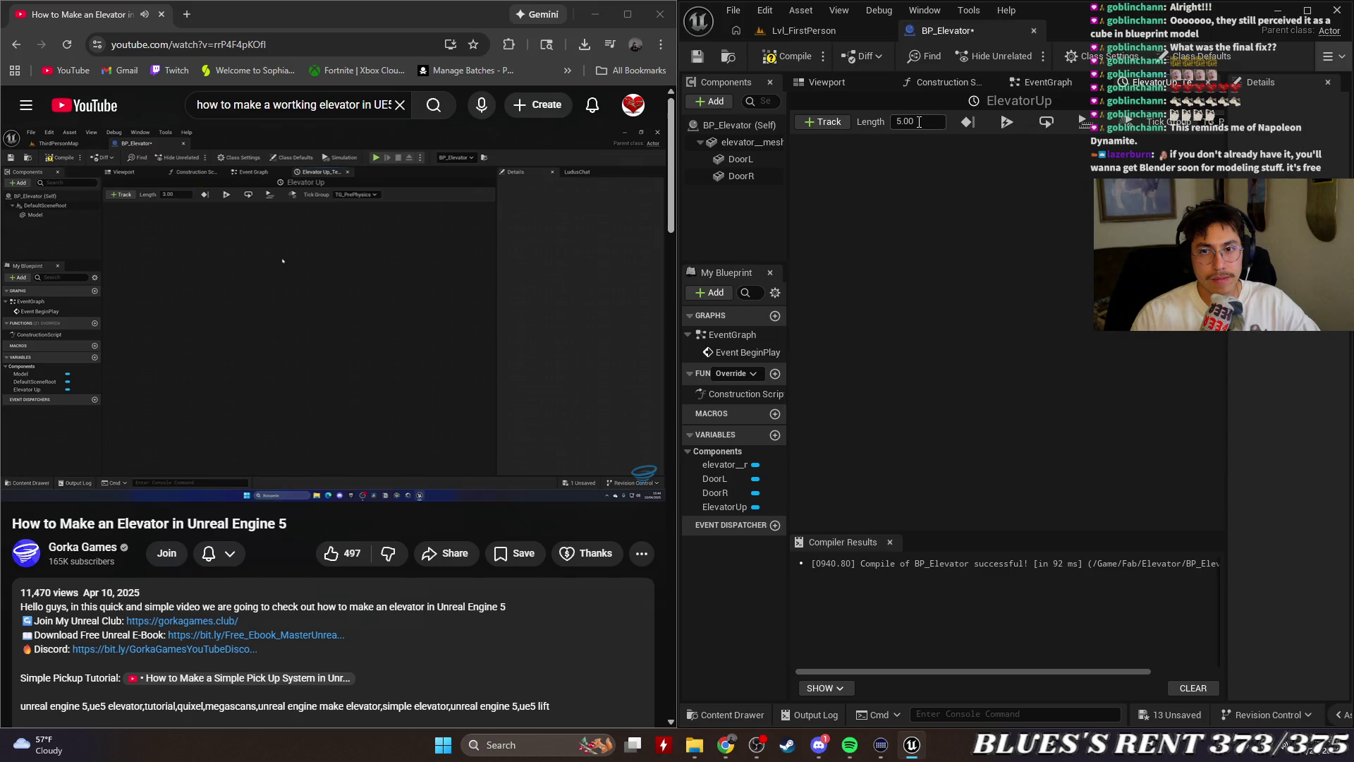
Add a float track named 'Elevator Height' to the ElevatorUp timeline
{"action": "left_click", "coordinate": [823, 121]}
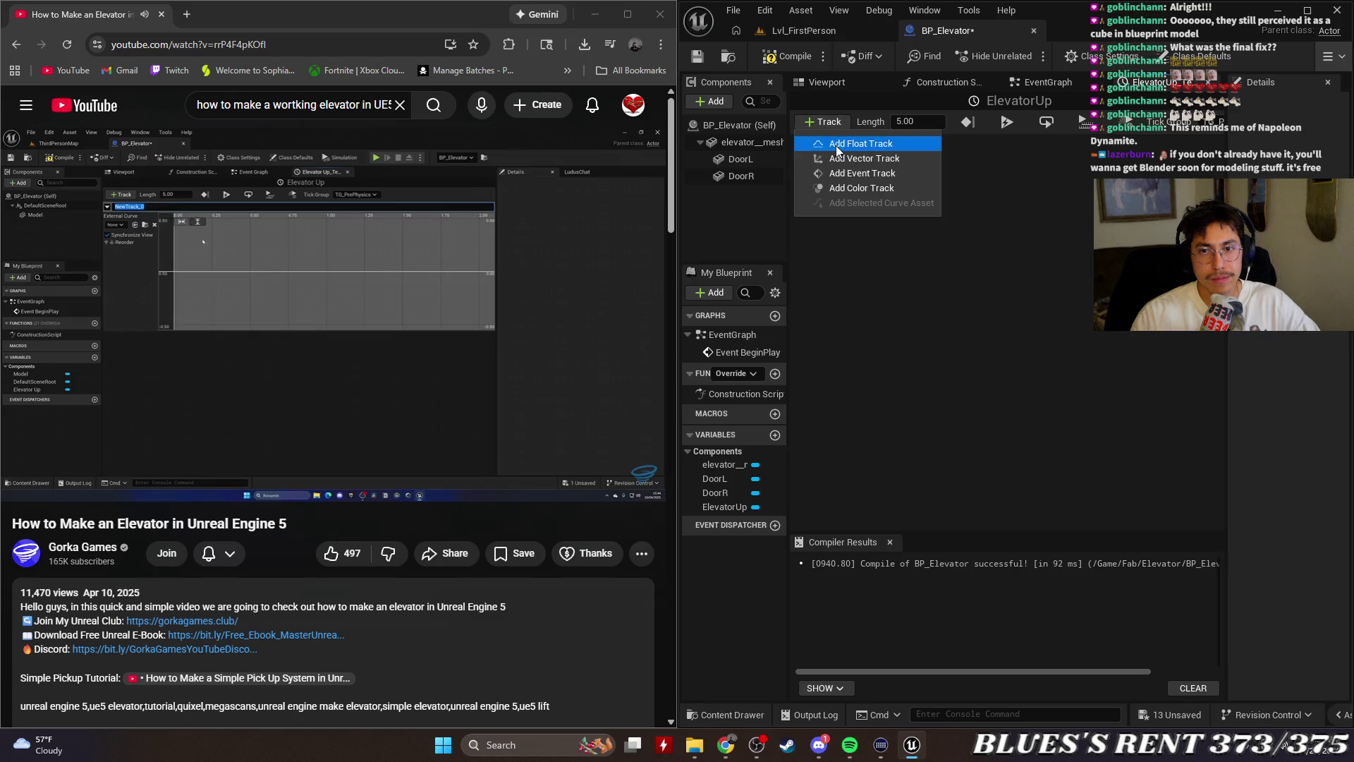
{"action": "left_click", "coordinate": [835, 144]}
{"action": "type", "text": "E"}
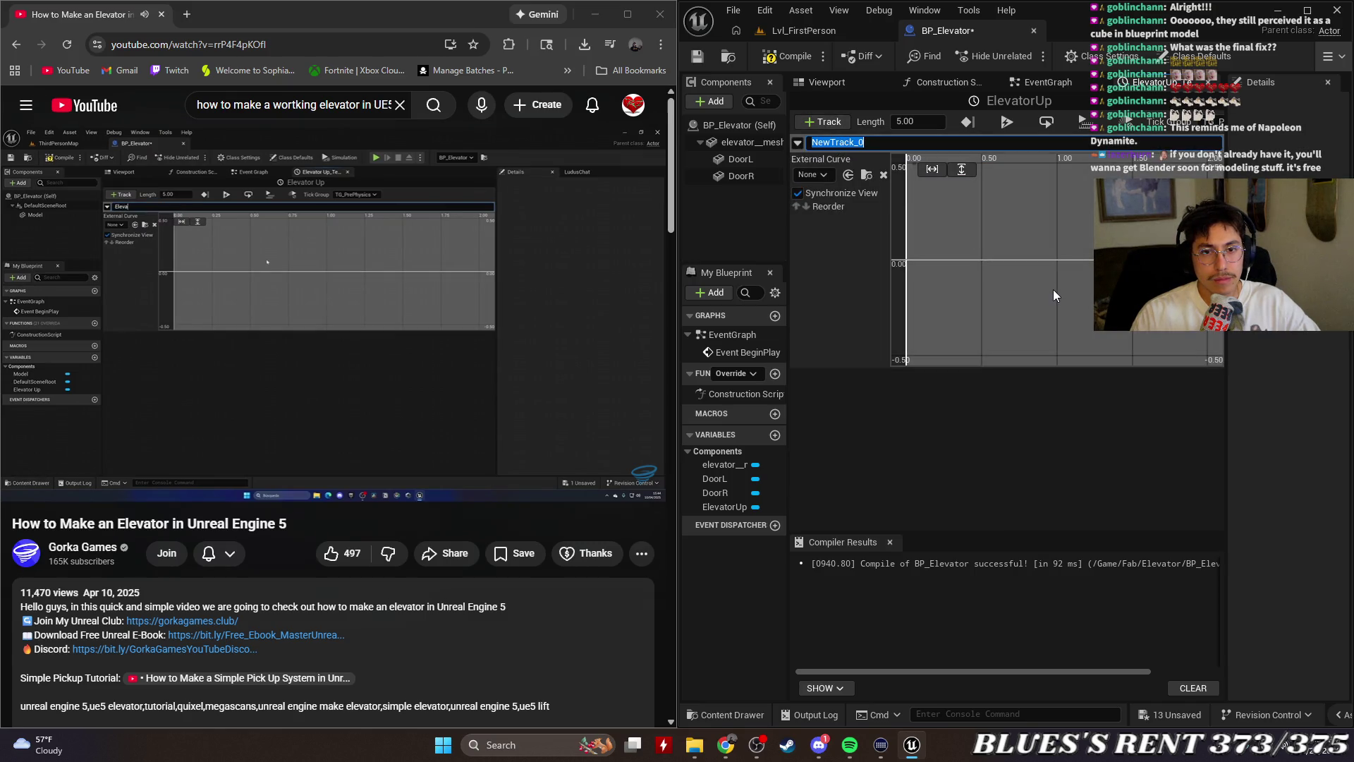
{"action": "type", "text": "le"}
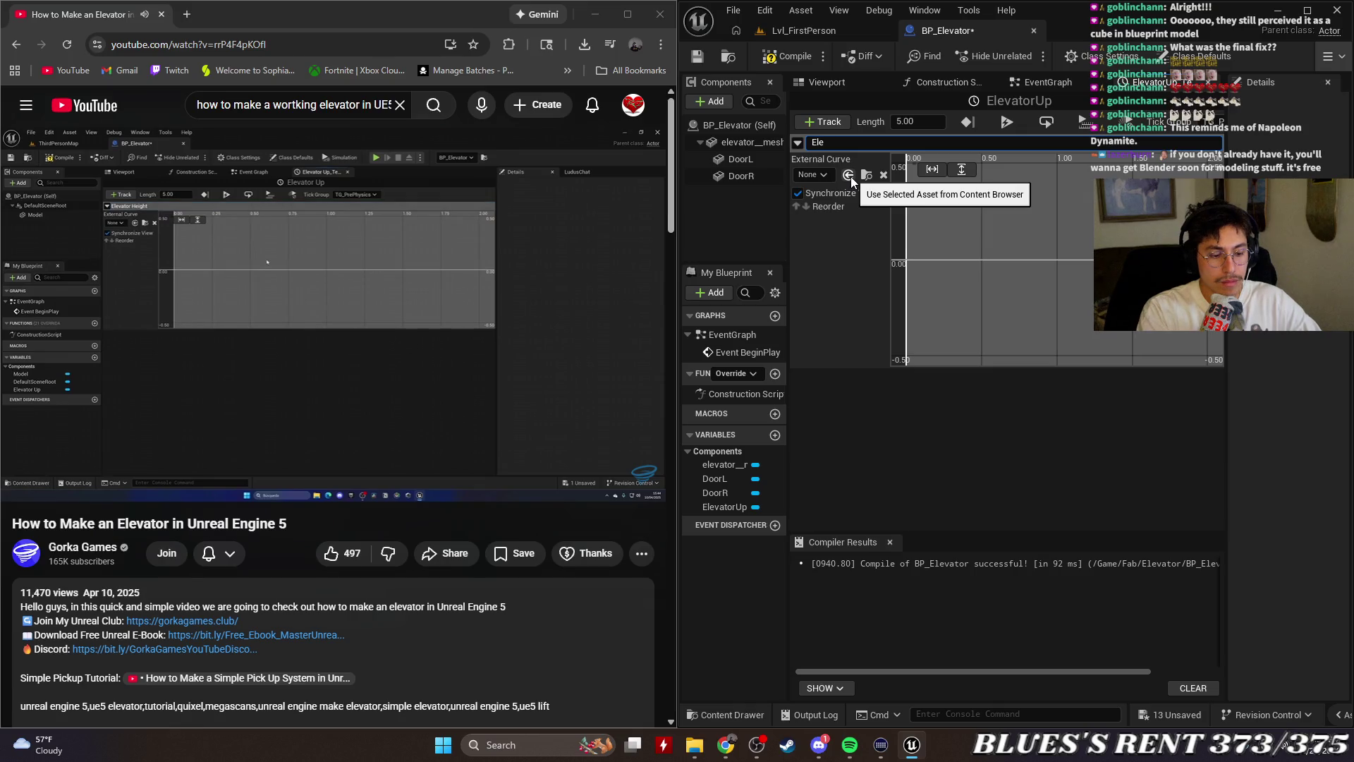
{"action": "type", "text": "vator Height"}
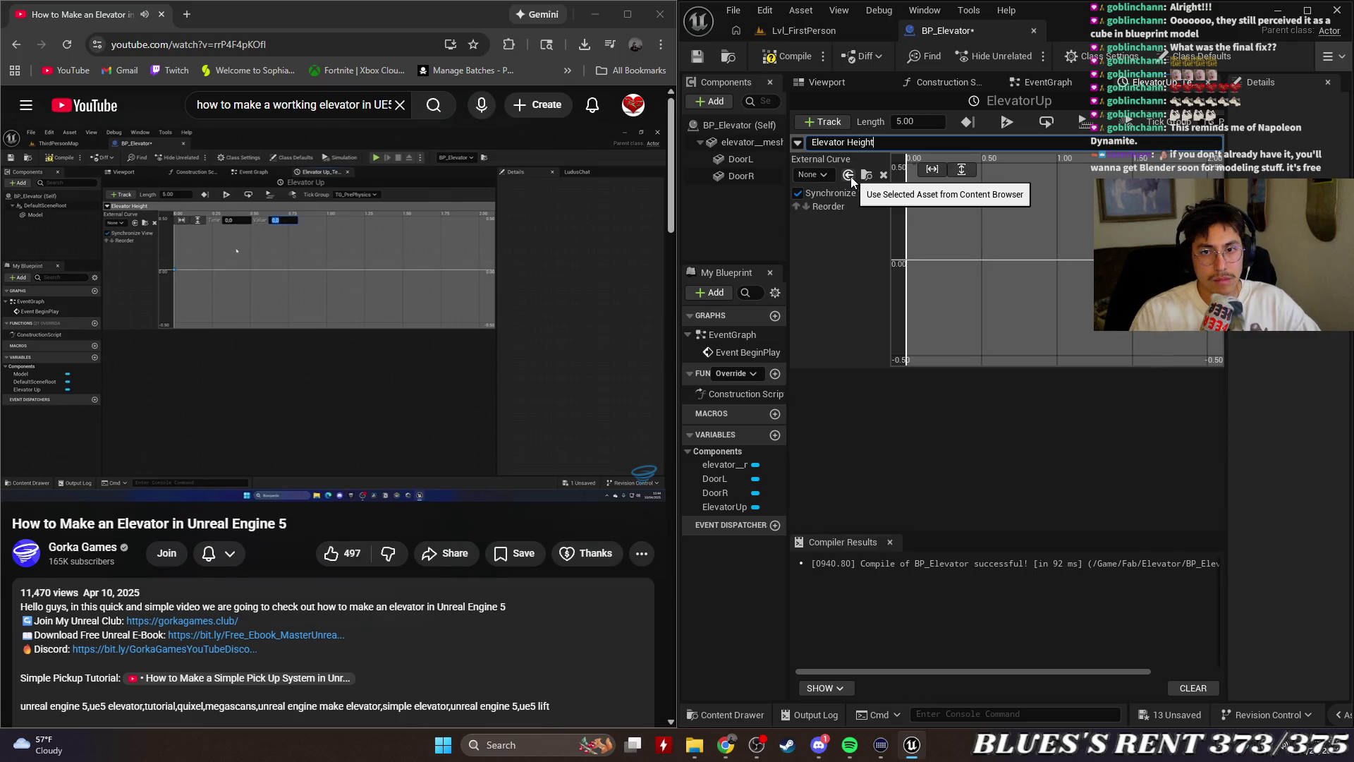
{"action": "key", "text": "Return"}
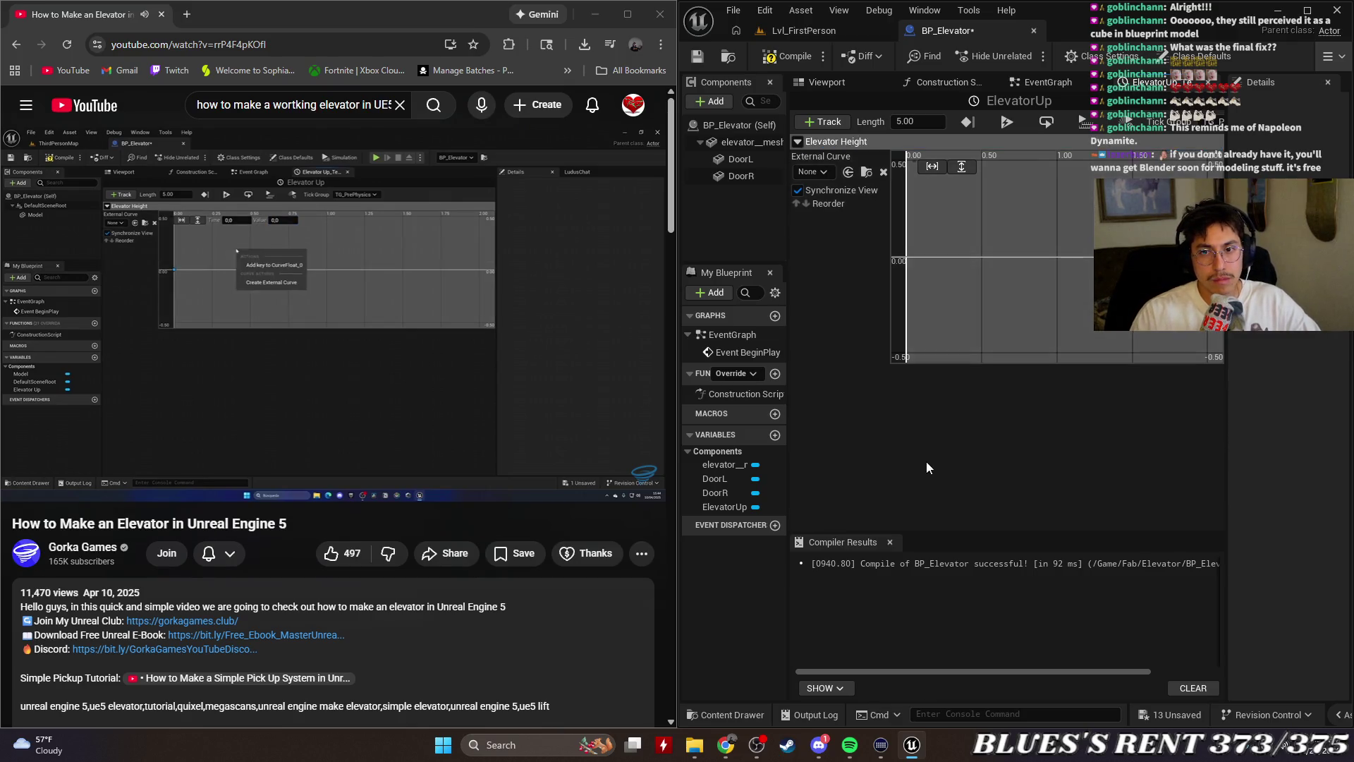
Key the Elevator Height curve at time 0 value 0 and time 5 value 1, fit it, and recompile
{"action": "right_click", "coordinate": [906, 259]}
{"action": "left_click", "coordinate": [933, 289]}
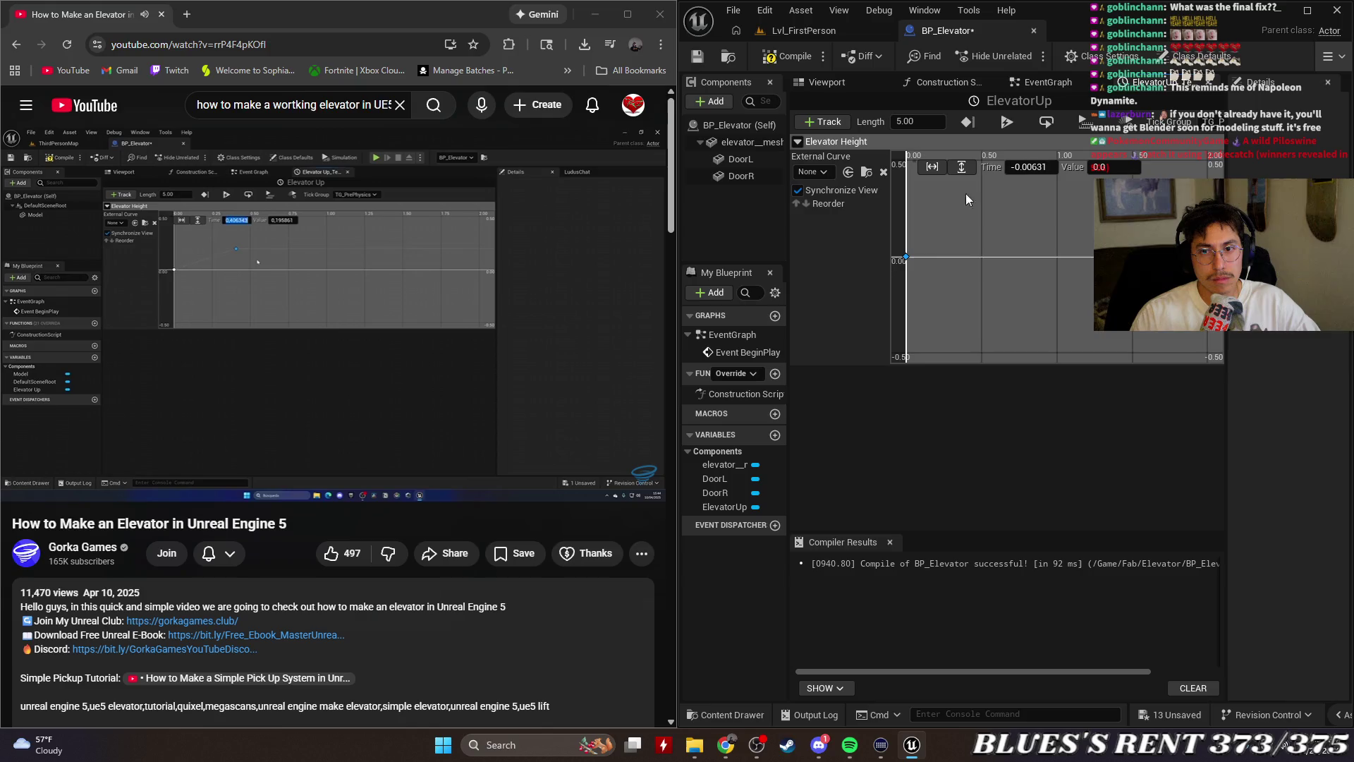
{"action": "type", "text": "0"}
{"action": "key", "text": "Return"}
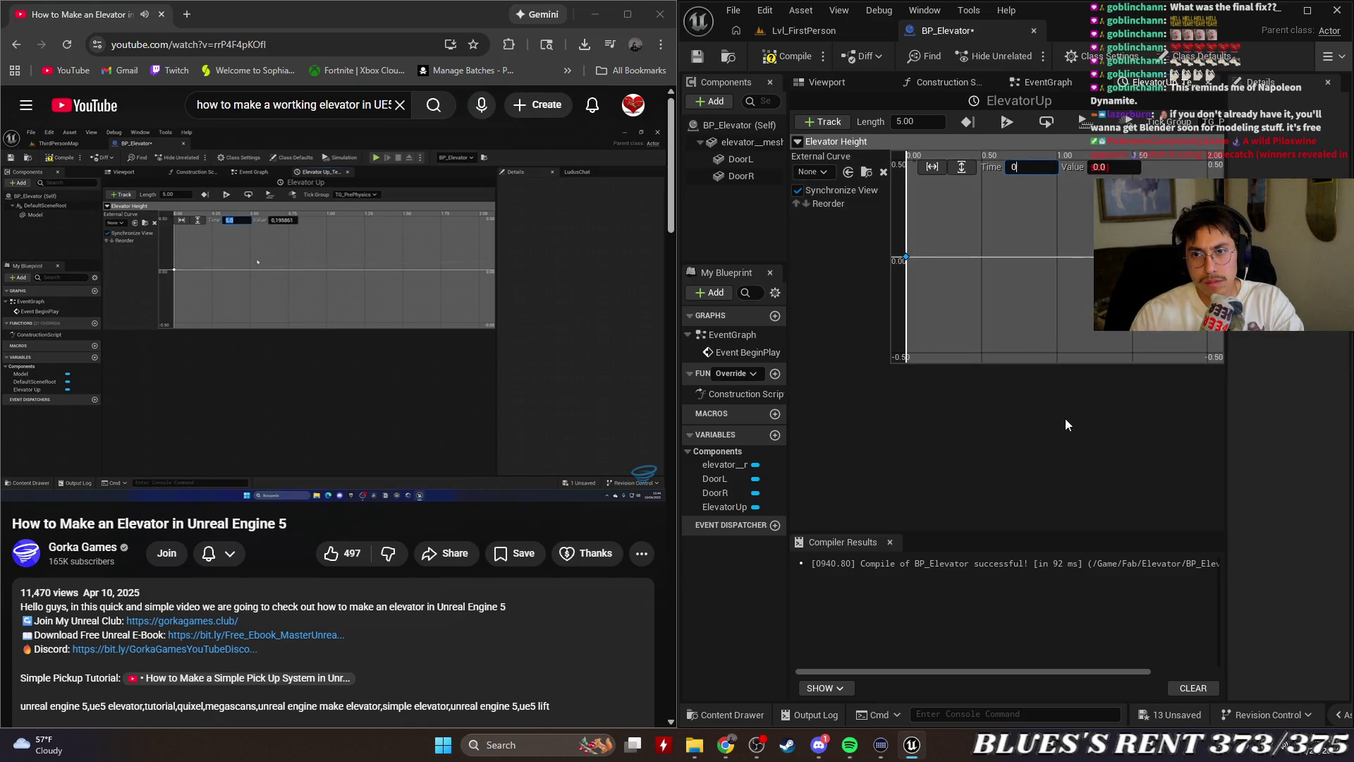
{"action": "left_click_drag", "start_coordinate": [1108, 285], "coordinate": [926, 358]}
{"action": "scroll", "coordinate": [1065, 274], "scroll_direction": "down", "scroll_amount": 5}
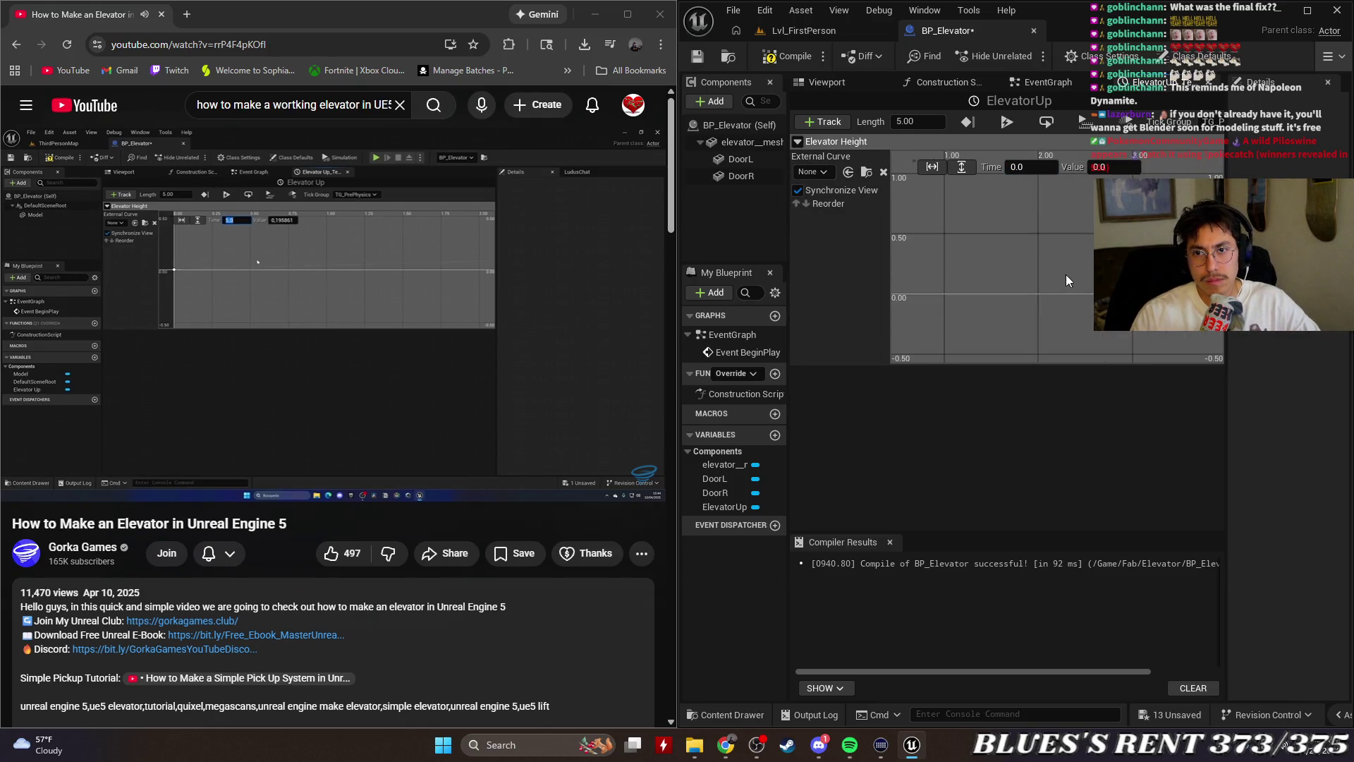
{"action": "left_click", "coordinate": [1130, 248], "text": "shift"}
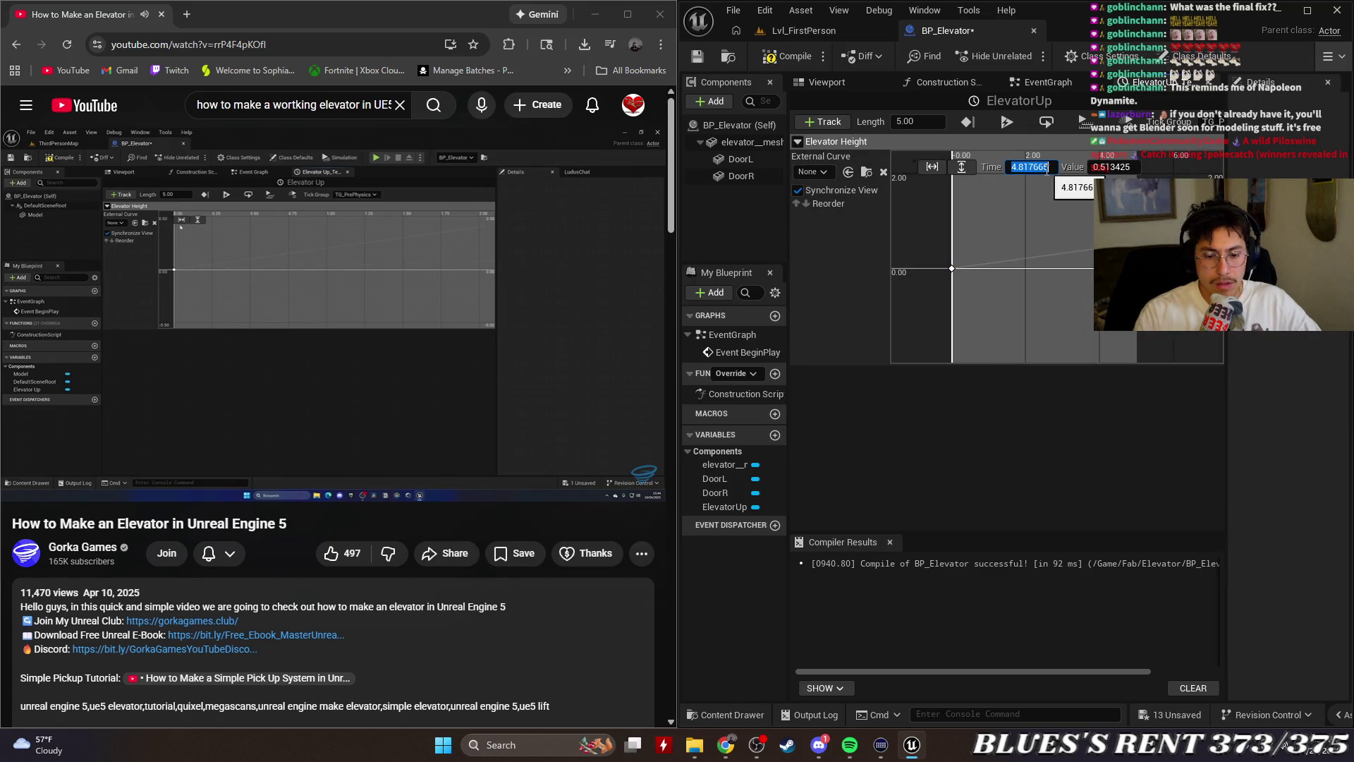
{"action": "key", "text": "Tab"}
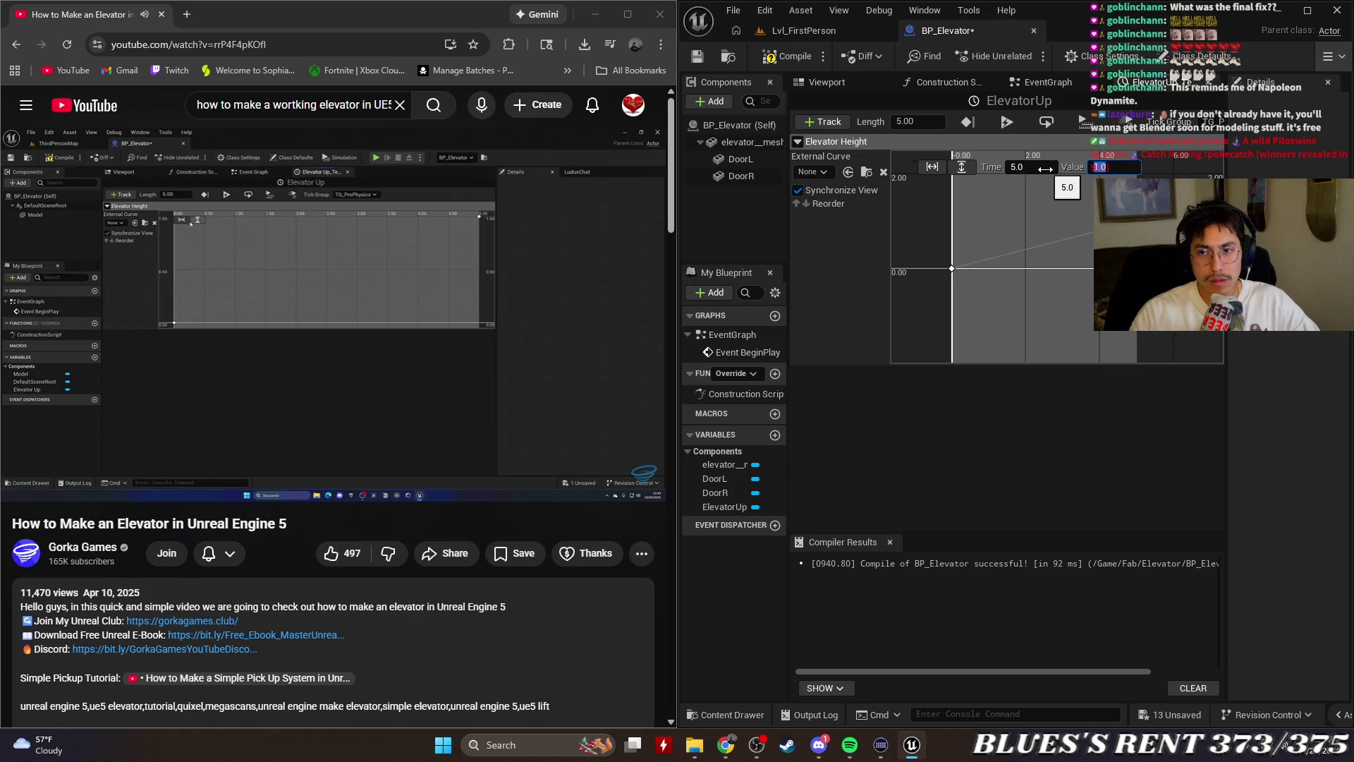
{"action": "left_click", "coordinate": [931, 166]}
{"action": "left_click", "coordinate": [953, 168]}
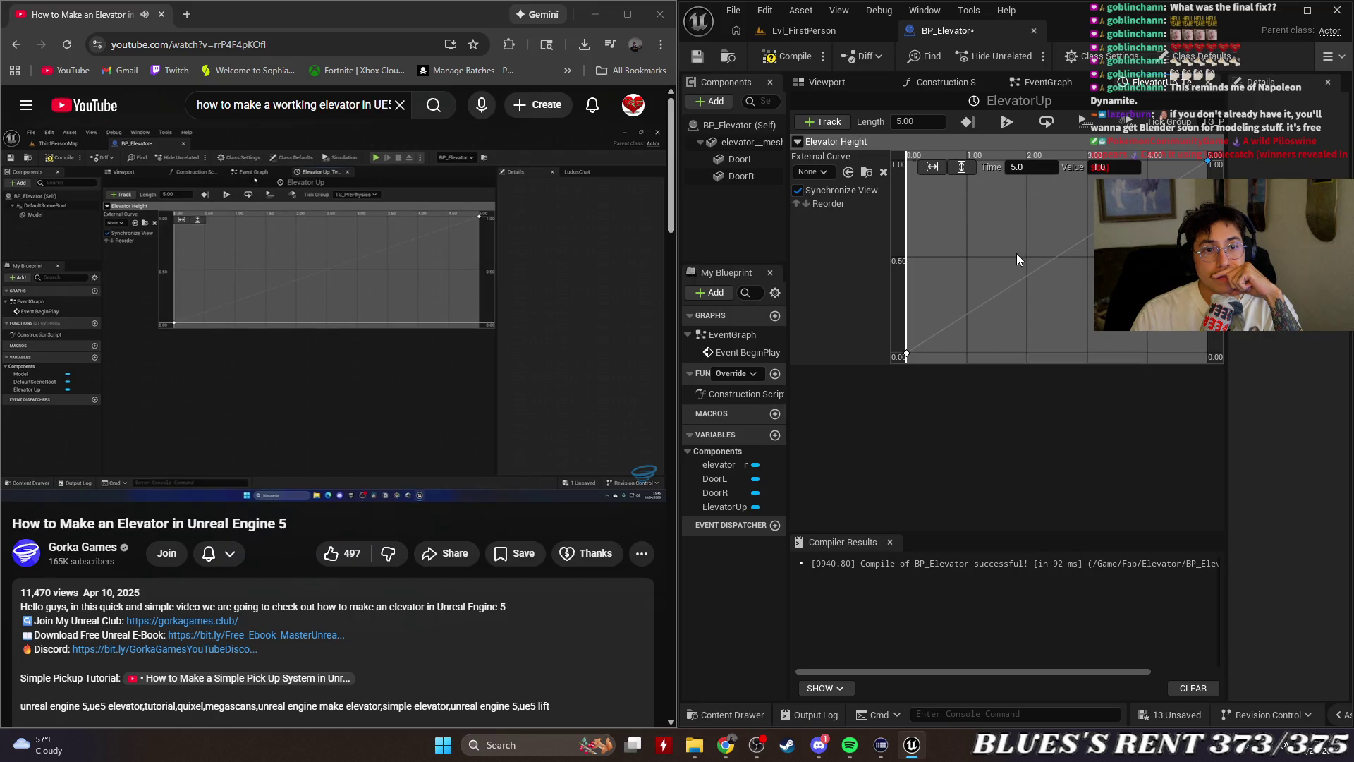
{"action": "left_click", "coordinate": [790, 62]}
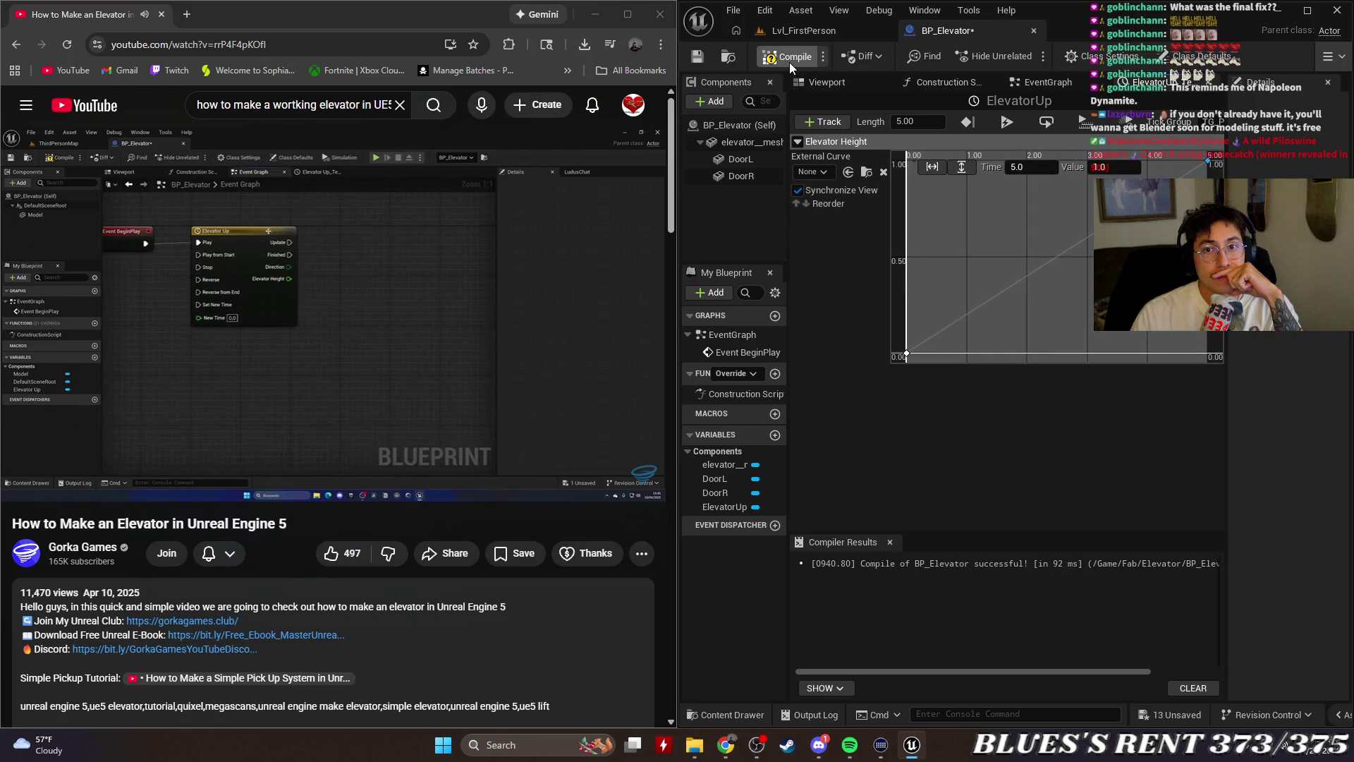
Save BP_Elevator and pan its event graph to Event BeginPlay
{"action": "left_click", "coordinate": [705, 57]}
{"action": "left_click", "coordinate": [1042, 86]}
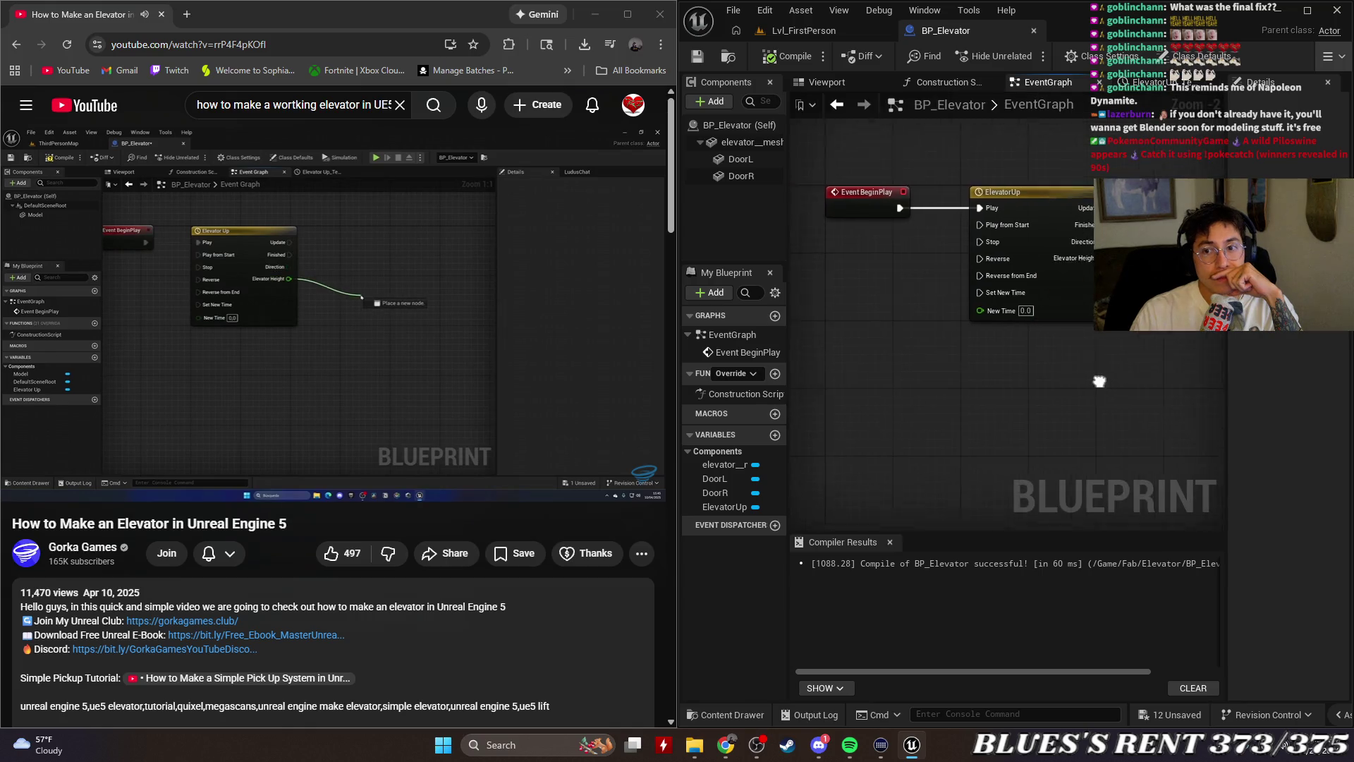
{"action": "left_click_drag", "start_coordinate": [1098, 378], "coordinate": [909, 393]}
{"action": "left_click_drag", "start_coordinate": [962, 294], "coordinate": [1105, 314]}
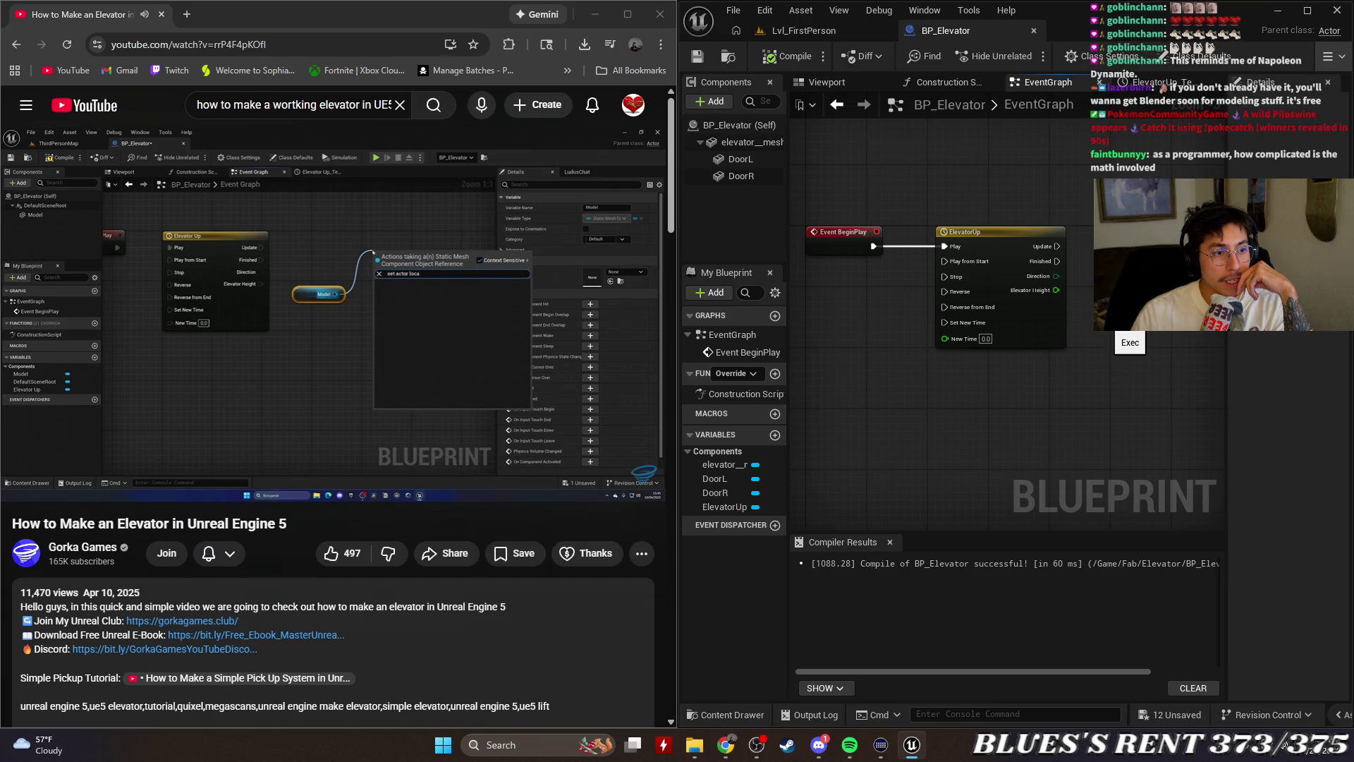
Pause the tutorial after comparing, then return to the Lvl_FirstPerson level editor
{"action": "left_click", "coordinate": [310, 354]}
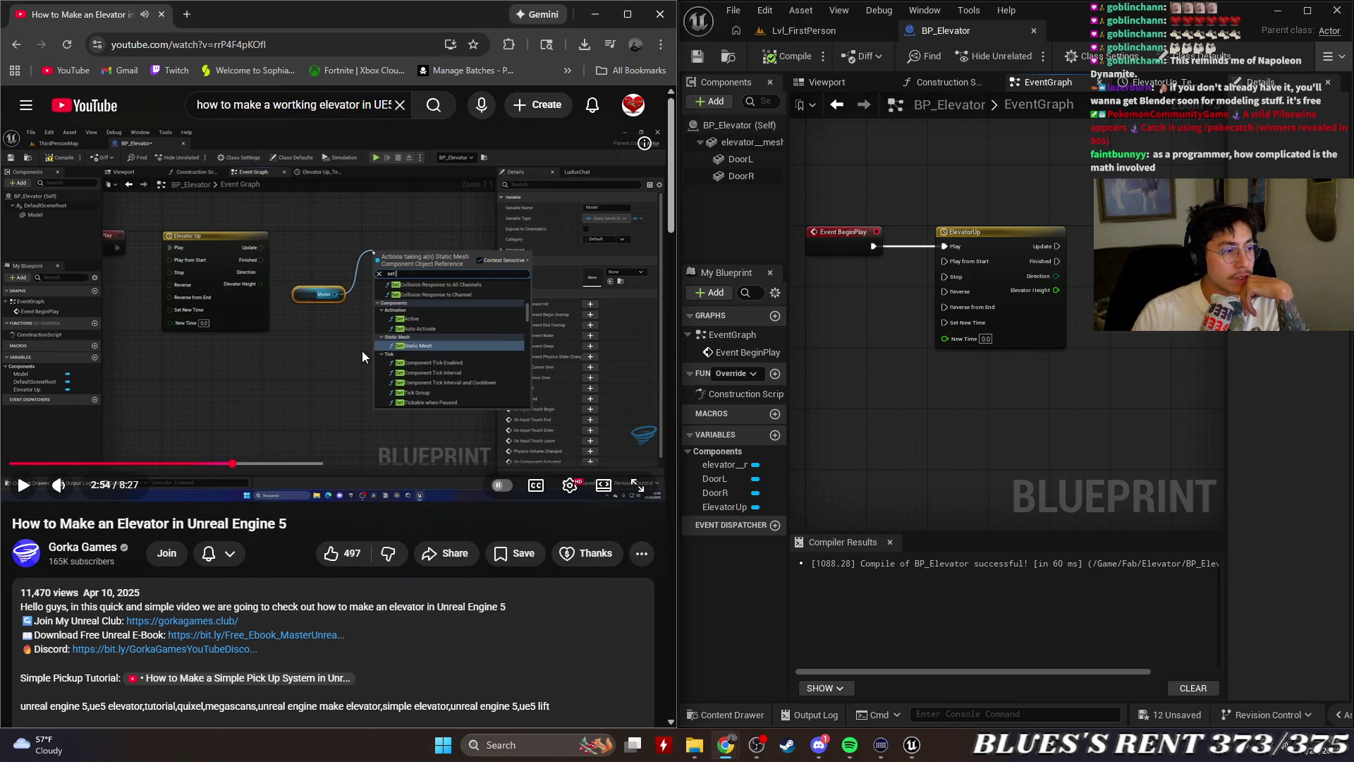
{"action": "left_click", "coordinate": [421, 340]}
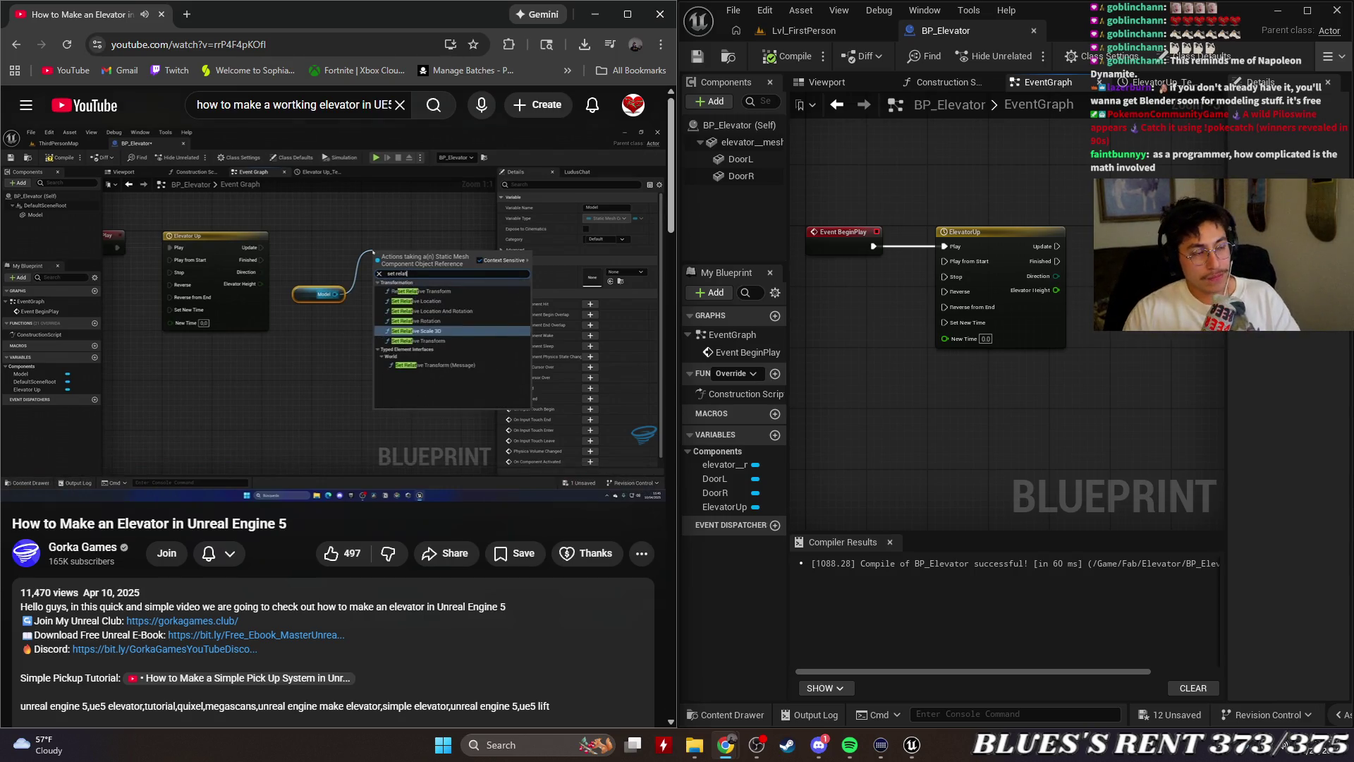
{"action": "left_click", "coordinate": [456, 323]}
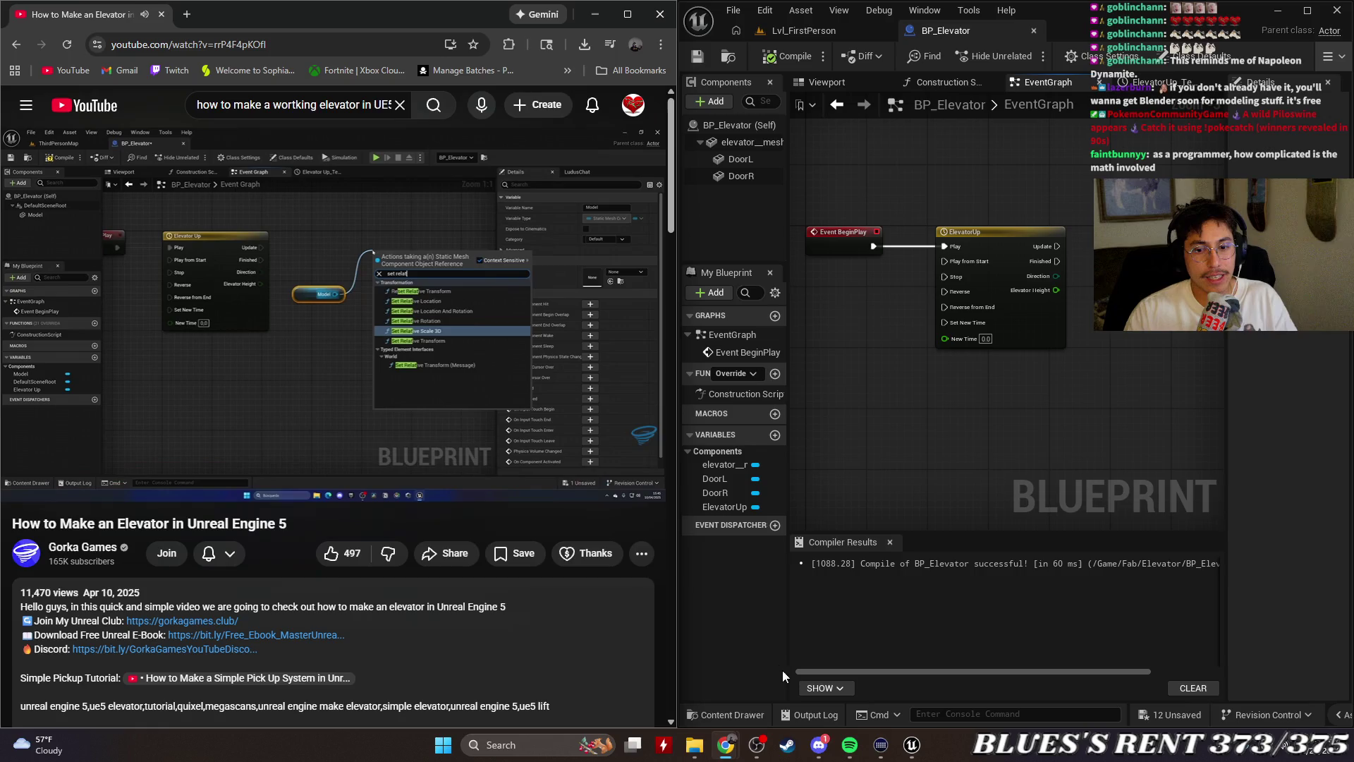
{"action": "left_click", "coordinate": [912, 741]}
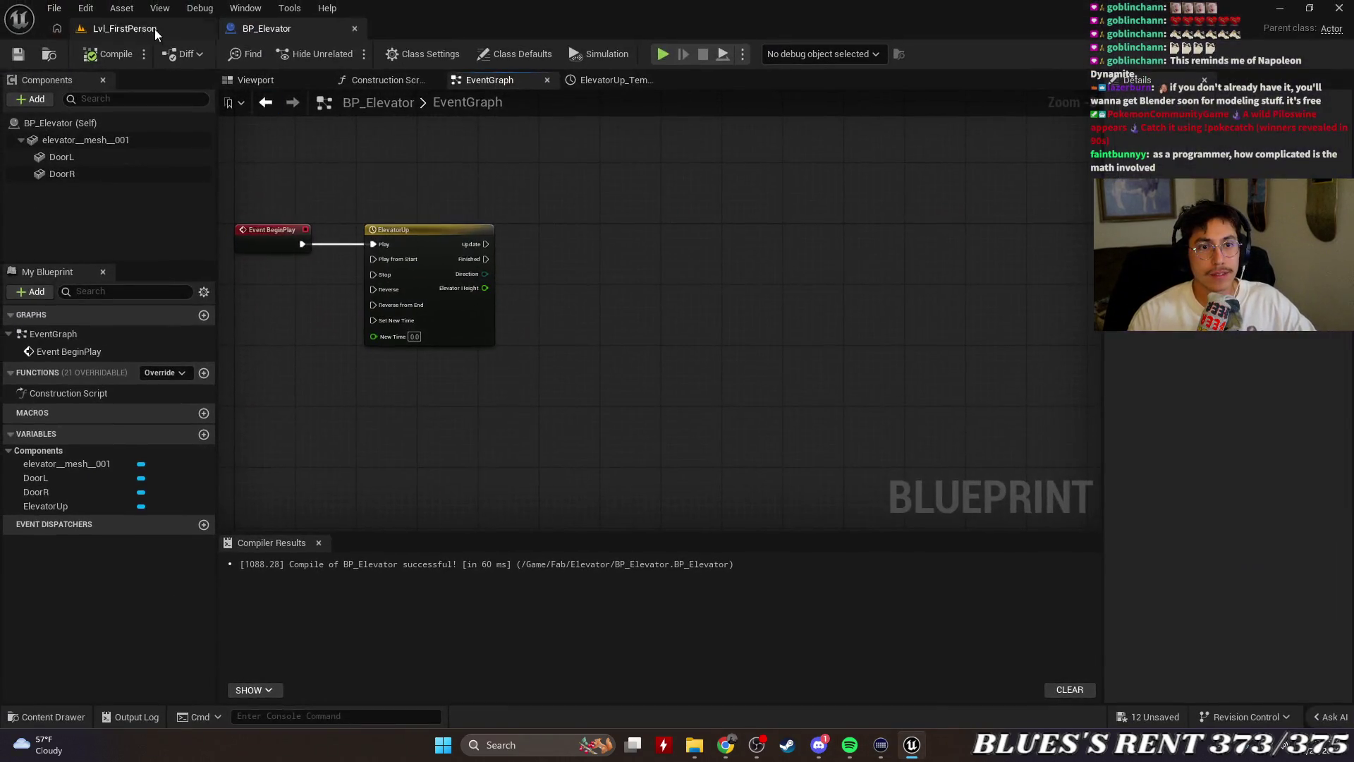
{"action": "left_click", "coordinate": [154, 28]}
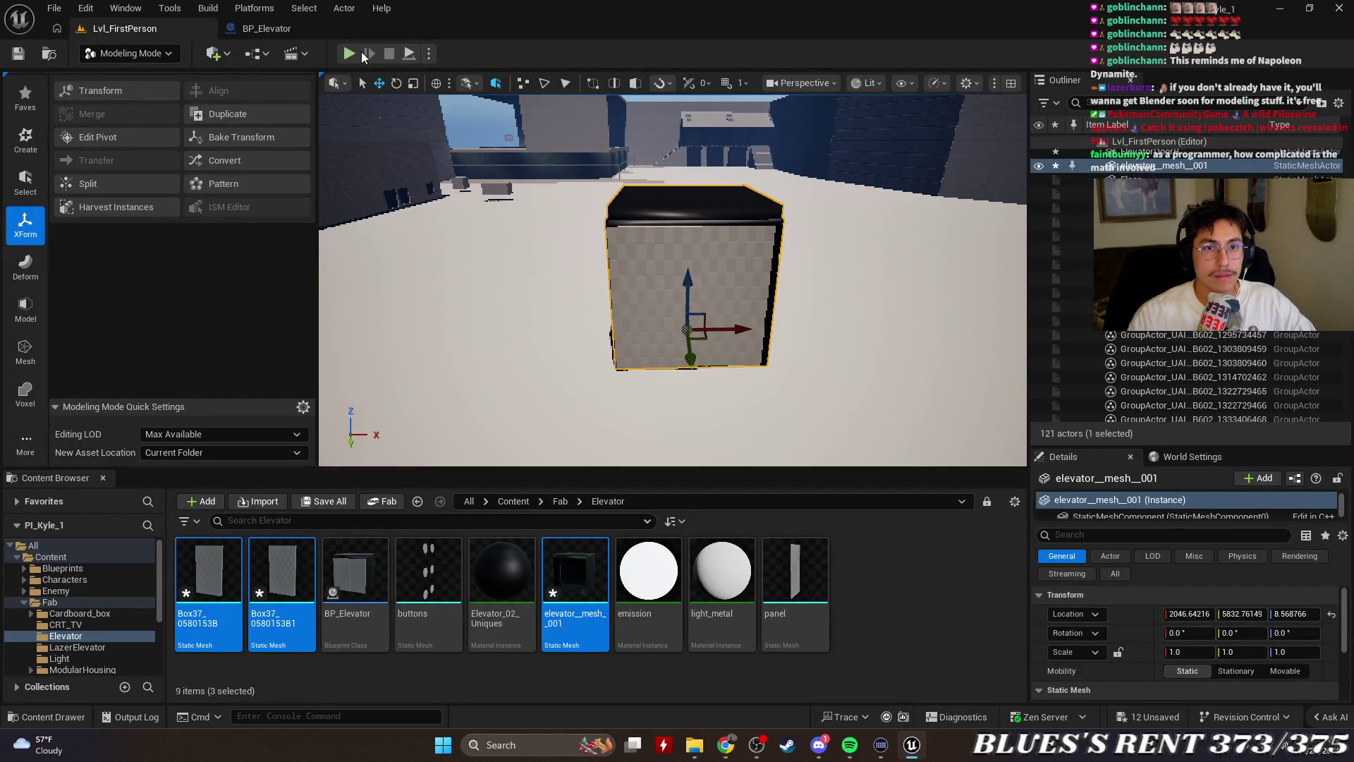
{"action": "left_click", "coordinate": [354, 49]}
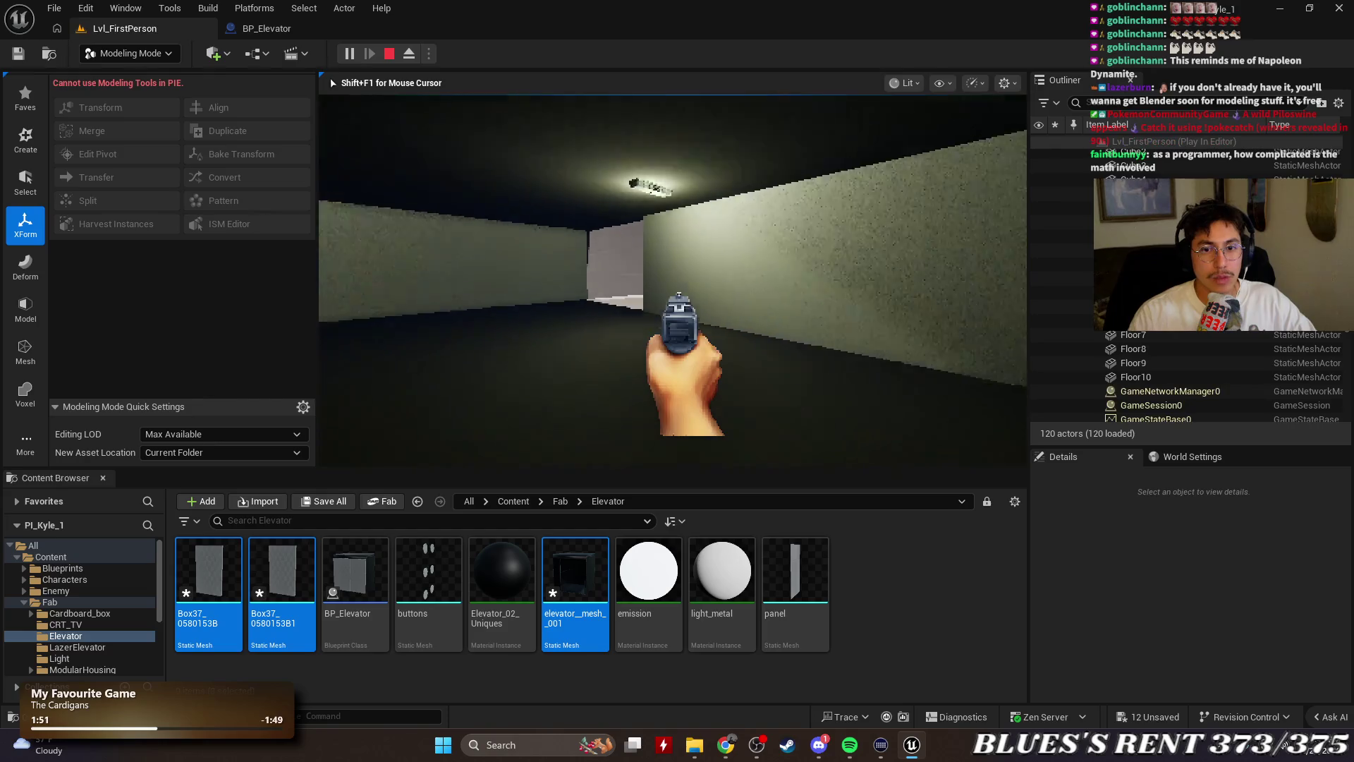
{"action": "key", "text": "w"}
{"action": "key", "text": "e"}
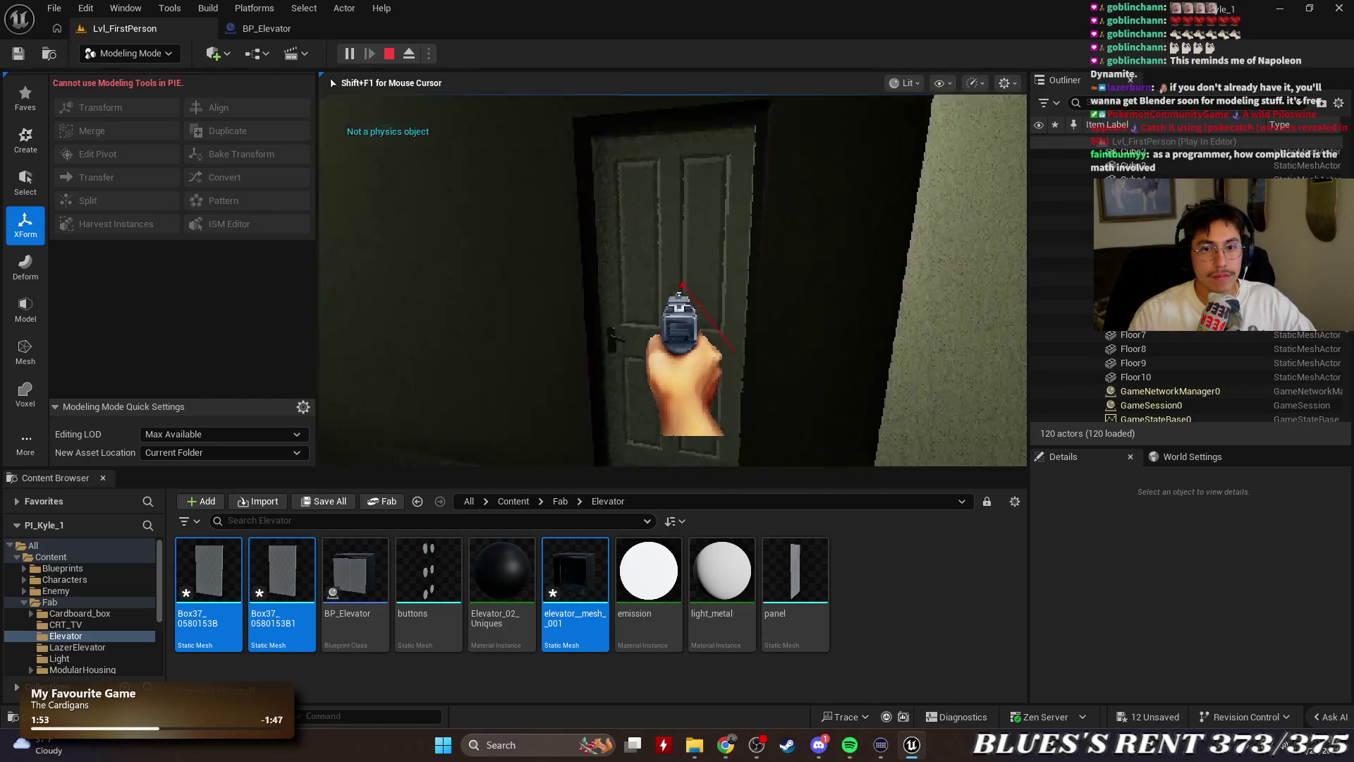
{"action": "key", "text": "w"}
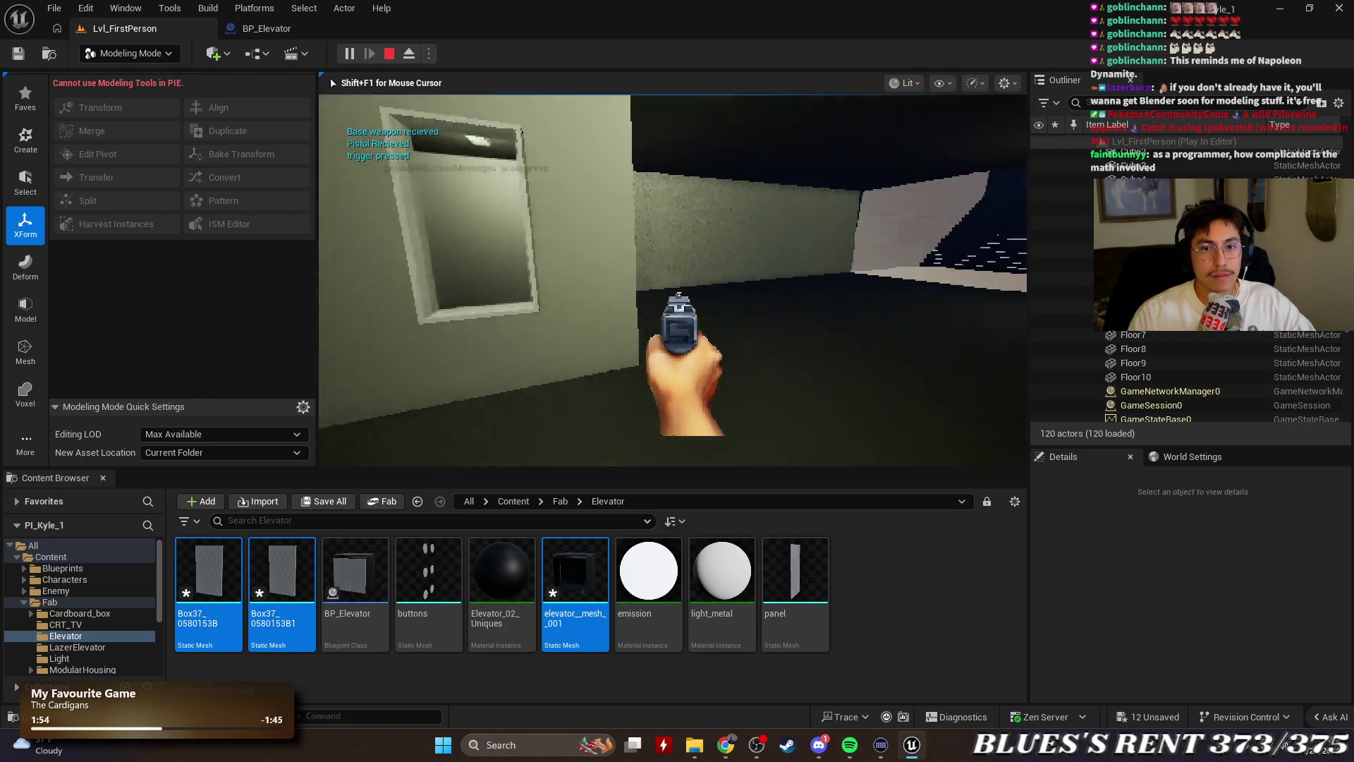
{"action": "key", "text": "w"}
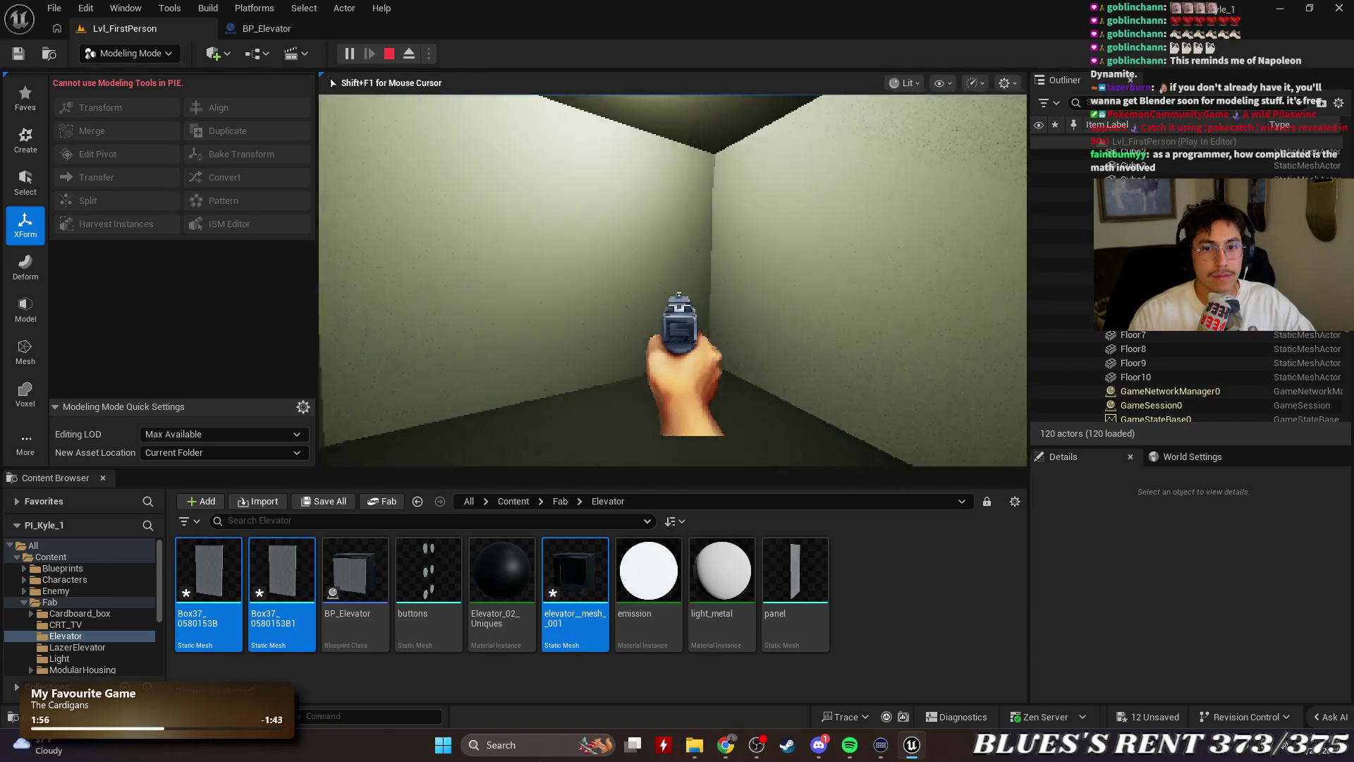
{"action": "key", "text": "w"}
{"action": "key", "text": "e"}
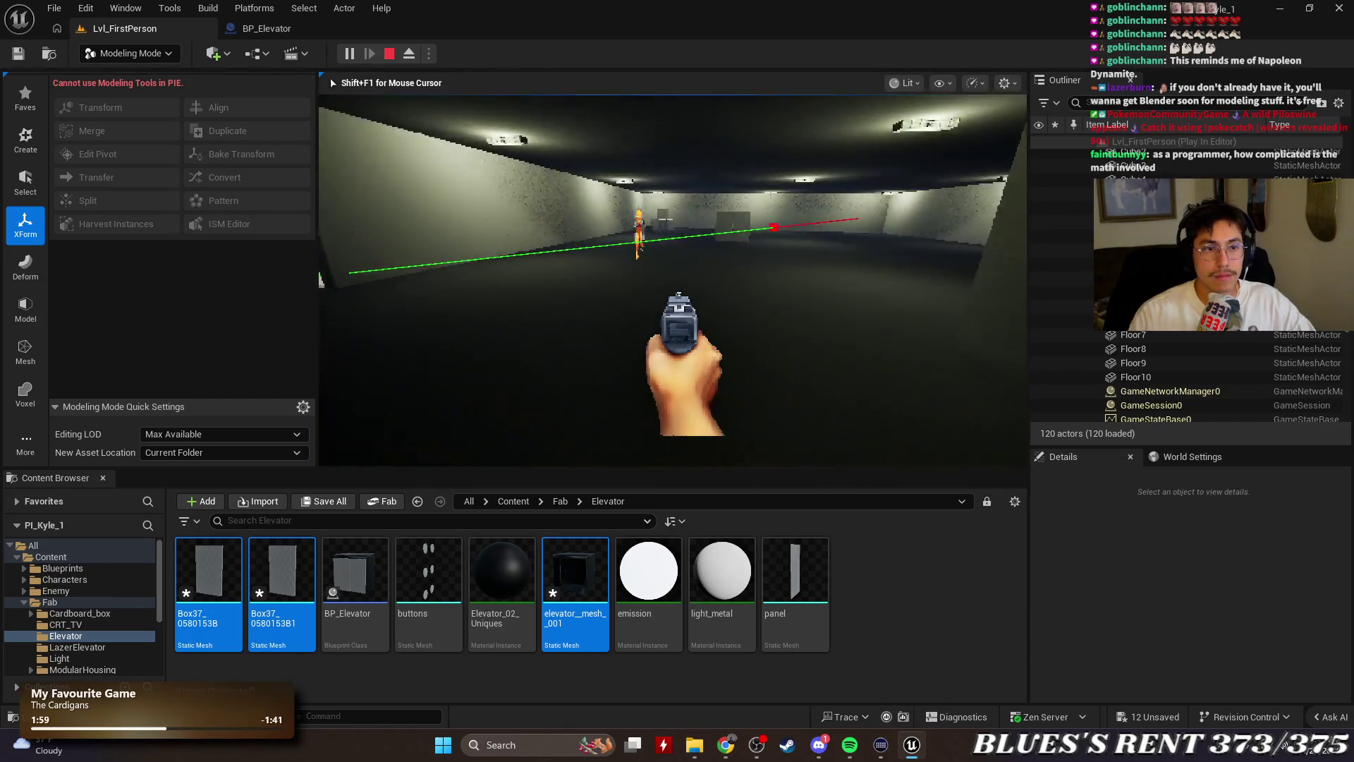
{"action": "left_click", "coordinate": [672, 280]}
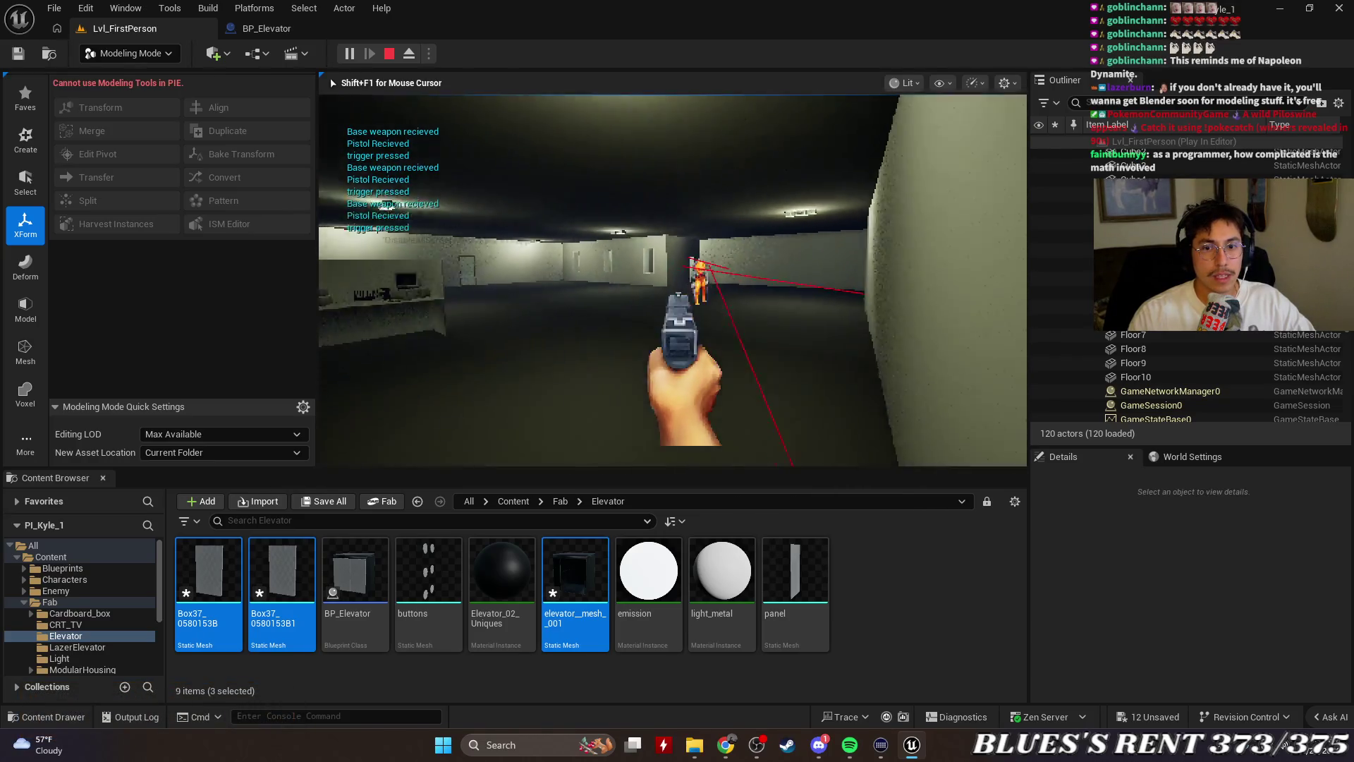
{"action": "key", "text": "w"}
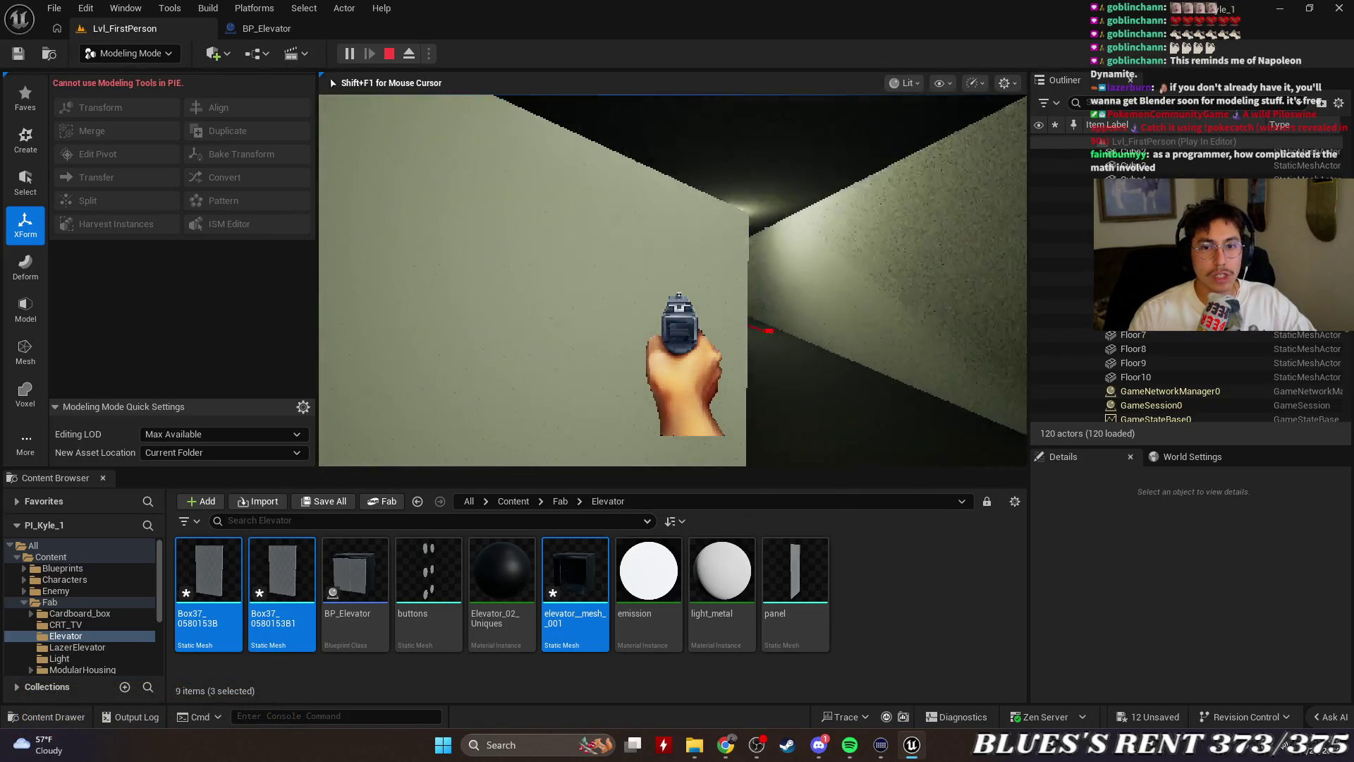
{"action": "key", "text": "w"}
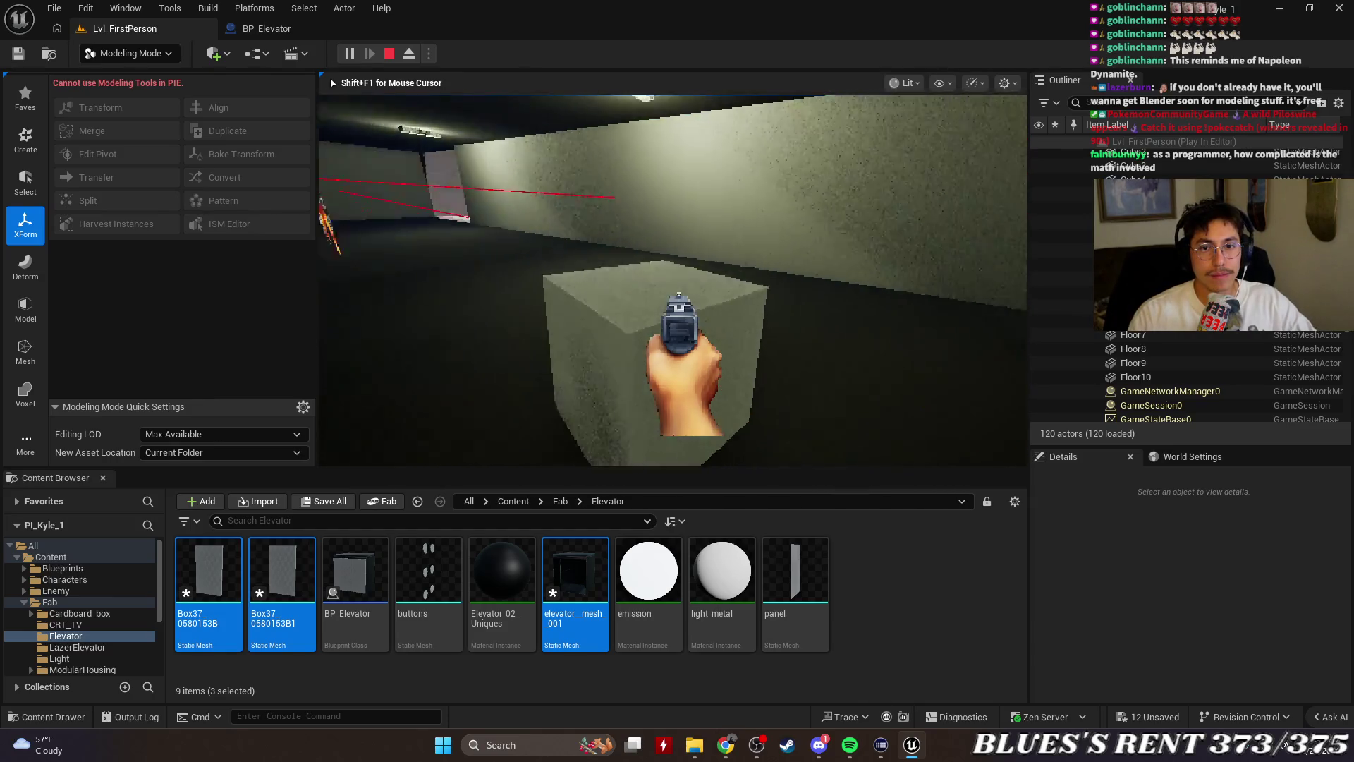
{"action": "left_click", "coordinate": [673, 280]}
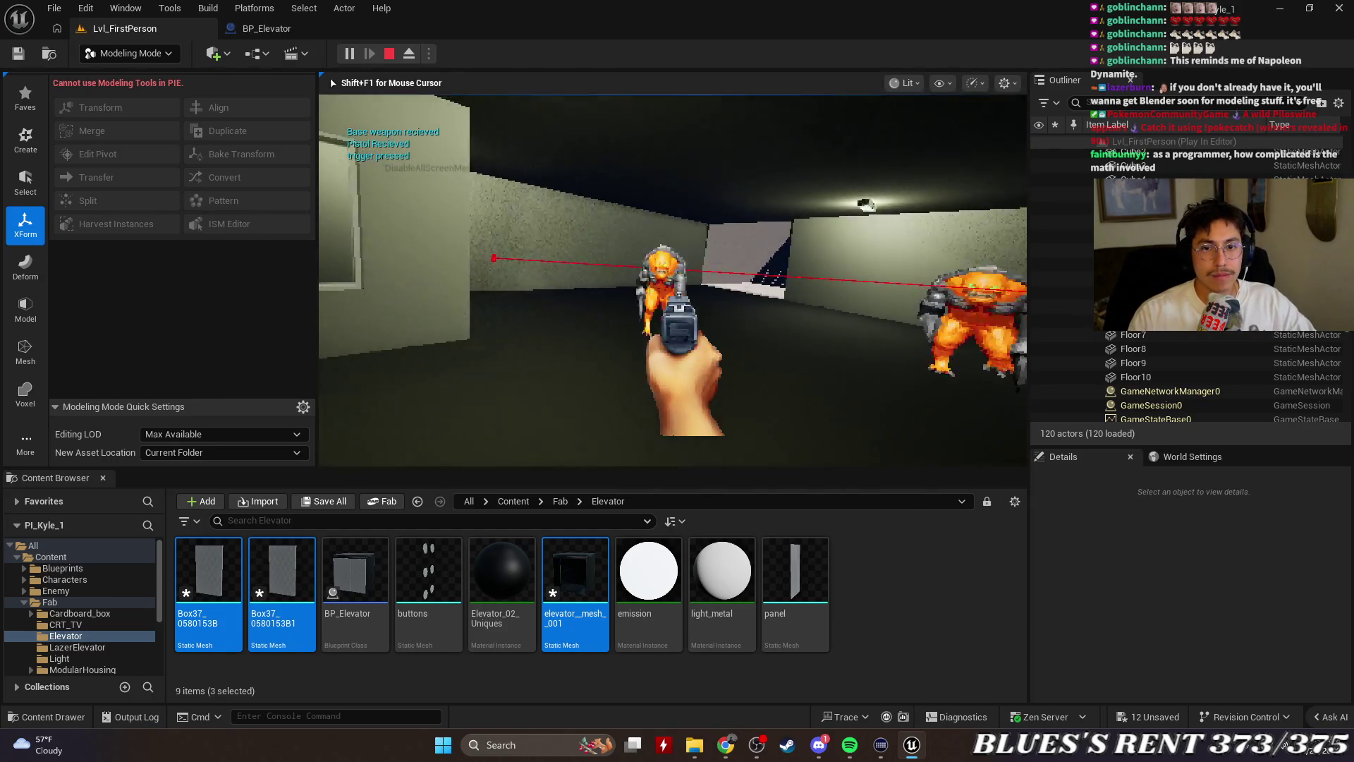
{"action": "left_click", "coordinate": [673, 280]}
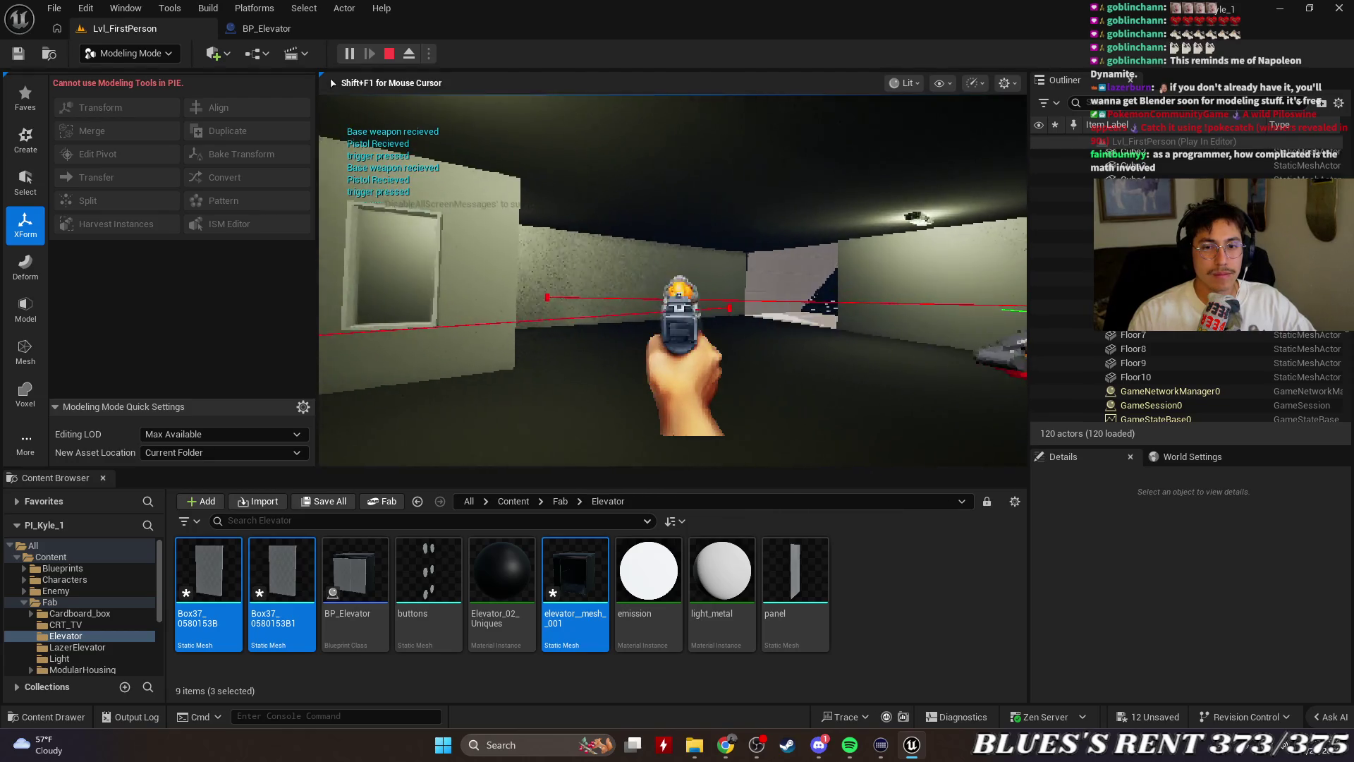
{"action": "left_click", "coordinate": [673, 280]}
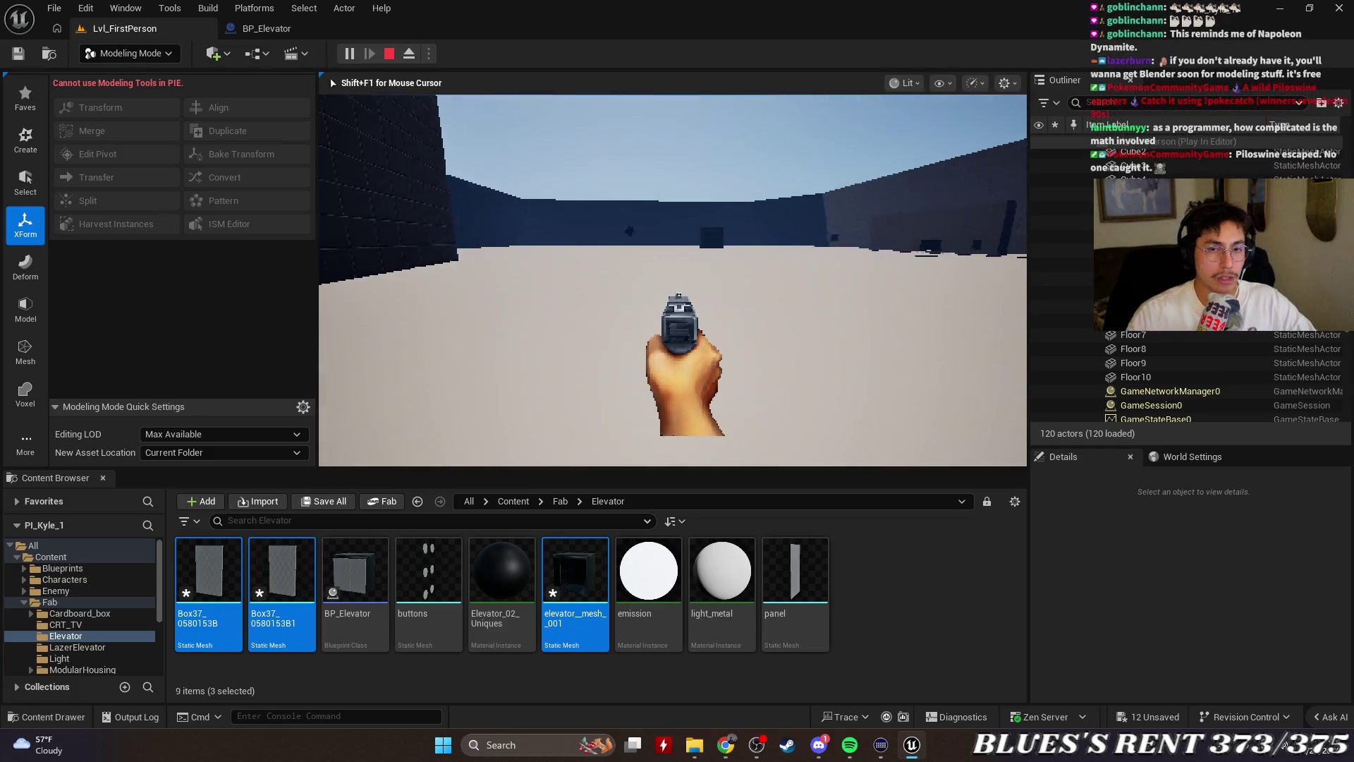
{"action": "key", "text": "w"}
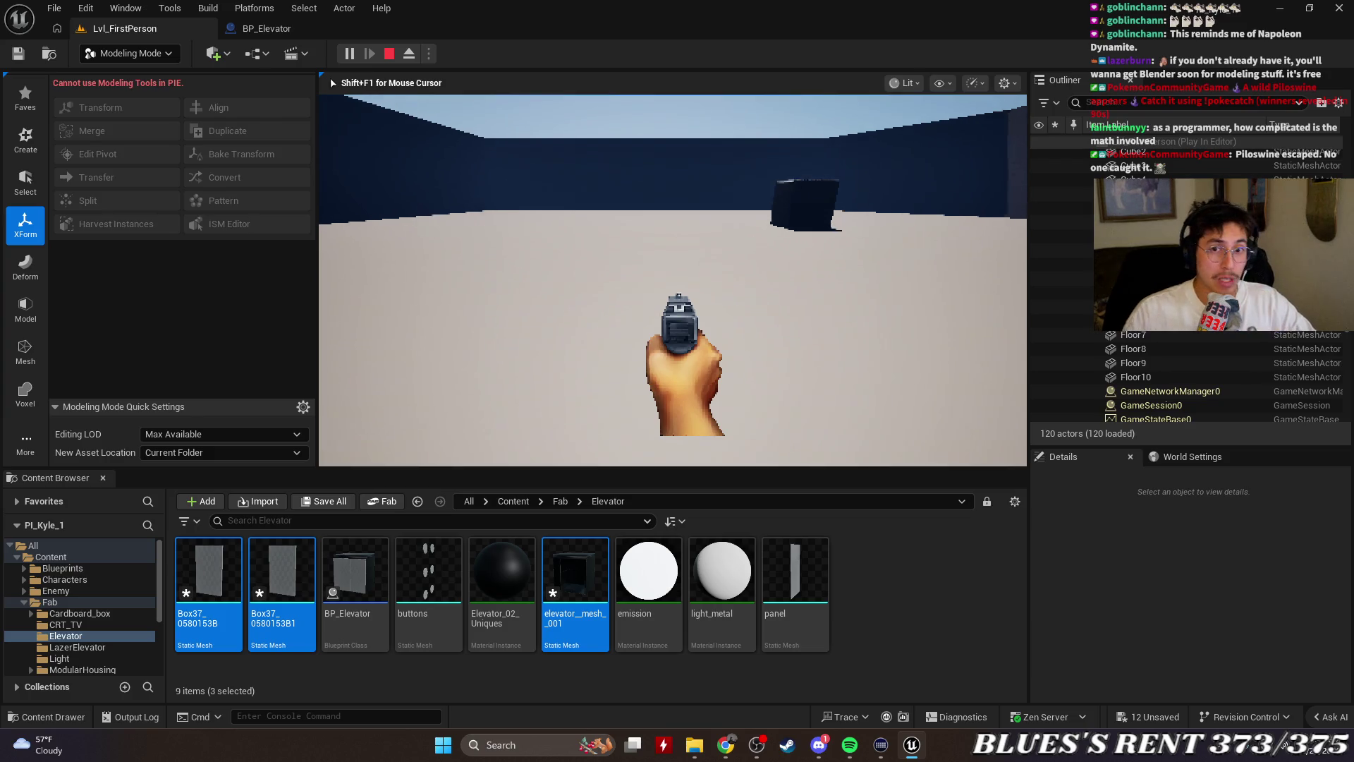
{"action": "key", "text": "w"}
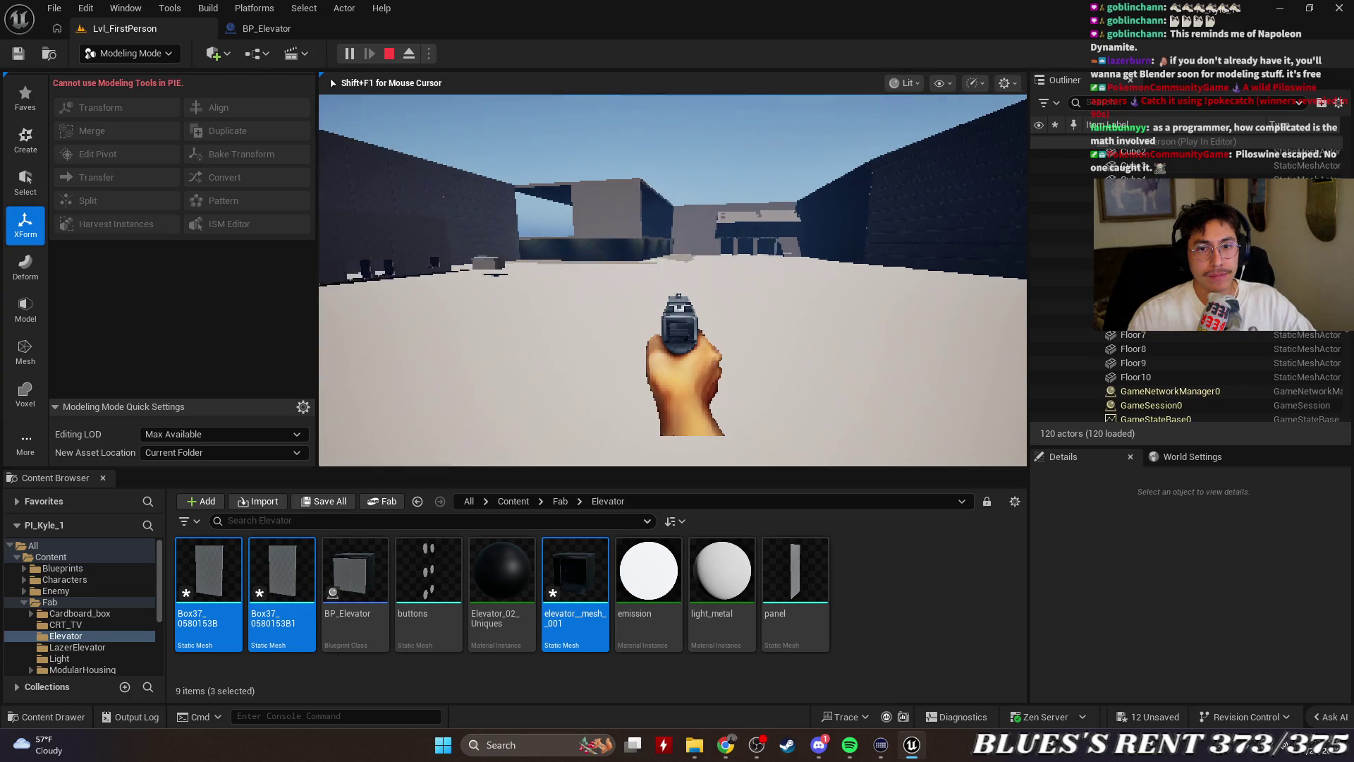
{"action": "key", "text": "Escape"}
{"action": "key", "text": "s"}
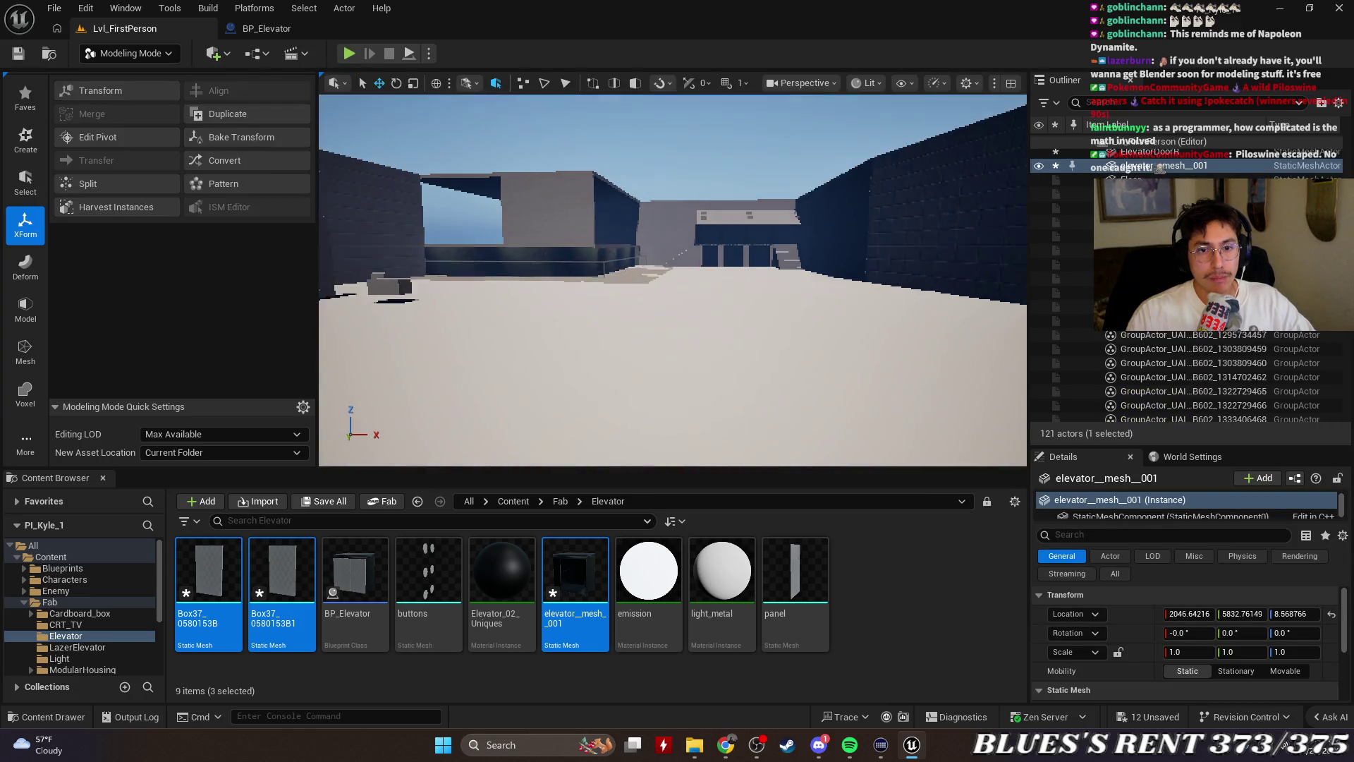
Collapse Fab and expand FirstPerson to open its Blueprints folder in the Content Browser
{"action": "key", "text": "w"}
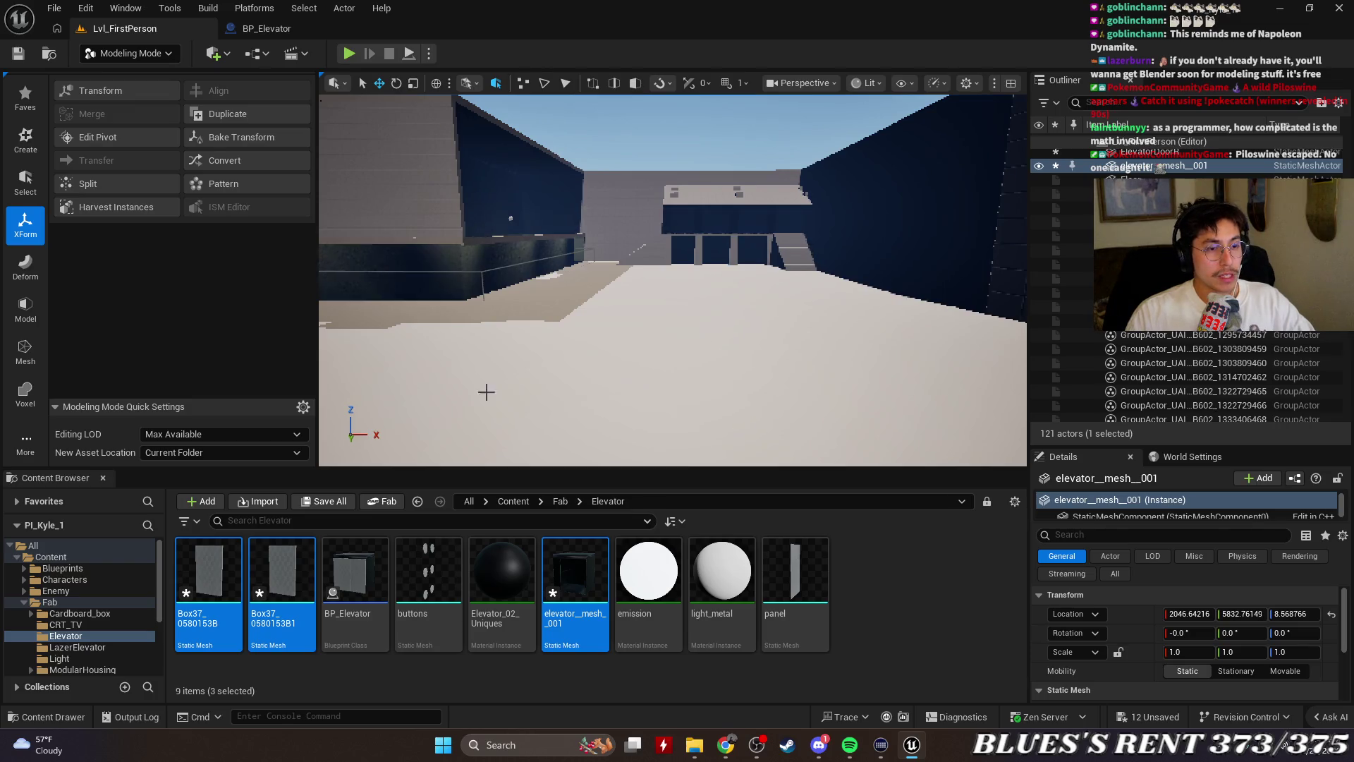
{"action": "left_click", "coordinate": [82, 580]}
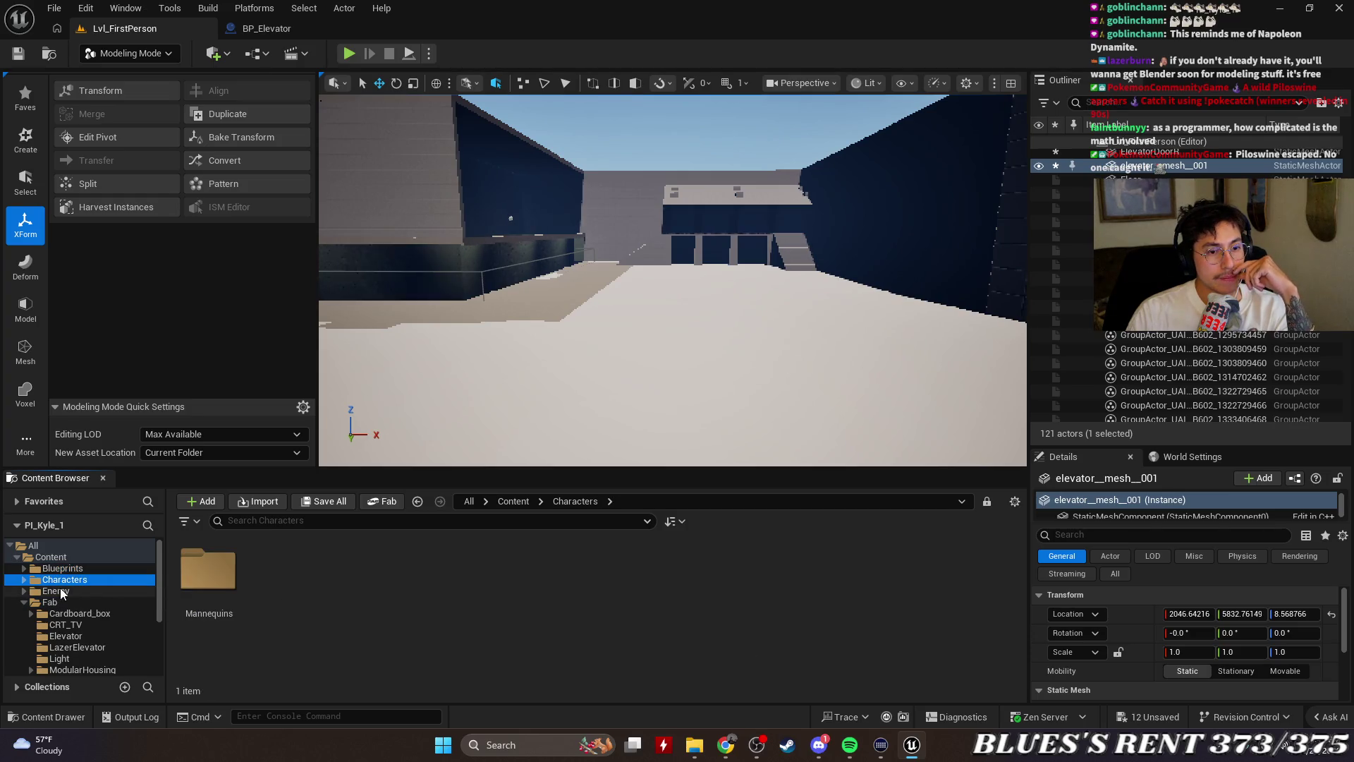
{"action": "left_click", "coordinate": [23, 603]}
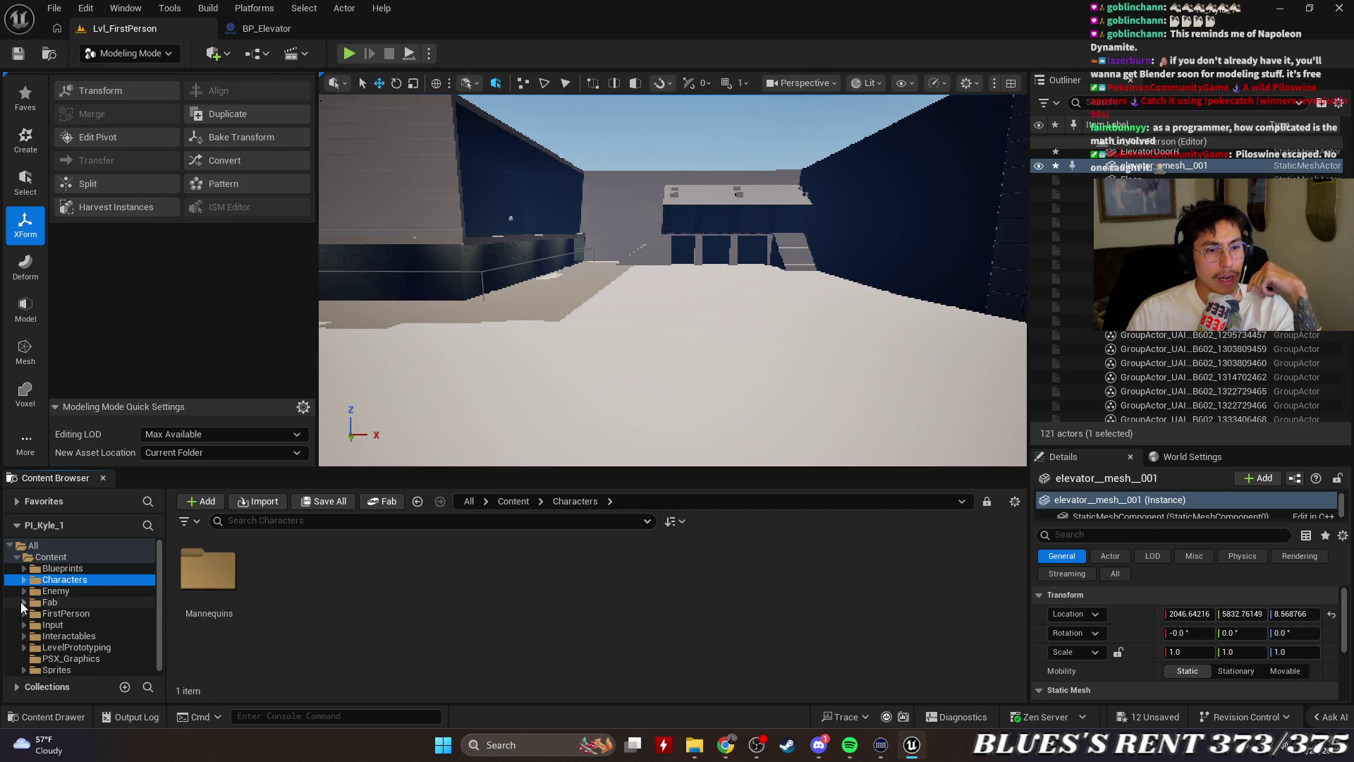
{"action": "left_click", "coordinate": [57, 612]}
{"action": "double_click", "coordinate": [356, 570]}
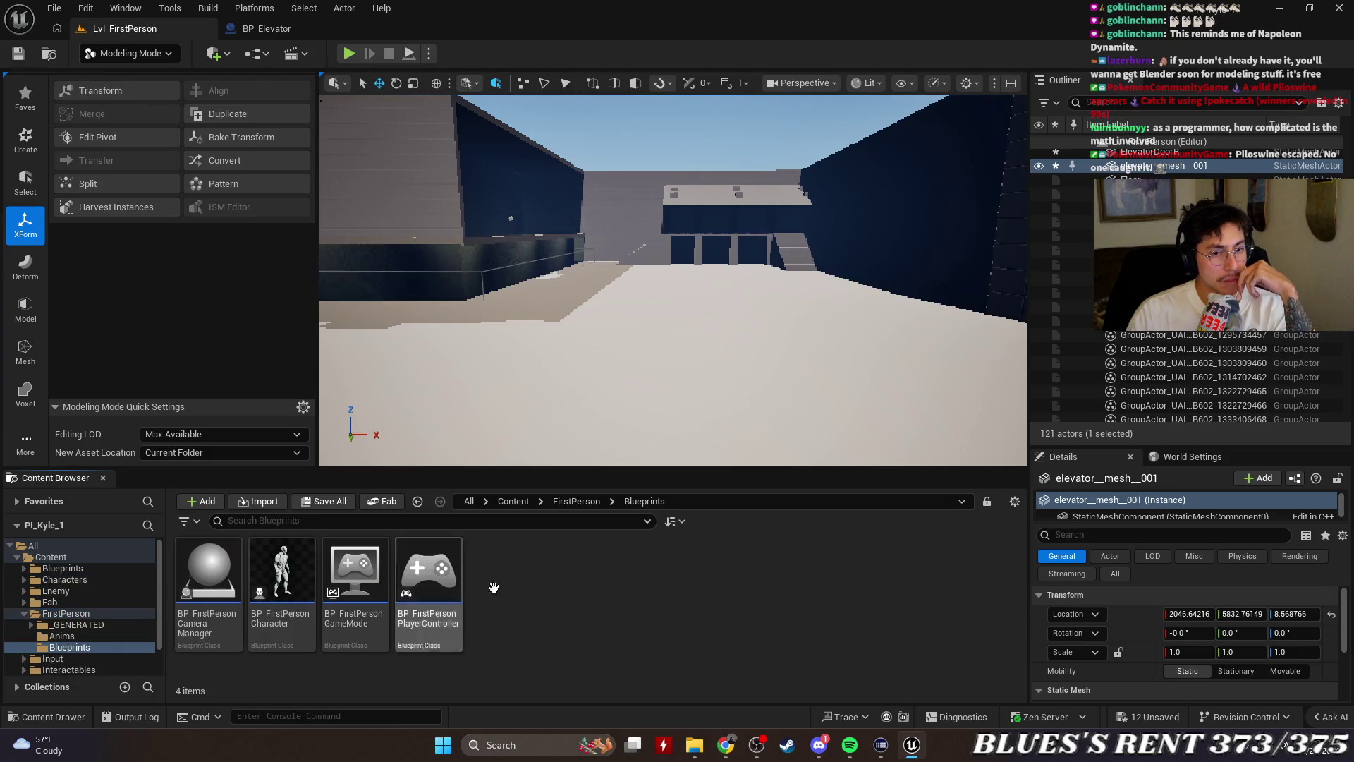
Open BP_FirstPersonCharacter and frame the Physics Logic group in its event graph
{"action": "left_click", "coordinate": [280, 569]}
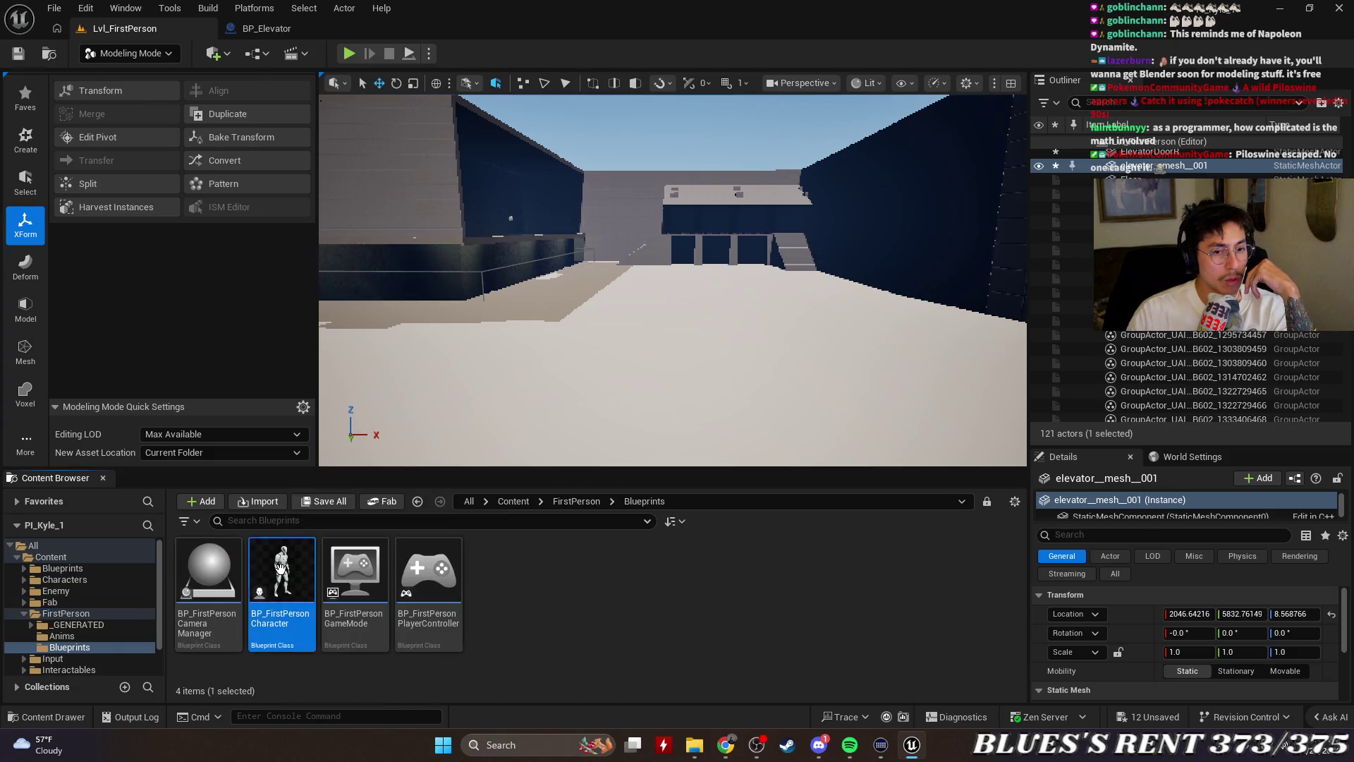
{"action": "double_click", "coordinate": [281, 568]}
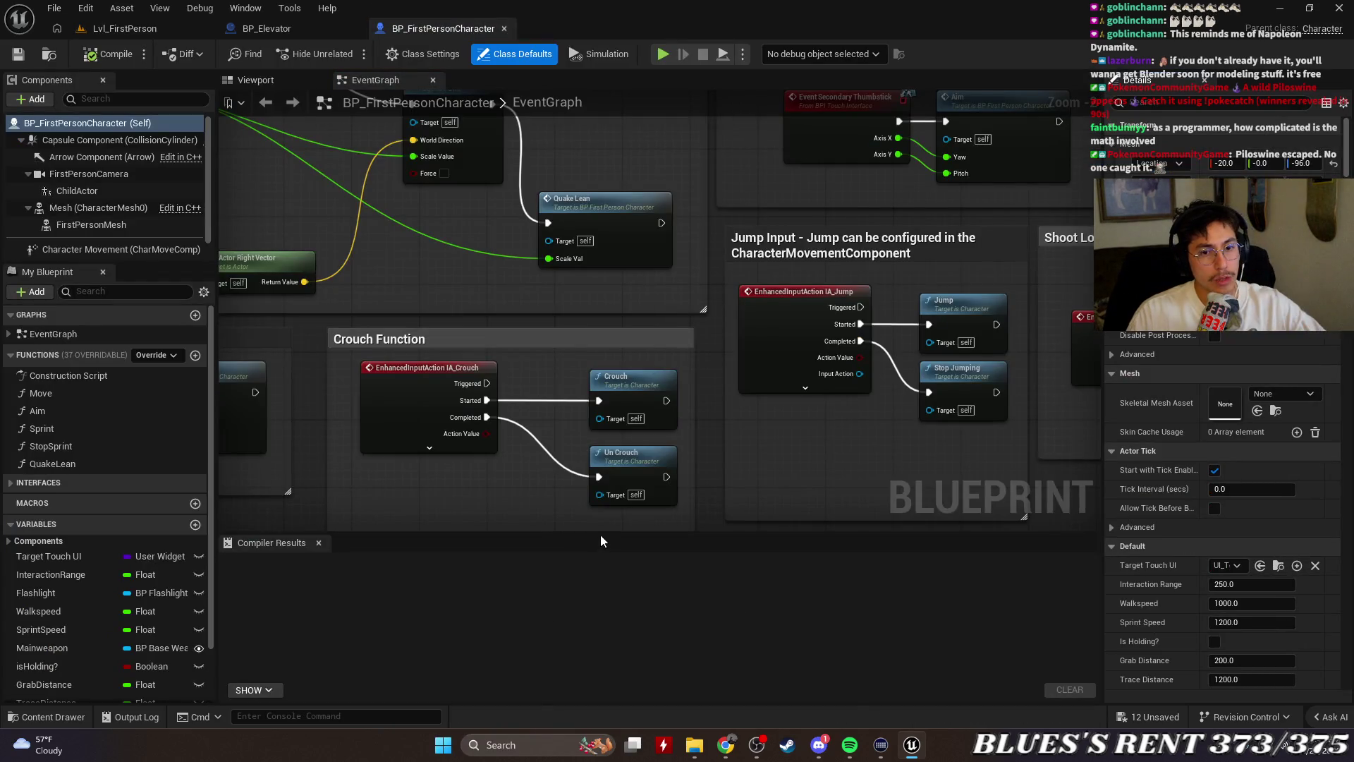
{"action": "scroll", "coordinate": [671, 362], "scroll_direction": "down", "scroll_amount": 6}
{"action": "left_click_drag", "start_coordinate": [423, 531], "coordinate": [451, 685]}
{"action": "scroll", "coordinate": [734, 378], "scroll_direction": "up", "scroll_amount": 2}
{"action": "scroll", "coordinate": [762, 205], "scroll_direction": "up", "scroll_amount": 2}
{"action": "scroll", "coordinate": [519, 418], "scroll_direction": "up", "scroll_amount": 2}
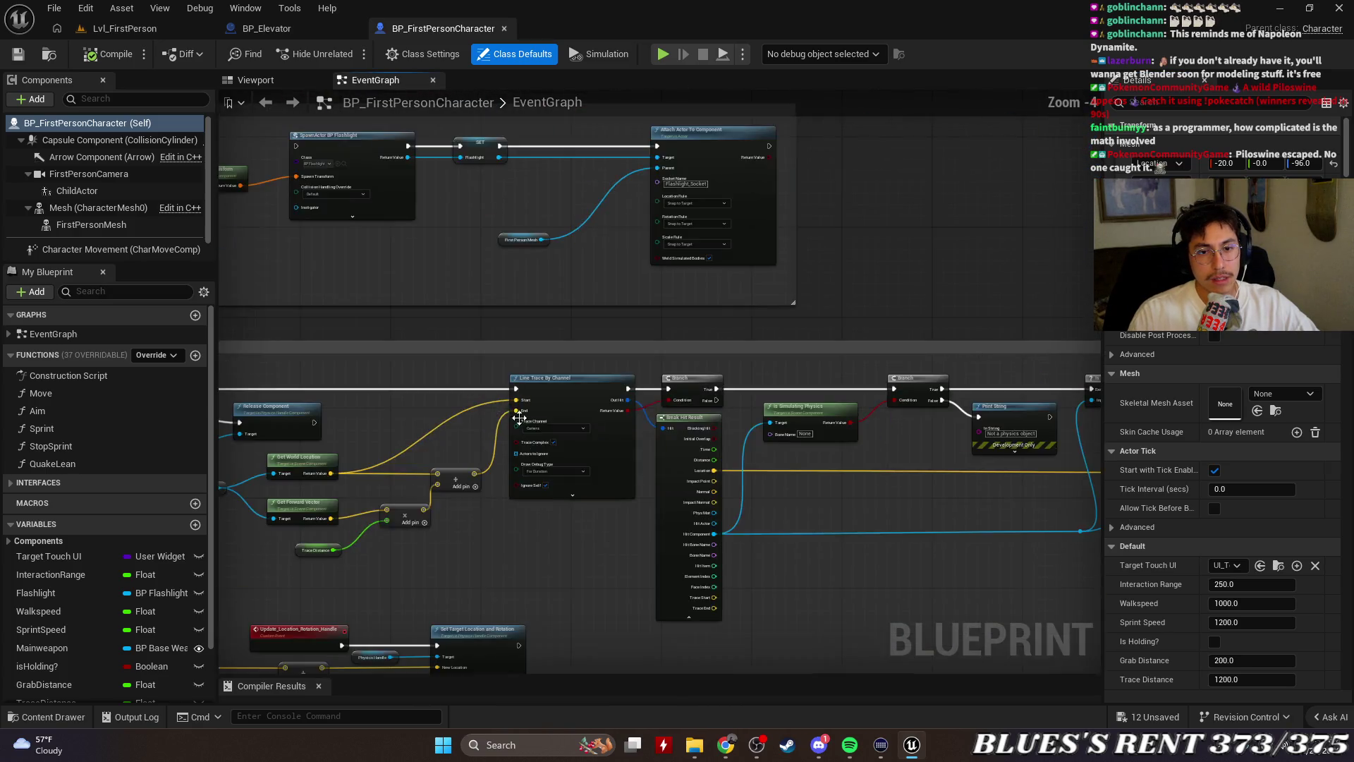
{"action": "mouse_move", "coordinate": [519, 417]}
{"action": "left_mouse_down"}
{"action": "mouse_move", "coordinate": [815, 285]}
{"action": "mouse_move", "coordinate": [804, 219]}
{"action": "left_mouse_up"}
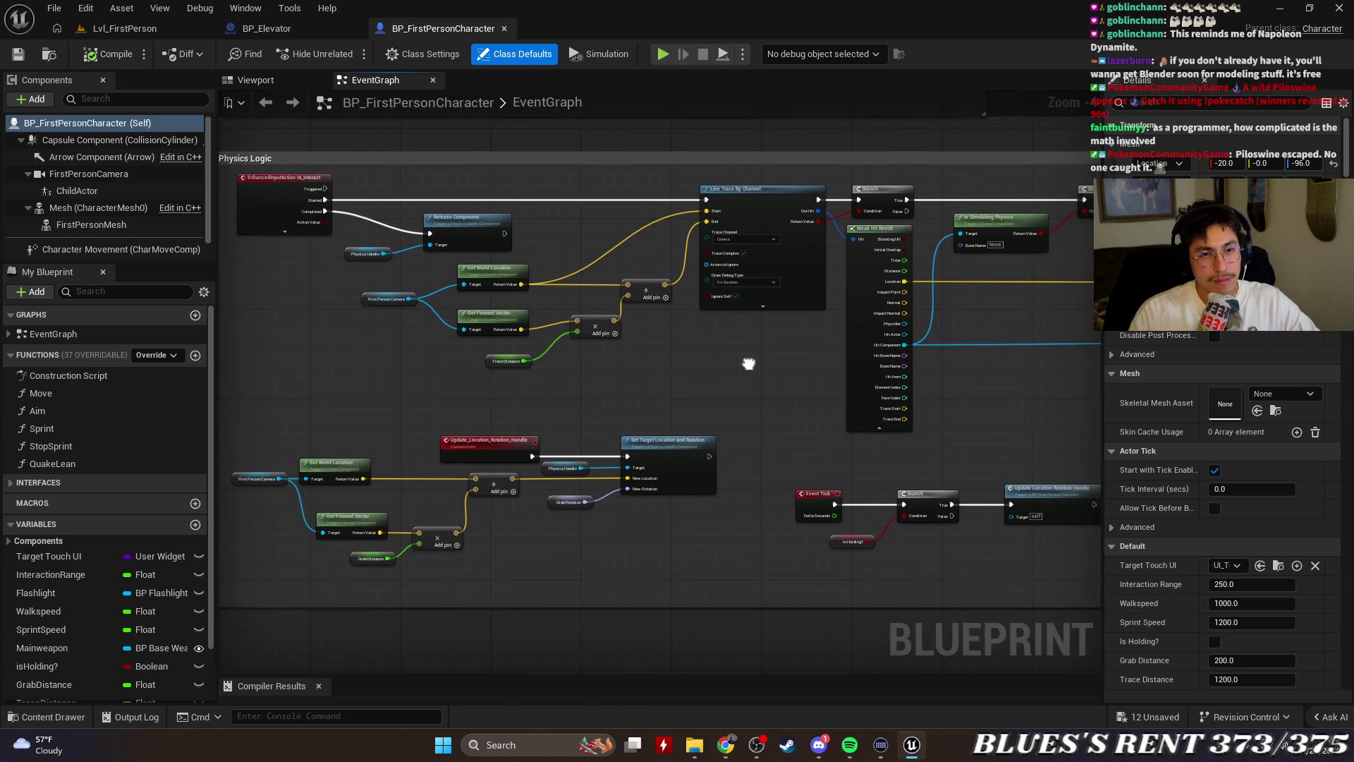
{"action": "scroll", "coordinate": [528, 210], "scroll_direction": "up", "scroll_amount": 1}
{"action": "left_click_drag", "start_coordinate": [835, 323], "coordinate": [815, 295]}
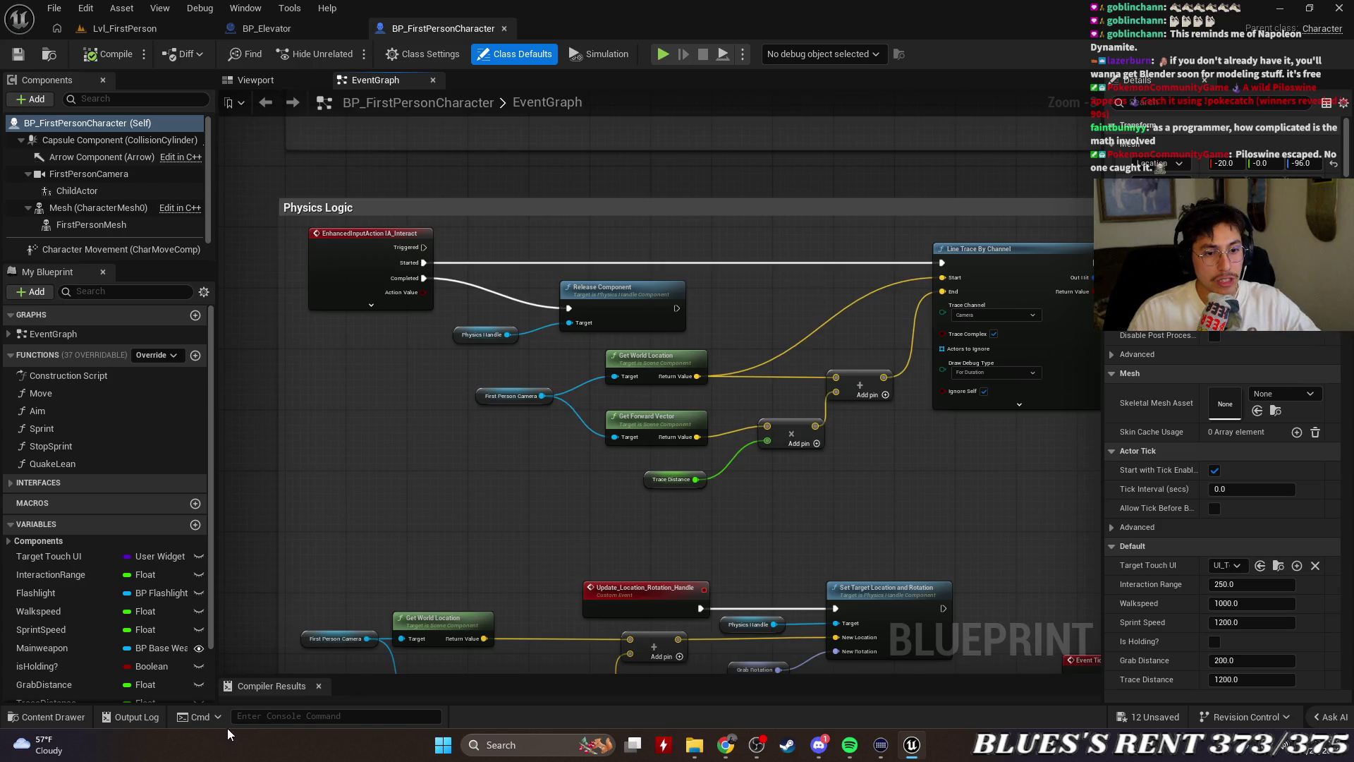
{"action": "left_click_drag", "start_coordinate": [689, 213], "coordinate": [650, 212]}
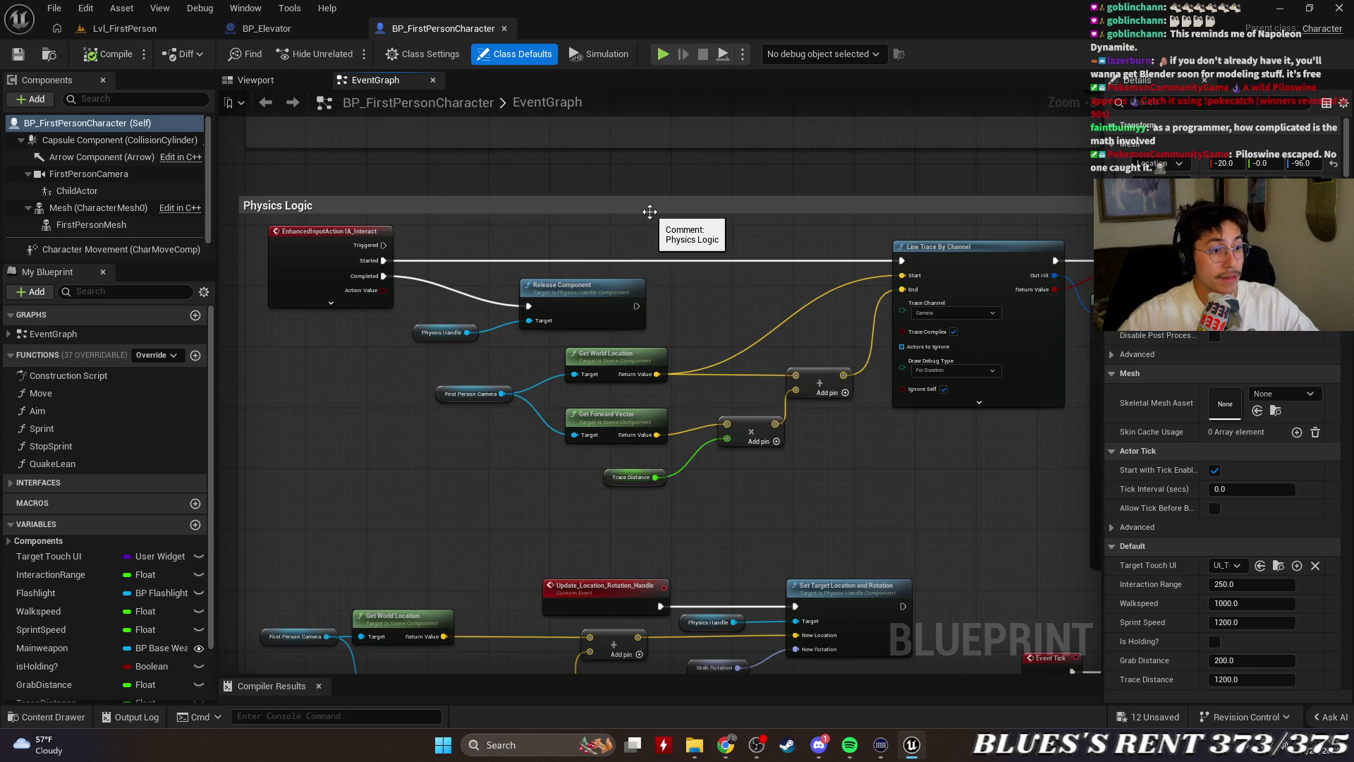
{"action": "mouse_move", "coordinate": [650, 211]}
{"action": "left_mouse_down"}
{"action": "mouse_move", "coordinate": [649, 158]}
{"action": "mouse_move", "coordinate": [614, 173]}
{"action": "mouse_move", "coordinate": [666, 147]}
{"action": "left_mouse_up"}
{"action": "scroll", "coordinate": [663, 370], "scroll_direction": "down", "scroll_amount": 5}
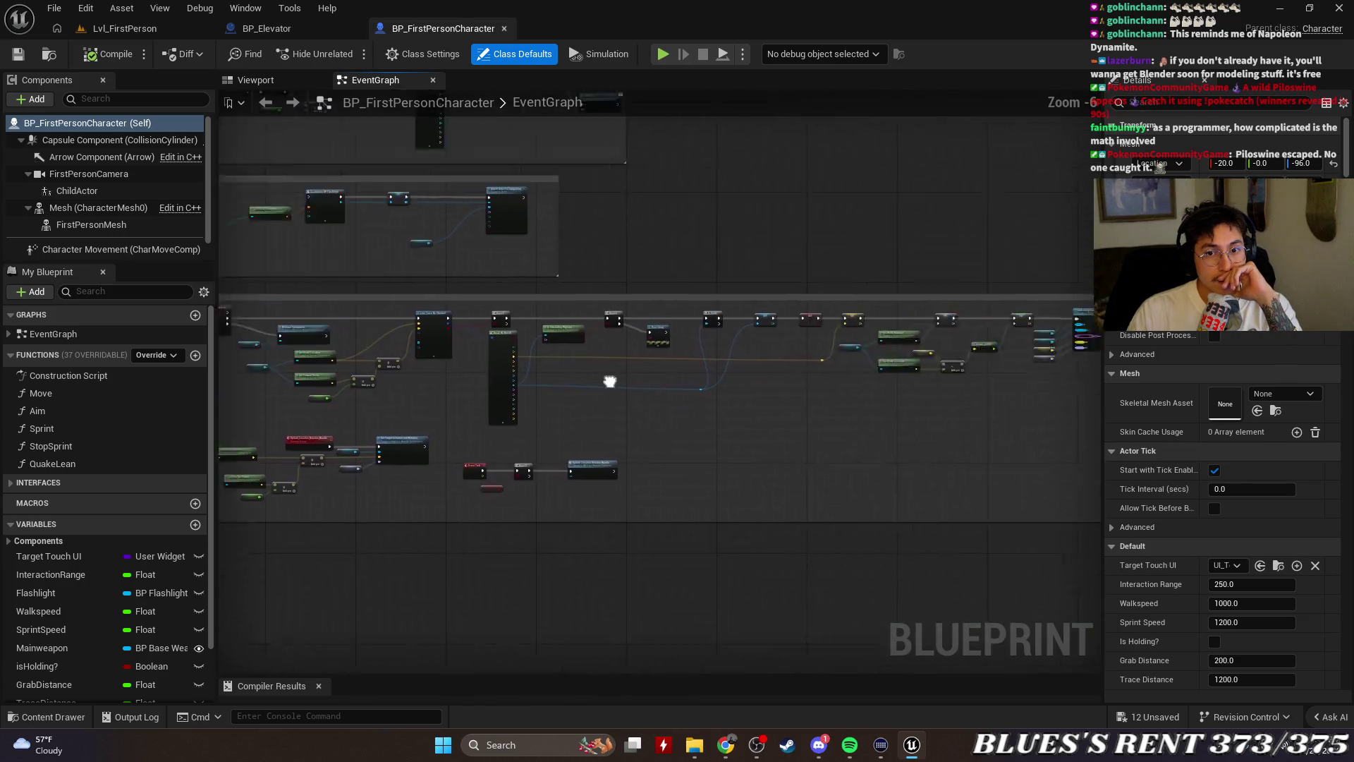
{"action": "scroll", "coordinate": [662, 371], "scroll_direction": "up", "scroll_amount": 2}
Inspect the Line Trace, Branch, Break Hit Result and interface check nodes
{"action": "left_click_drag", "start_coordinate": [895, 399], "coordinate": [987, 141]}
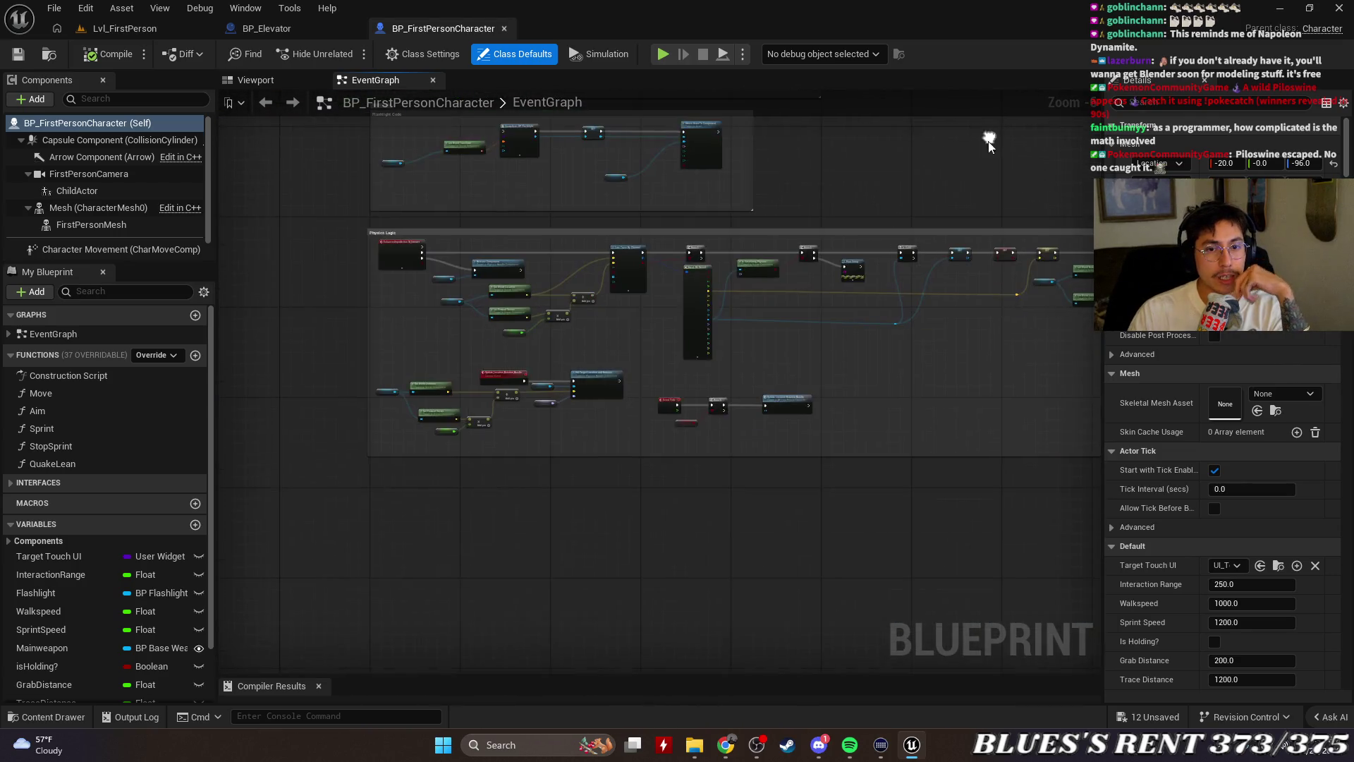
{"action": "scroll", "coordinate": [560, 291], "scroll_direction": "up", "scroll_amount": 4}
{"action": "scroll", "coordinate": [560, 291], "scroll_direction": "up", "scroll_amount": 1}
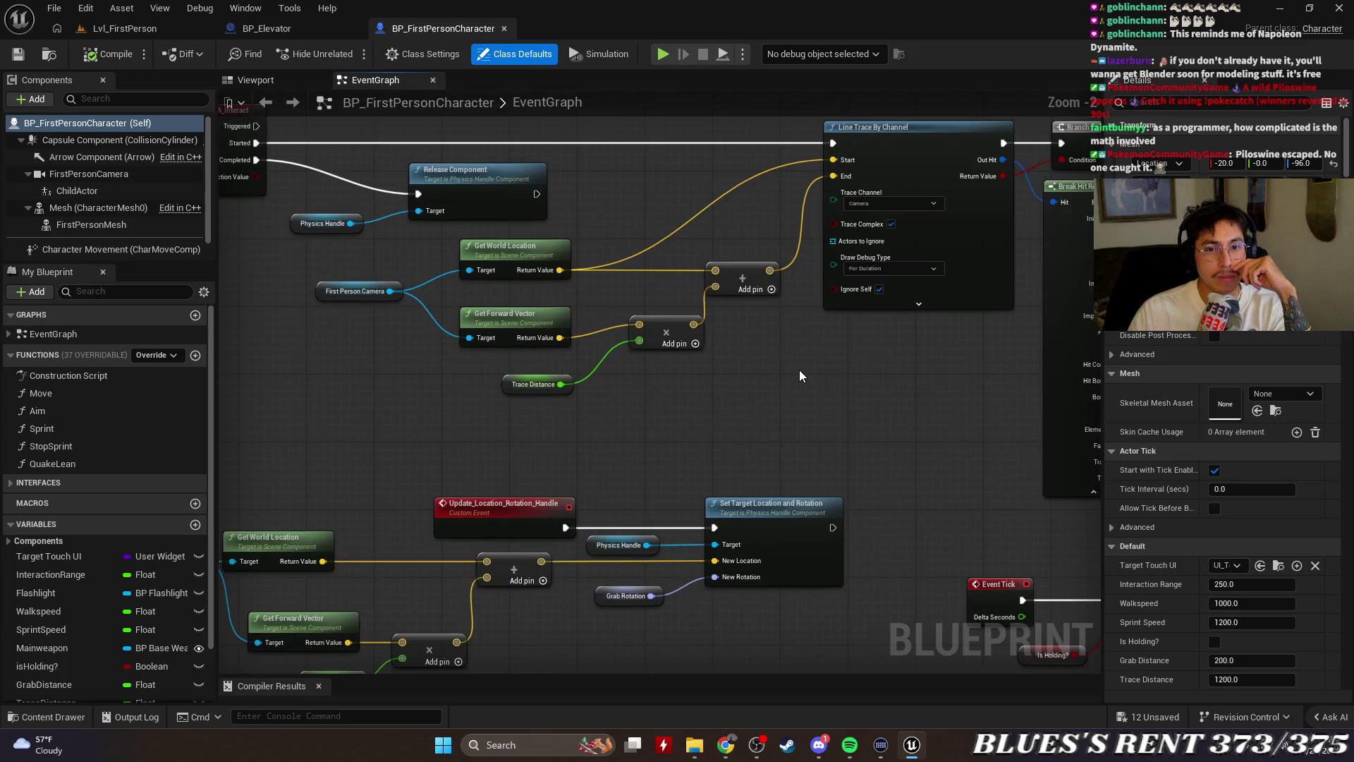
{"action": "mouse_move", "coordinate": [798, 370]}
{"action": "left_mouse_down"}
{"action": "mouse_move", "coordinate": [692, 323]}
{"action": "mouse_move", "coordinate": [619, 363]}
{"action": "mouse_move", "coordinate": [858, 293]}
{"action": "mouse_move", "coordinate": [251, 411]}
{"action": "left_mouse_up"}
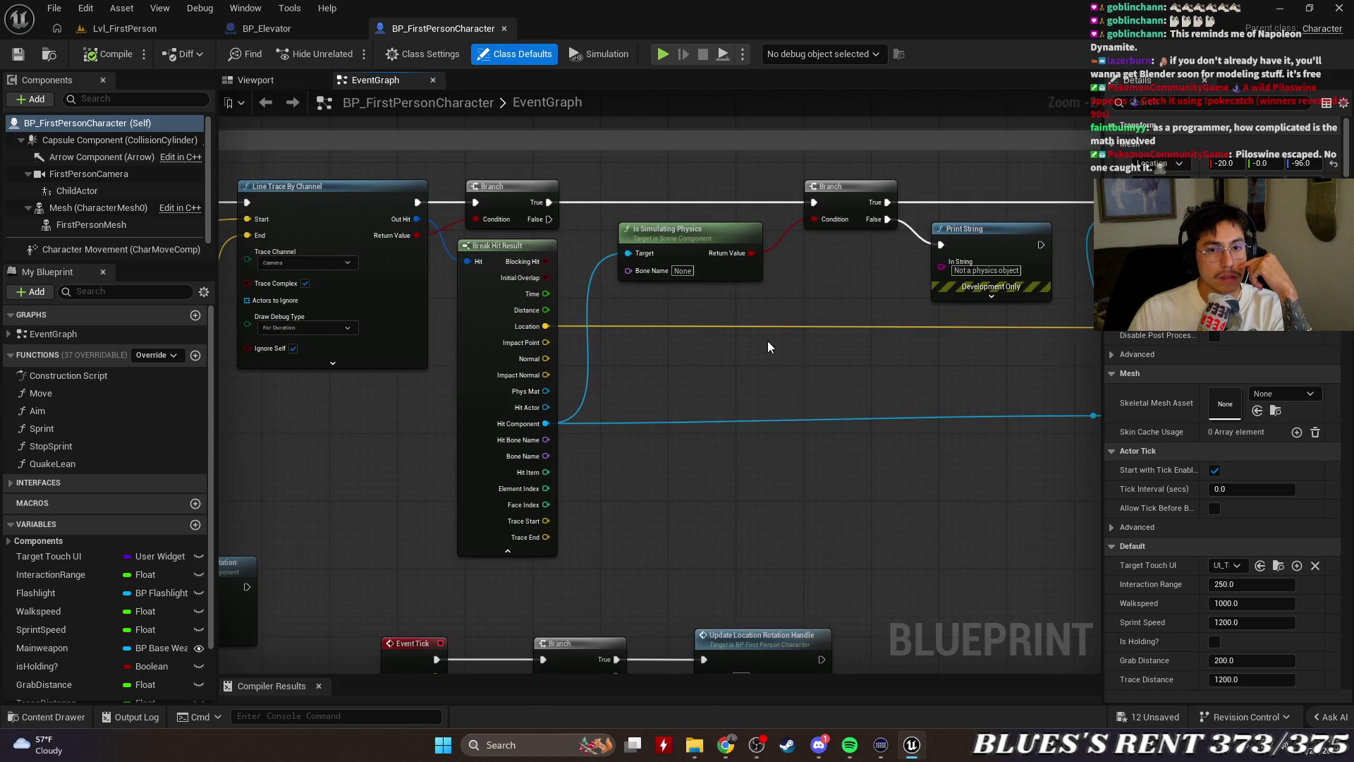
{"action": "mouse_move", "coordinate": [768, 345]}
{"action": "left_mouse_down"}
{"action": "mouse_move", "coordinate": [873, 413]}
{"action": "mouse_move", "coordinate": [514, 392]}
{"action": "mouse_move", "coordinate": [368, 438]}
{"action": "mouse_move", "coordinate": [574, 380]}
{"action": "mouse_move", "coordinate": [972, 394]}
{"action": "mouse_move", "coordinate": [471, 411]}
{"action": "mouse_move", "coordinate": [620, 505]}
{"action": "mouse_move", "coordinate": [384, 375]}
{"action": "mouse_move", "coordinate": [549, 347]}
{"action": "mouse_move", "coordinate": [583, 438]}
{"action": "mouse_move", "coordinate": [930, 562]}
{"action": "mouse_move", "coordinate": [720, 542]}
{"action": "left_mouse_up"}
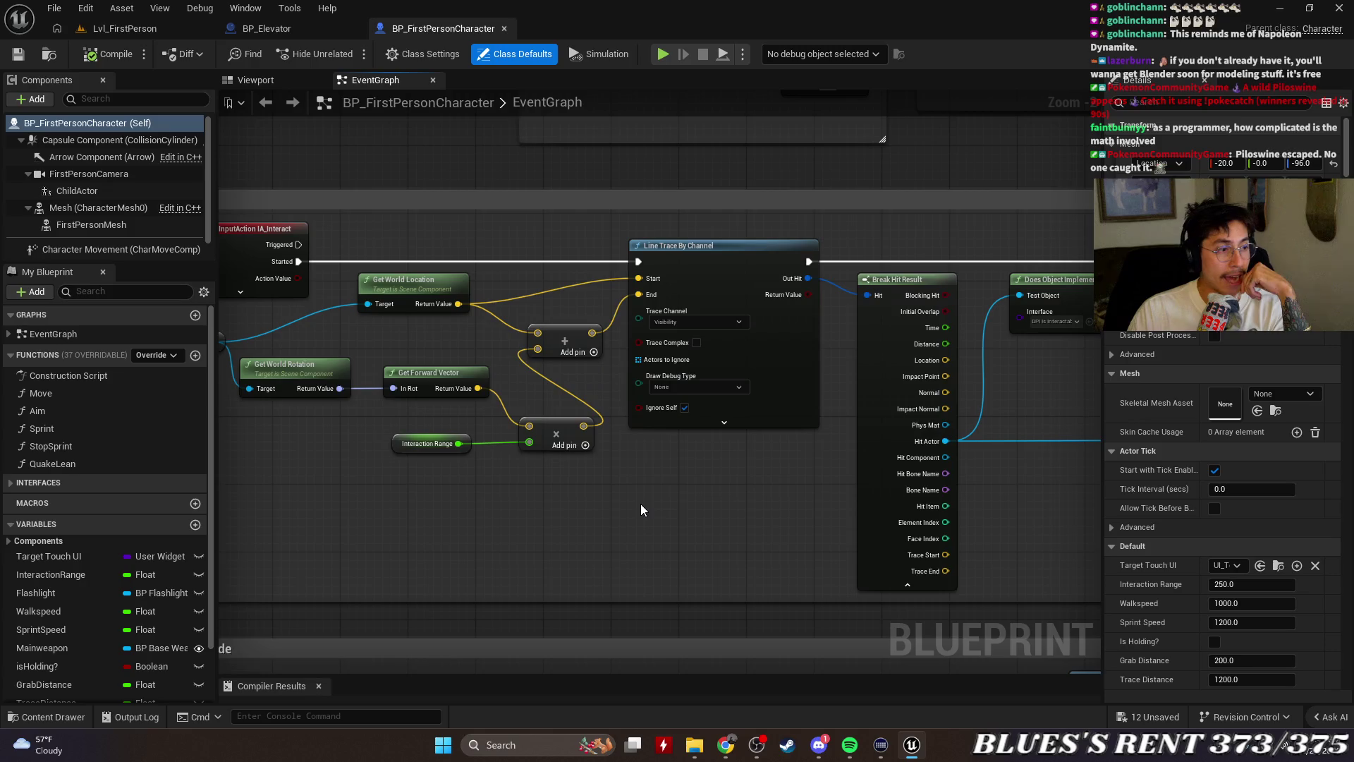
{"action": "left_click_drag", "start_coordinate": [635, 459], "coordinate": [501, 520]}
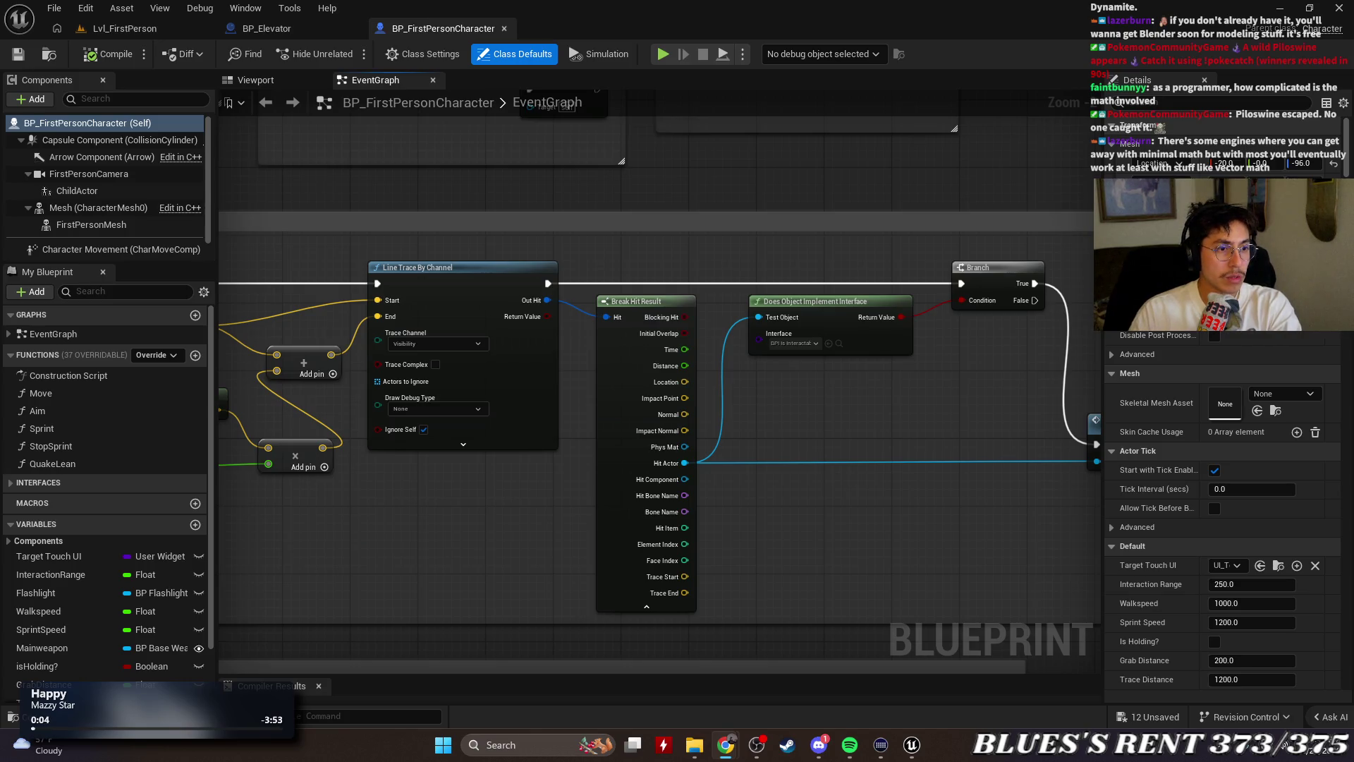
Pan across the graph to the Crouch Function and Jump Input groups
{"action": "left_click", "coordinate": [945, 414]}
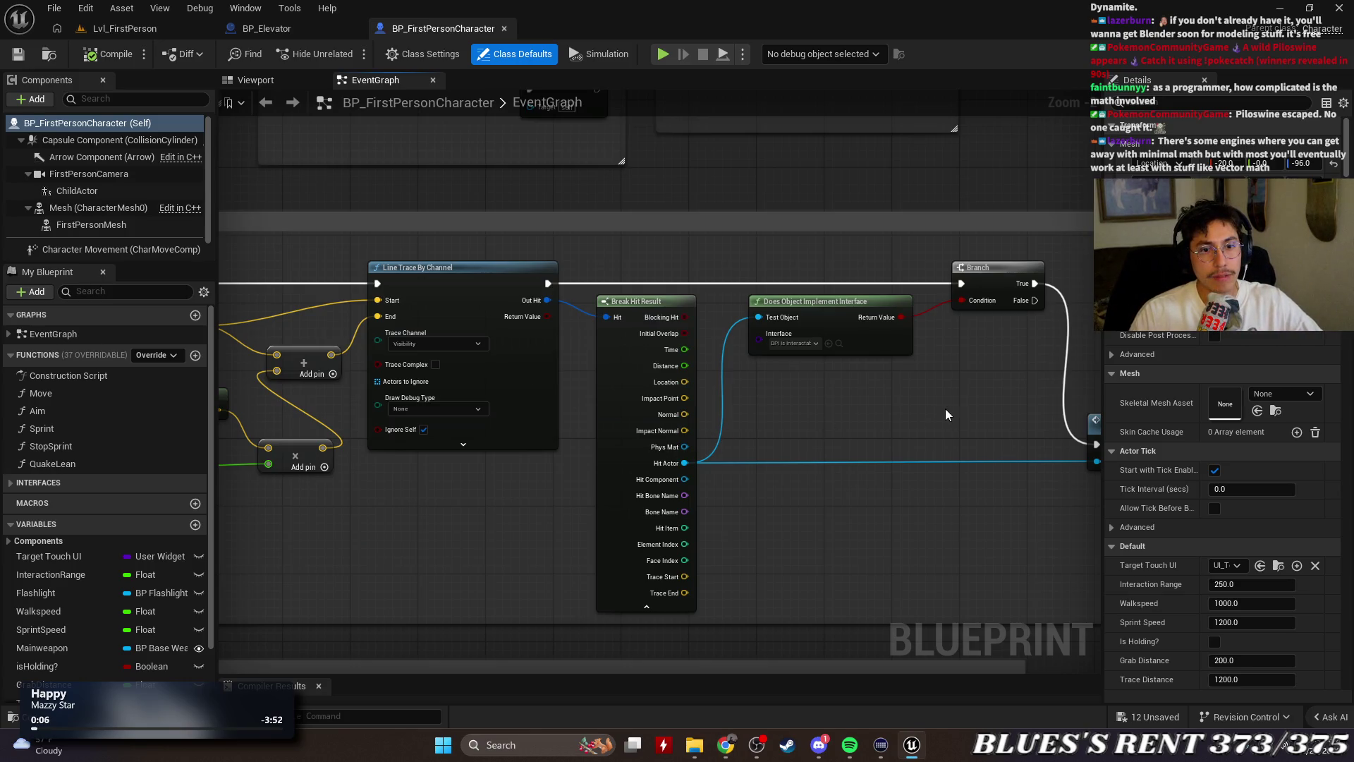
{"action": "scroll", "coordinate": [837, 498], "scroll_direction": "down", "scroll_amount": 3}
{"action": "scroll", "coordinate": [556, 514], "scroll_direction": "up", "scroll_amount": 3}
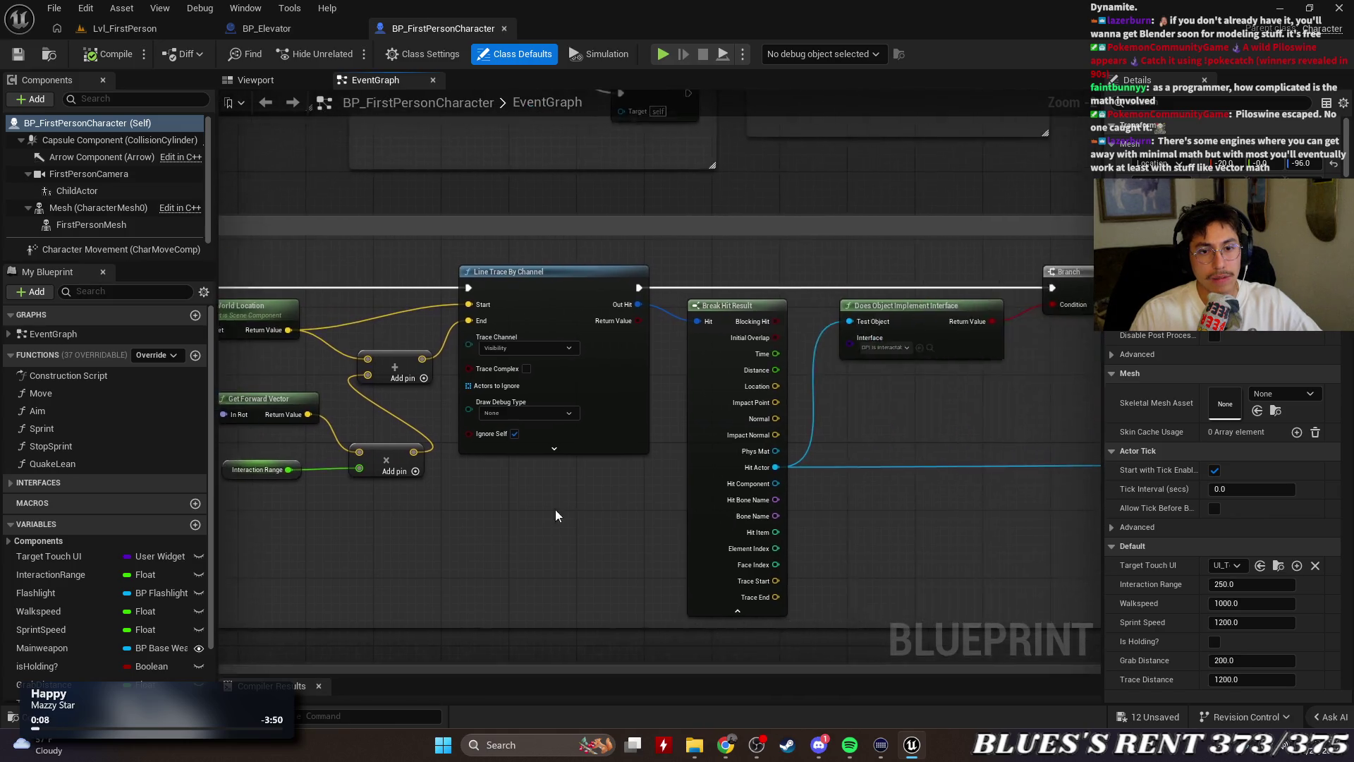
{"action": "scroll", "coordinate": [1123, 496], "scroll_direction": "down", "scroll_amount": 3}
{"action": "mouse_move", "coordinate": [917, 493]}
{"action": "left_mouse_down"}
{"action": "mouse_move", "coordinate": [686, 544]}
{"action": "mouse_move", "coordinate": [465, 557]}
{"action": "left_mouse_up"}
{"action": "scroll", "coordinate": [1115, 397], "scroll_direction": "up", "scroll_amount": 2}
{"action": "scroll", "coordinate": [928, 529], "scroll_direction": "down", "scroll_amount": 5}
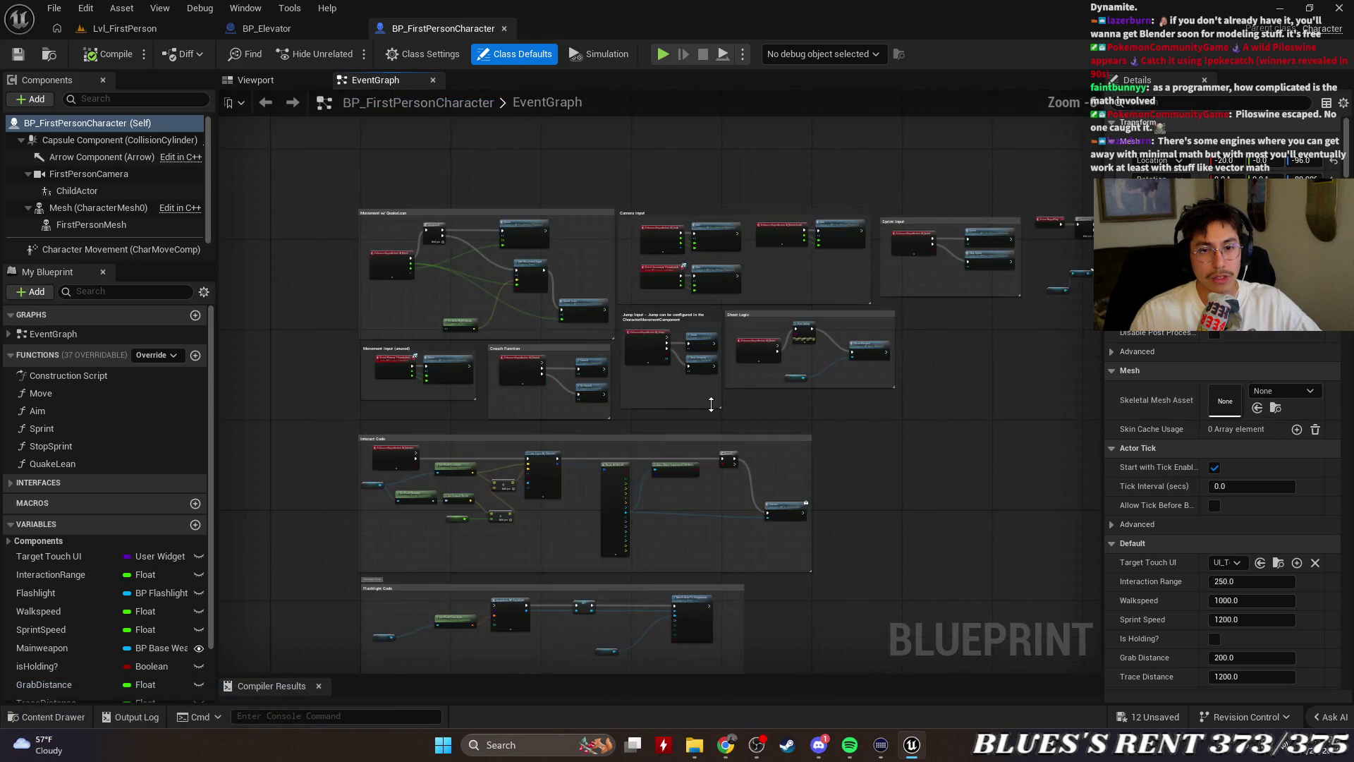
{"action": "scroll", "coordinate": [637, 419], "scroll_direction": "up", "scroll_amount": 3}
{"action": "scroll", "coordinate": [605, 374], "scroll_direction": "up", "scroll_amount": 2}
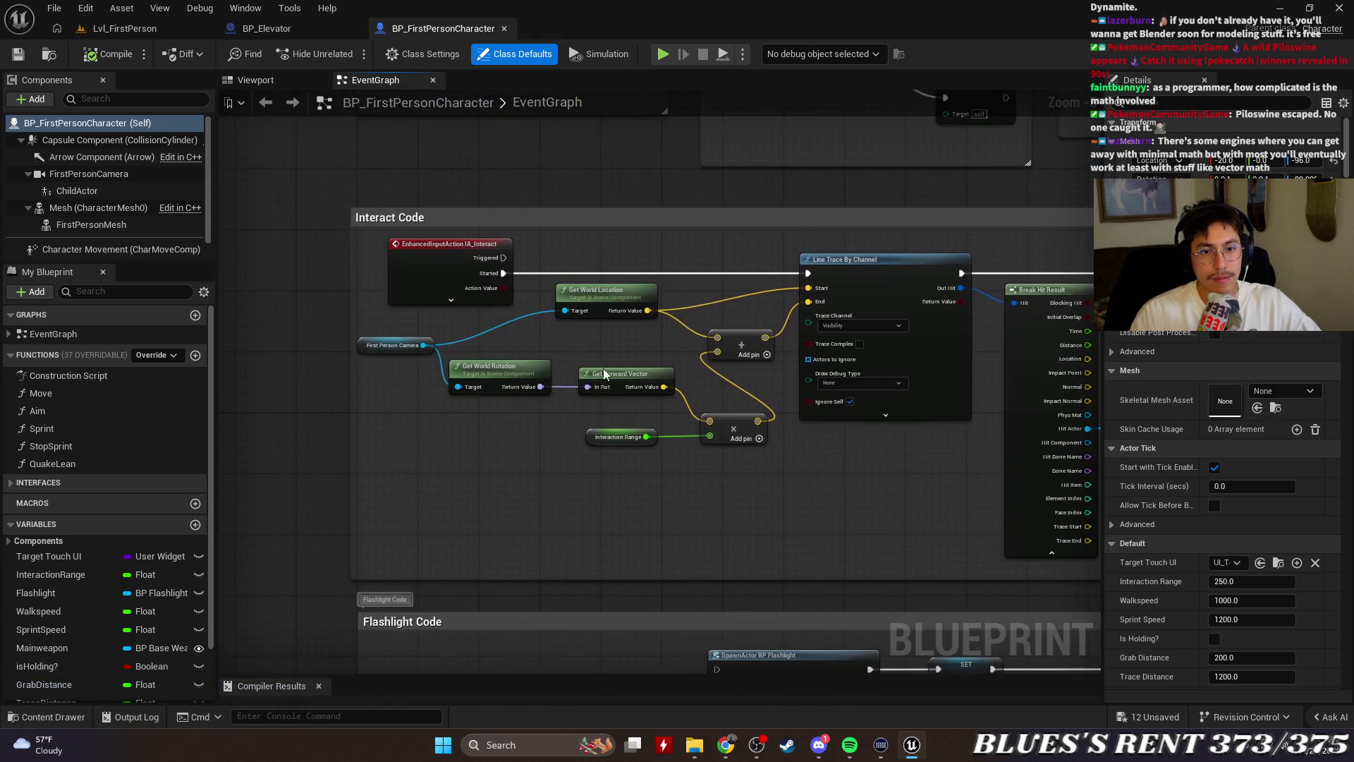
{"action": "left_click_drag", "start_coordinate": [599, 513], "coordinate": [391, 569]}
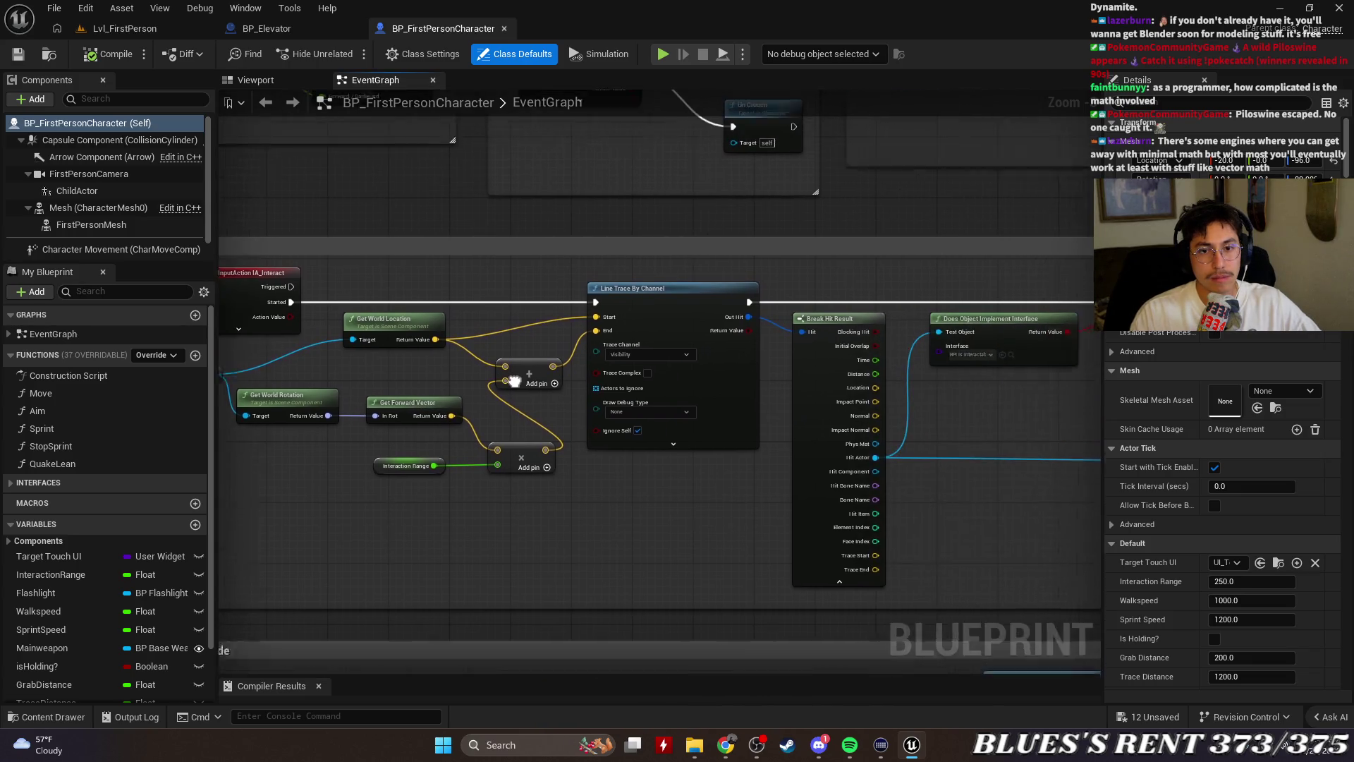
{"action": "left_click_drag", "start_coordinate": [580, 287], "coordinate": [536, 558]}
{"action": "scroll", "coordinate": [537, 559], "scroll_direction": "down", "scroll_amount": 3}
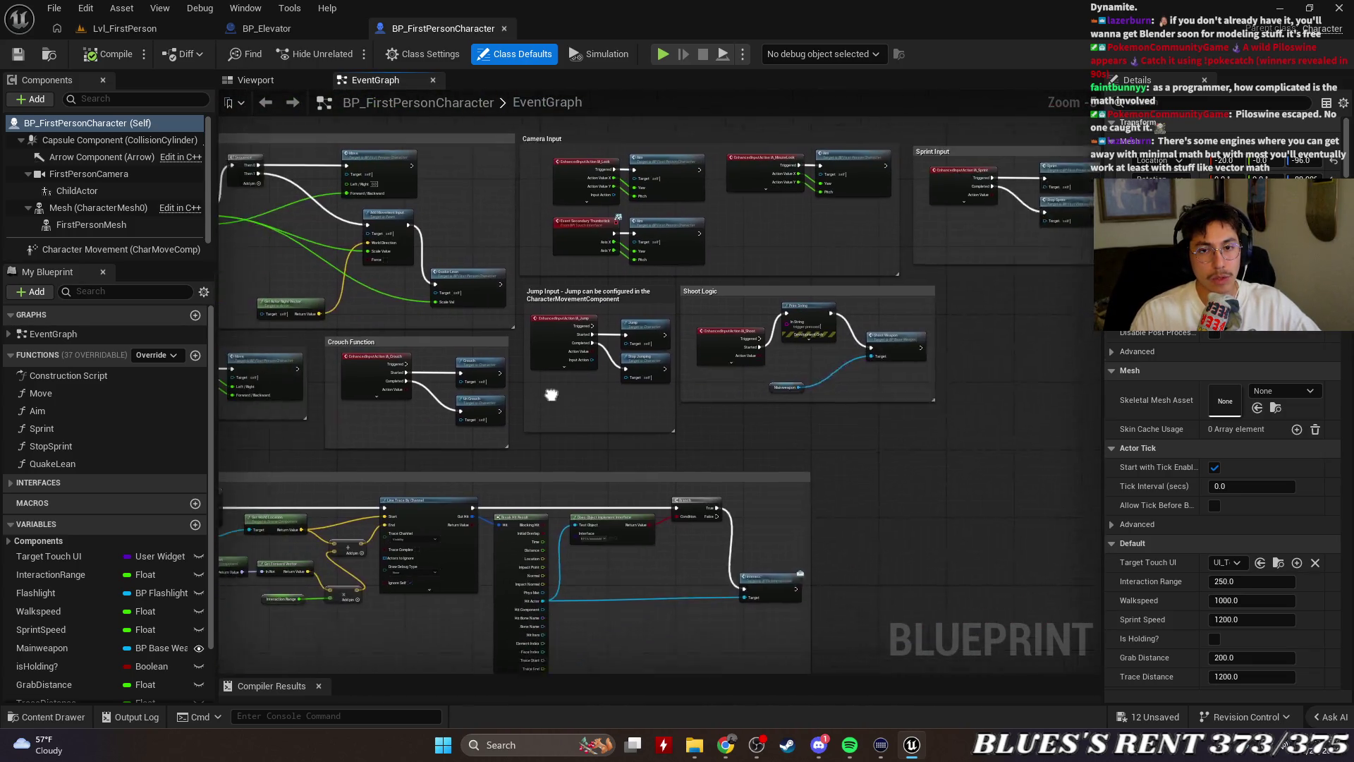
Return to the Lvl_FirstPerson level and enlarge the level viewport
{"action": "left_click", "coordinate": [286, 26]}
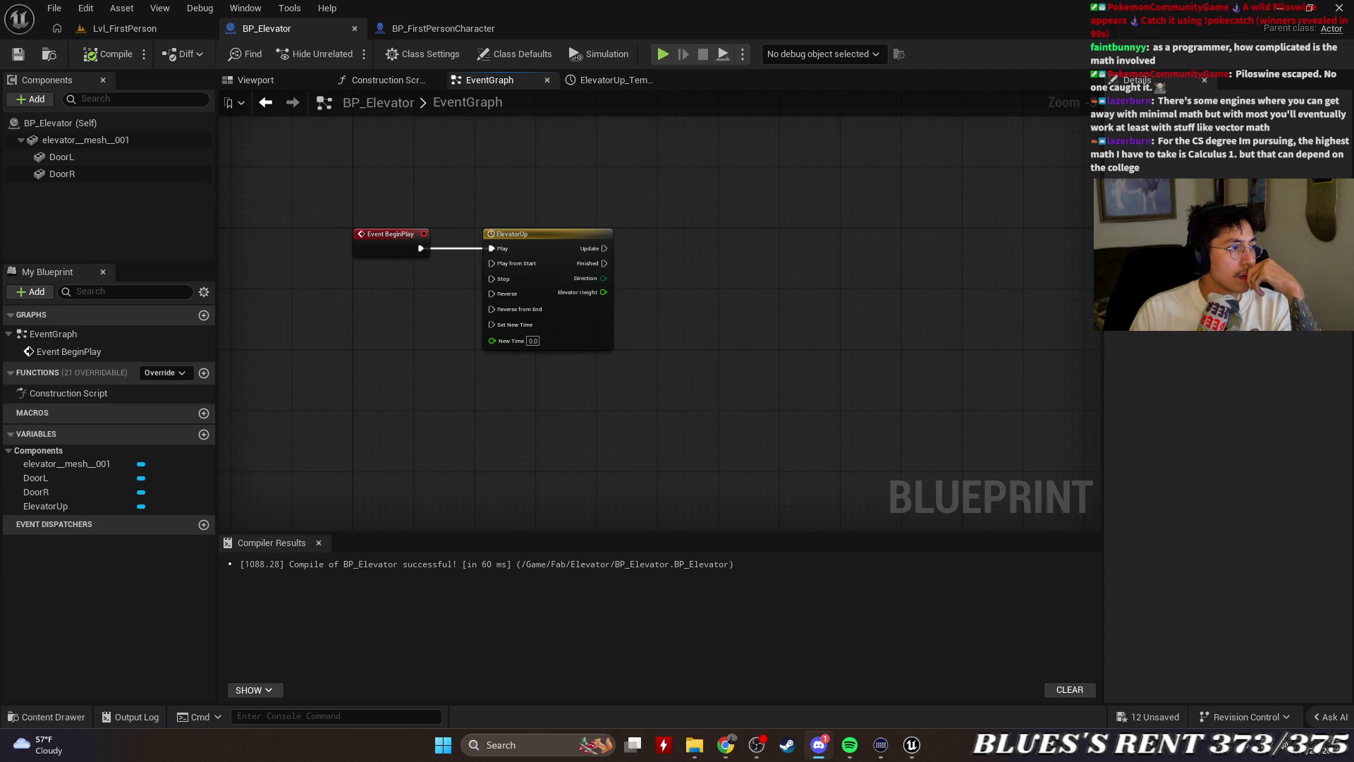
{"action": "key", "text": "alt+Tab"}
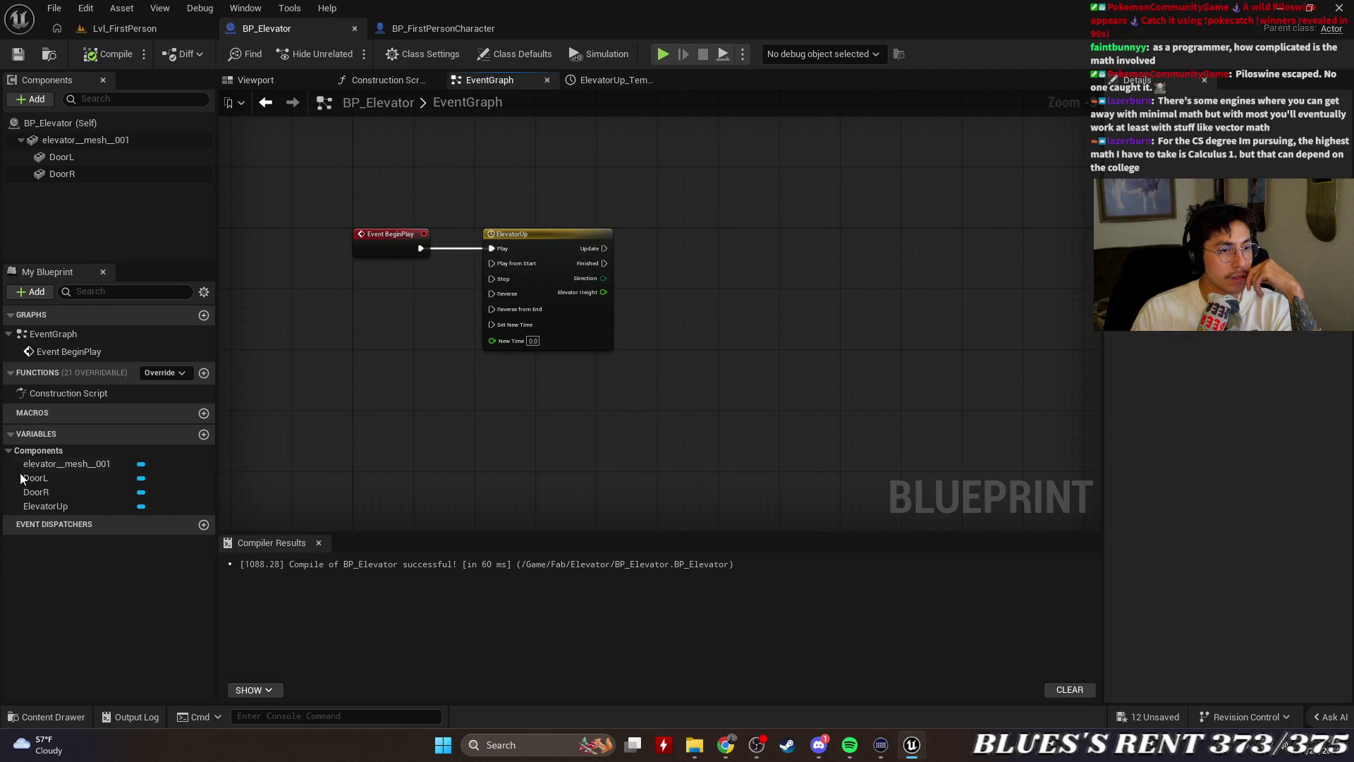
{"action": "left_click", "coordinate": [137, 29]}
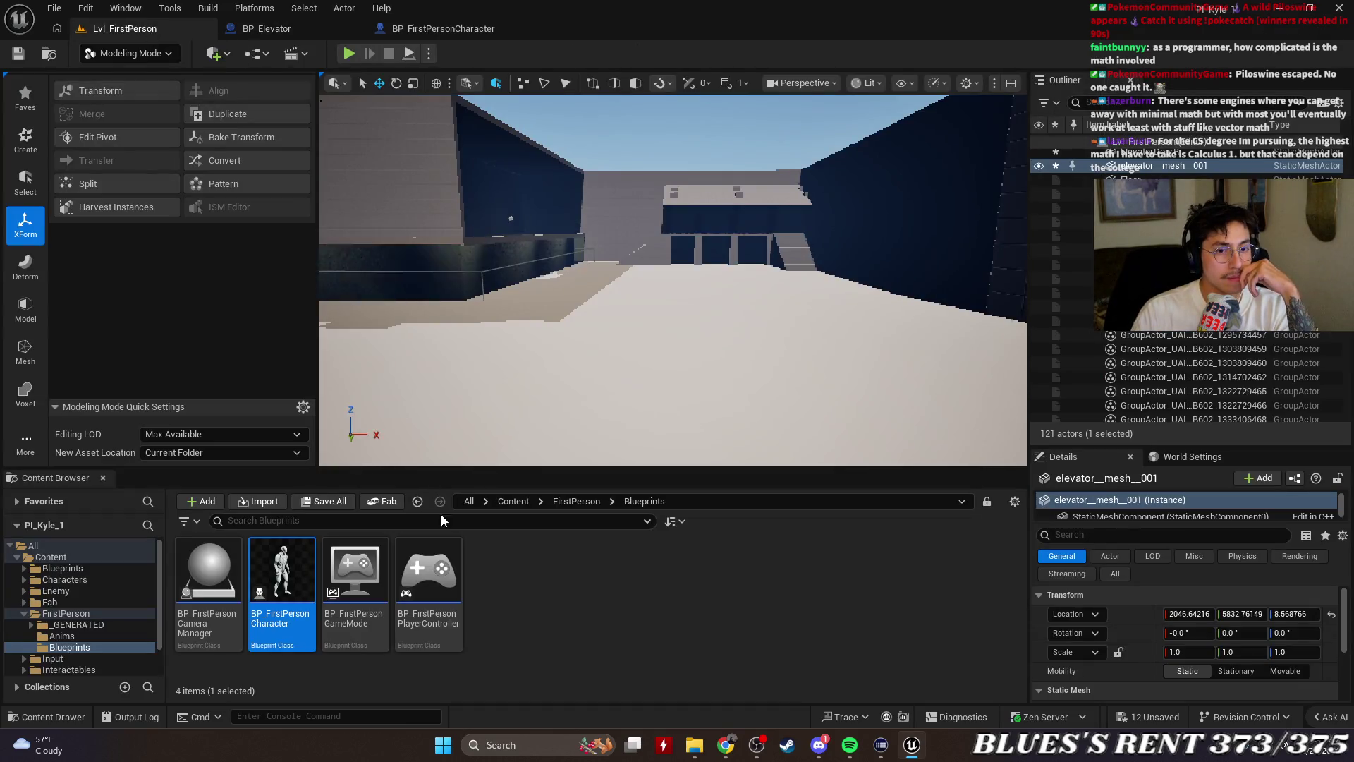
{"action": "left_click_drag", "start_coordinate": [613, 468], "coordinate": [614, 559]}
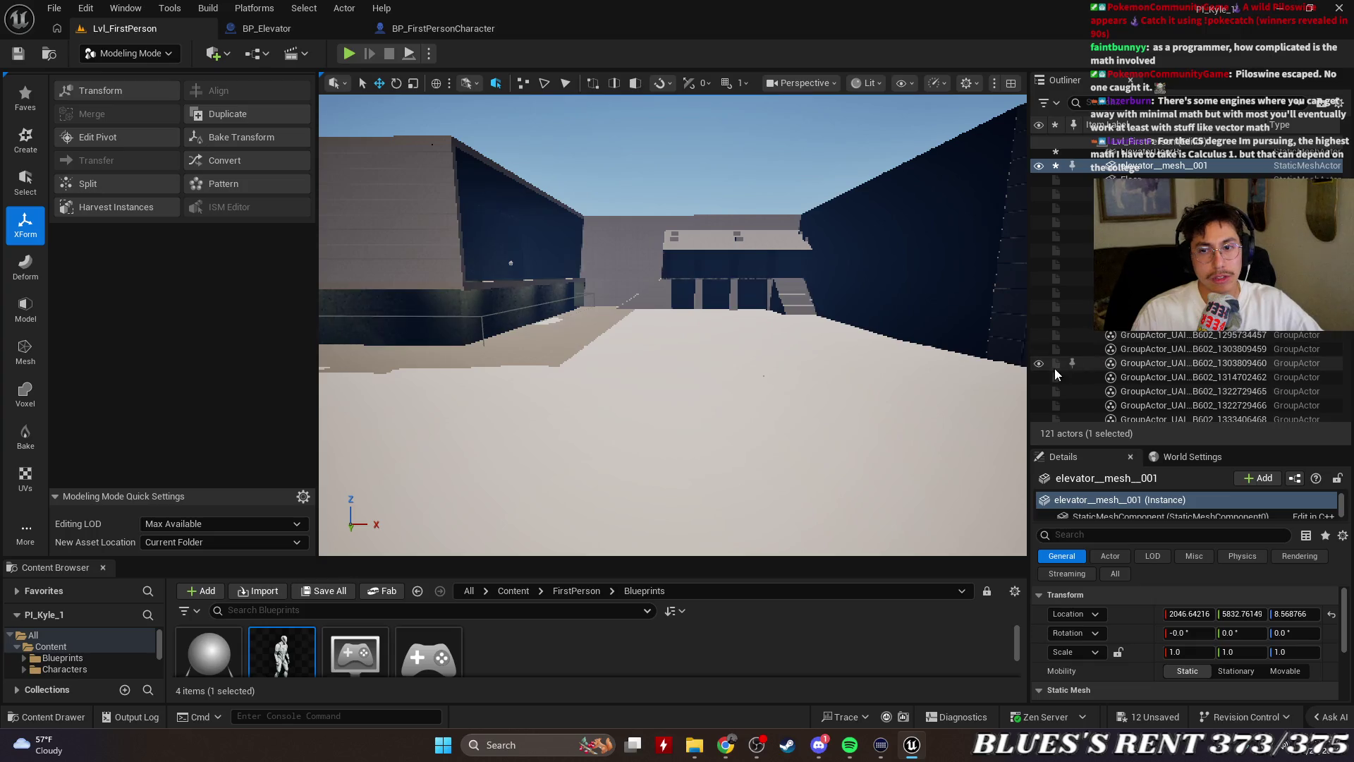
{"action": "left_click_drag", "start_coordinate": [1034, 409], "coordinate": [1063, 405]}
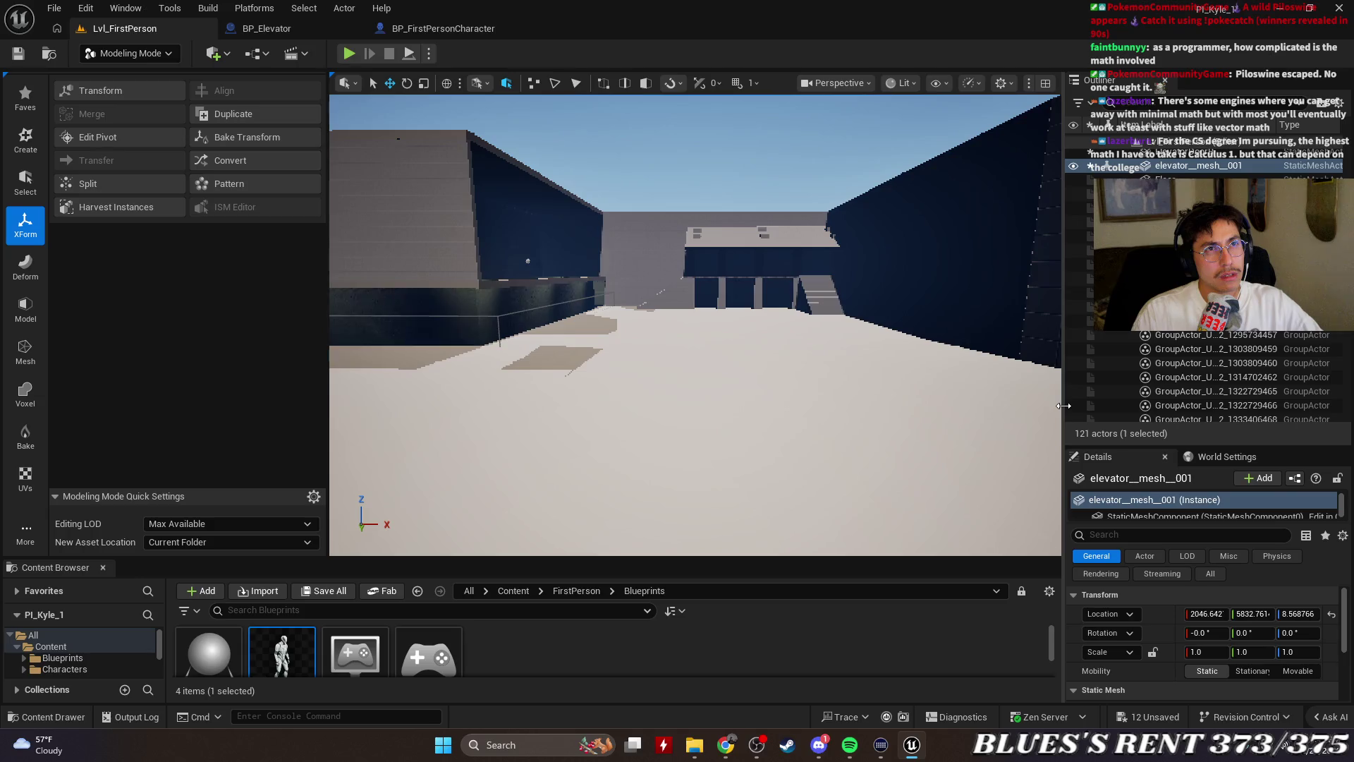
Fly toward the elevator cube and frame it in the viewport with F
{"action": "mouse_move", "coordinate": [895, 378]}
{"action": "left_mouse_down"}
{"action": "mouse_move", "coordinate": [882, 366]}
{"action": "mouse_move", "coordinate": [839, 384]}
{"action": "left_mouse_up"}
{"action": "key", "text": "f"}
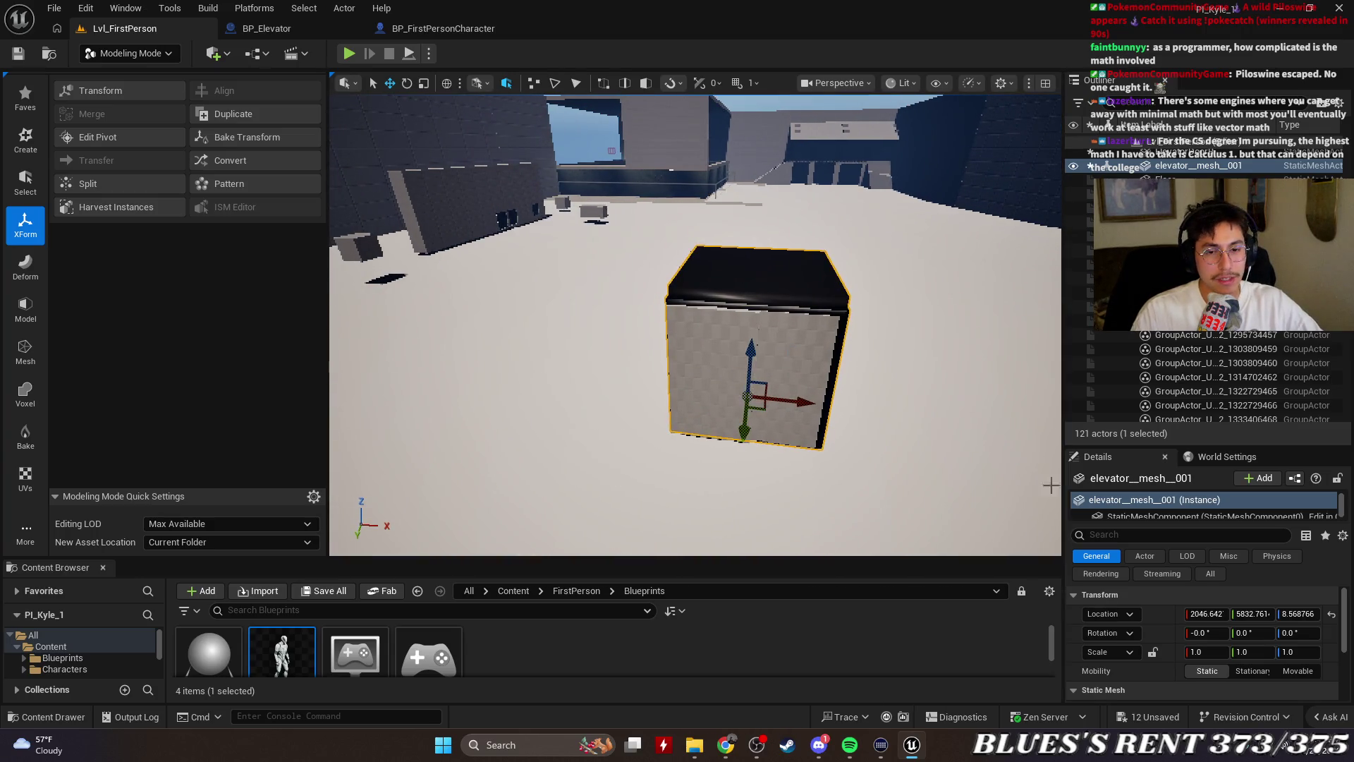
{"action": "mouse_move", "coordinate": [813, 557]}
{"action": "left_mouse_down"}
{"action": "mouse_move", "coordinate": [853, 469]}
{"action": "mouse_move", "coordinate": [853, 530]}
{"action": "left_mouse_up"}
{"action": "mouse_move", "coordinate": [706, 353]}
{"action": "left_mouse_down"}
{"action": "mouse_move", "coordinate": [663, 367]}
{"action": "mouse_move", "coordinate": [706, 339]}
{"action": "left_mouse_up"}
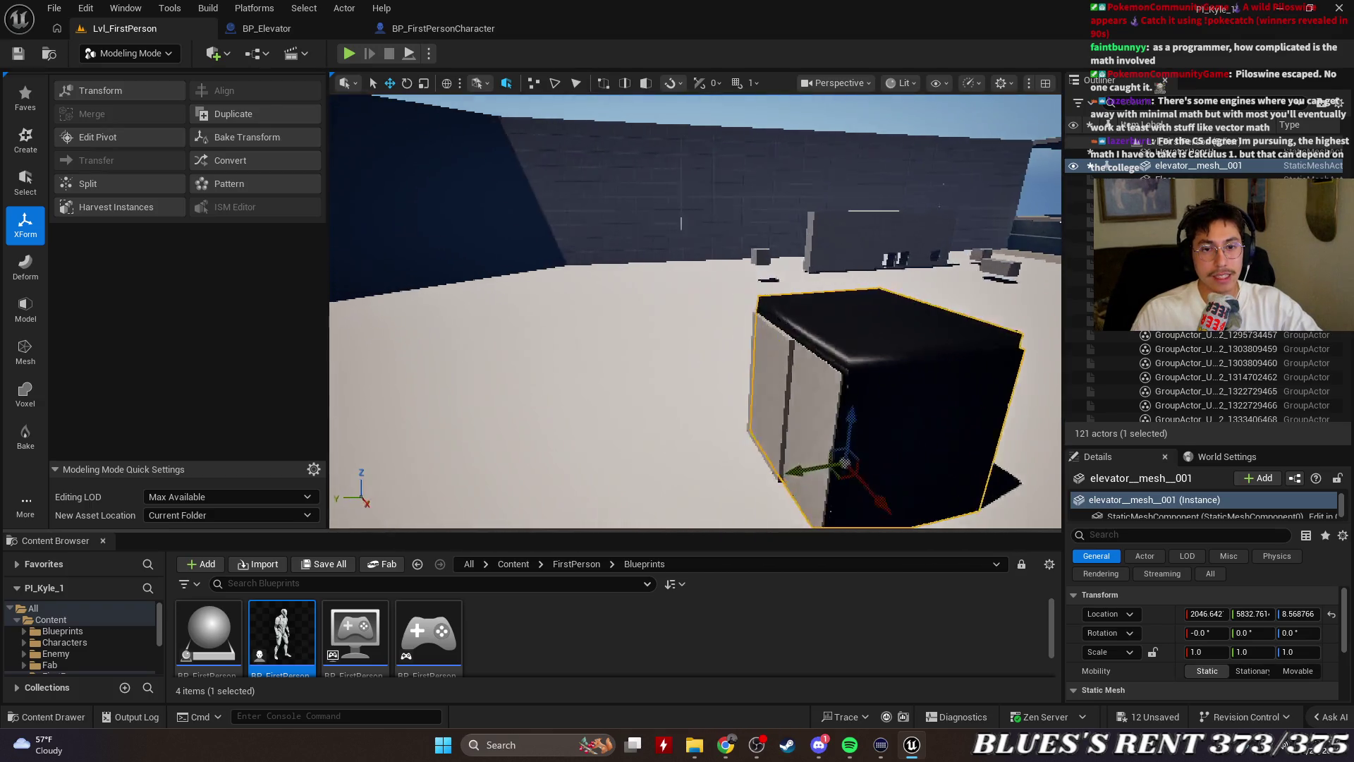
Go back to the BP_Elevator event graph with the tutorial playing alongside
{"action": "key", "text": "f"}
{"action": "left_click", "coordinate": [267, 29]}
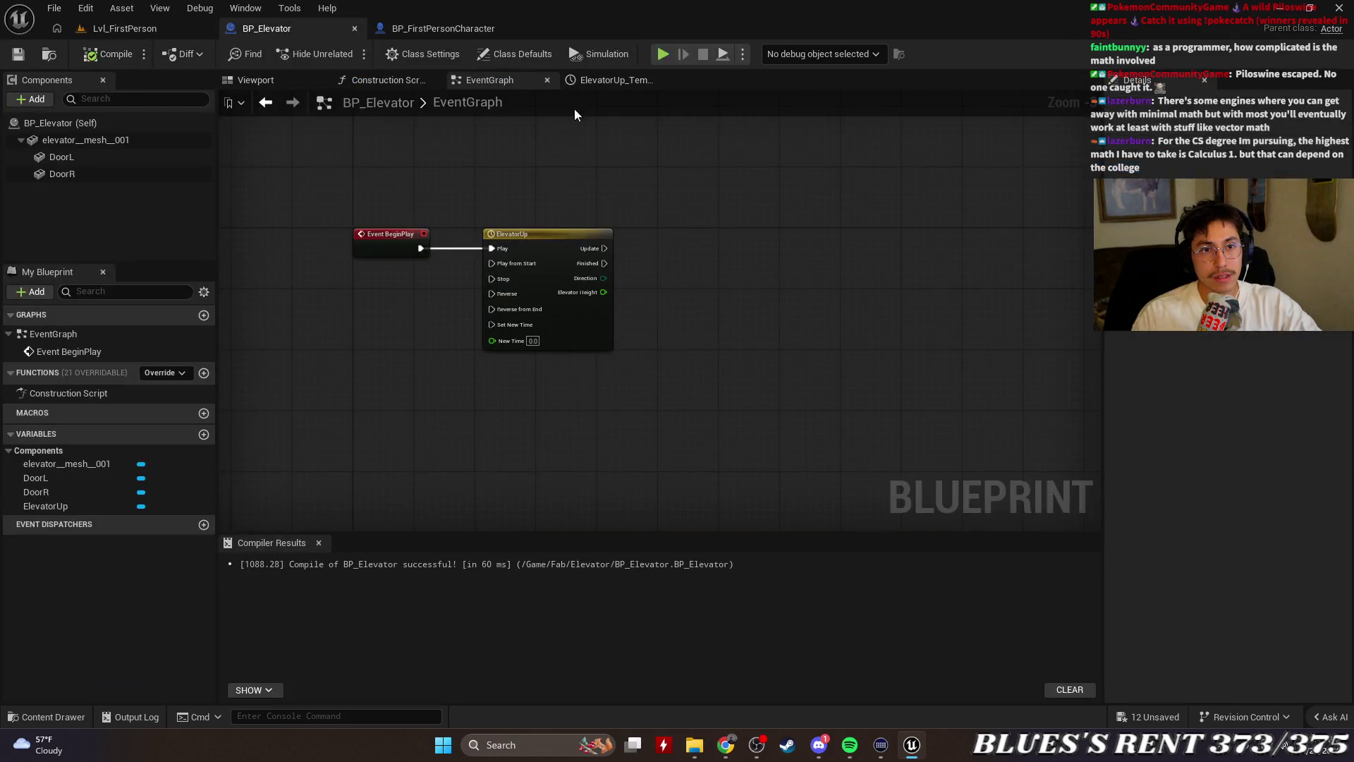
{"action": "double_click", "coordinate": [608, 14]}
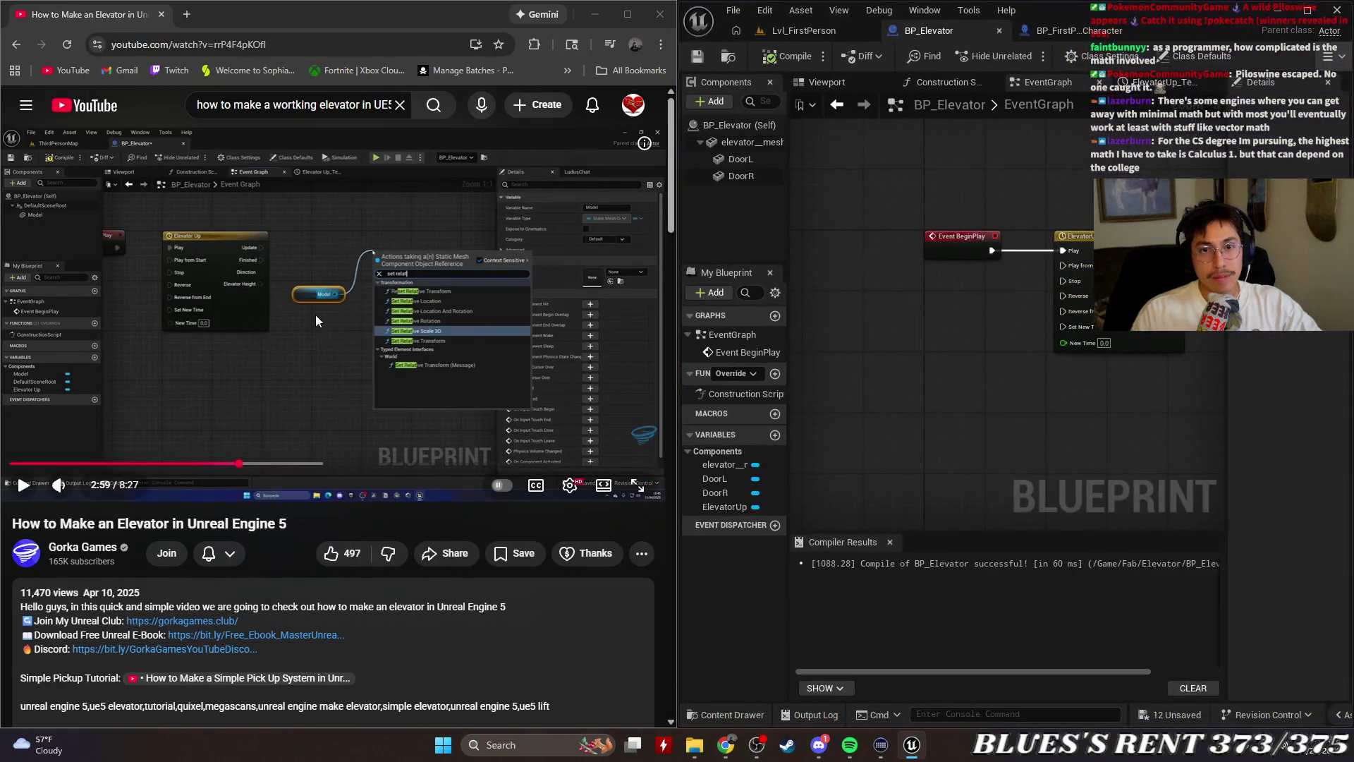
{"action": "left_click", "coordinate": [438, 375]}
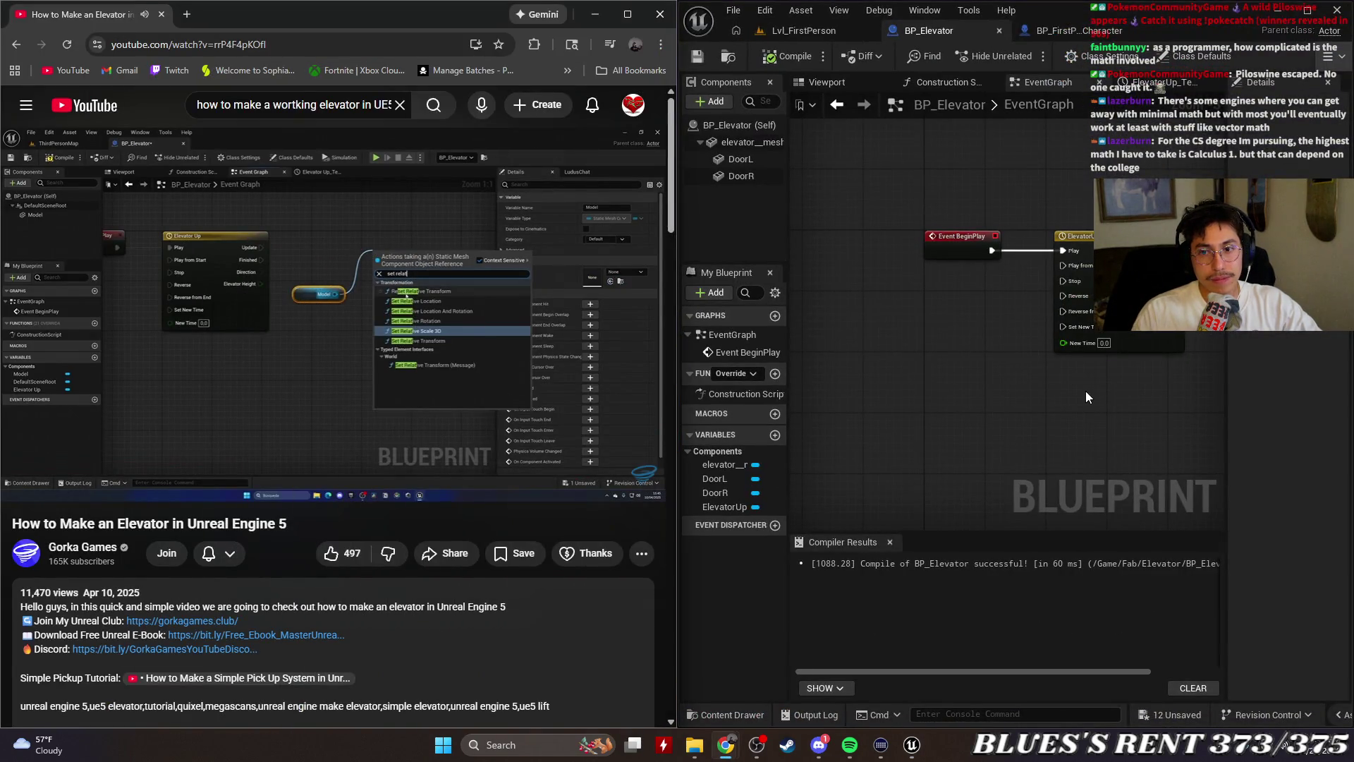
Search the graph's action list for 'set rela' to list the Set Relative functions
{"action": "mouse_move", "coordinate": [1085, 391]}
{"action": "left_mouse_down"}
{"action": "mouse_move", "coordinate": [883, 367]}
{"action": "mouse_move", "coordinate": [1114, 332]}
{"action": "mouse_move", "coordinate": [990, 323]}
{"action": "left_mouse_up"}
{"action": "right_click", "coordinate": [990, 329]}
{"action": "type", "text": "set relativ"}
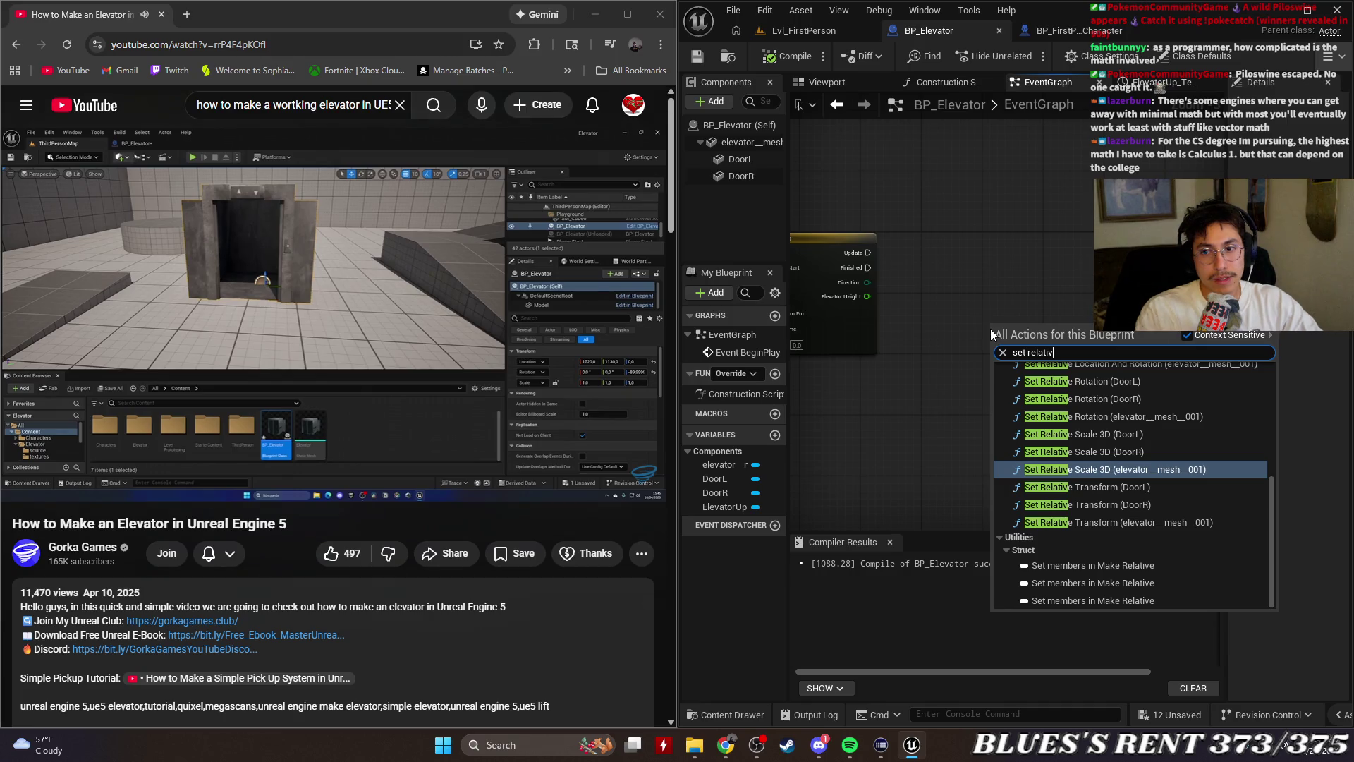
{"action": "scroll", "coordinate": [1165, 403], "scroll_direction": "up", "scroll_amount": 1}
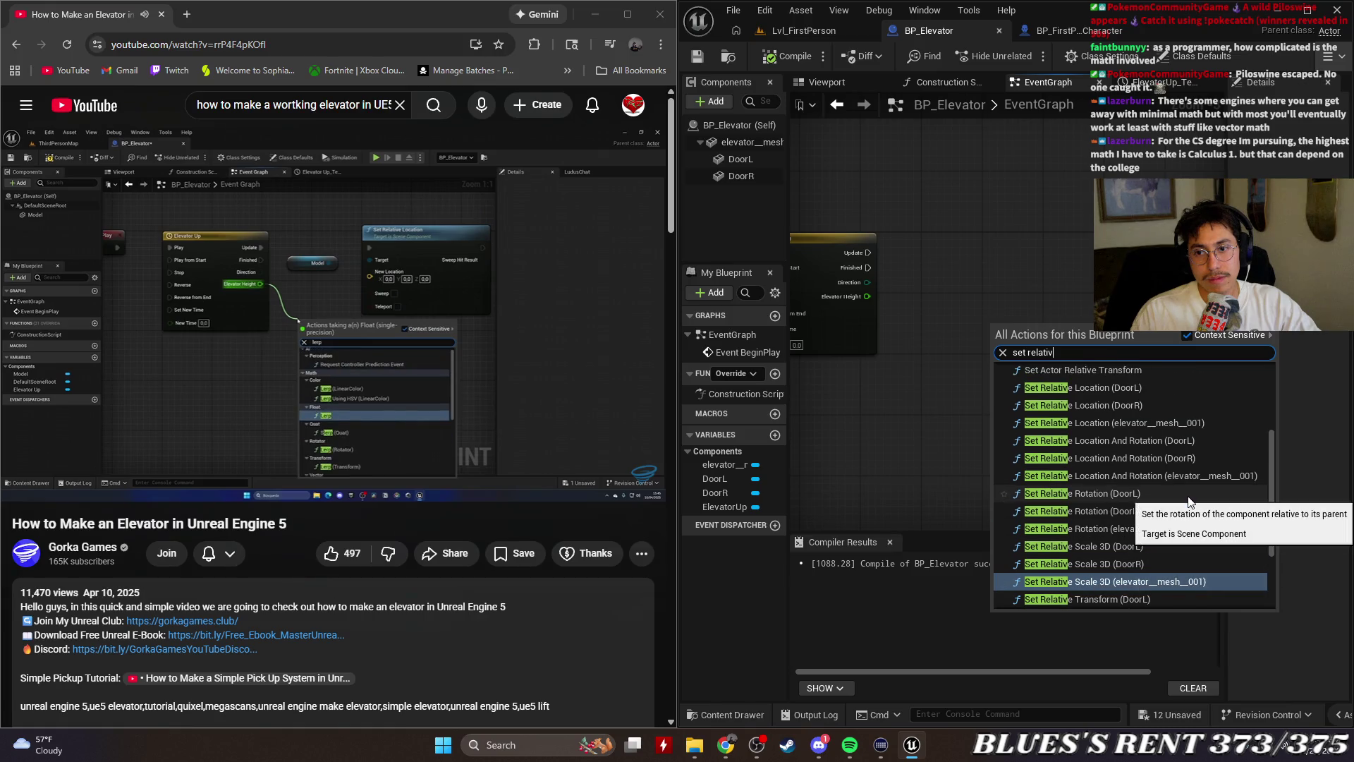
{"action": "scroll", "coordinate": [1172, 392], "scroll_direction": "up", "scroll_amount": 2}
{"action": "mouse_move", "coordinate": [395, 402]}
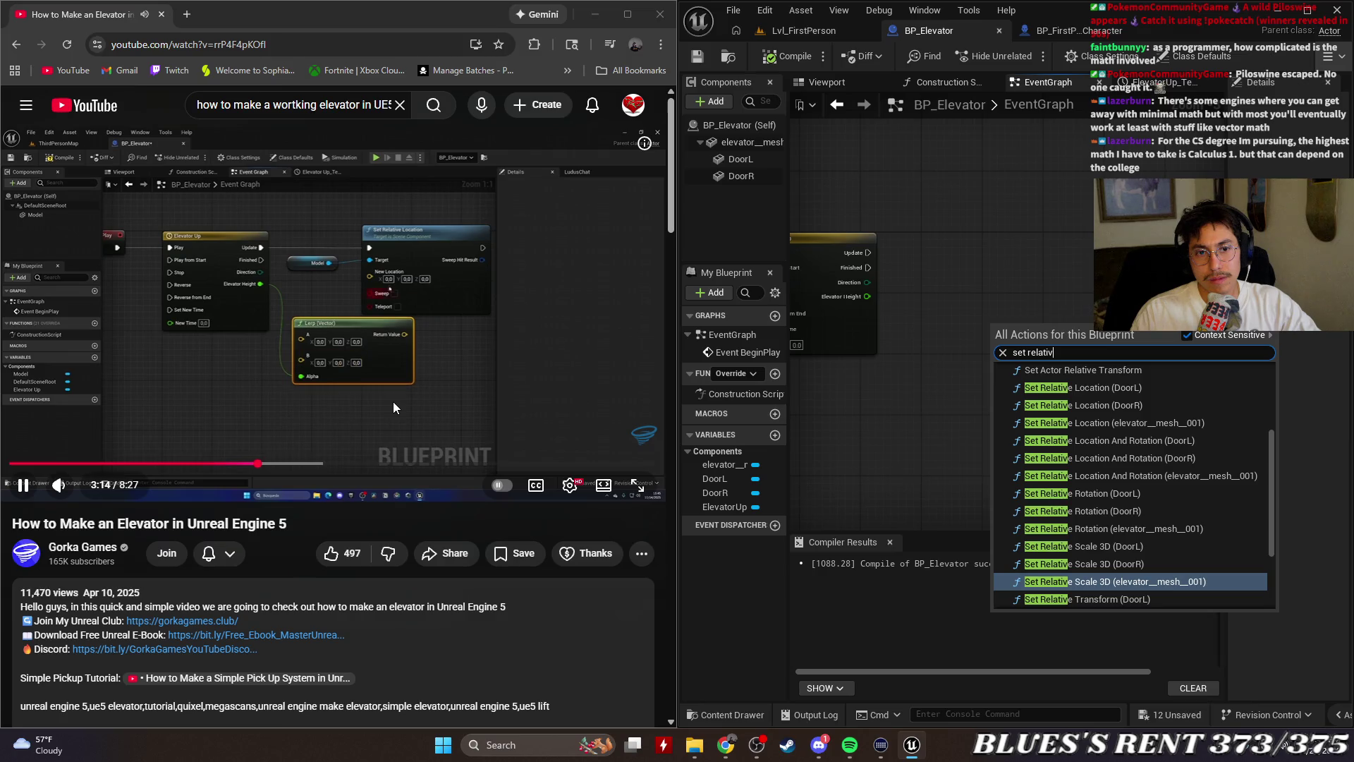
{"action": "left_click", "coordinate": [393, 403]}
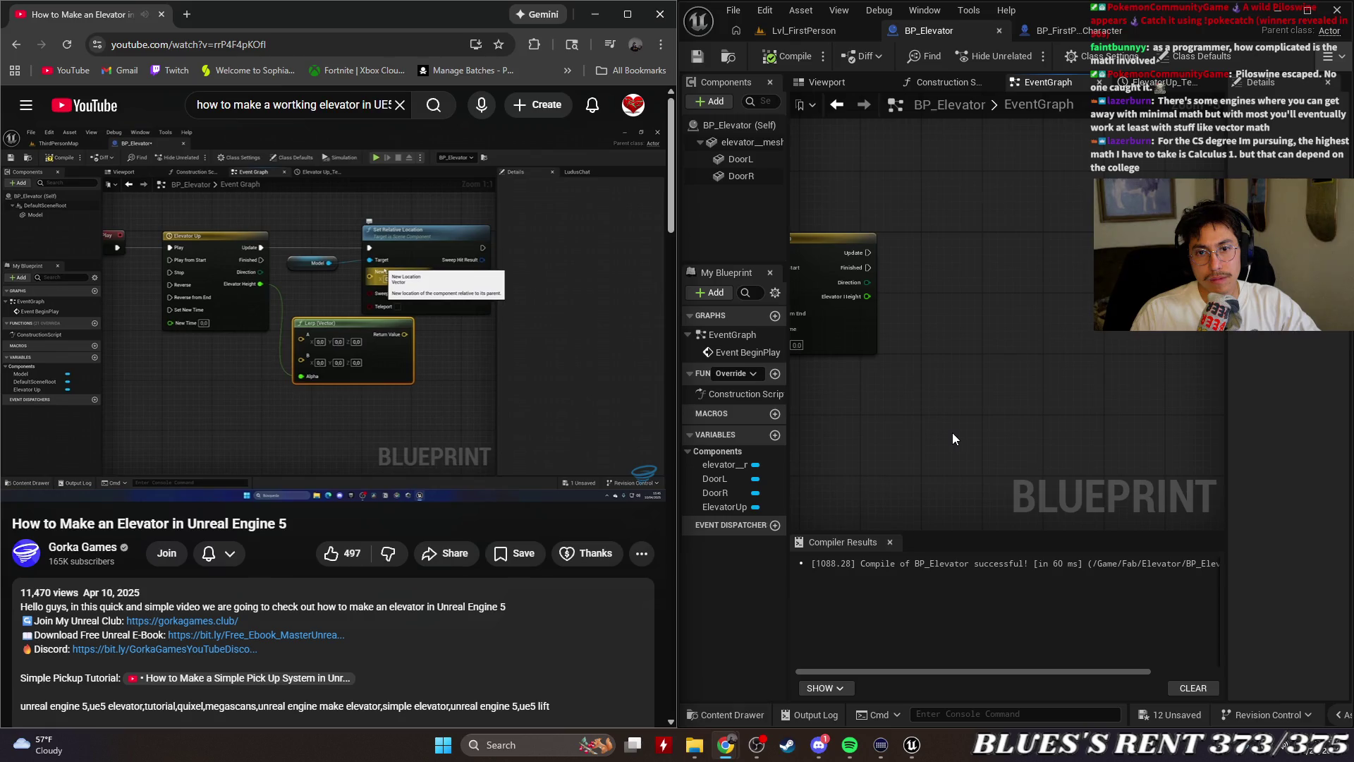
{"action": "right_click", "coordinate": [1017, 388]}
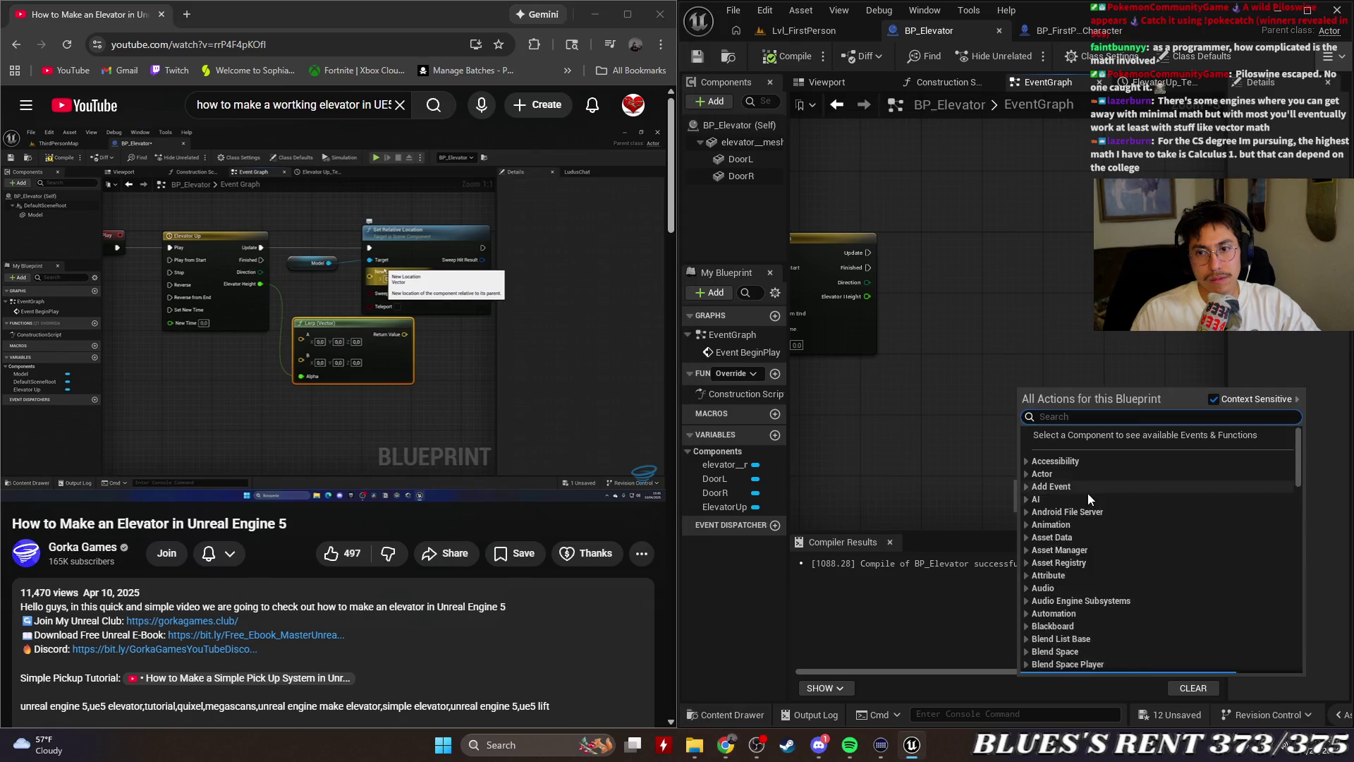
{"action": "type", "text": "set rela"}
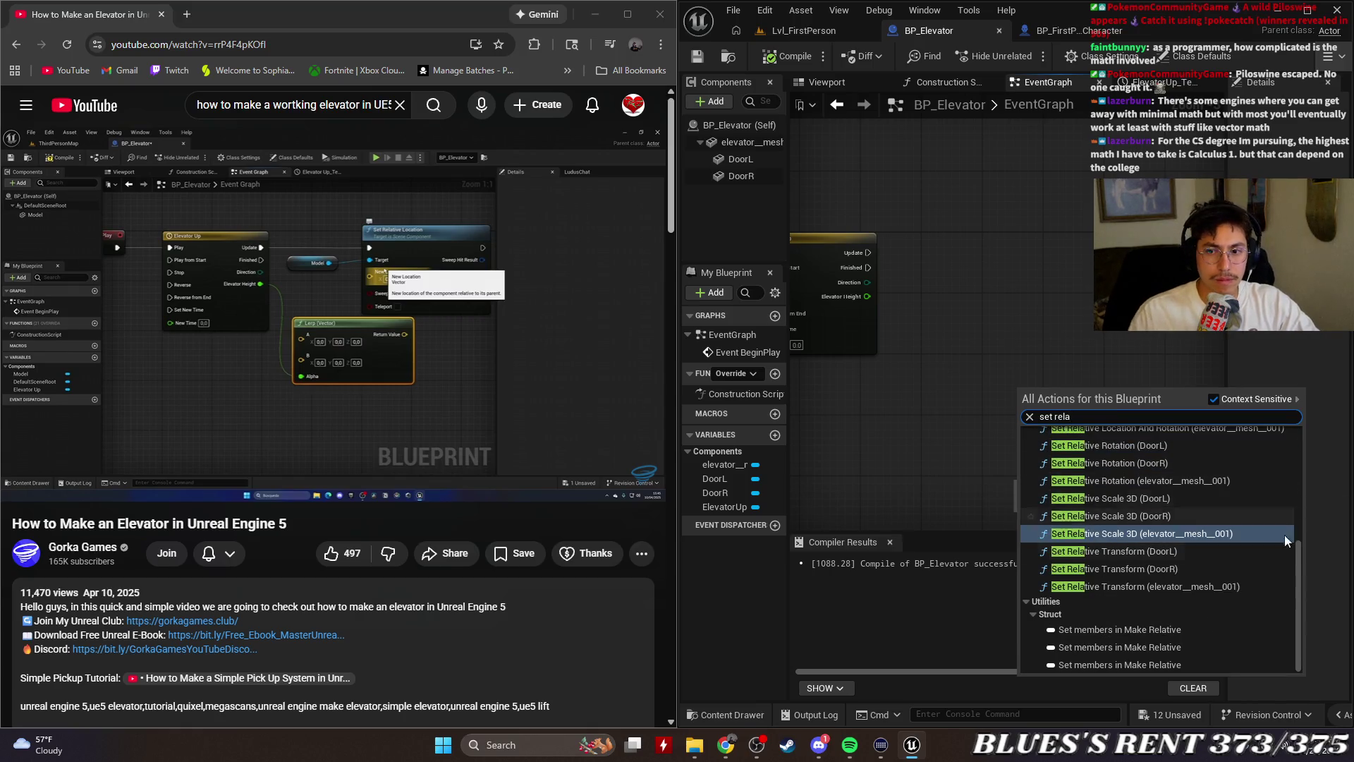
{"action": "scroll", "coordinate": [1233, 560], "scroll_direction": "up", "scroll_amount": 1}
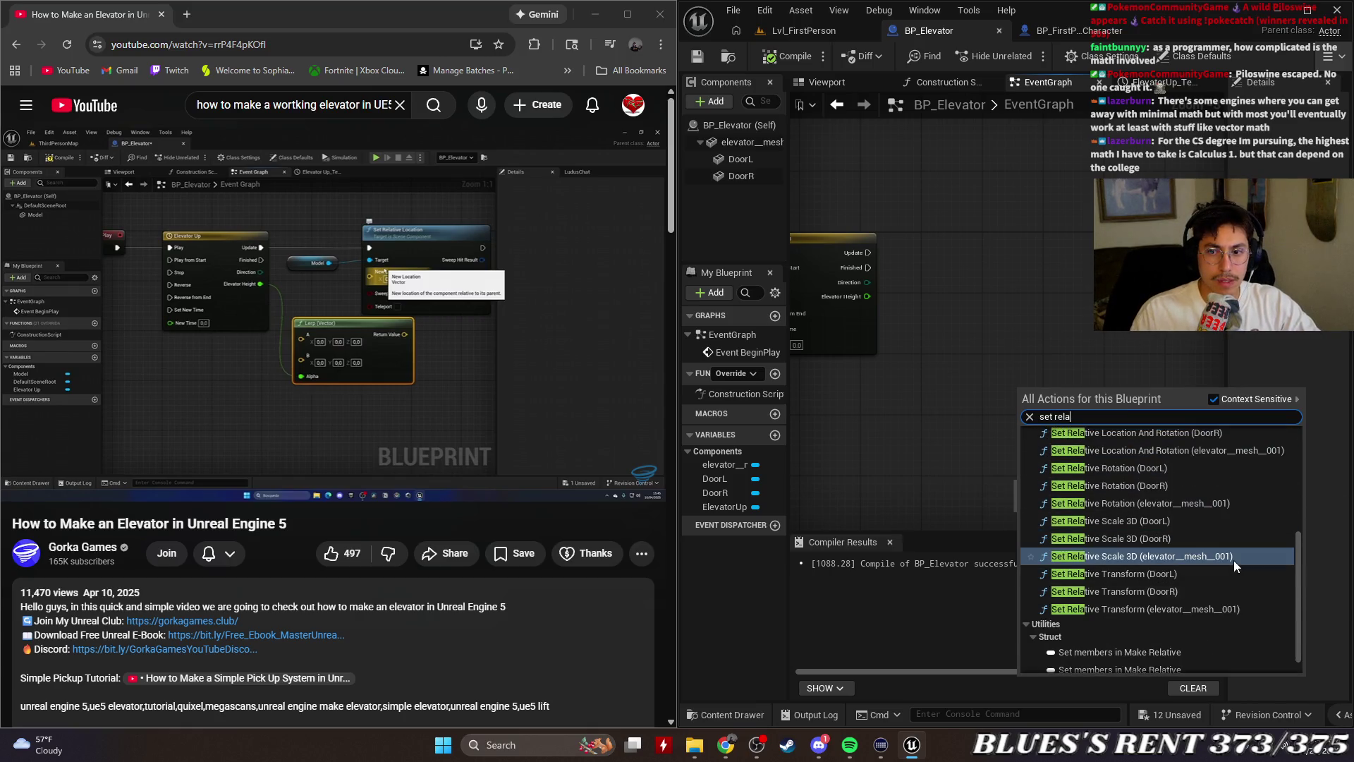
Add Set Relative Rotation for Elevator Mesh 001, trying then undoing a New Rotation split
{"action": "left_click", "coordinate": [1213, 505]}
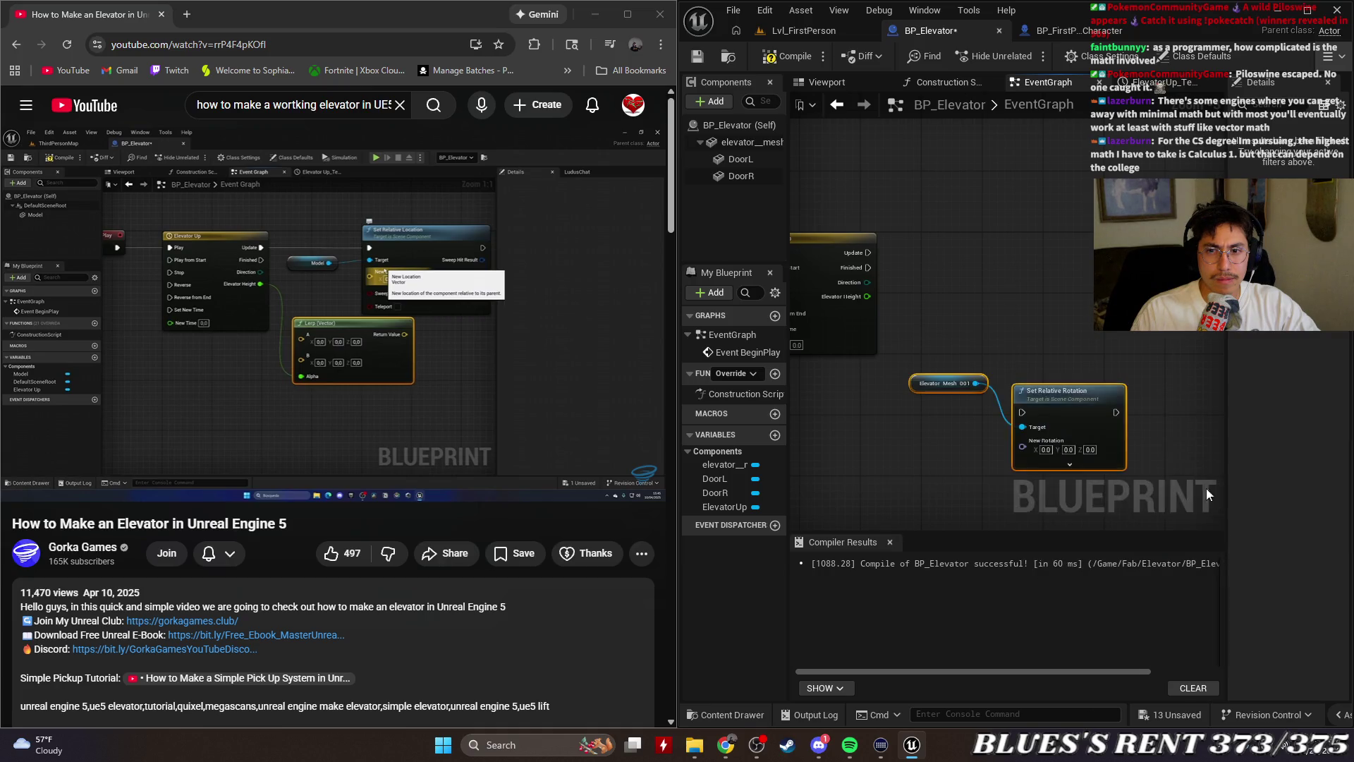
{"action": "mouse_move", "coordinate": [962, 395]}
{"action": "left_mouse_down"}
{"action": "mouse_move", "coordinate": [987, 255]}
{"action": "mouse_move", "coordinate": [963, 253]}
{"action": "mouse_move", "coordinate": [931, 431]}
{"action": "left_mouse_up"}
{"action": "left_click", "coordinate": [954, 321]}
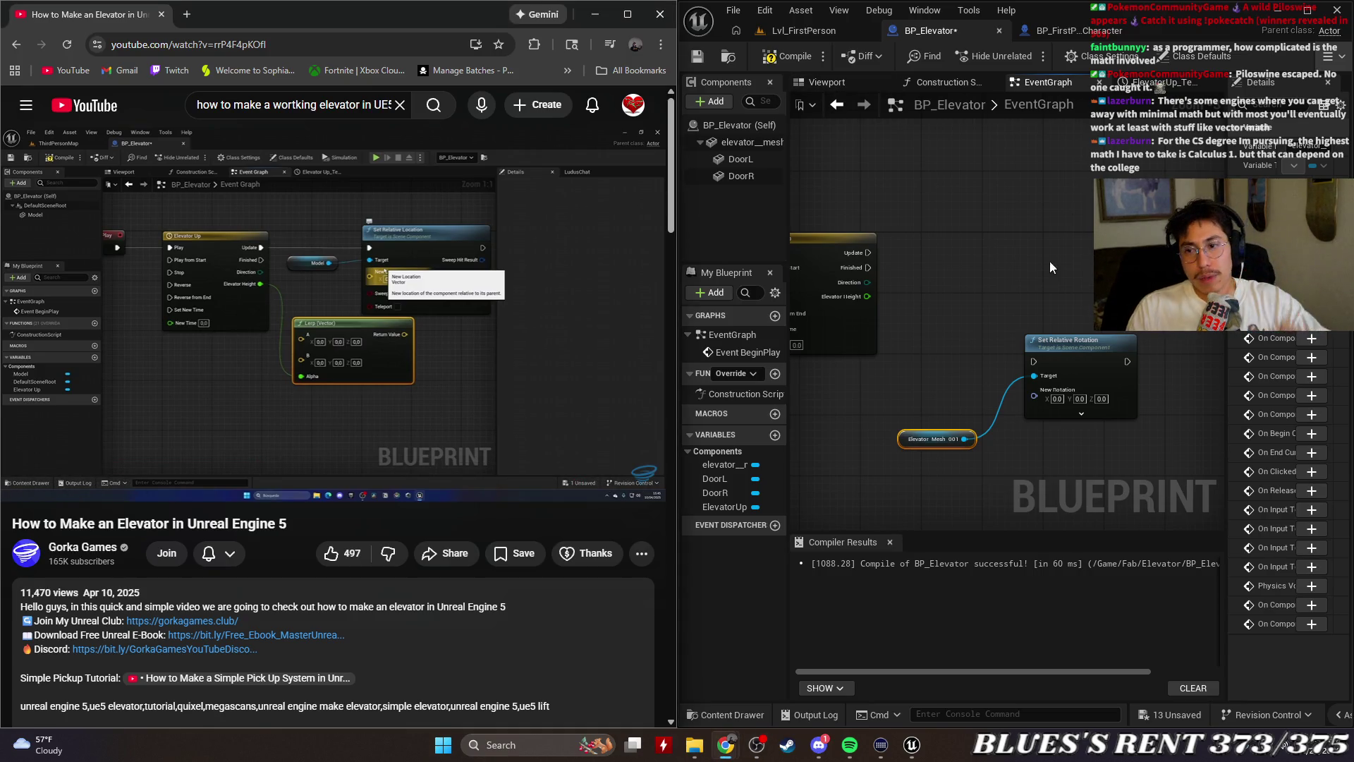
{"action": "left_click_drag", "start_coordinate": [1072, 345], "coordinate": [1067, 297]}
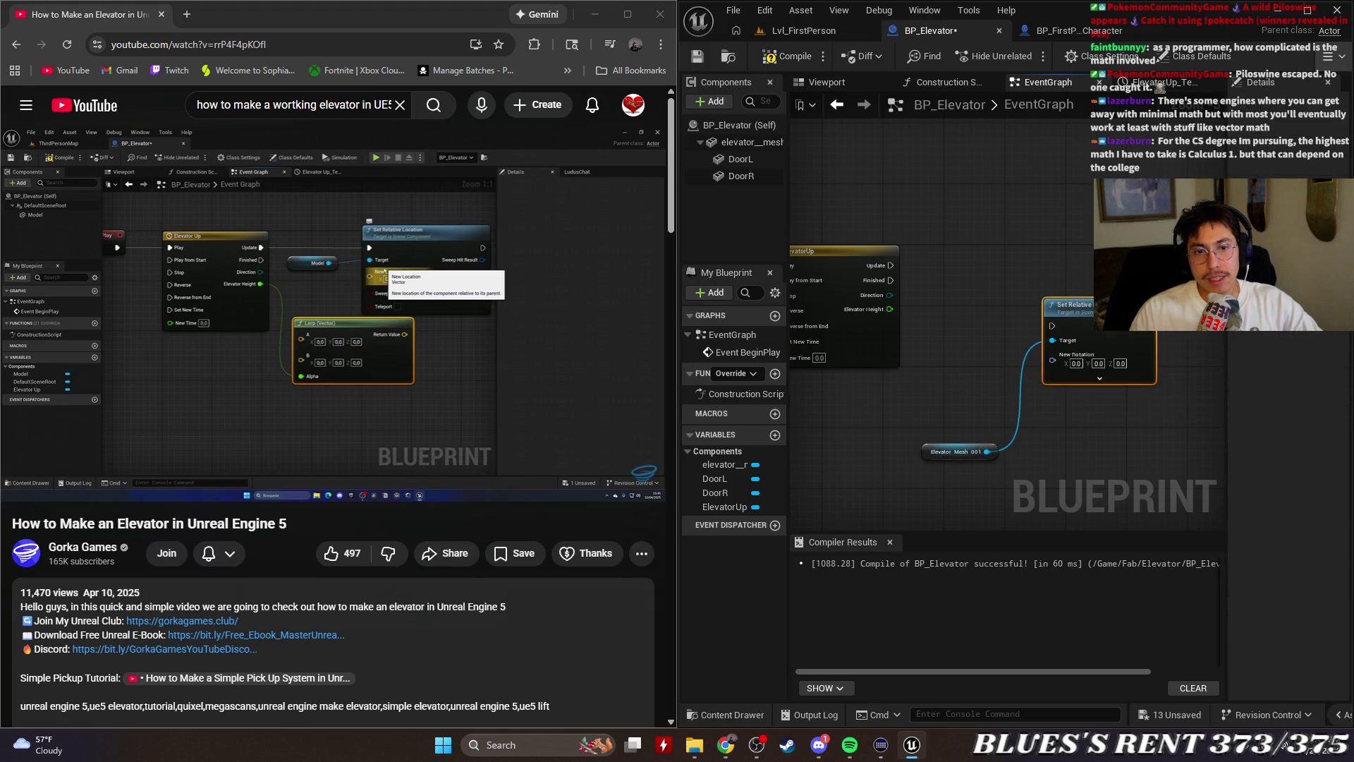
{"action": "scroll", "coordinate": [1052, 364], "scroll_direction": "up", "scroll_amount": 1}
{"action": "right_click", "coordinate": [1053, 363]}
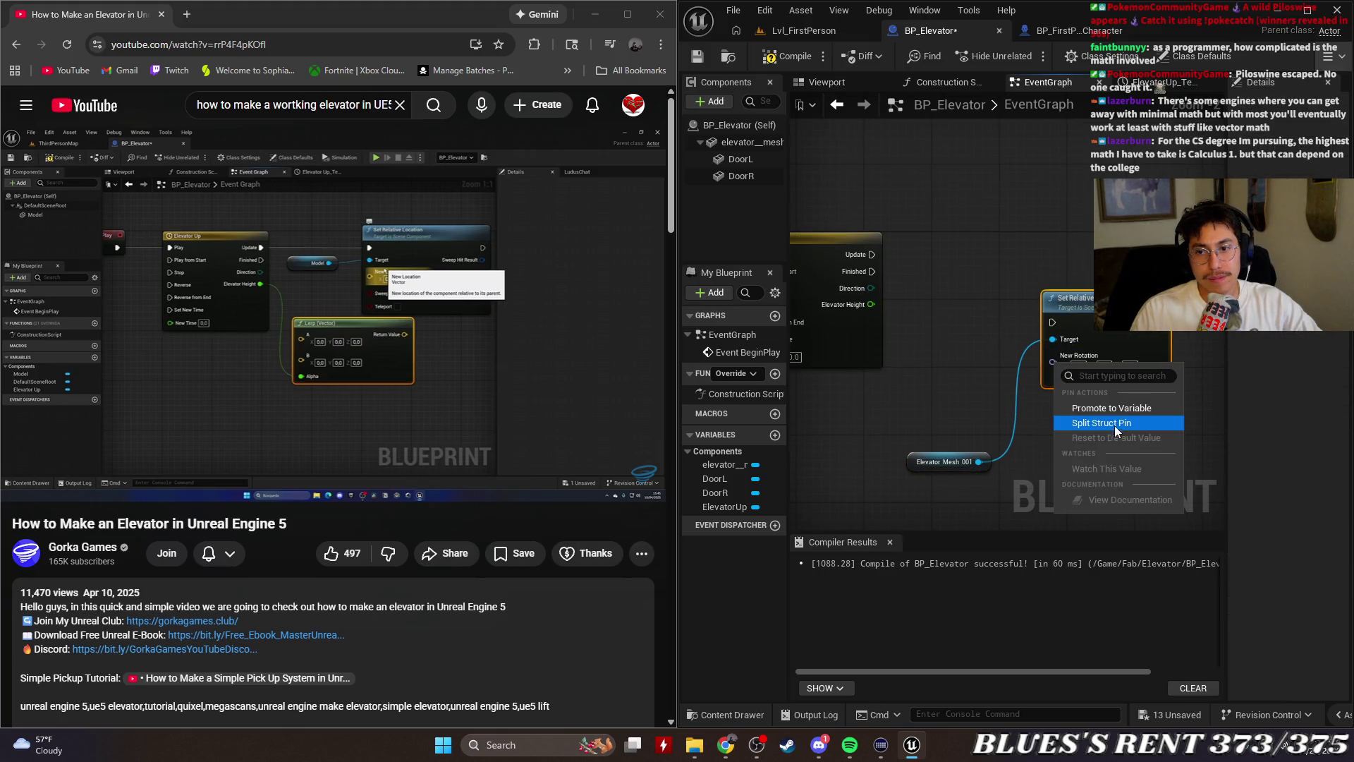
{"action": "left_click", "coordinate": [1114, 424]}
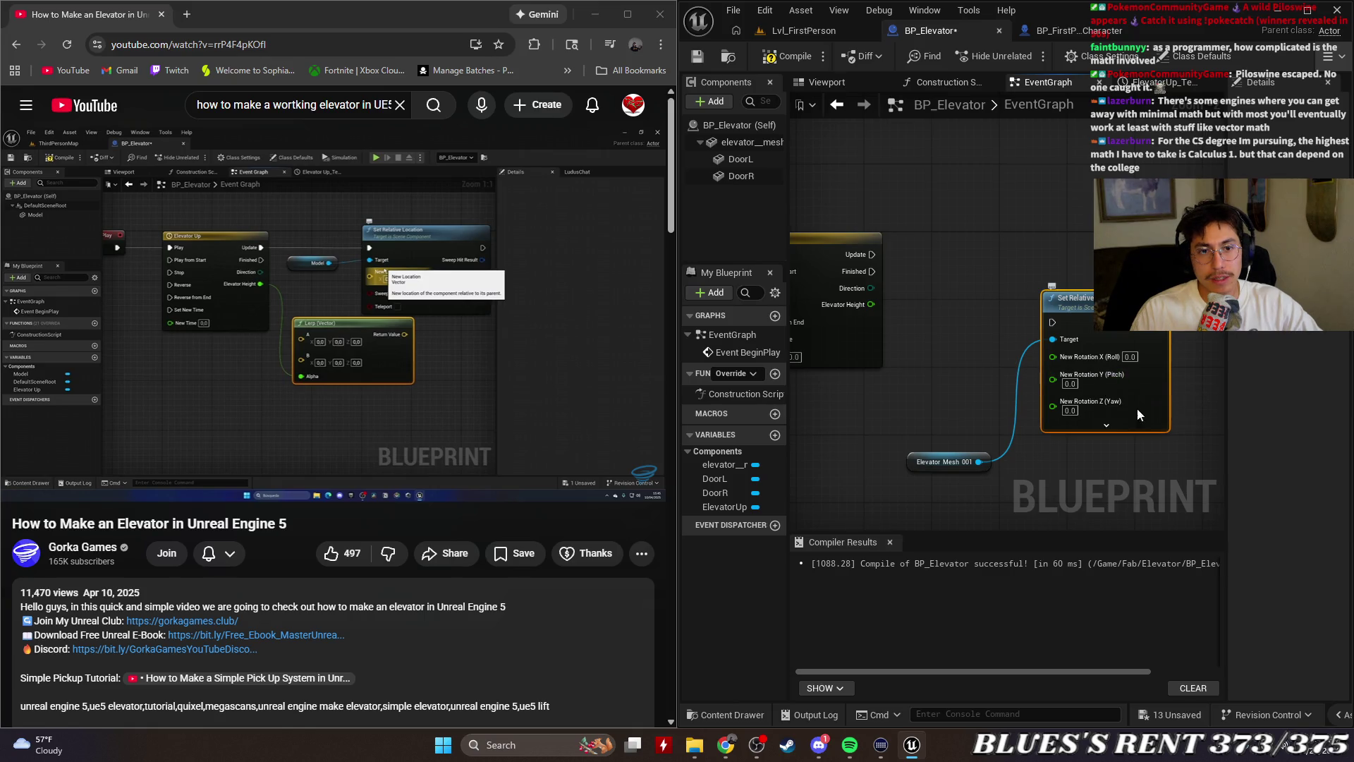
{"action": "key", "text": "ctrl+z"}
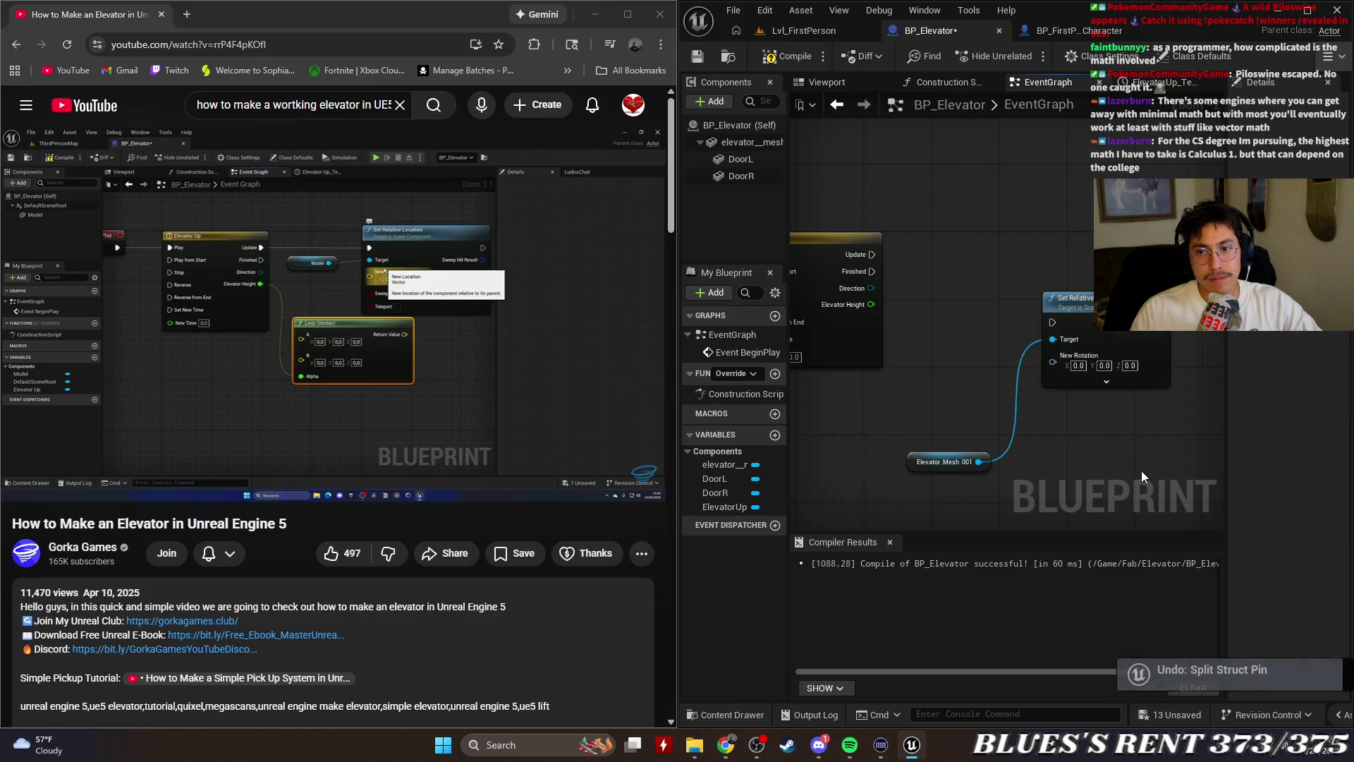
{"action": "scroll", "coordinate": [988, 287], "scroll_direction": "up", "scroll_amount": 1}
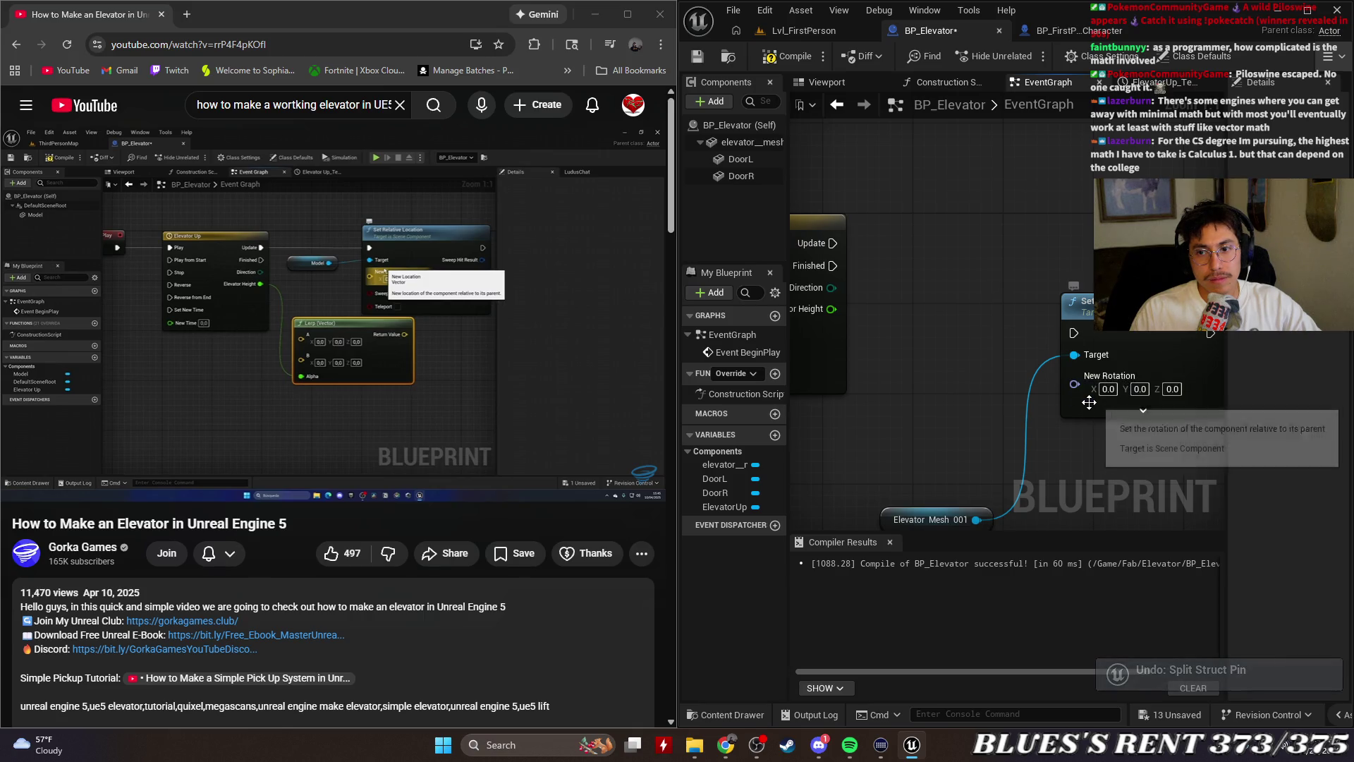
Wire the ElevatorUp timeline's Update into the Set Relative Rotation node
{"action": "mouse_move", "coordinate": [945, 325]}
{"action": "left_mouse_down"}
{"action": "mouse_move", "coordinate": [996, 282]}
{"action": "mouse_move", "coordinate": [972, 318]}
{"action": "mouse_move", "coordinate": [905, 256]}
{"action": "mouse_move", "coordinate": [1081, 320]}
{"action": "left_mouse_up"}
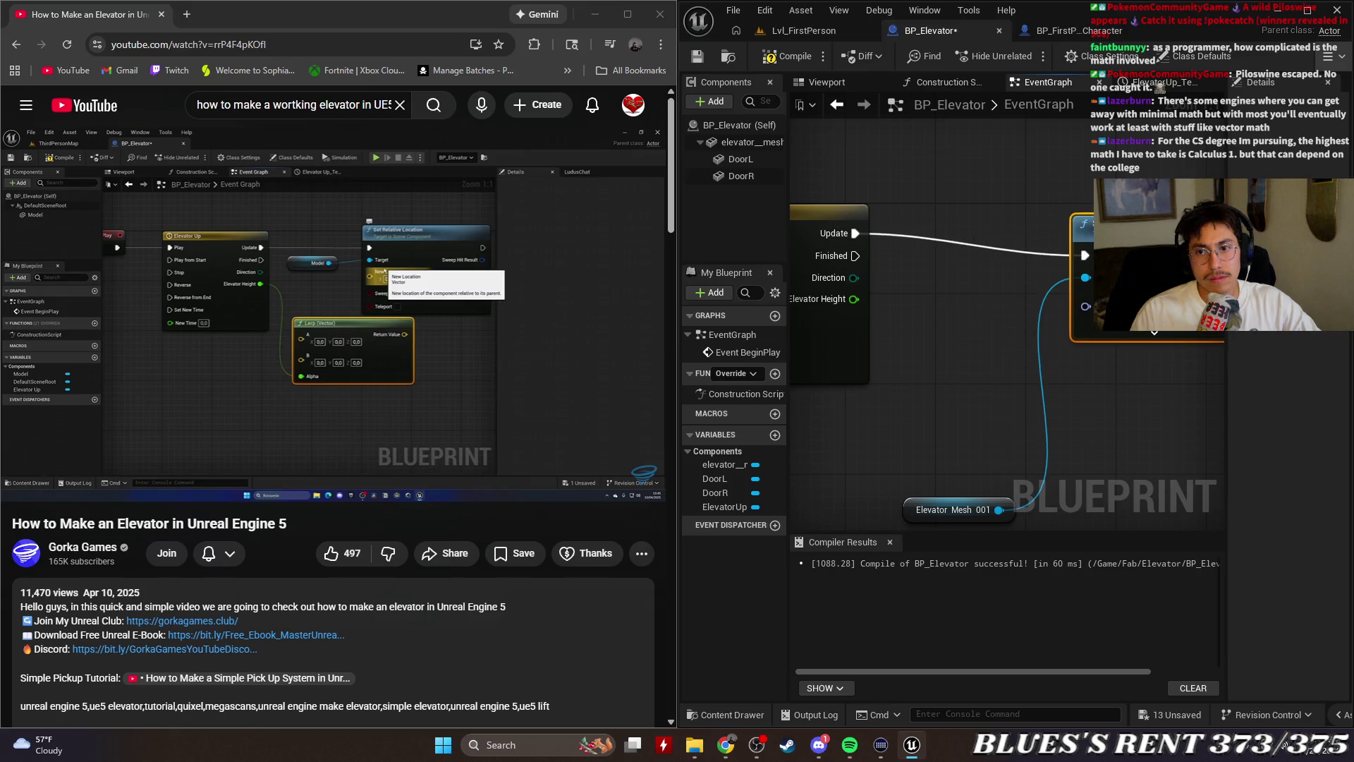
{"action": "mouse_move", "coordinate": [968, 514]}
{"action": "left_mouse_down"}
{"action": "mouse_move", "coordinate": [968, 468]}
{"action": "mouse_move", "coordinate": [943, 412]}
{"action": "left_mouse_up"}
{"action": "left_click", "coordinate": [1071, 421]}
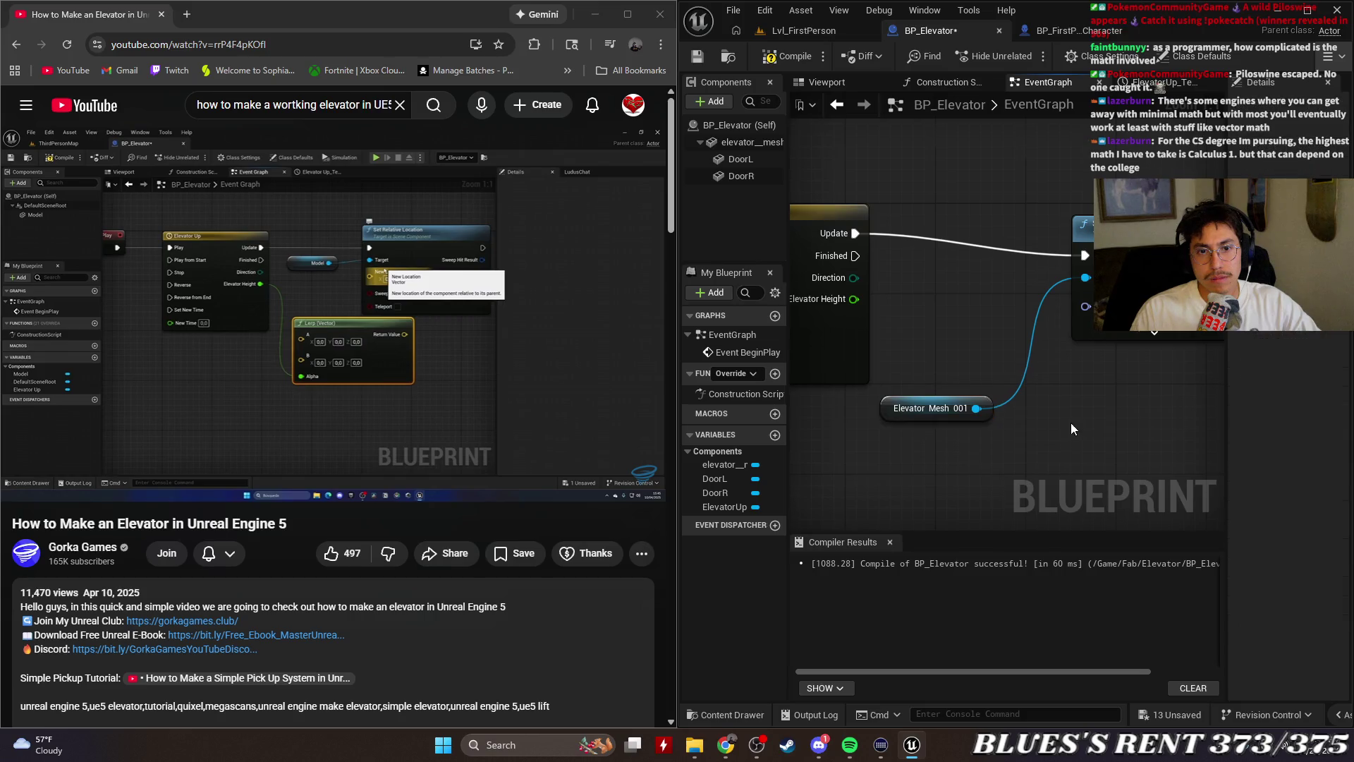
{"action": "scroll", "coordinate": [1140, 412], "scroll_direction": "down", "scroll_amount": 2}
{"action": "mouse_move", "coordinate": [1139, 412]}
{"action": "left_mouse_down"}
{"action": "mouse_move", "coordinate": [1057, 362]}
{"action": "mouse_move", "coordinate": [1122, 439]}
{"action": "left_mouse_up"}
{"action": "scroll", "coordinate": [1030, 378], "scroll_direction": "up", "scroll_amount": 2}
{"action": "scroll", "coordinate": [972, 420], "scroll_direction": "down", "scroll_amount": 2}
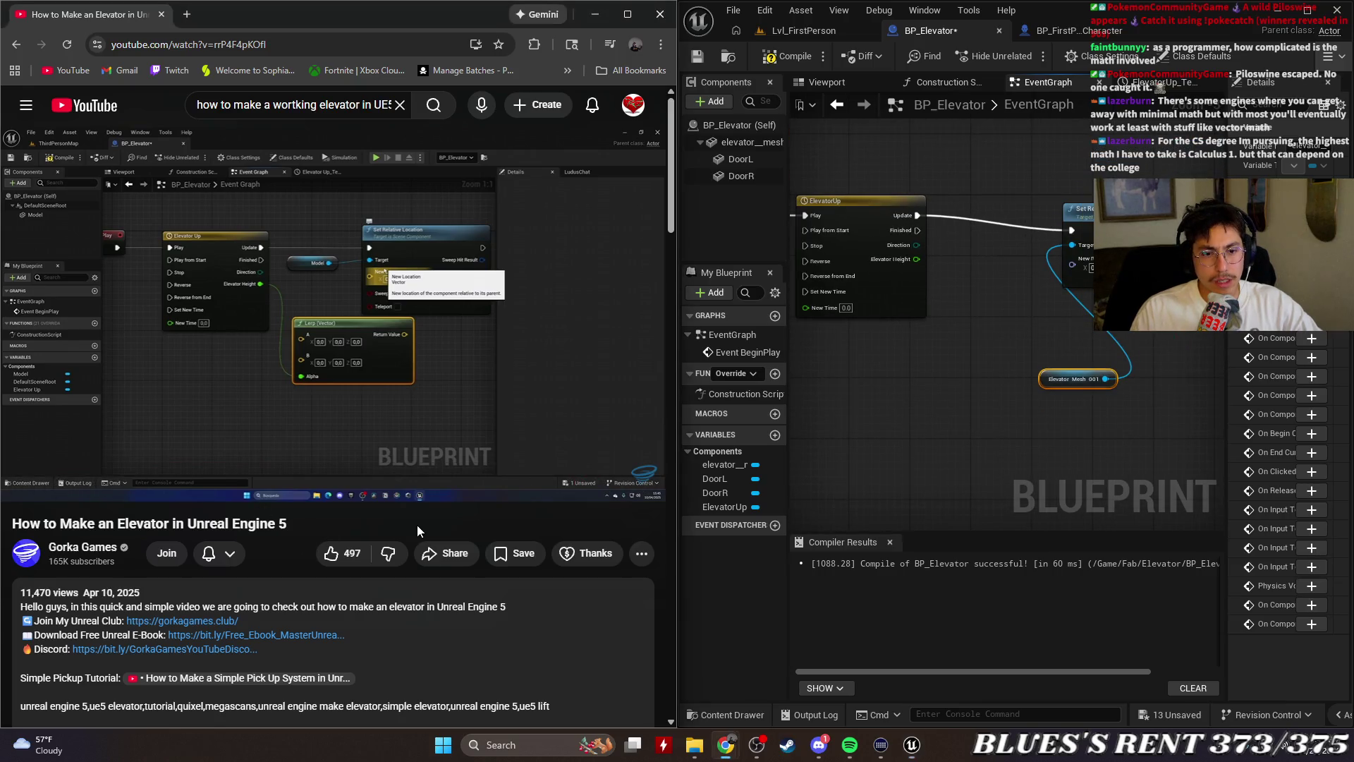
Rewatch the tutorial's action search step, then delete the Elevator Mesh 001 reference
{"action": "key", "text": "Left"}
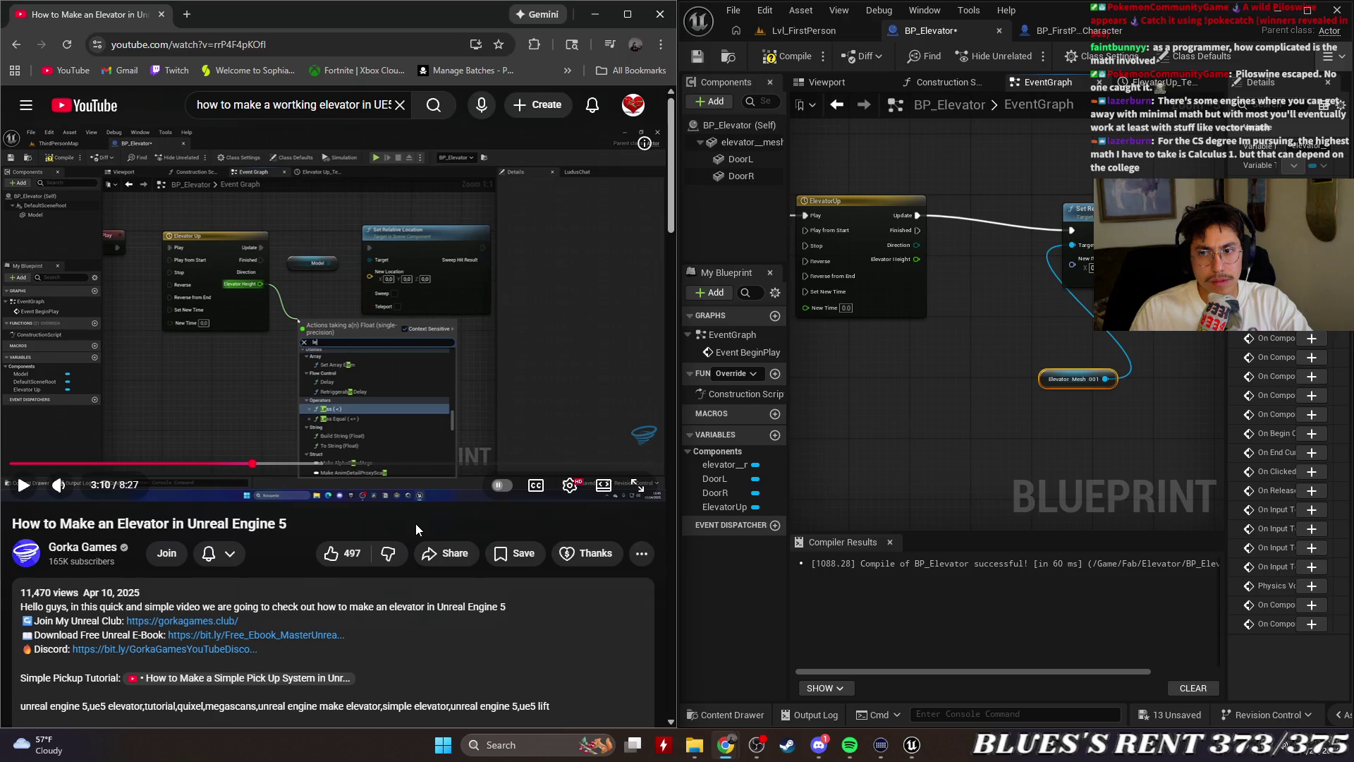
{"action": "key", "text": "Left"}
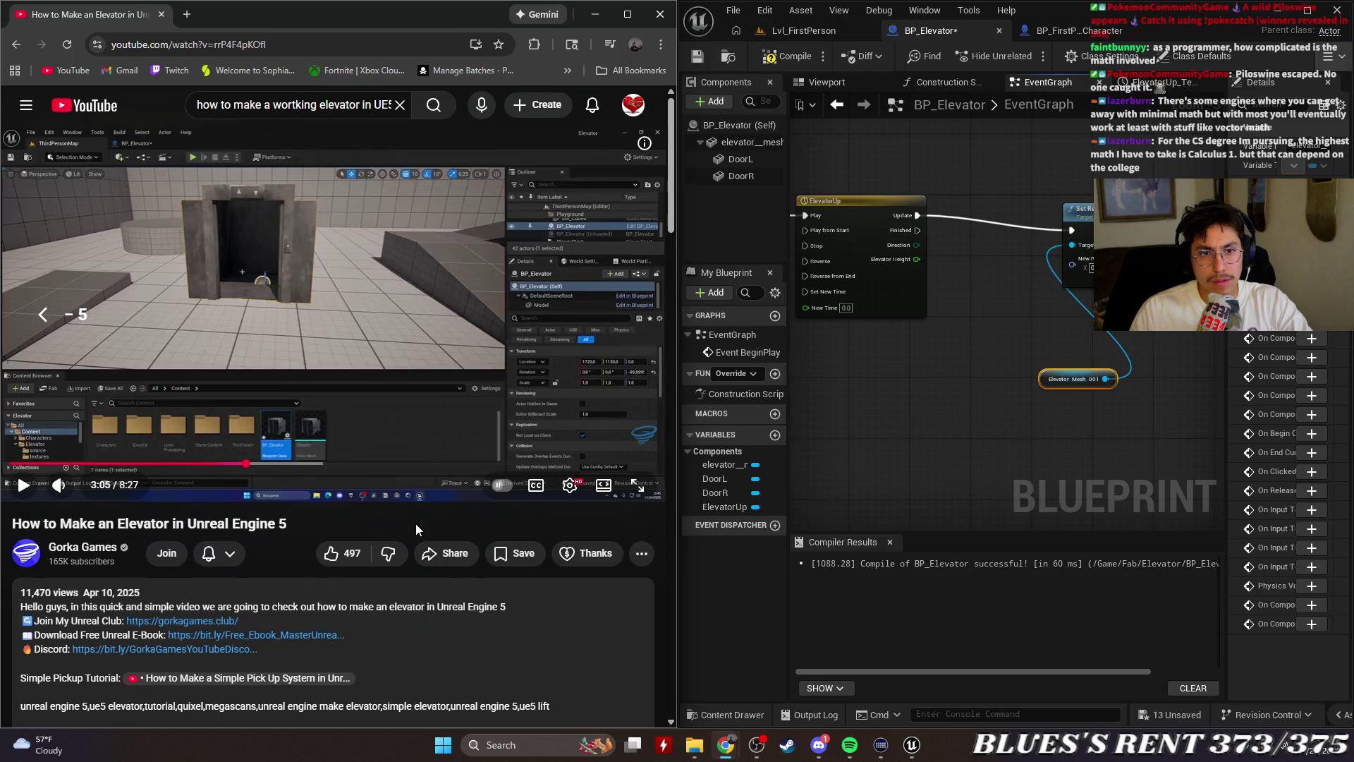
{"action": "key", "text": "space"}
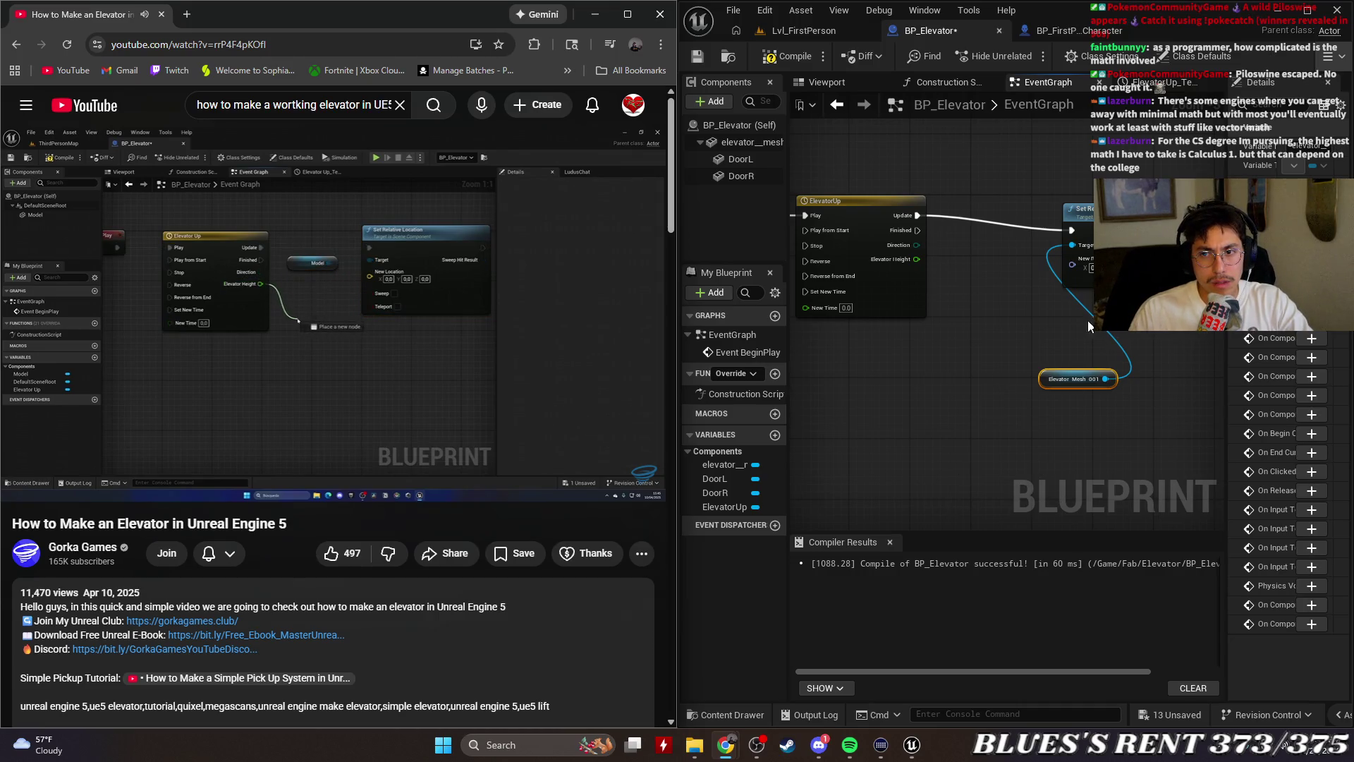
{"action": "scroll", "coordinate": [1104, 263], "scroll_direction": "up", "scroll_amount": 2}
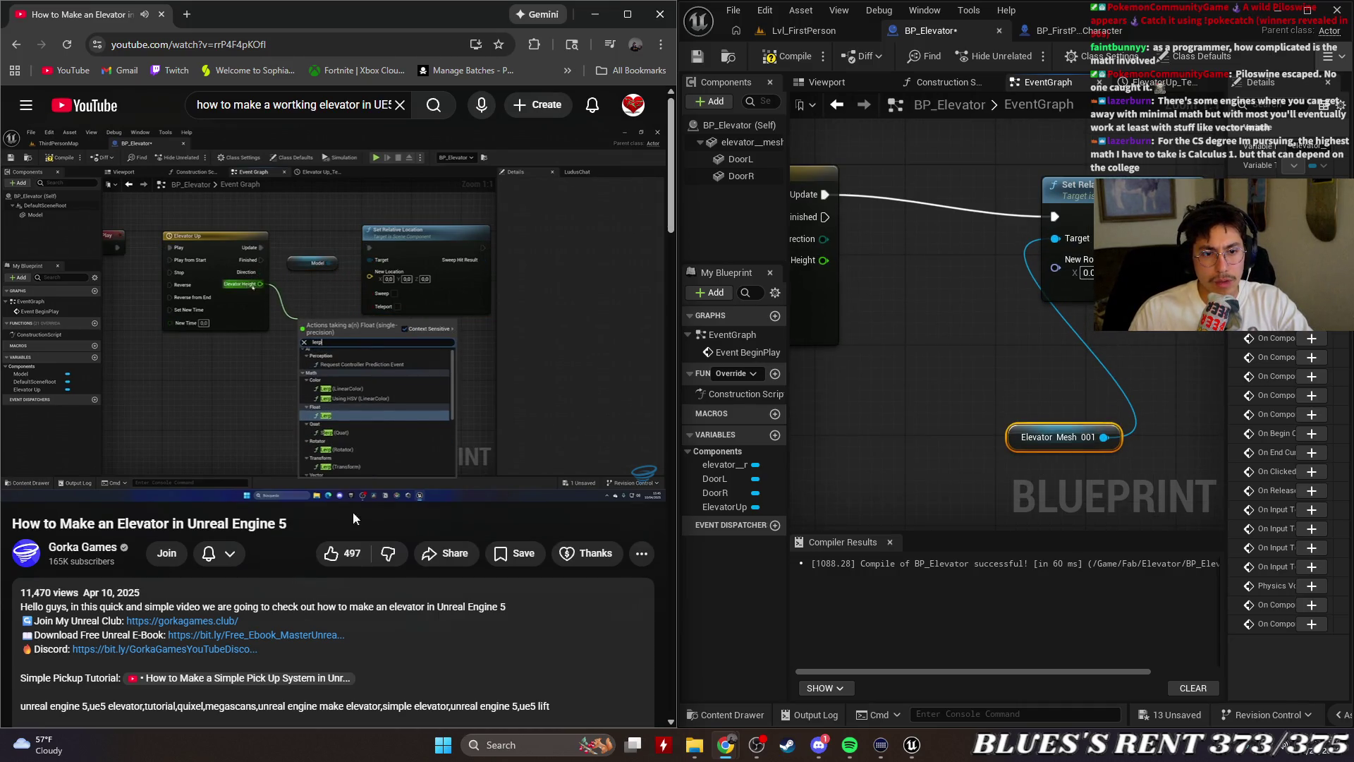
{"action": "key", "text": "Left"}
{"action": "key", "text": "Left"}
{"action": "key", "text": "Left"}
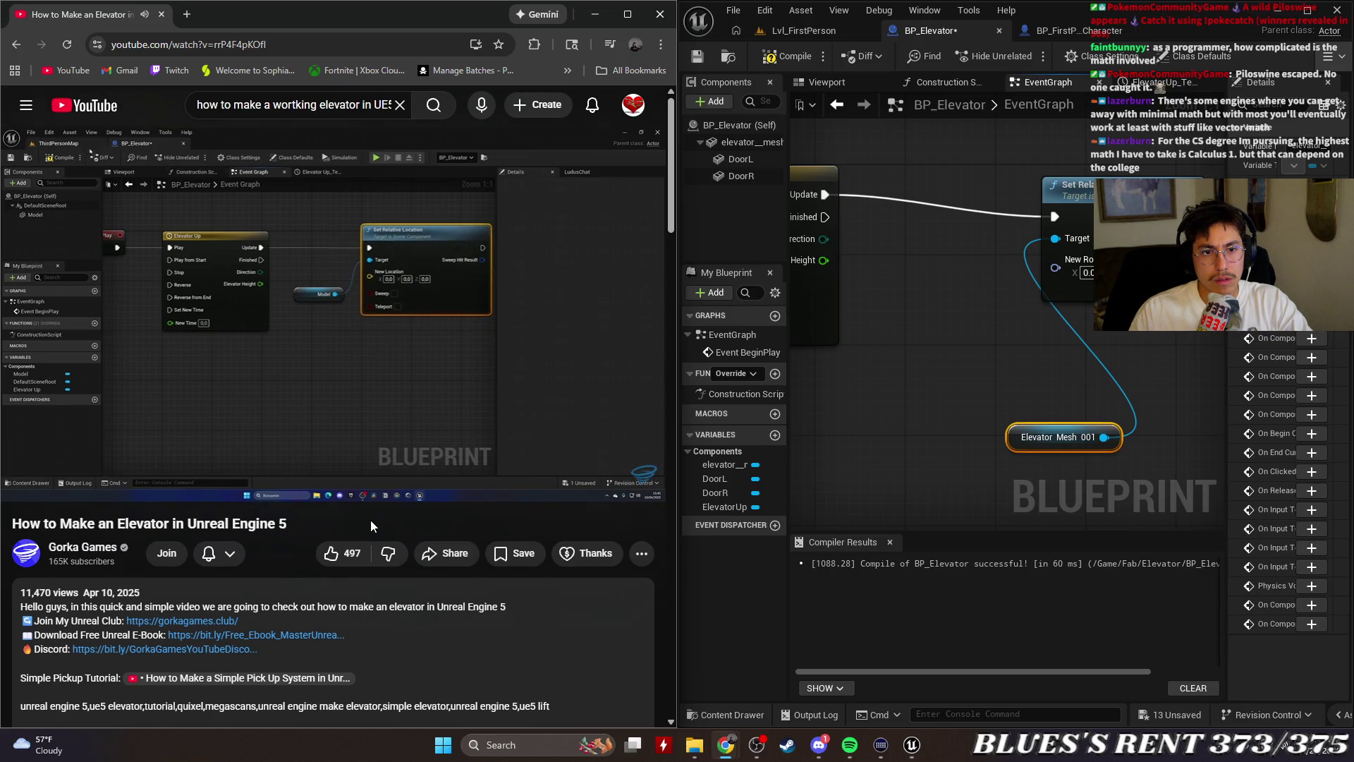
{"action": "key", "text": "Left"}
{"action": "key", "text": "Left"}
{"action": "key", "text": "Left"}
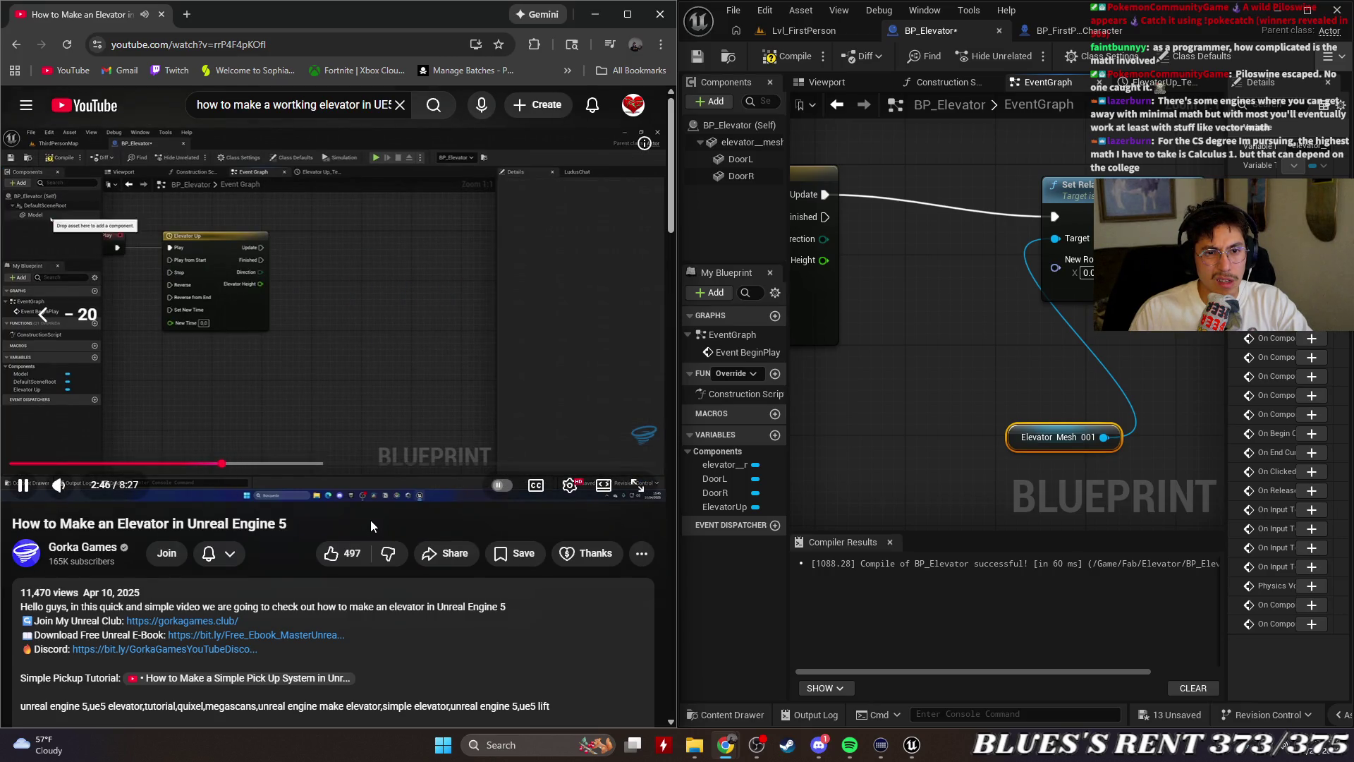
{"action": "key", "text": "XF86AudioPlay"}
{"action": "left_click", "coordinate": [967, 495]}
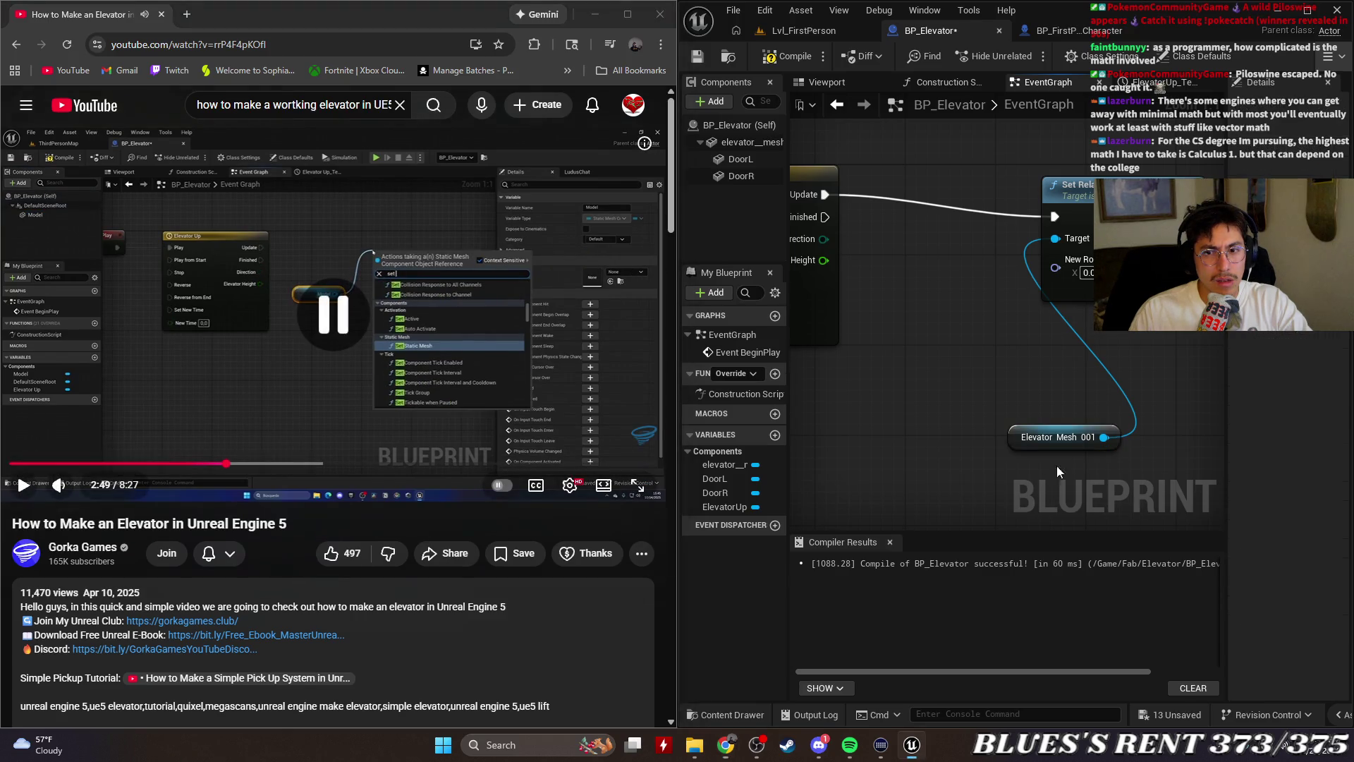
{"action": "key", "text": "Delete"}
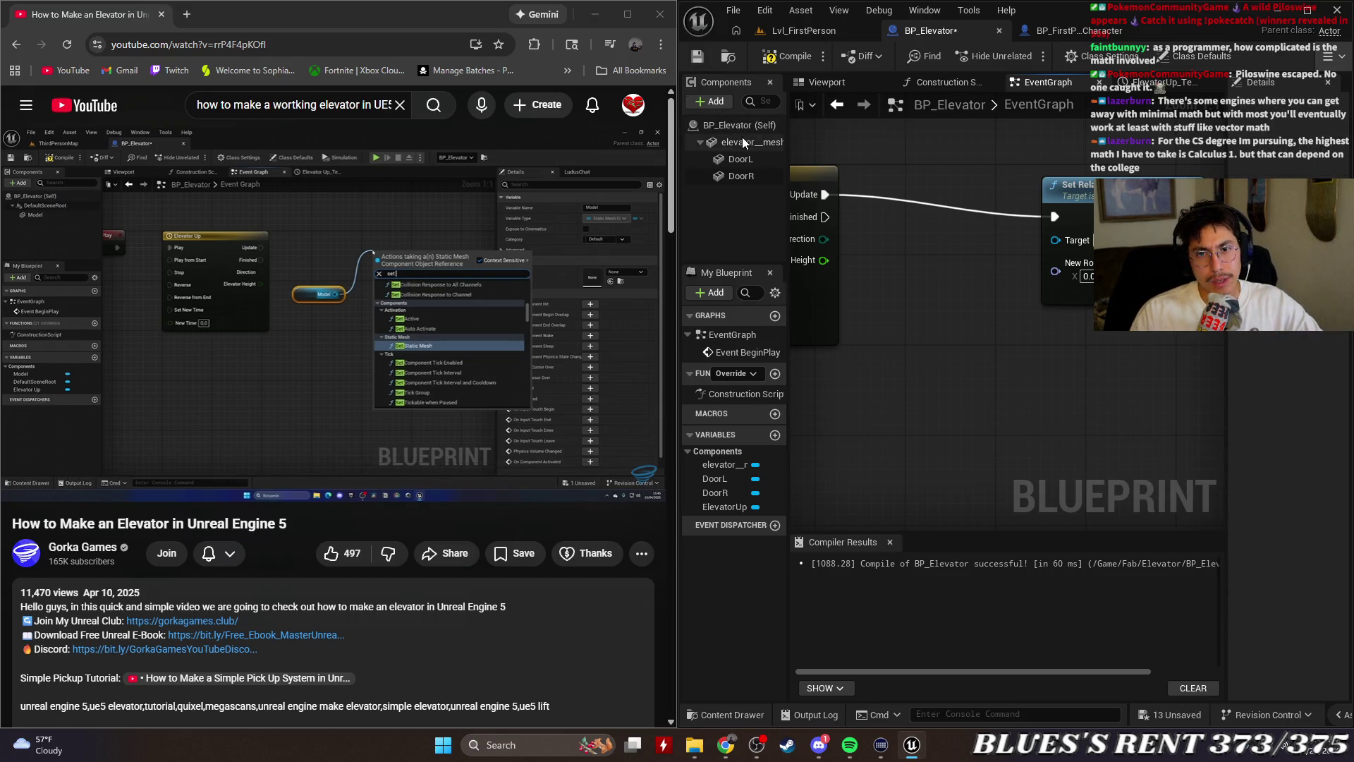
Add a Set Relative Location node from a fresh Elevator Mesh 001 reference
{"action": "left_click_drag", "start_coordinate": [742, 141], "coordinate": [942, 387]}
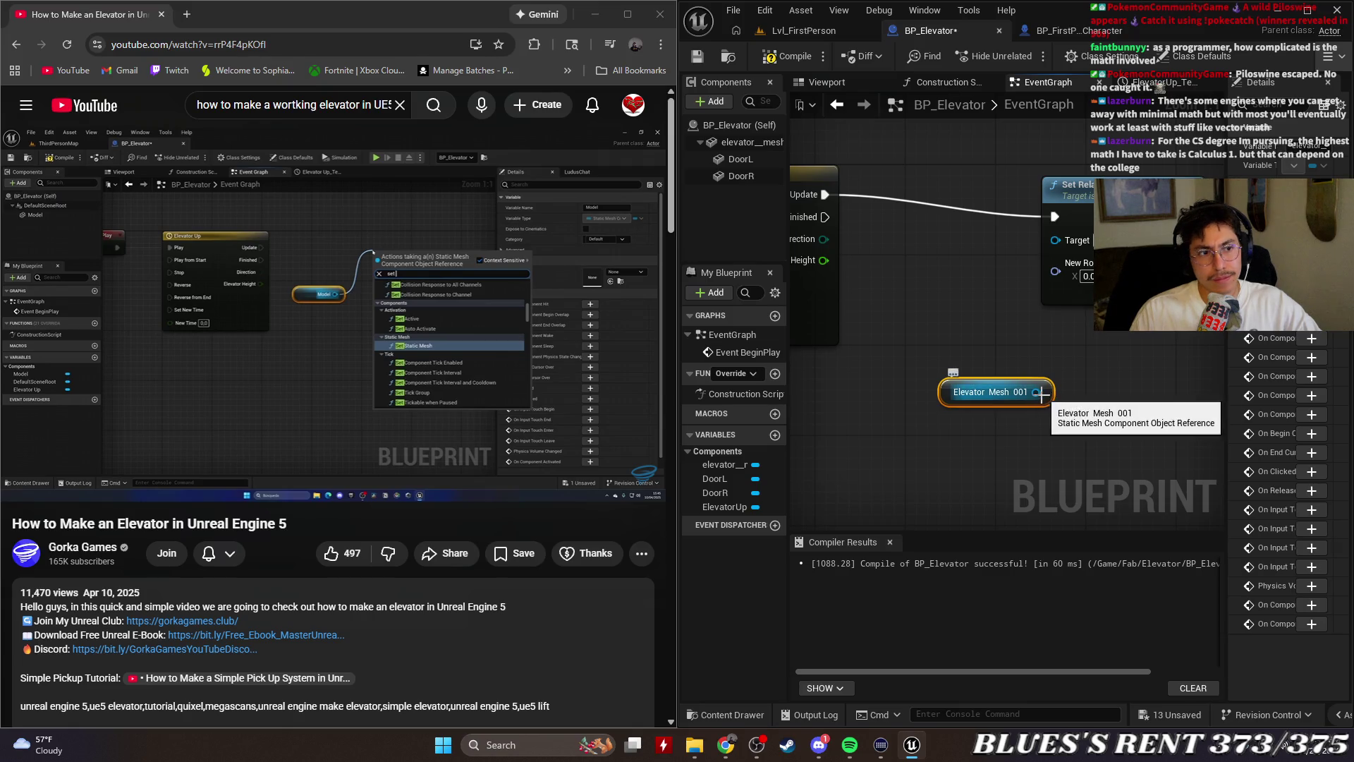
{"action": "left_click_drag", "start_coordinate": [1037, 392], "coordinate": [1110, 368]}
{"action": "type", "text": "set rela"}
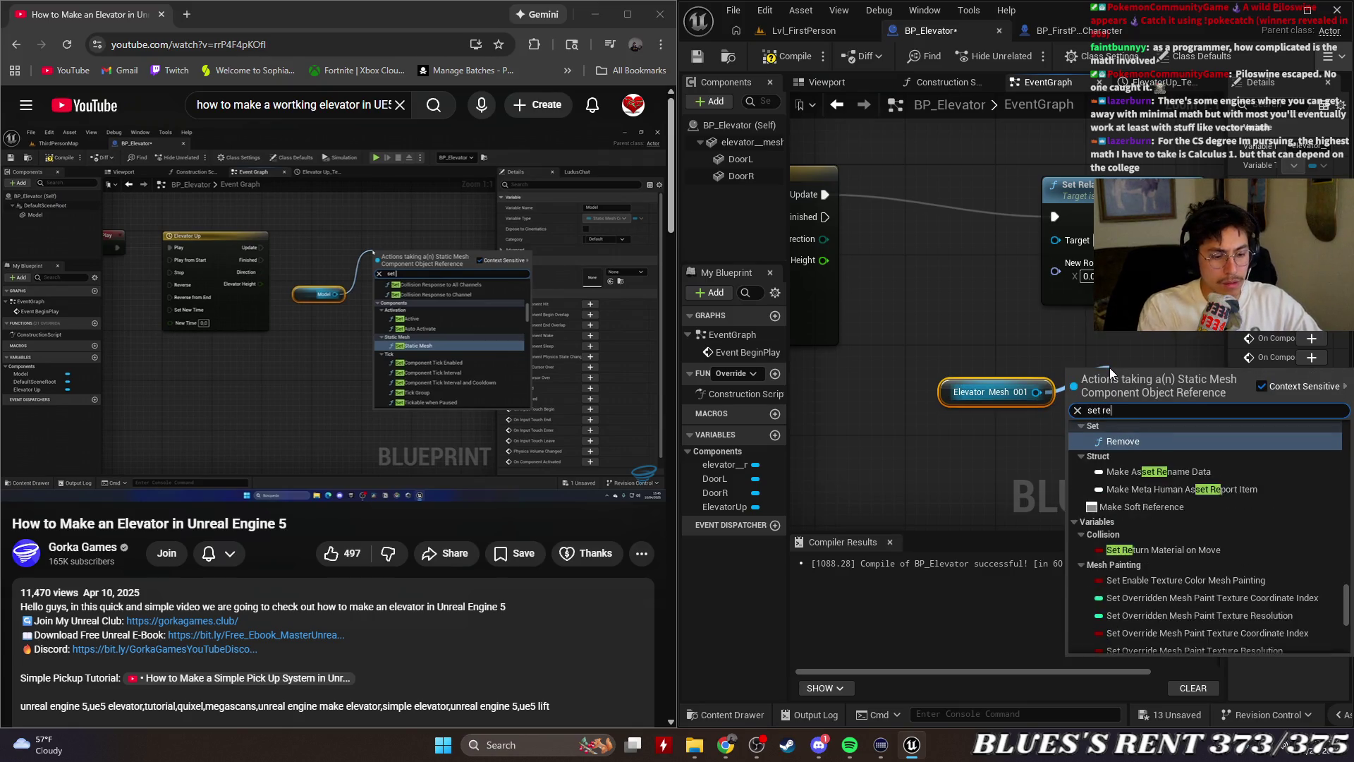
{"action": "left_click", "coordinate": [1164, 458]}
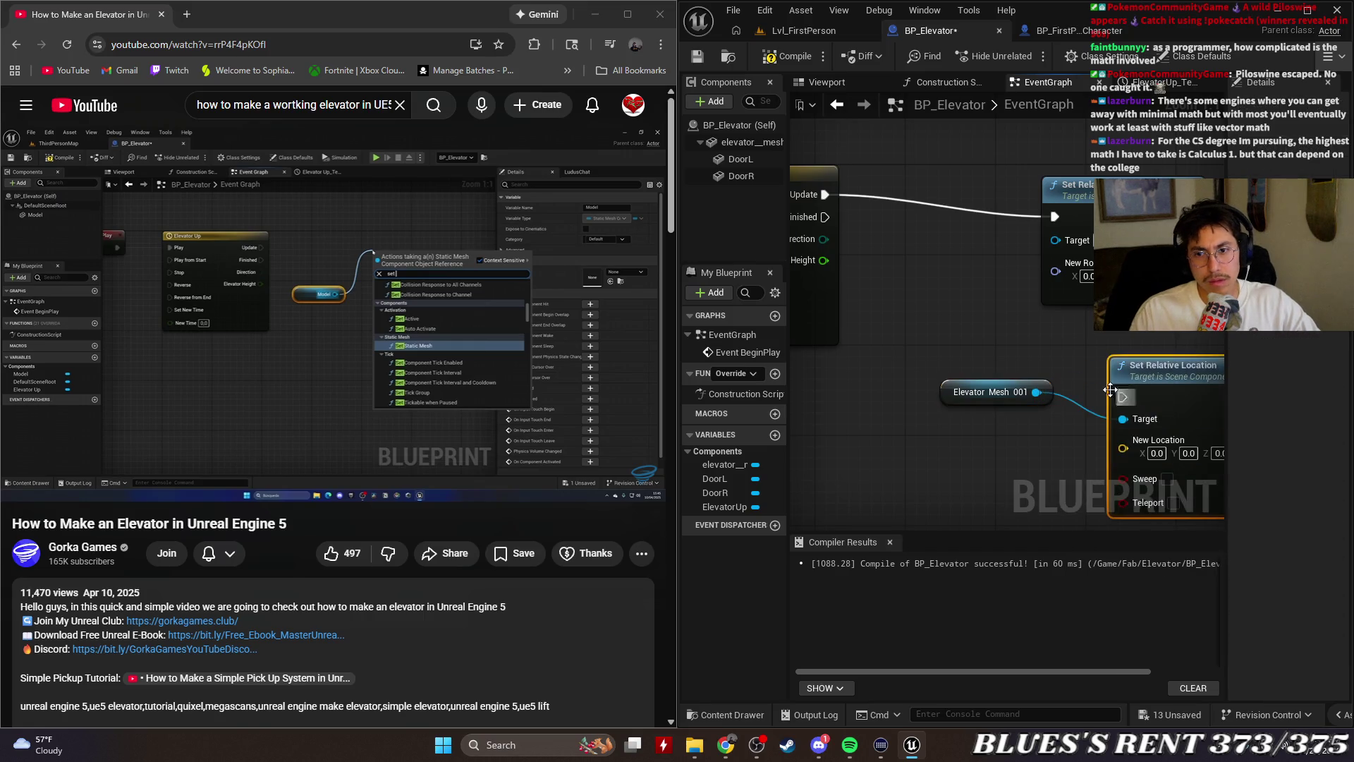
{"action": "mouse_move", "coordinate": [1037, 331]}
{"action": "left_mouse_down"}
{"action": "mouse_move", "coordinate": [921, 362]}
{"action": "mouse_move", "coordinate": [969, 354]}
{"action": "left_mouse_up"}
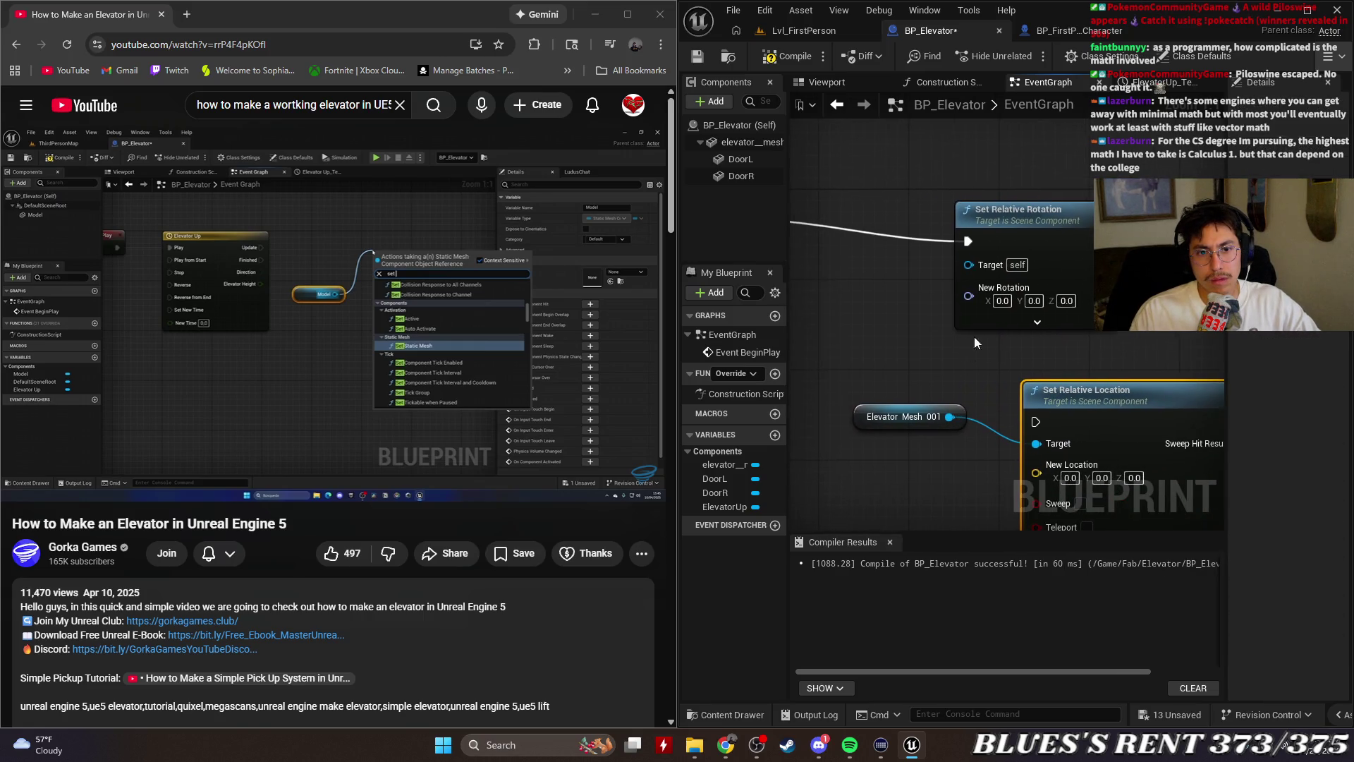
Delete Set Relative Rotation and wire the timeline's Update into Set Relative Location
{"action": "left_click", "coordinate": [1026, 209]}
{"action": "key", "text": "Delete"}
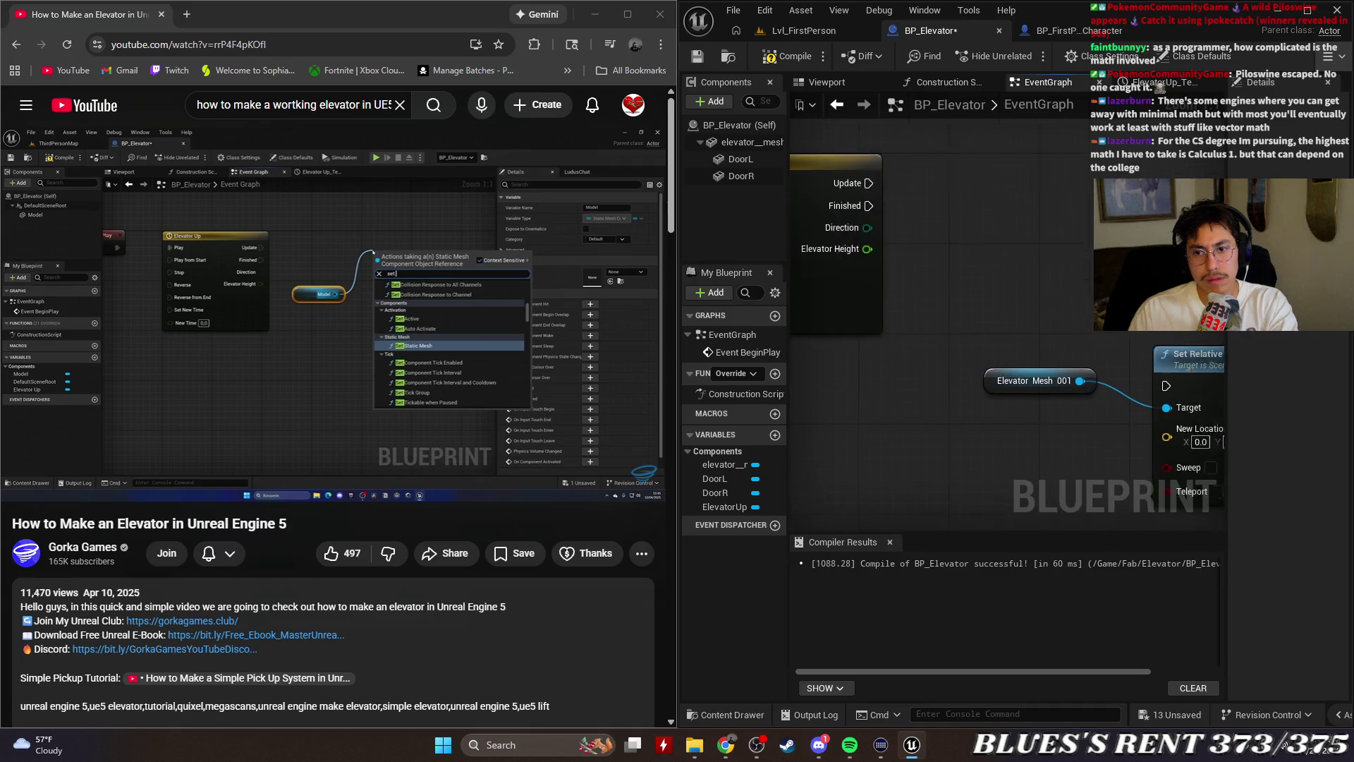
{"action": "scroll", "coordinate": [1037, 367], "scroll_direction": "down", "scroll_amount": 2}
{"action": "left_click_drag", "start_coordinate": [1067, 396], "coordinate": [1055, 324]}
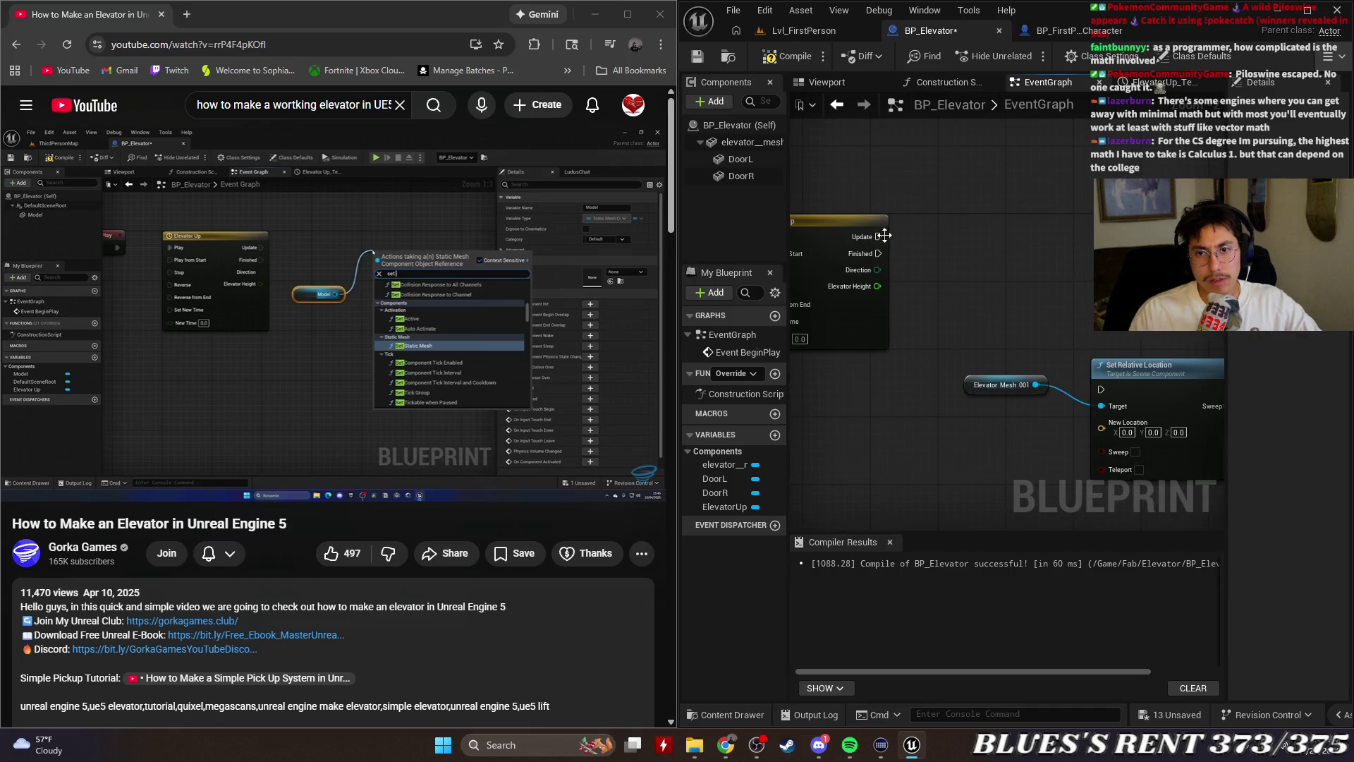
{"action": "mouse_move", "coordinate": [878, 237]}
{"action": "left_mouse_down"}
{"action": "mouse_move", "coordinate": [1120, 384]}
{"action": "mouse_move", "coordinate": [1101, 388]}
{"action": "mouse_move", "coordinate": [1082, 212]}
{"action": "left_mouse_up"}
Place Elevator Mesh 001 beside Set Relative Location and resume the tutorial
{"action": "left_click", "coordinate": [865, 226]}
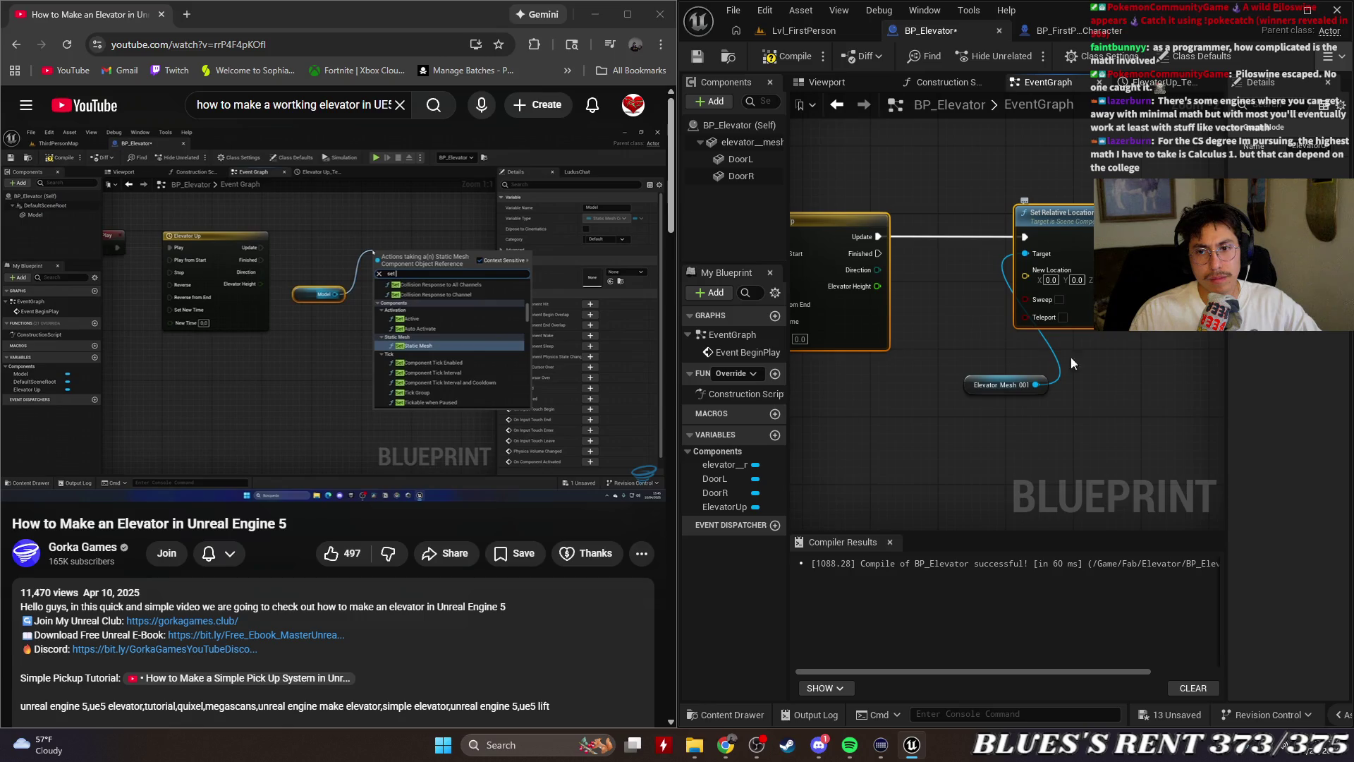
{"action": "left_click", "coordinate": [1129, 387]}
{"action": "left_click_drag", "start_coordinate": [978, 385], "coordinate": [942, 326]}
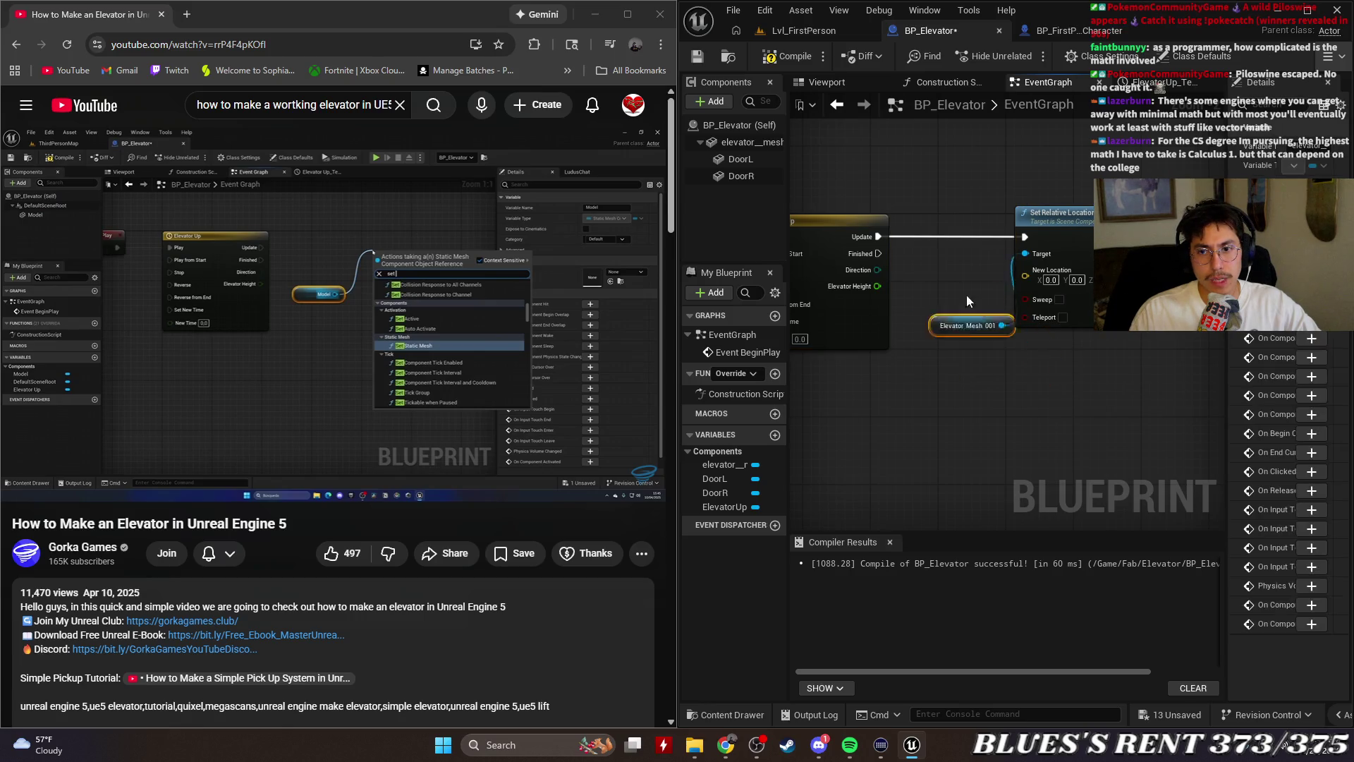
{"action": "left_click", "coordinate": [469, 332]}
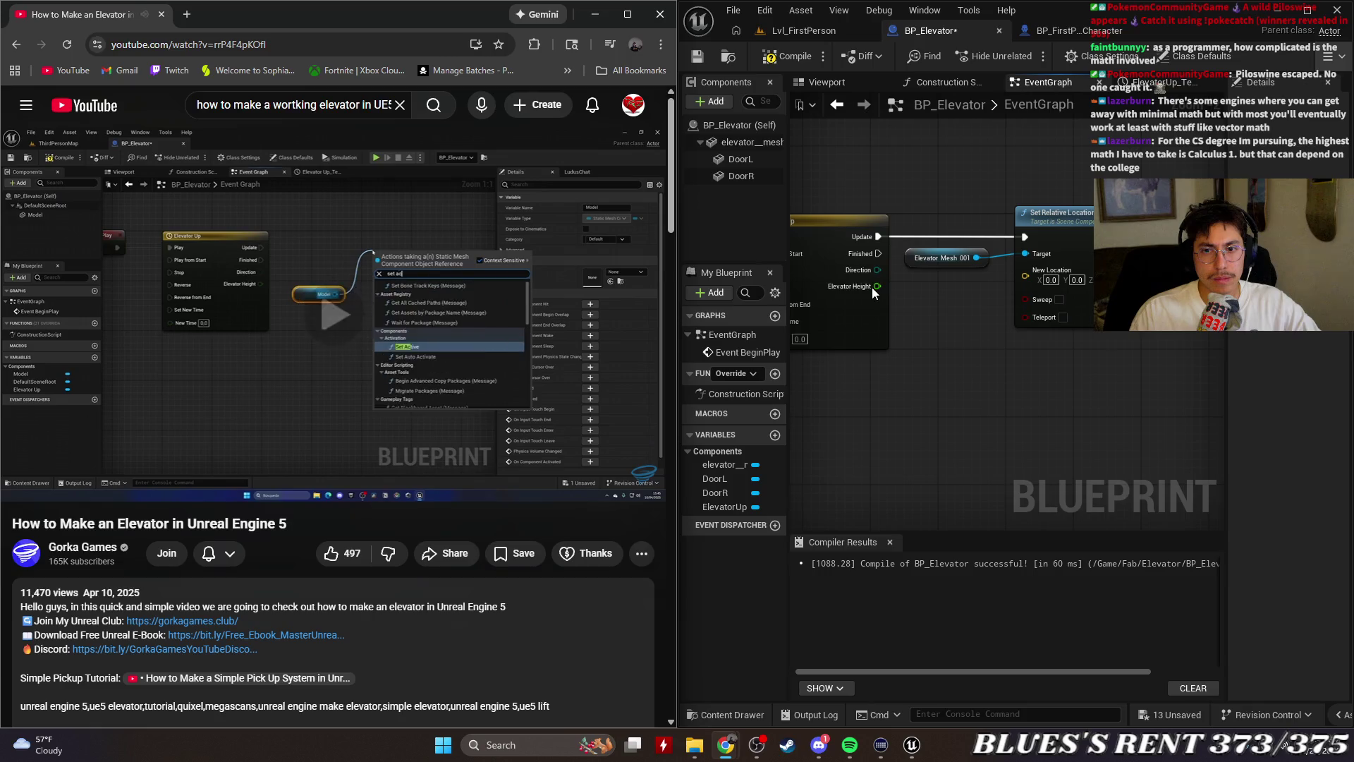
Pull a Lerp (Vector) off Elevator Height as Alpha and enter 1000 in B's Z field
{"action": "left_click_drag", "start_coordinate": [878, 285], "coordinate": [950, 437]}
{"action": "type", "text": "lerp"}
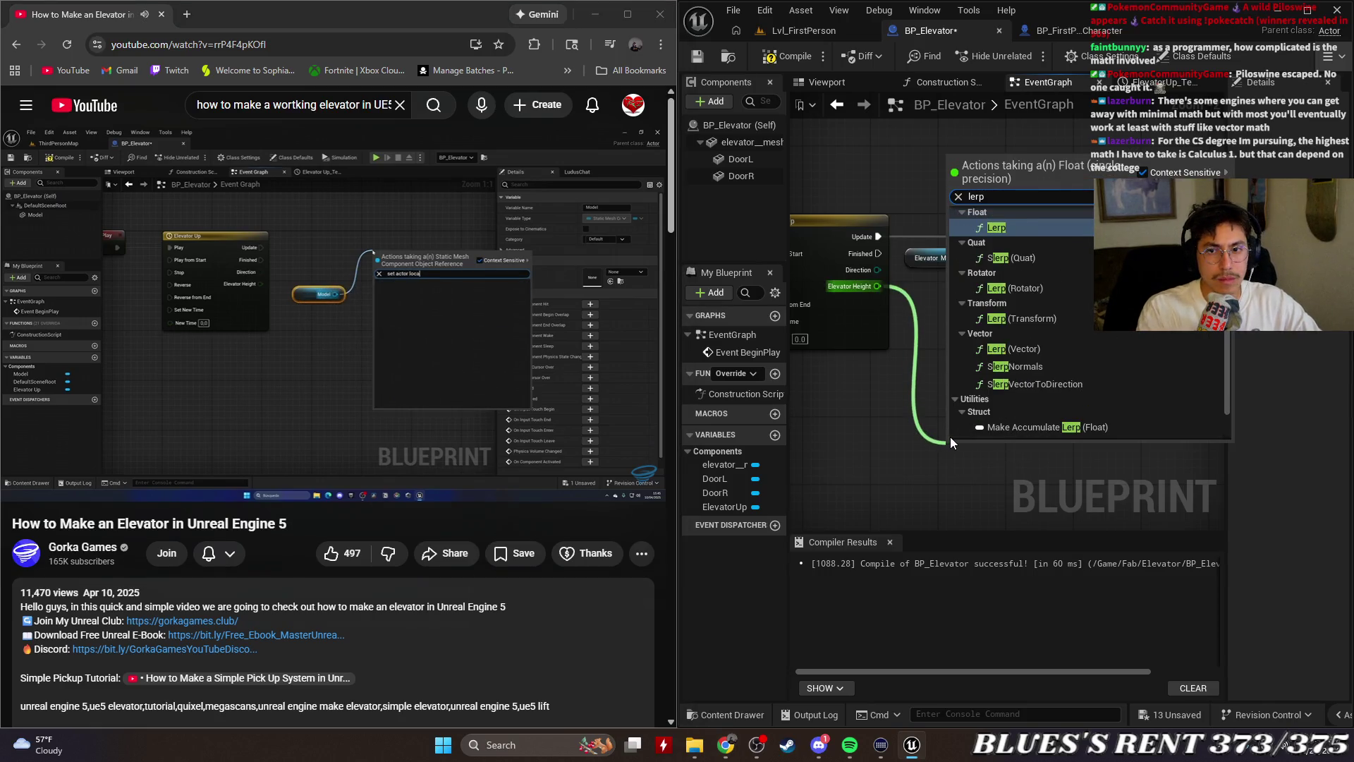
{"action": "key", "text": "Return"}
{"action": "right_click", "coordinate": [949, 464]}
{"action": "left_click", "coordinate": [997, 398]}
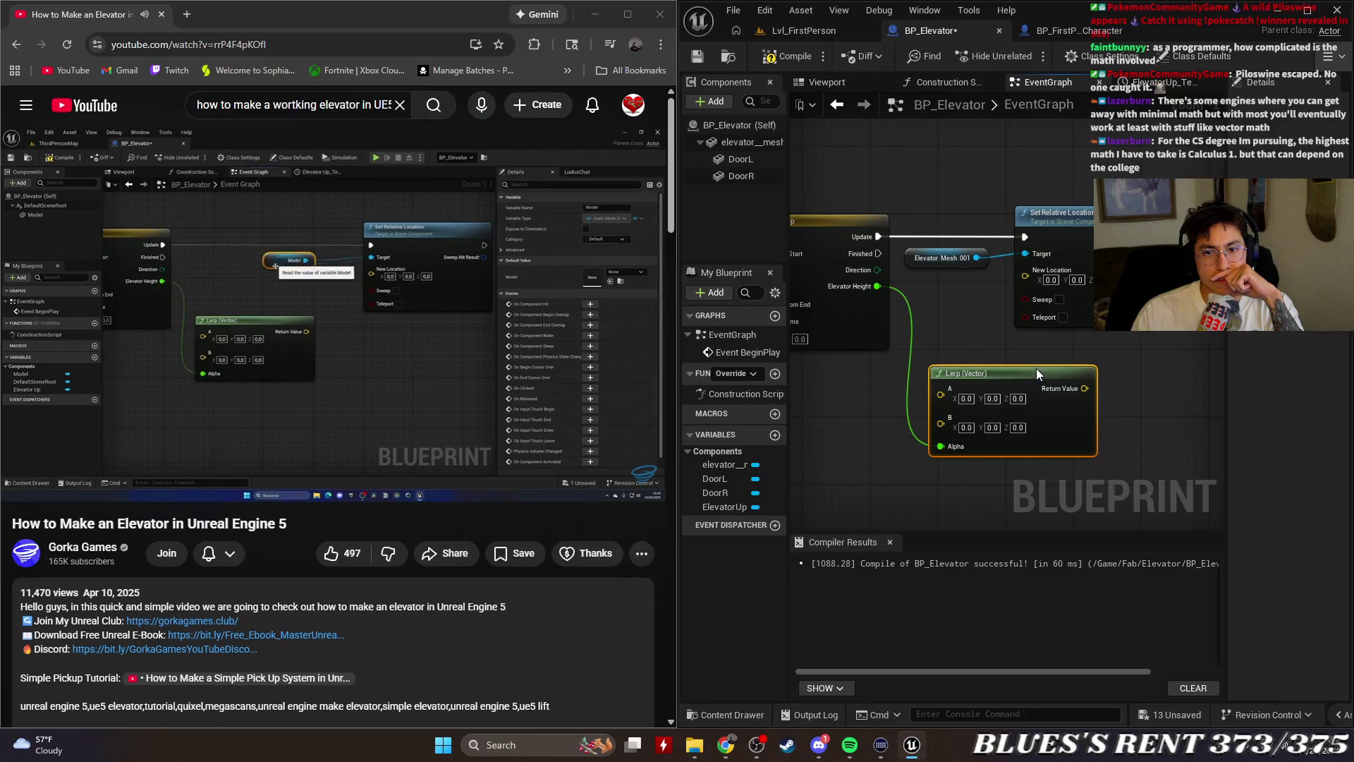
{"action": "left_click_drag", "start_coordinate": [1037, 371], "coordinate": [1045, 371]}
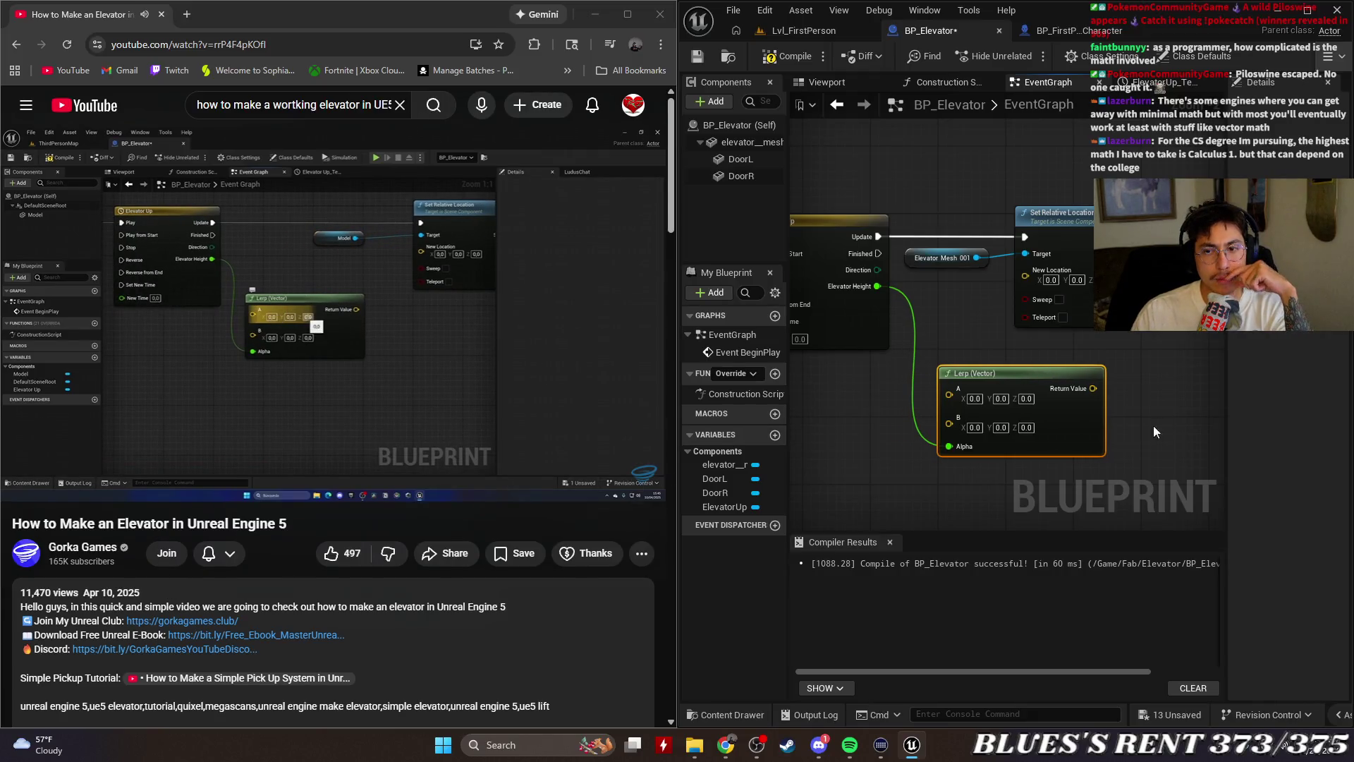
{"action": "mouse_move", "coordinate": [1229, 409]}
{"action": "left_mouse_down"}
{"action": "mouse_move", "coordinate": [1350, 409]}
{"action": "mouse_move", "coordinate": [1179, 418]}
{"action": "left_mouse_up"}
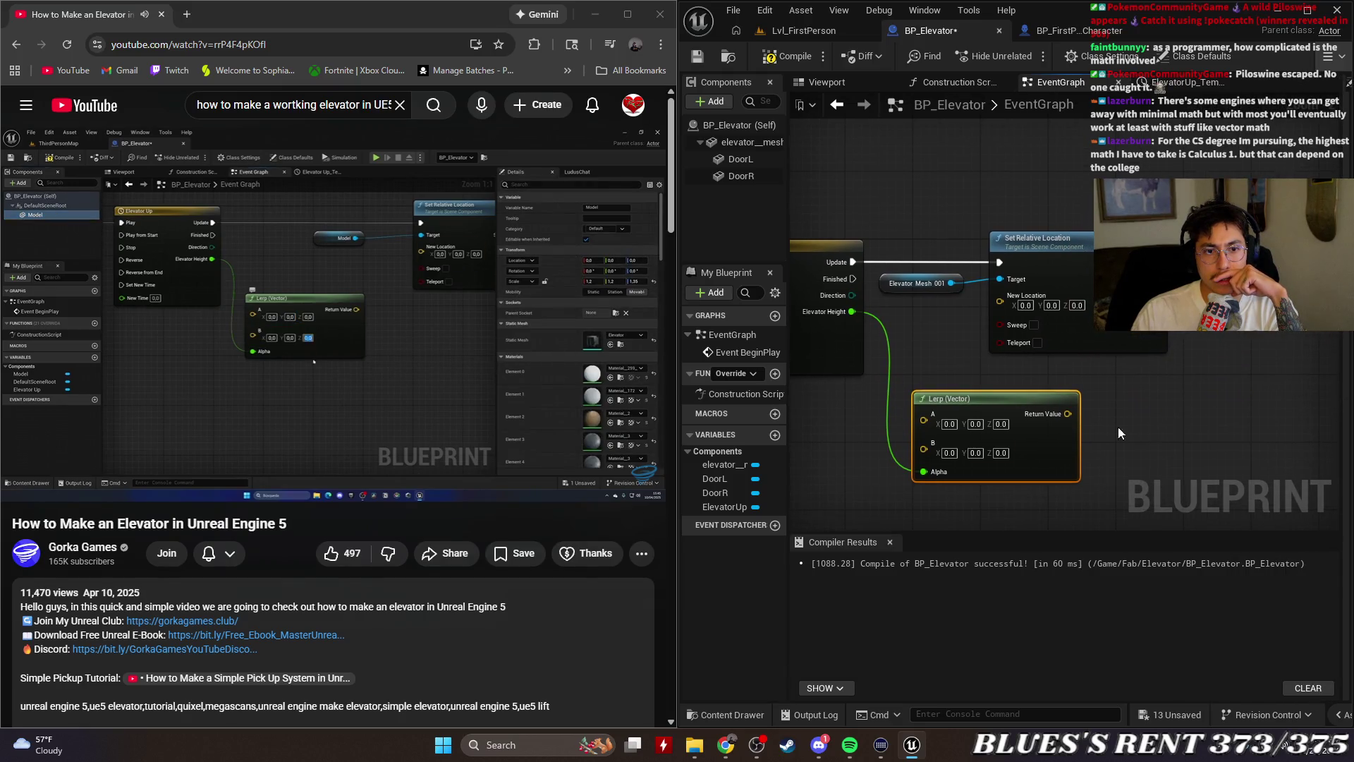
{"action": "left_click", "coordinate": [1001, 453]}
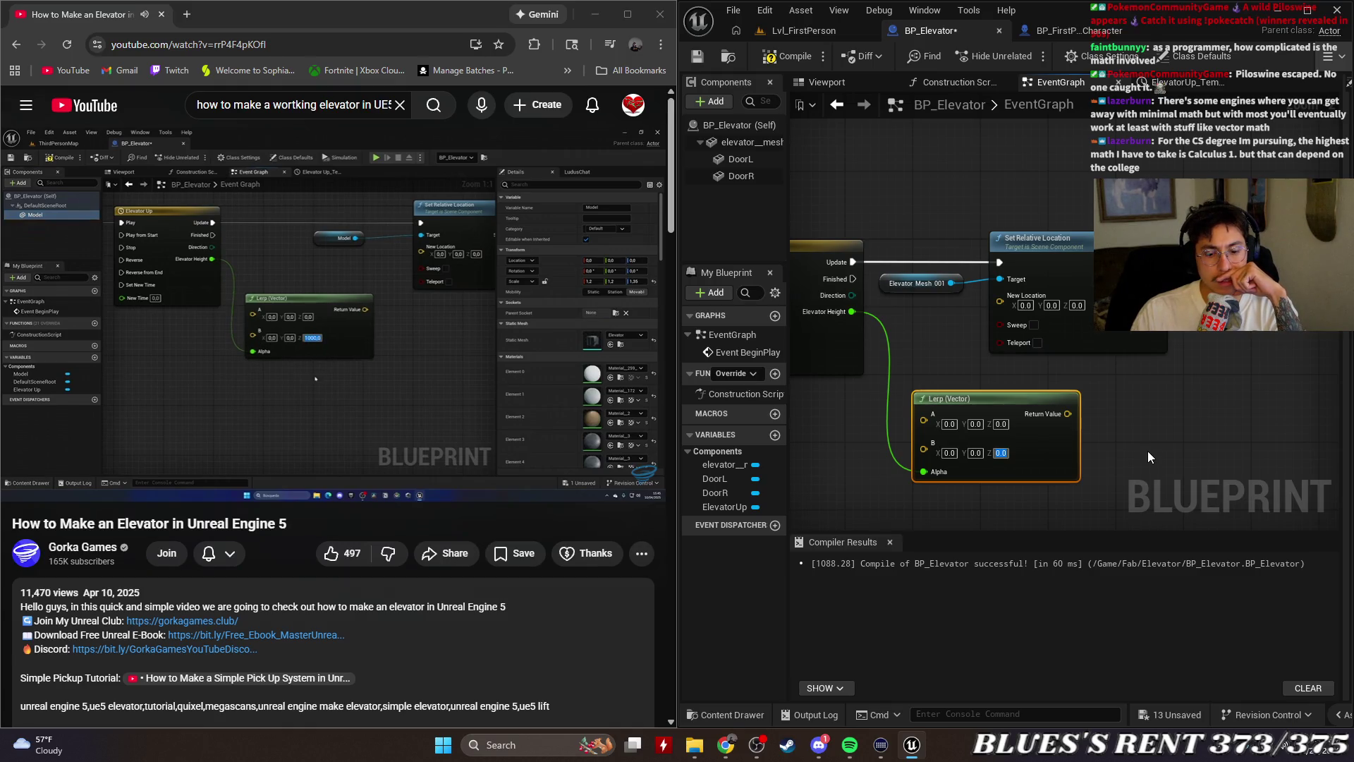
{"action": "type", "text": "1000"}
{"action": "key", "text": "Return"}
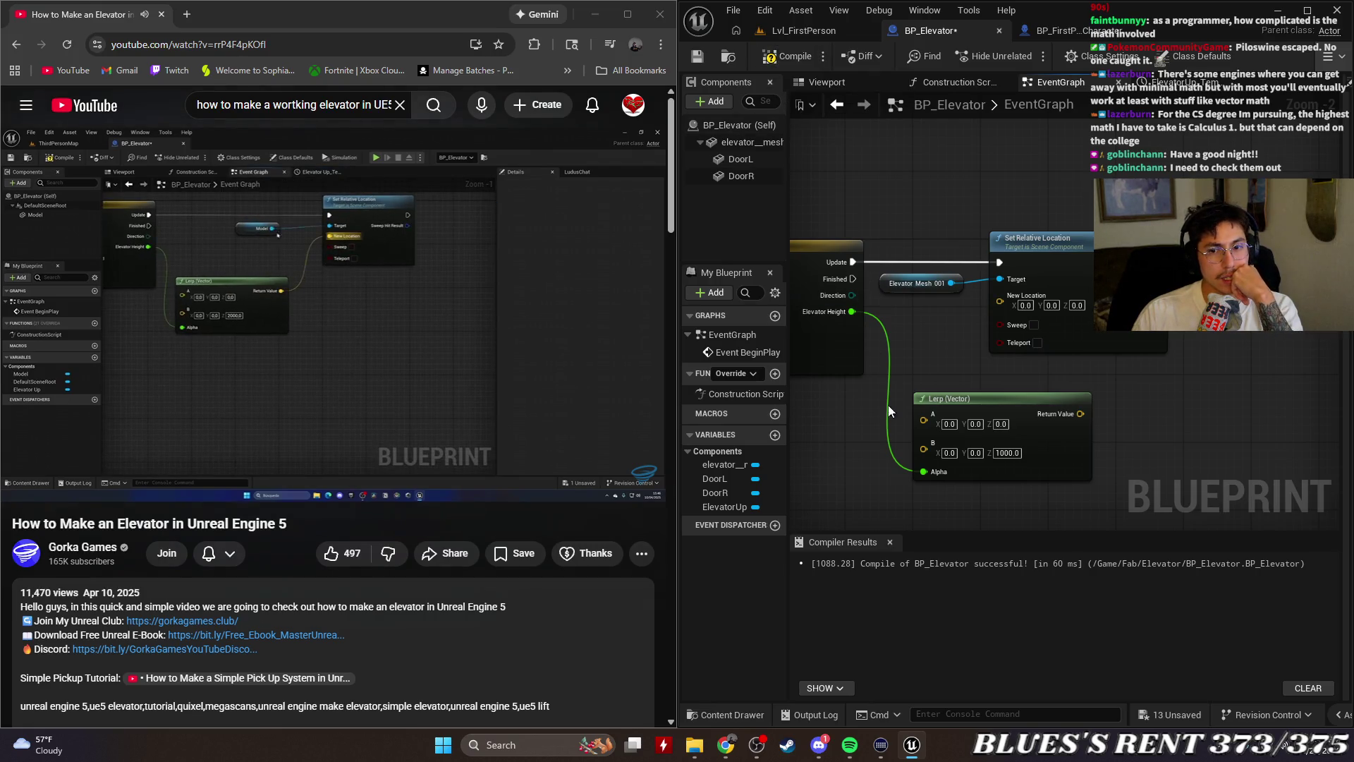
Connect Lerp's Return Value to New Location, compile, and maximize the Lvl_FirstPerson editor
{"action": "mouse_move", "coordinate": [1080, 414]}
{"action": "left_mouse_down"}
{"action": "mouse_move", "coordinate": [960, 299]}
{"action": "mouse_move", "coordinate": [998, 303]}
{"action": "left_mouse_up"}
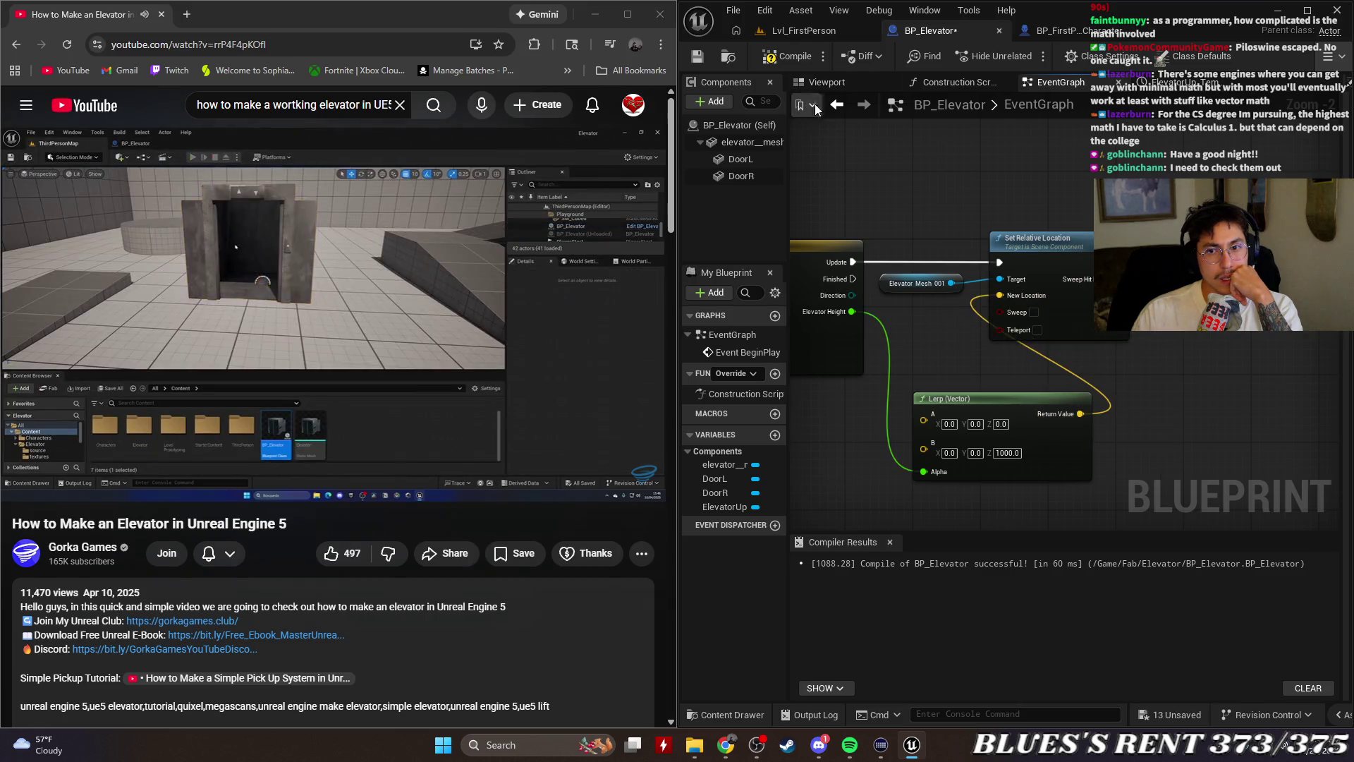
{"action": "left_click", "coordinate": [788, 56]}
{"action": "left_click", "coordinate": [453, 296]}
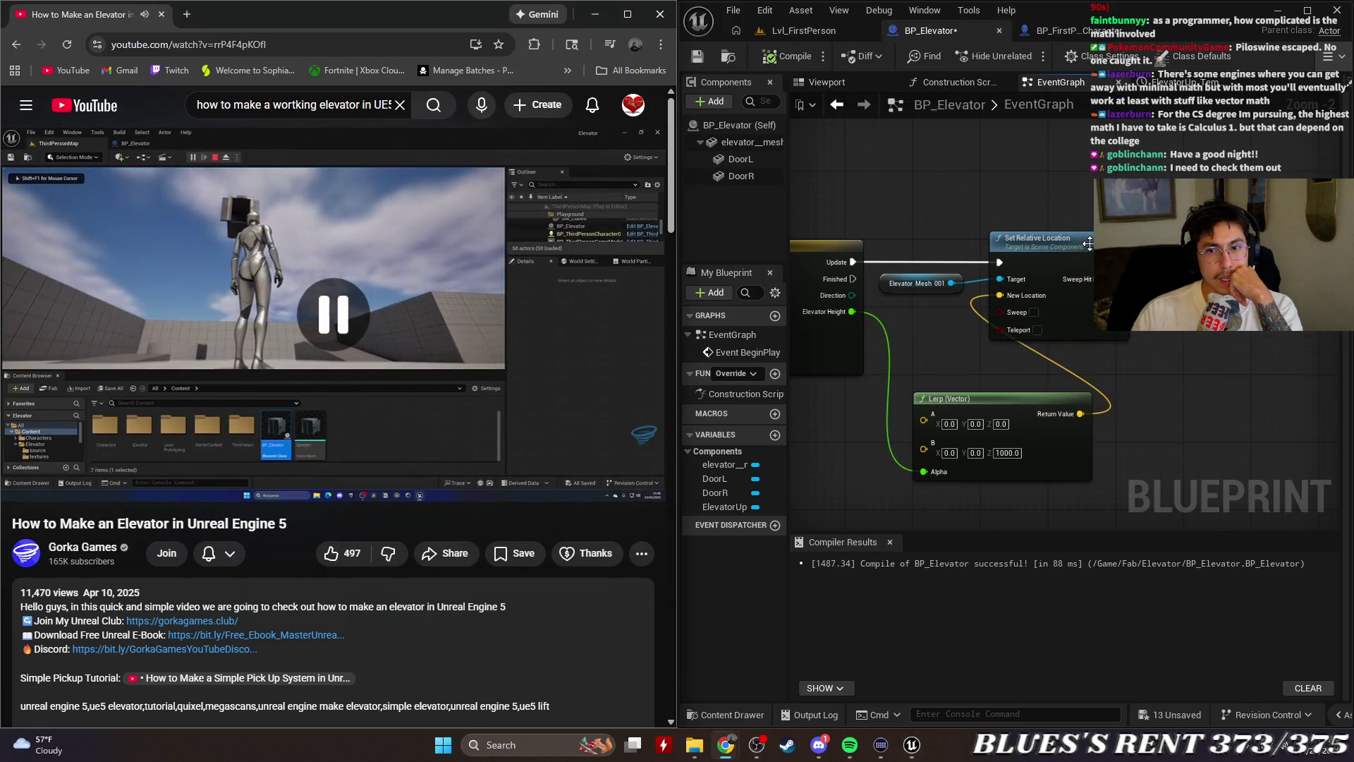
{"action": "left_click_drag", "start_coordinate": [1036, 238], "coordinate": [1189, 240]}
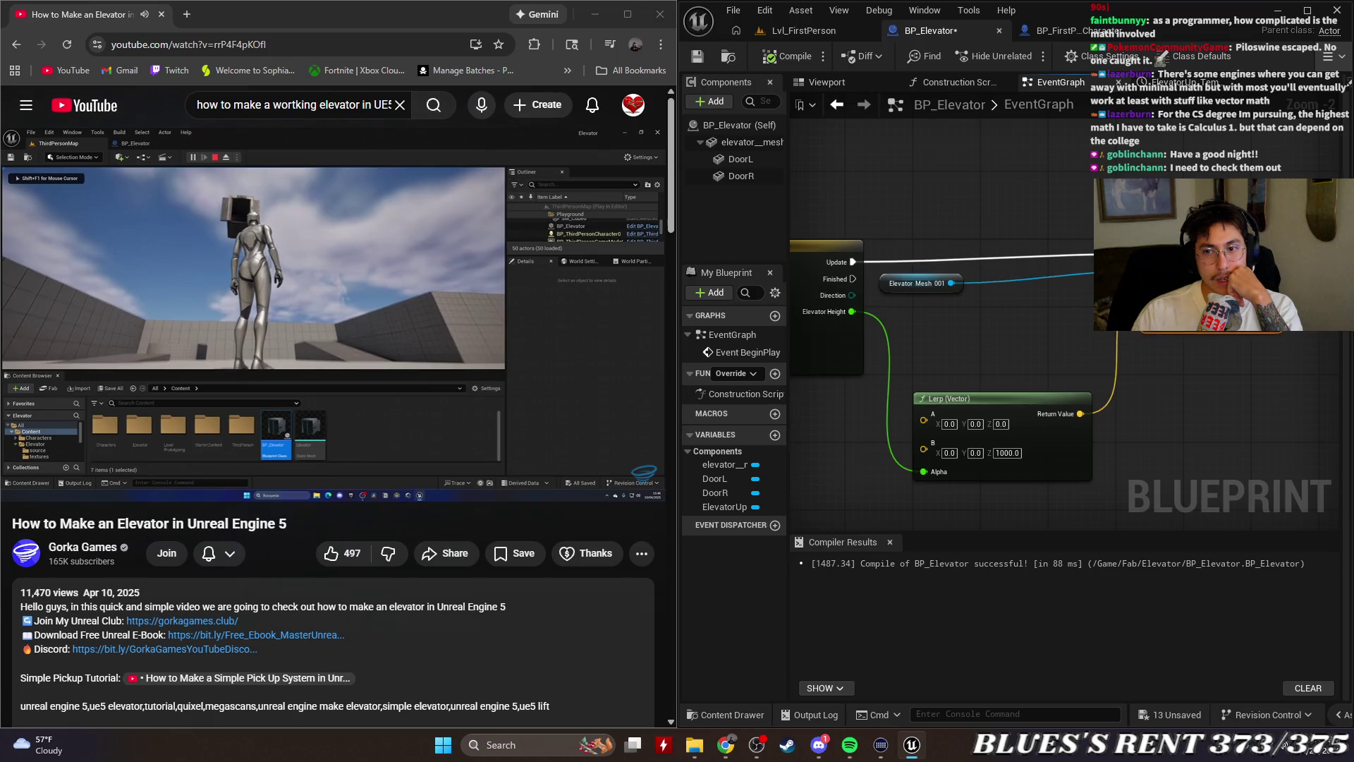
{"action": "left_click", "coordinate": [803, 29]}
{"action": "left_click", "coordinate": [1305, 16]}
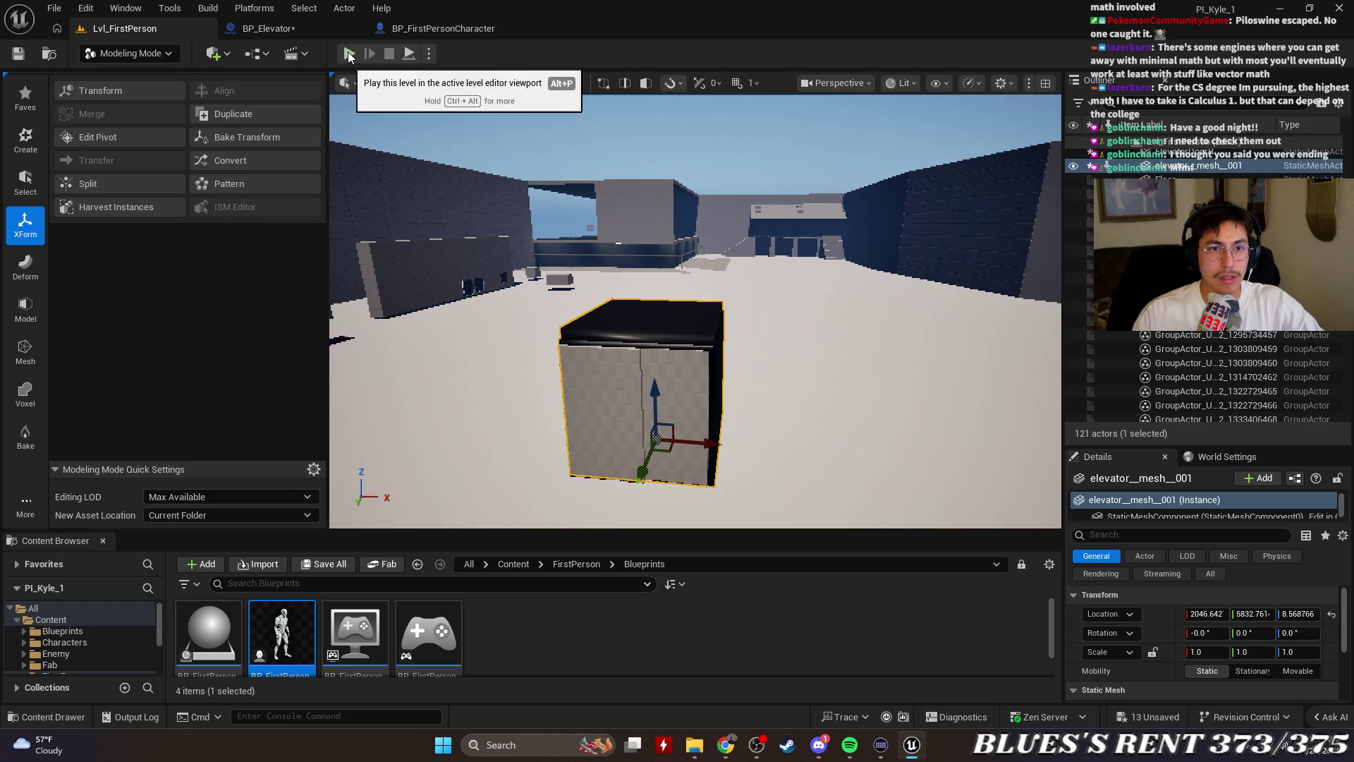
Play-test the level by walking up to the elevator box, then stop and list the unsaved assets for saving
{"action": "left_click", "coordinate": [349, 54]}
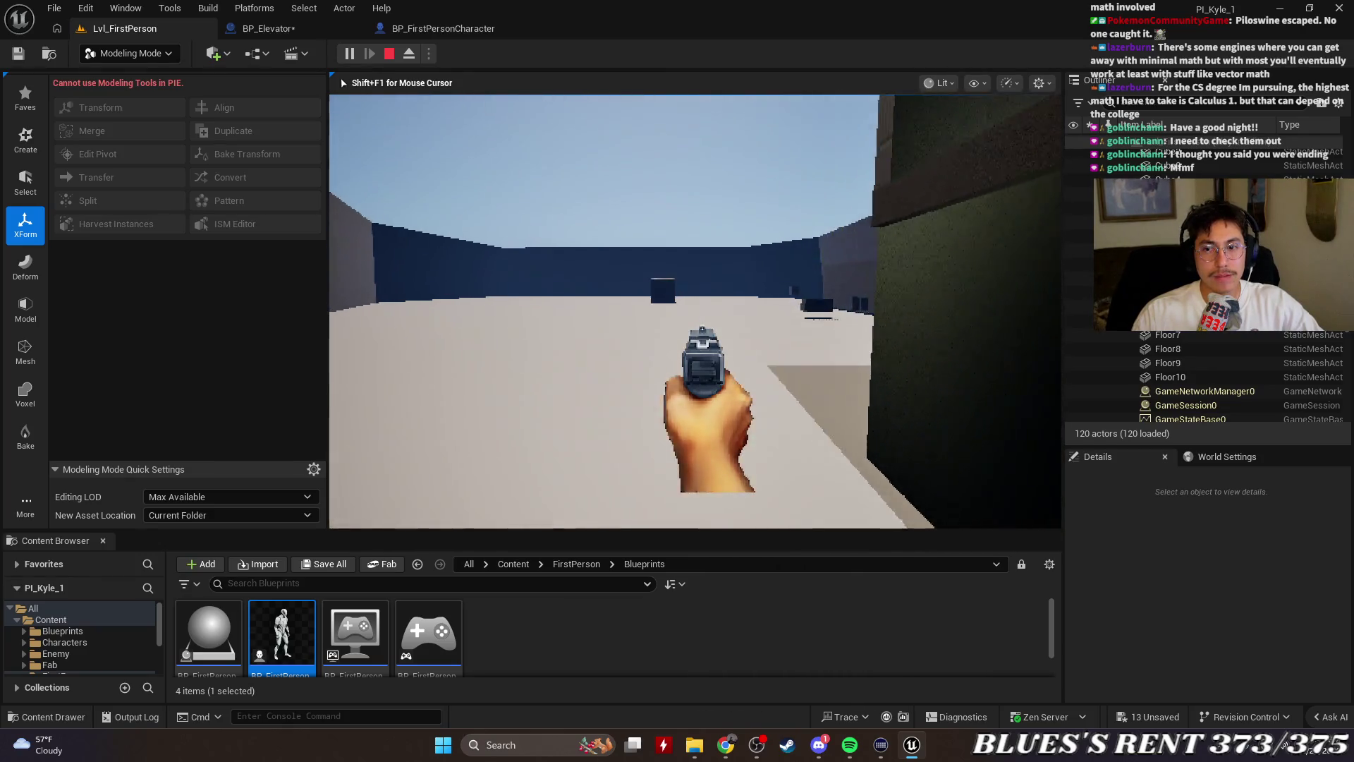
{"action": "key", "text": "w"}
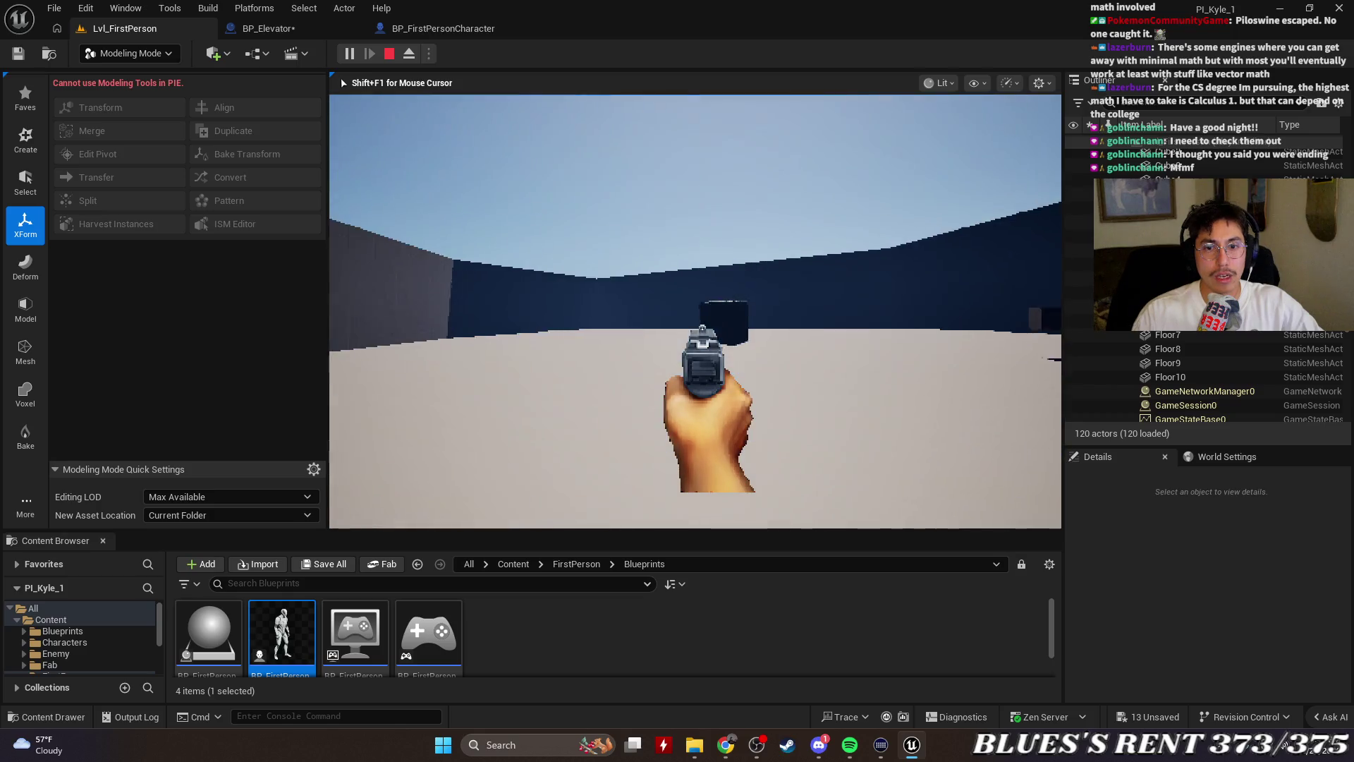
{"action": "key", "text": "w"}
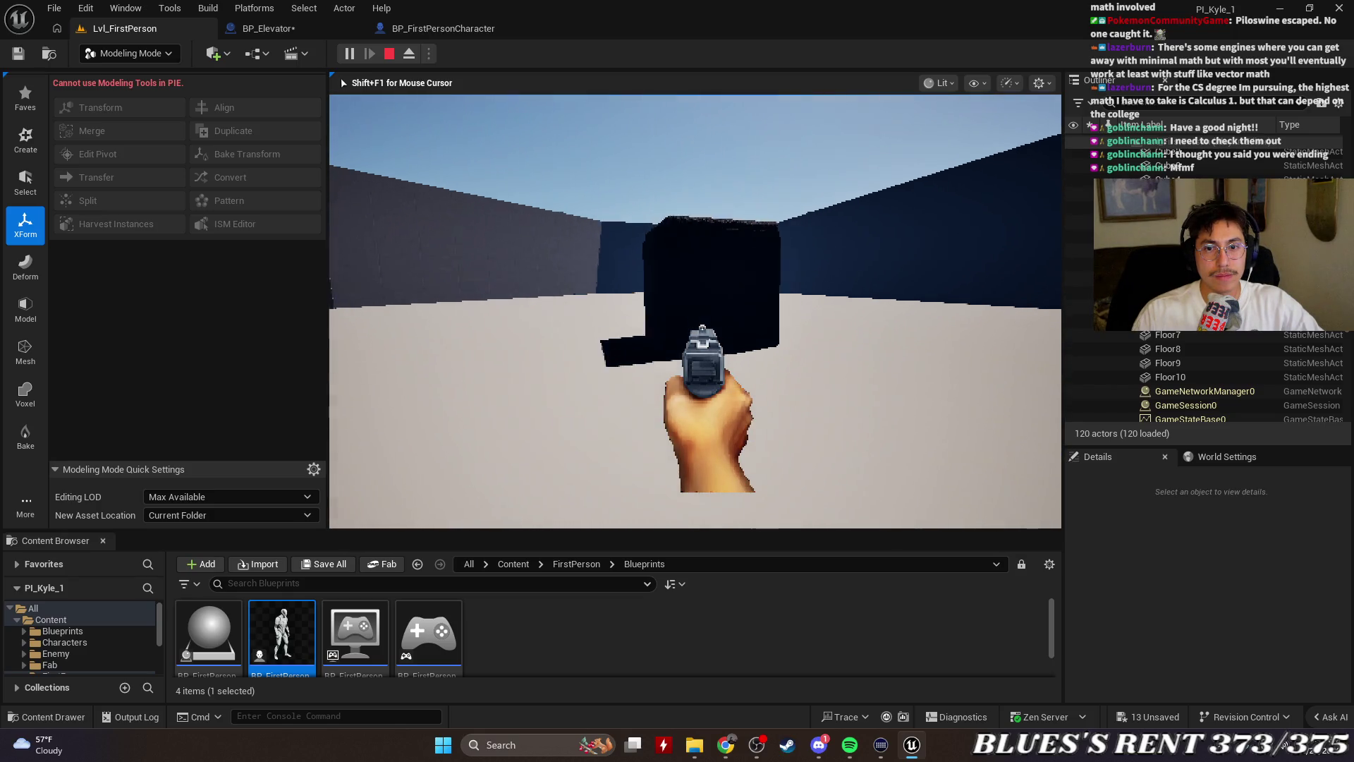
{"action": "key", "text": "Escape"}
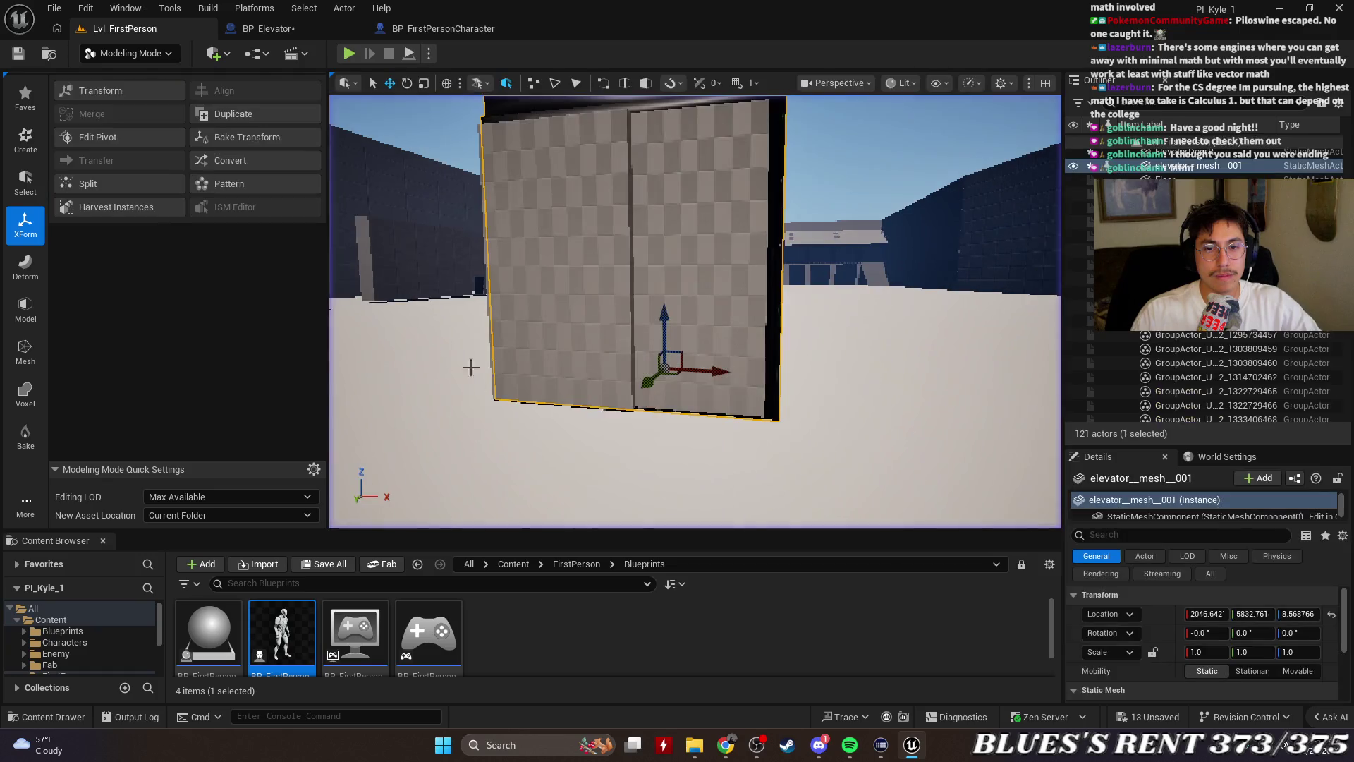
{"action": "key", "text": "f"}
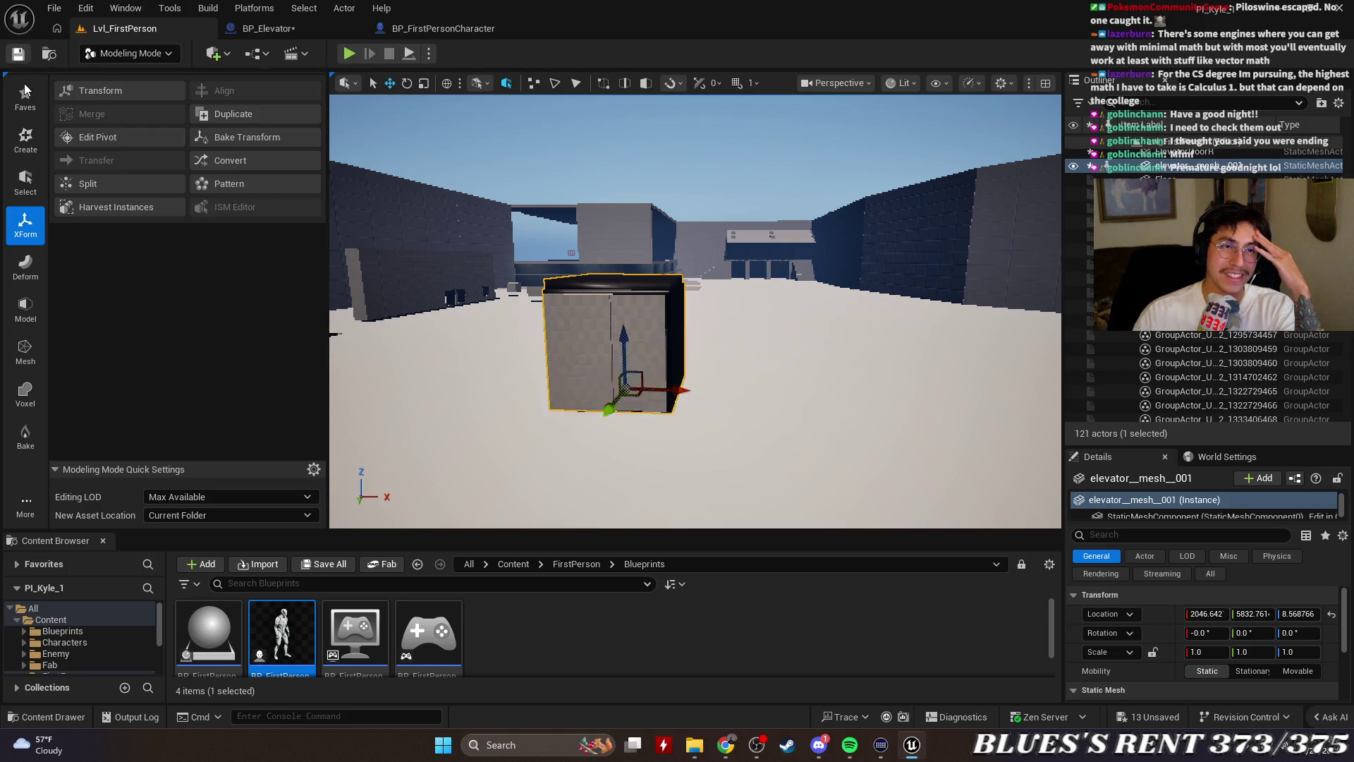
{"action": "key", "text": "ctrl+s"}
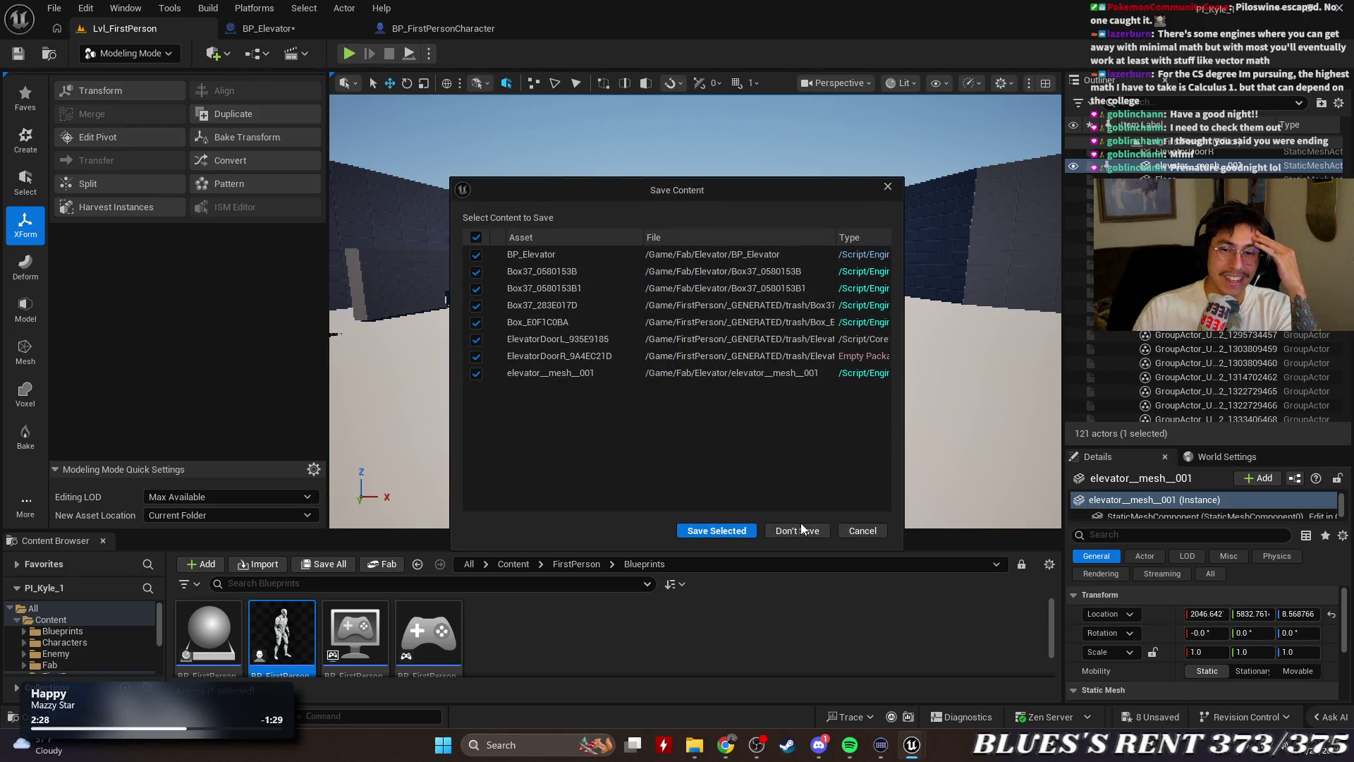
Save BP_Elevator, the Box37 meshes and elevator__mesh__001, dismissing the ElevatorDoorL_935E9185 save failure
{"action": "left_click", "coordinate": [725, 530]}
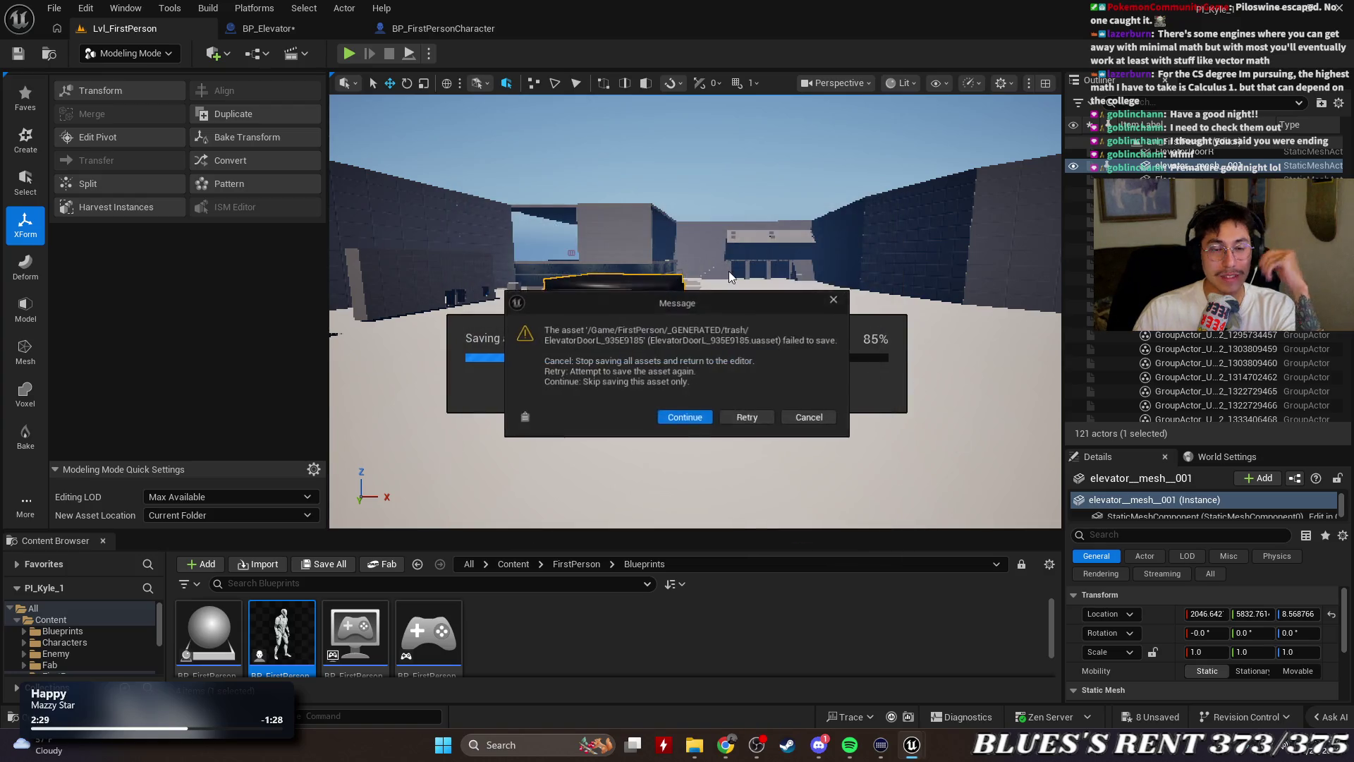
{"action": "left_click", "coordinate": [678, 418]}
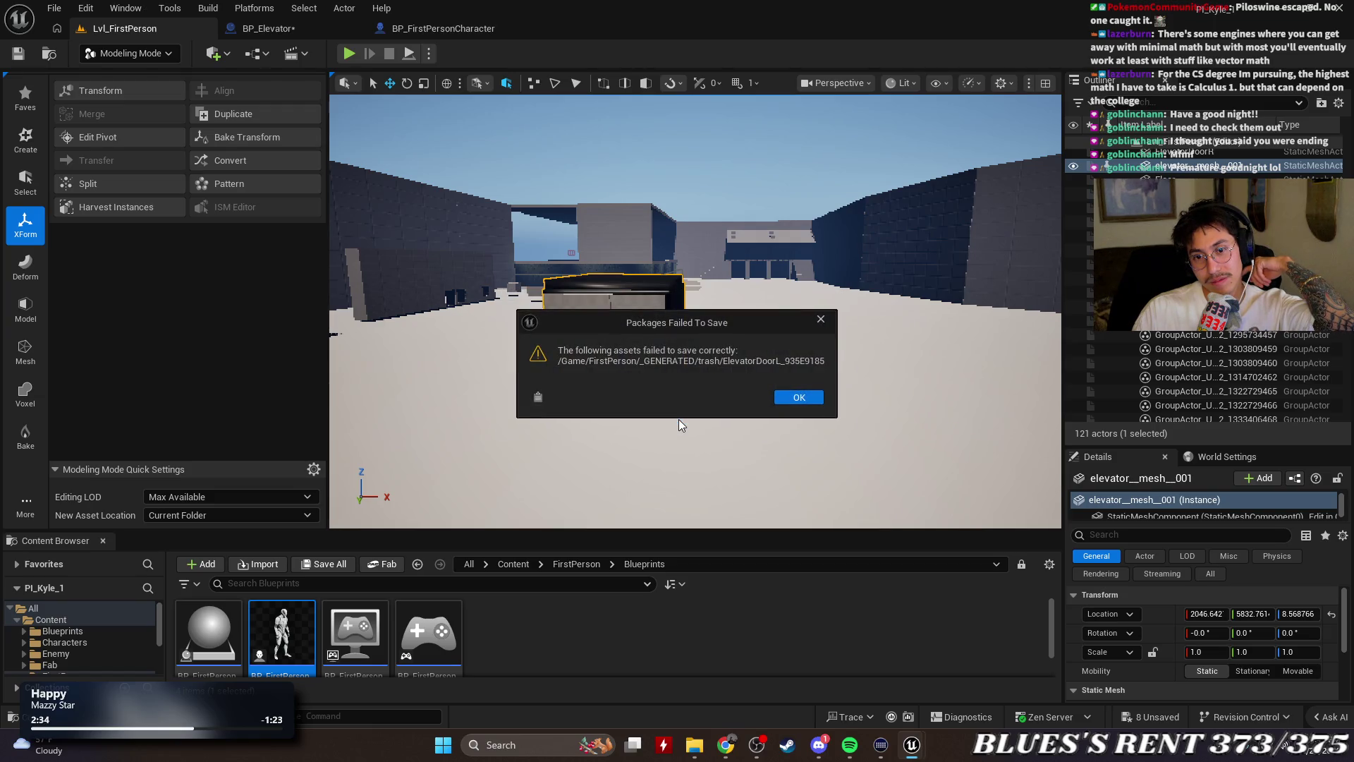
{"action": "left_click", "coordinate": [799, 398]}
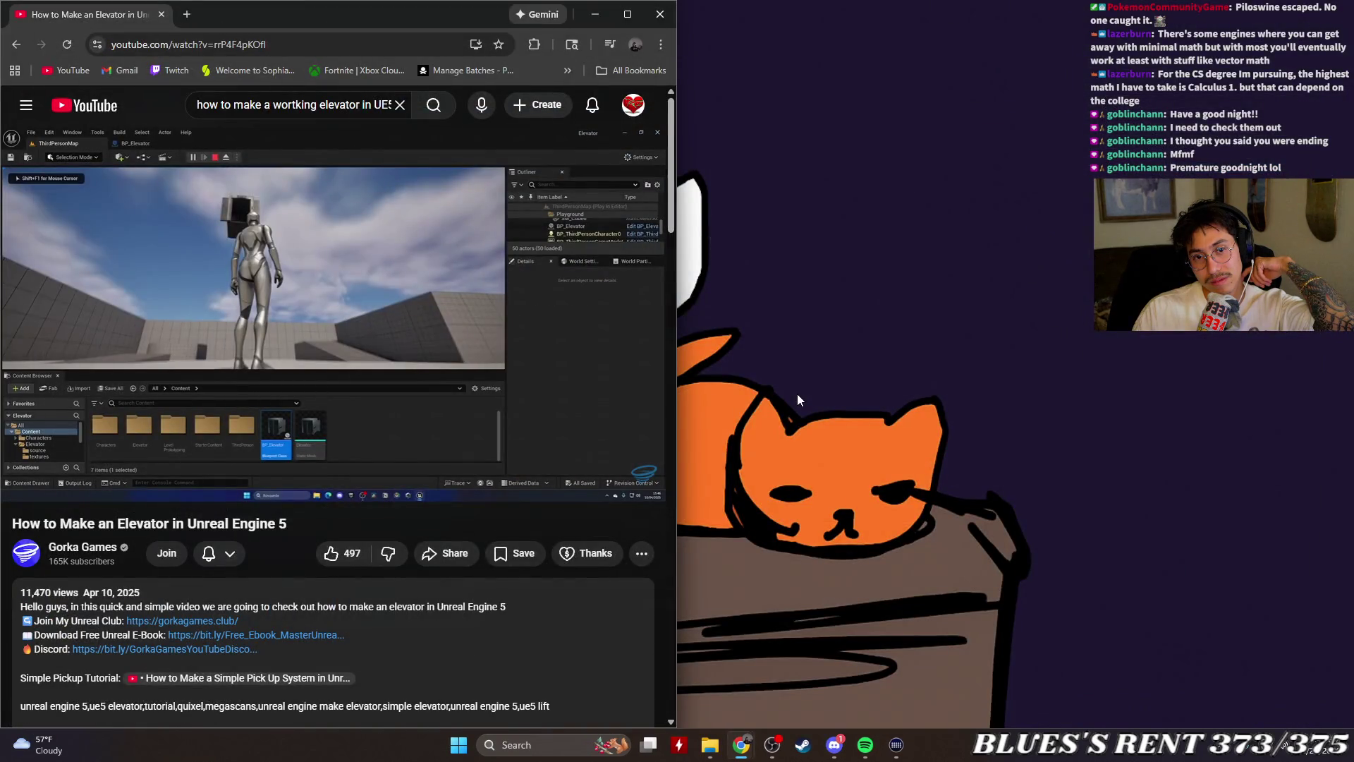
Close the YouTube tutorial window and the Epic Games Launcher, then open twitch.tv and its search box
{"action": "left_click", "coordinate": [659, 14]}
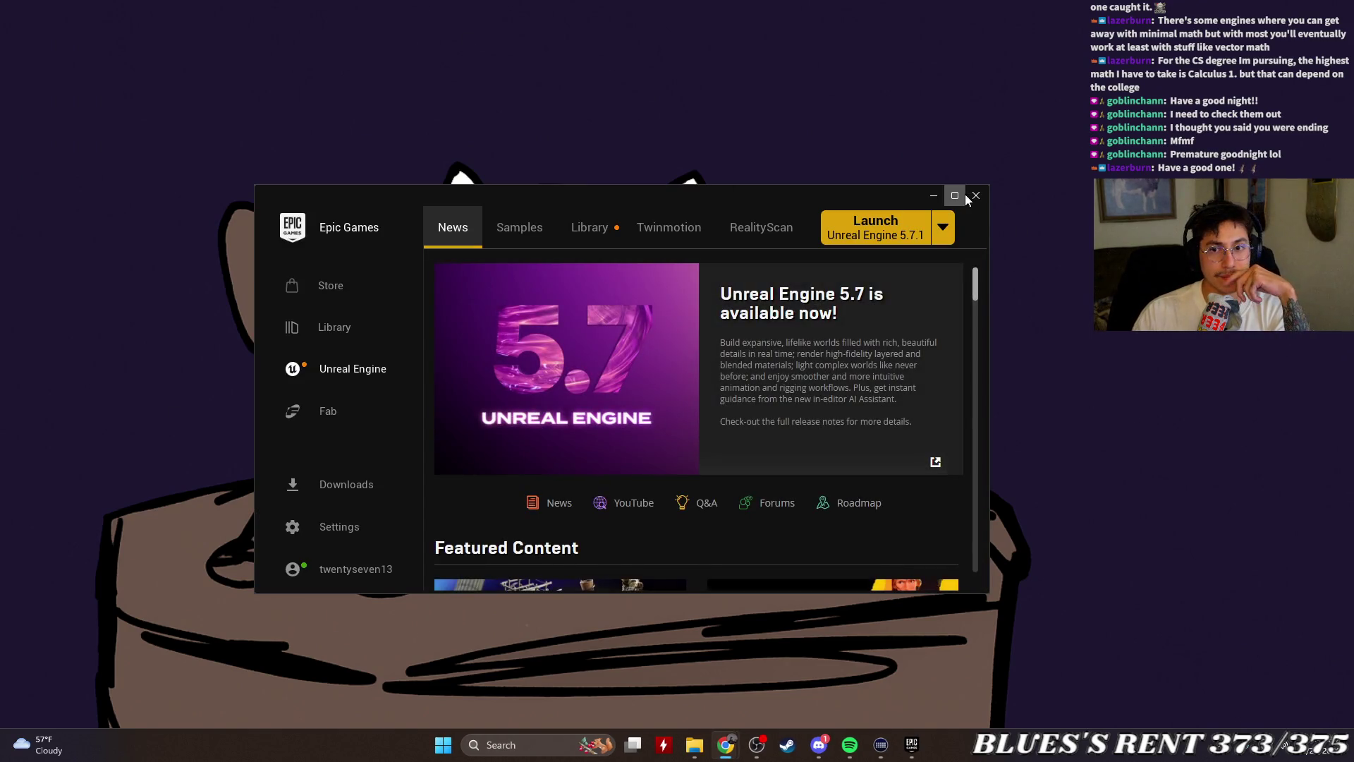
{"action": "left_click", "coordinate": [972, 197]}
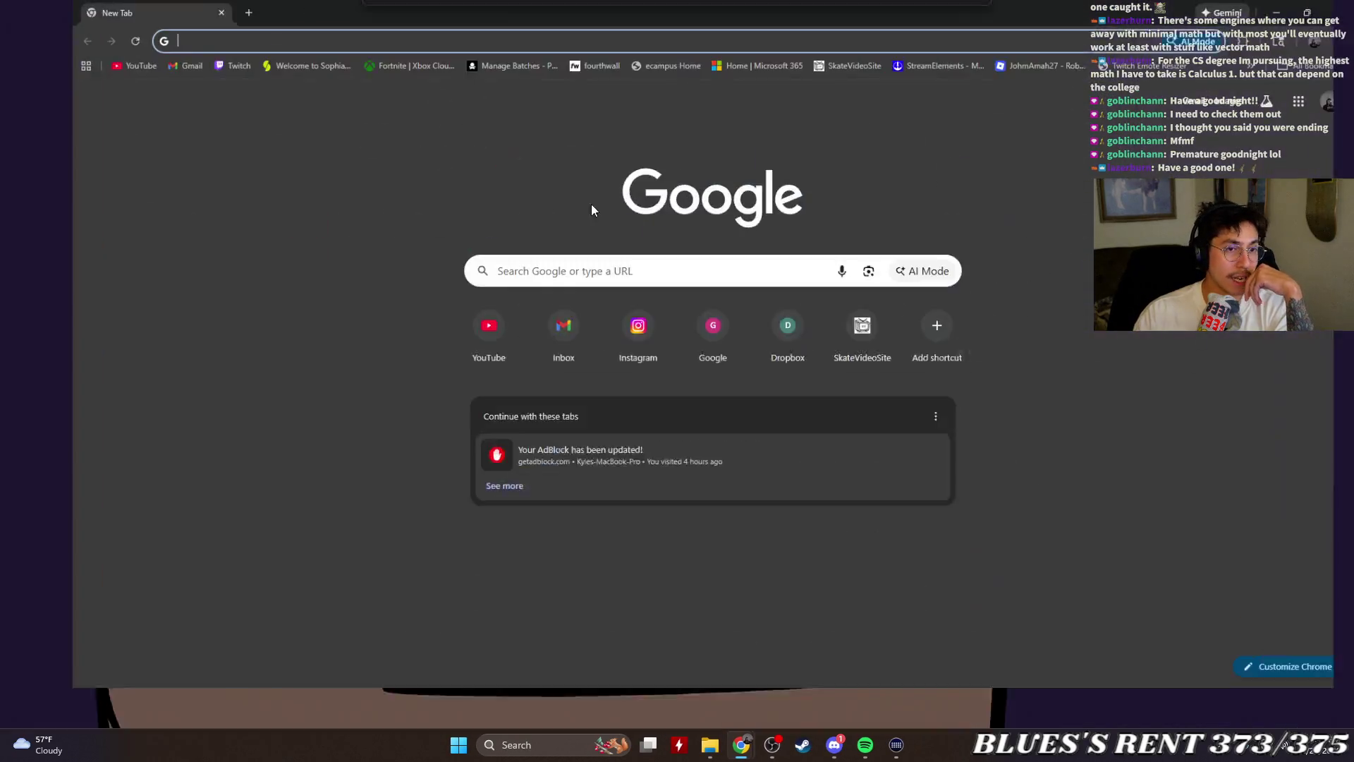
{"action": "left_click", "coordinate": [169, 70]}
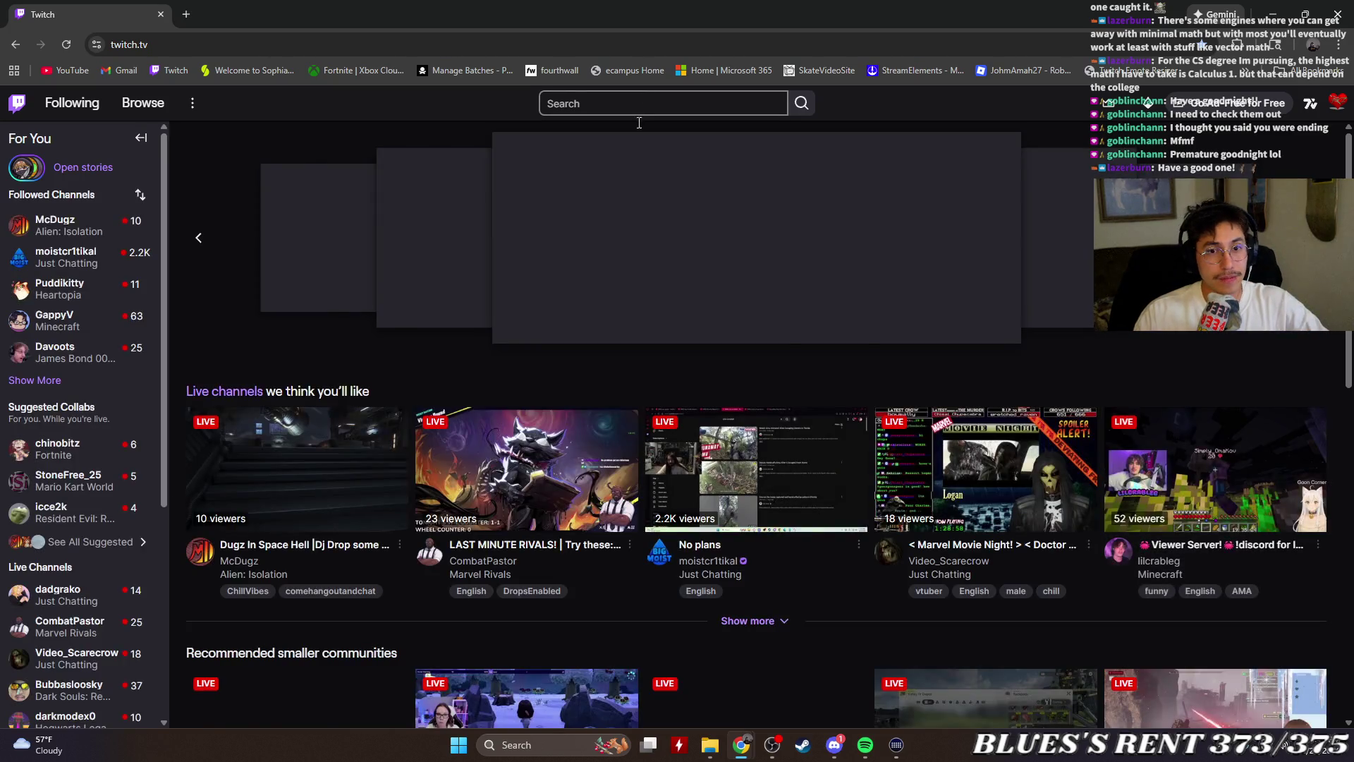
{"action": "left_click", "coordinate": [639, 122]}
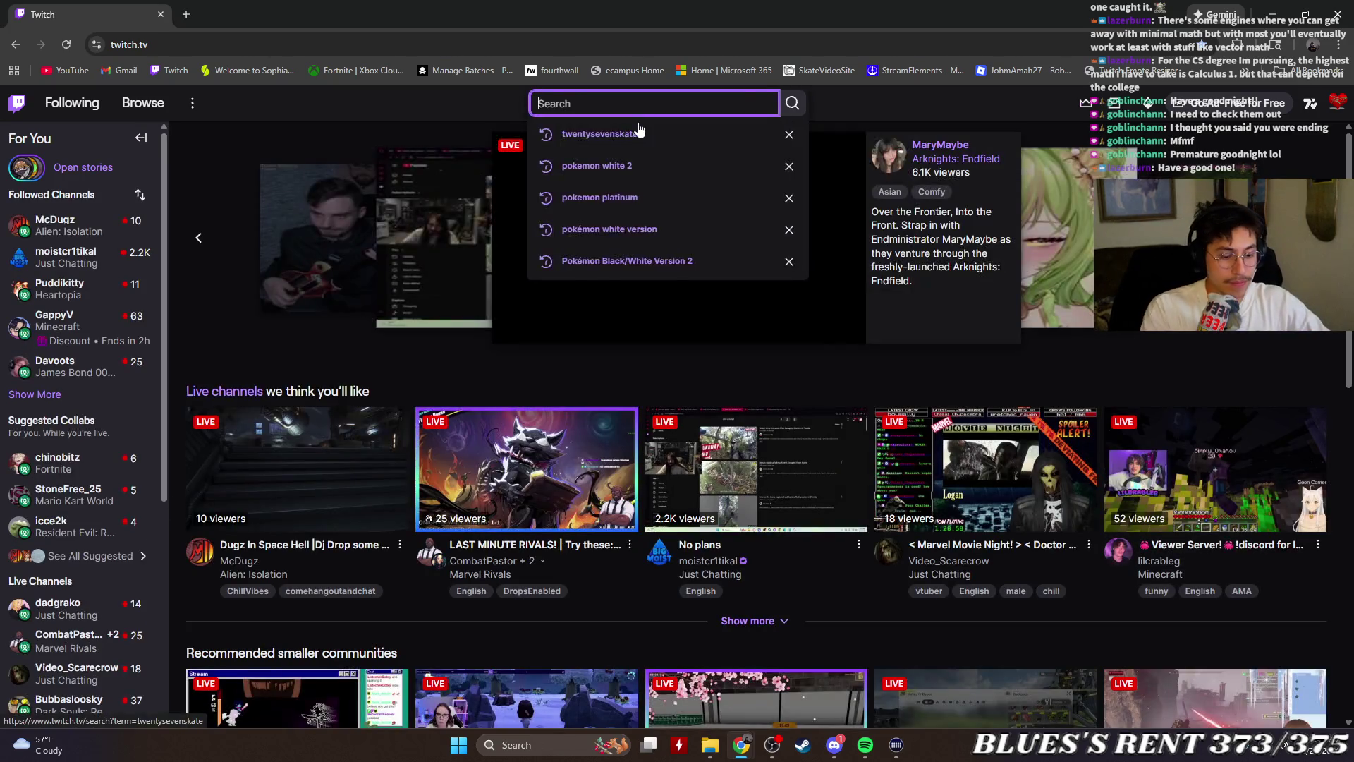